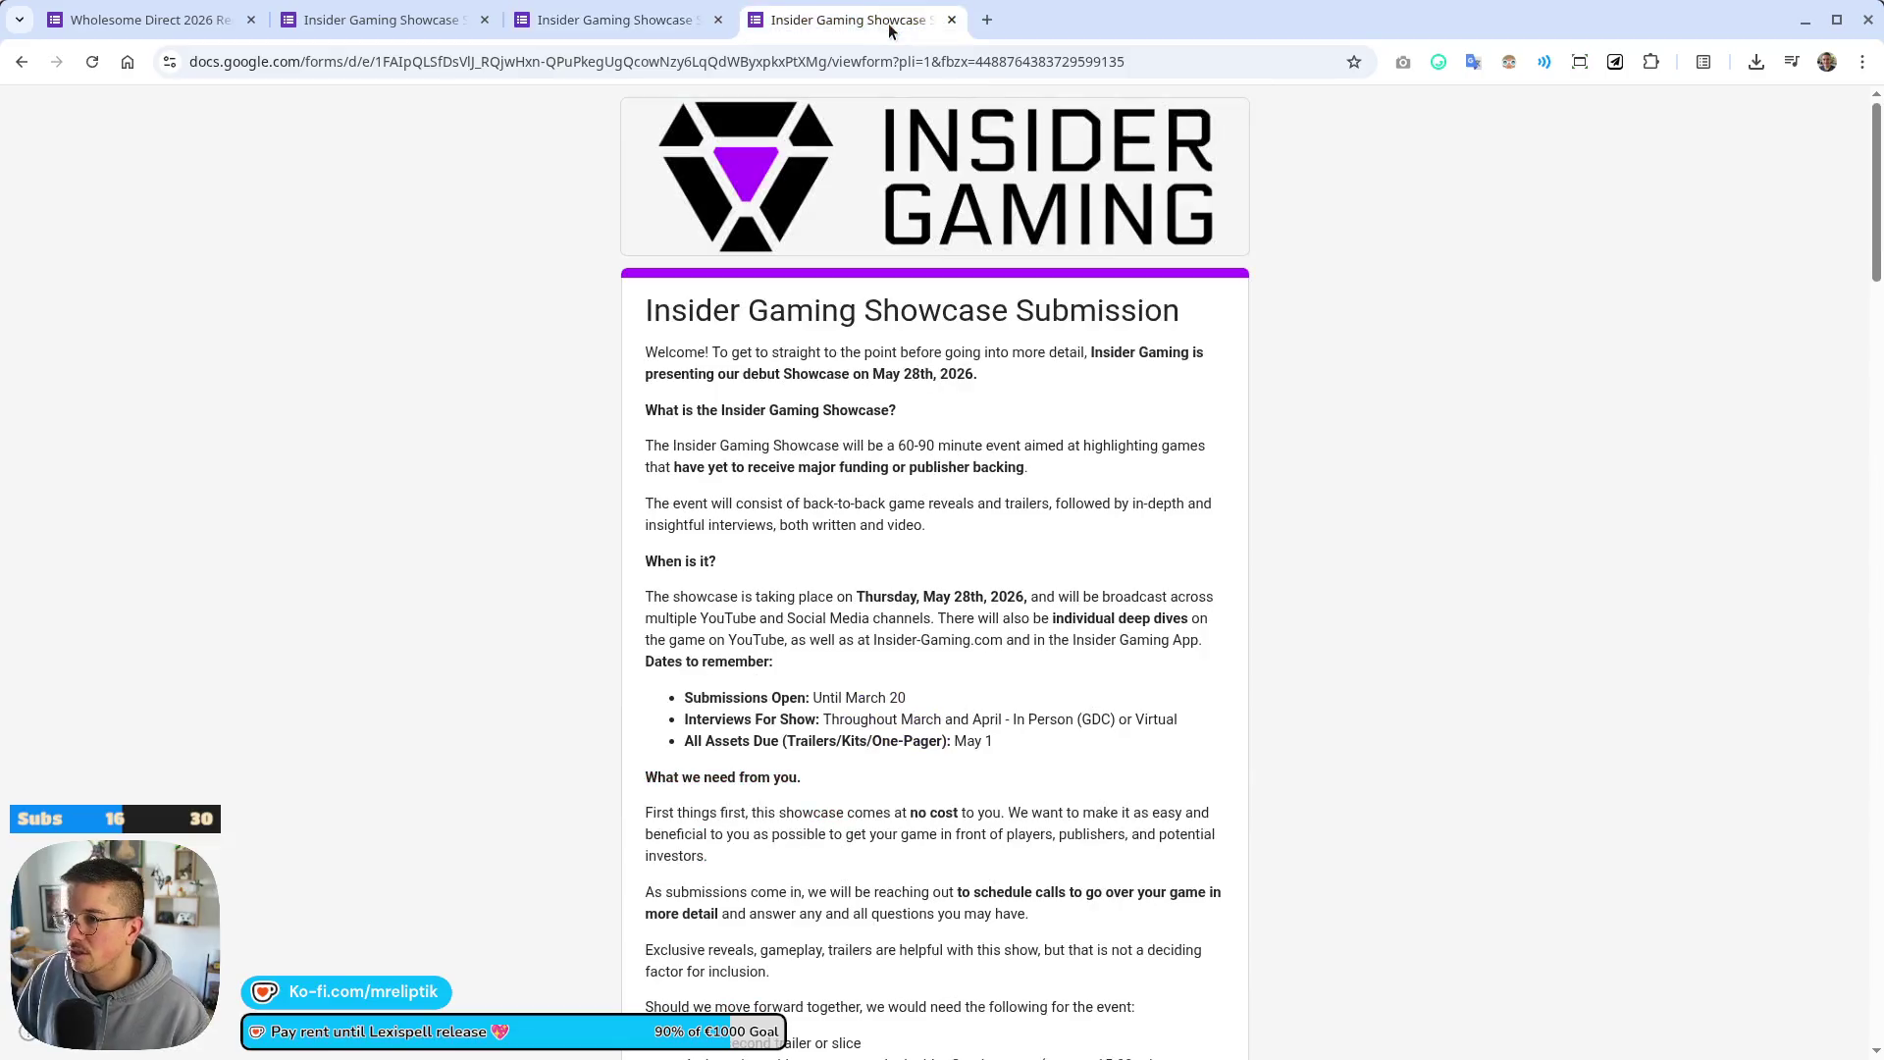
# Step: Close the extra form tab and enter the applicant's email, first name and last name
pyautogui.middleClick(626, 22)
pyautogui.scroll(-15, 524, 611)
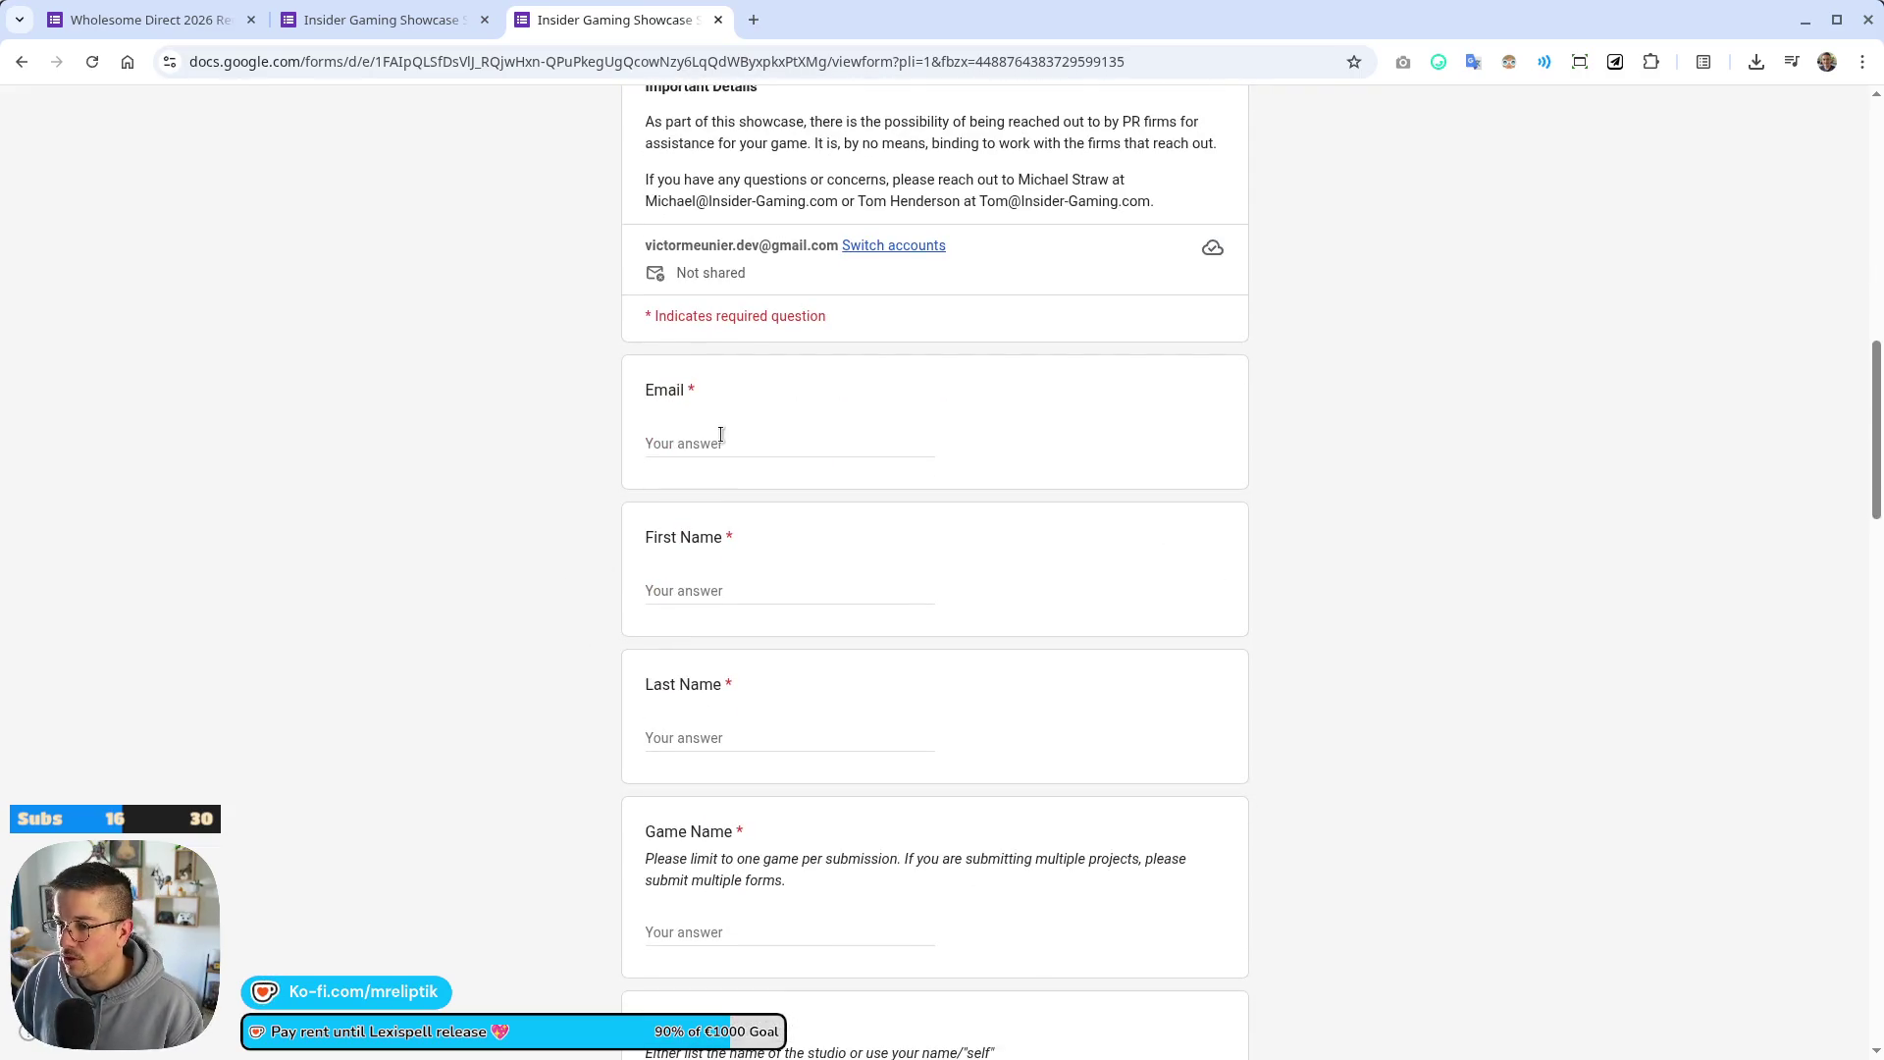
pyautogui.click(720, 437)
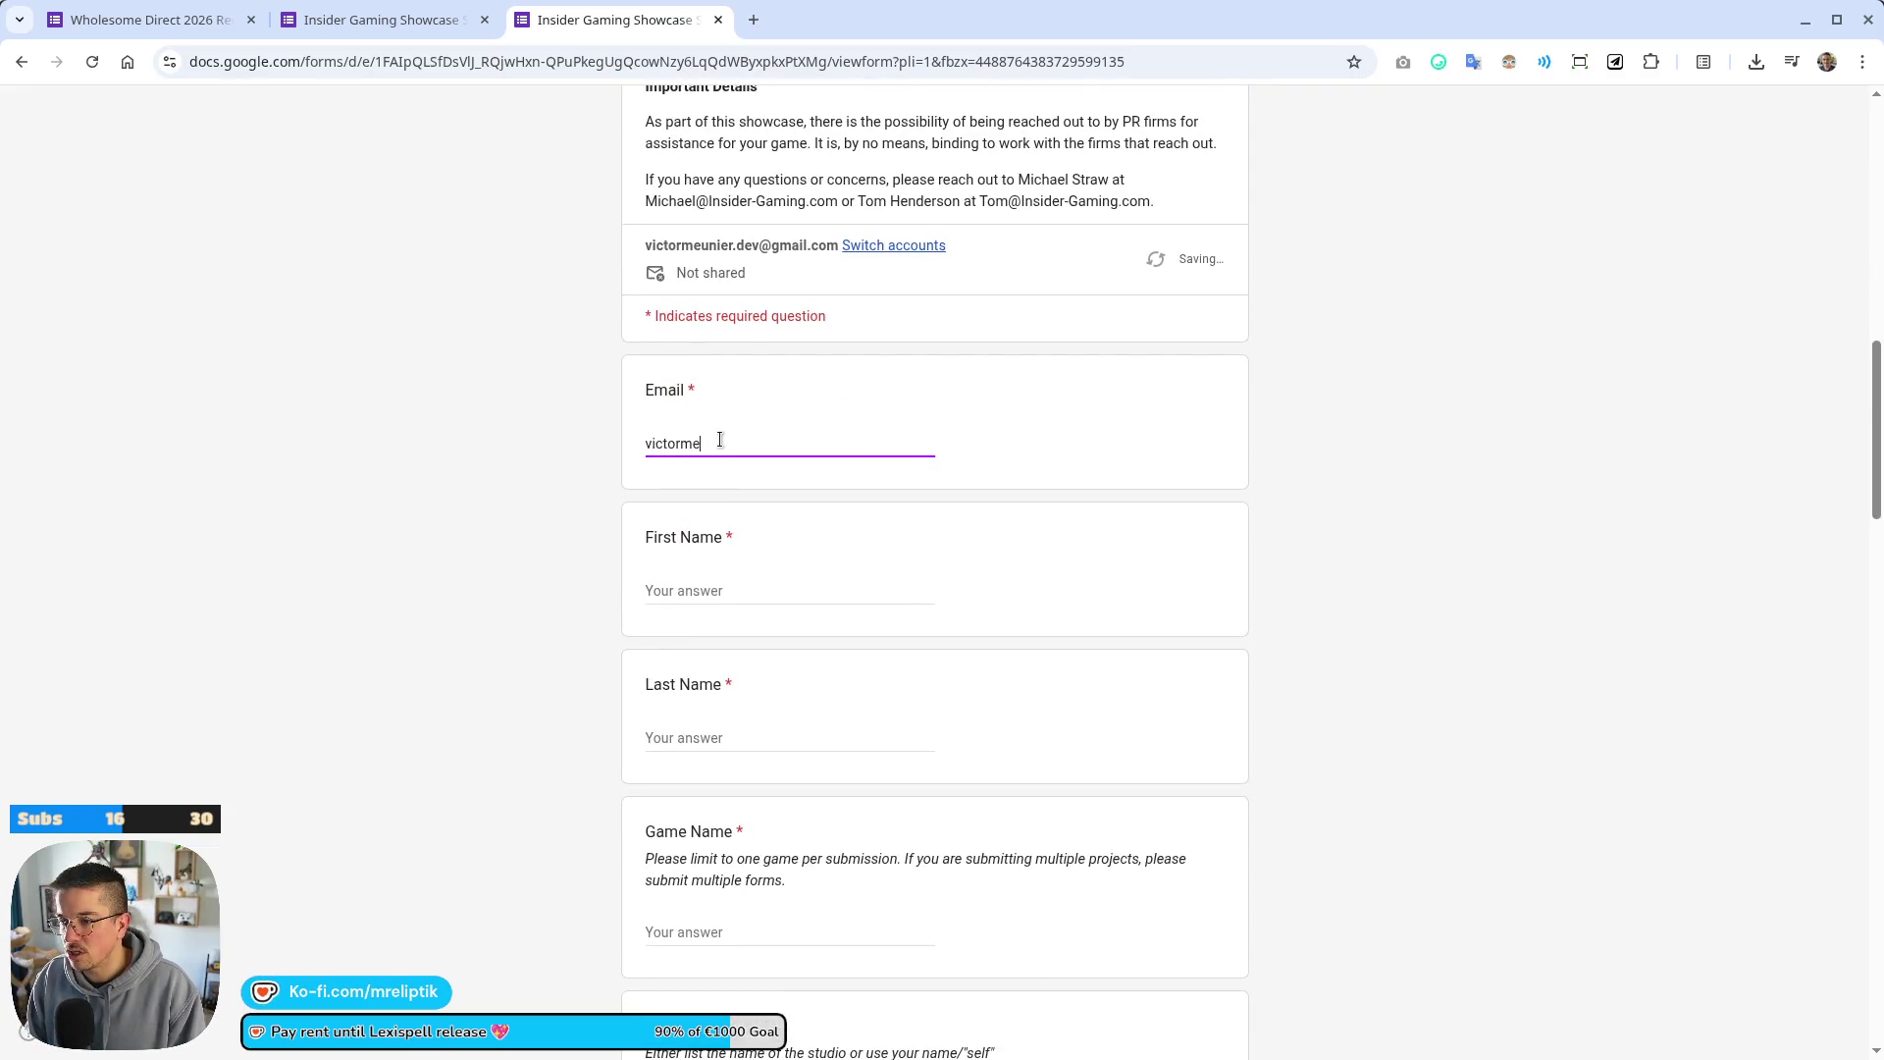
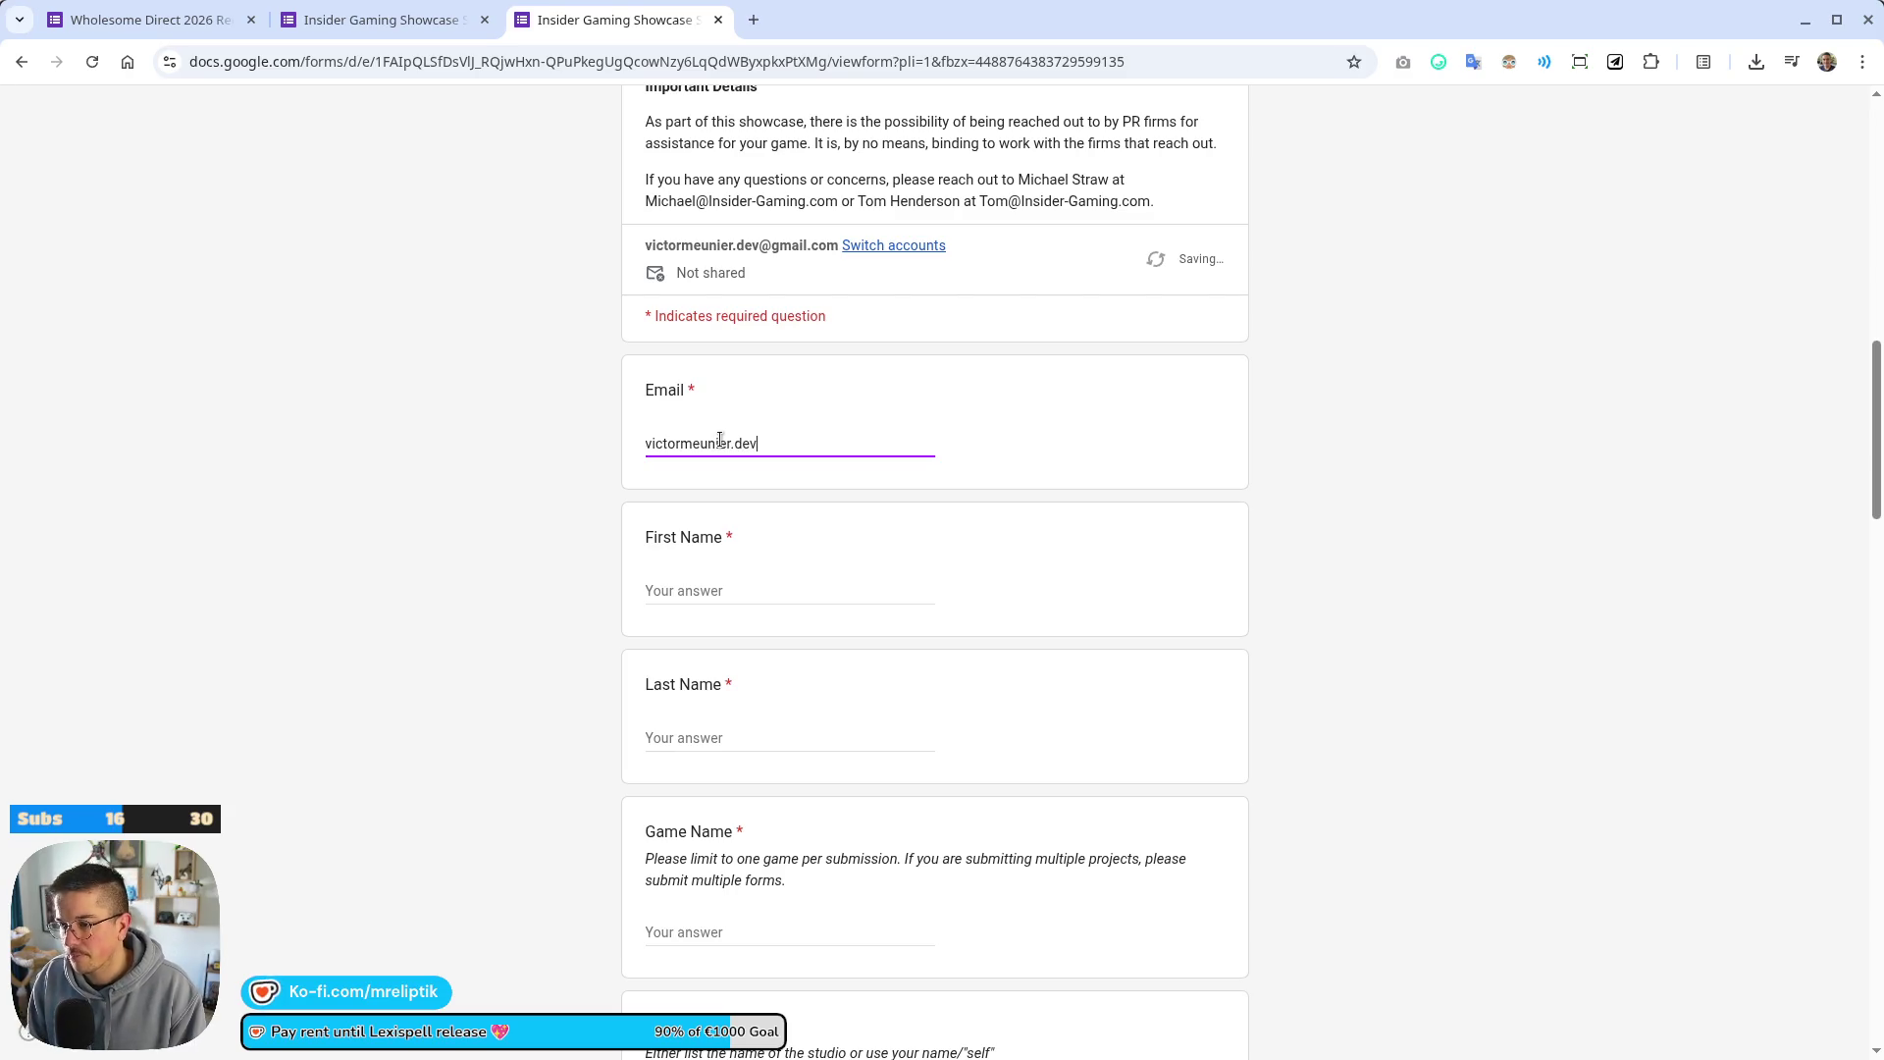
pyautogui.press('Tab')
pyautogui.write('Vic')
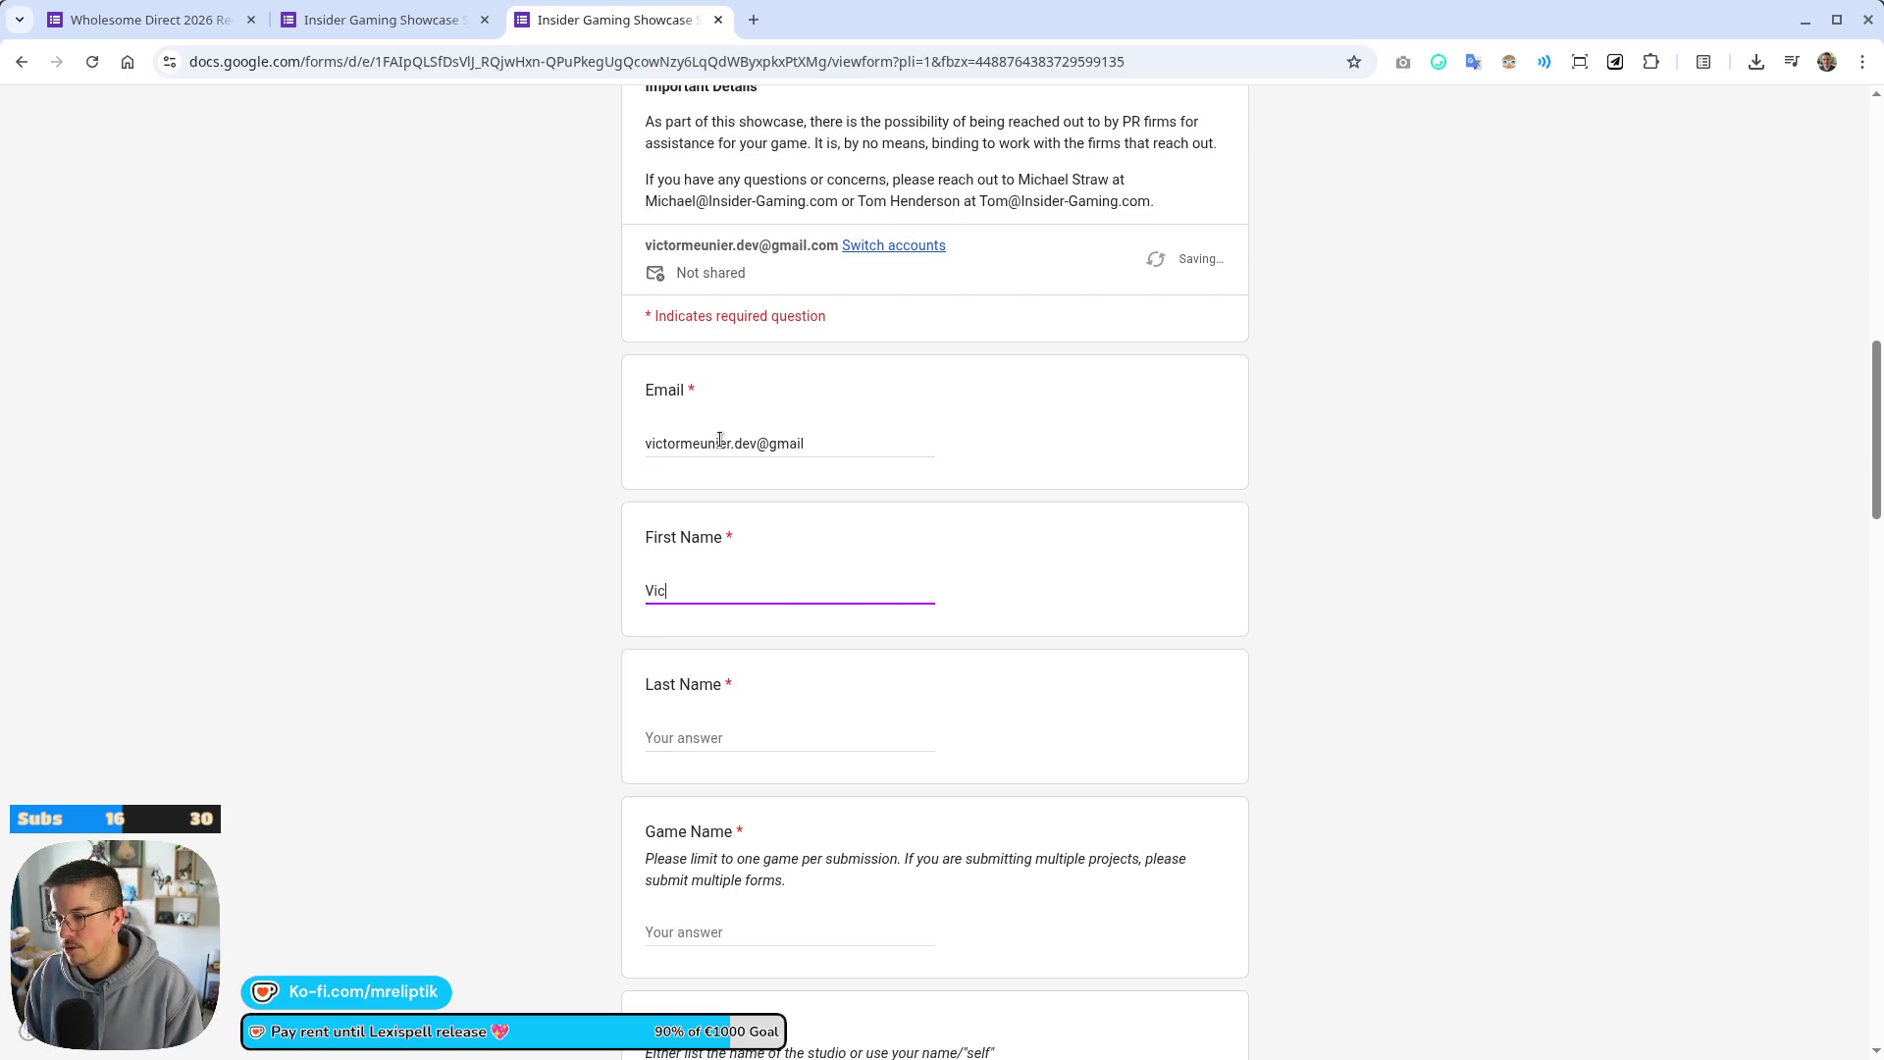
pyautogui.write('tor')
pyautogui.press('Tab')
pyautogui.write('Meunier')
# Step: Enter Hyperslice as the game name, fill in the developer name, and tick PC as platform
pyautogui.press('Tab')
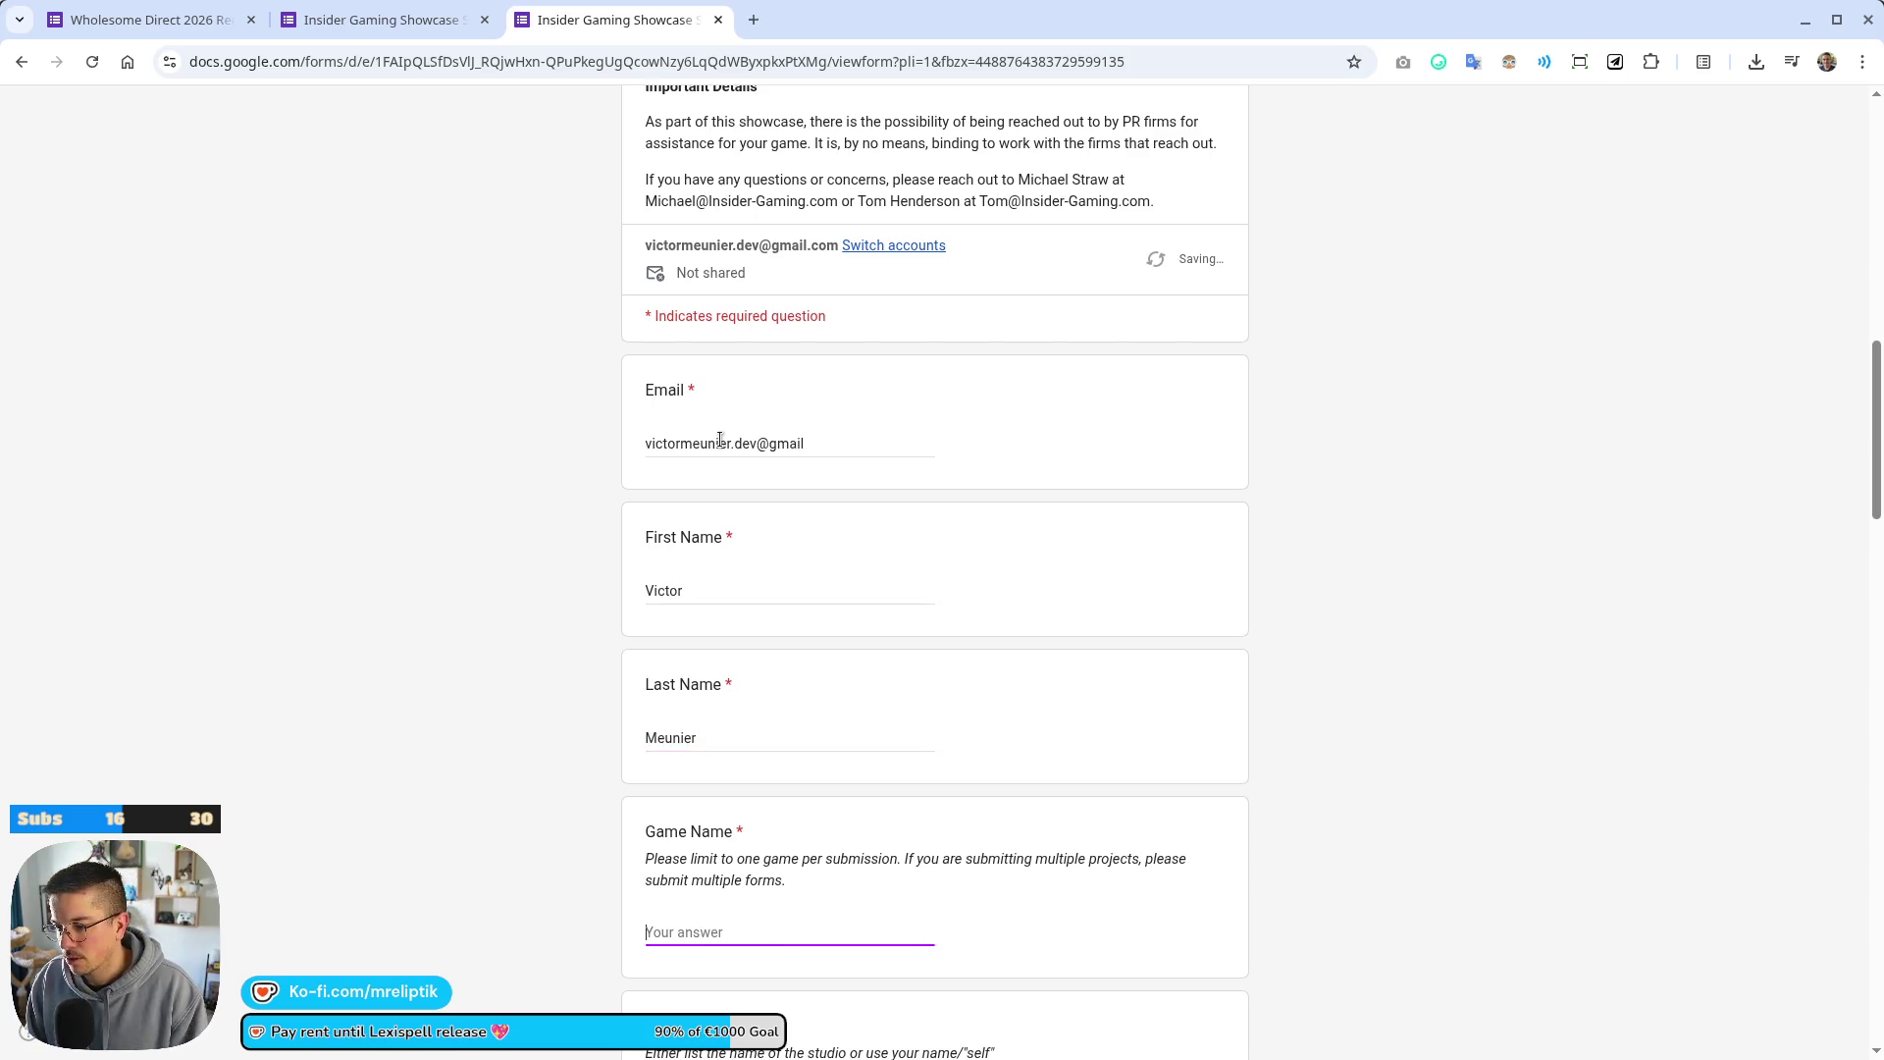
pyautogui.write('Hyperslice')
pyautogui.press('Tab')
pyautogui.write('MrE')
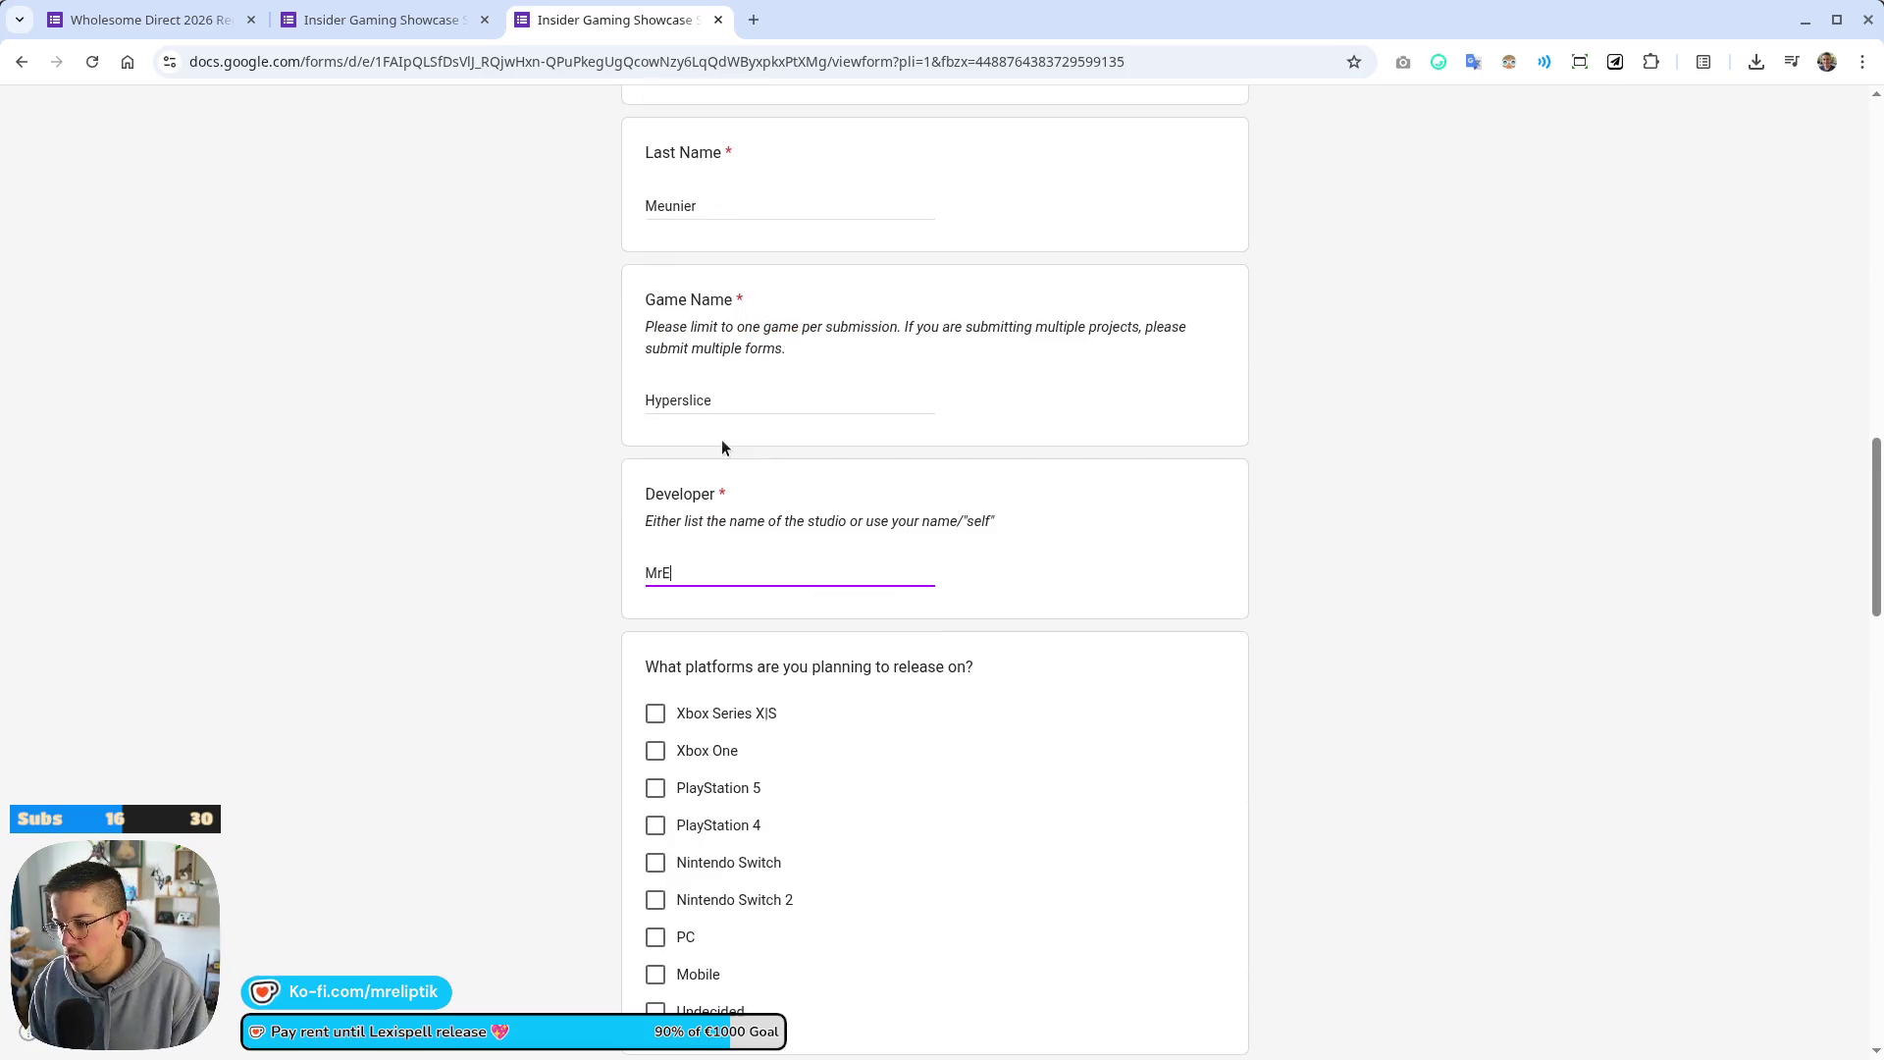
pyautogui.write('liptik')
pyautogui.scroll(-3, 721, 471)
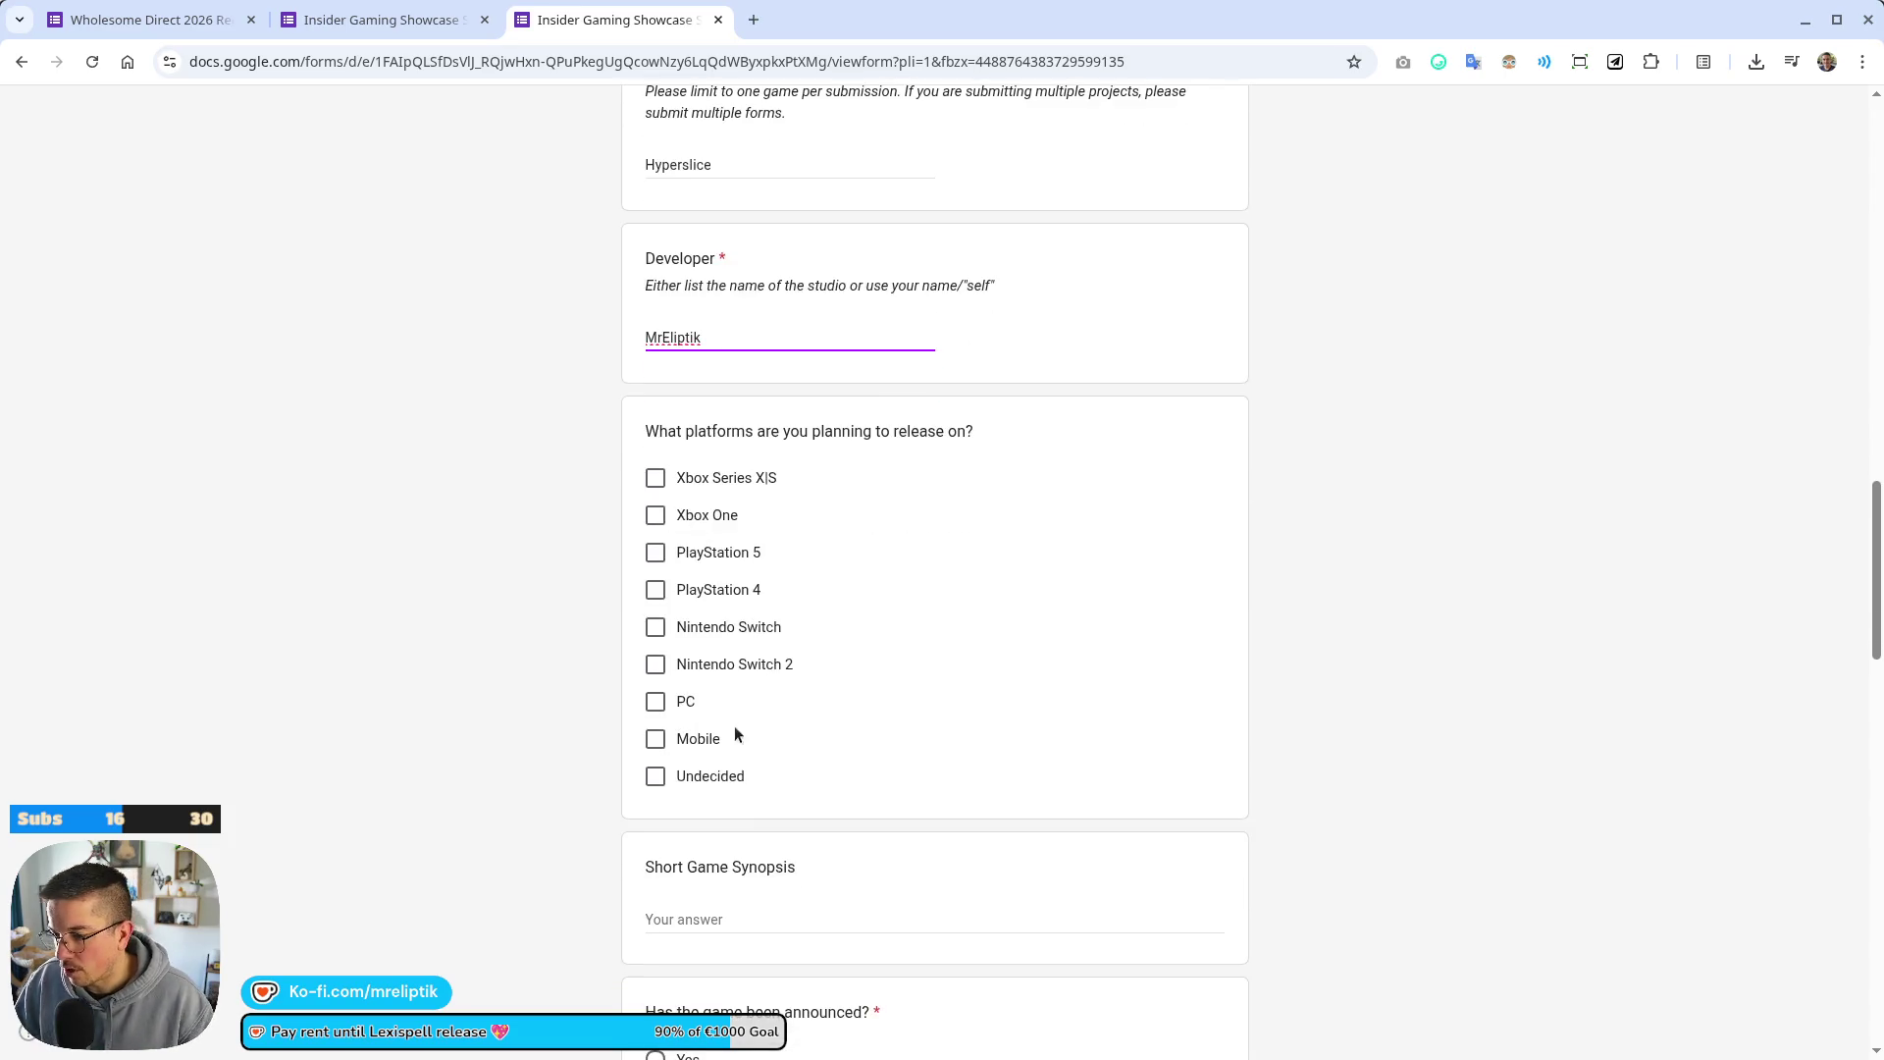
pyautogui.click(687, 701)
pyautogui.scroll(-5, 850, 691)
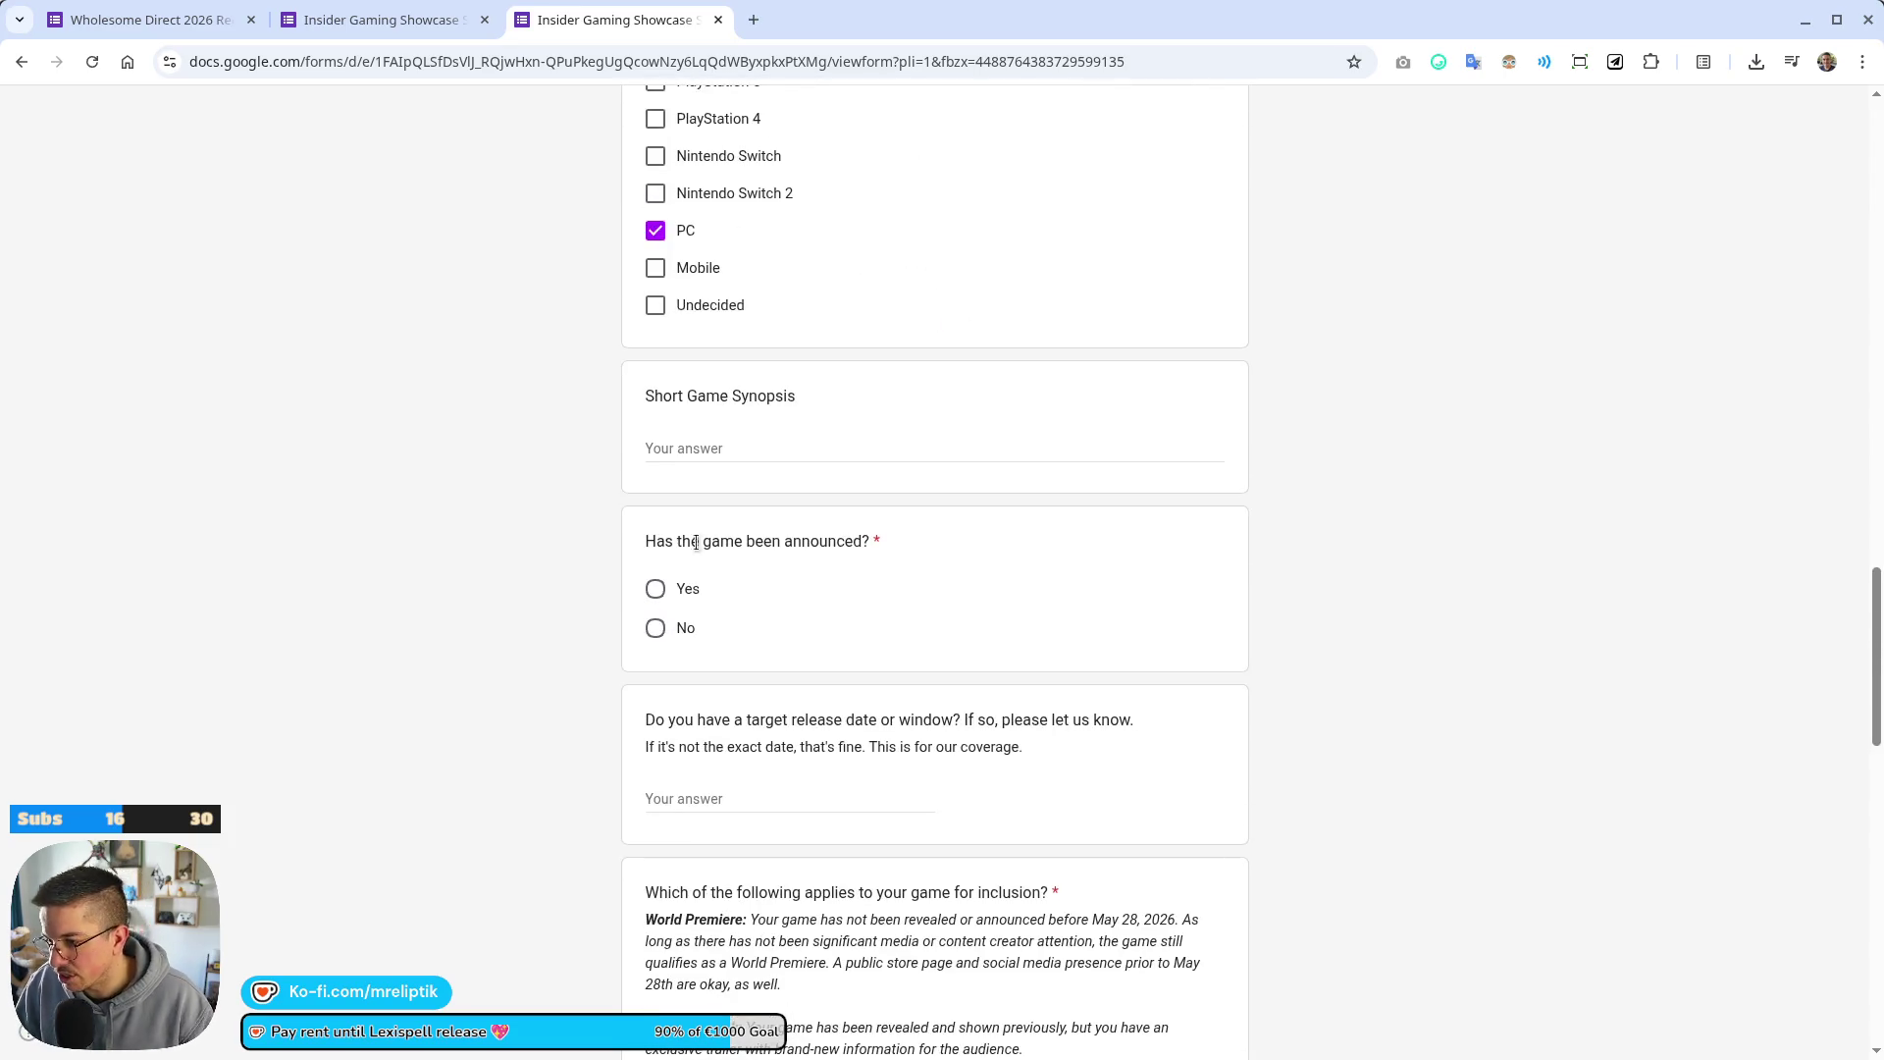
pyautogui.click(702, 447)
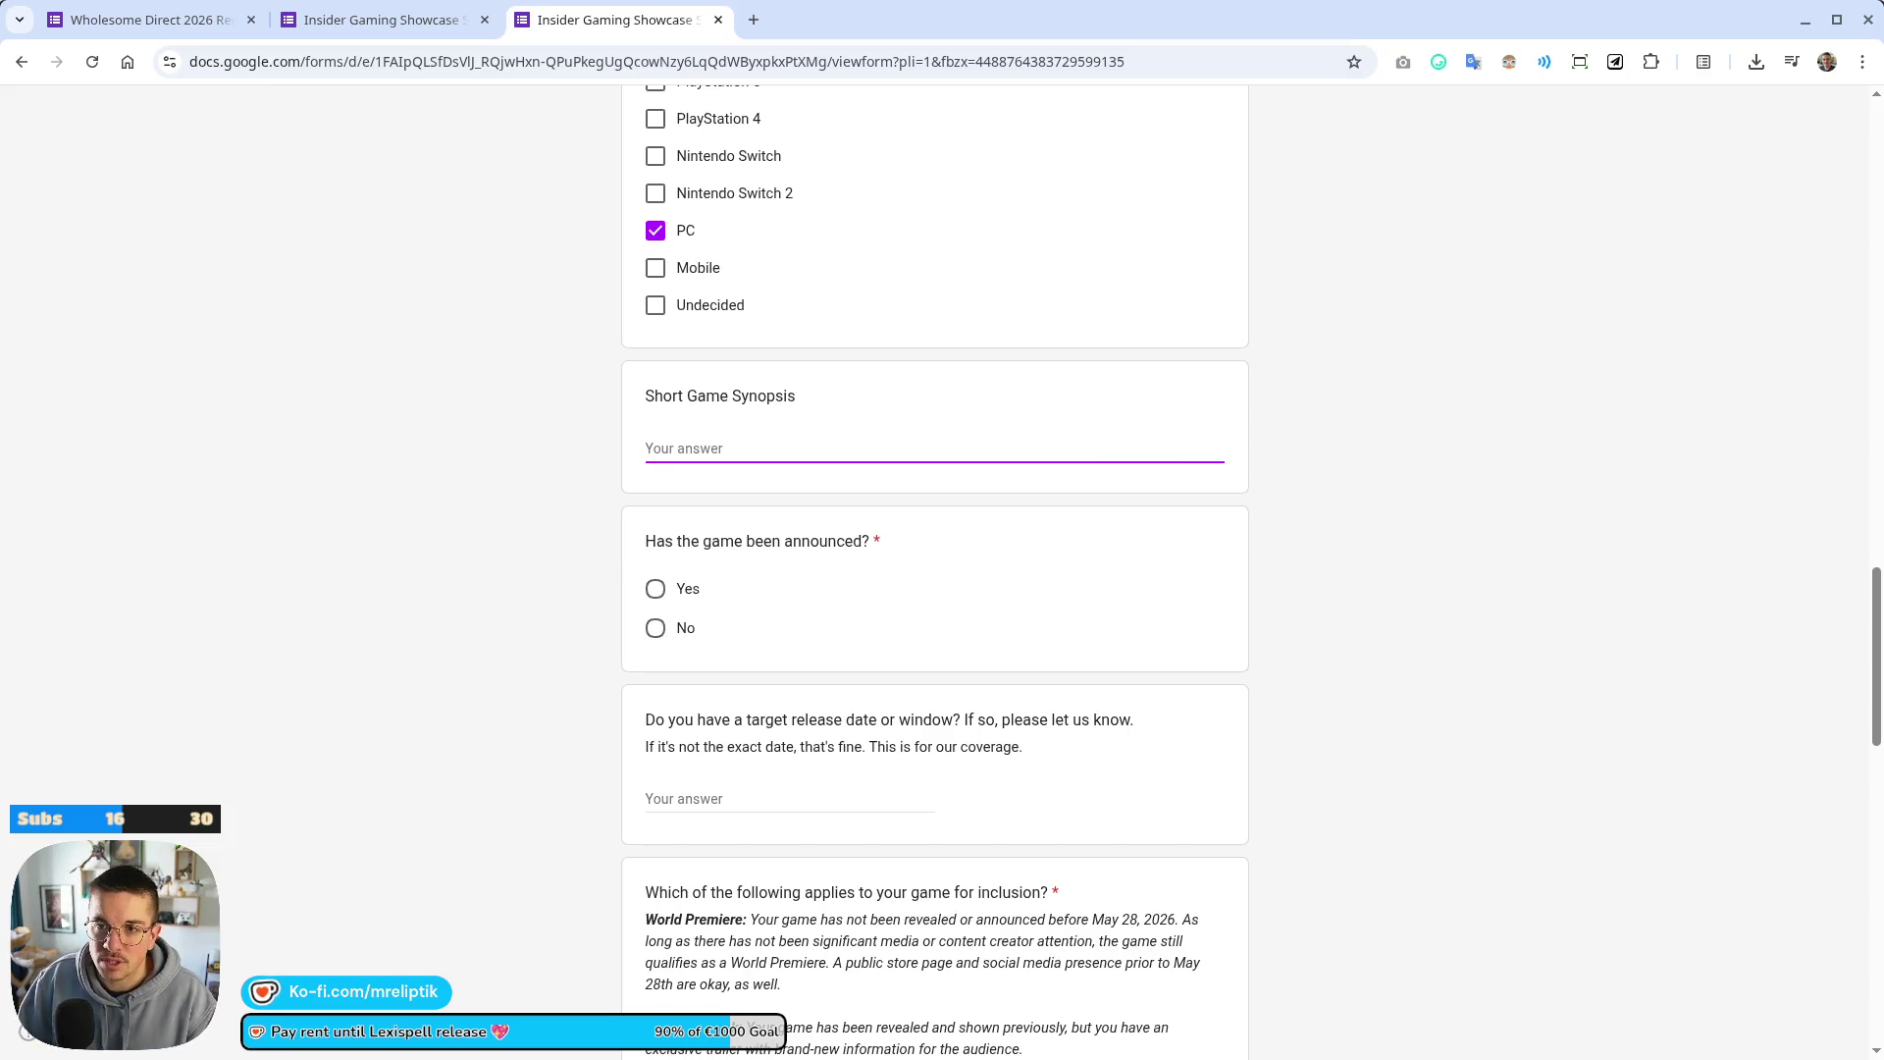
pyautogui.hotkey('alt', 'Tab')
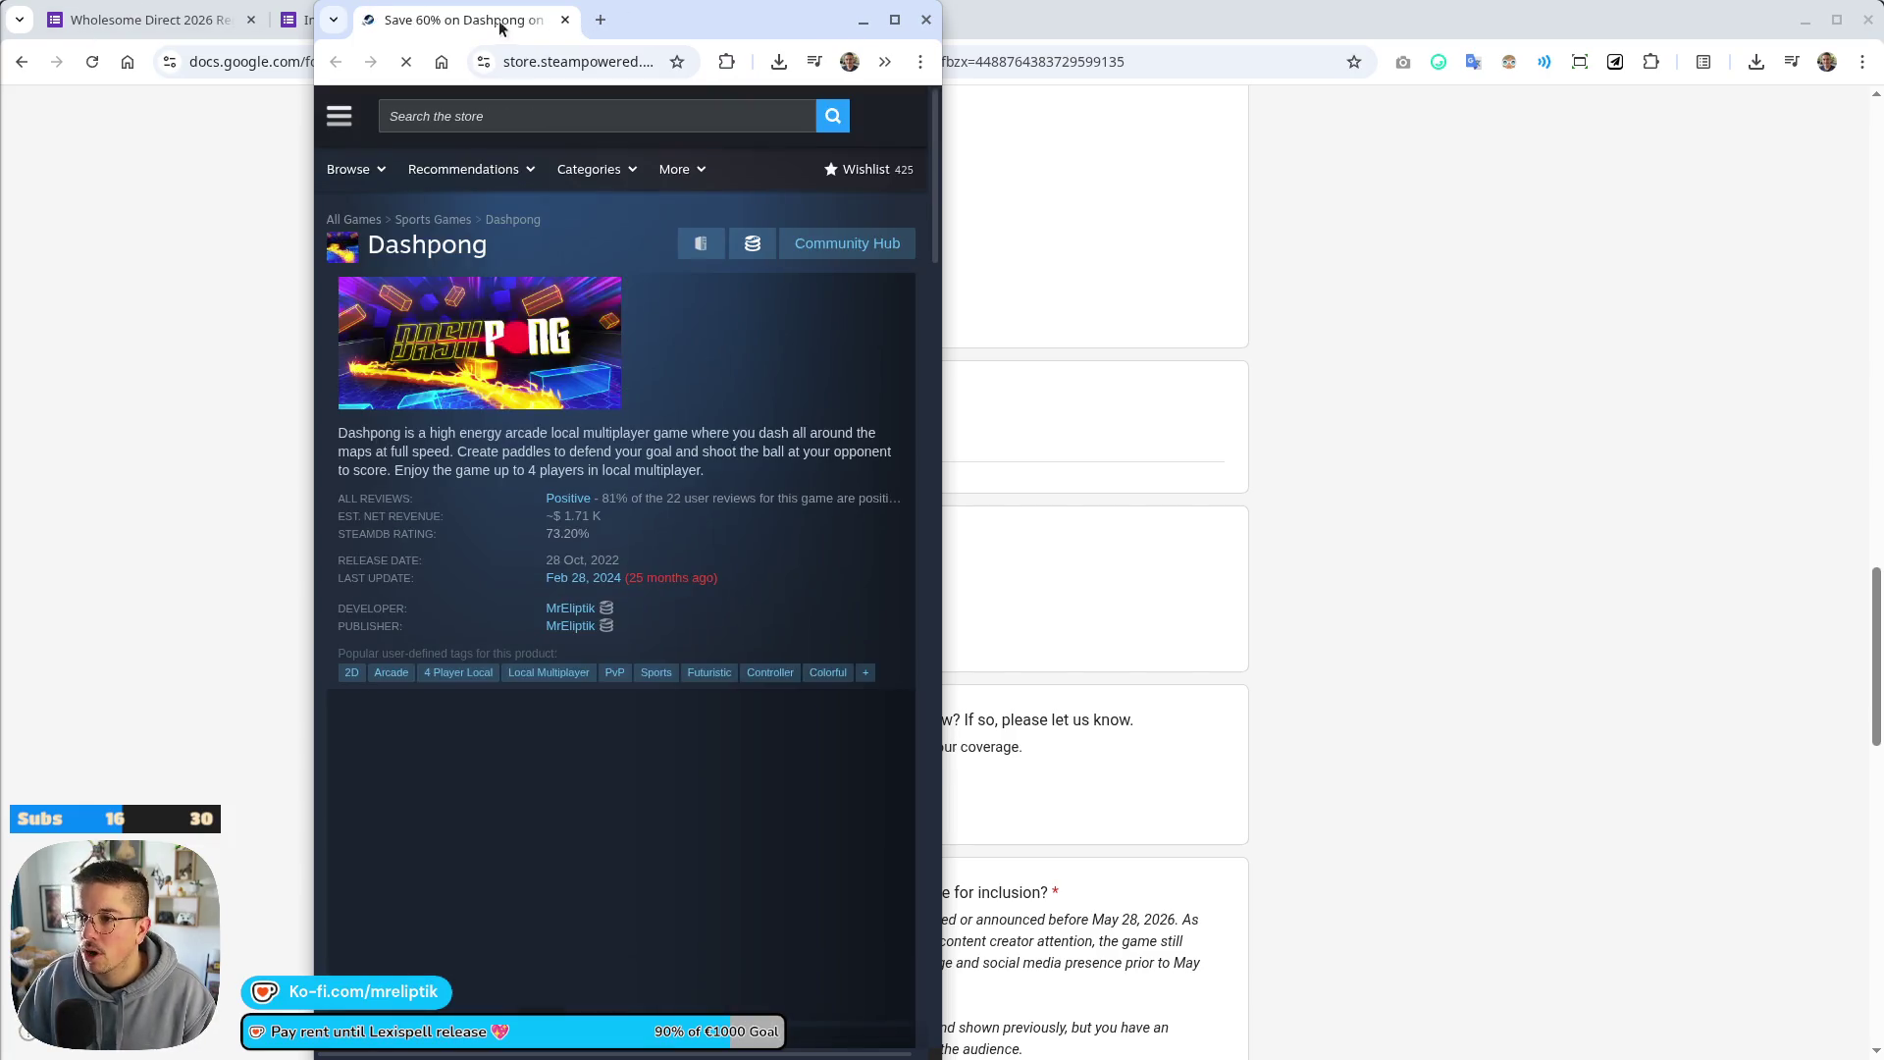
# Step: Close the separate Dashpong Steam store window to get back to the showcase form
pyautogui.middleClick(488, 30)
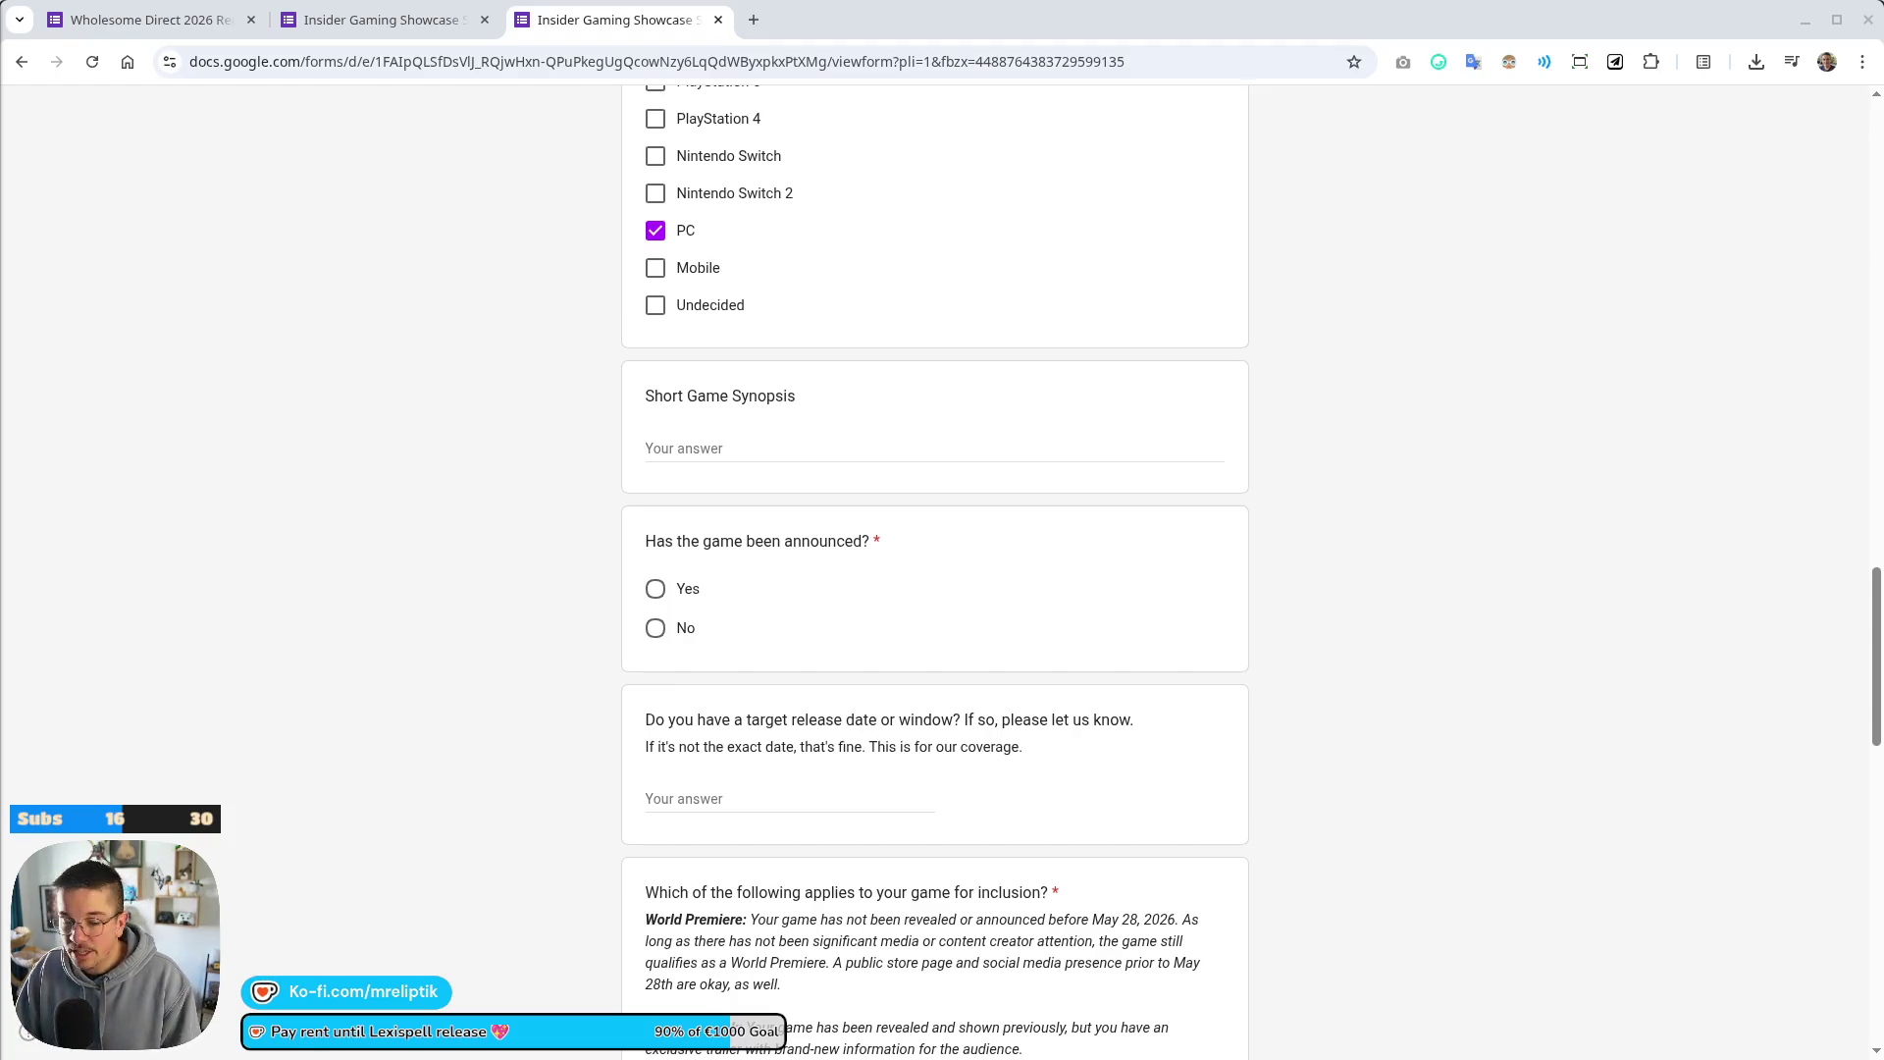
pyautogui.moveTo(982, 1056)
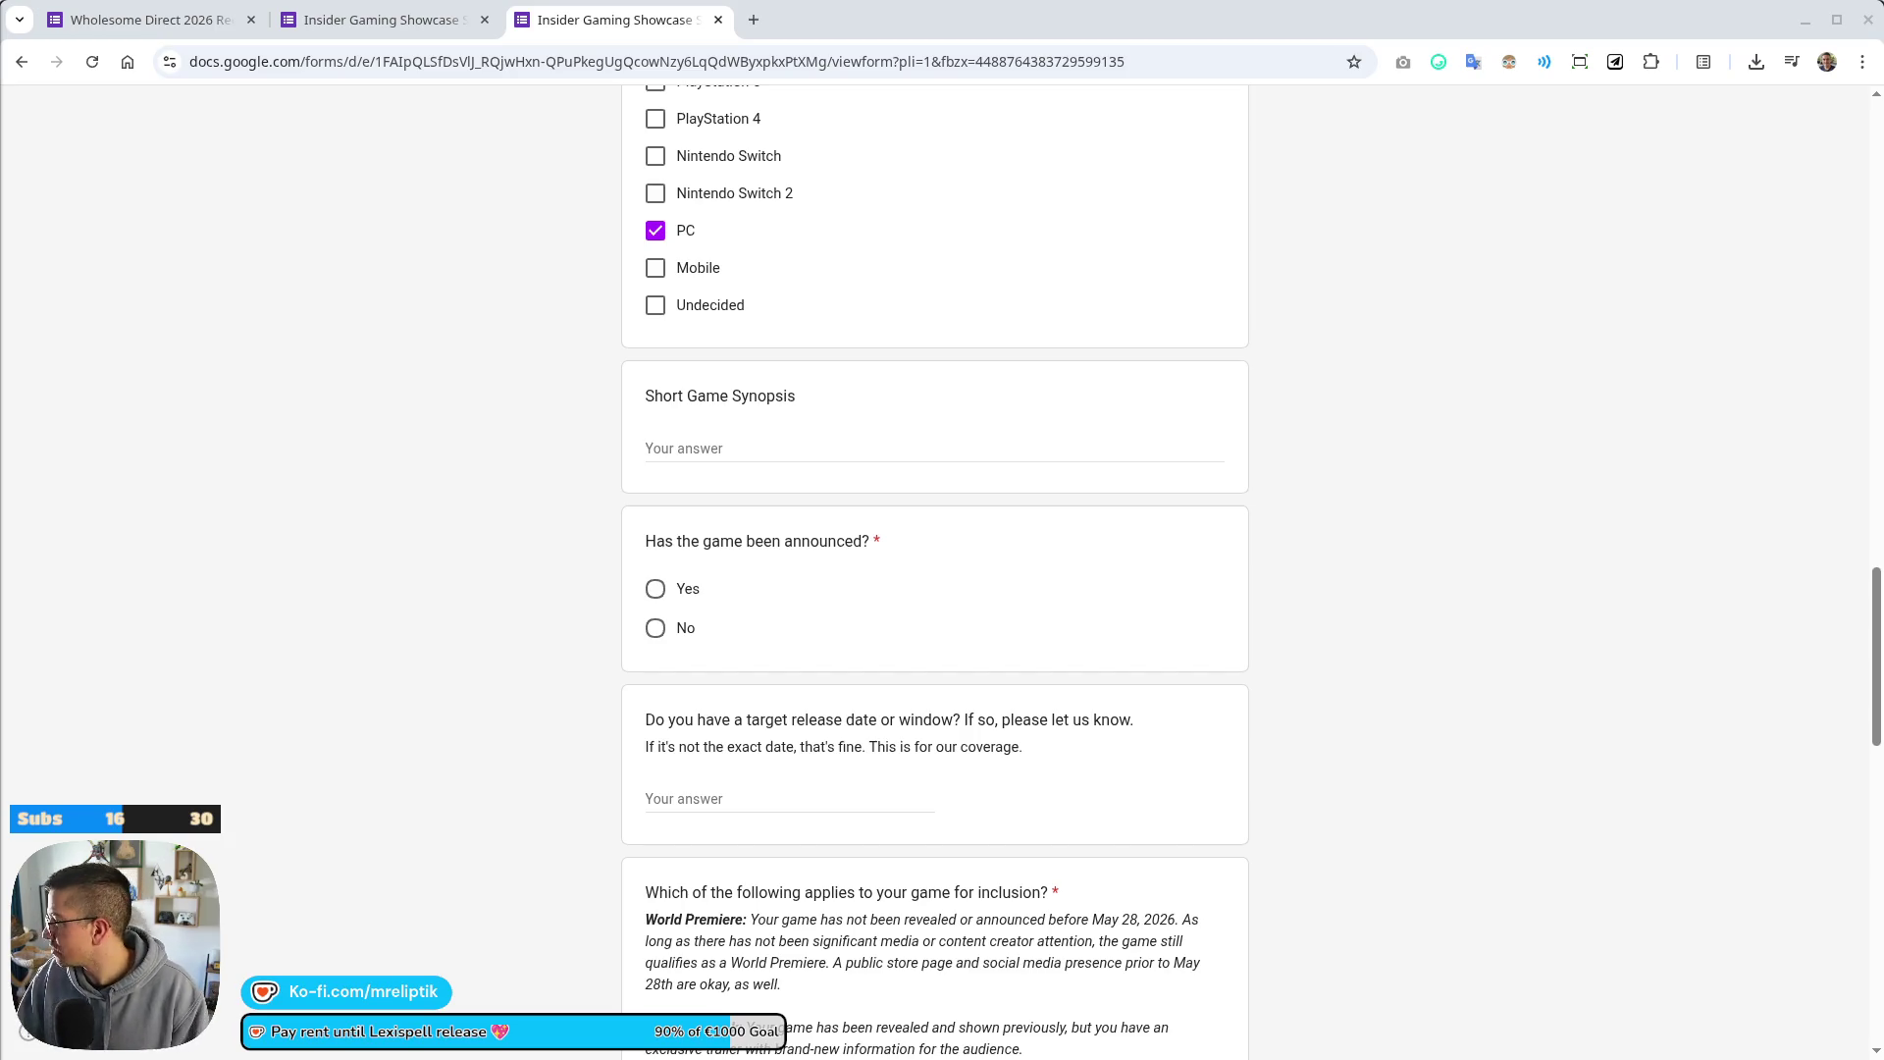
pyautogui.hotkey('ctrl', 'space')
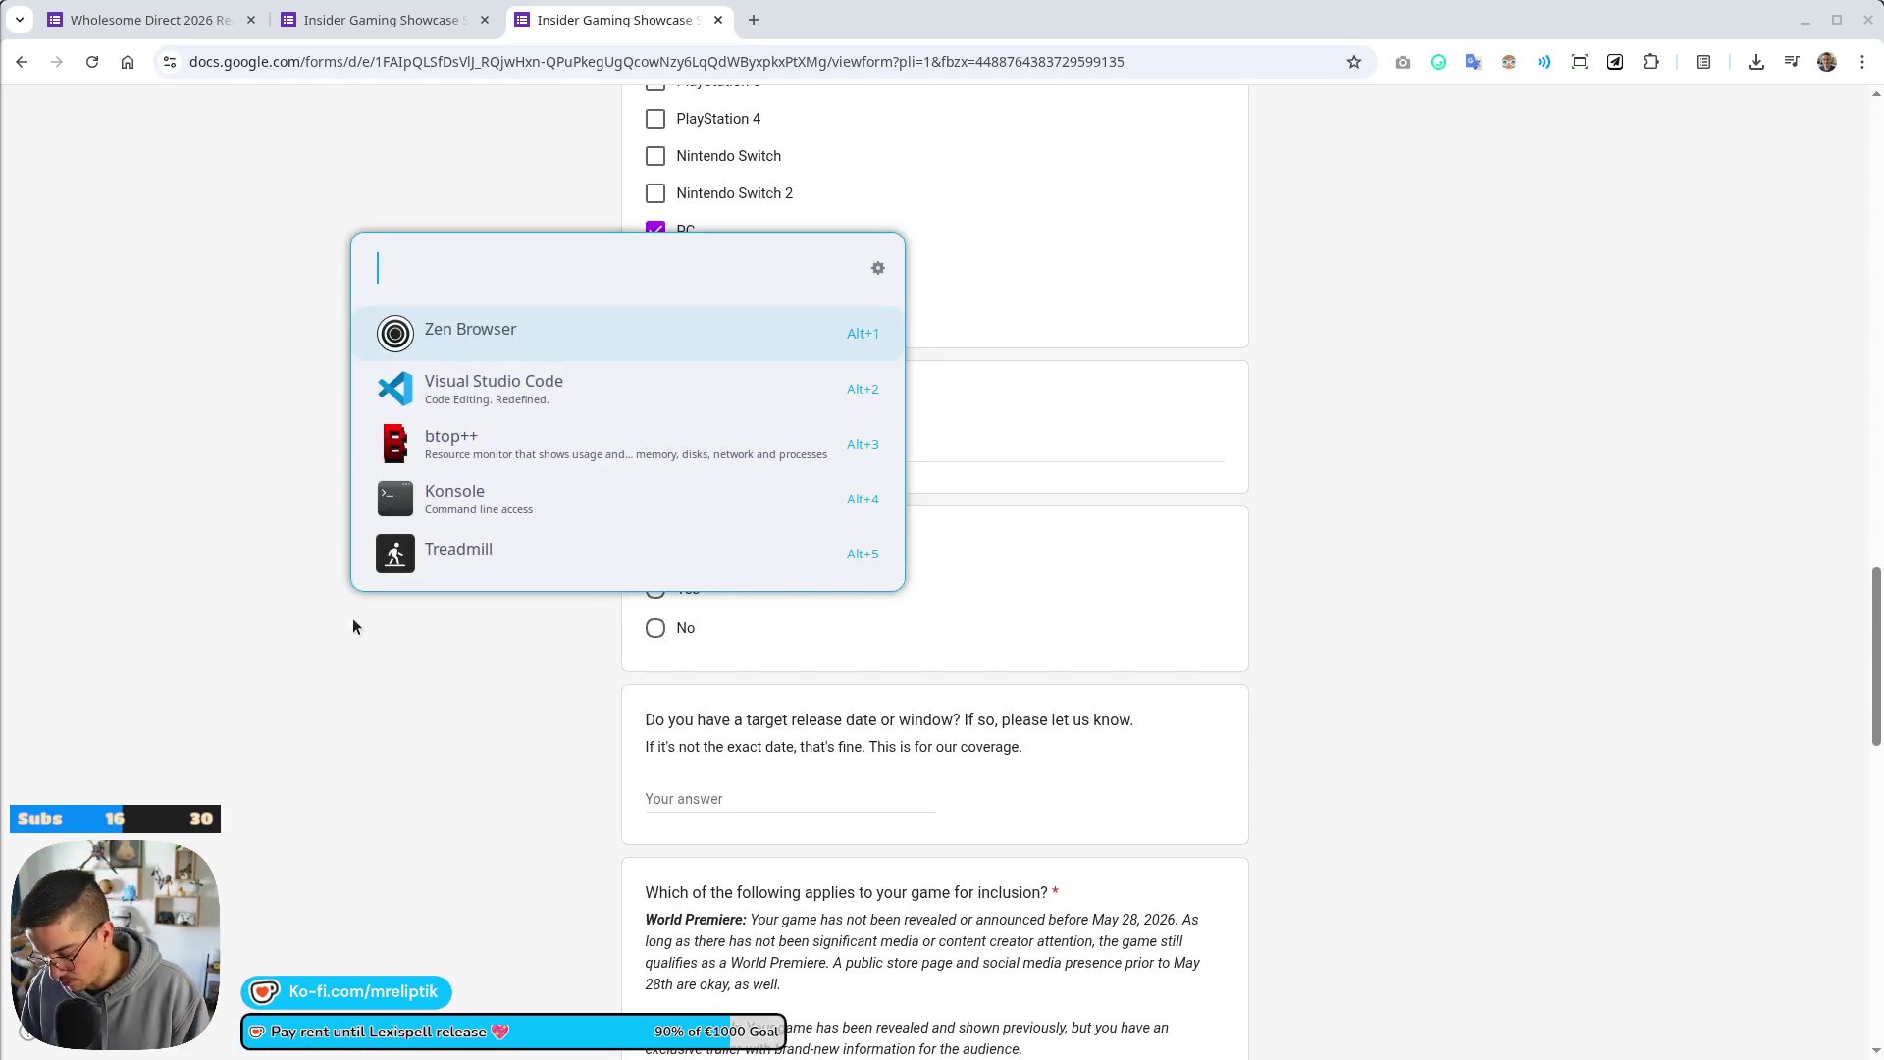
pyautogui.write('zen')
pyautogui.press('Return')
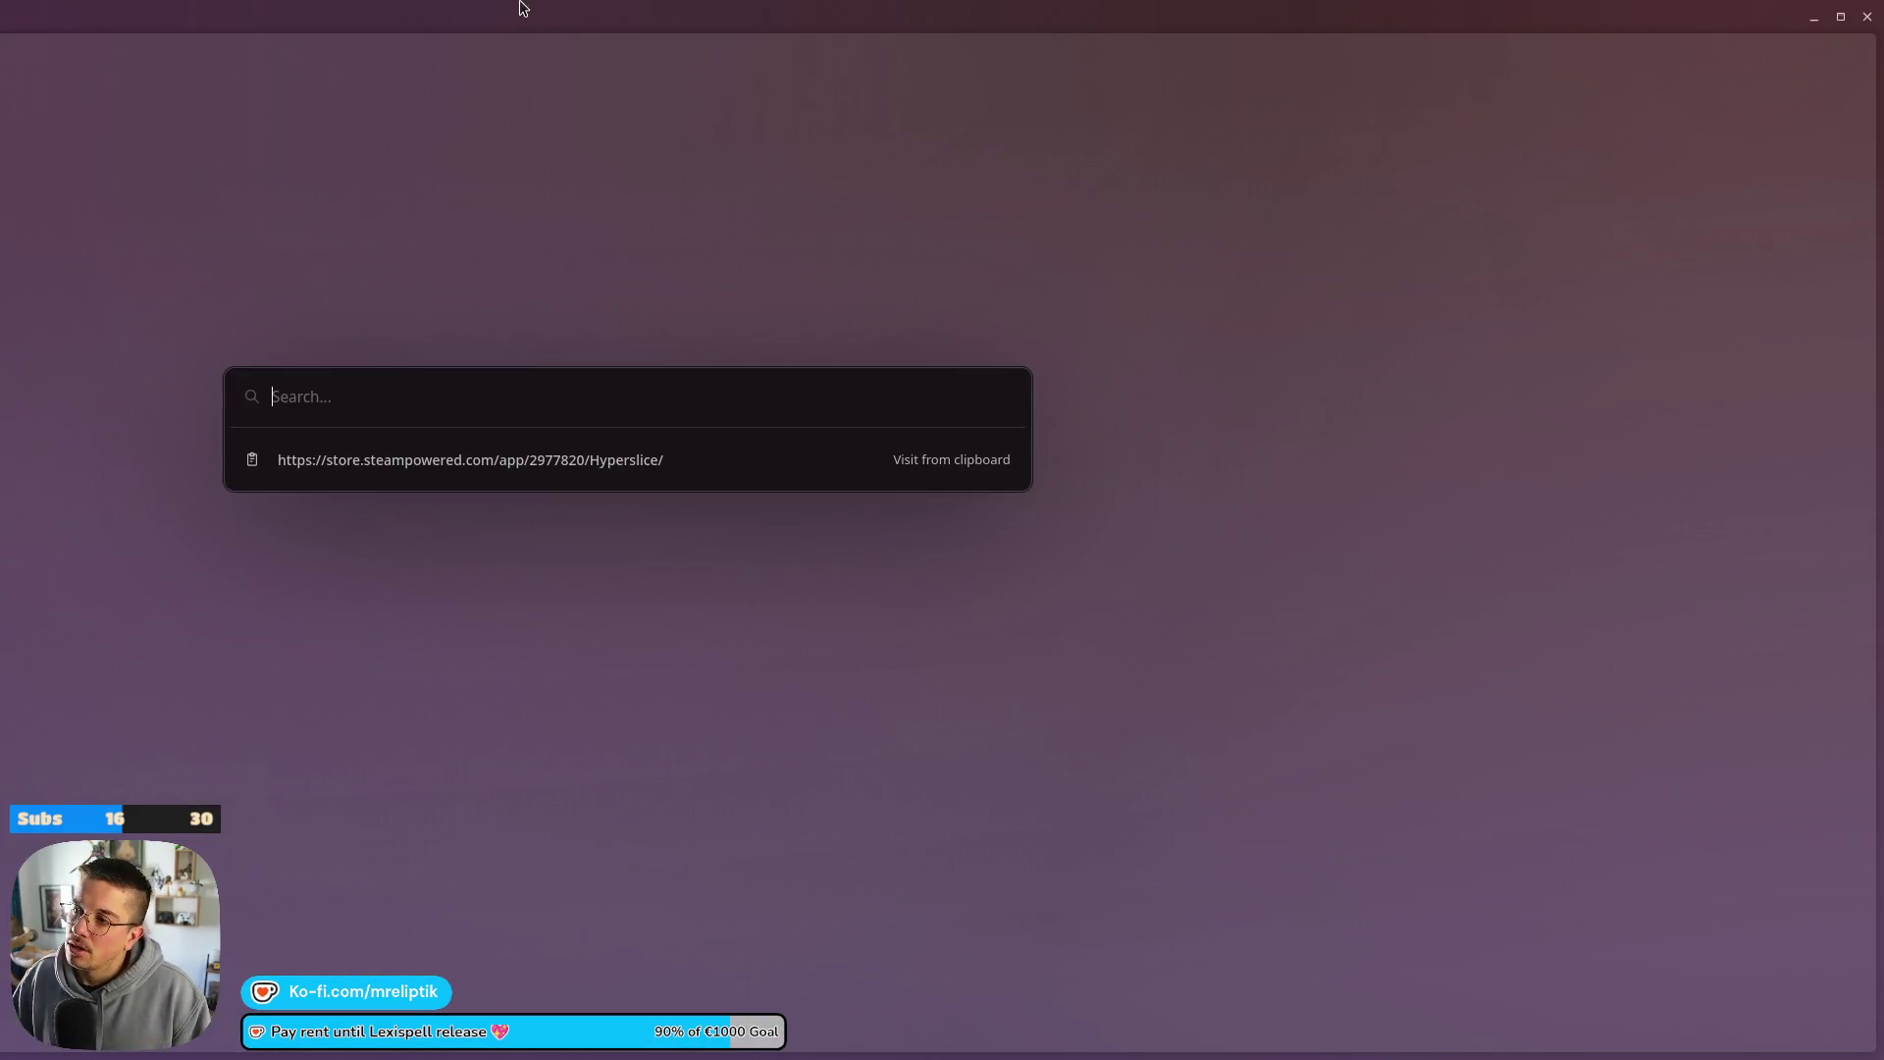
pyautogui.press('Escape')
pyautogui.hotkey('ctrl', 'w')
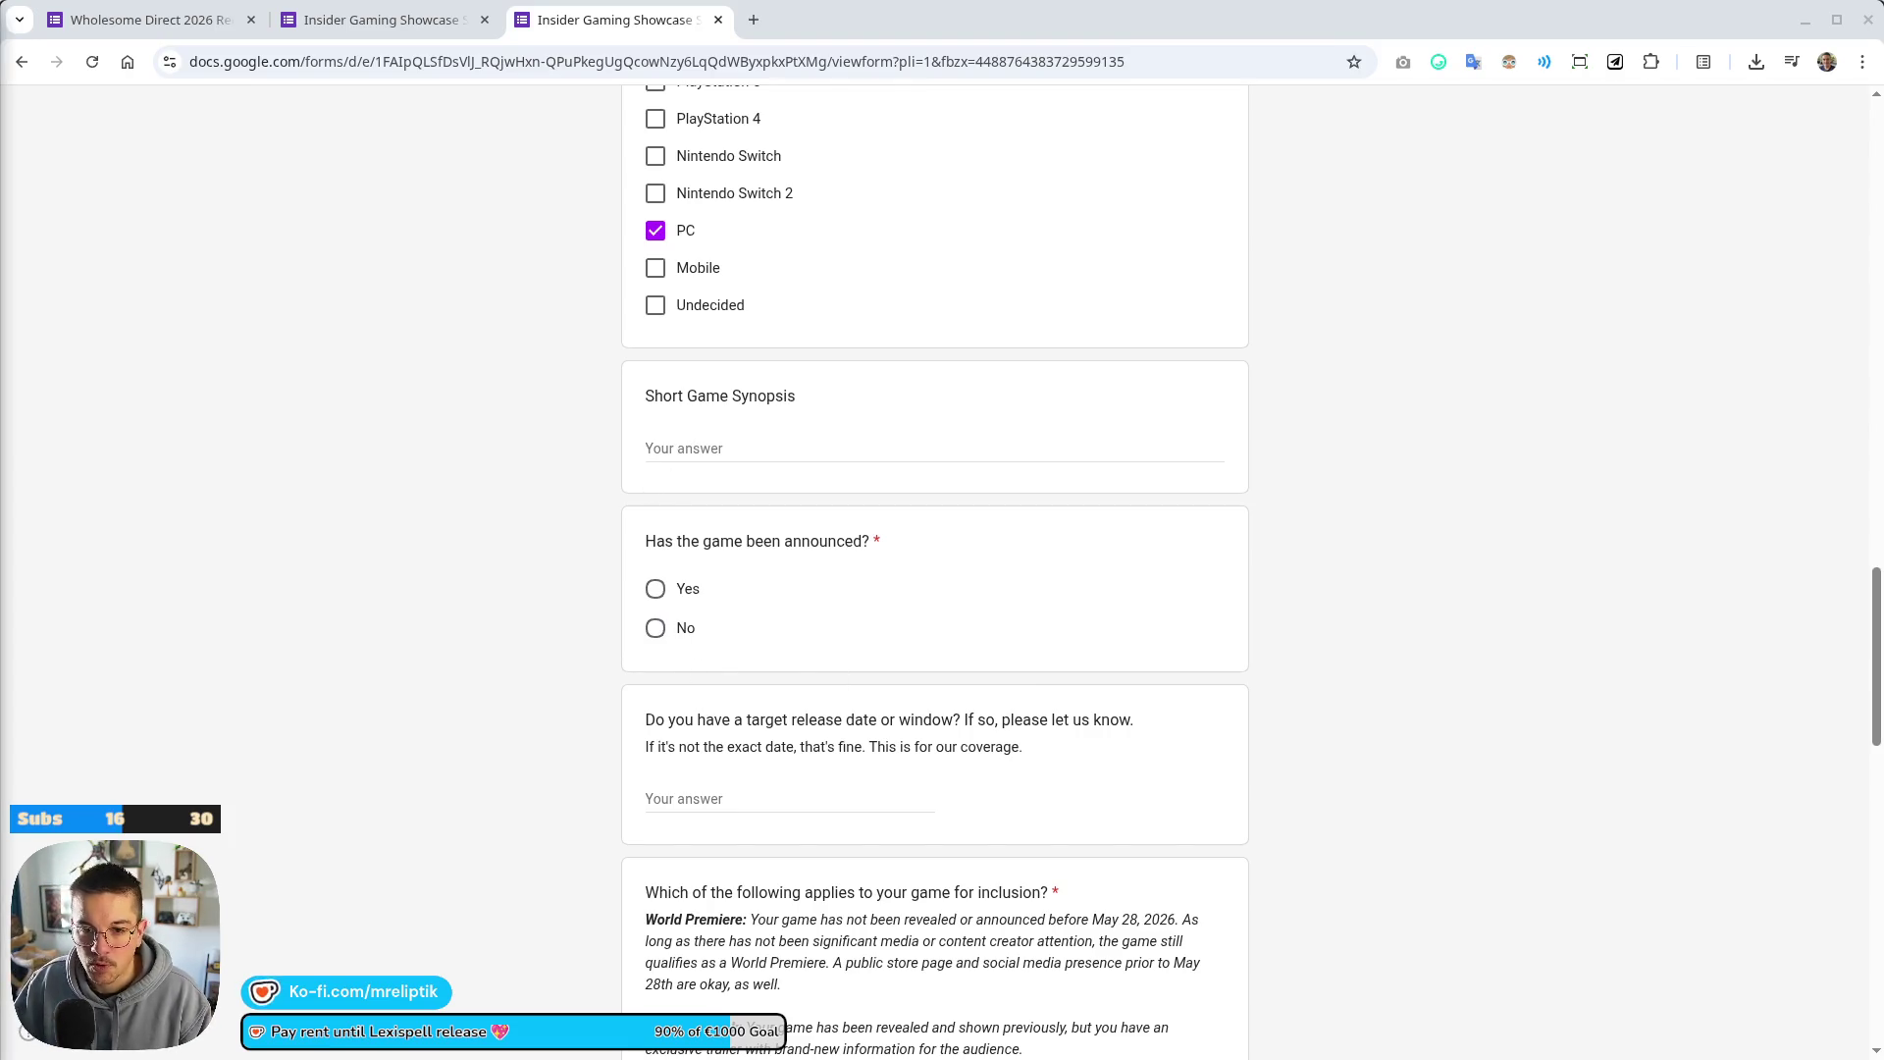
pyautogui.click(803, 451)
# Step: Paste the game description as the synopsis and answer Yes to the game being announced
pyautogui.write("Fast paced action arena roguelite where you defeat waves of enemies, hazards and dangerous threats using only your dash as a weapon. Don't get fooled, your dash is a powerful weapon. Upgrade your ship and buy unique abilities to chose your own playstyle and turn your ship into a killing machine.")
pyautogui.scroll(-3, 779, 733)
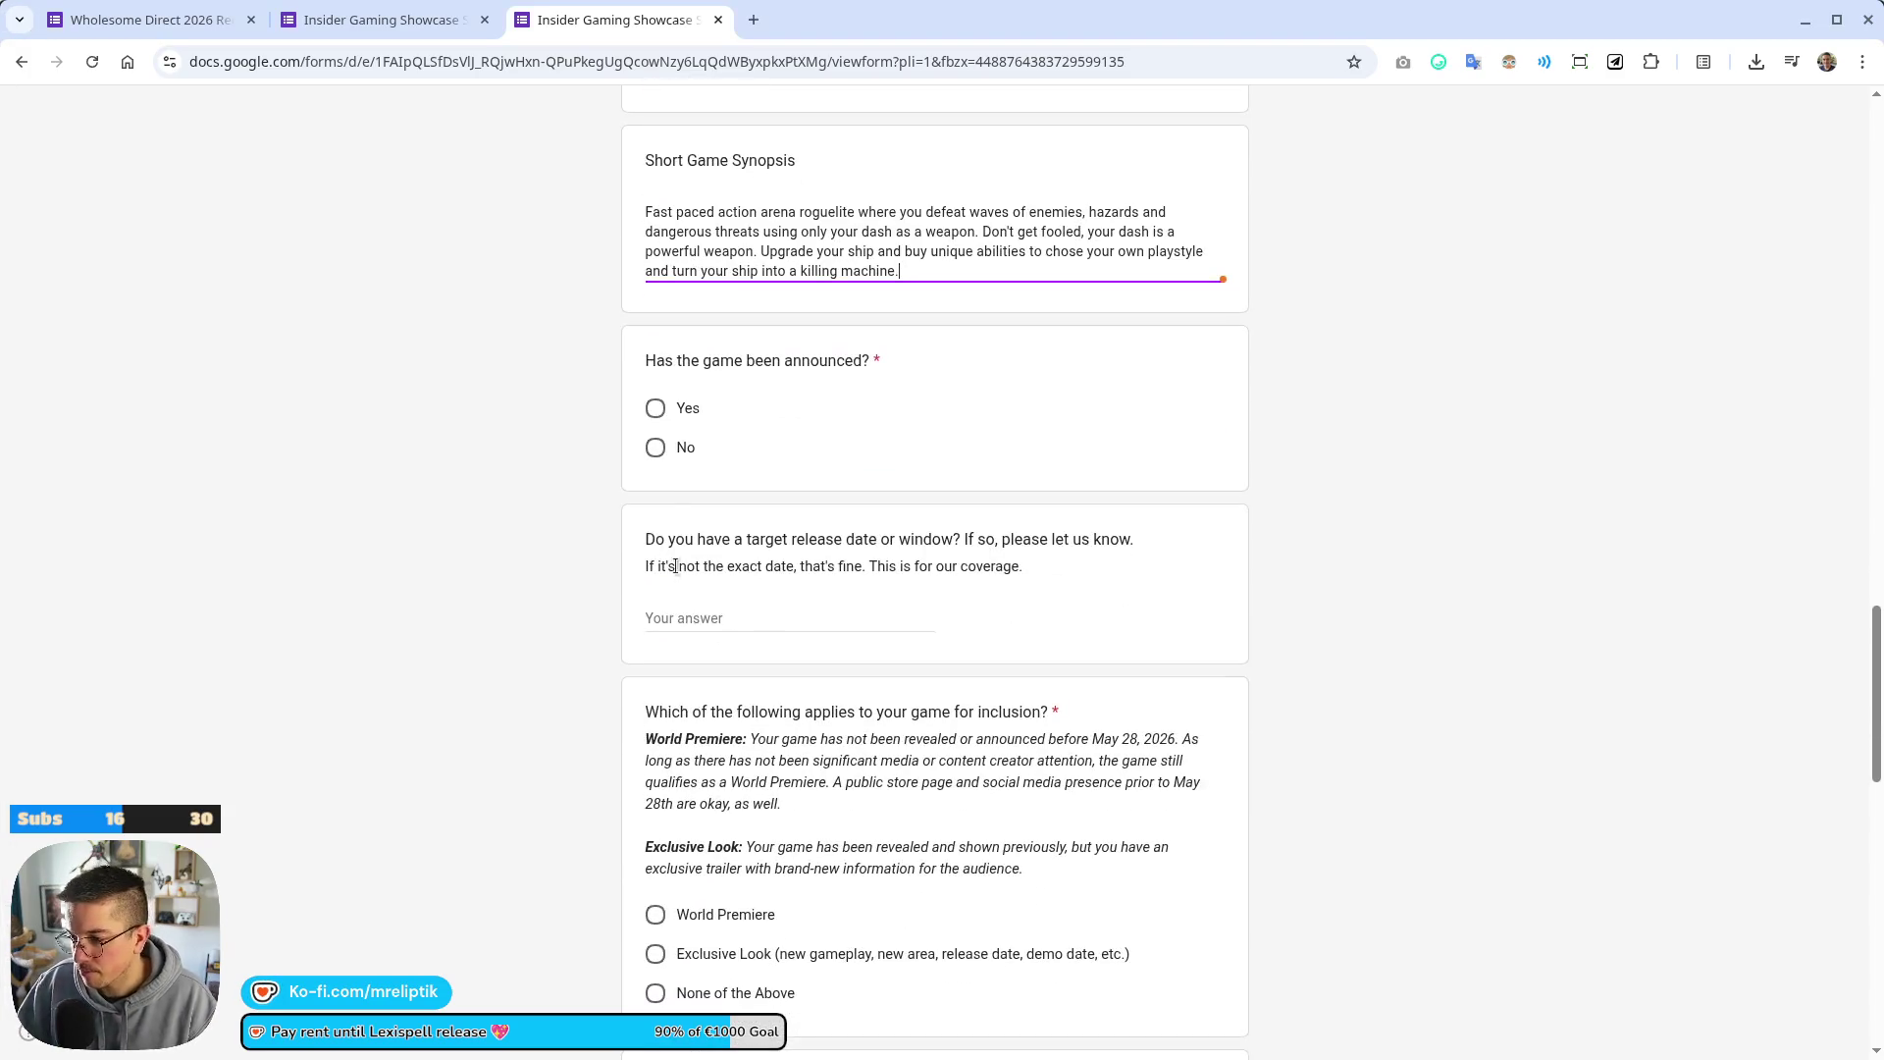
pyautogui.click(672, 411)
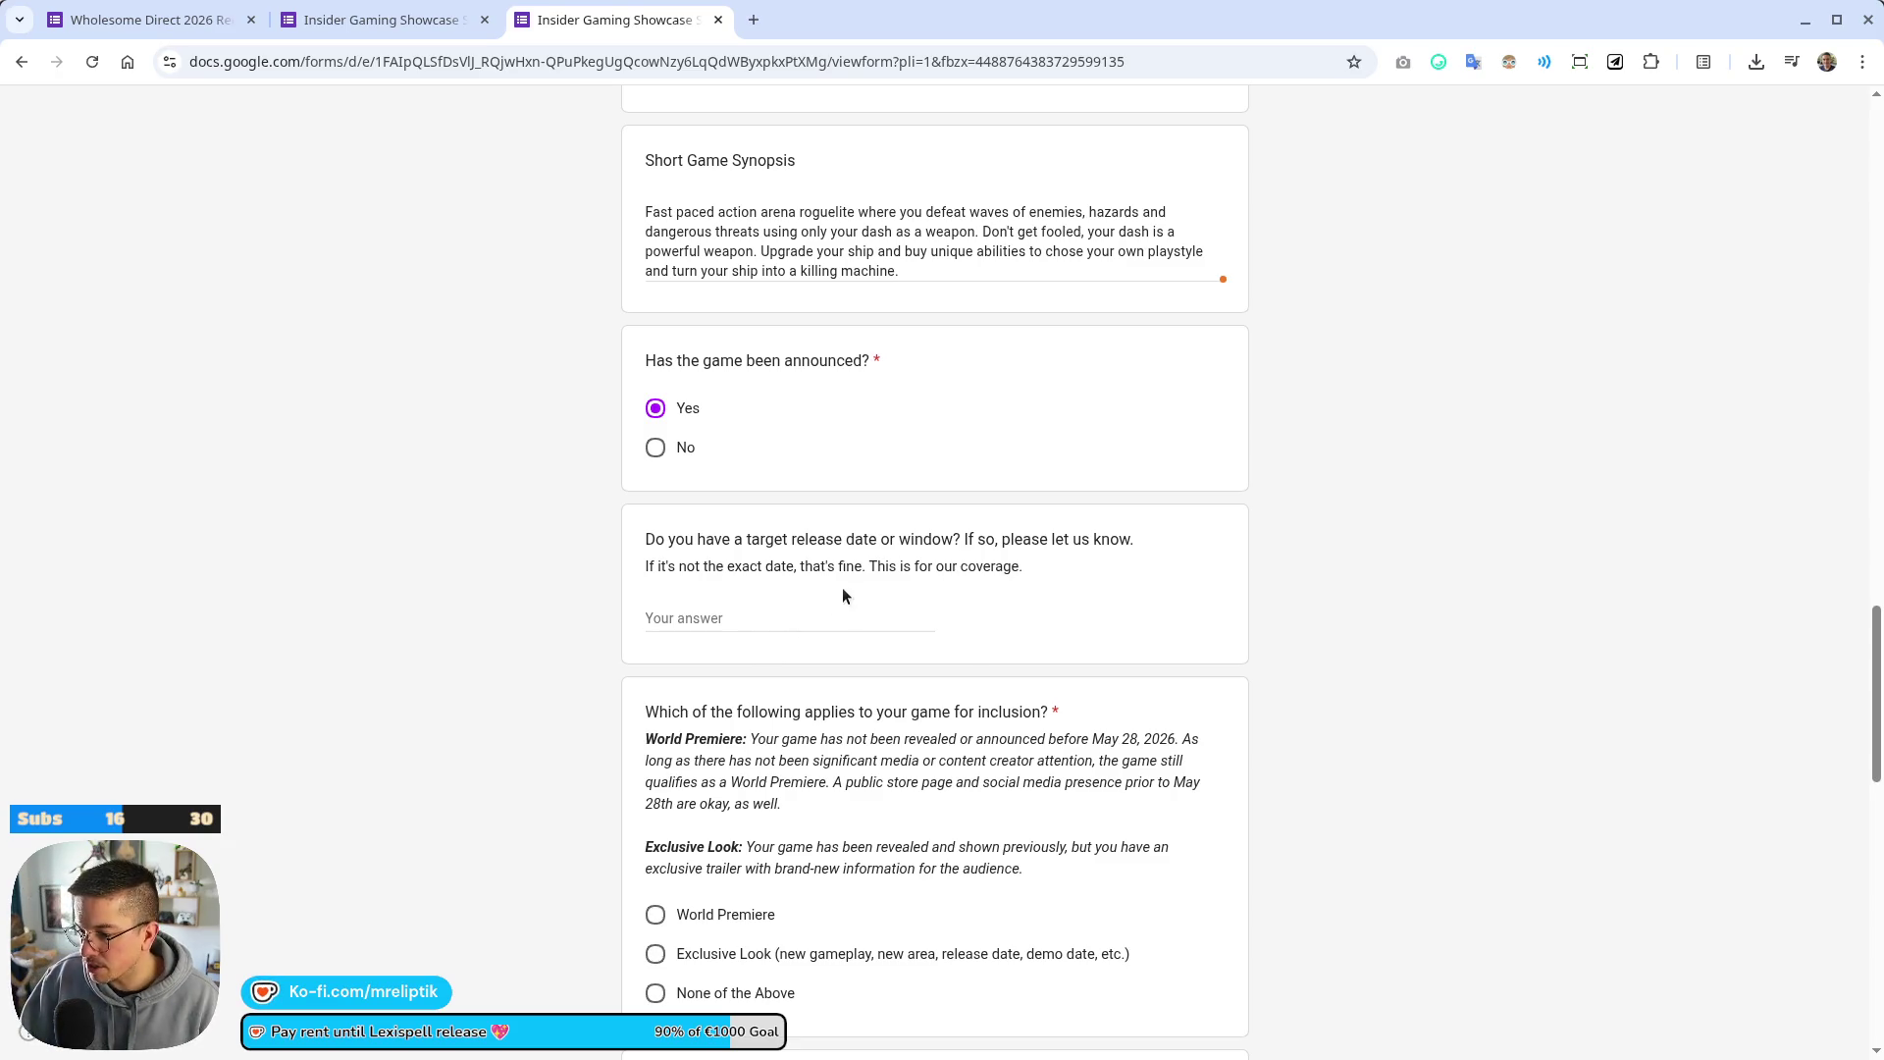
pyautogui.scroll(20, 842, 589)
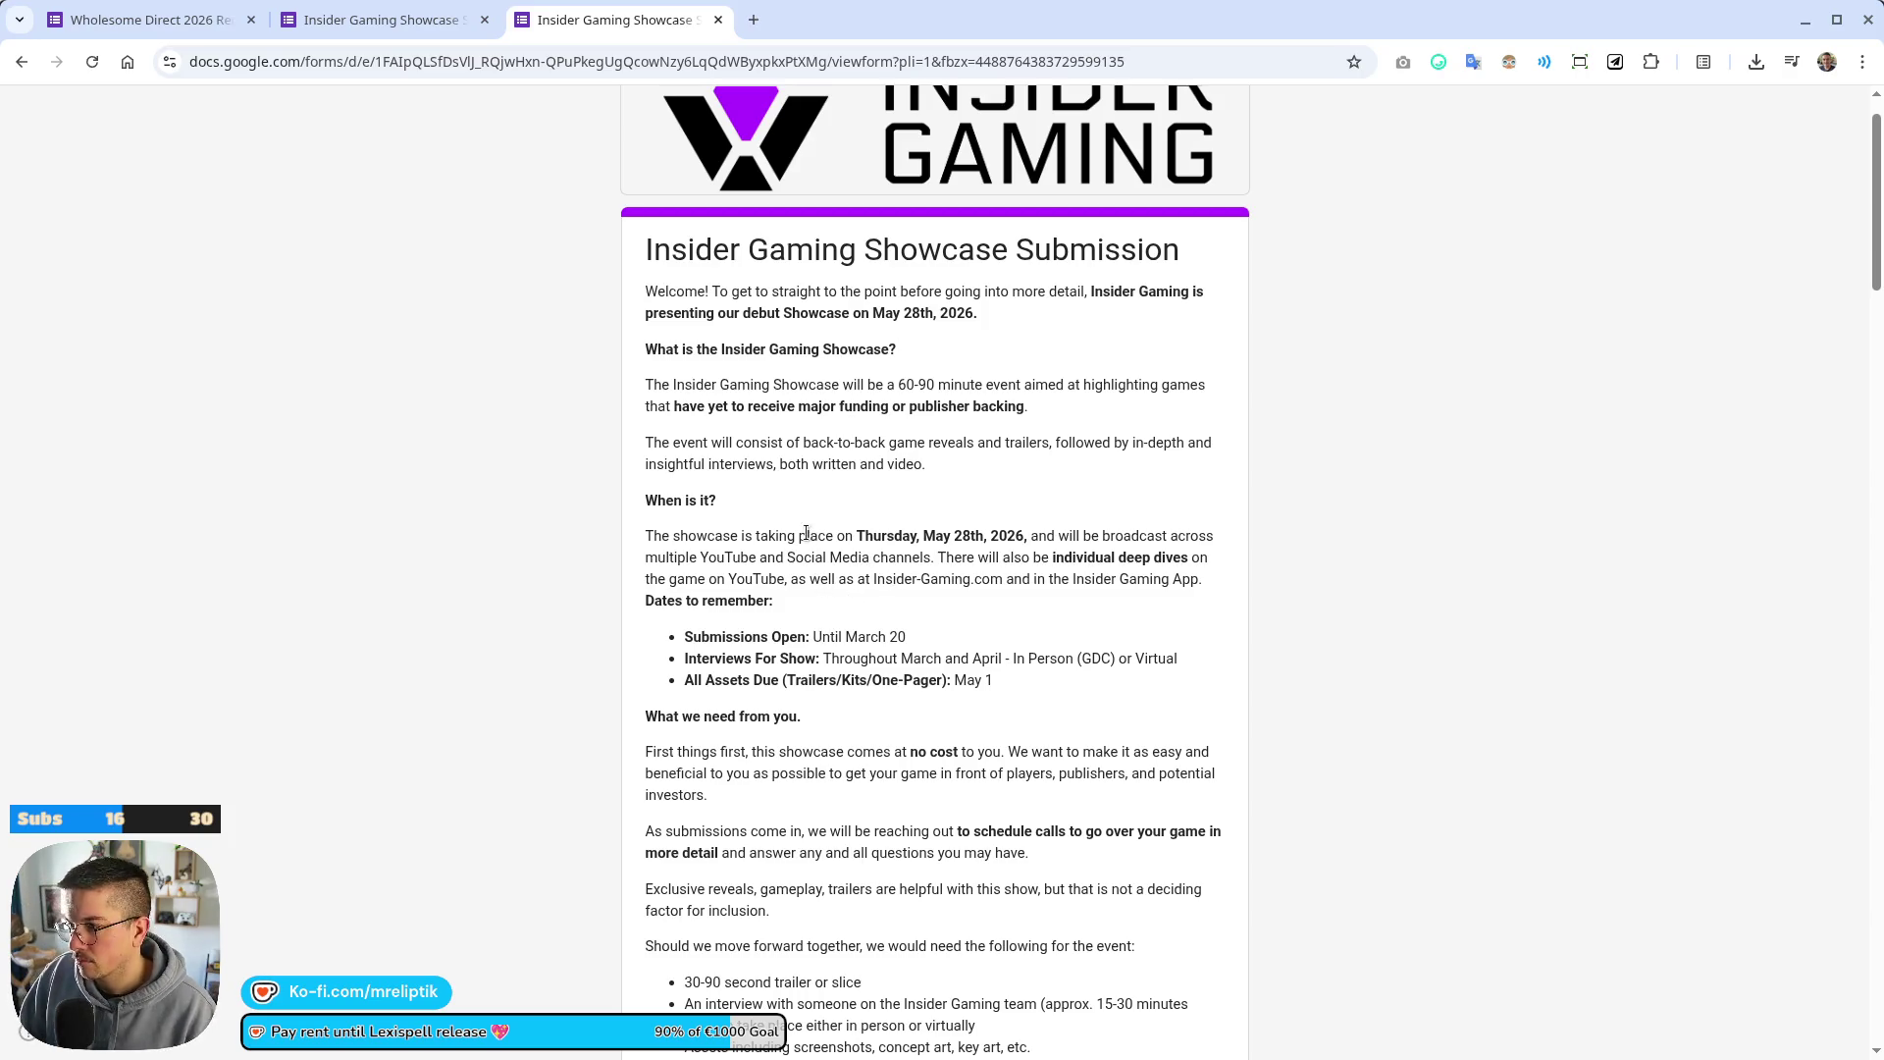
pyautogui.scroll(-2, 676, 631)
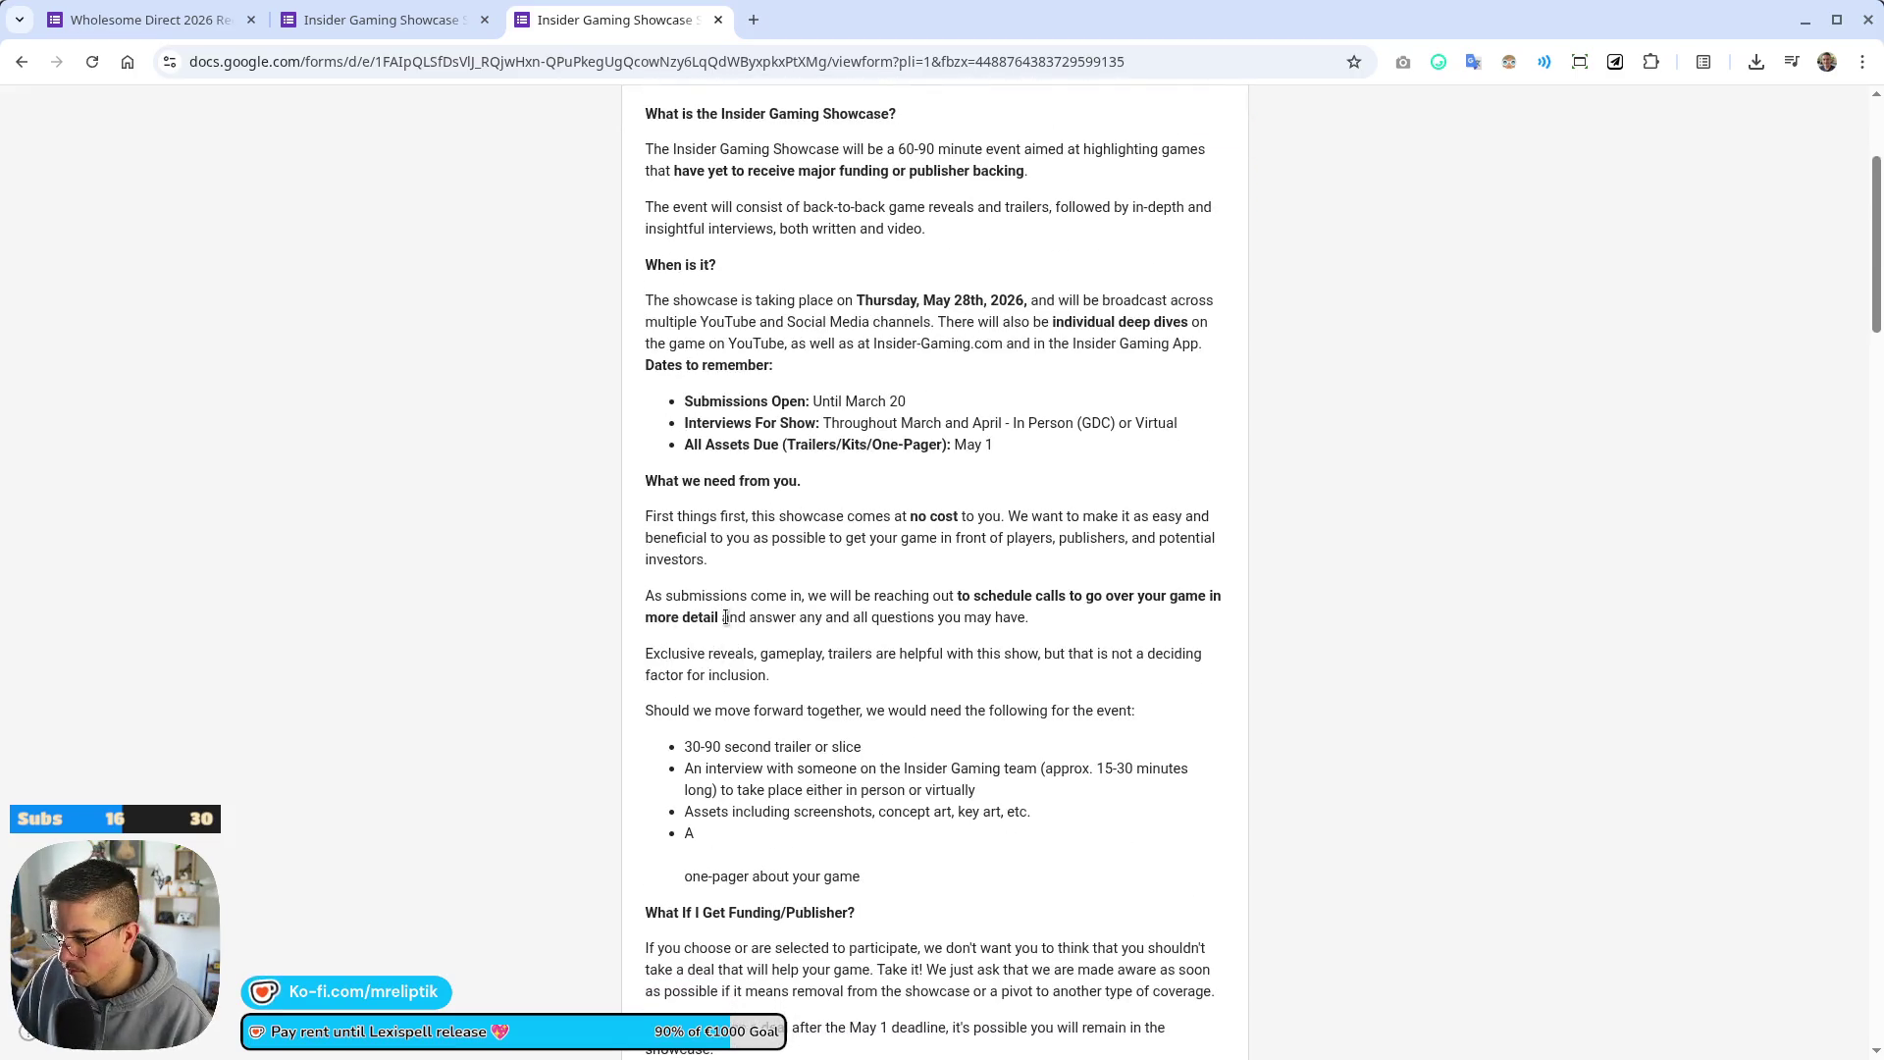
pyautogui.scroll(-2, 734, 638)
pyautogui.scroll(4, 763, 633)
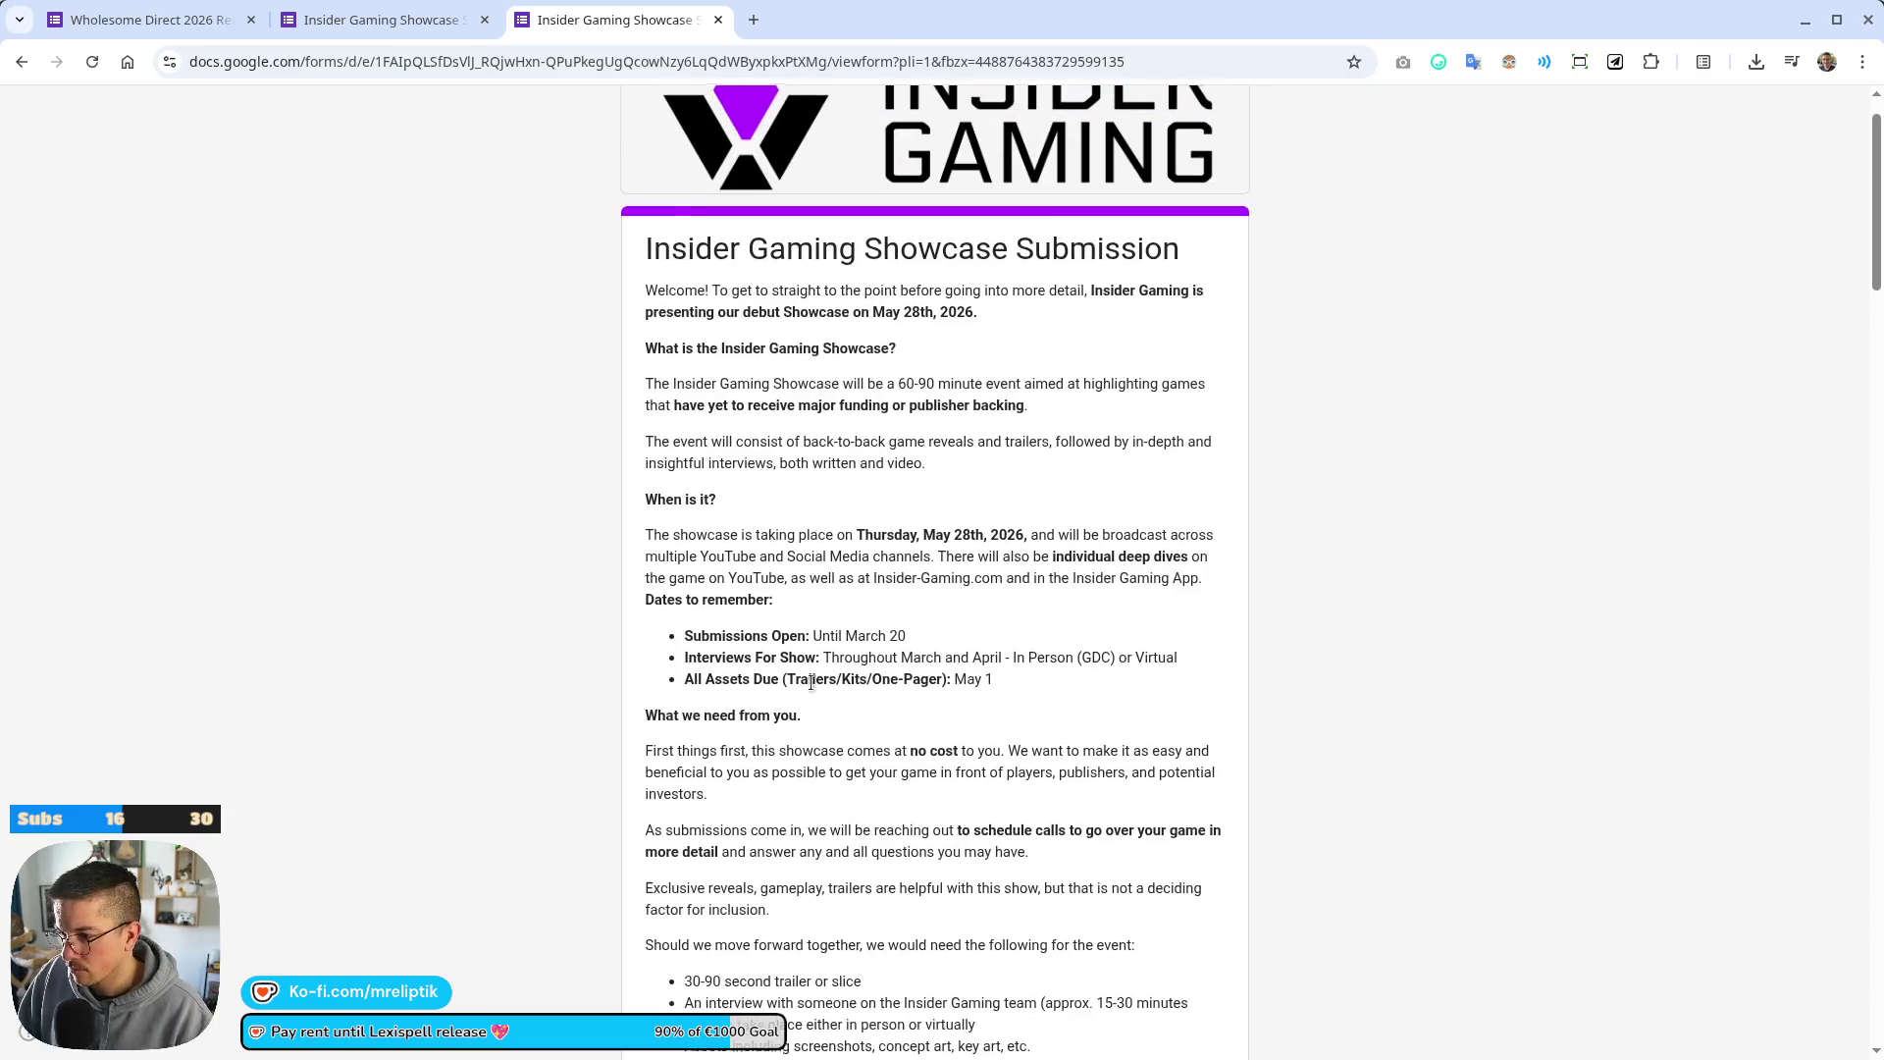
pyautogui.scroll(-5, 785, 692)
pyautogui.scroll(2, 814, 675)
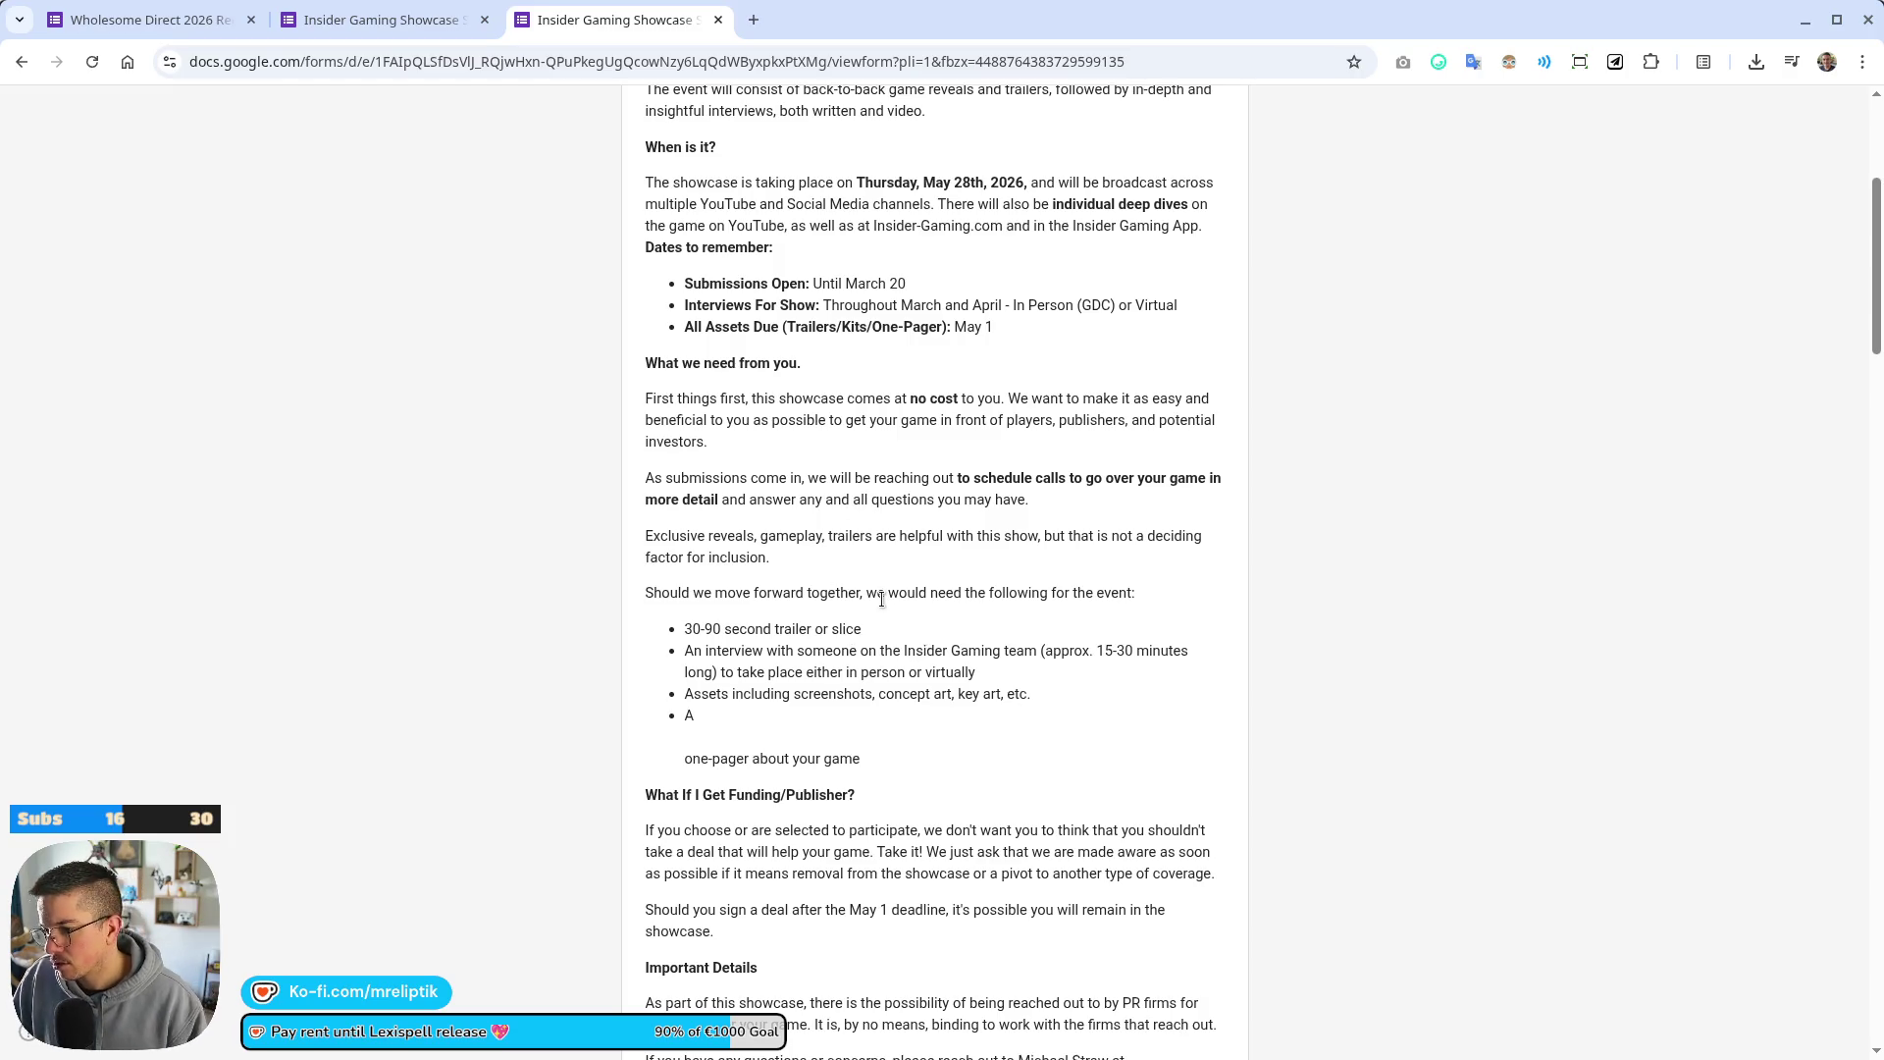
pyautogui.scroll(-15, 881, 600)
pyautogui.scroll(-5, 816, 735)
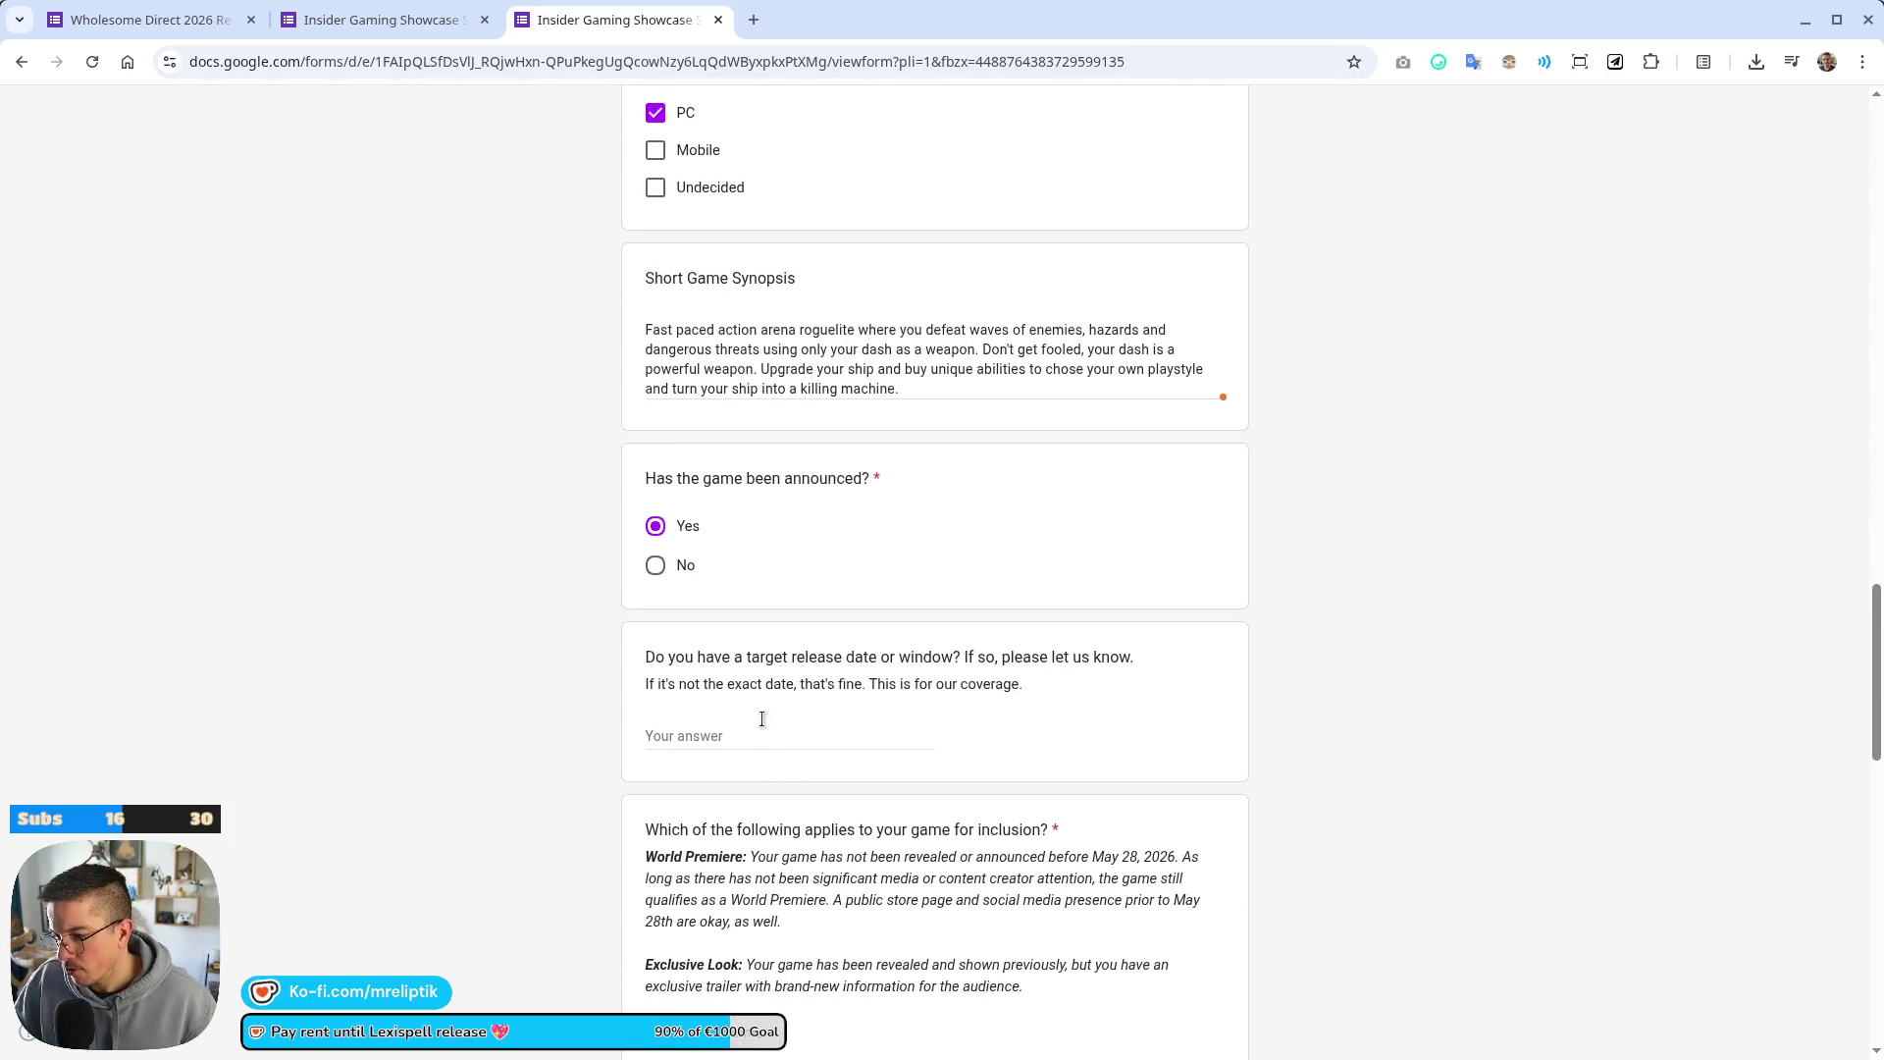
# Step: Set release date 21/01/2026, choose Exclusive Look, and describe it as 'New daily/weekly game mode'
pyautogui.click(771, 738)
pyautogui.write('21/01/')
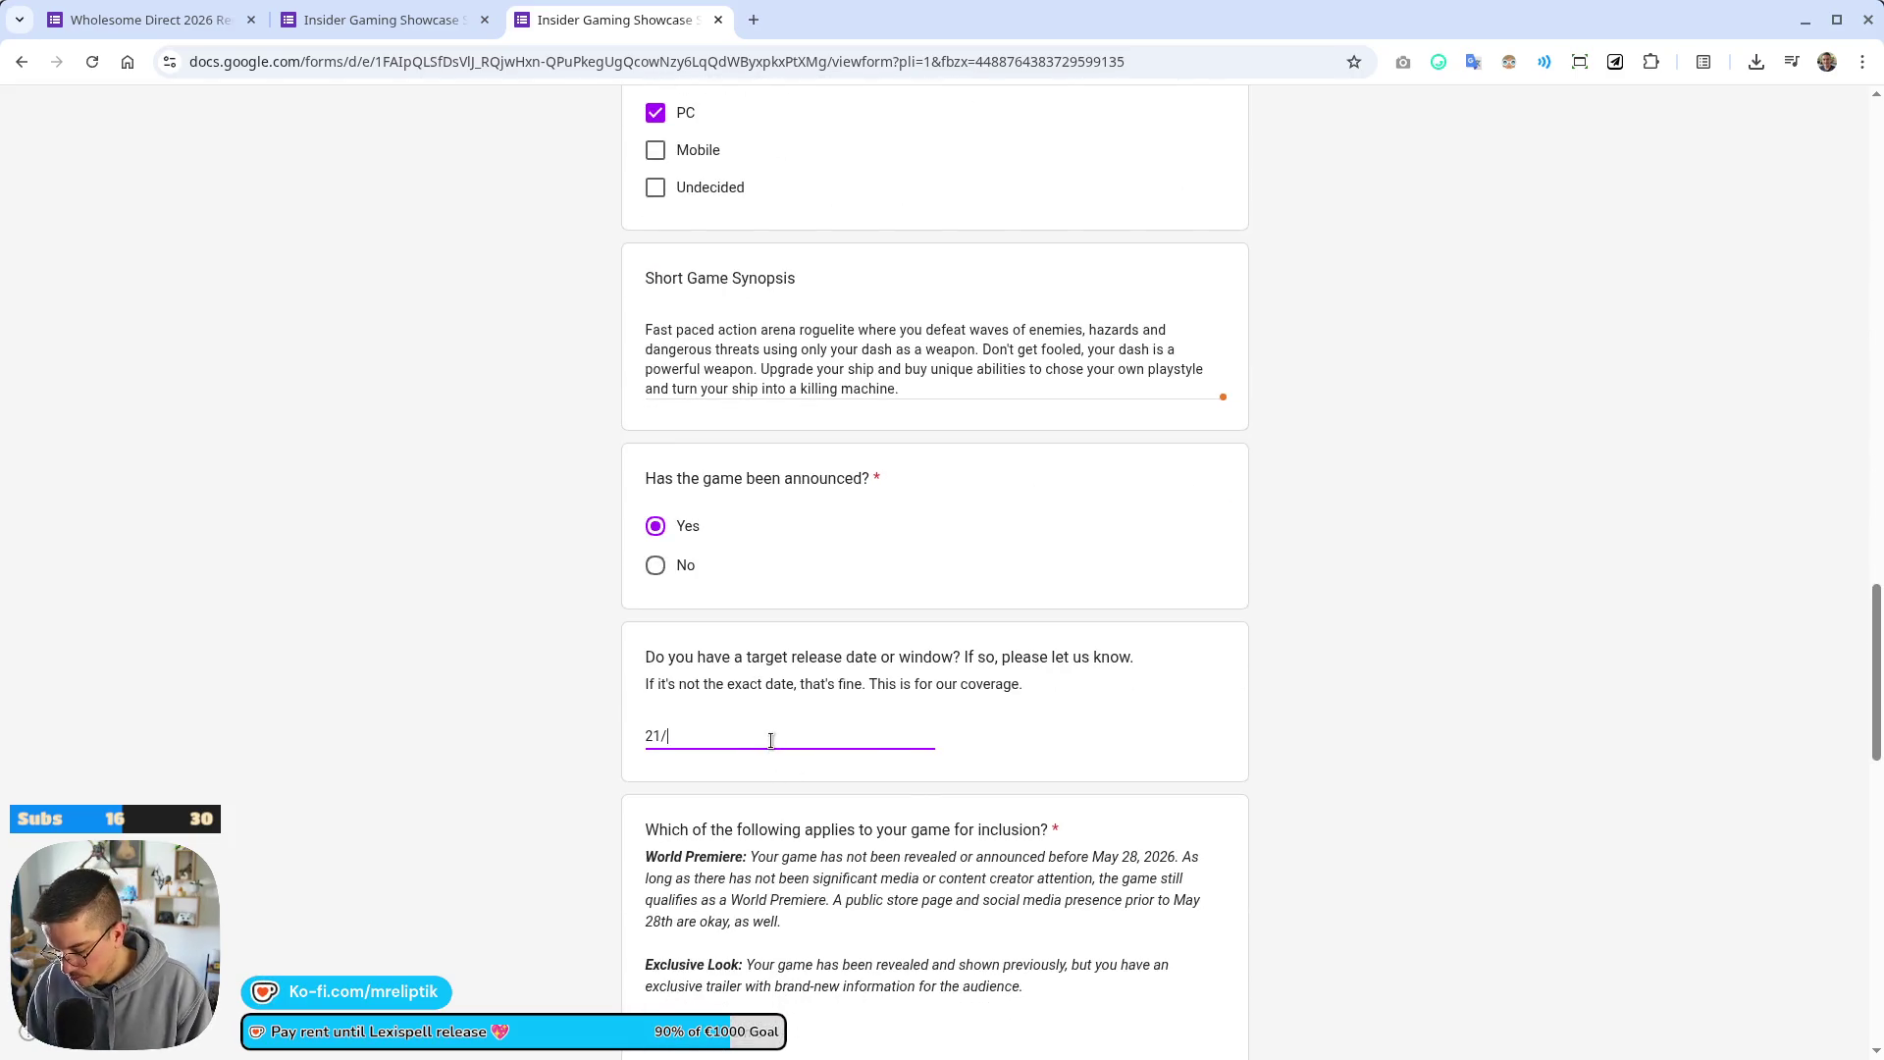
pyautogui.write('2026')
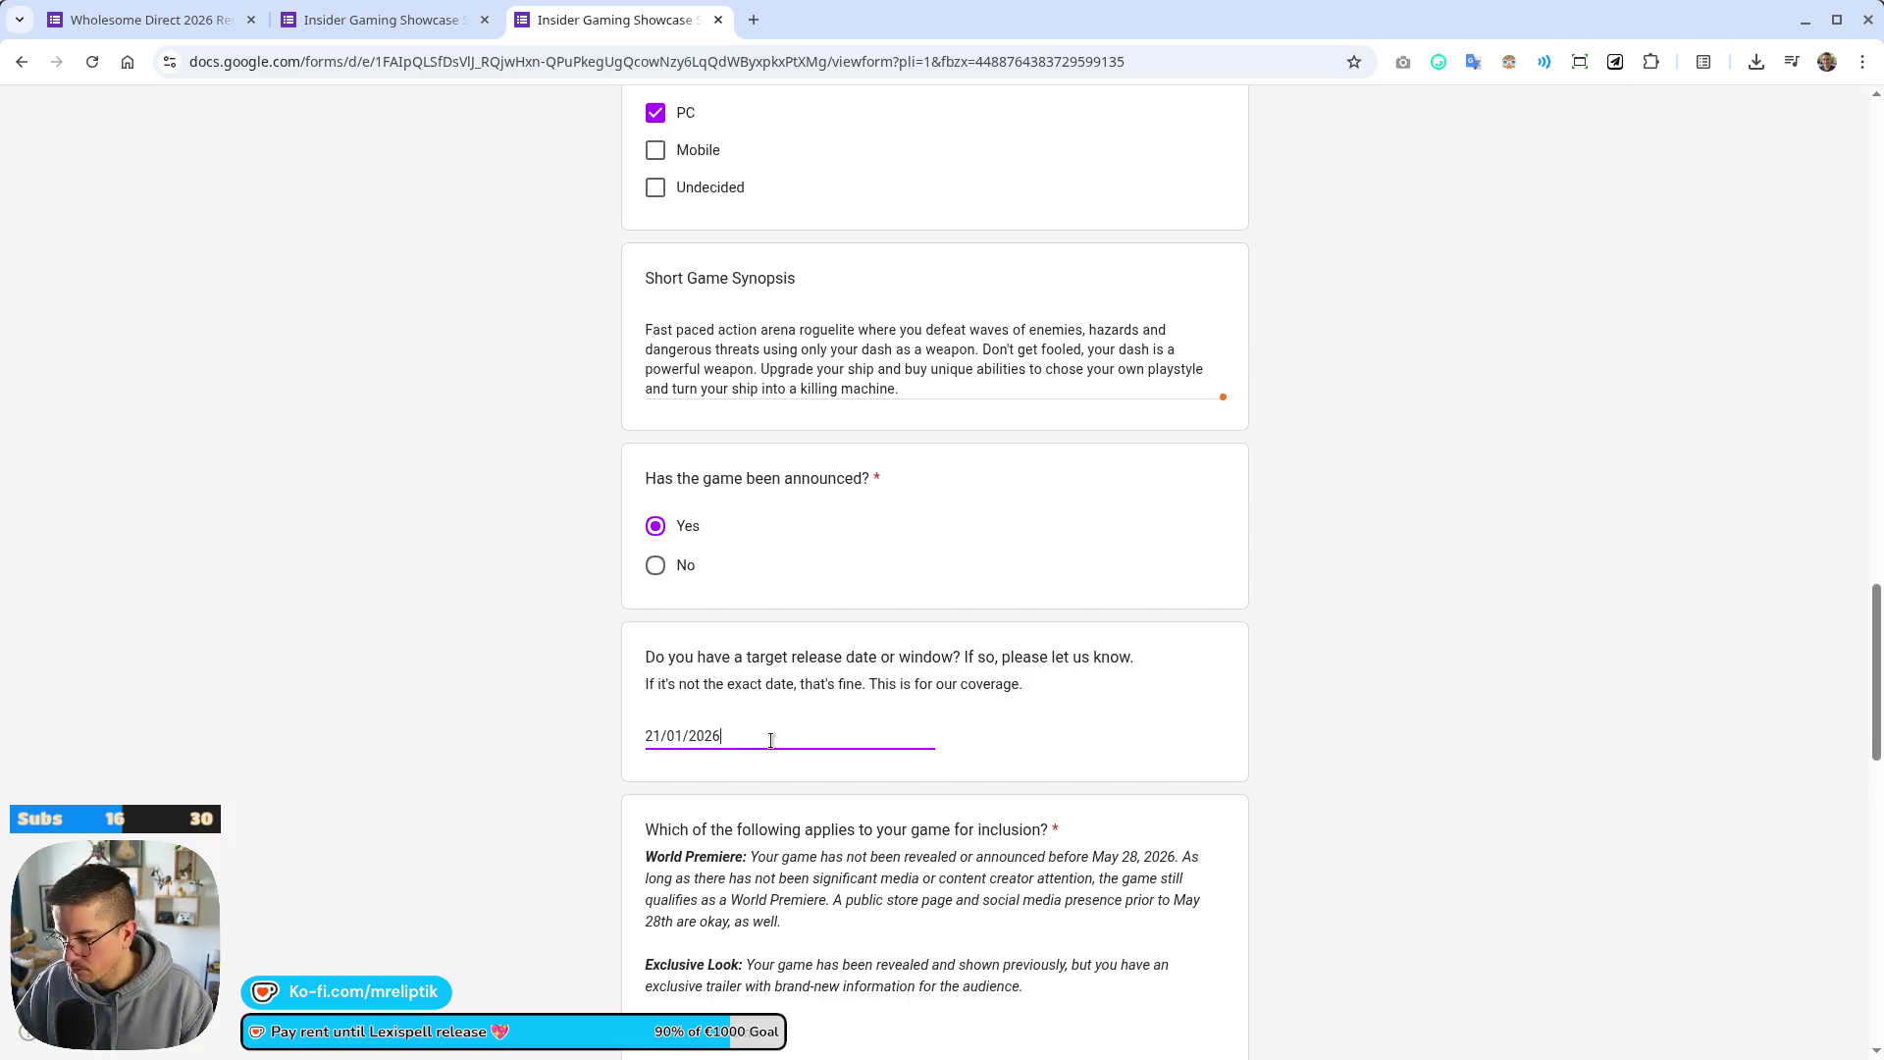
pyautogui.scroll(-4, 771, 740)
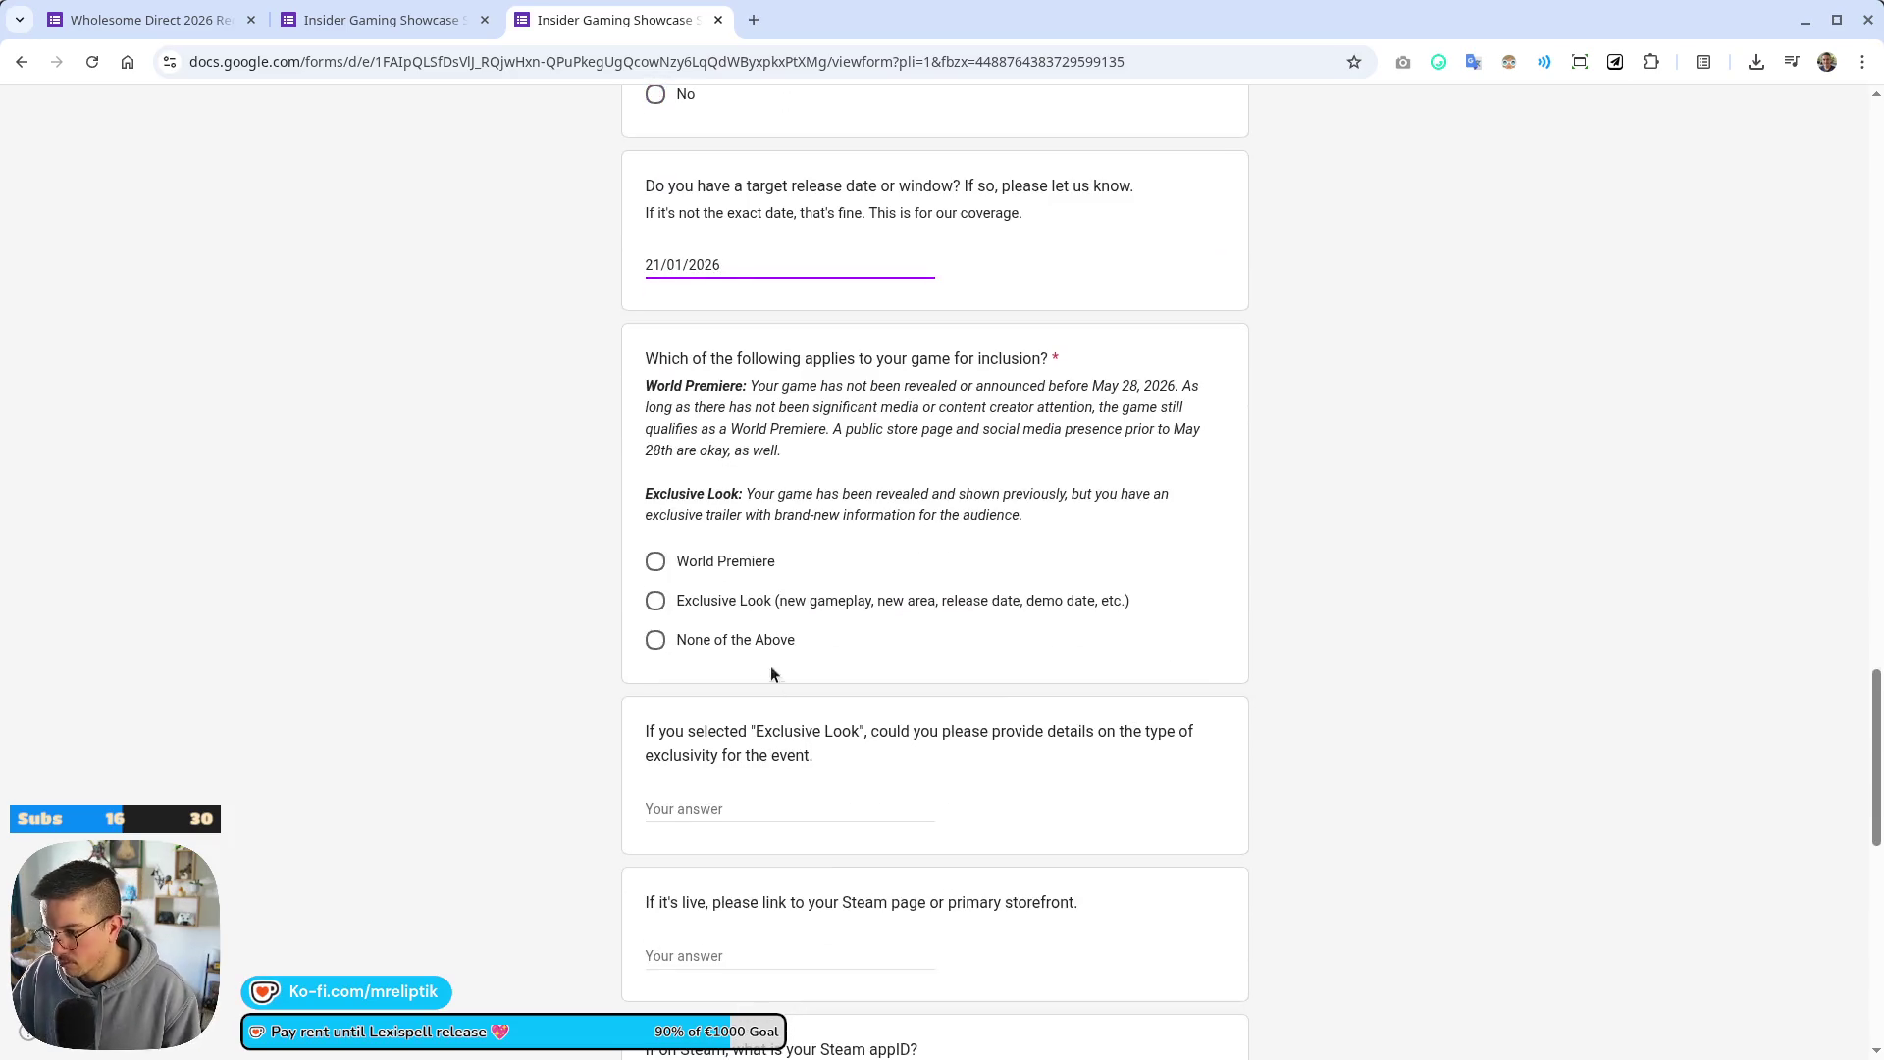
pyautogui.click(732, 594)
pyautogui.click(736, 808)
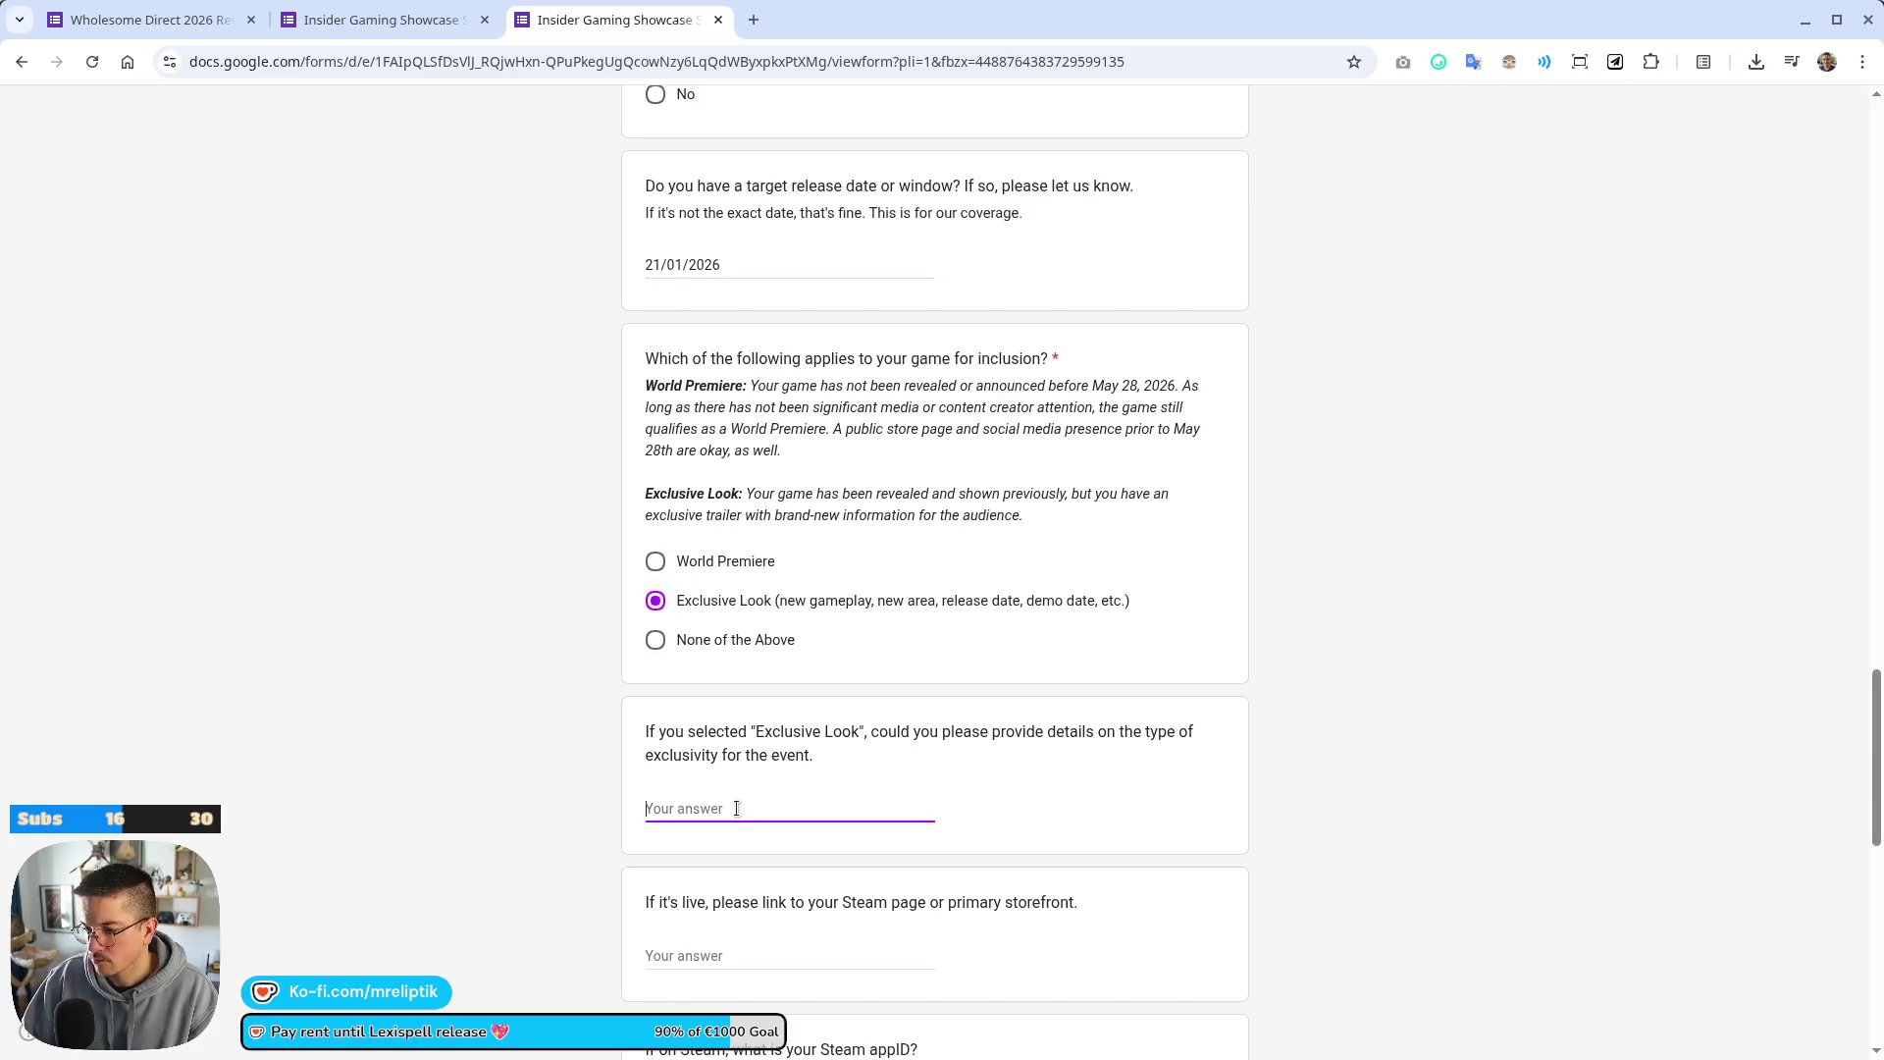
pyautogui.write('New ')
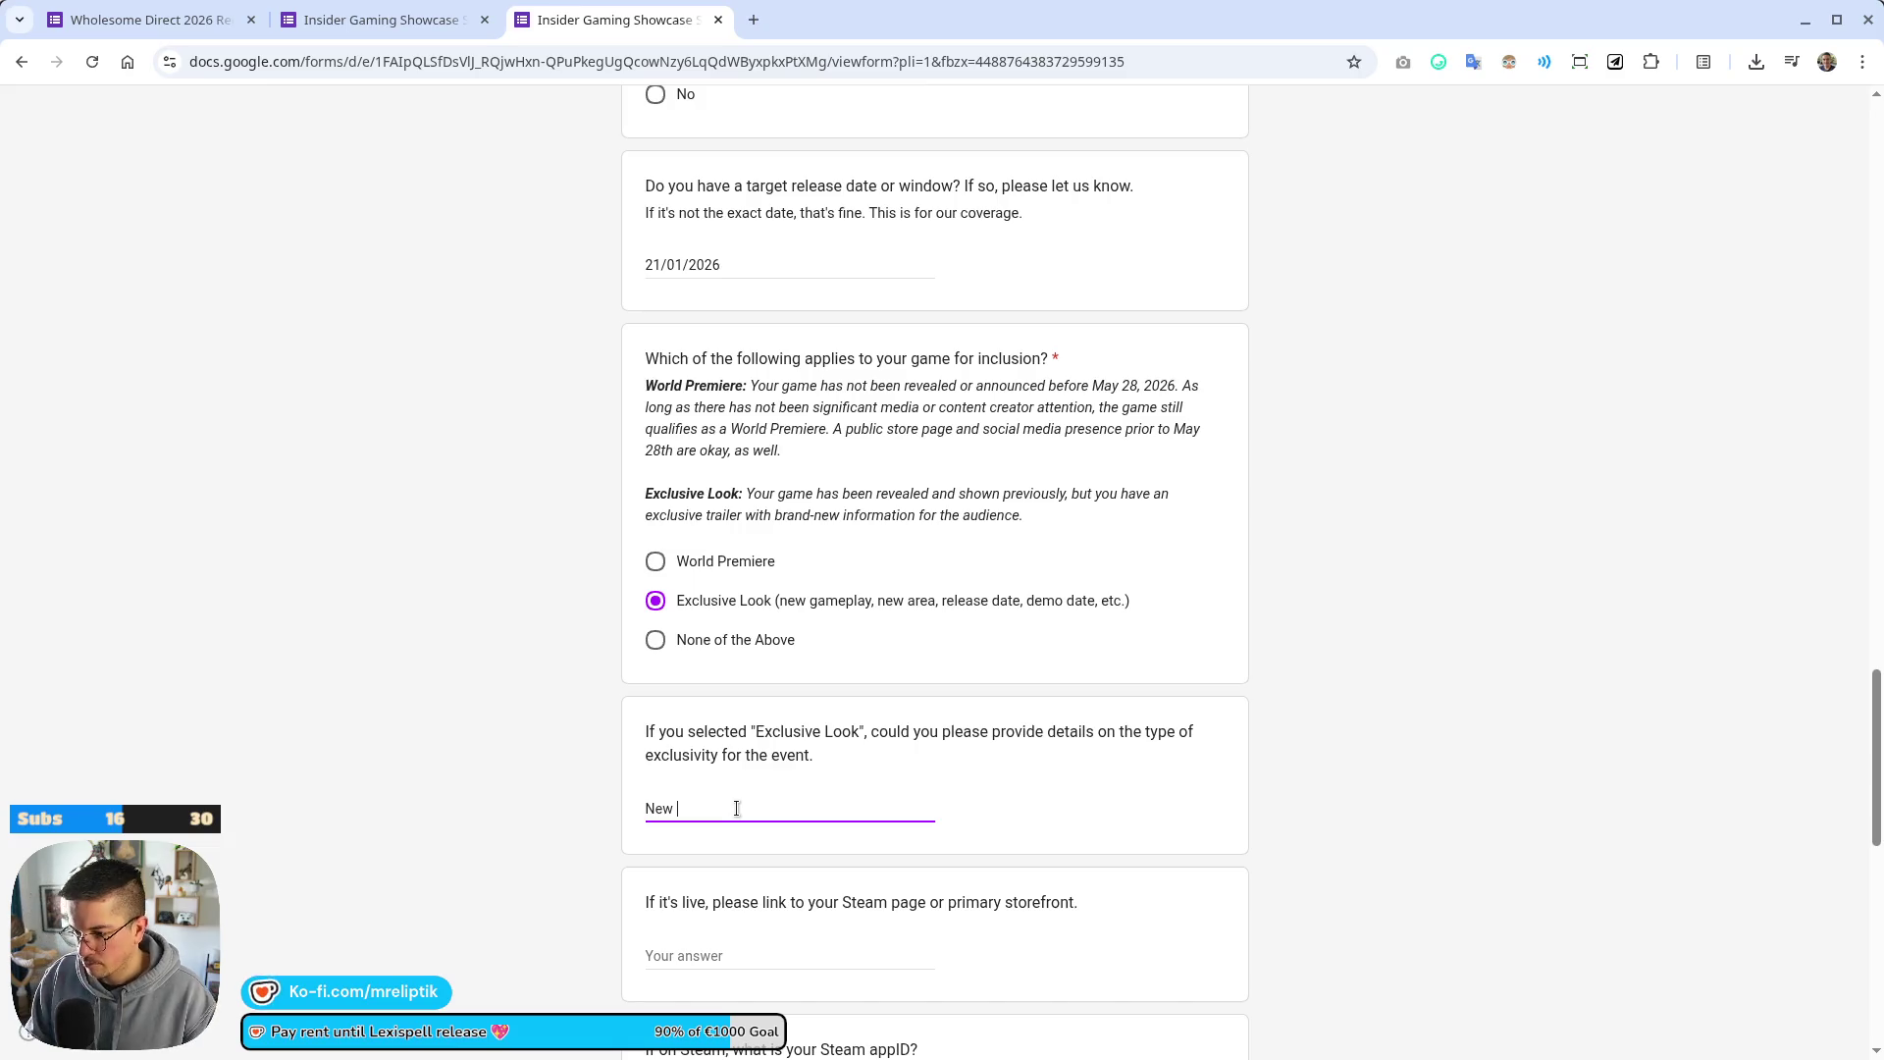
pyautogui.write('daily/weekly gam')
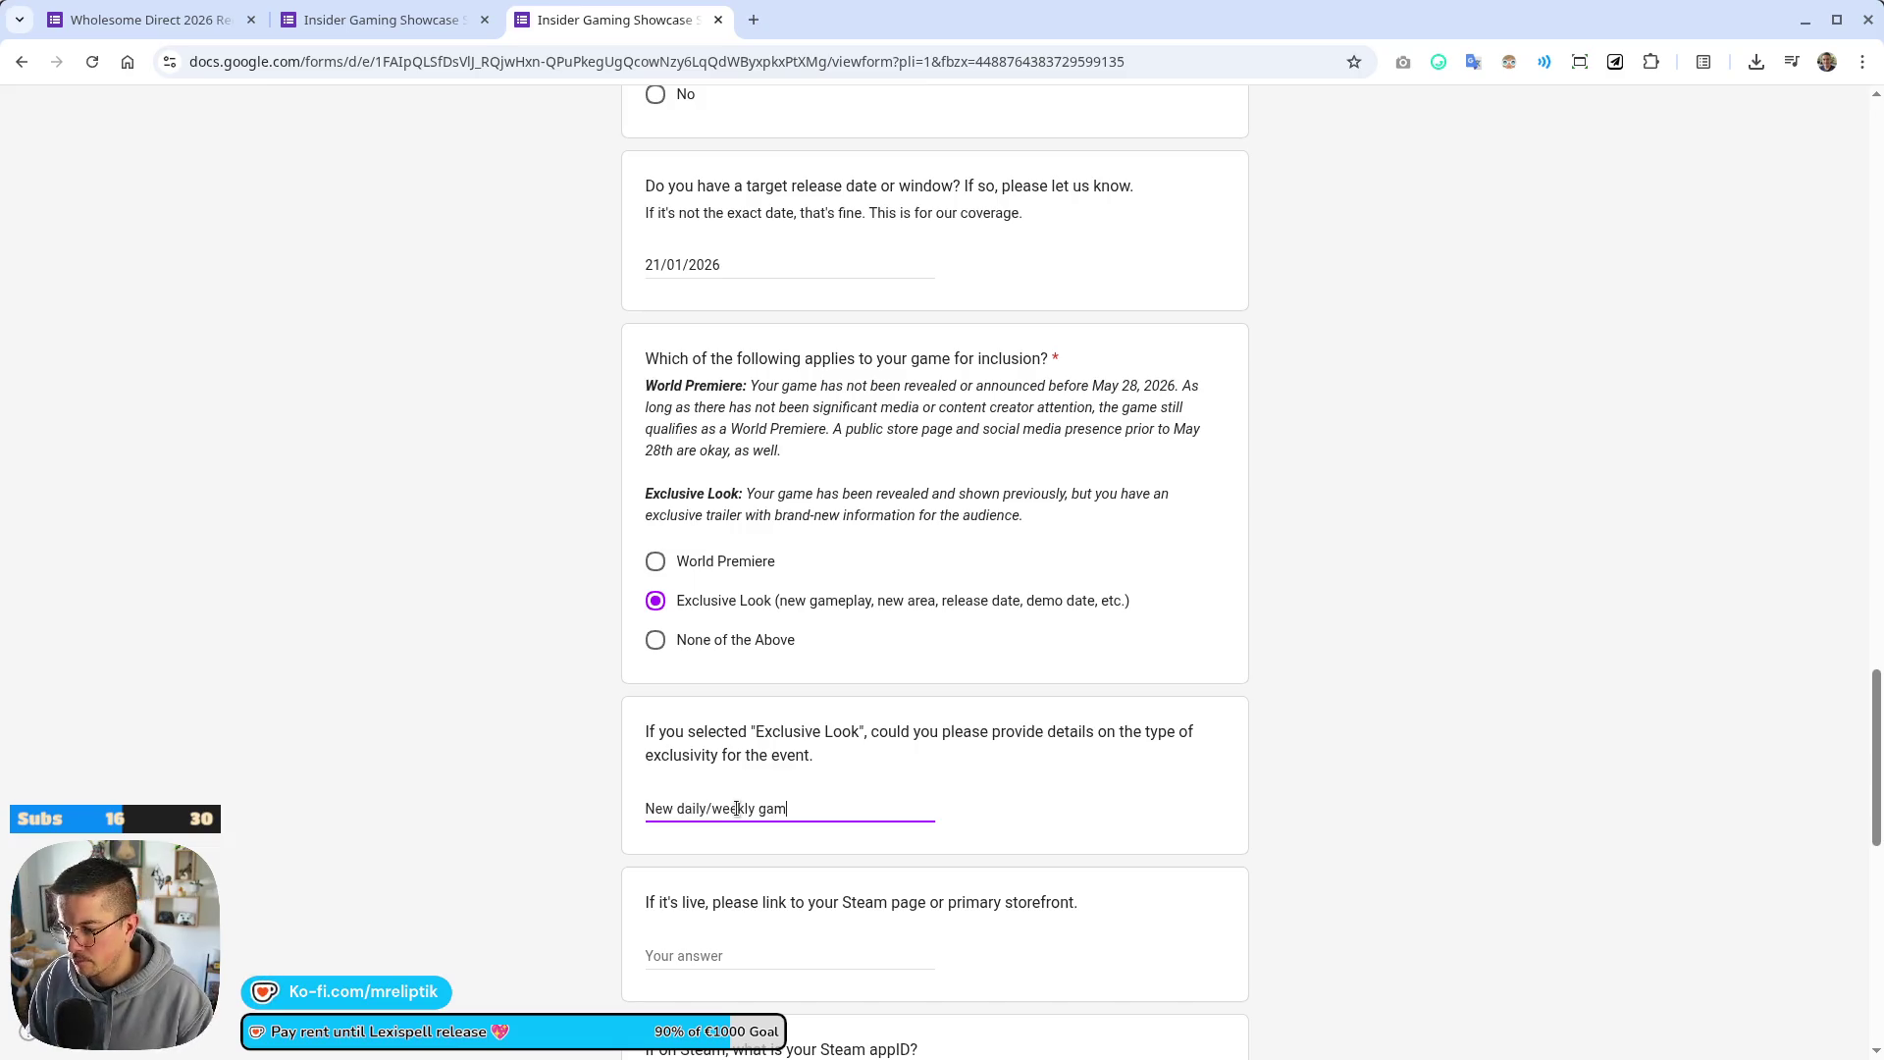
pyautogui.write('e mode')
pyautogui.scroll(-3, 737, 809)
pyautogui.click(768, 597)
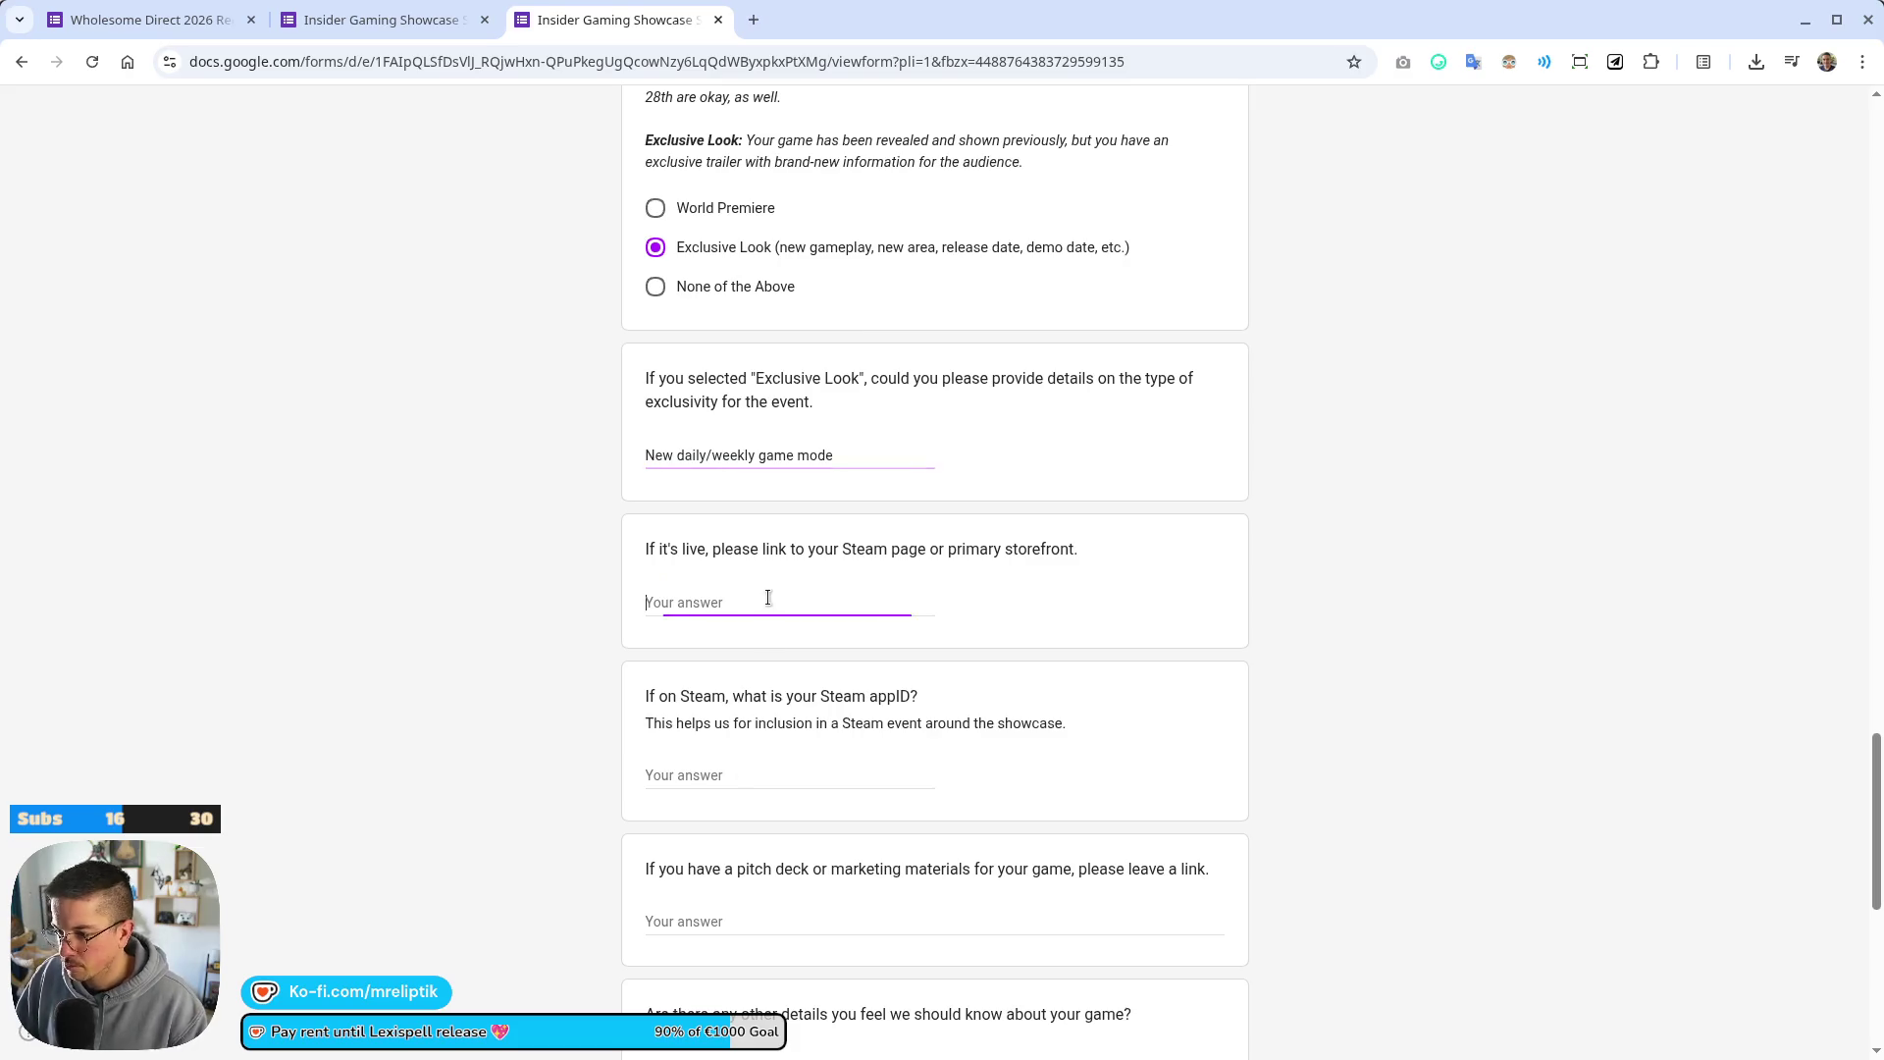
pyautogui.write(':https://s.team/a/2977820')
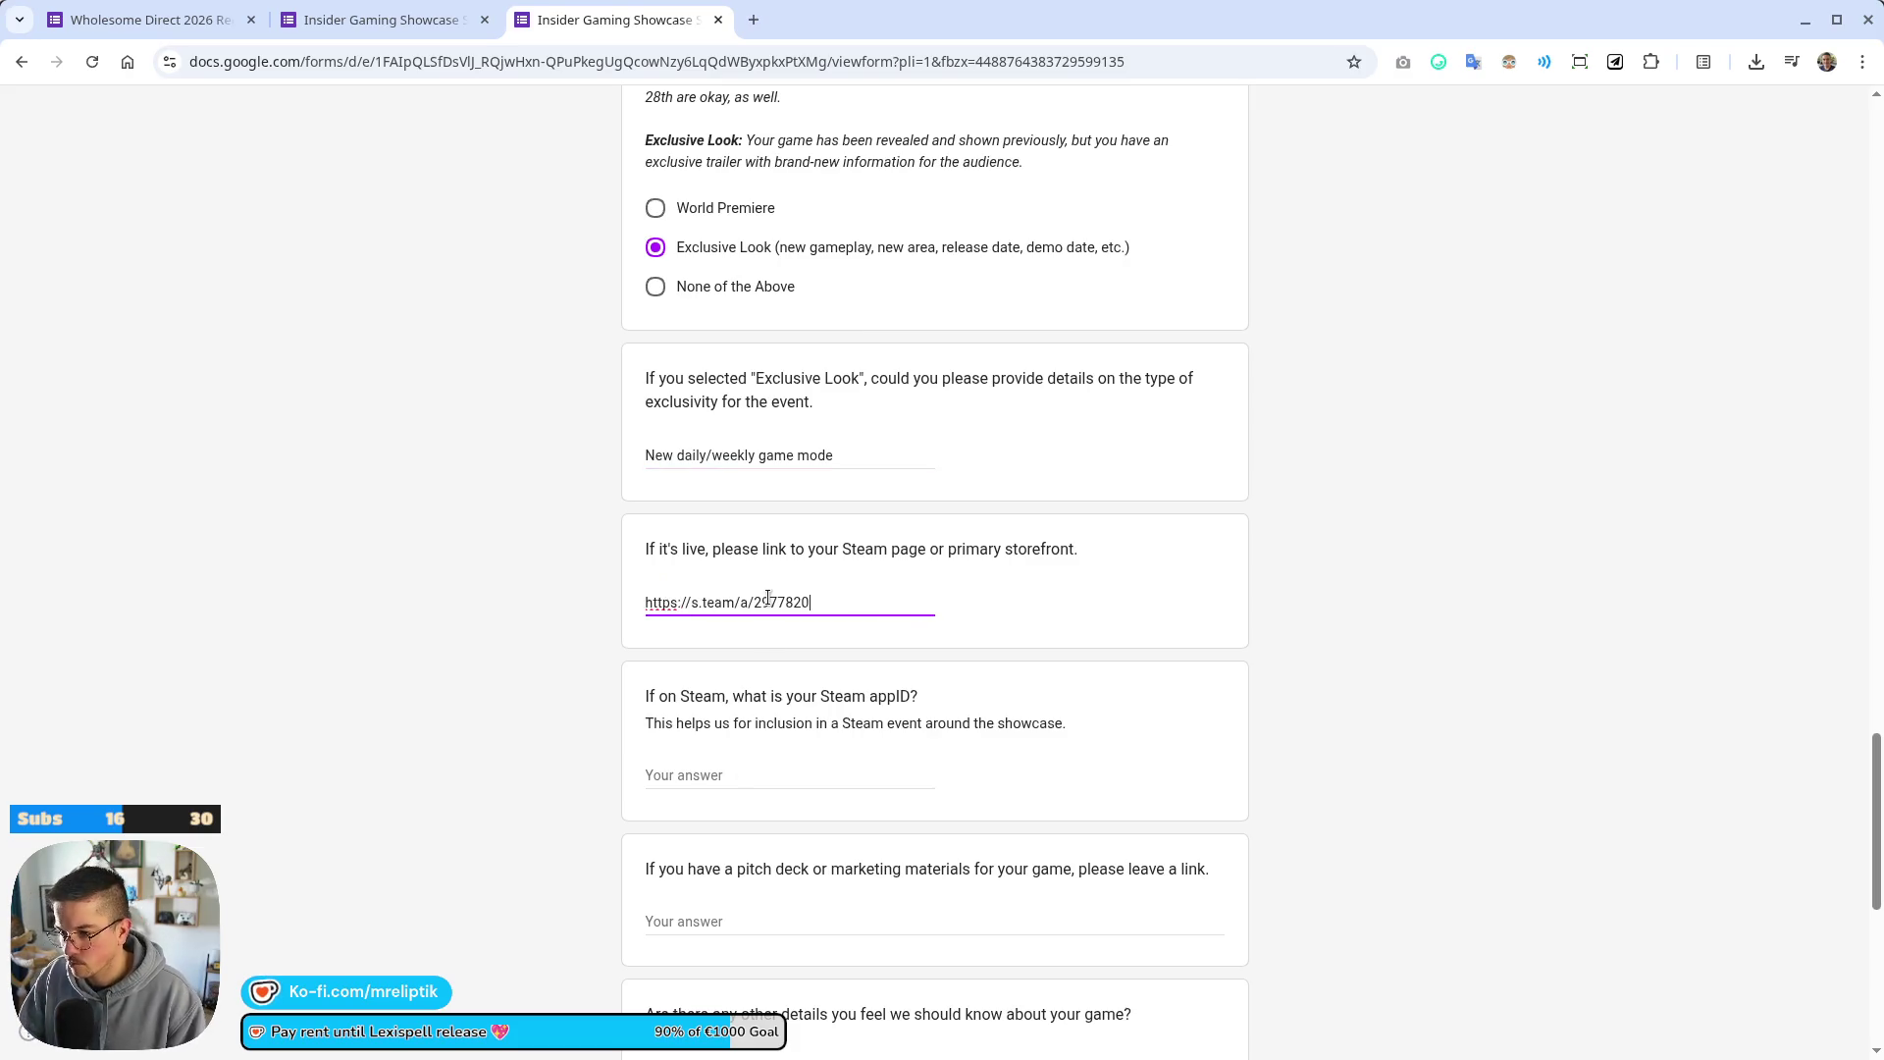
pyautogui.doubleClick(775, 603)
pyautogui.hotkey('ctrl', 'c')
pyautogui.click(734, 773)
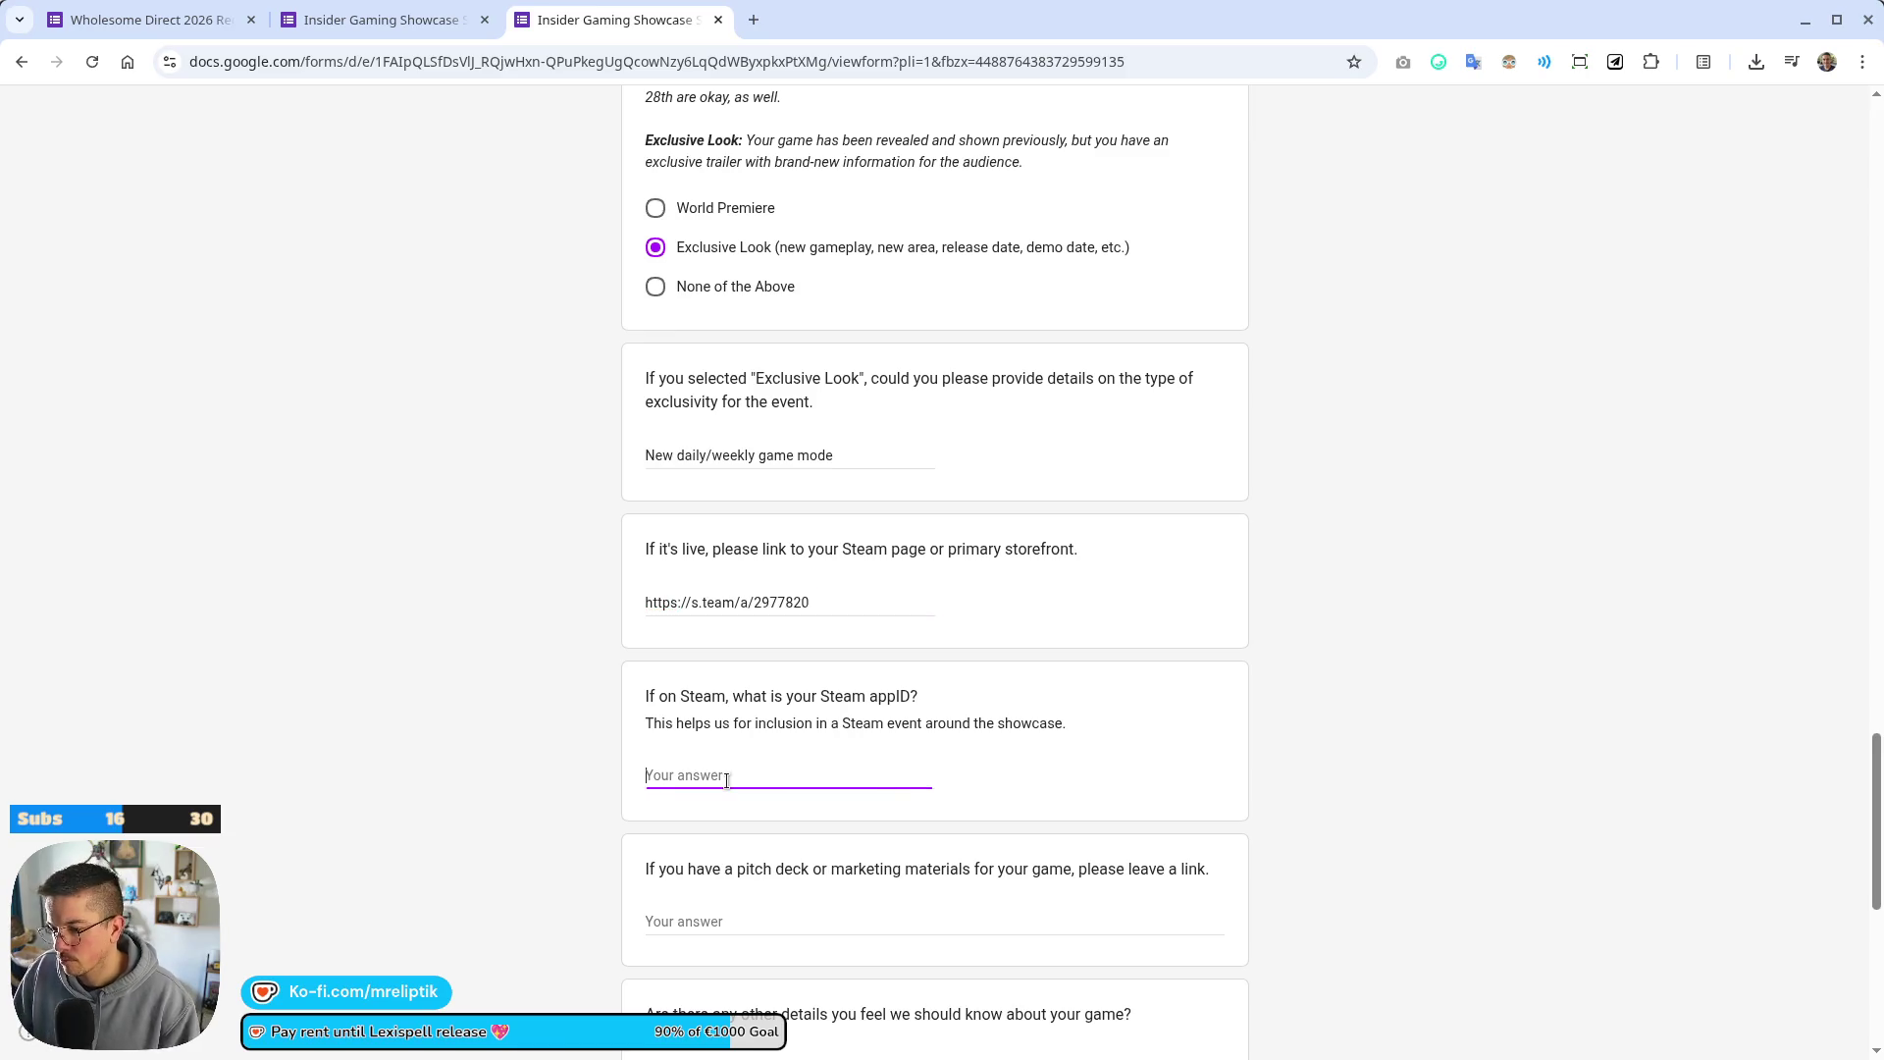
pyautogui.hotkey('ctrl', 'v')
pyautogui.scroll(-2, 738, 758)
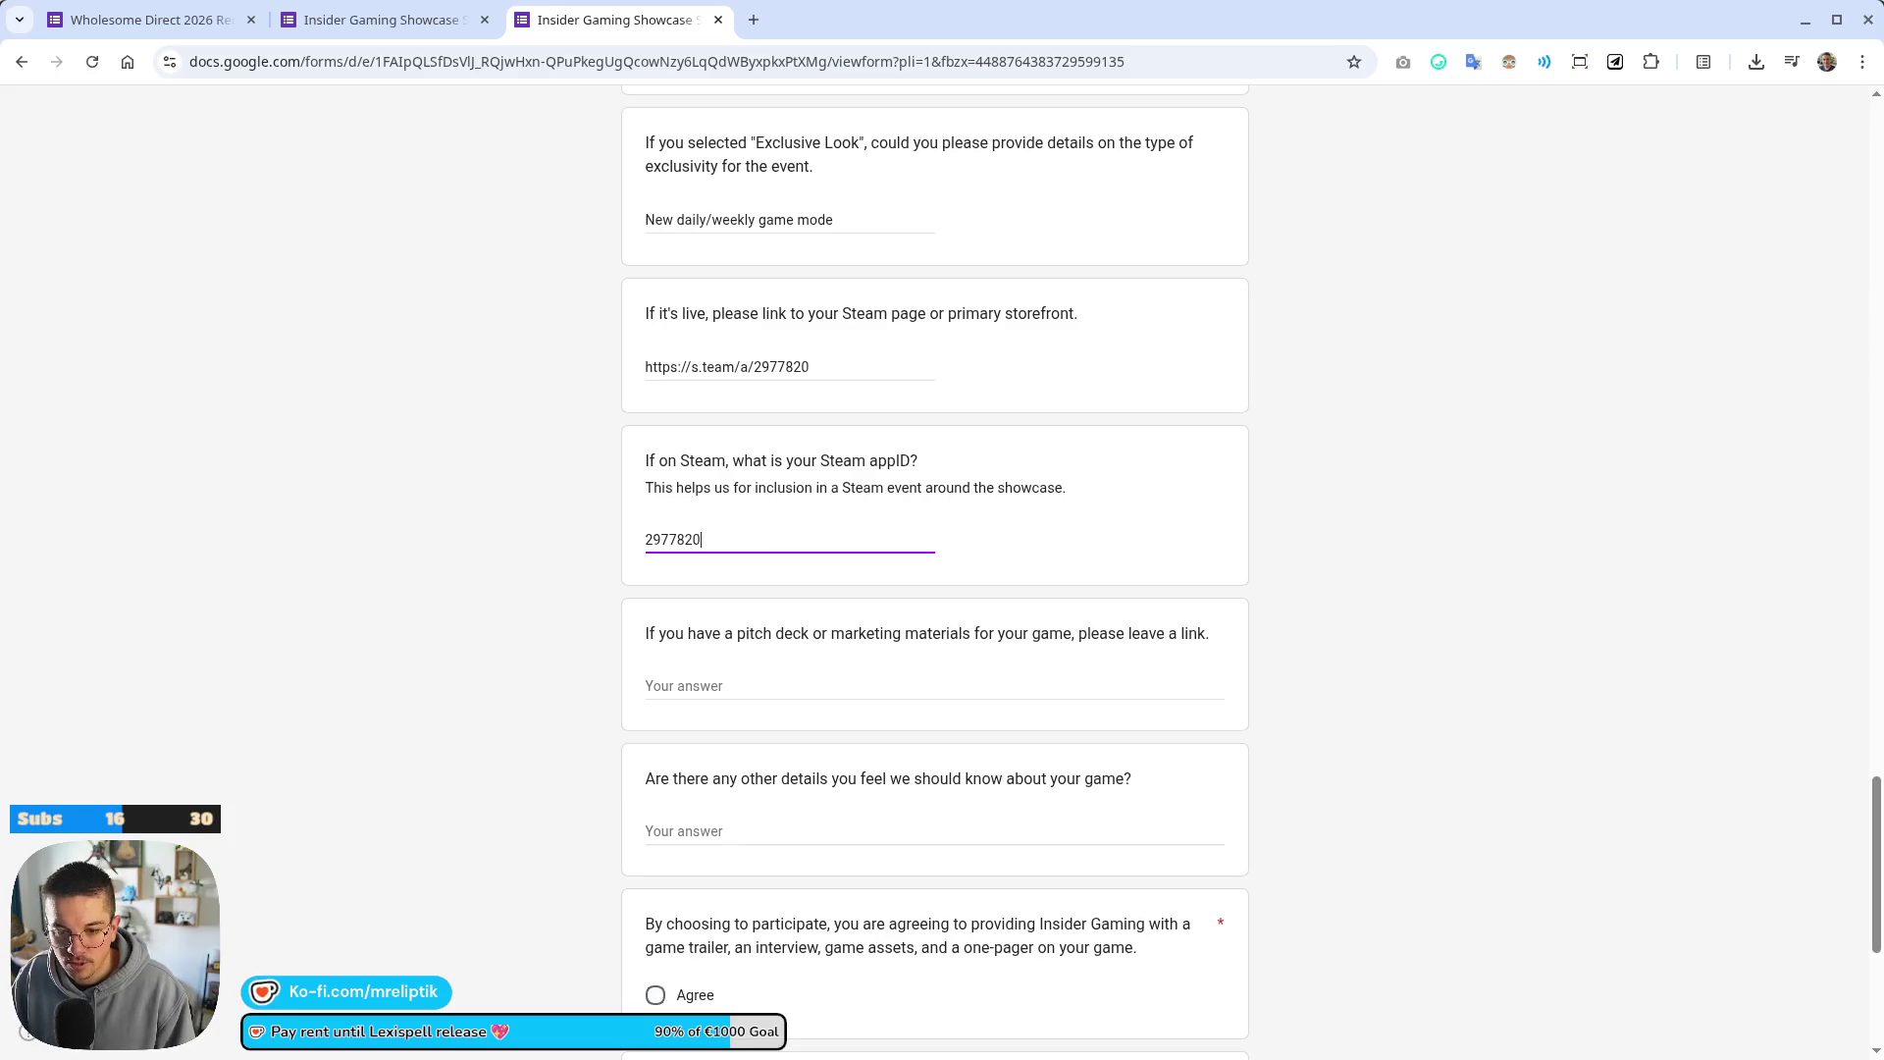
pyautogui.hotkey('alt', 'Tab')
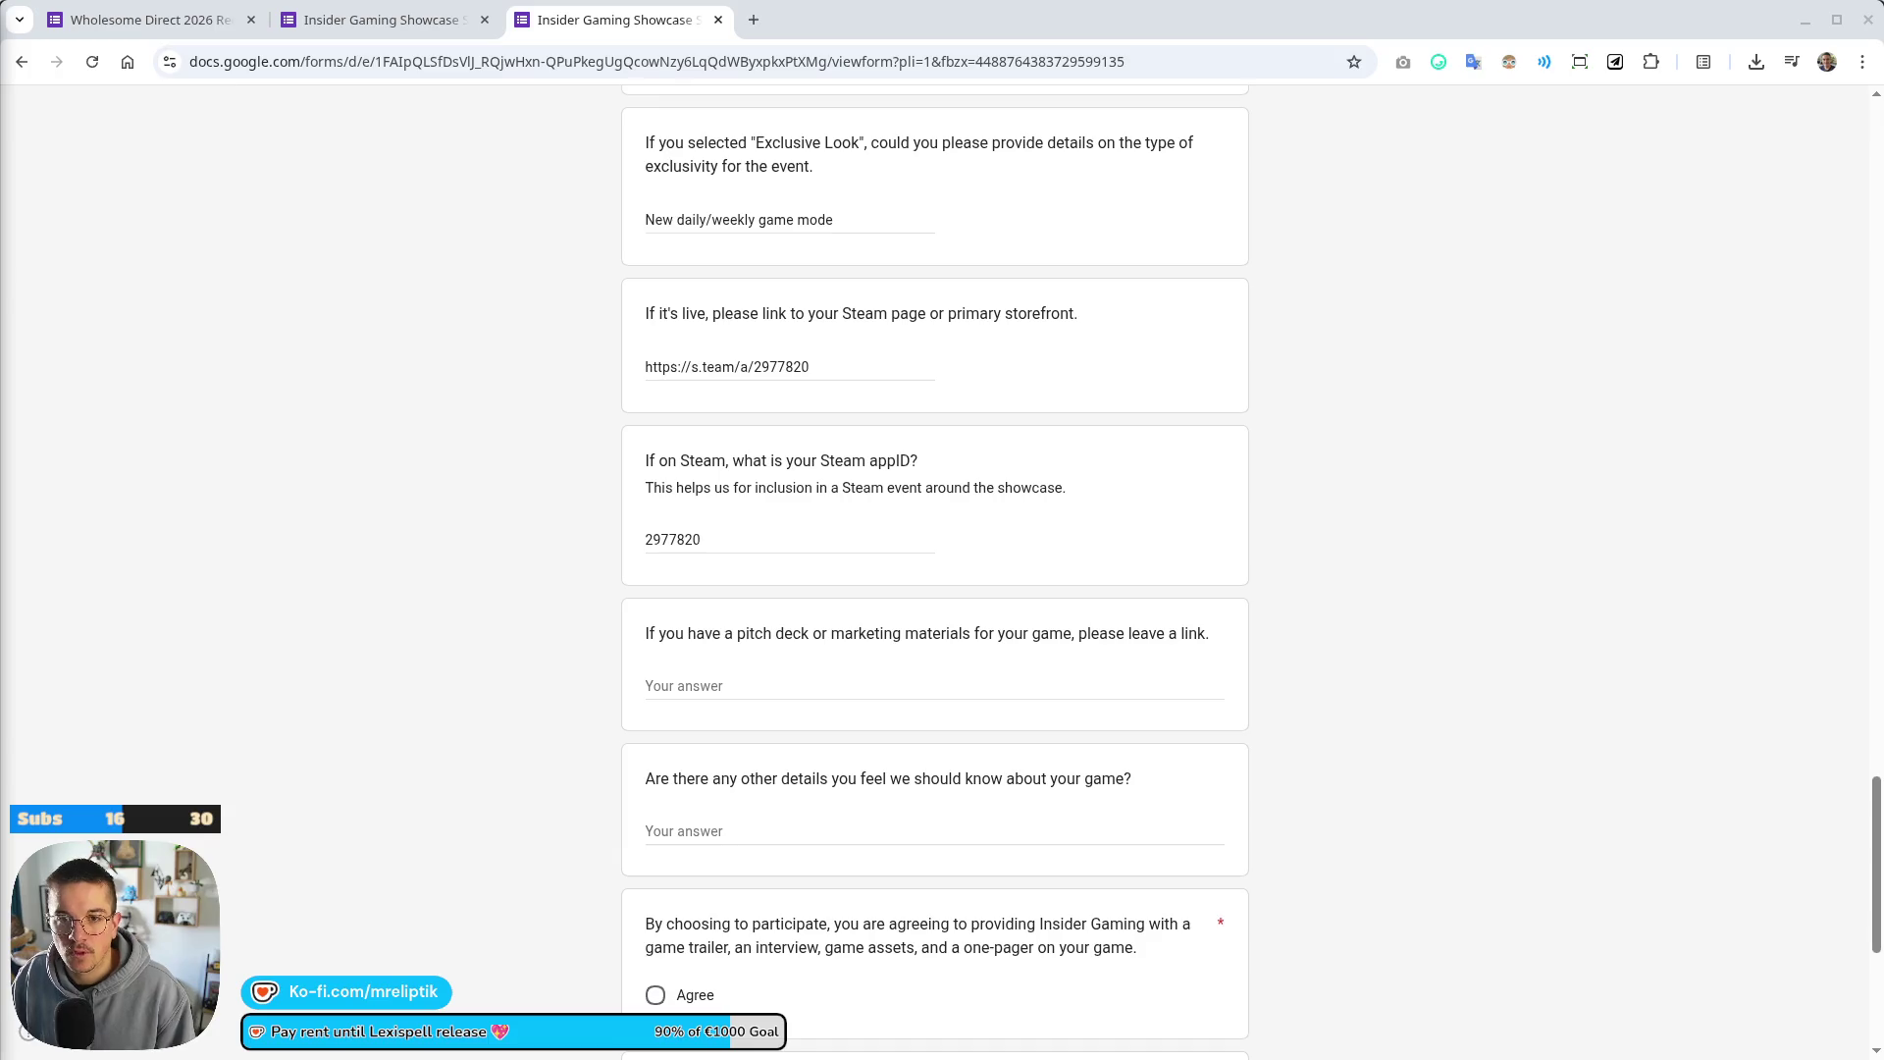
pyautogui.press('XF86AudioLowerVolume')
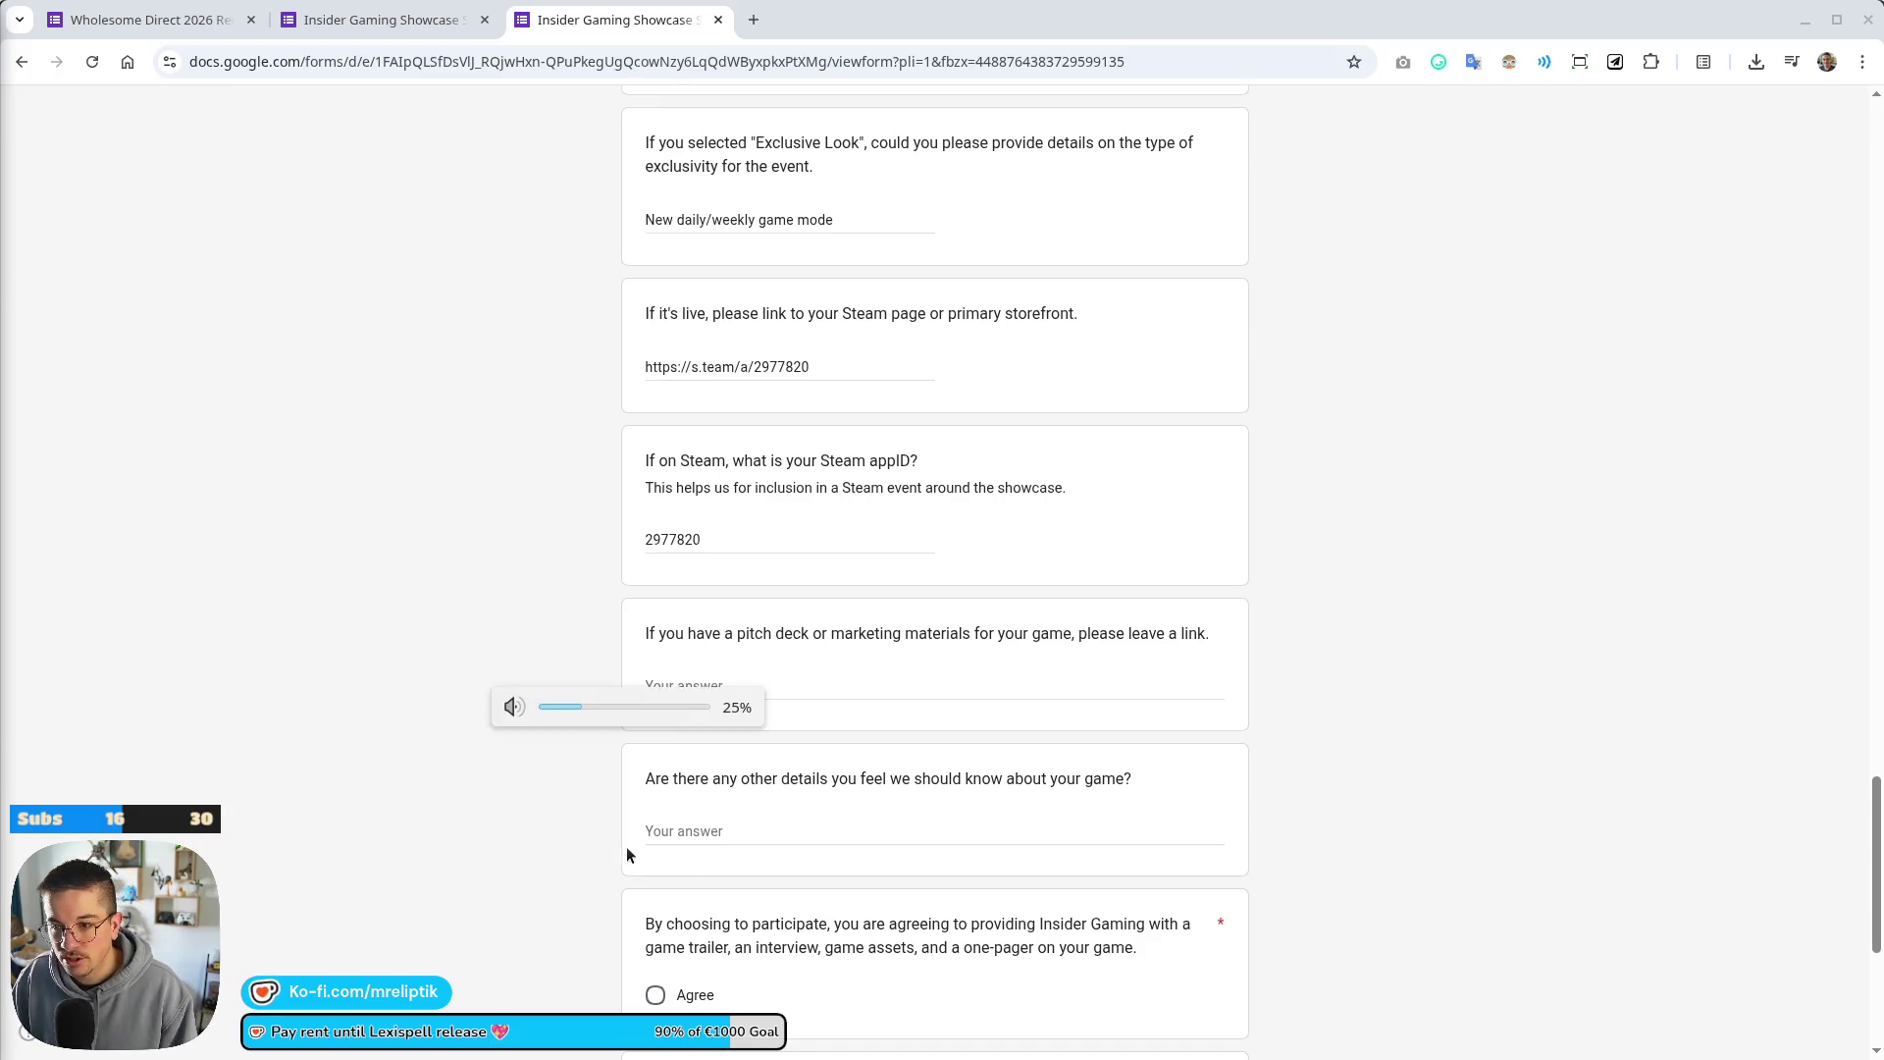
pyautogui.click(728, 842)
# Step: Paste the presskit link, agree to provide assets, enter the signer's name for the NDA, and submit
pyautogui.click(899, 687)
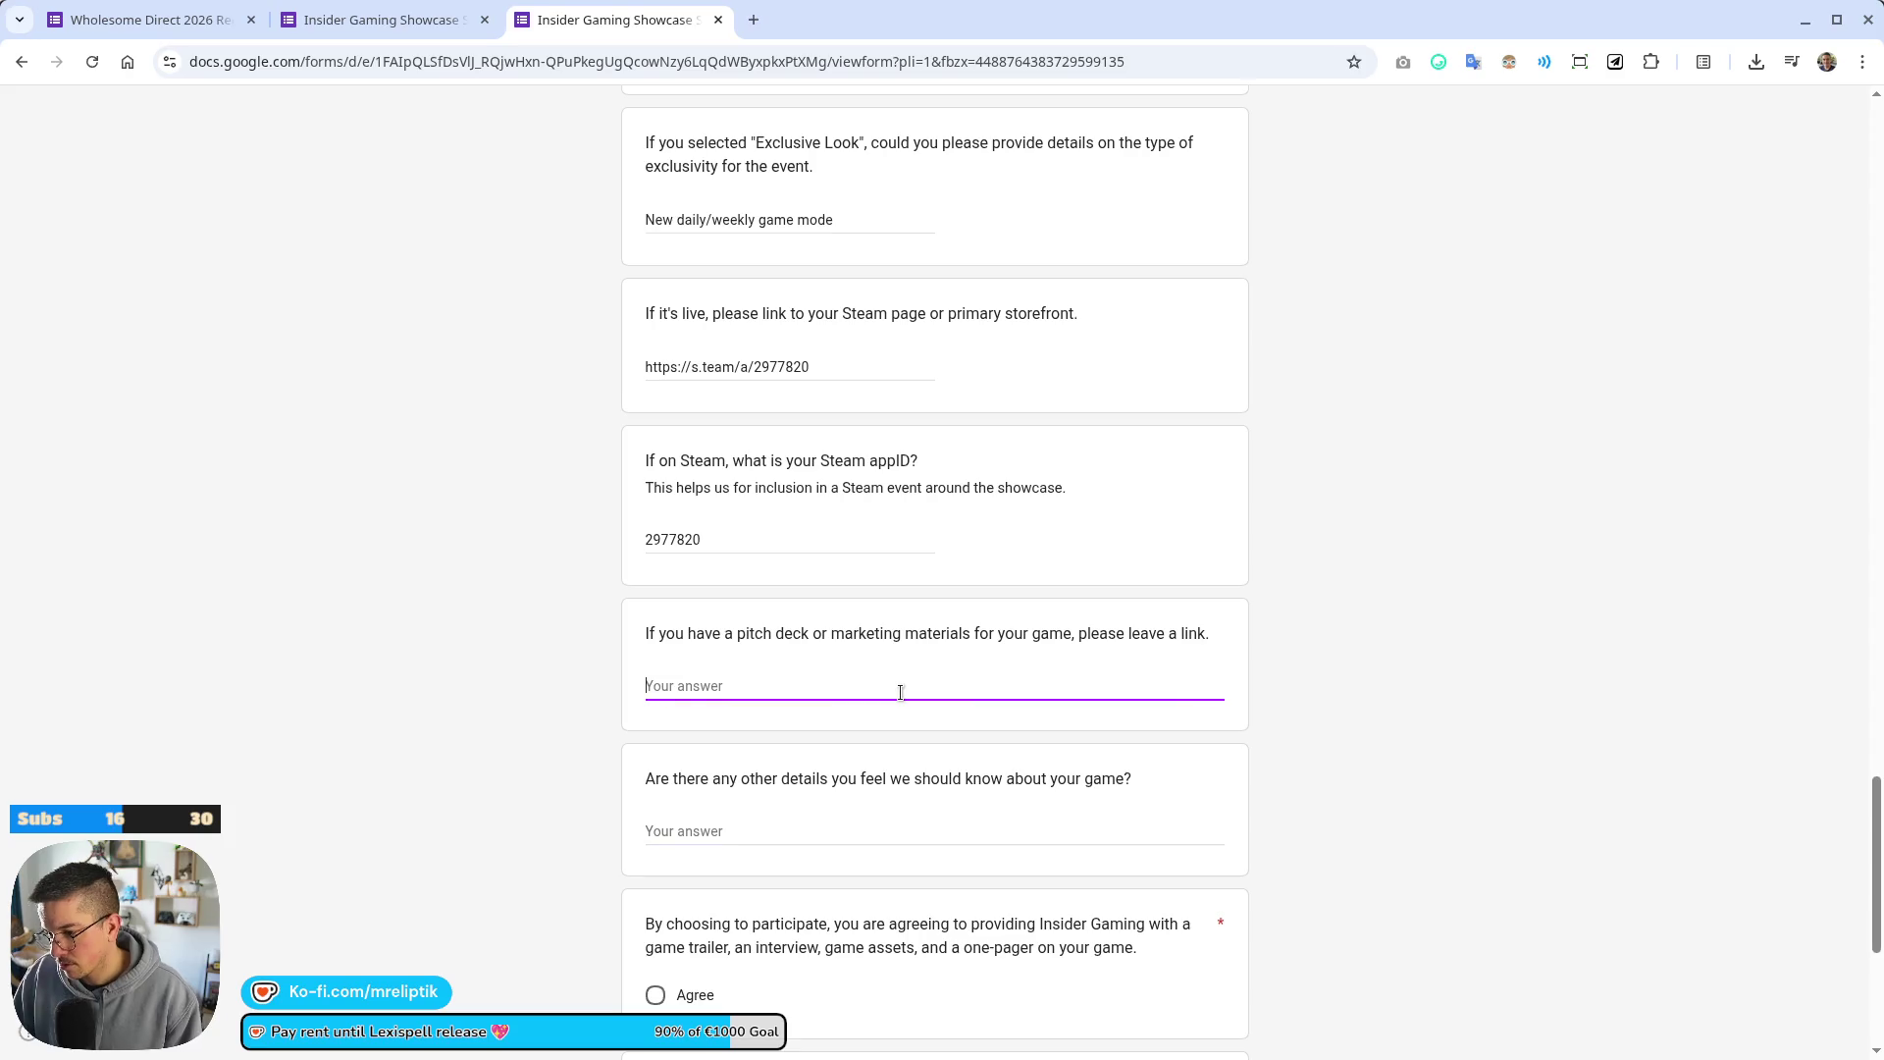
pyautogui.write('https://mreliptik.notion.site/Hyperslice-presskit-13efcdc36ab8808cb520d959004e751b')
pyautogui.scroll(-3, 657, 800)
pyautogui.click(699, 644)
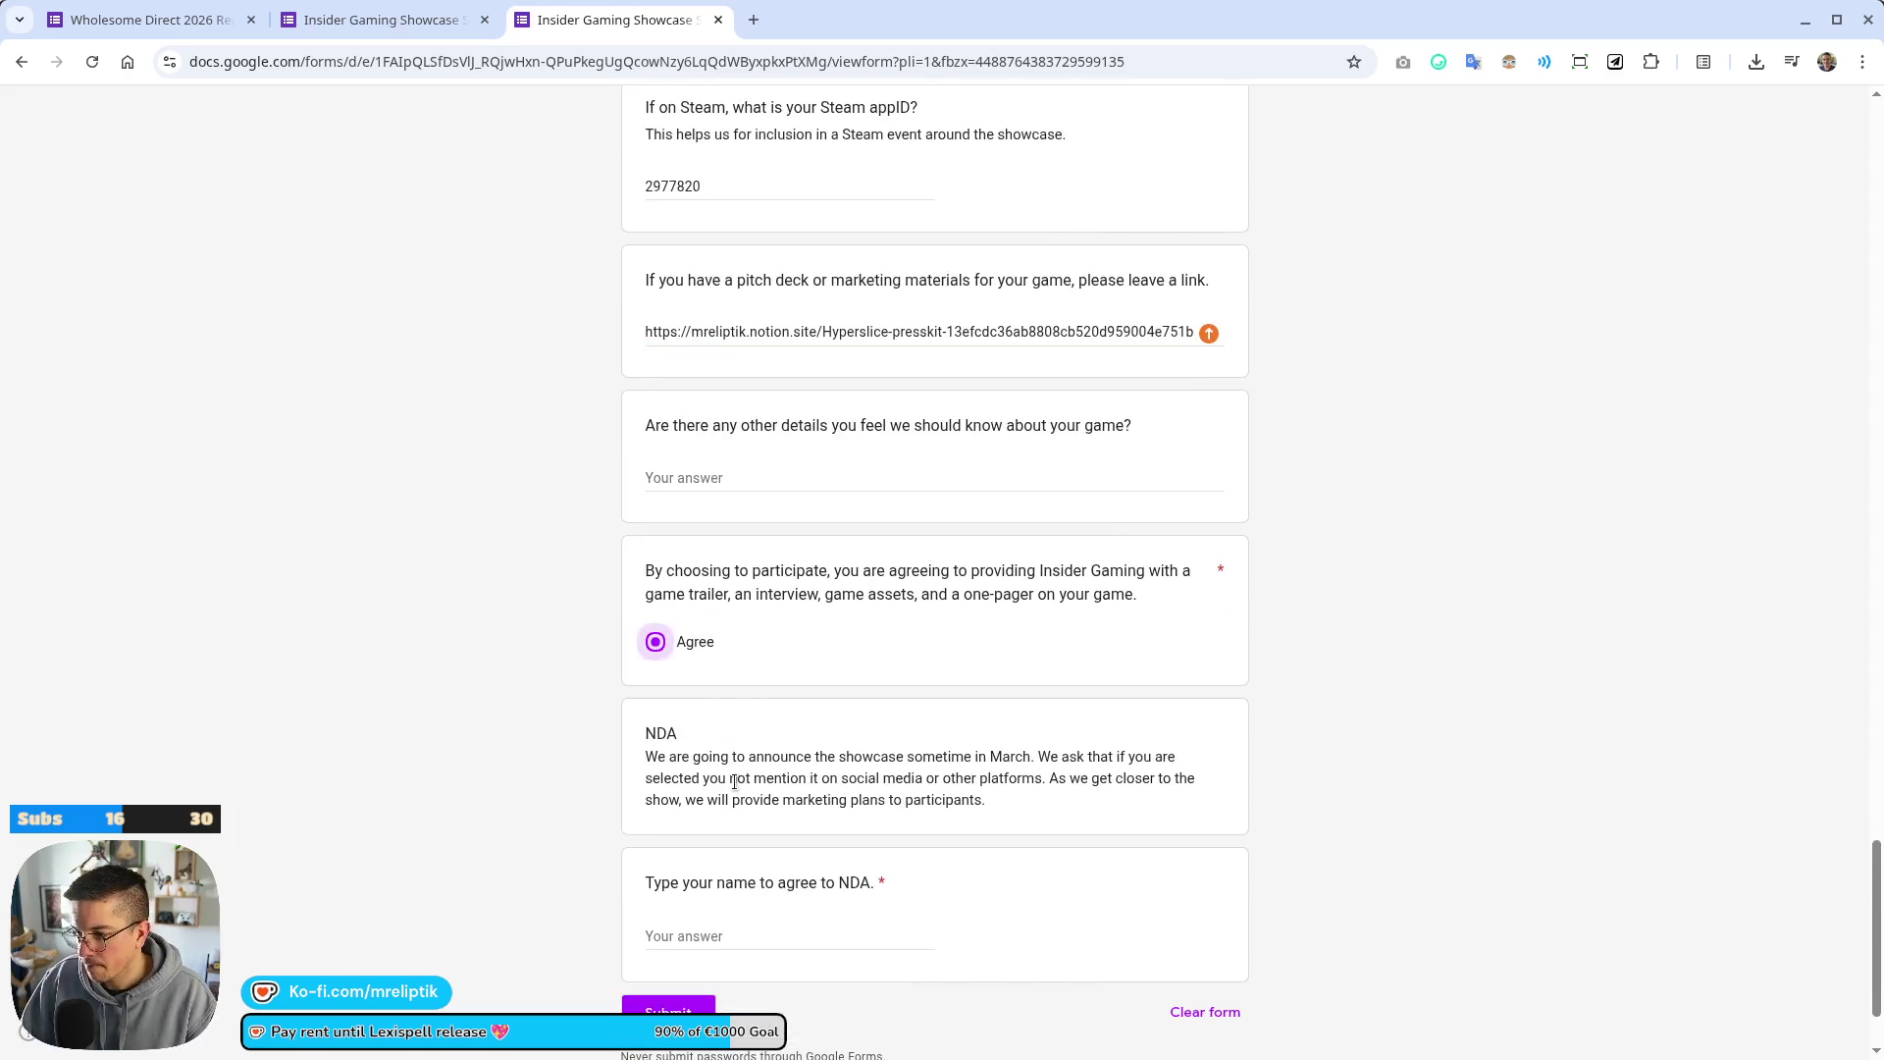
pyautogui.click(761, 932)
pyautogui.write('Victor Meuni')
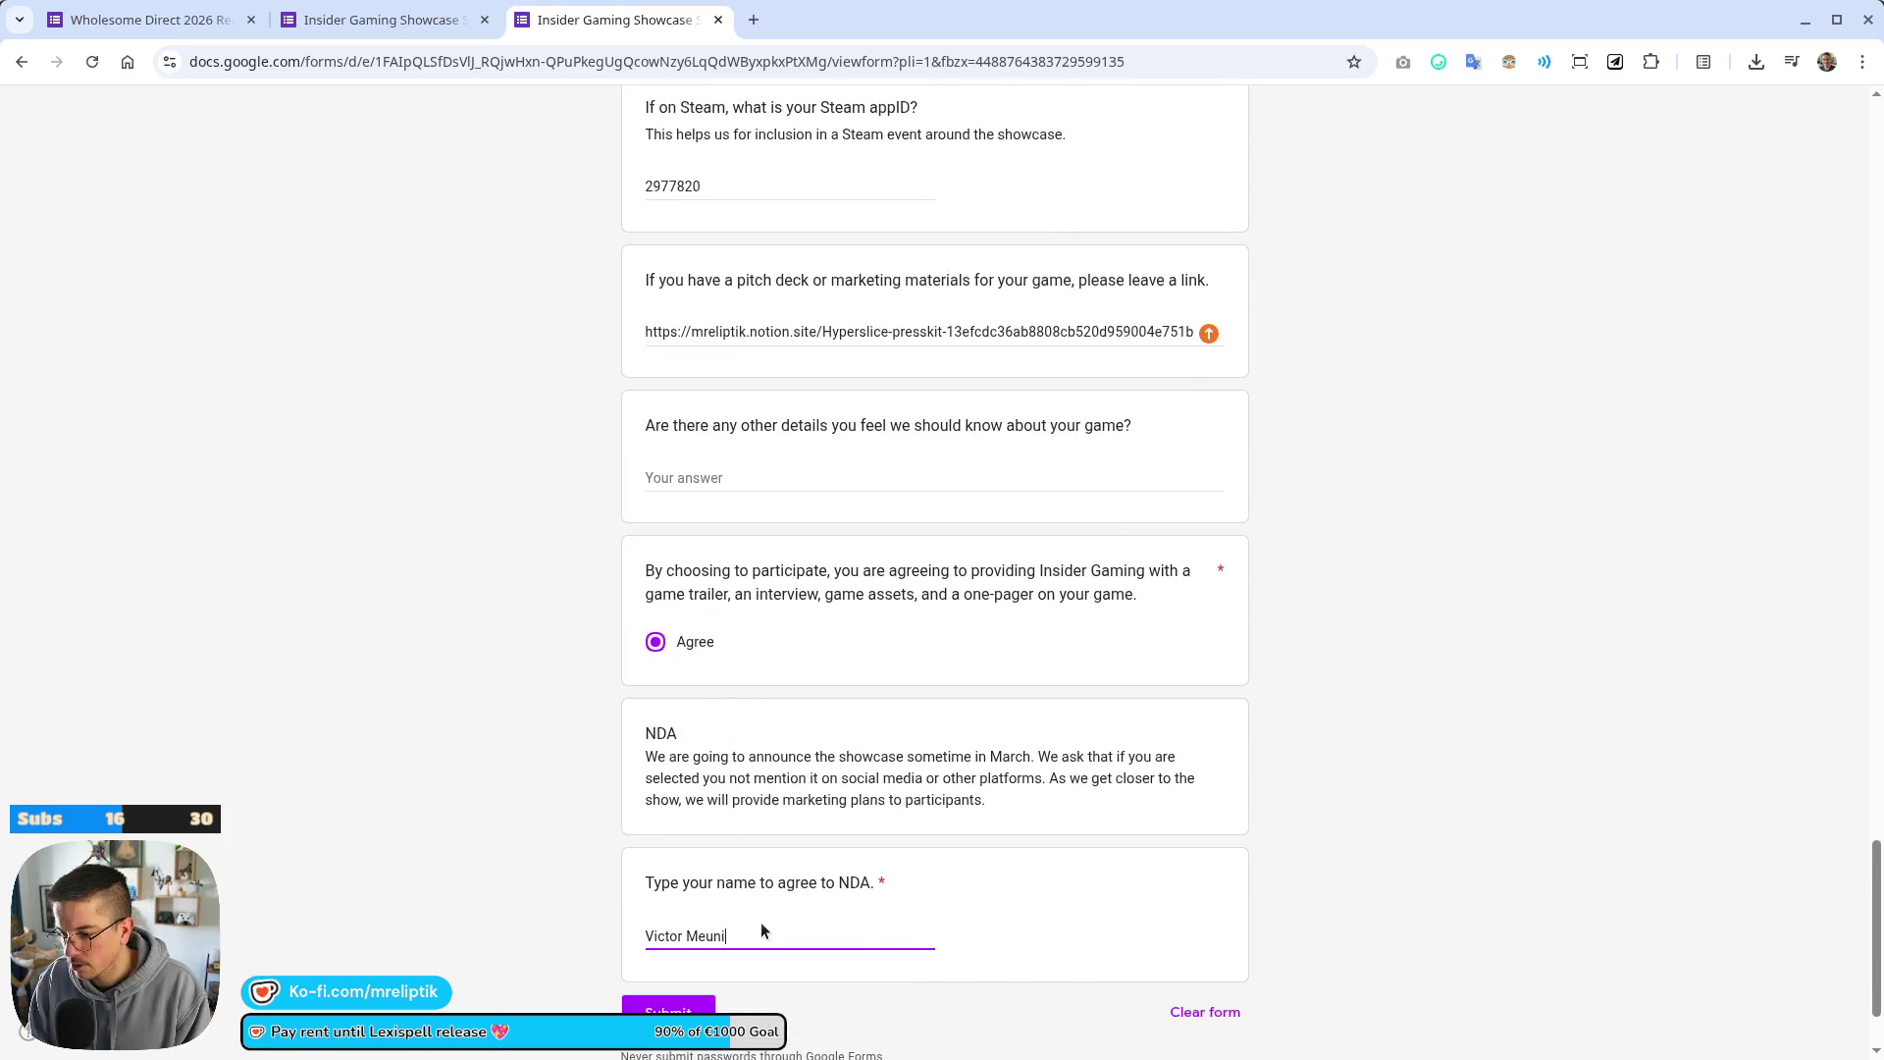
pyautogui.write('er')
pyautogui.click(668, 1011)
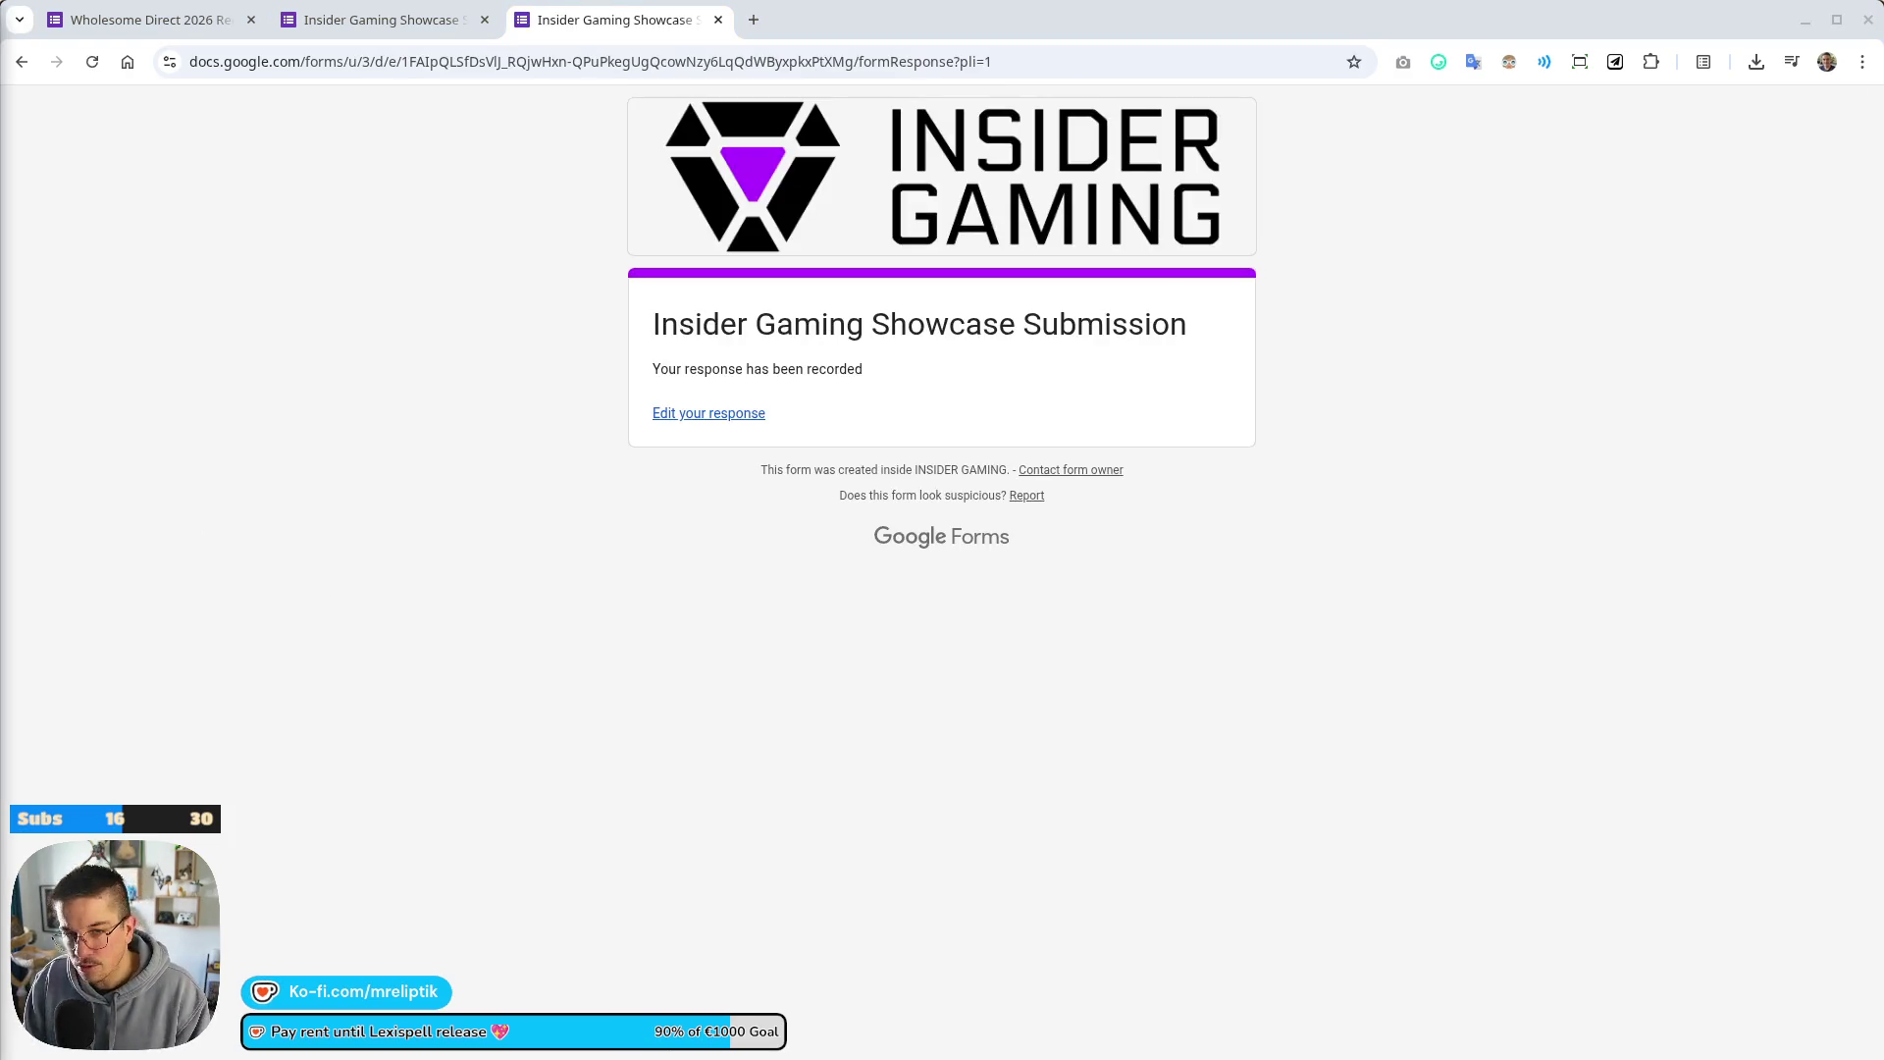
pyautogui.middleClick(595, 26)
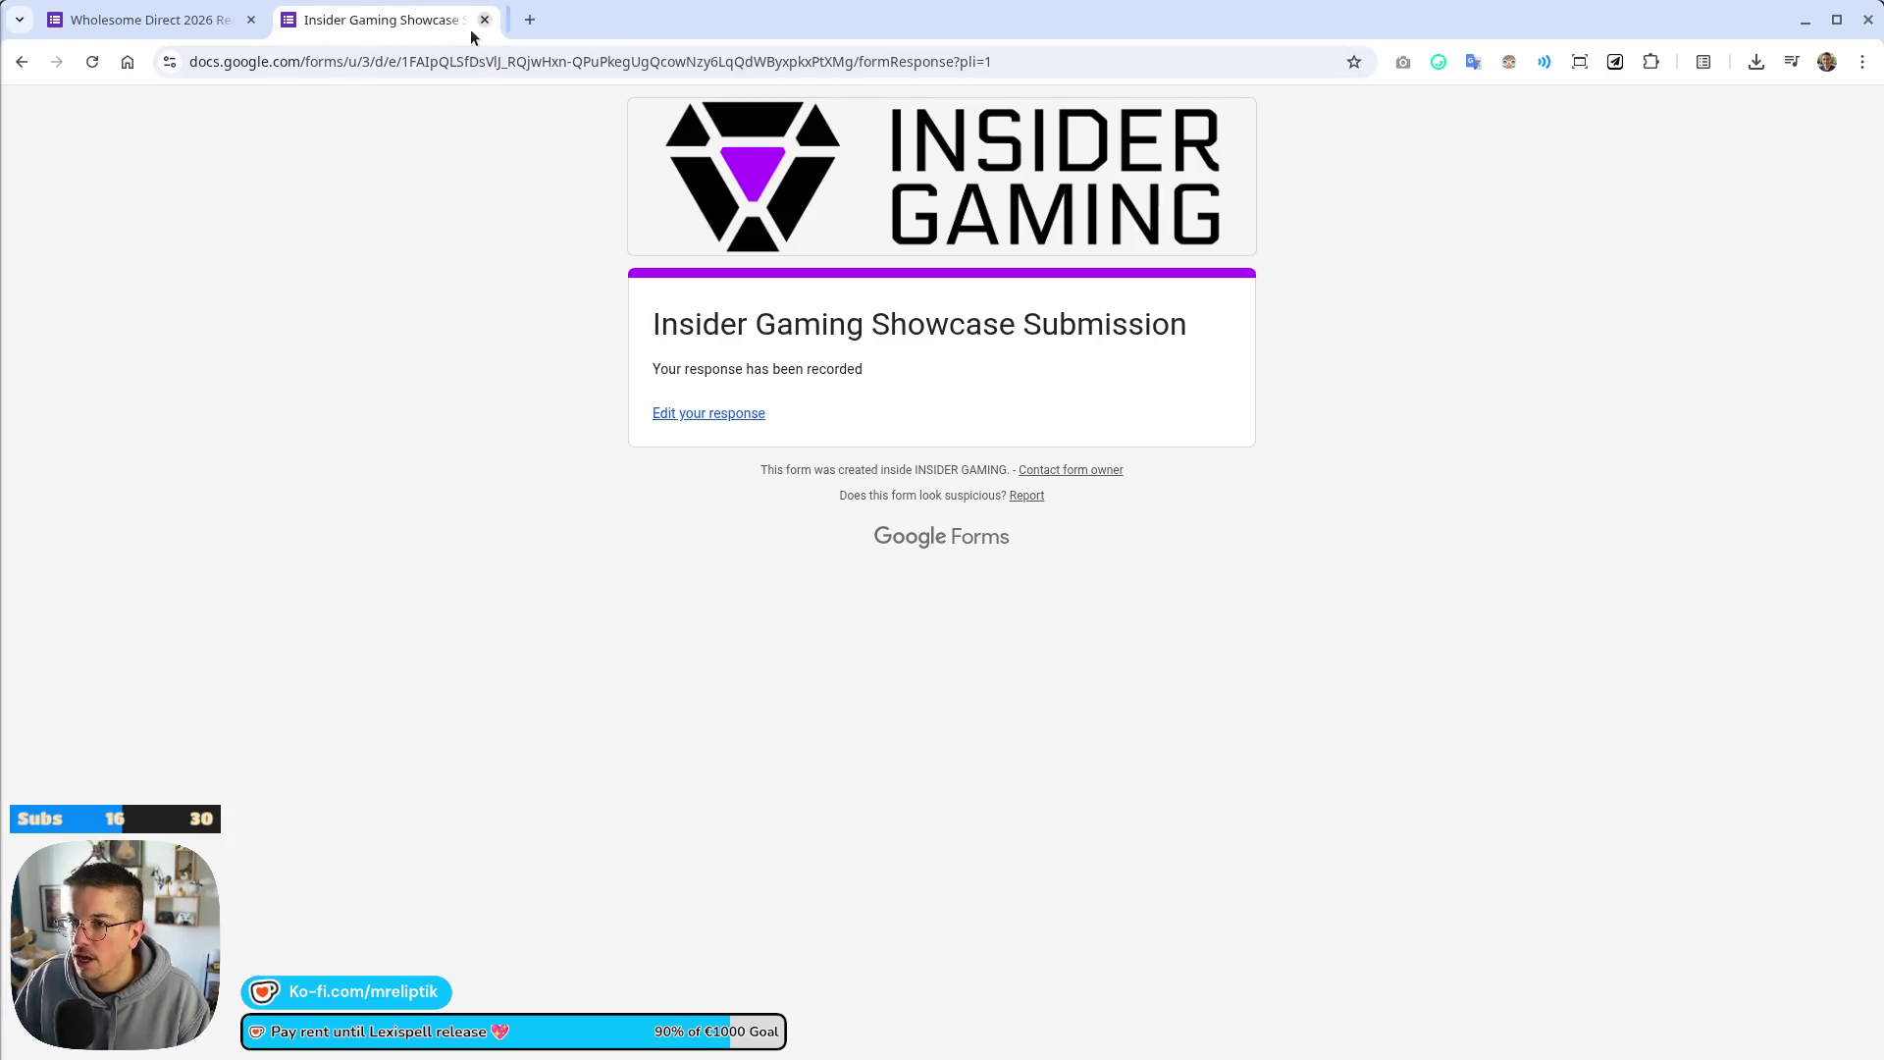
# Step: Close the two remaining Insider Gaming Showcase tabs, keeping the Wholesome Direct 2026 Registration form
pyautogui.middleClick(475, 32)
pyautogui.middleClick(295, 22)
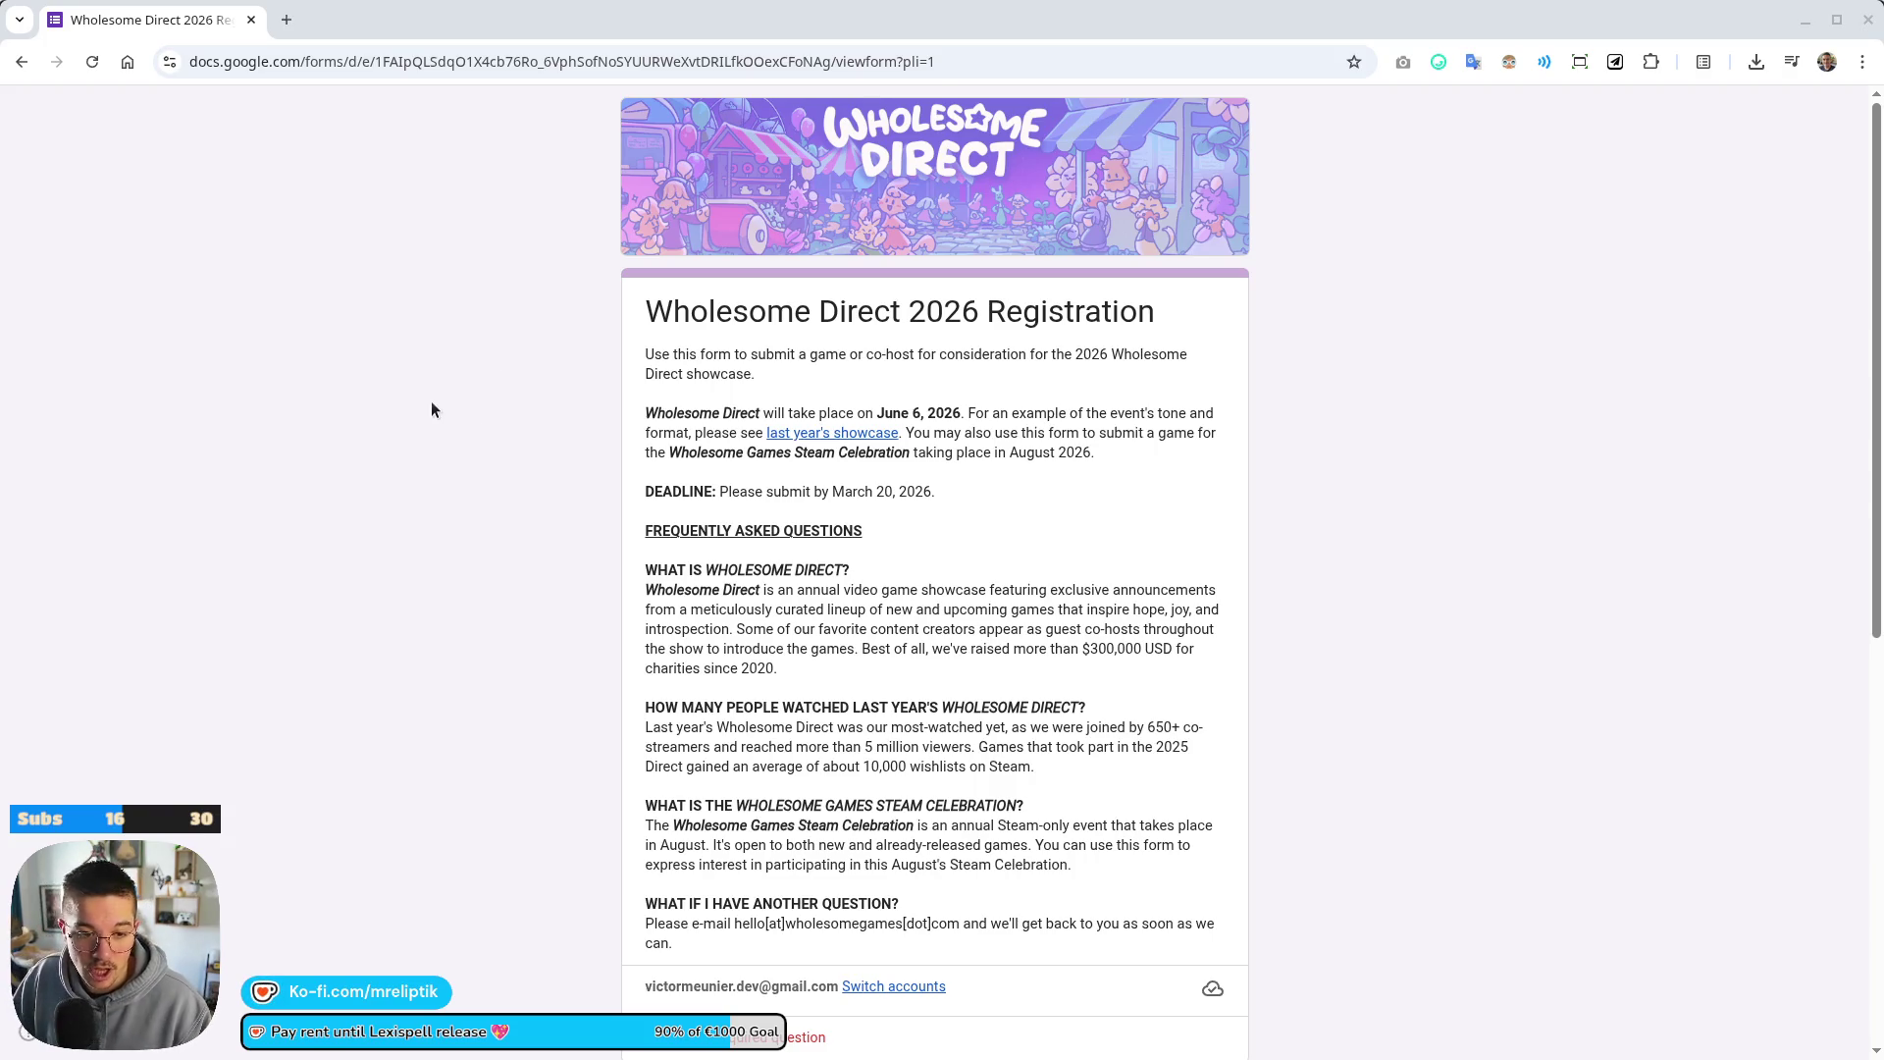
pyautogui.hotkey('alt', 'Tab')
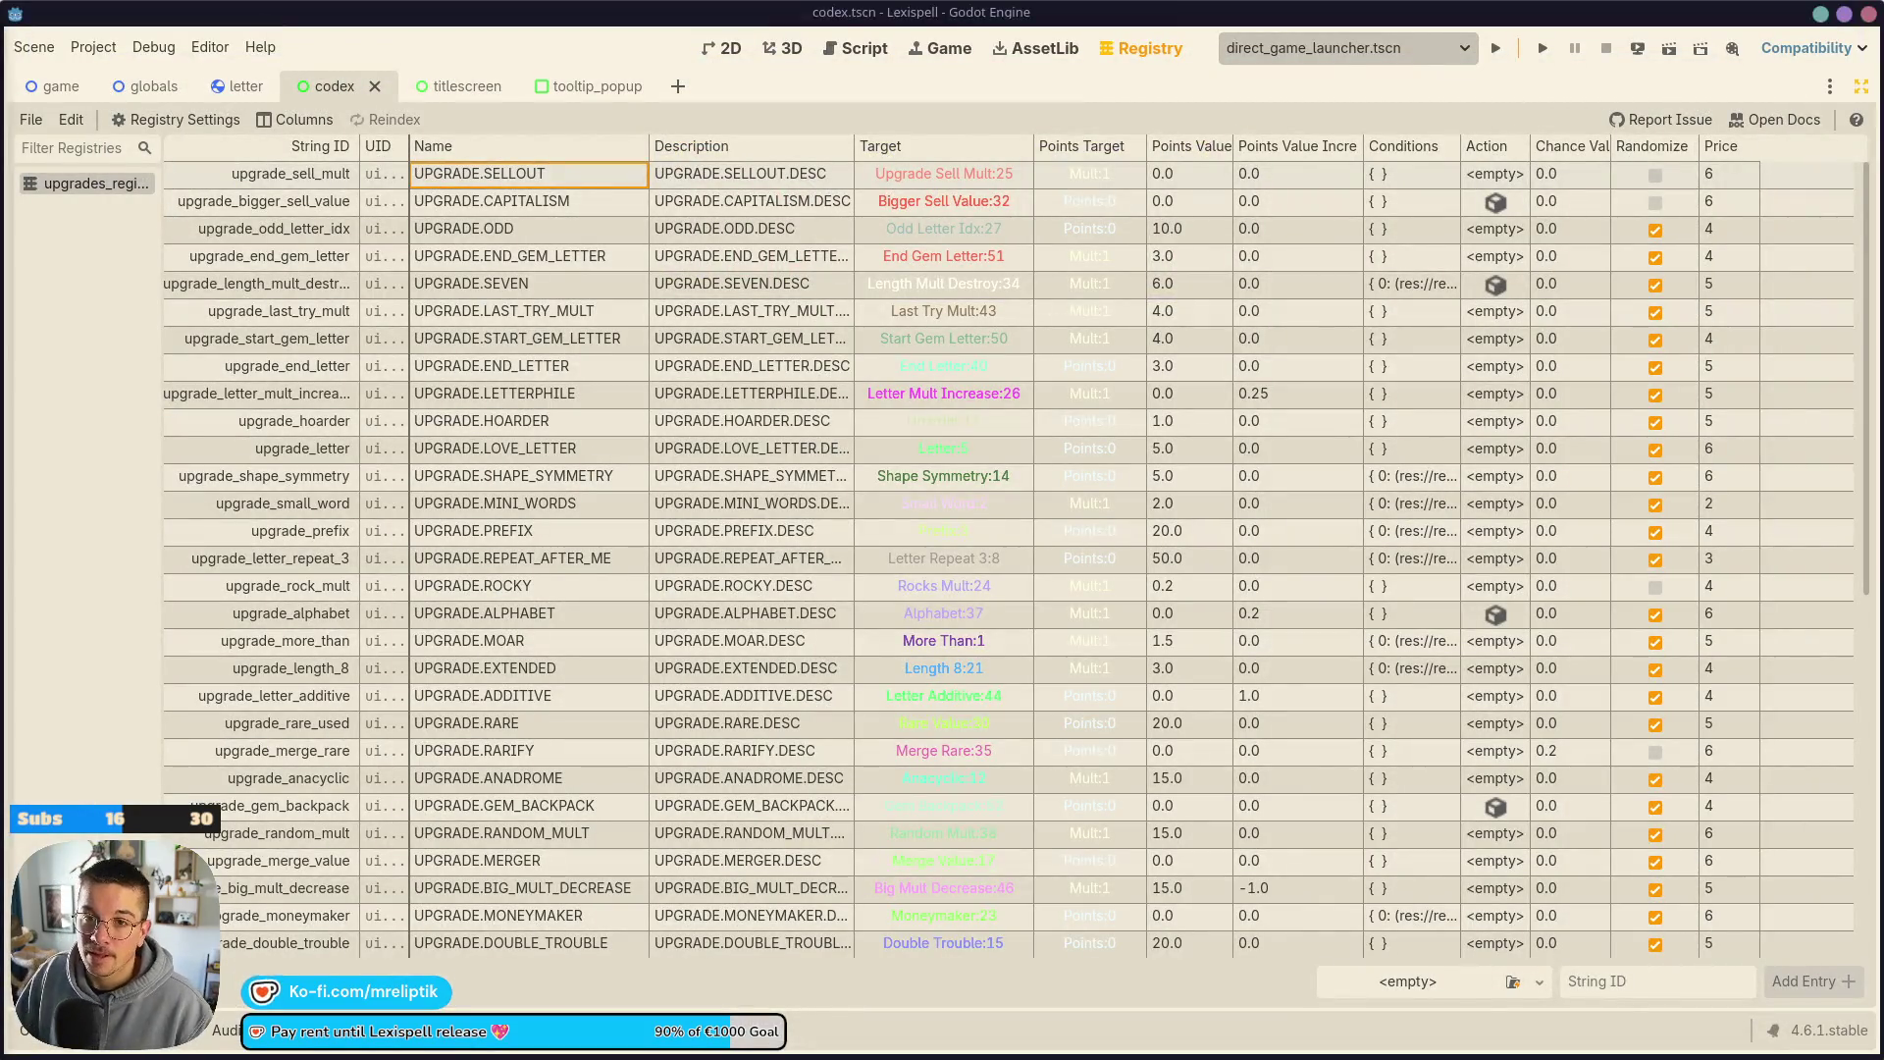
# Step: Return to the Lexispell Steam page and search the store for 'crimson'
pyautogui.hotkey('alt', 'Tab')
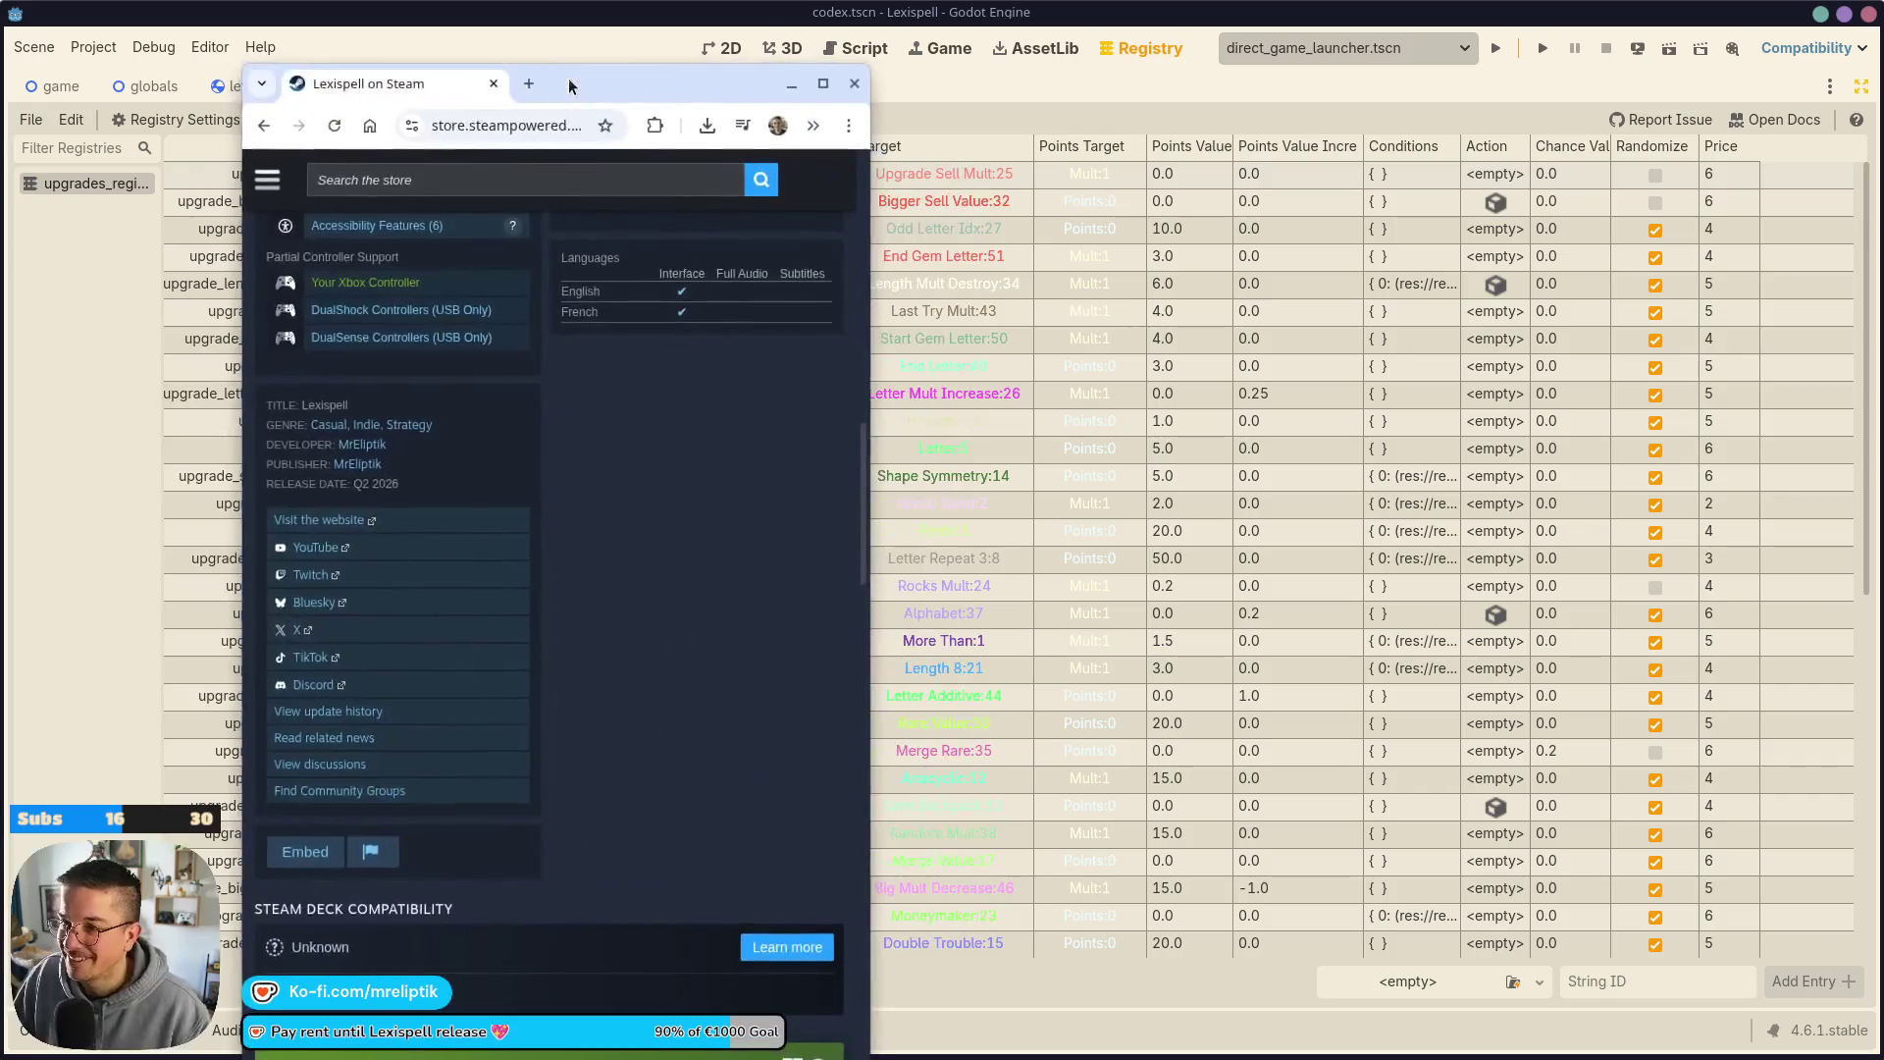
pyautogui.scroll(15, 952, 550)
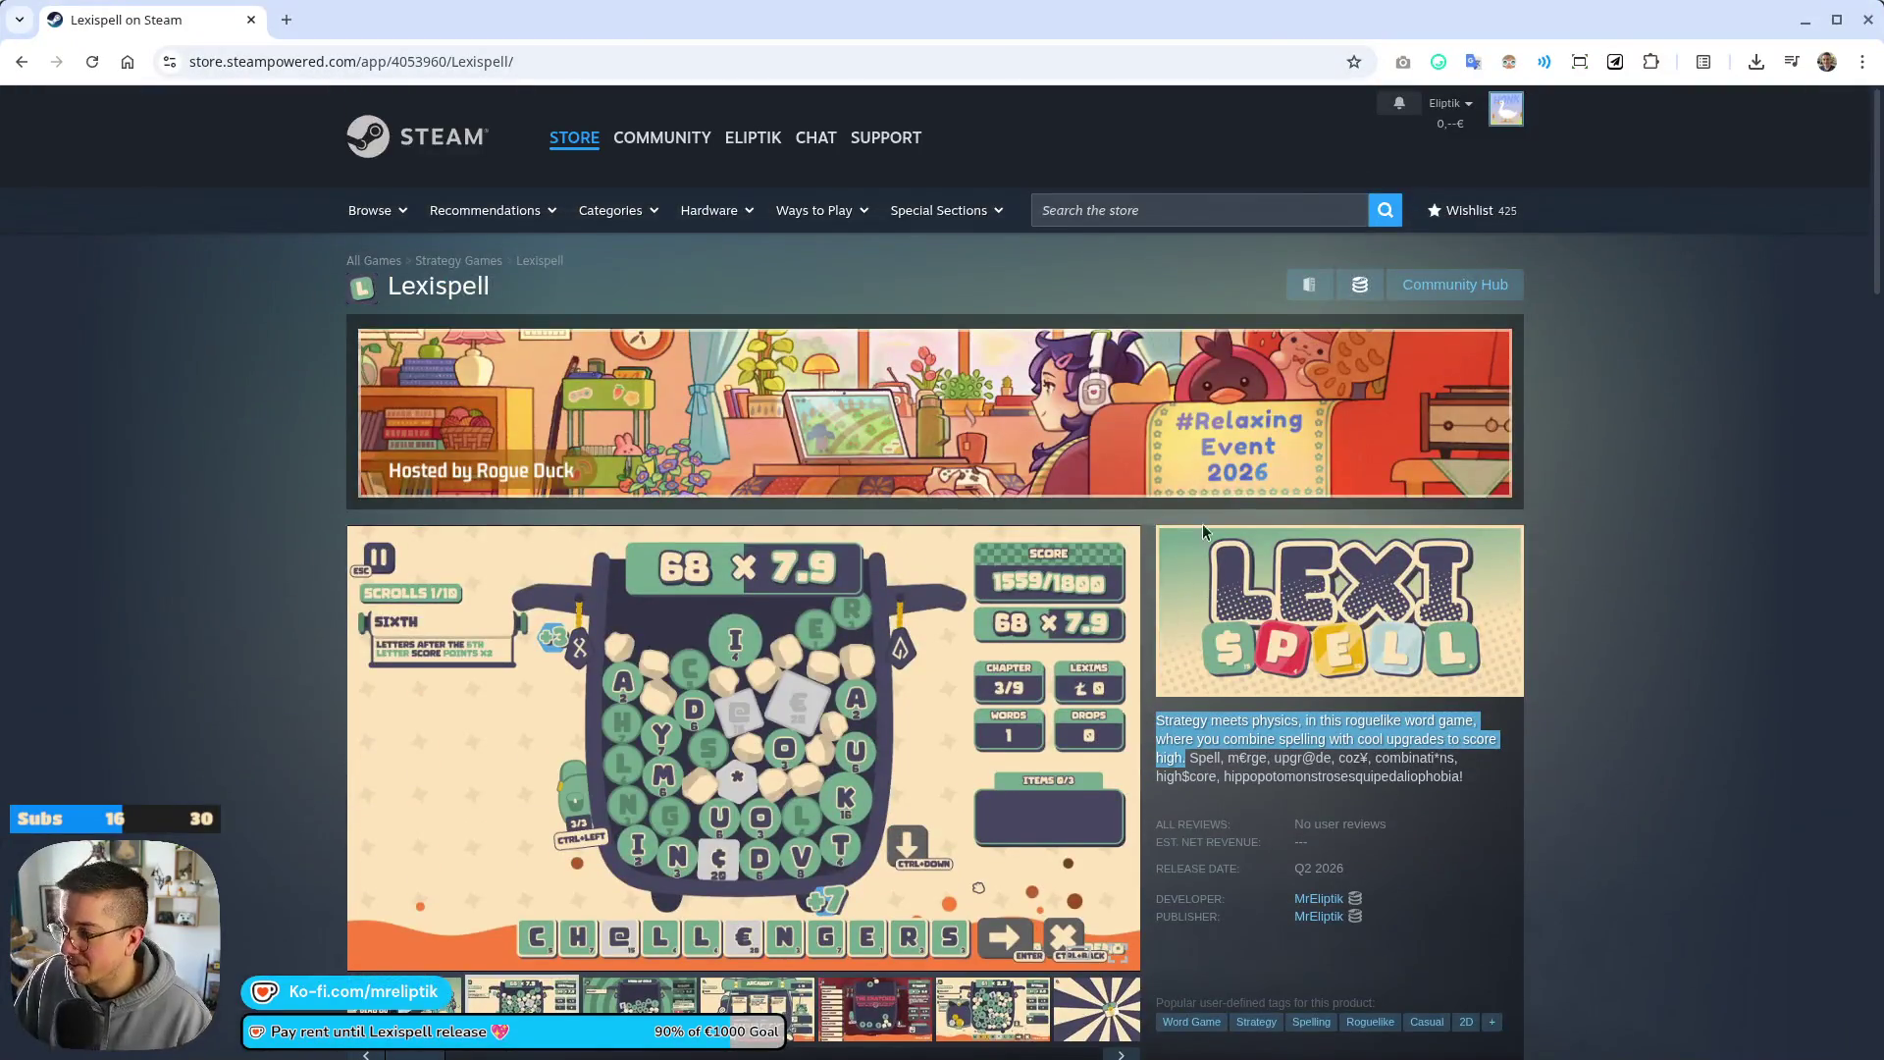
pyautogui.click(1121, 217)
pyautogui.write('crimson')
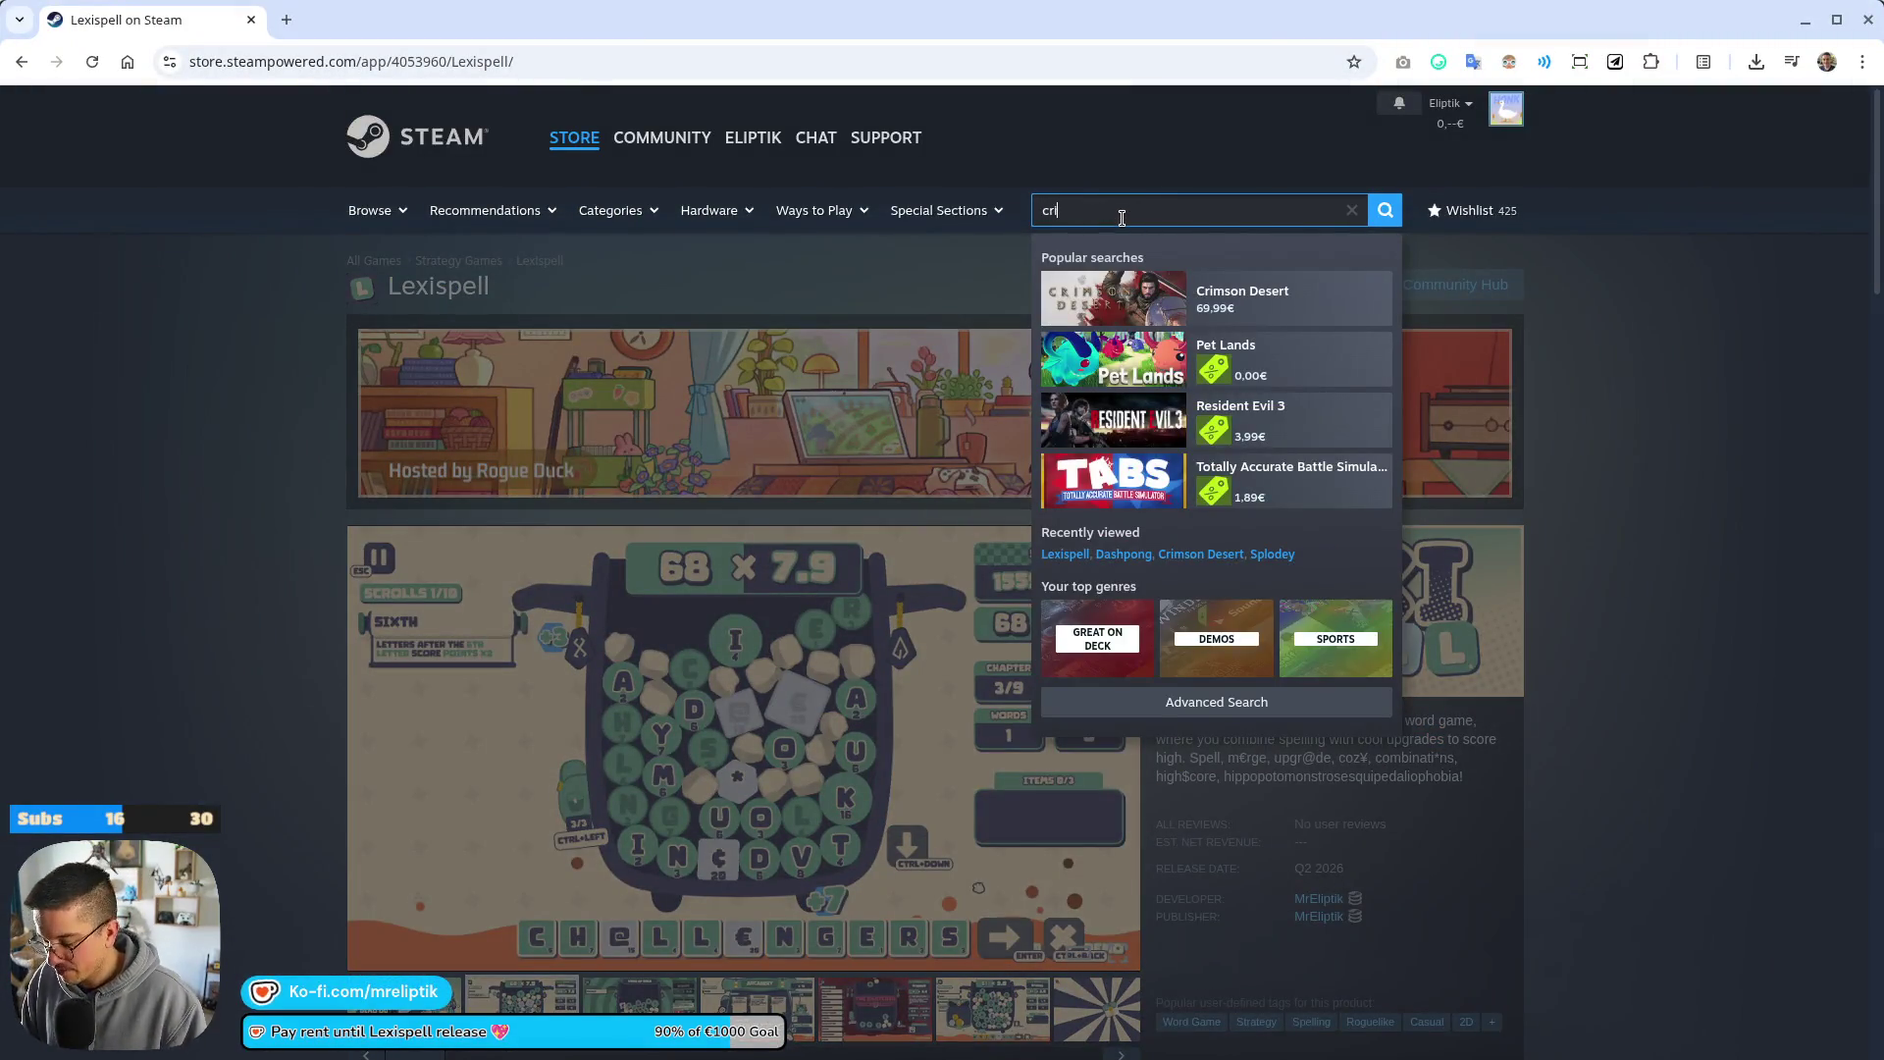
# Step: Open the Crimson Desert store page and jump to its Mixed customer reviews
pyautogui.click(1246, 295)
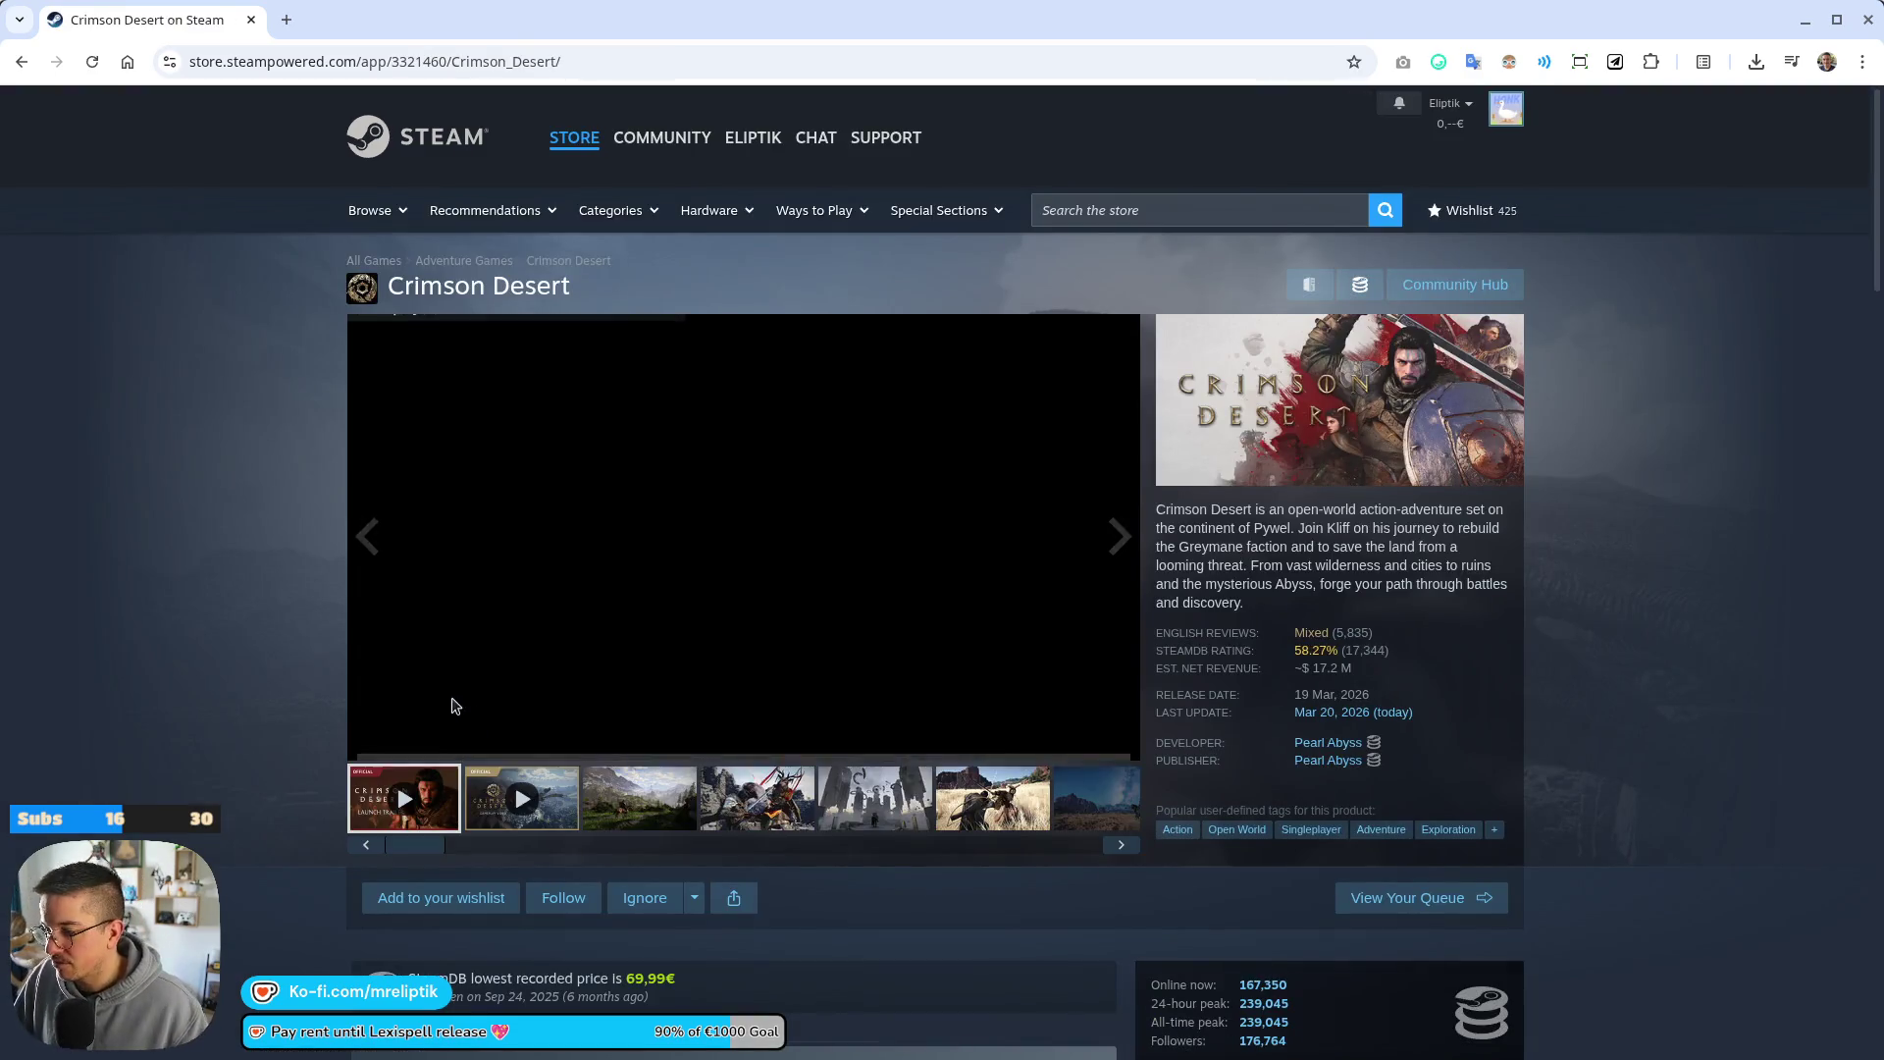
pyautogui.scroll(-3, 1433, 628)
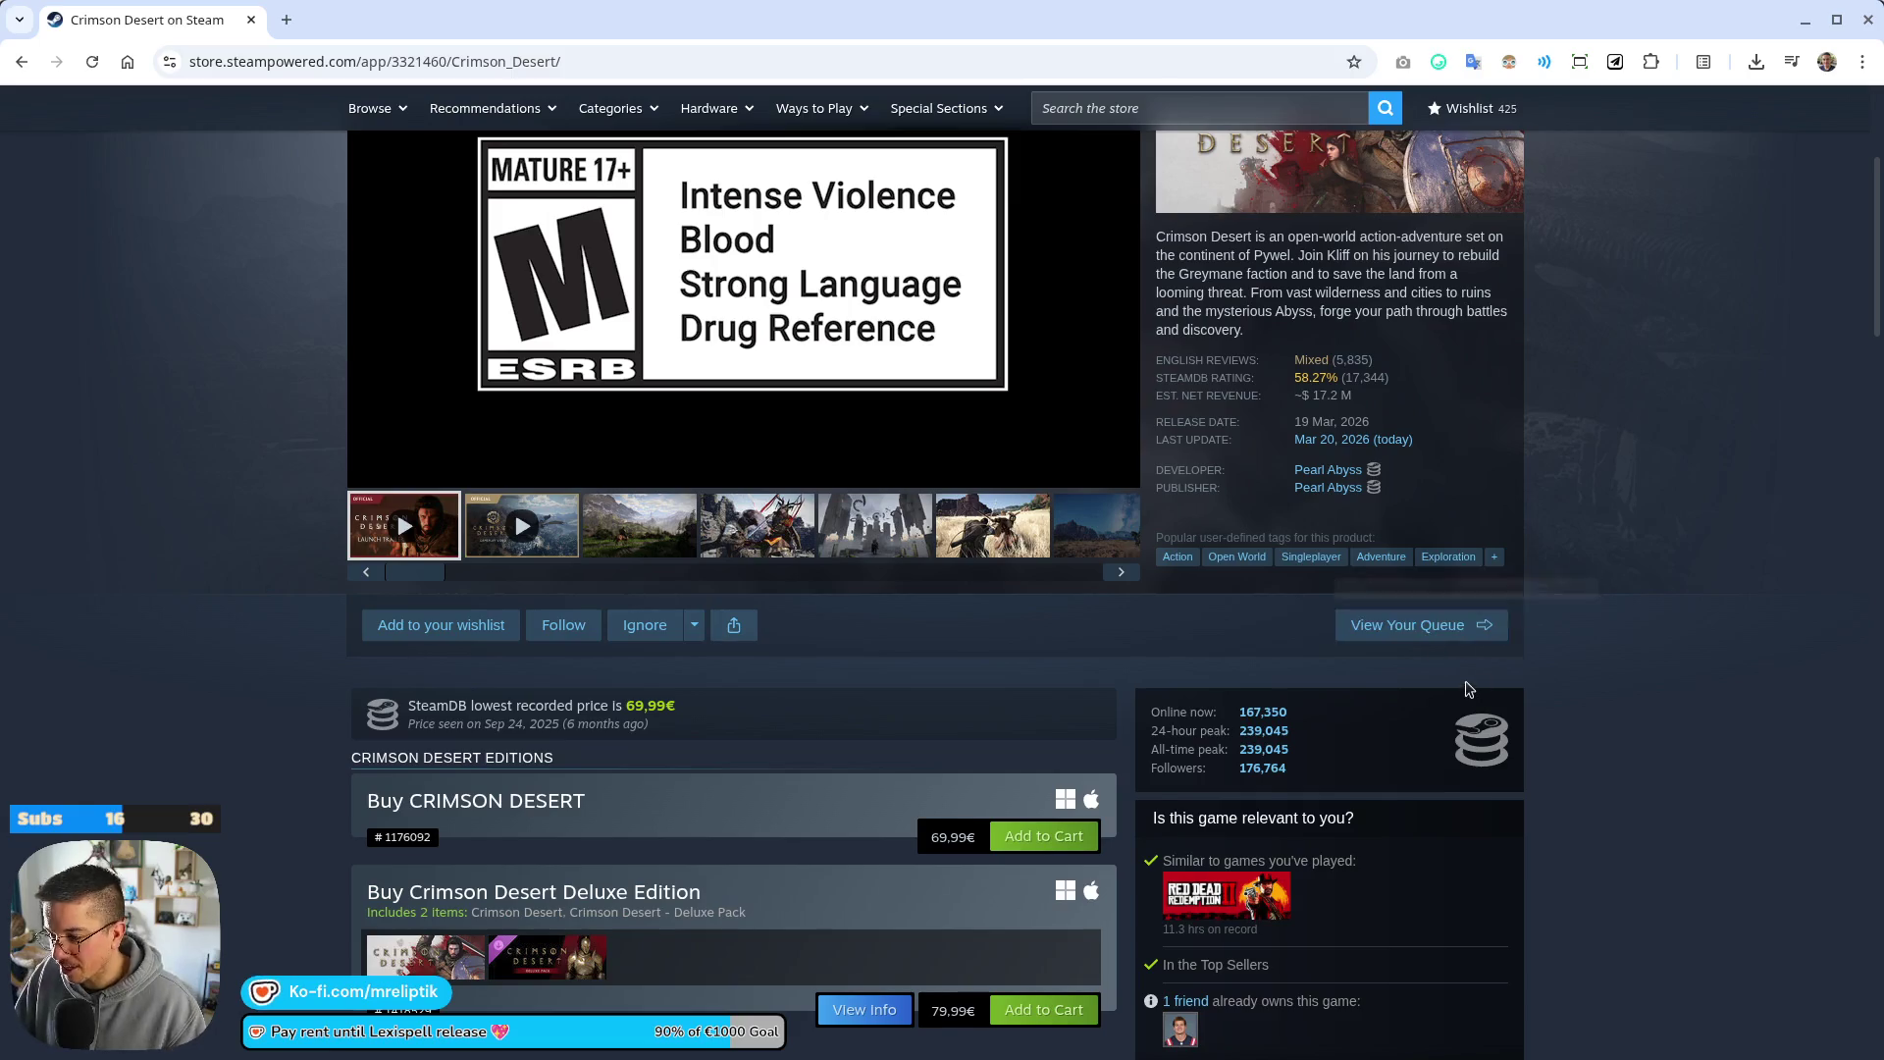
pyautogui.scroll(-1, 1492, 644)
pyautogui.scroll(5, 1354, 714)
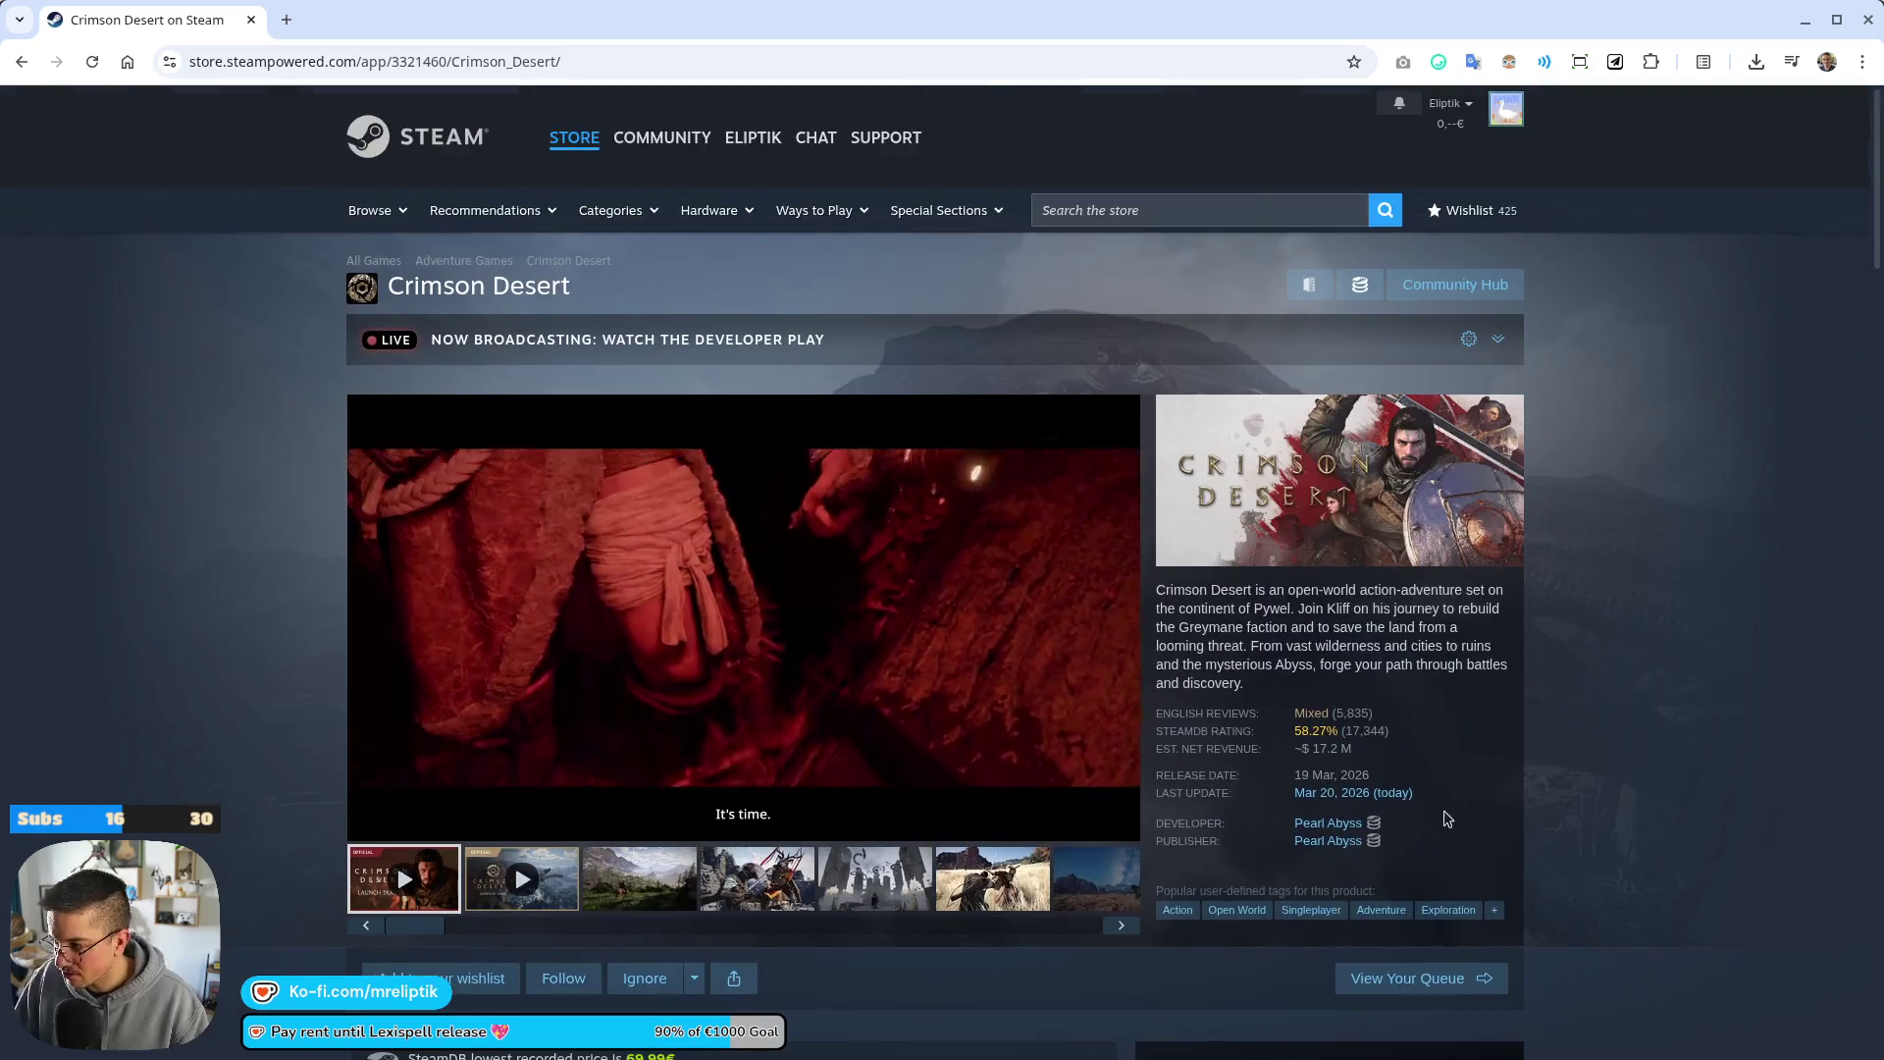
pyautogui.scroll(-6, 1188, 805)
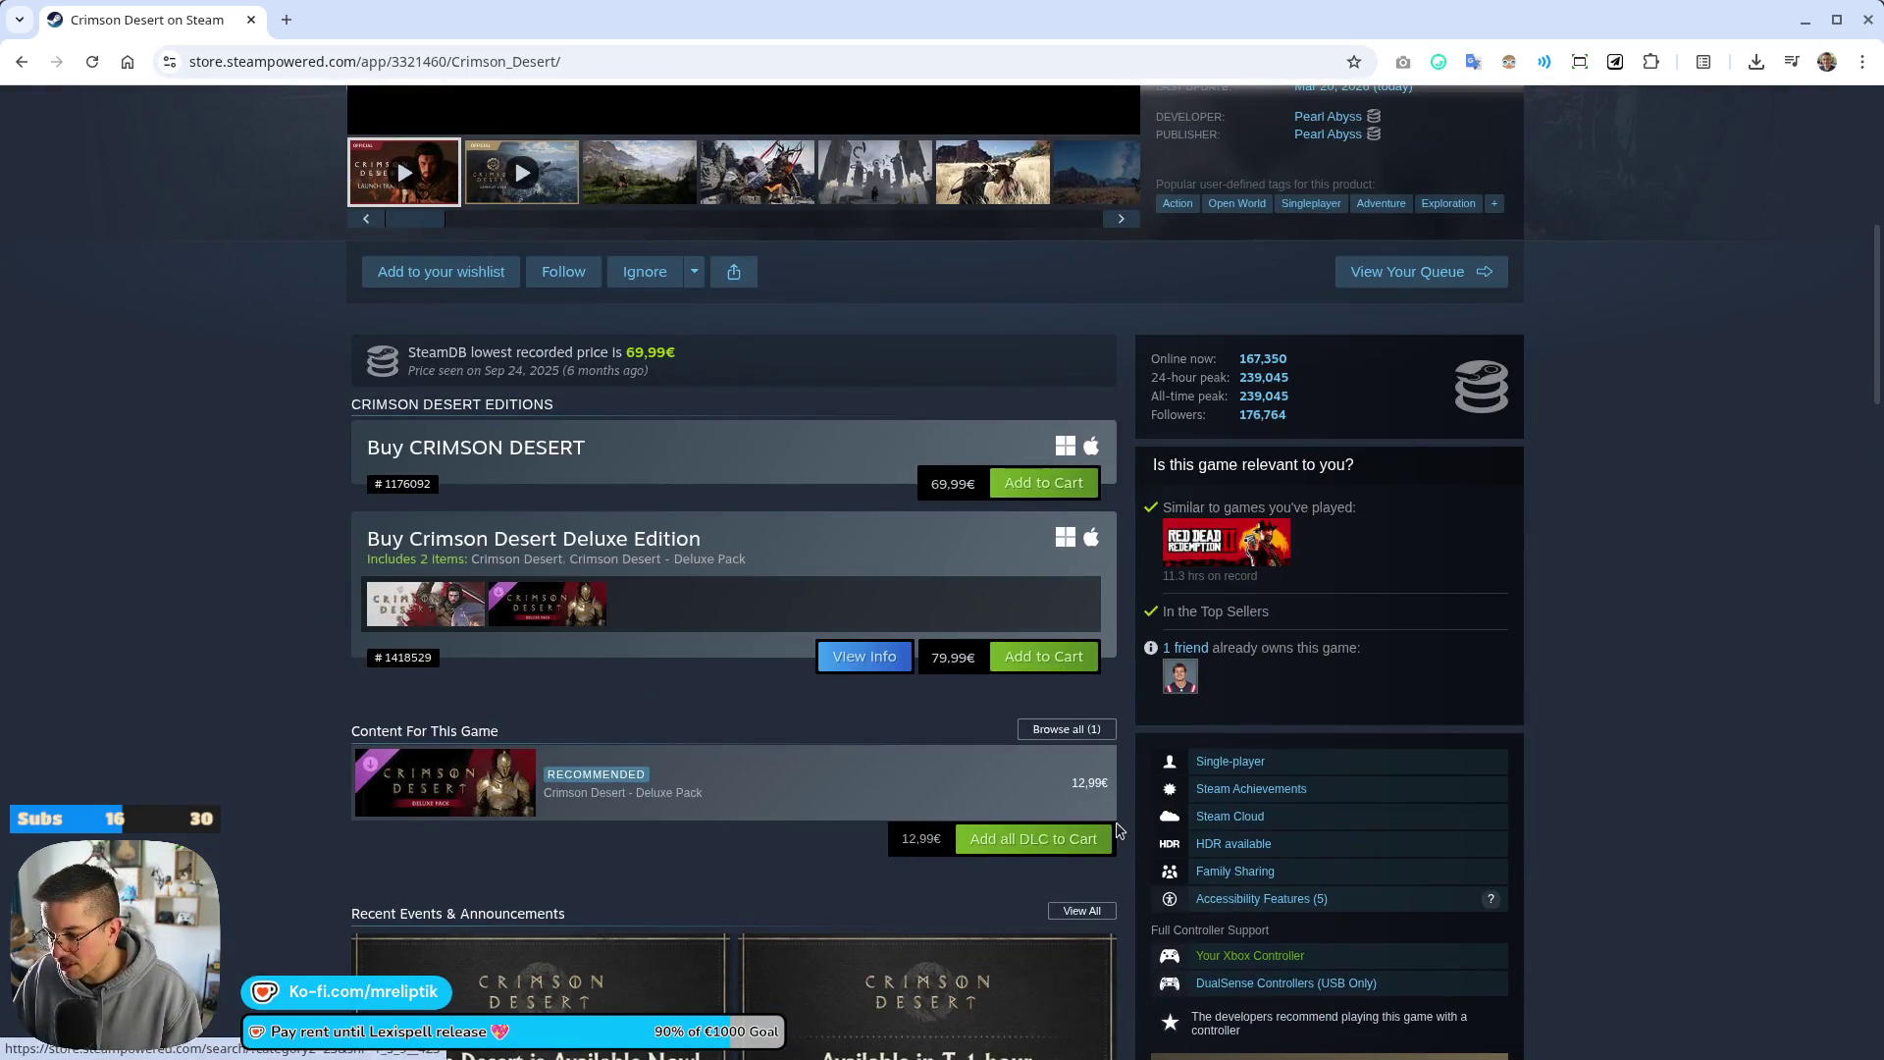
pyautogui.scroll(4, 1351, 722)
pyautogui.scroll(3, 1351, 721)
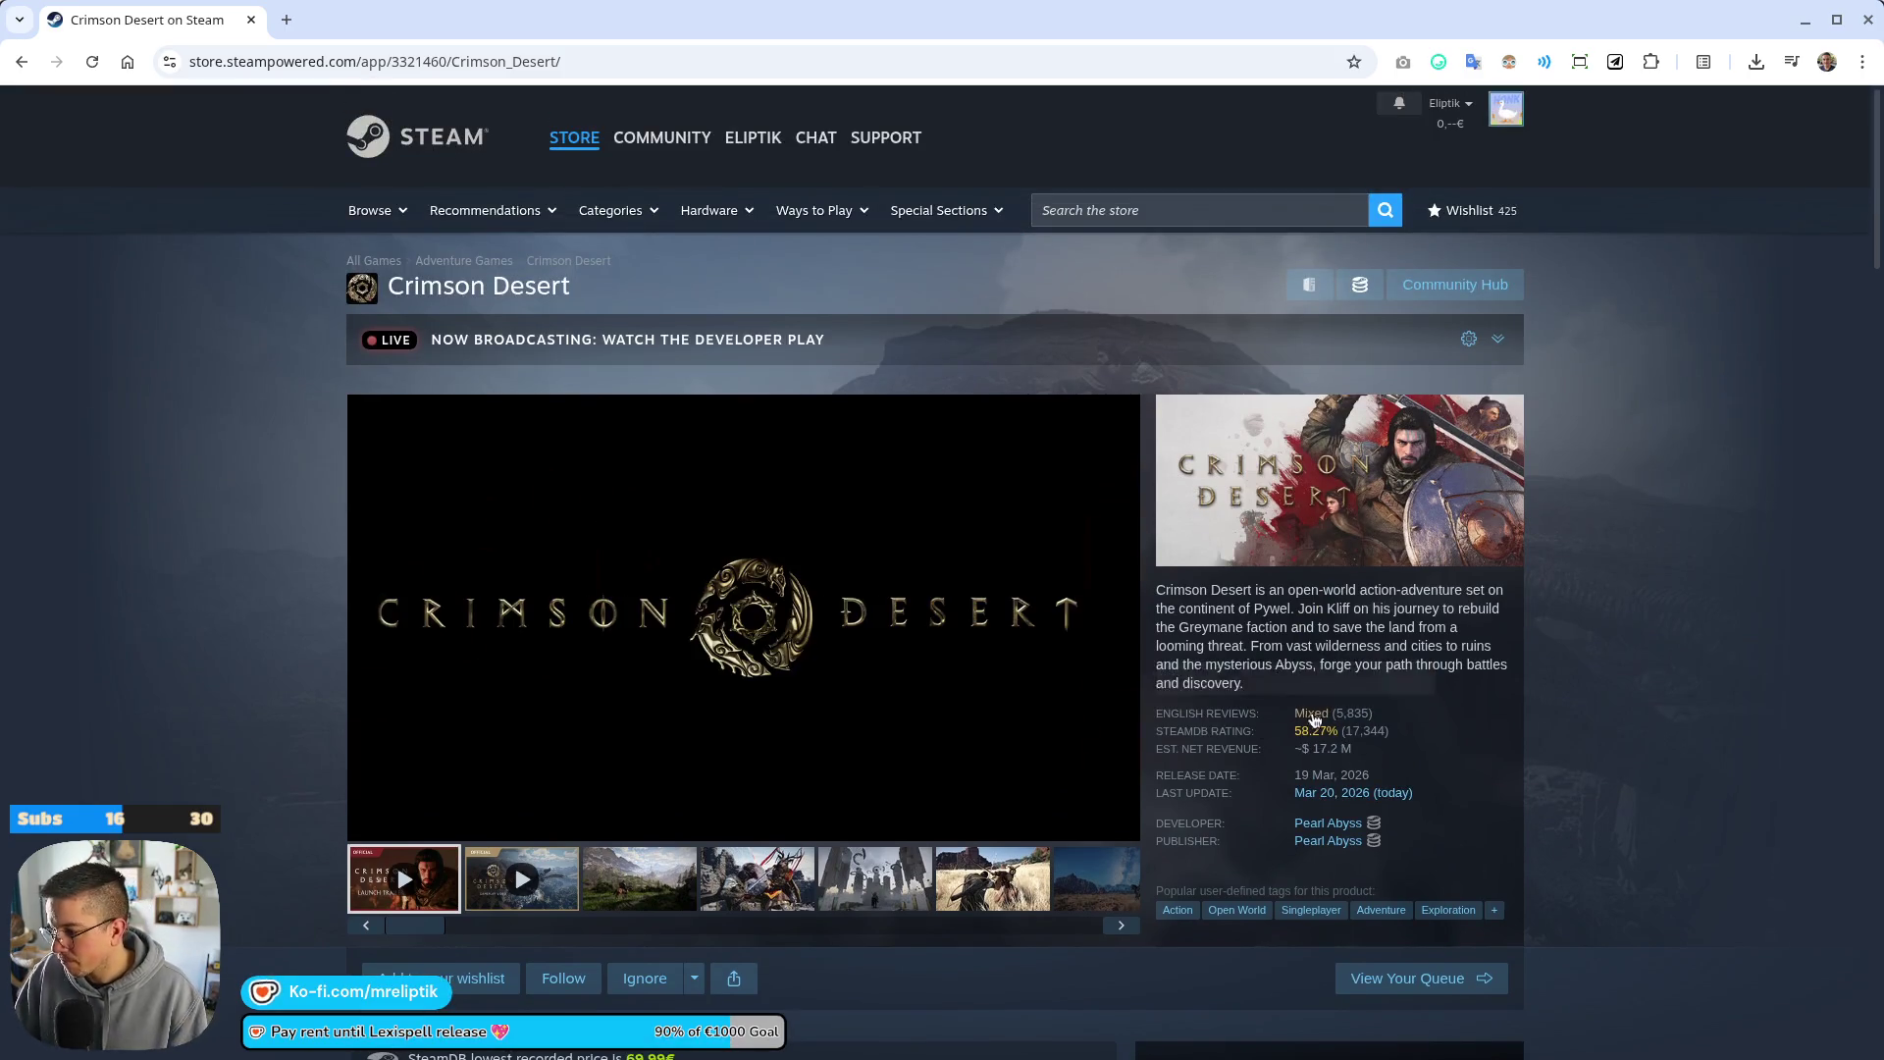
pyautogui.click(1313, 715)
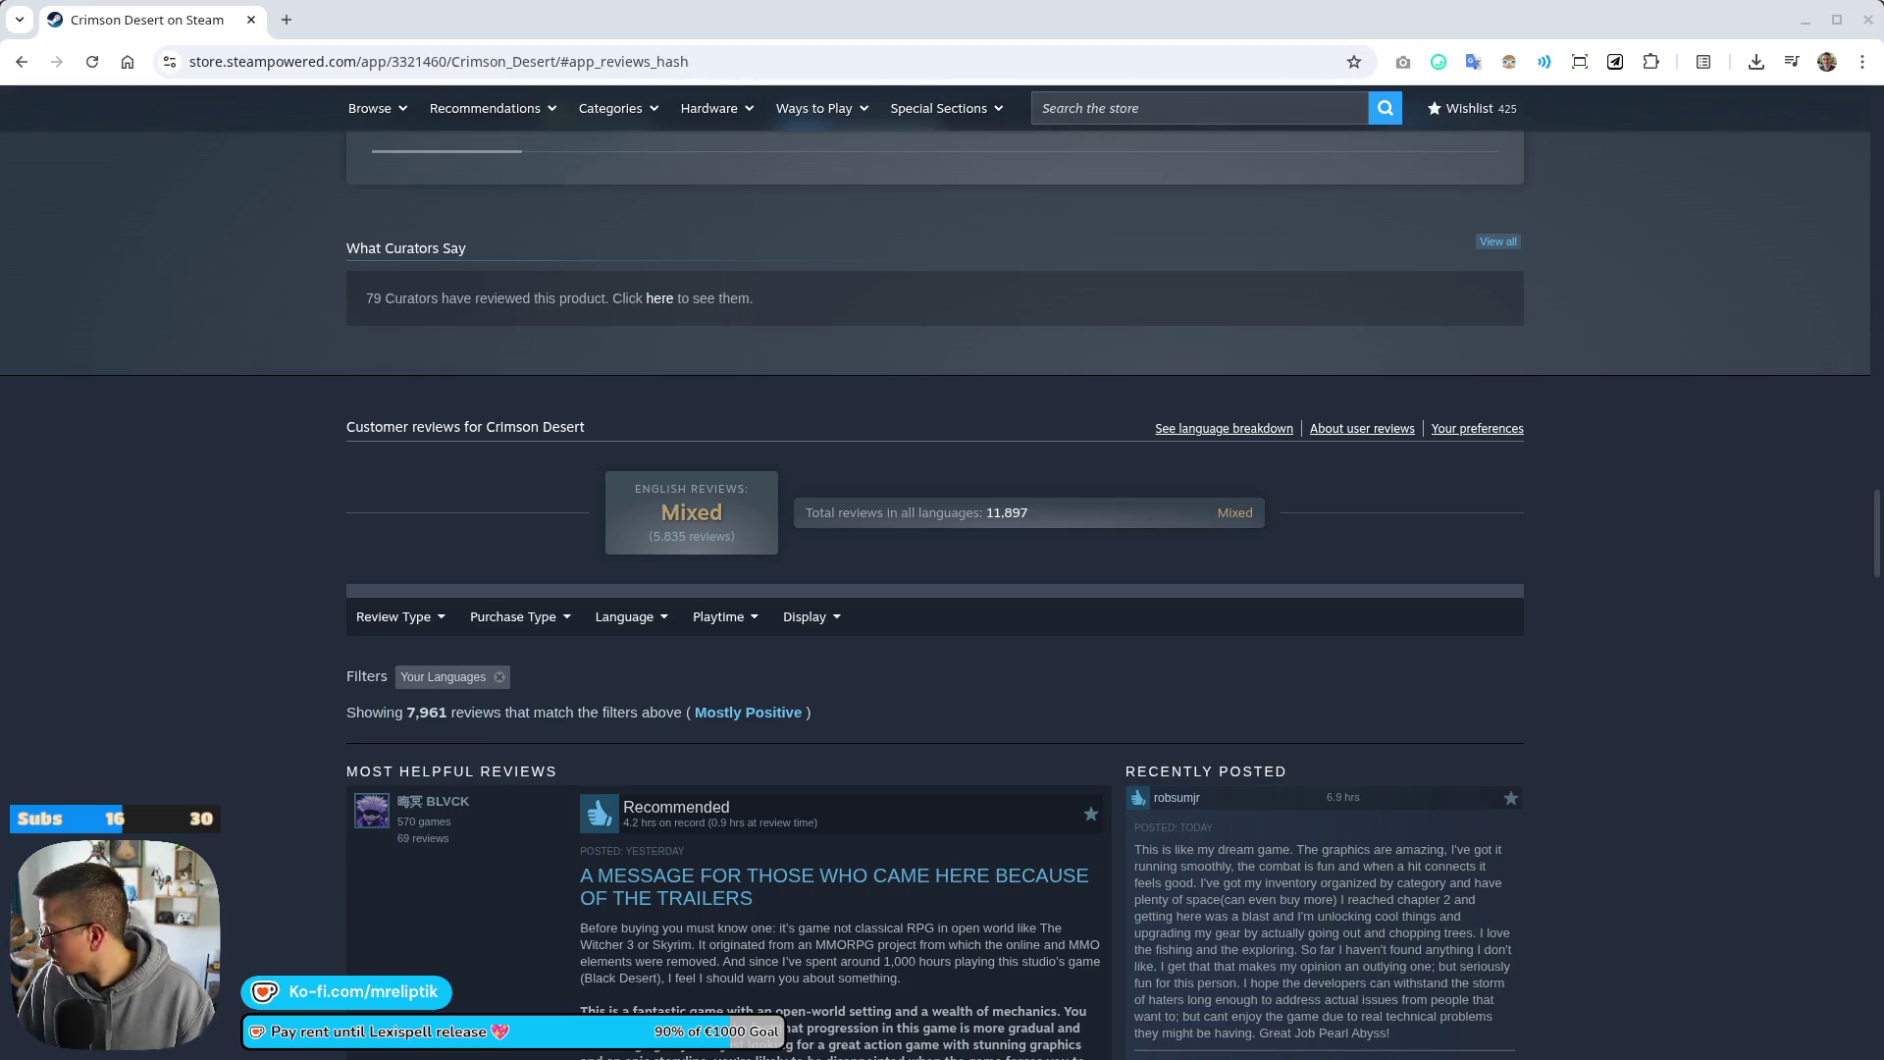
# Step: Scroll through Crimson Desert's customer reviews, reading the most helpful player reviews
pyautogui.scroll(-5, 832, 704)
pyautogui.scroll(-15, 832, 705)
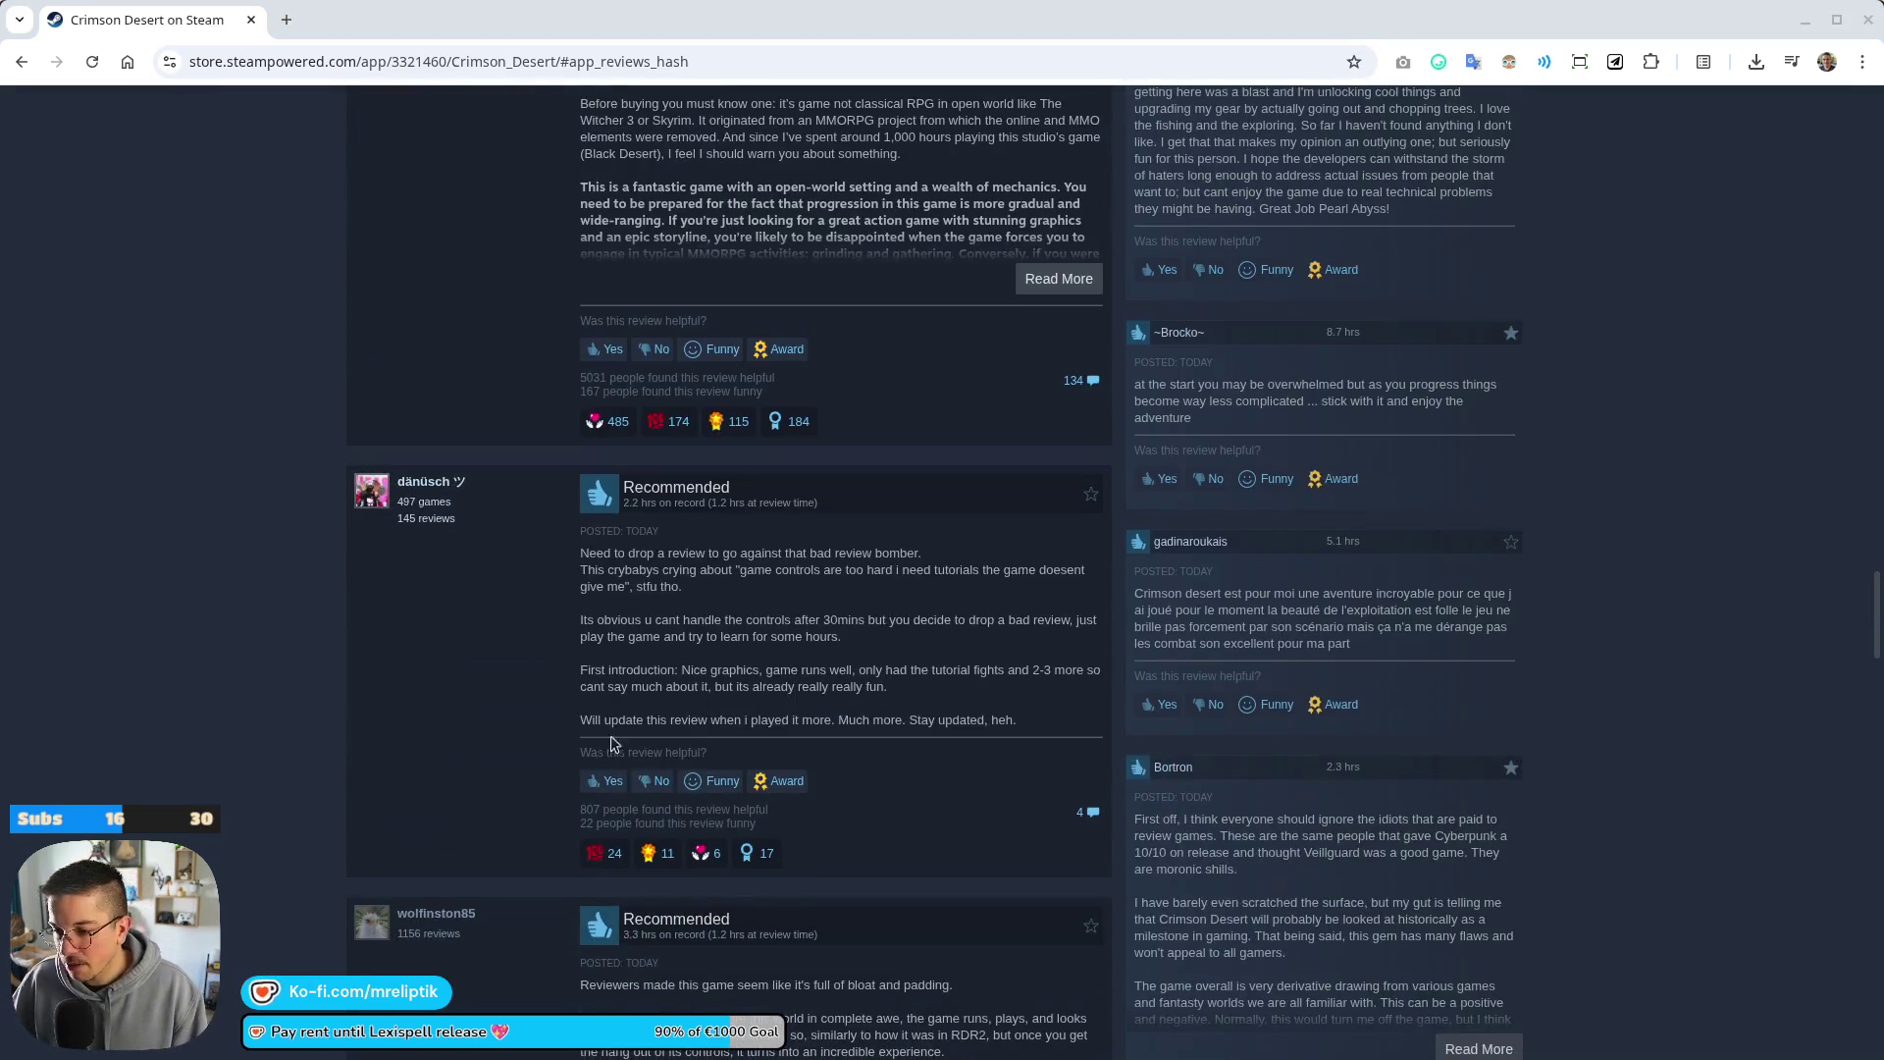
pyautogui.scroll(8, 341, 595)
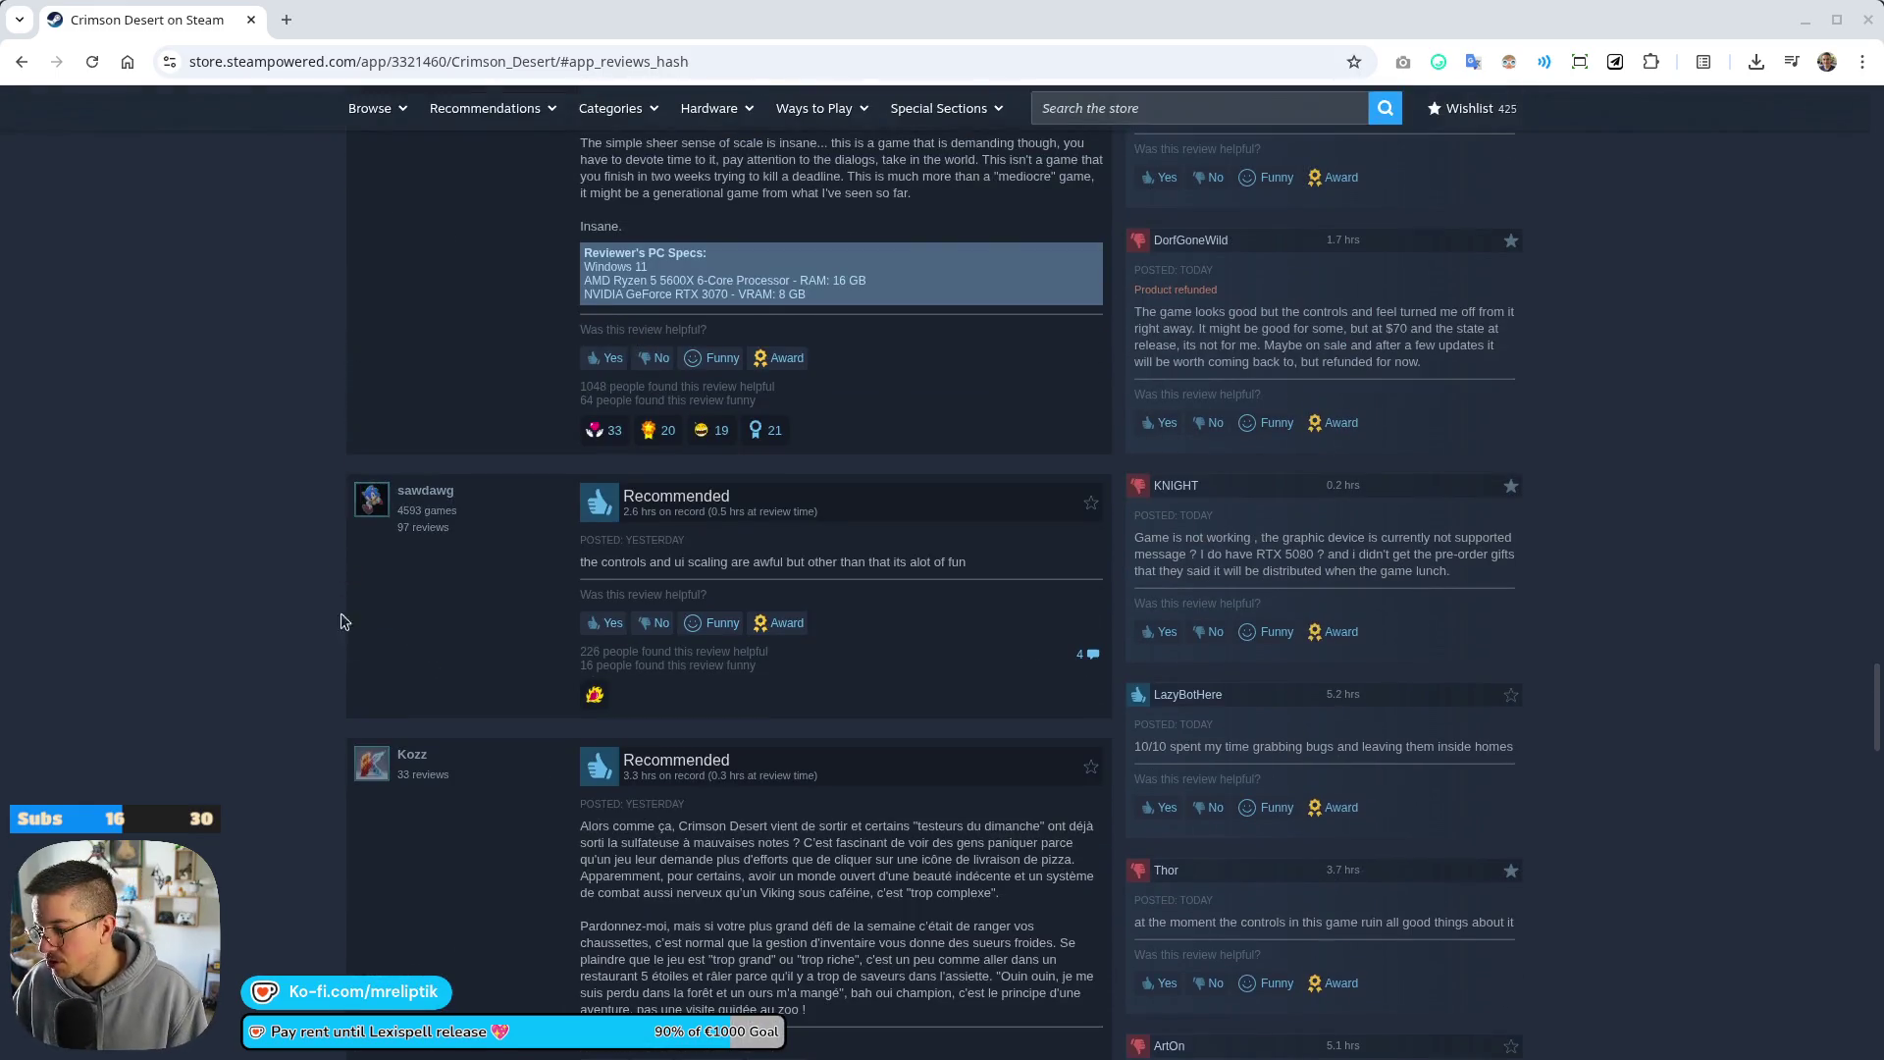
pyautogui.scroll(-4, 574, 716)
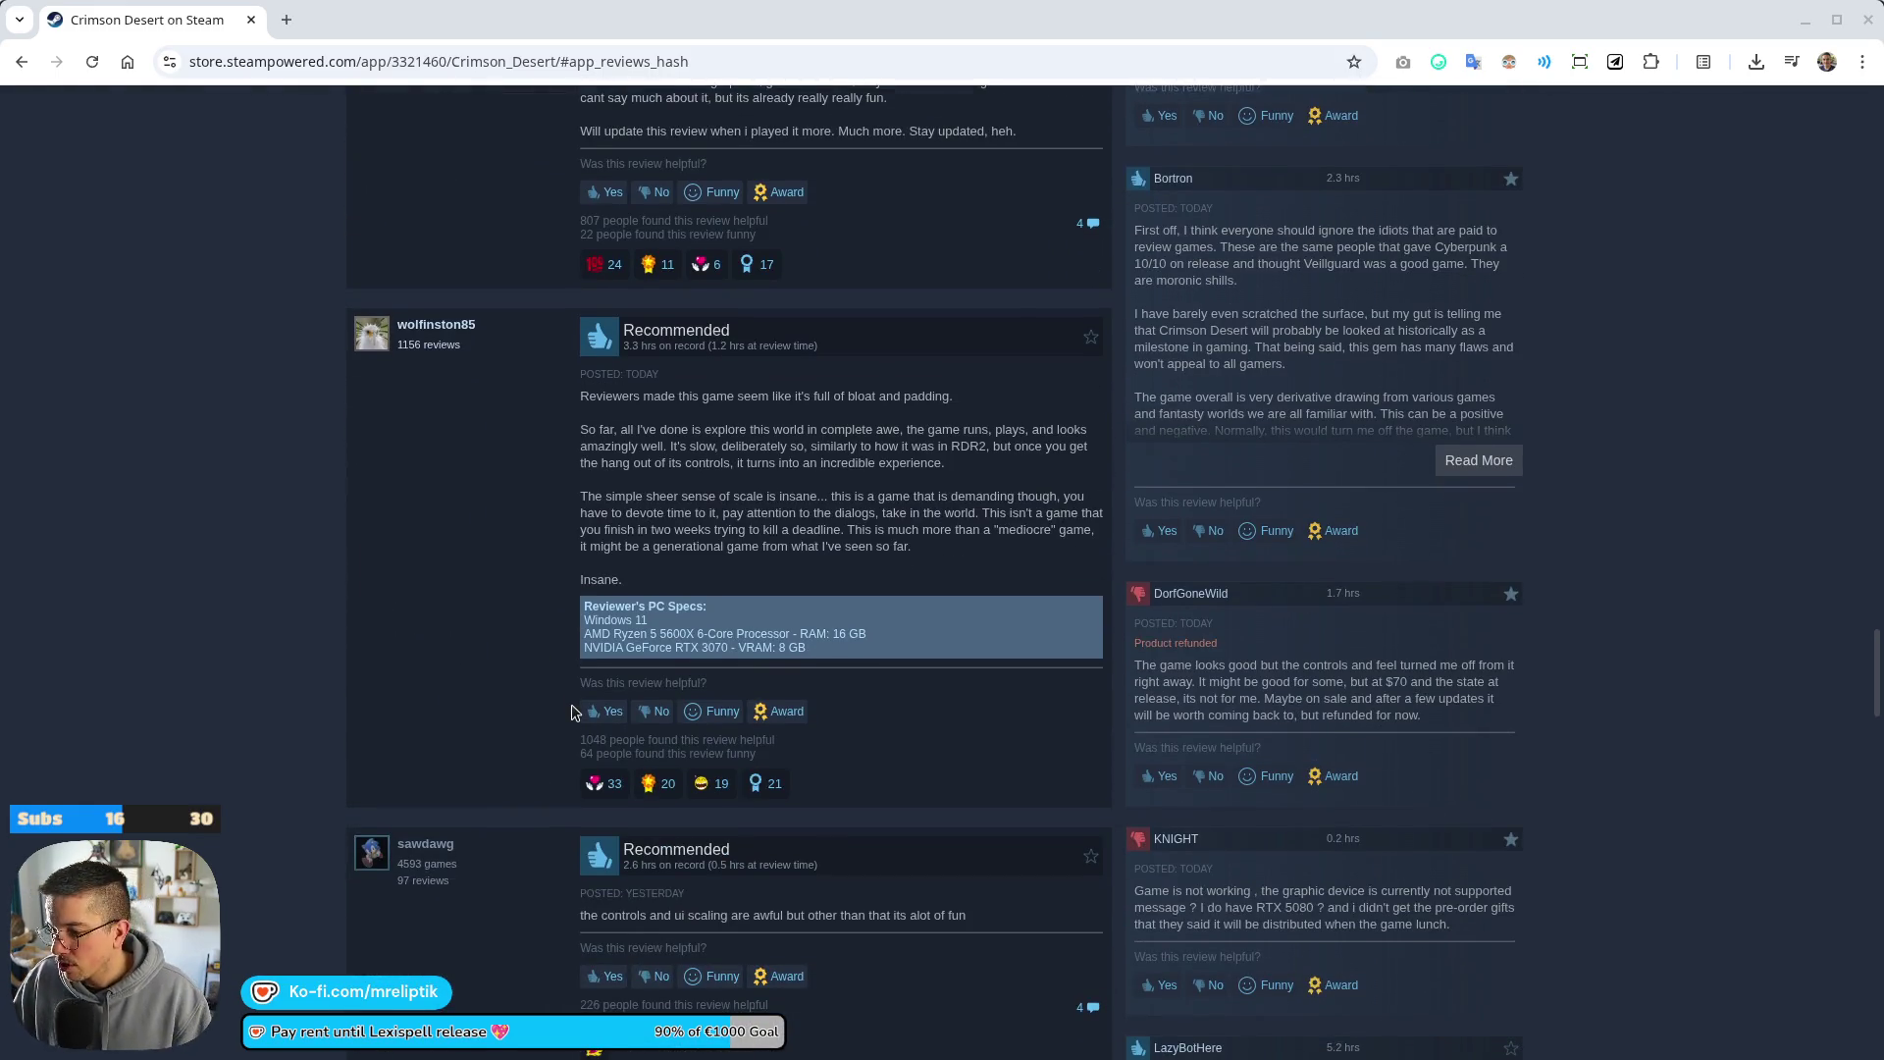
pyautogui.scroll(-6, 355, 596)
pyautogui.scroll(-3, 355, 596)
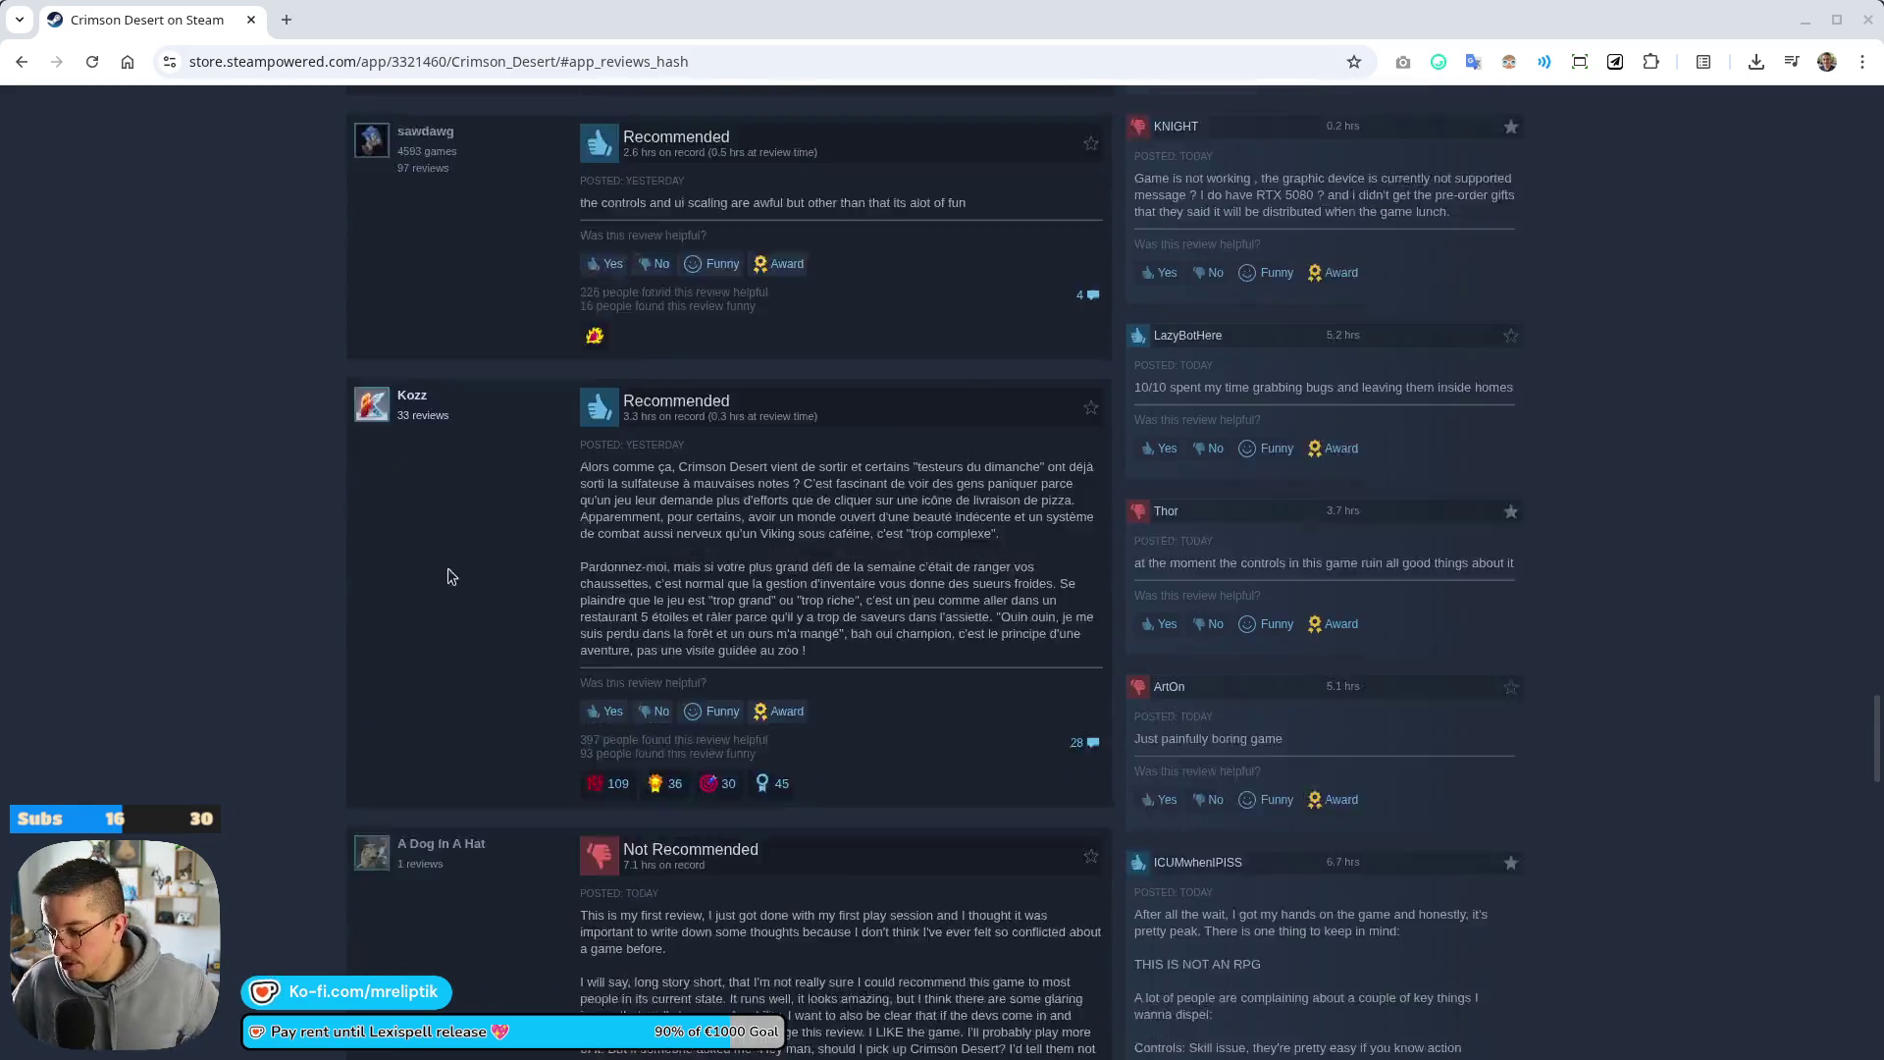
pyautogui.scroll(20, 1152, 457)
pyautogui.scroll(15, 830, 467)
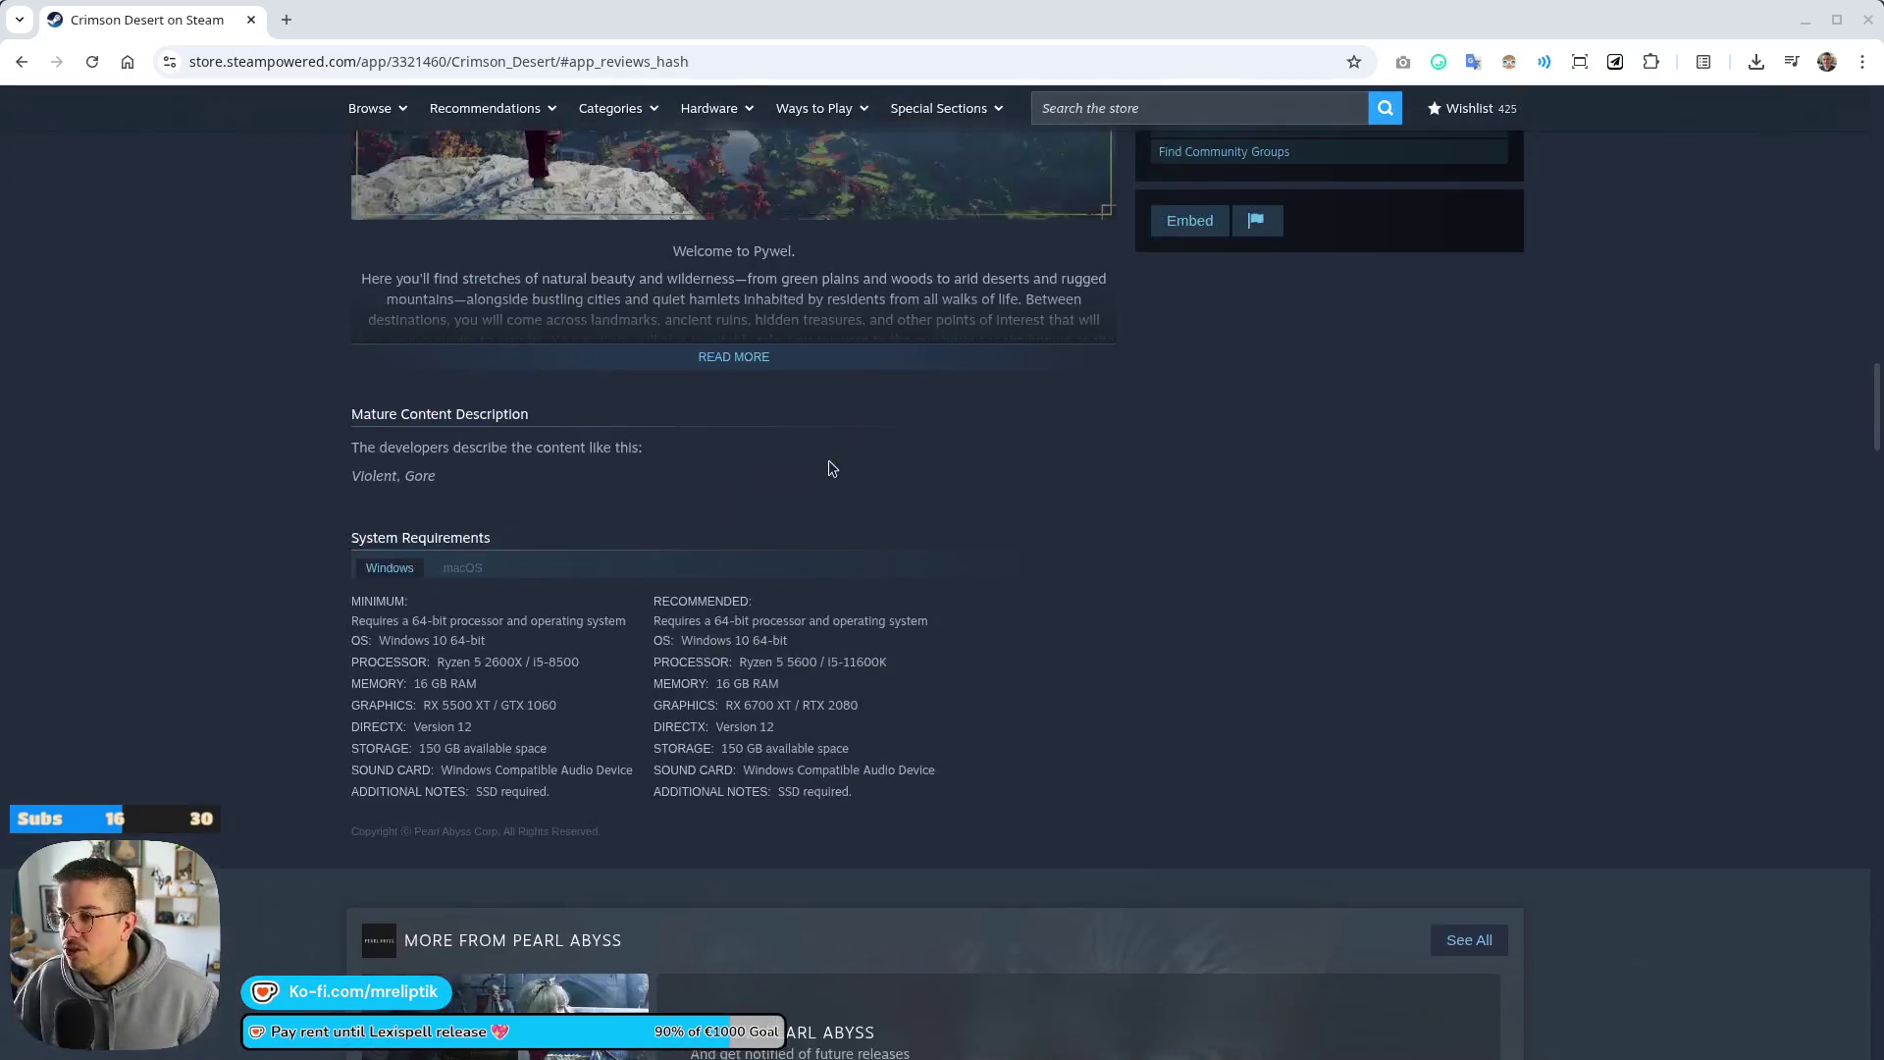
pyautogui.scroll(-7, 872, 673)
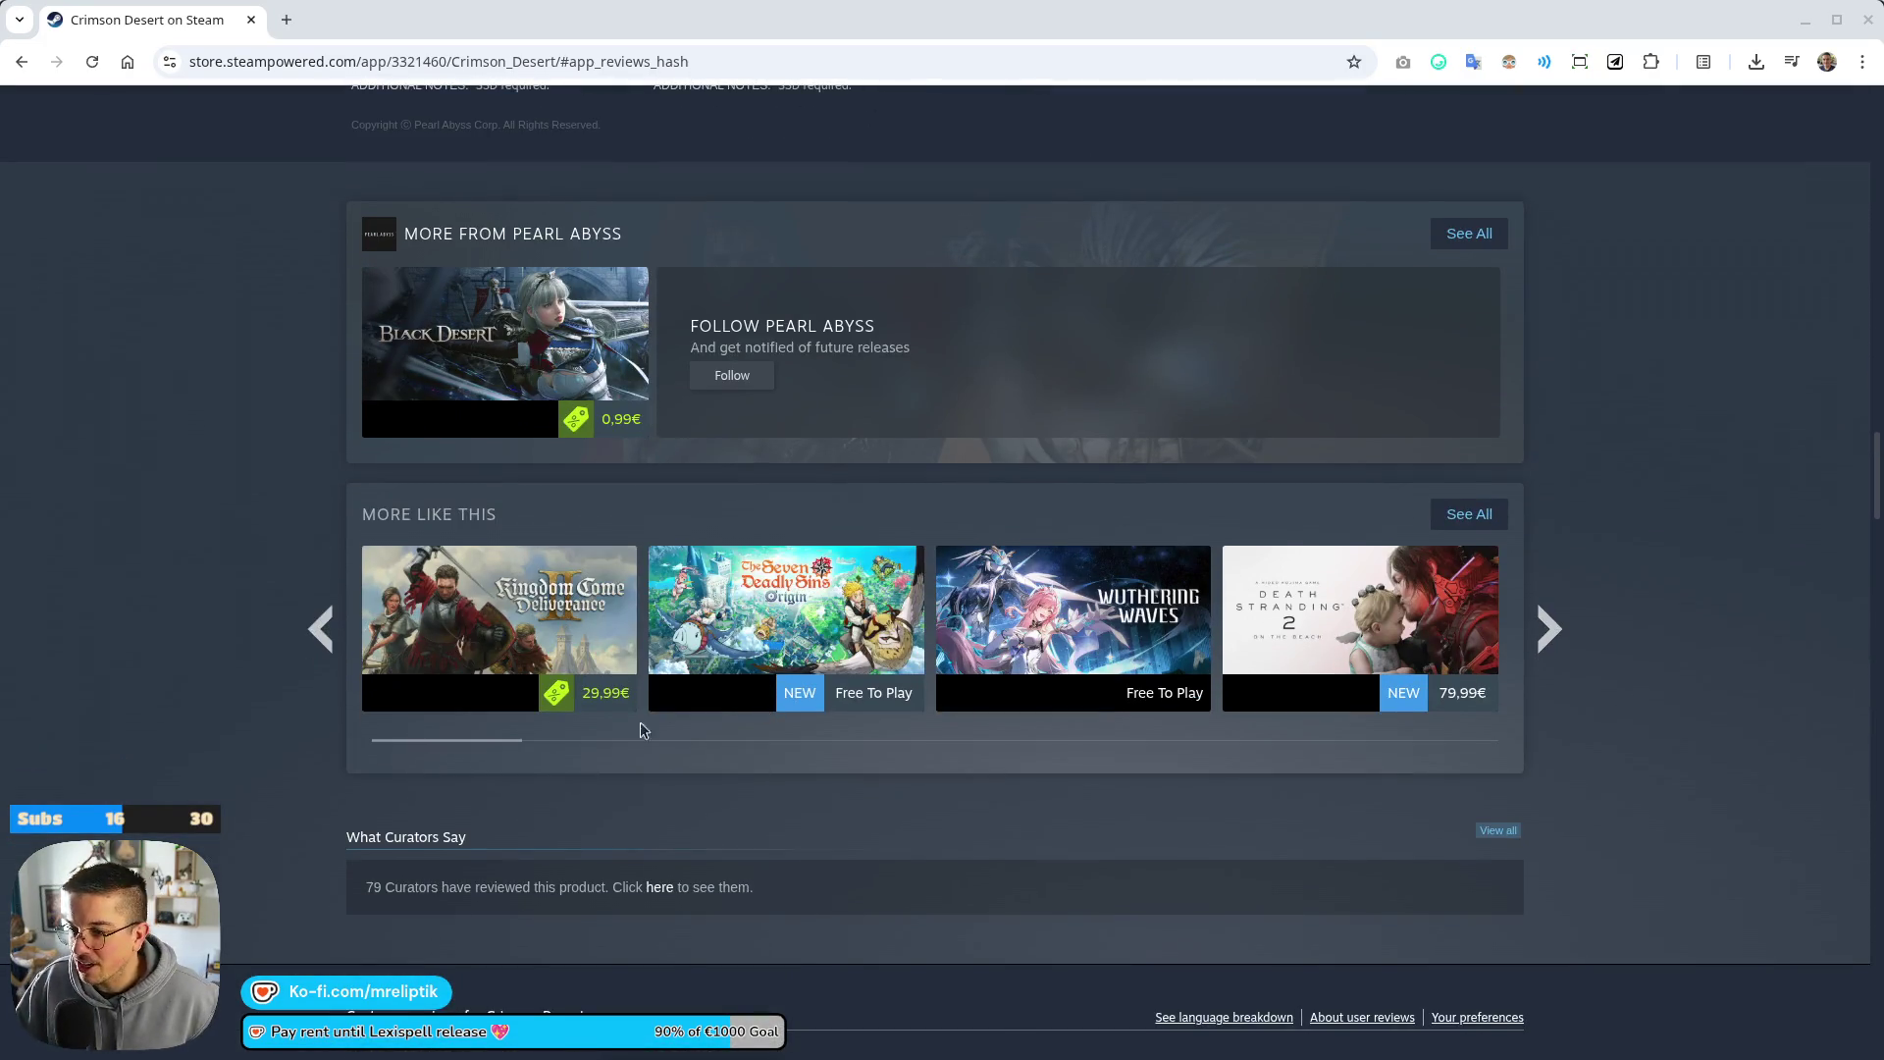
pyautogui.scroll(-7, 640, 721)
pyautogui.moveTo(683, 416)
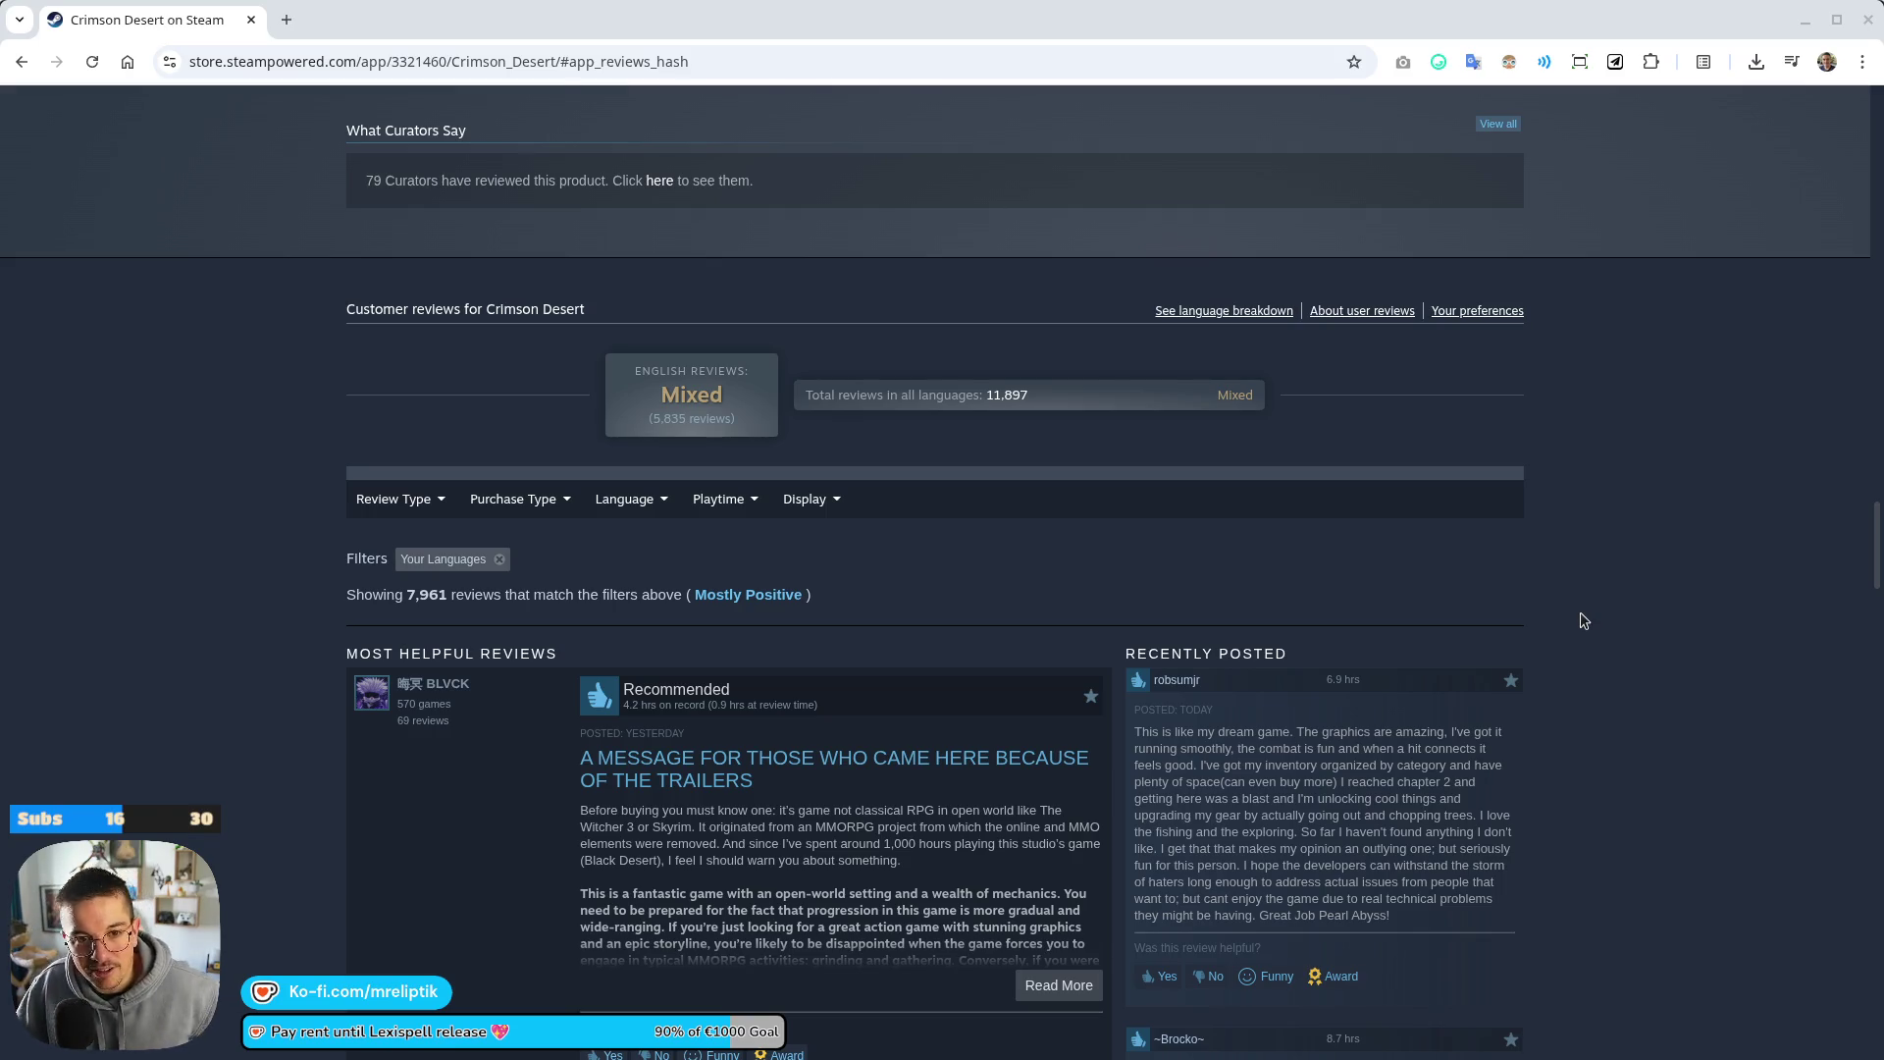
pyautogui.scroll(-8, 1584, 621)
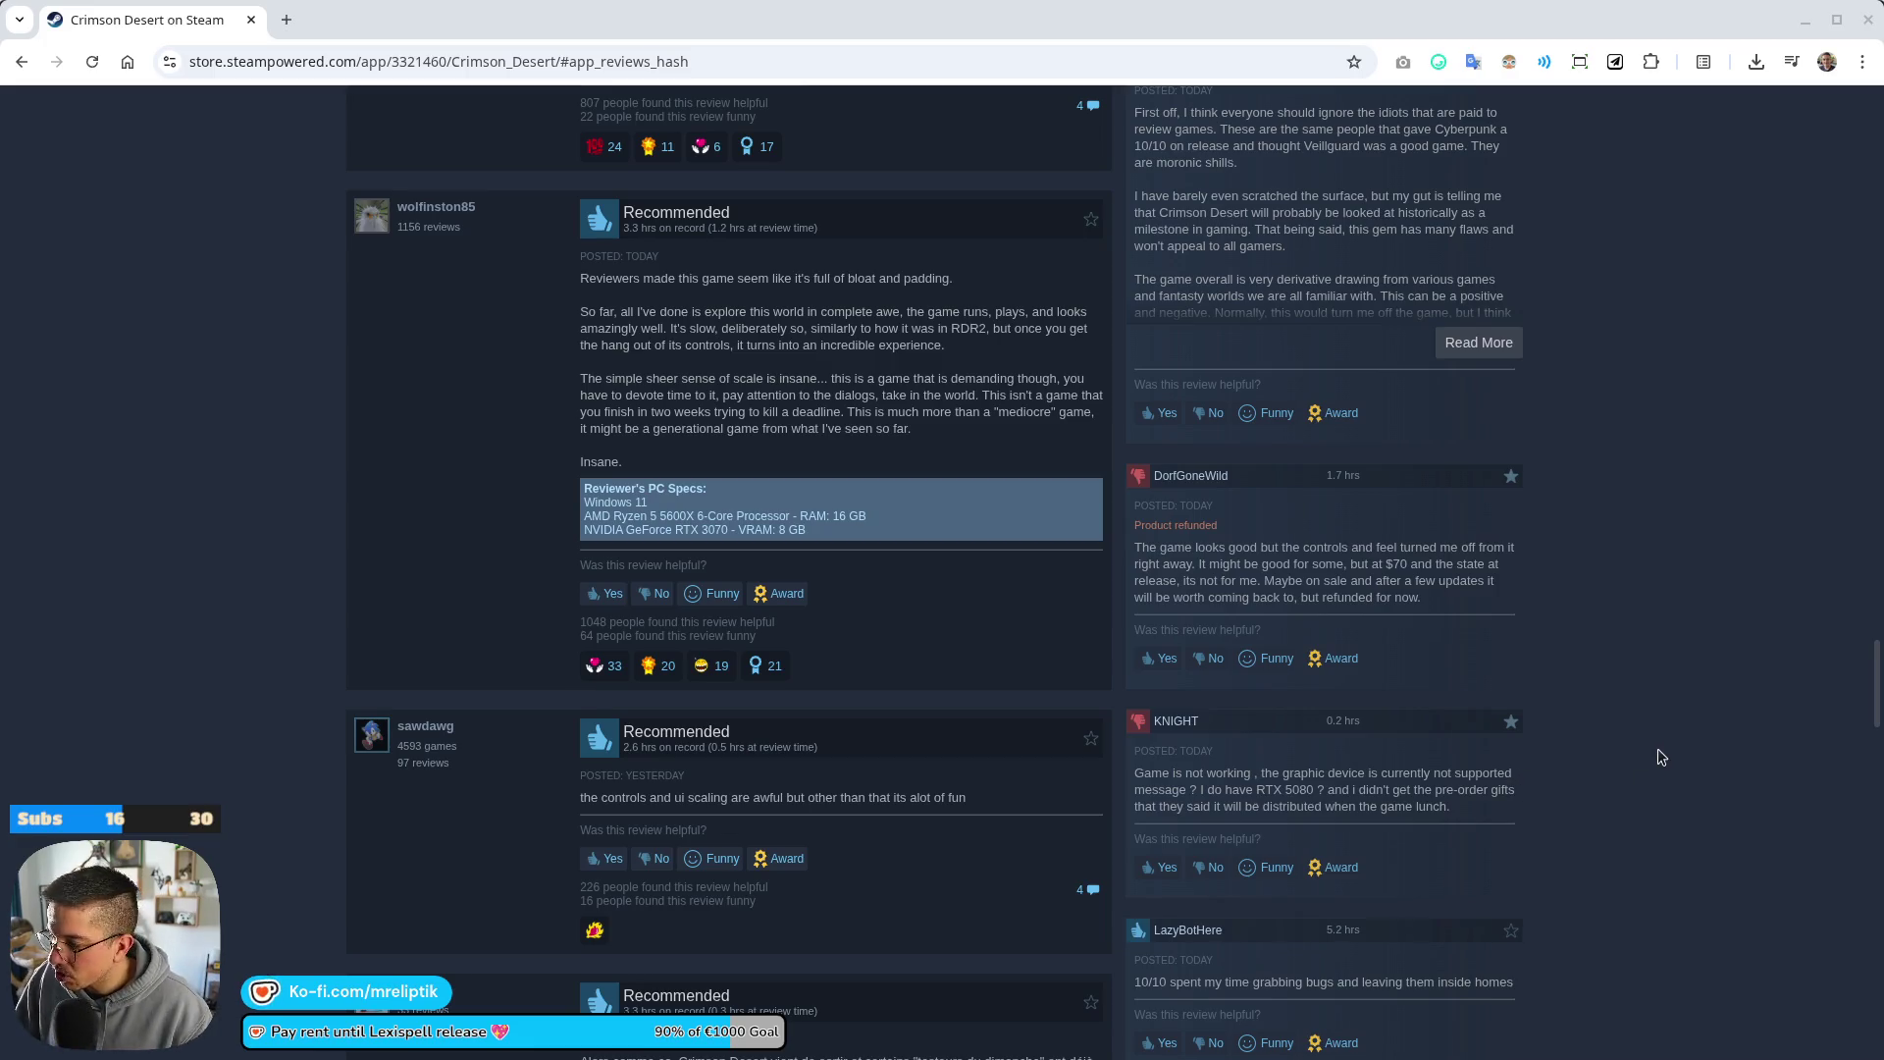
pyautogui.scroll(-4, 1661, 757)
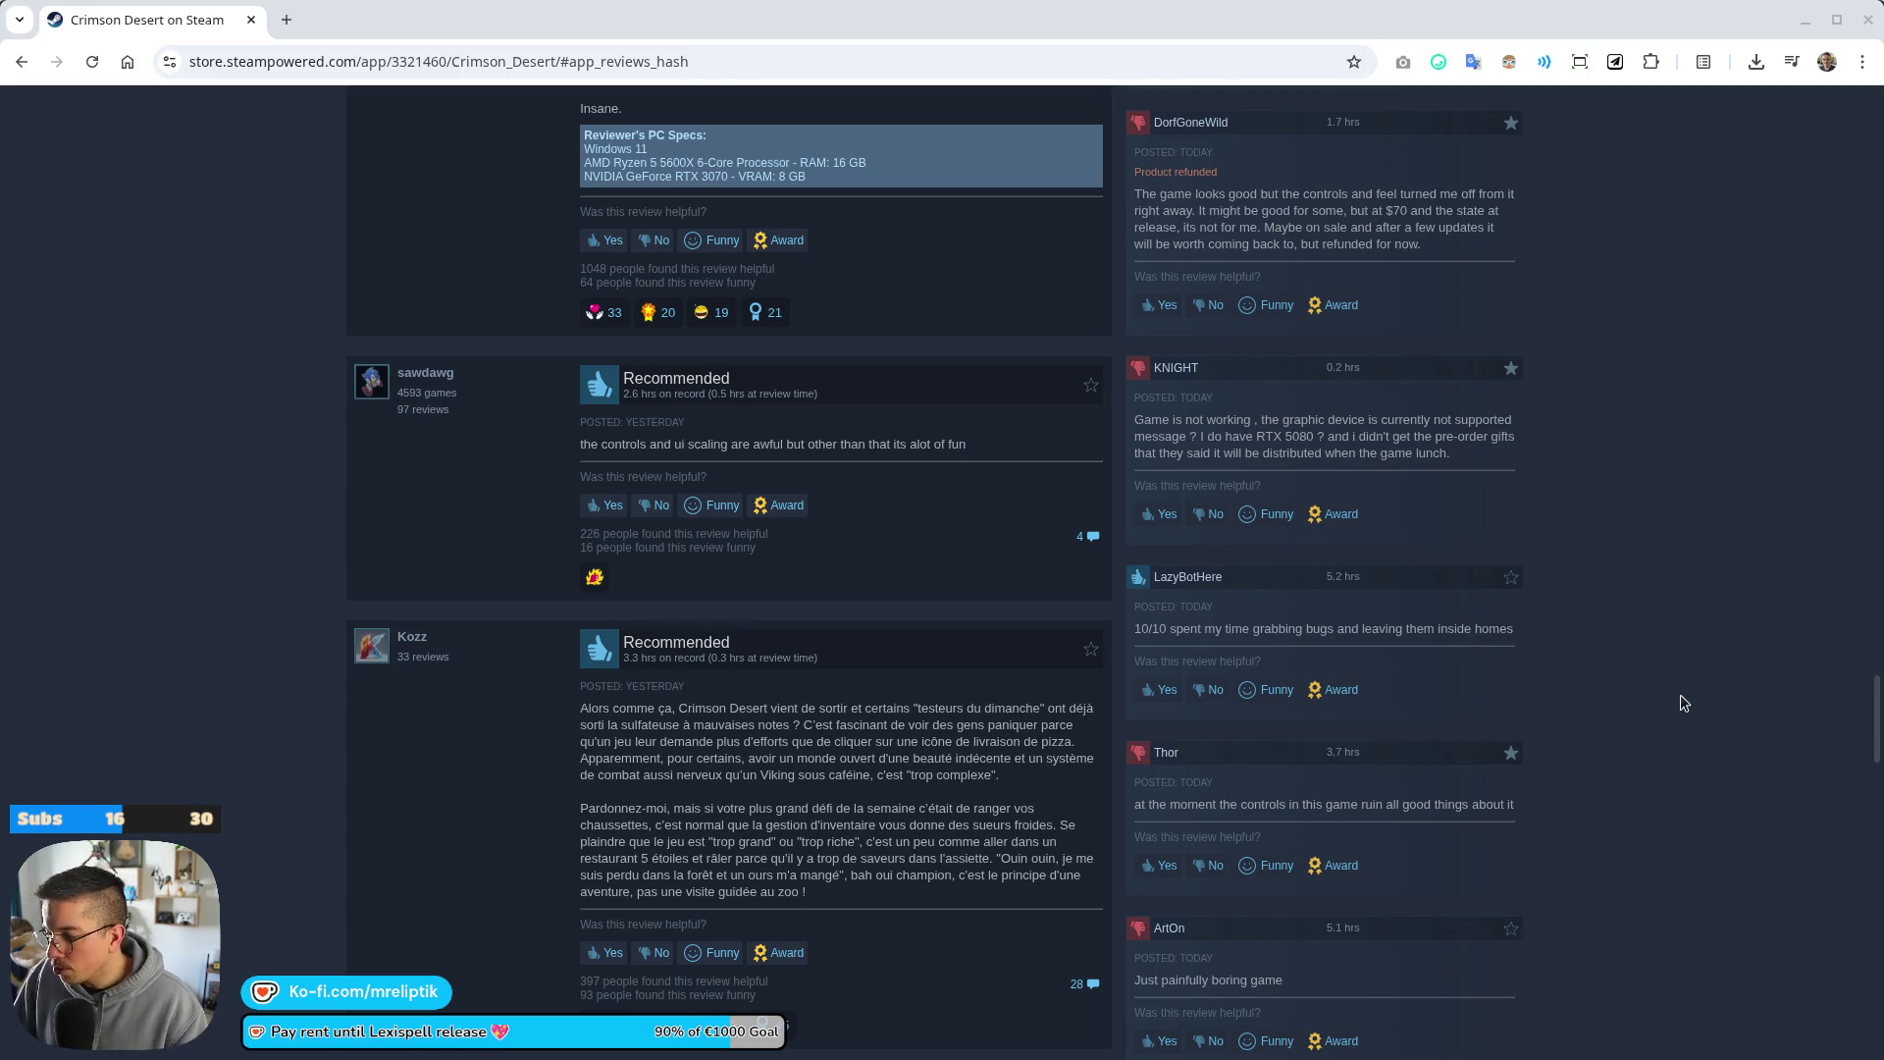
pyautogui.scroll(-3, 1680, 687)
pyautogui.scroll(-4, 1653, 653)
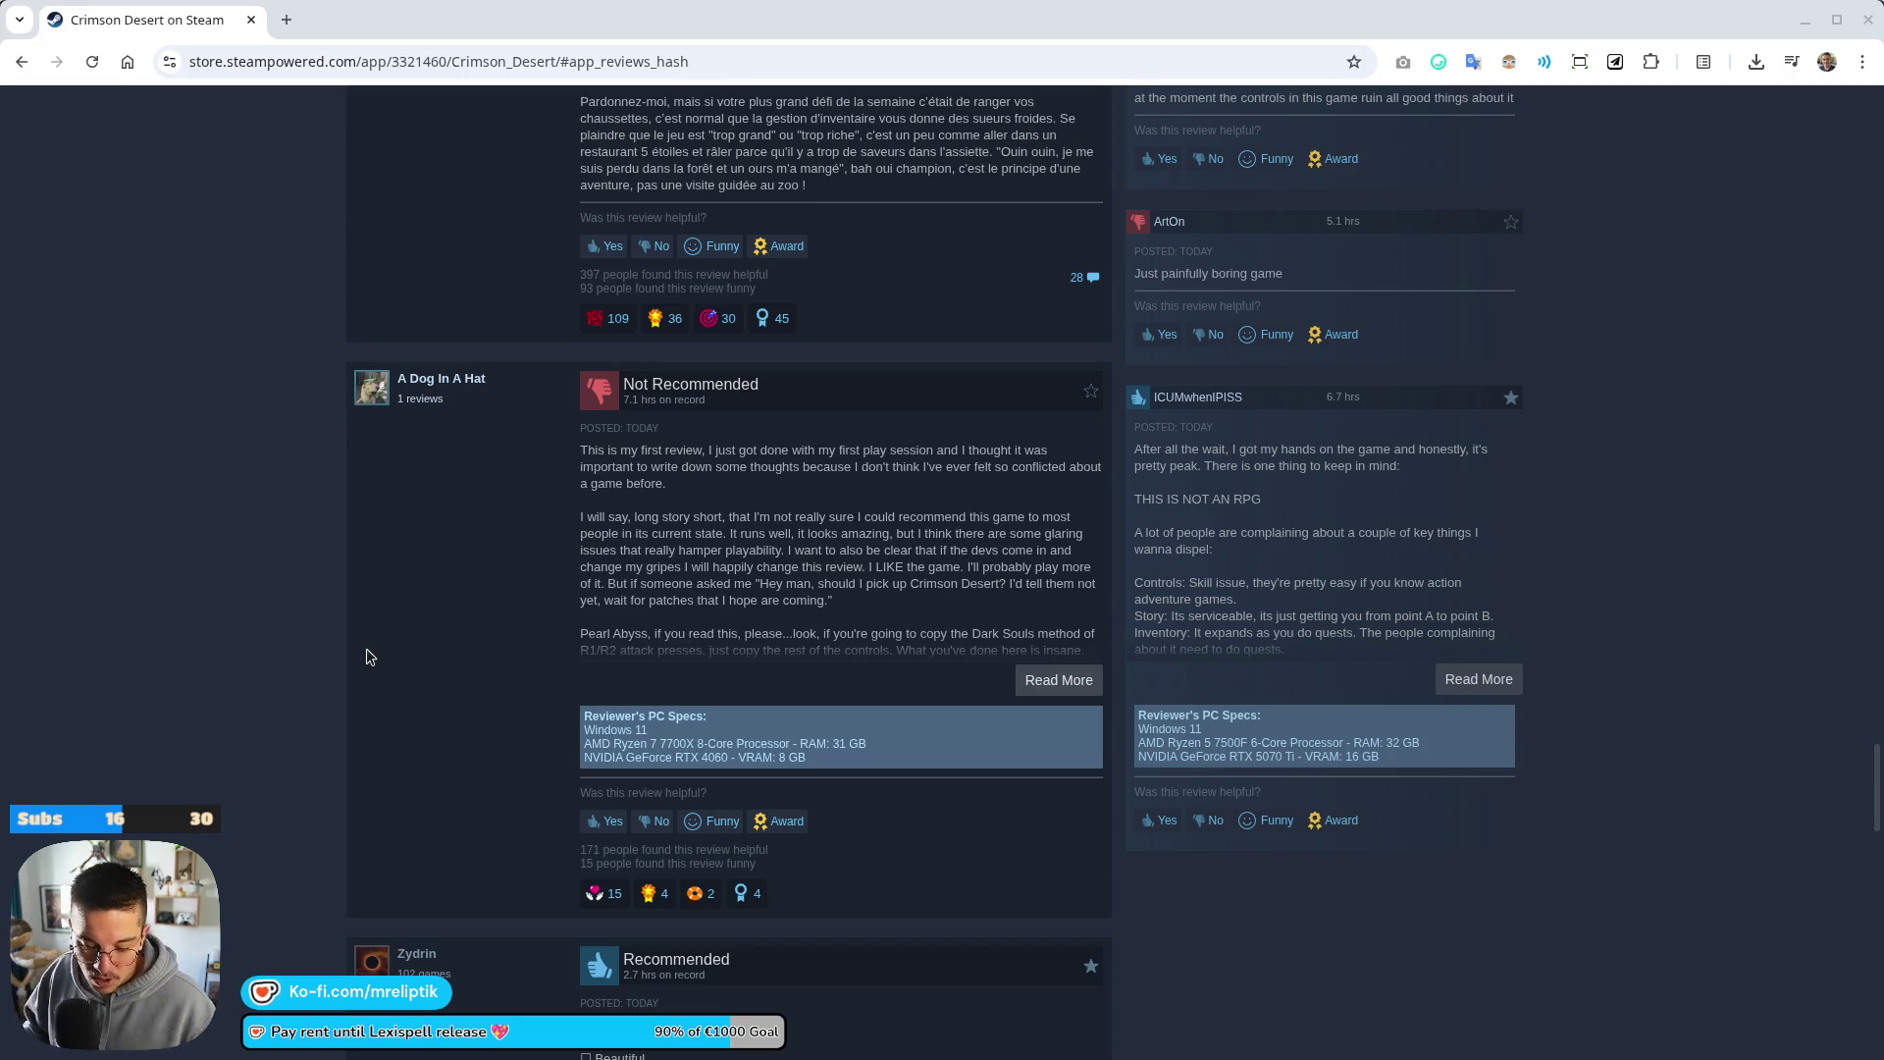
# Step: Read the rest of the reviews, then open the full list of all 17,344 reviews
pyautogui.scroll(-5, 420, 651)
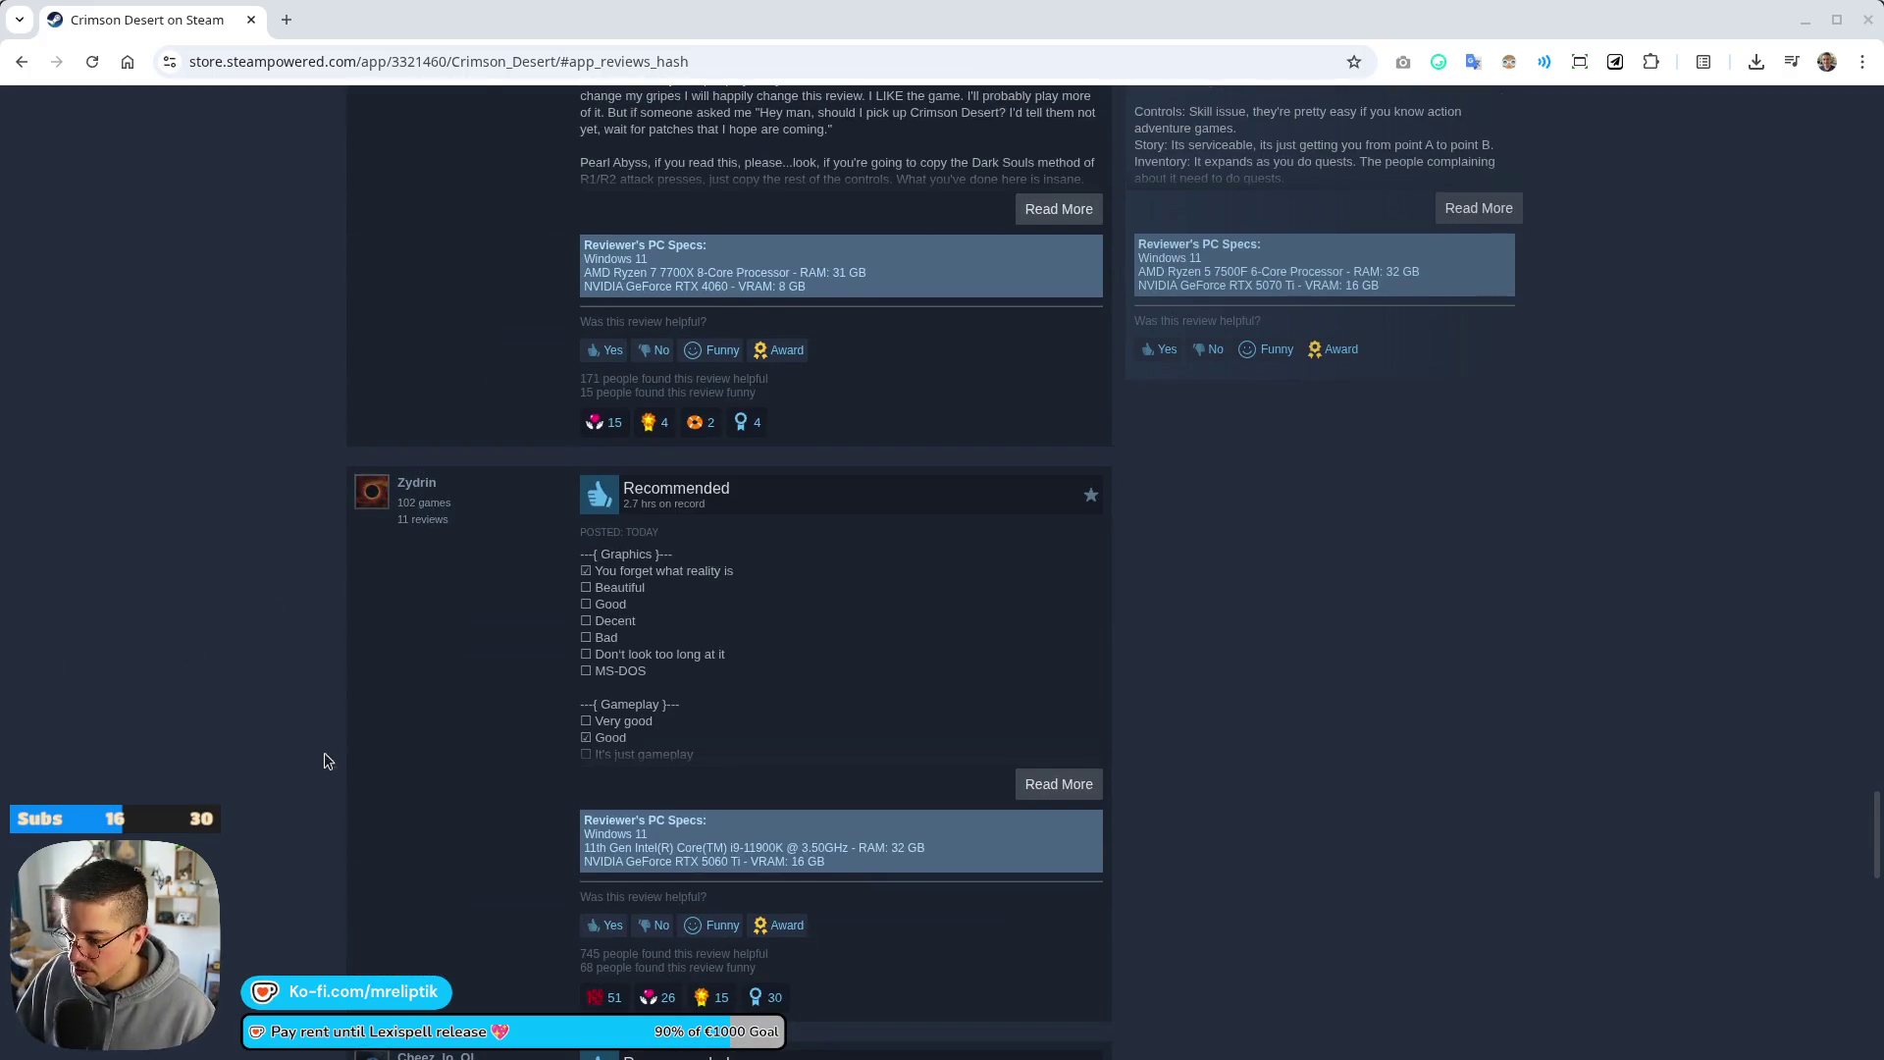
pyautogui.scroll(-13, 438, 736)
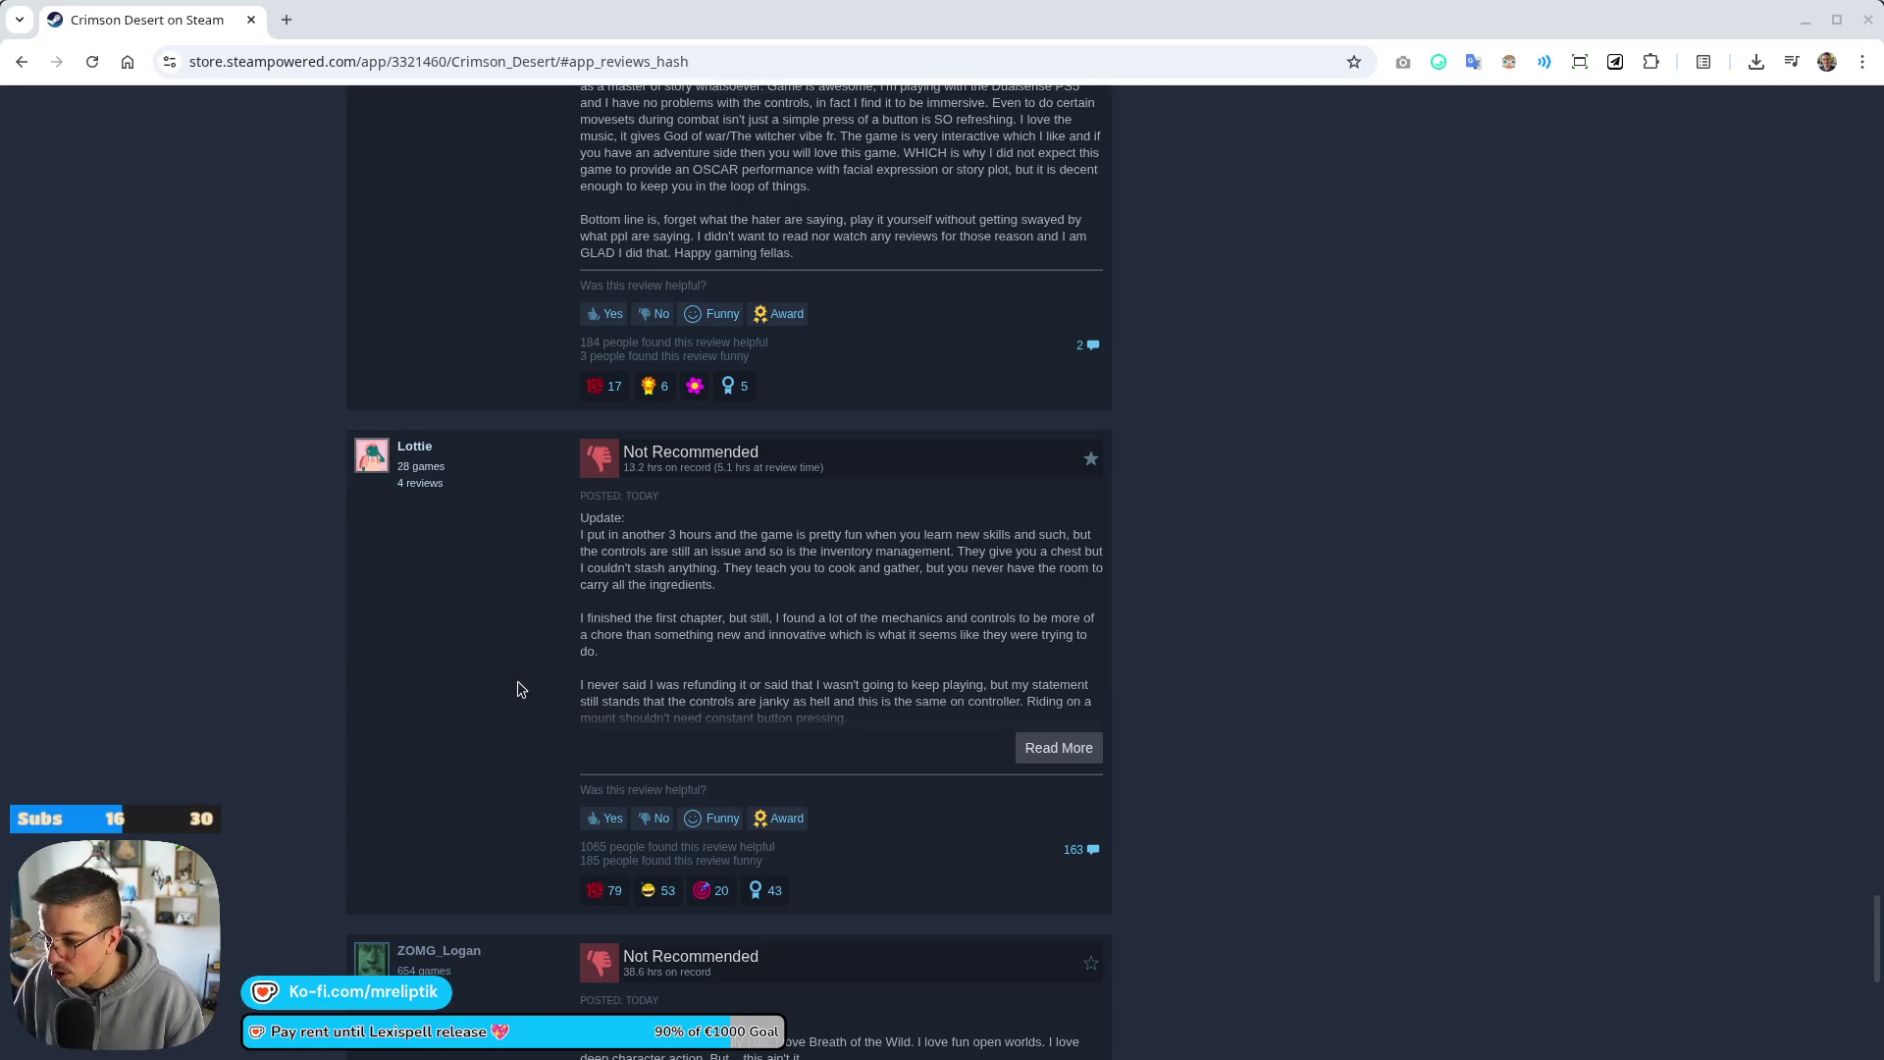
pyautogui.scroll(-1, 523, 692)
pyautogui.scroll(-3, 523, 692)
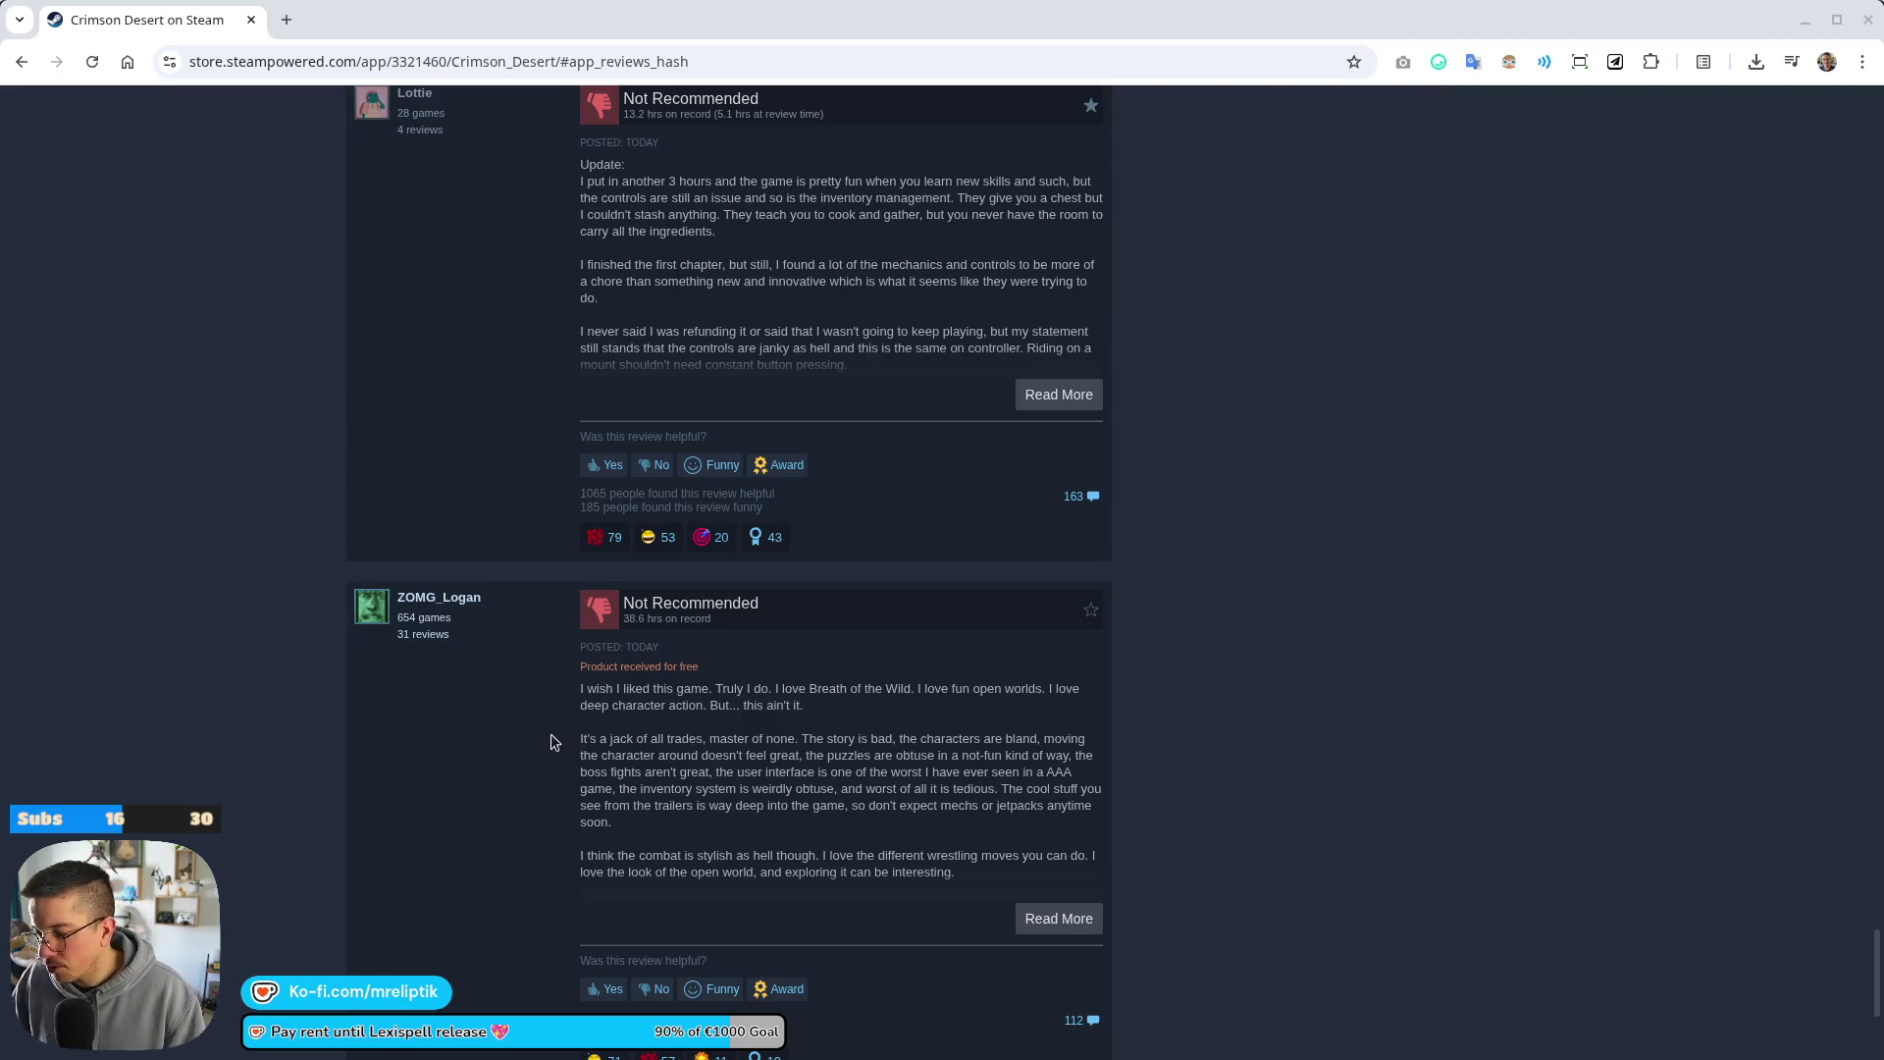
pyautogui.scroll(-1, 553, 731)
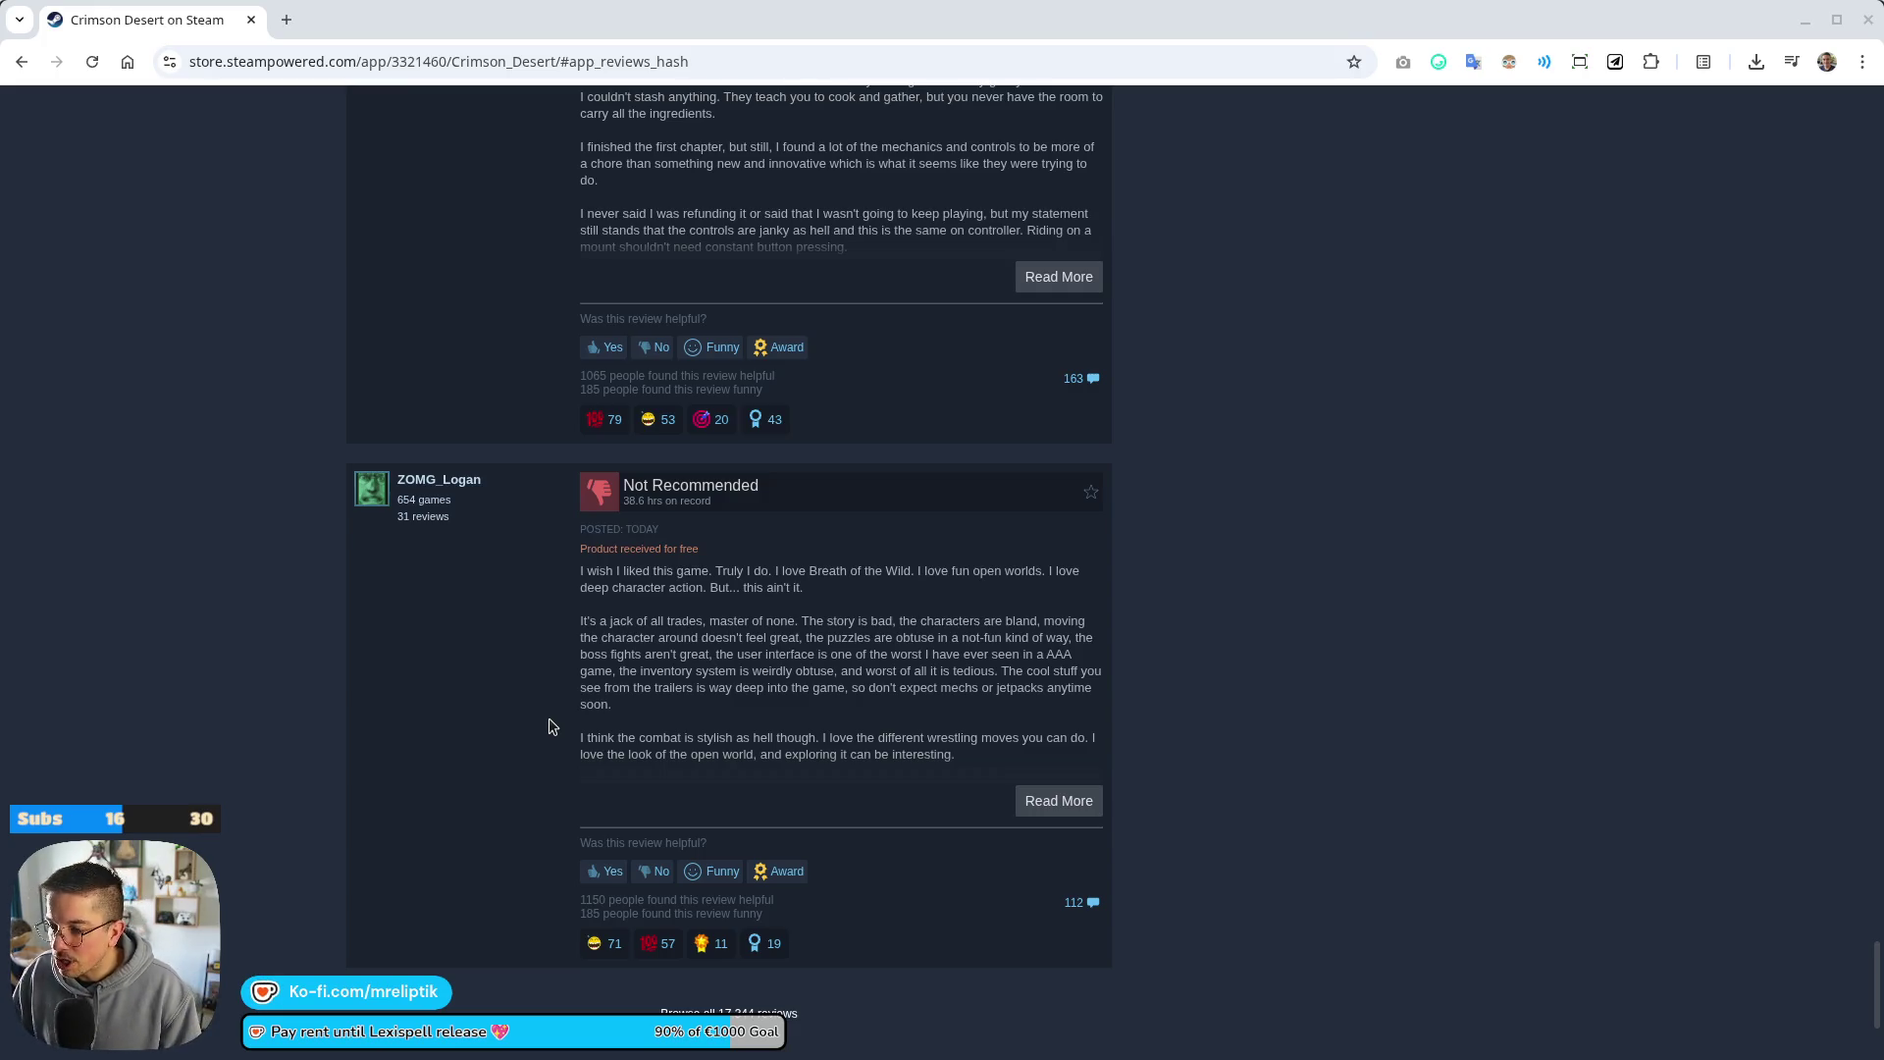
pyautogui.scroll(-2, 554, 706)
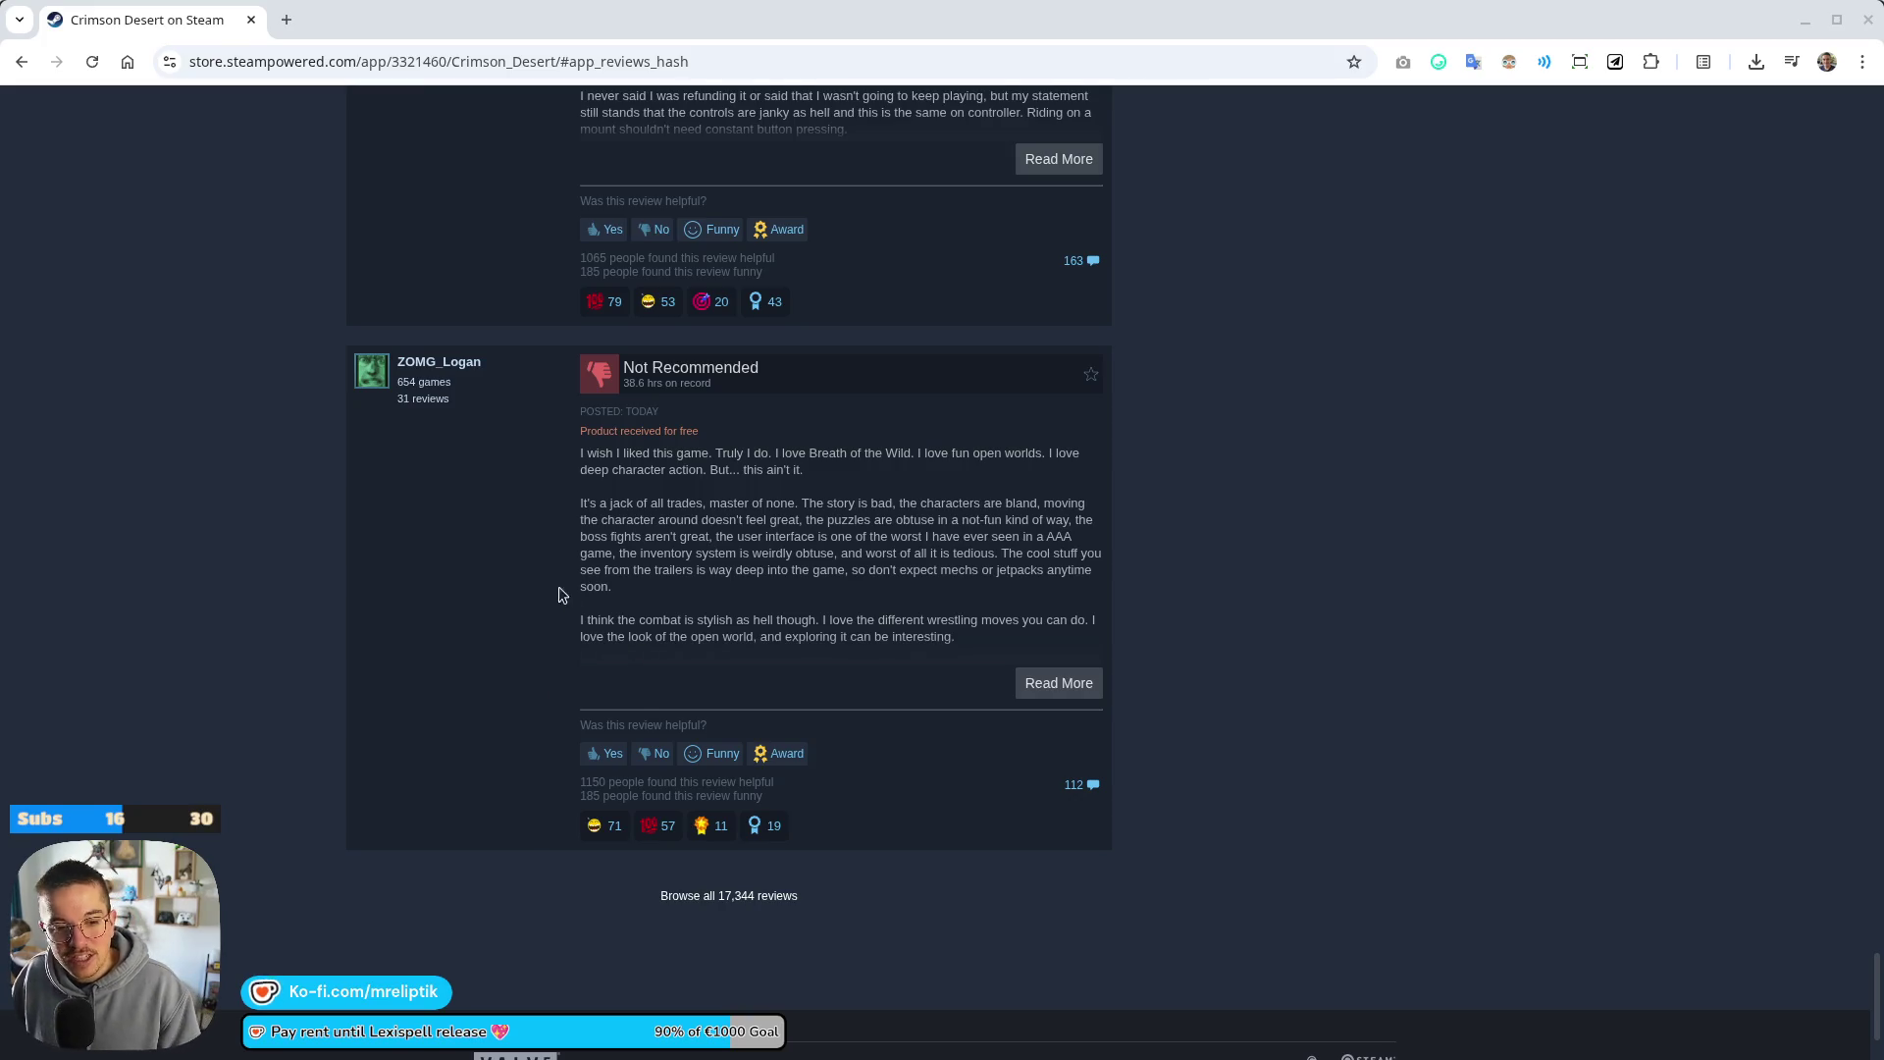
pyautogui.scroll(-2, 559, 598)
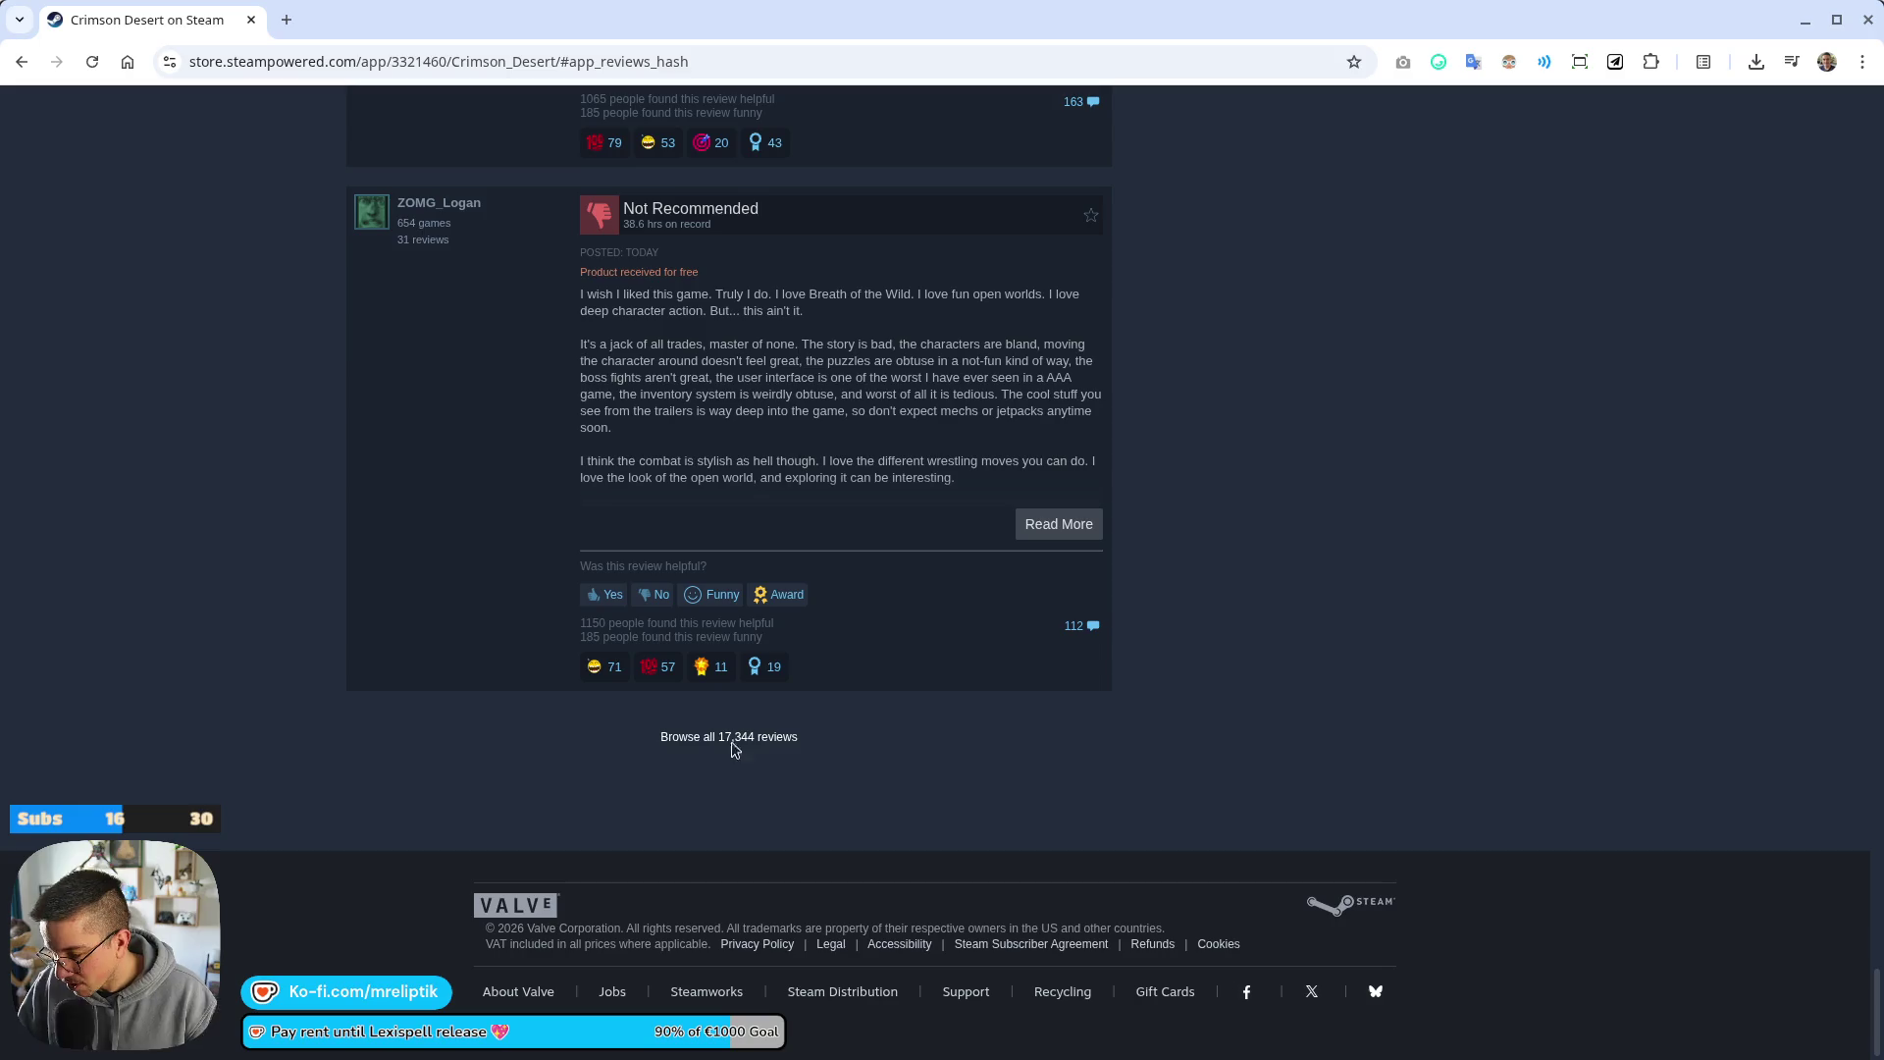
pyautogui.click(728, 737)
# Step: Dismiss the stray context menu and scroll through the most-helpful Crimson Desert reviews
pyautogui.rightClick(285, 625)
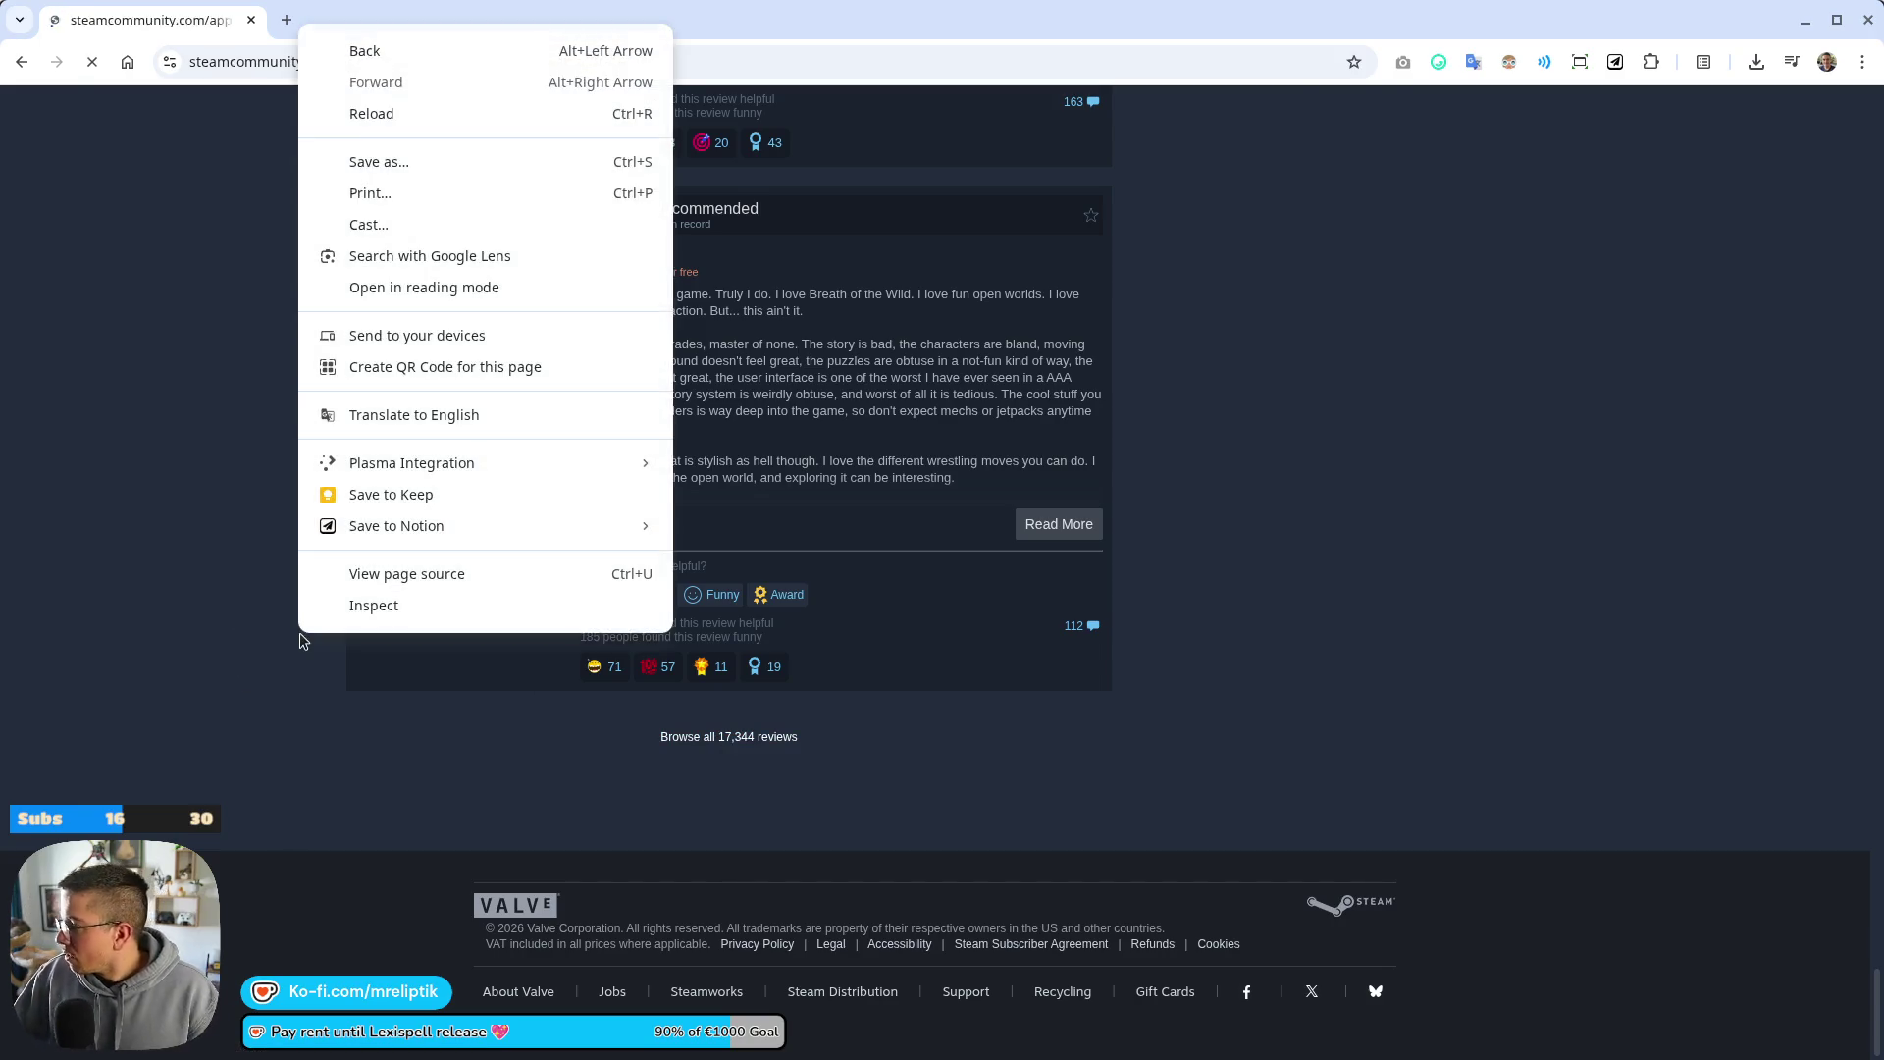
pyautogui.press('Escape')
pyautogui.scroll(-3, 405, 477)
pyautogui.scroll(-10, 406, 478)
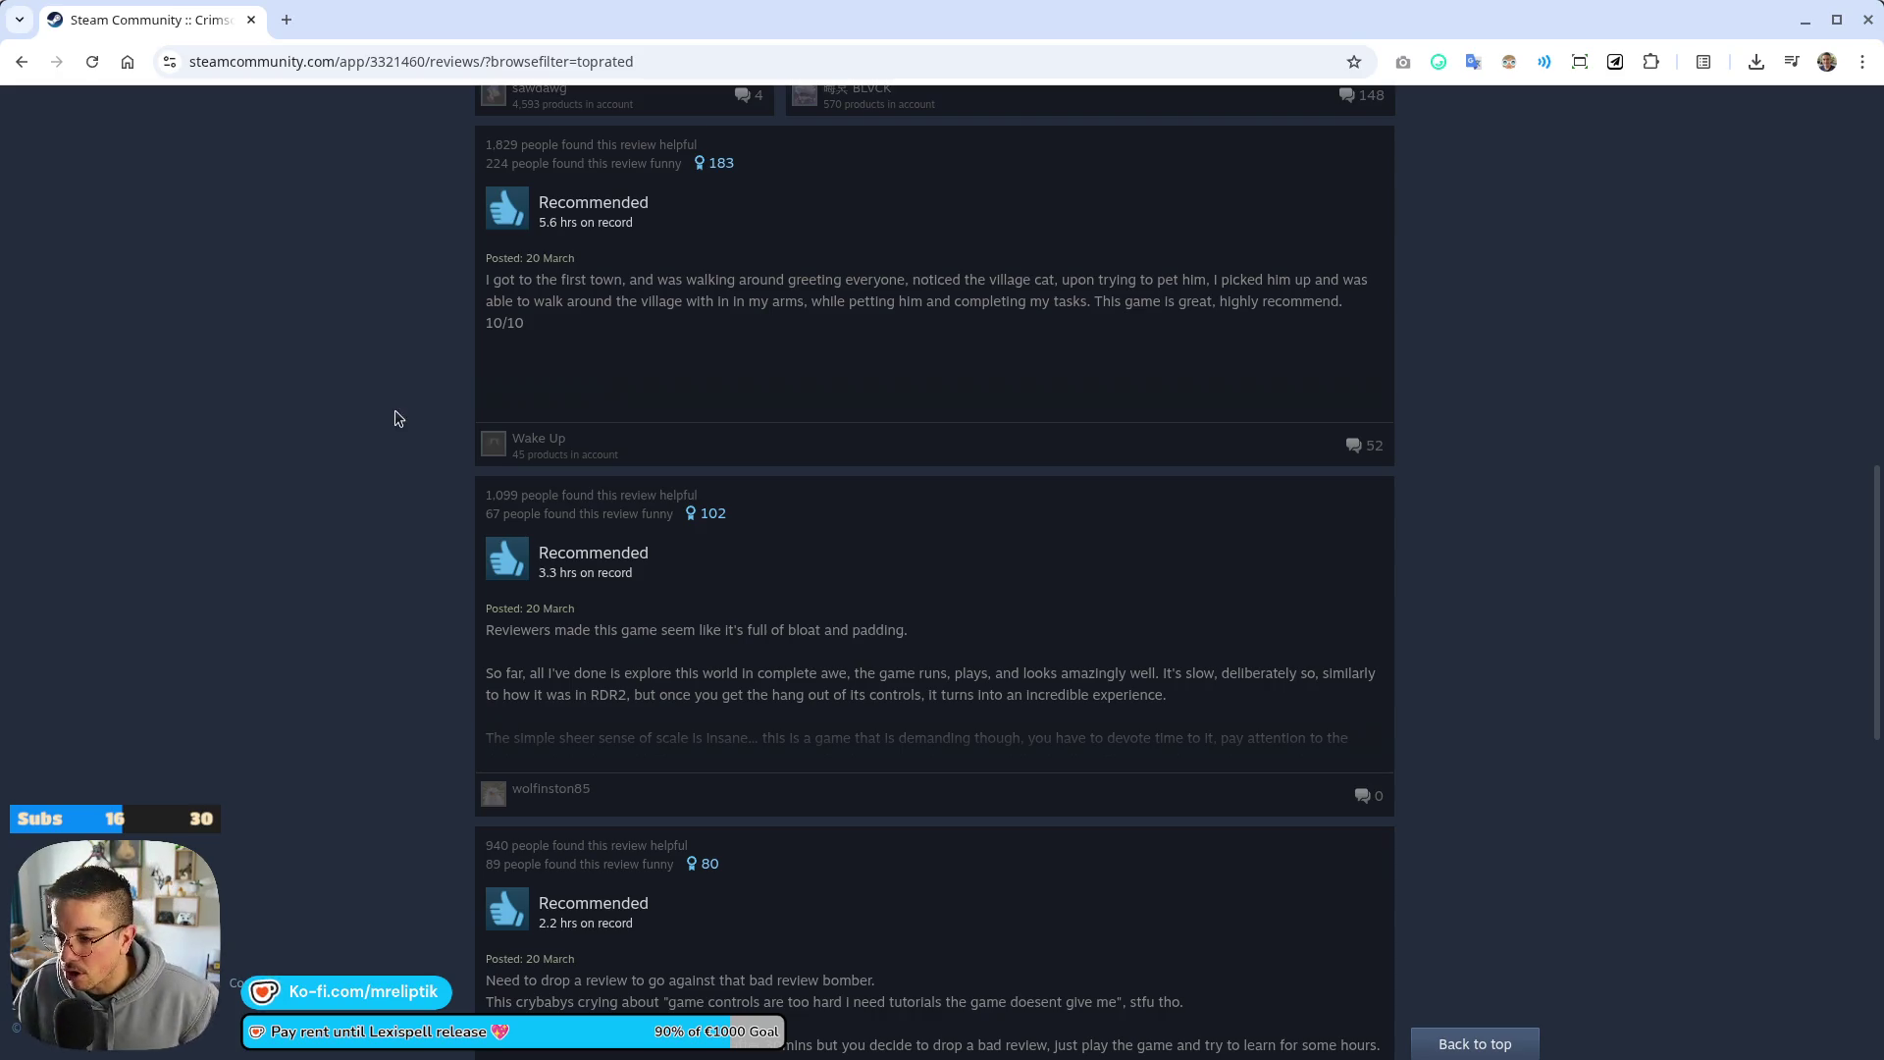
pyautogui.scroll(-6, 396, 417)
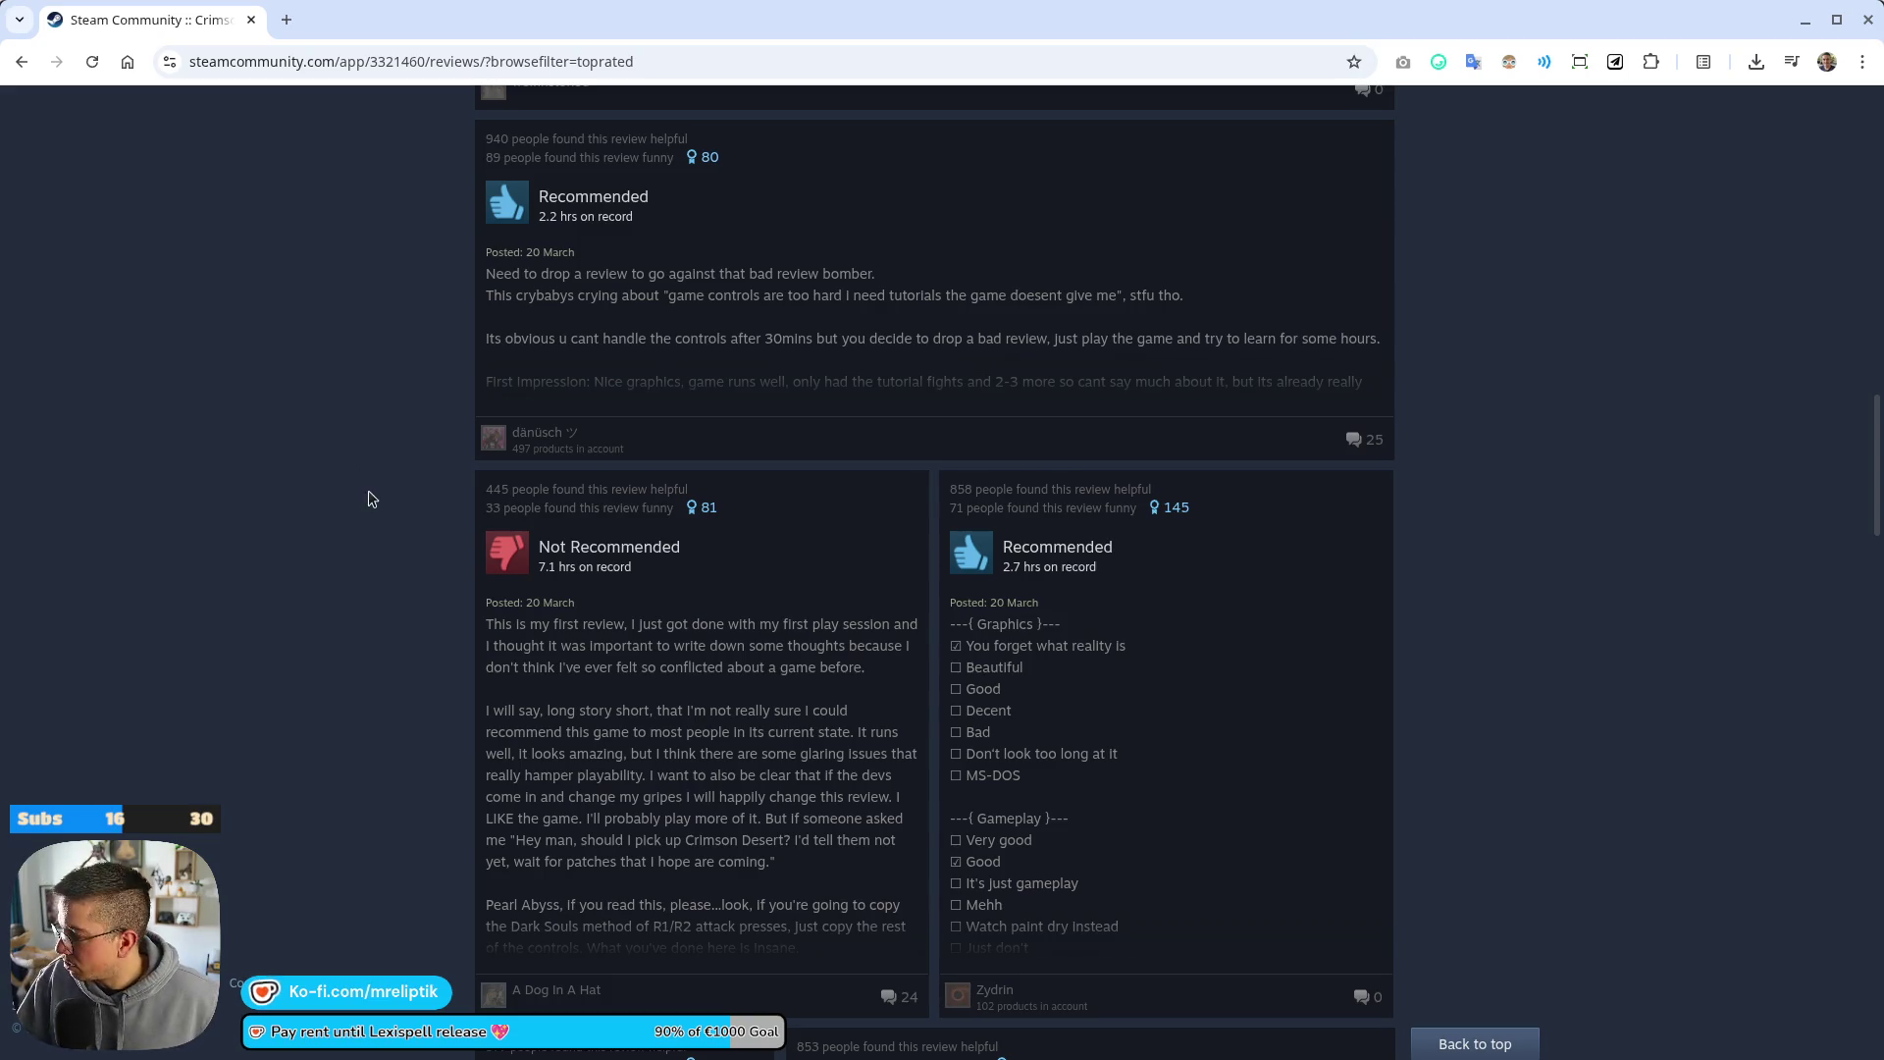
pyautogui.scroll(-3, 257, 495)
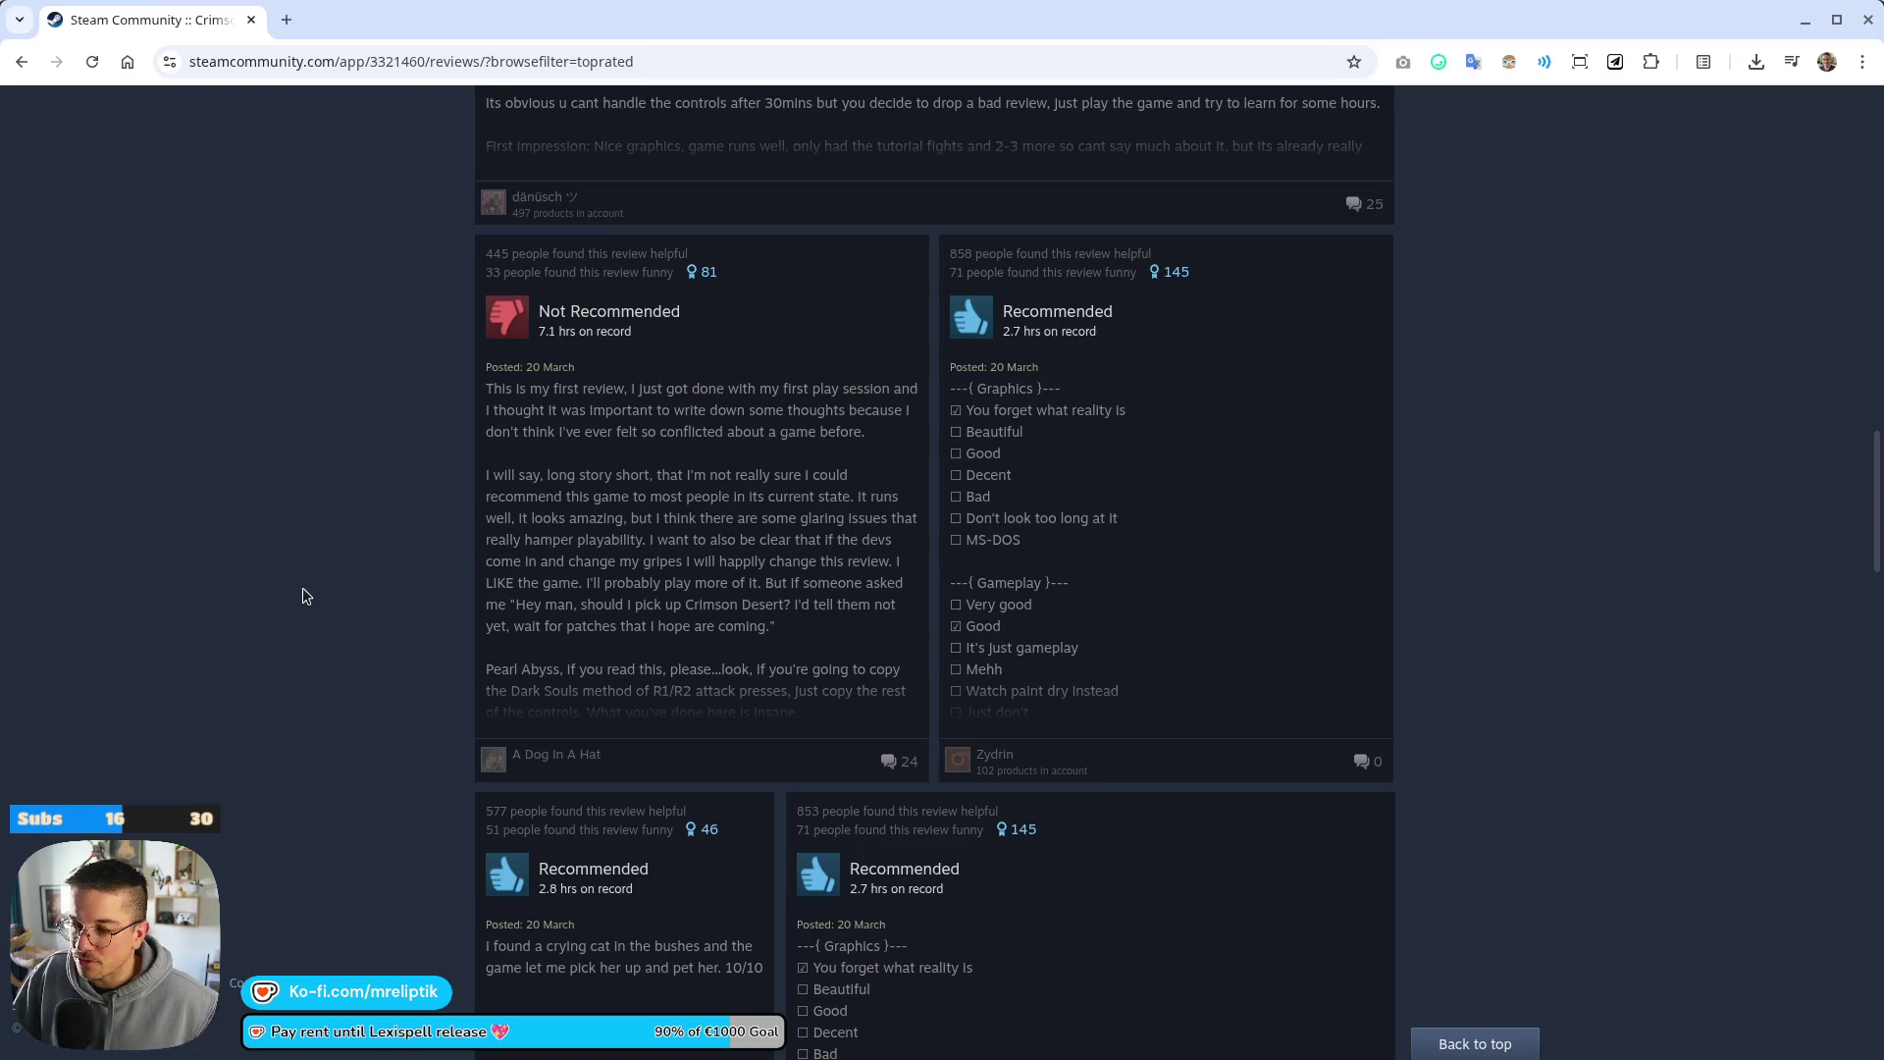
pyautogui.scroll(-1, 400, 603)
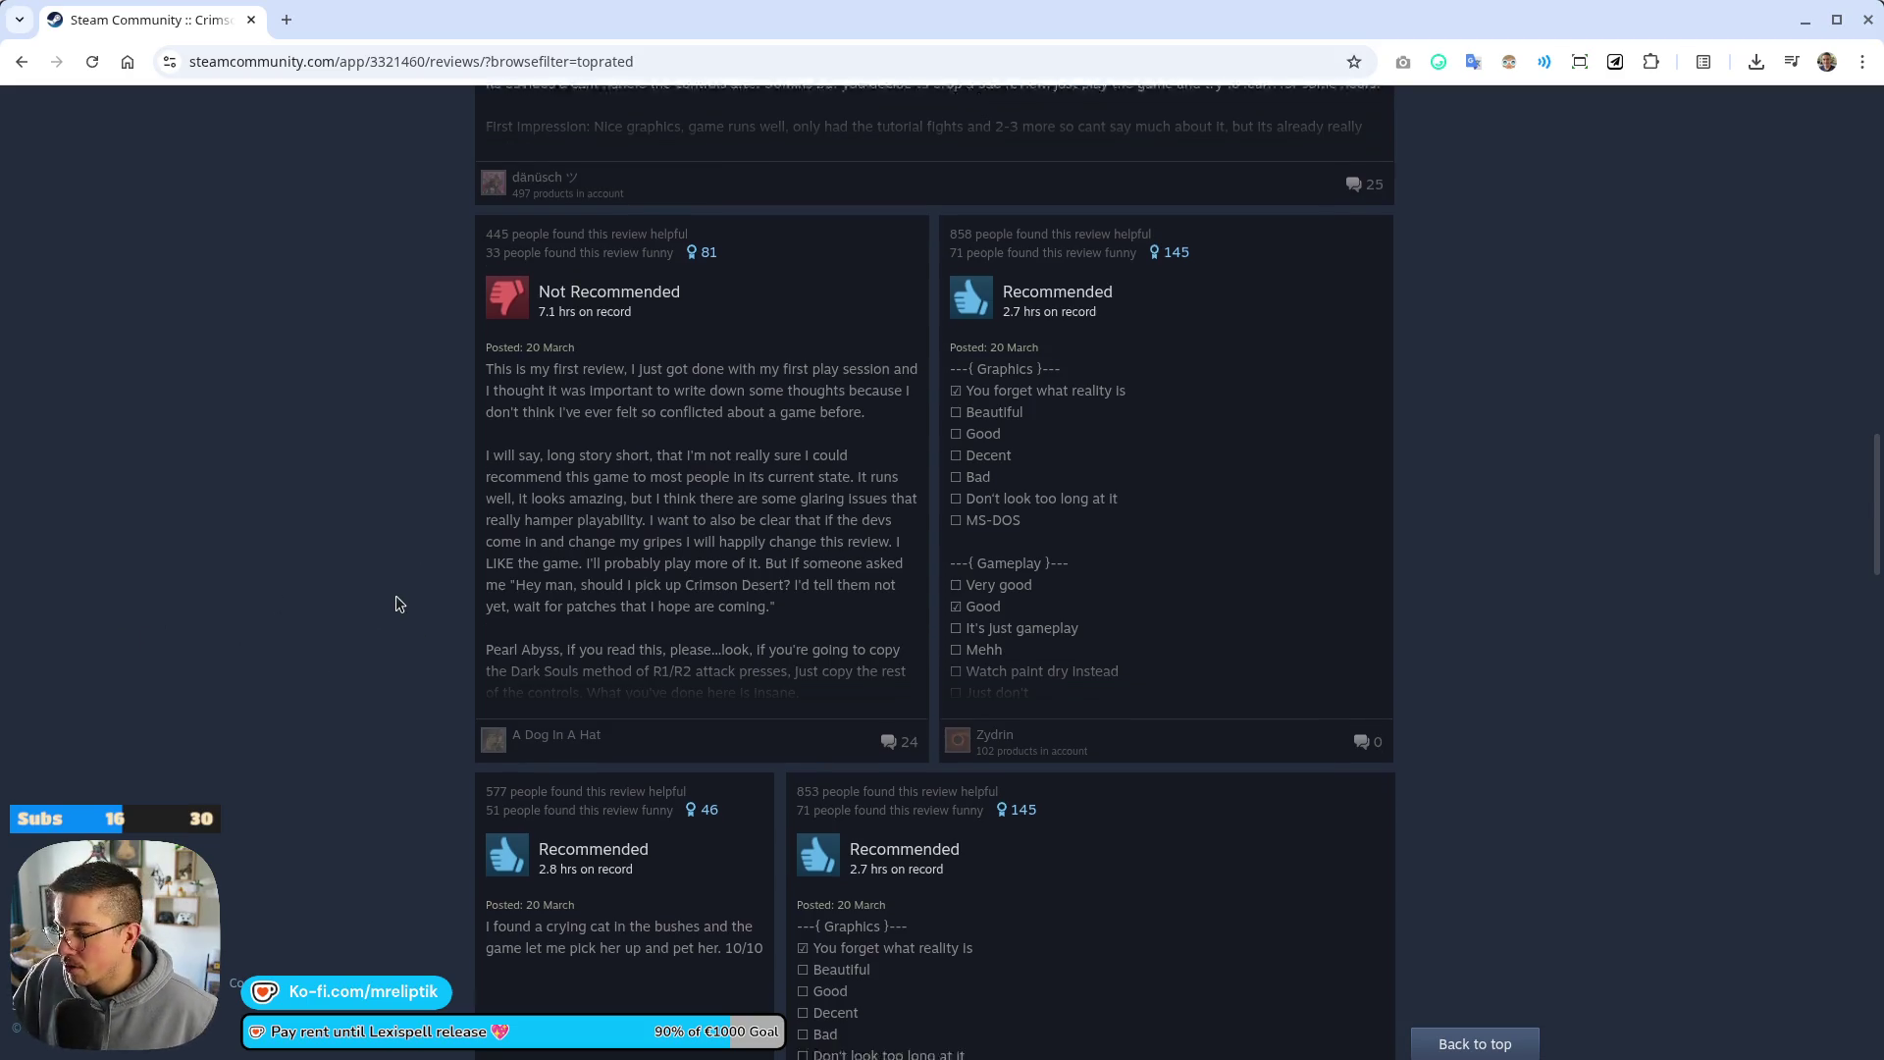
# Step: Read further down through the Recommended and Not Recommended Crimson Desert reviews
pyautogui.scroll(-15, 399, 603)
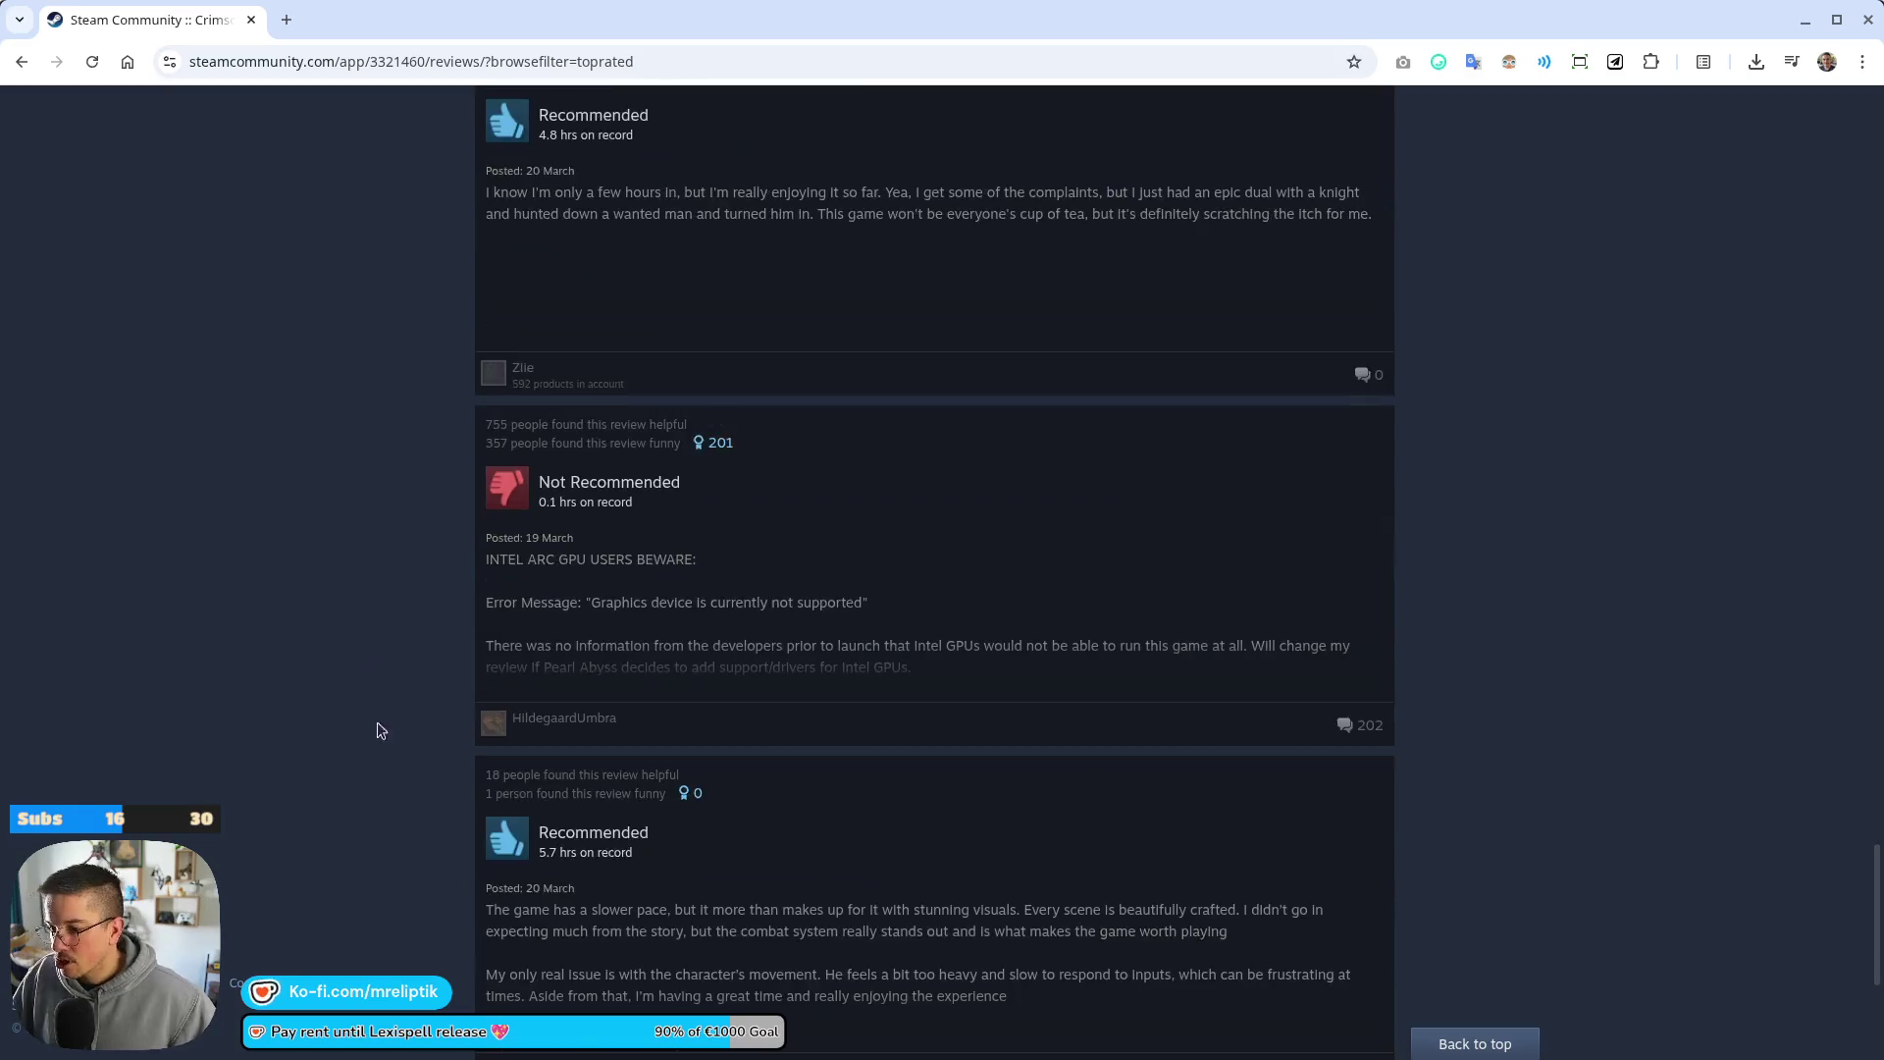
pyautogui.scroll(-5, 383, 716)
pyautogui.scroll(6, 363, 677)
pyautogui.scroll(-6, 343, 657)
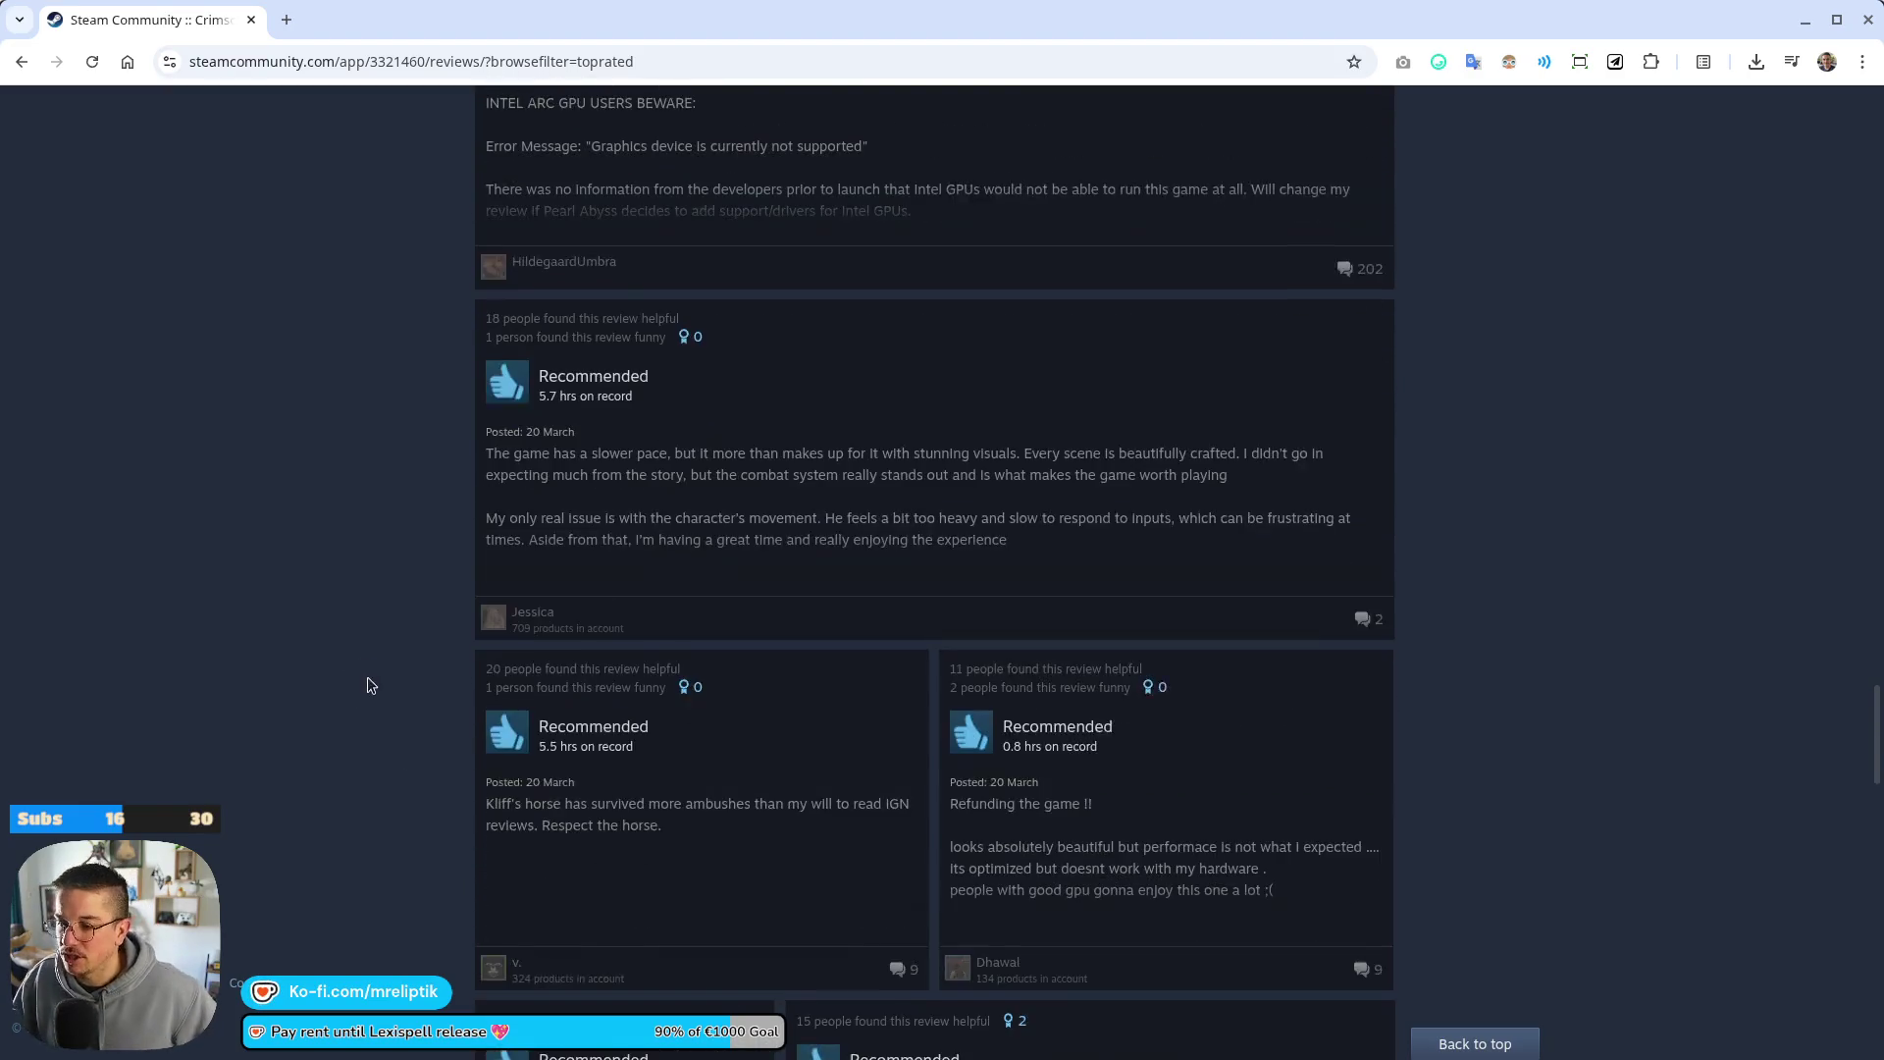
pyautogui.scroll(-10, 371, 685)
pyautogui.scroll(5, 511, 609)
pyautogui.scroll(-7, 471, 579)
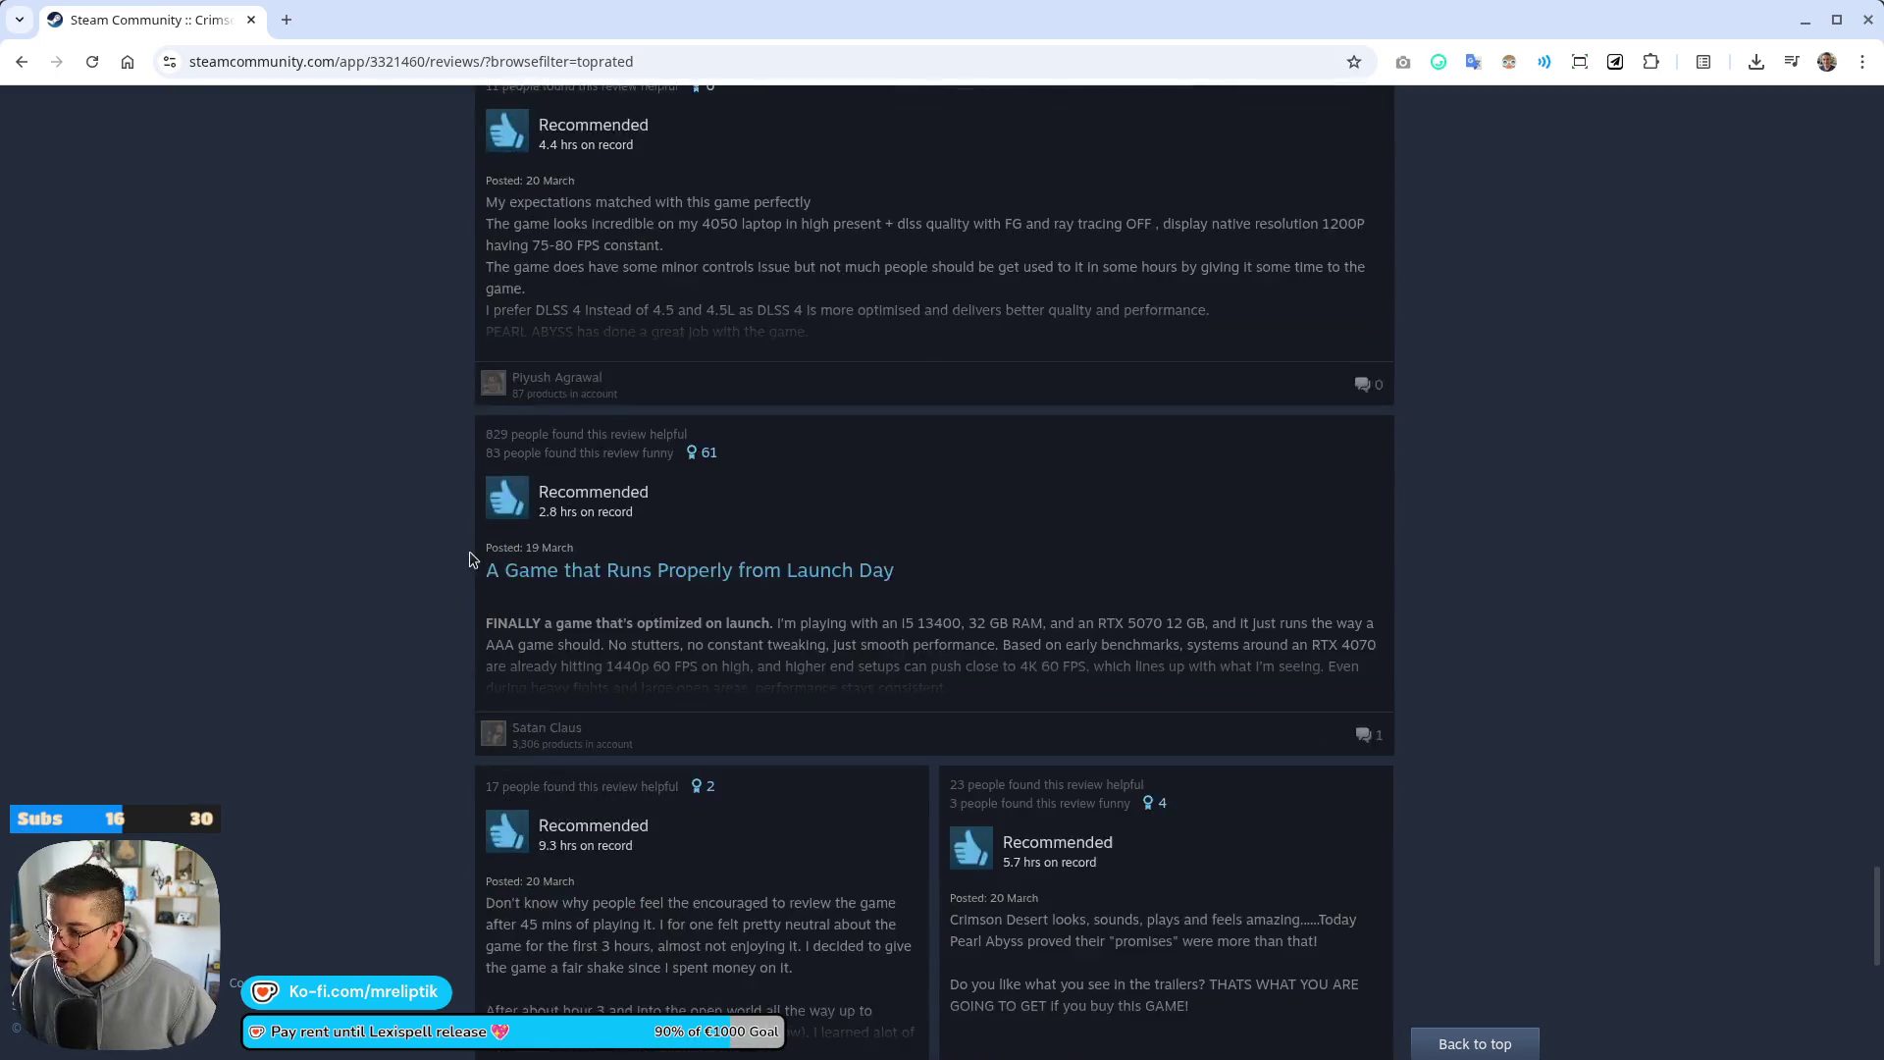
pyautogui.scroll(-12, 461, 579)
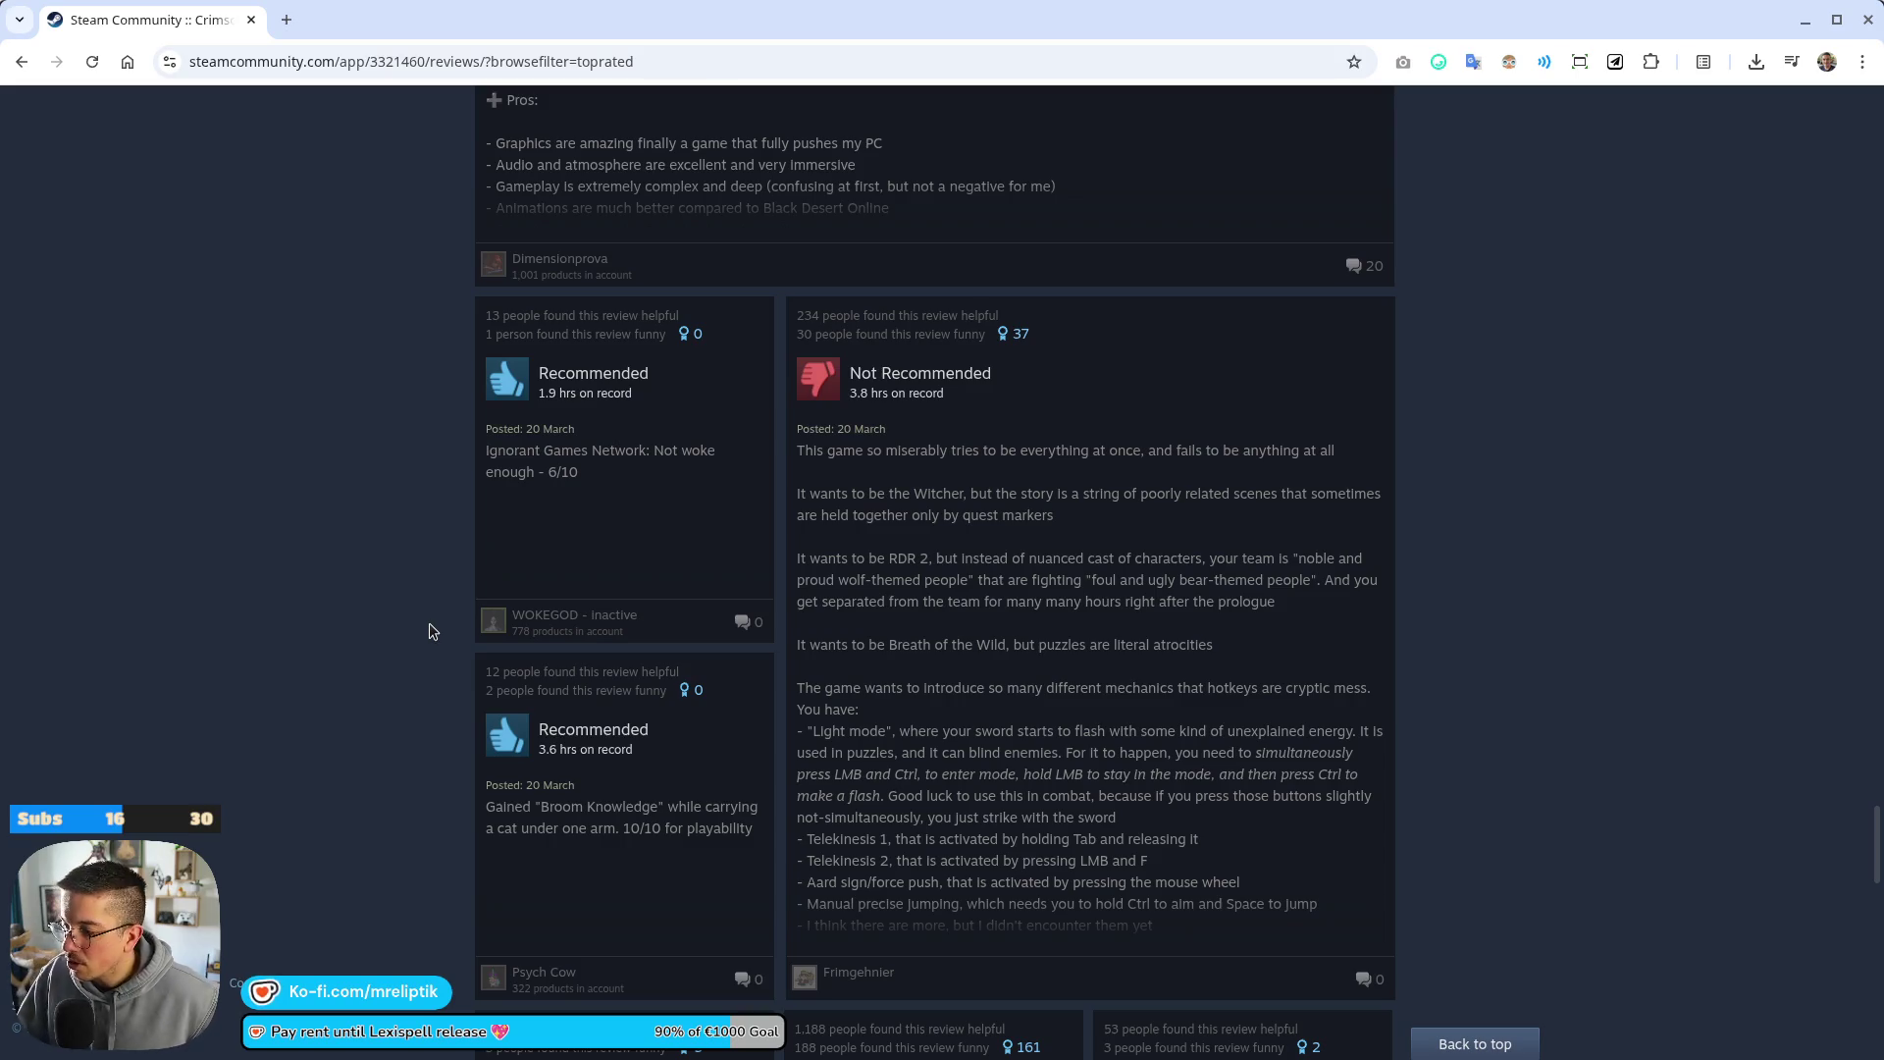
pyautogui.scroll(-1, 429, 630)
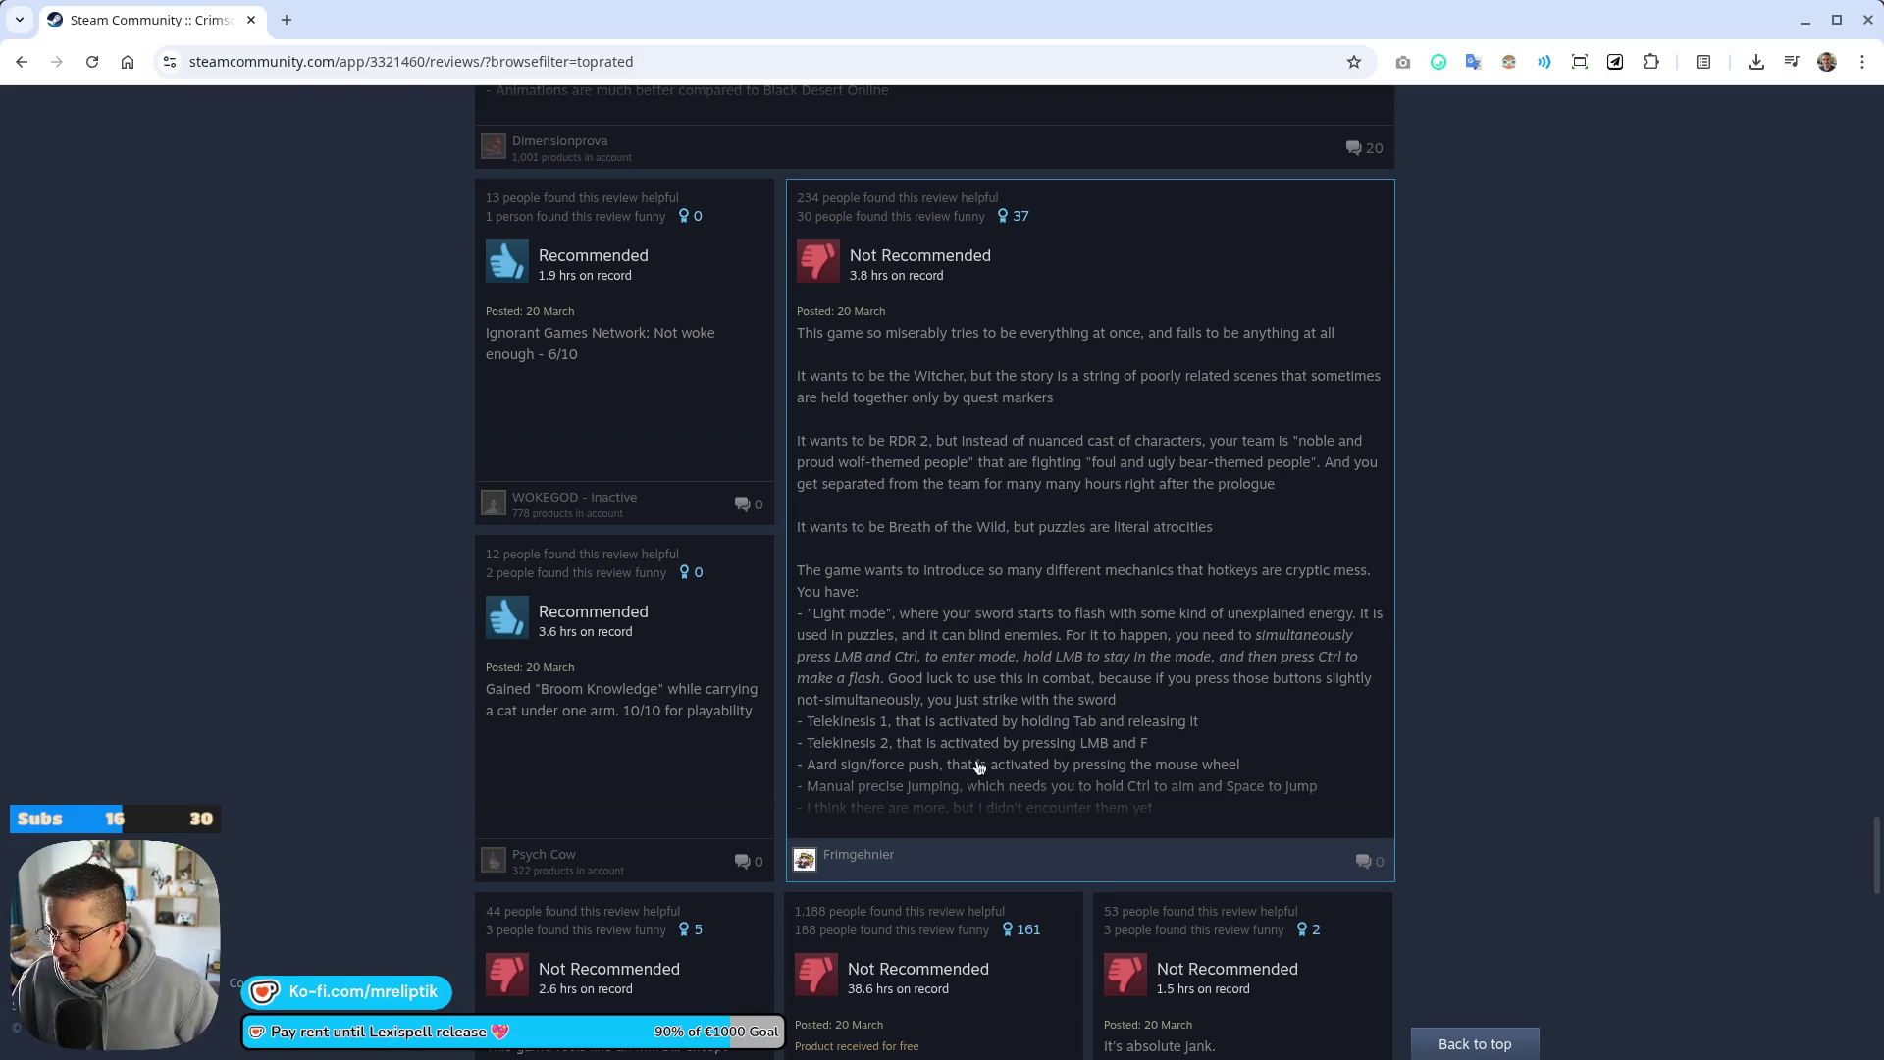
pyautogui.scroll(-3, 1060, 660)
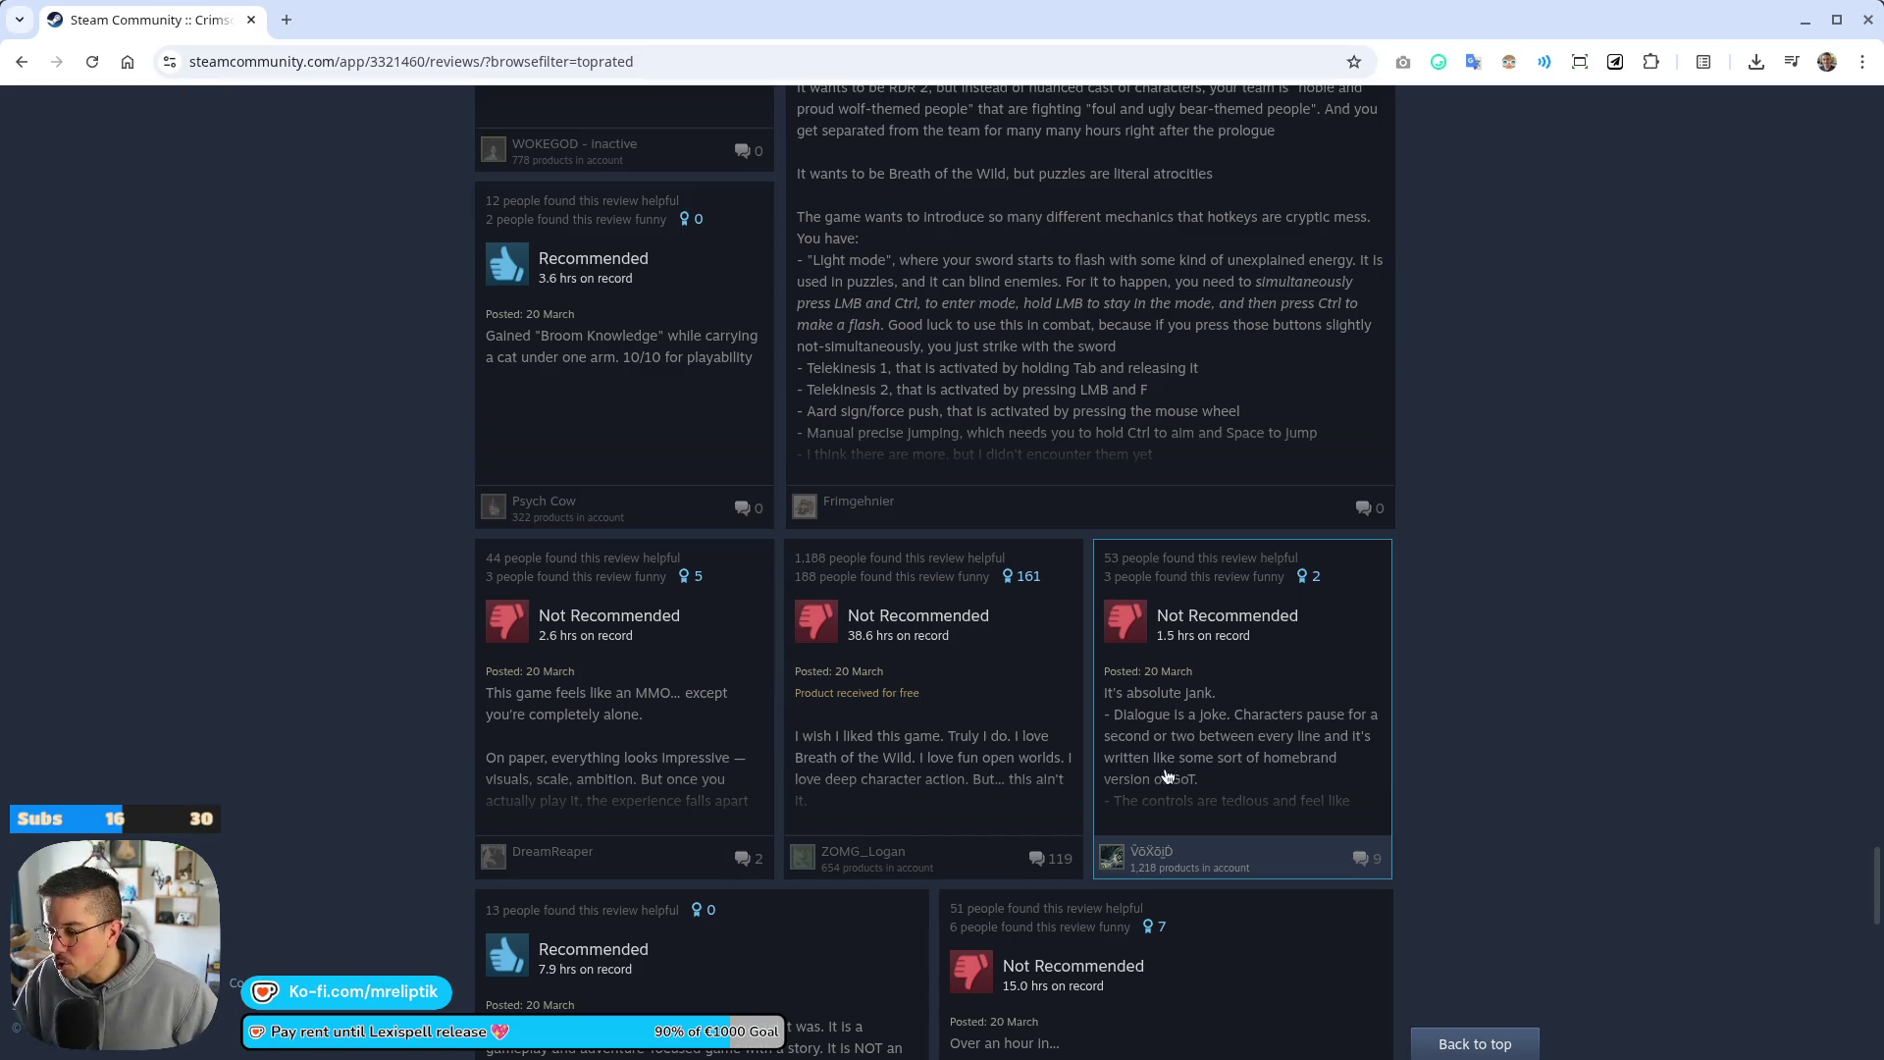
pyautogui.scroll(-3, 1190, 764)
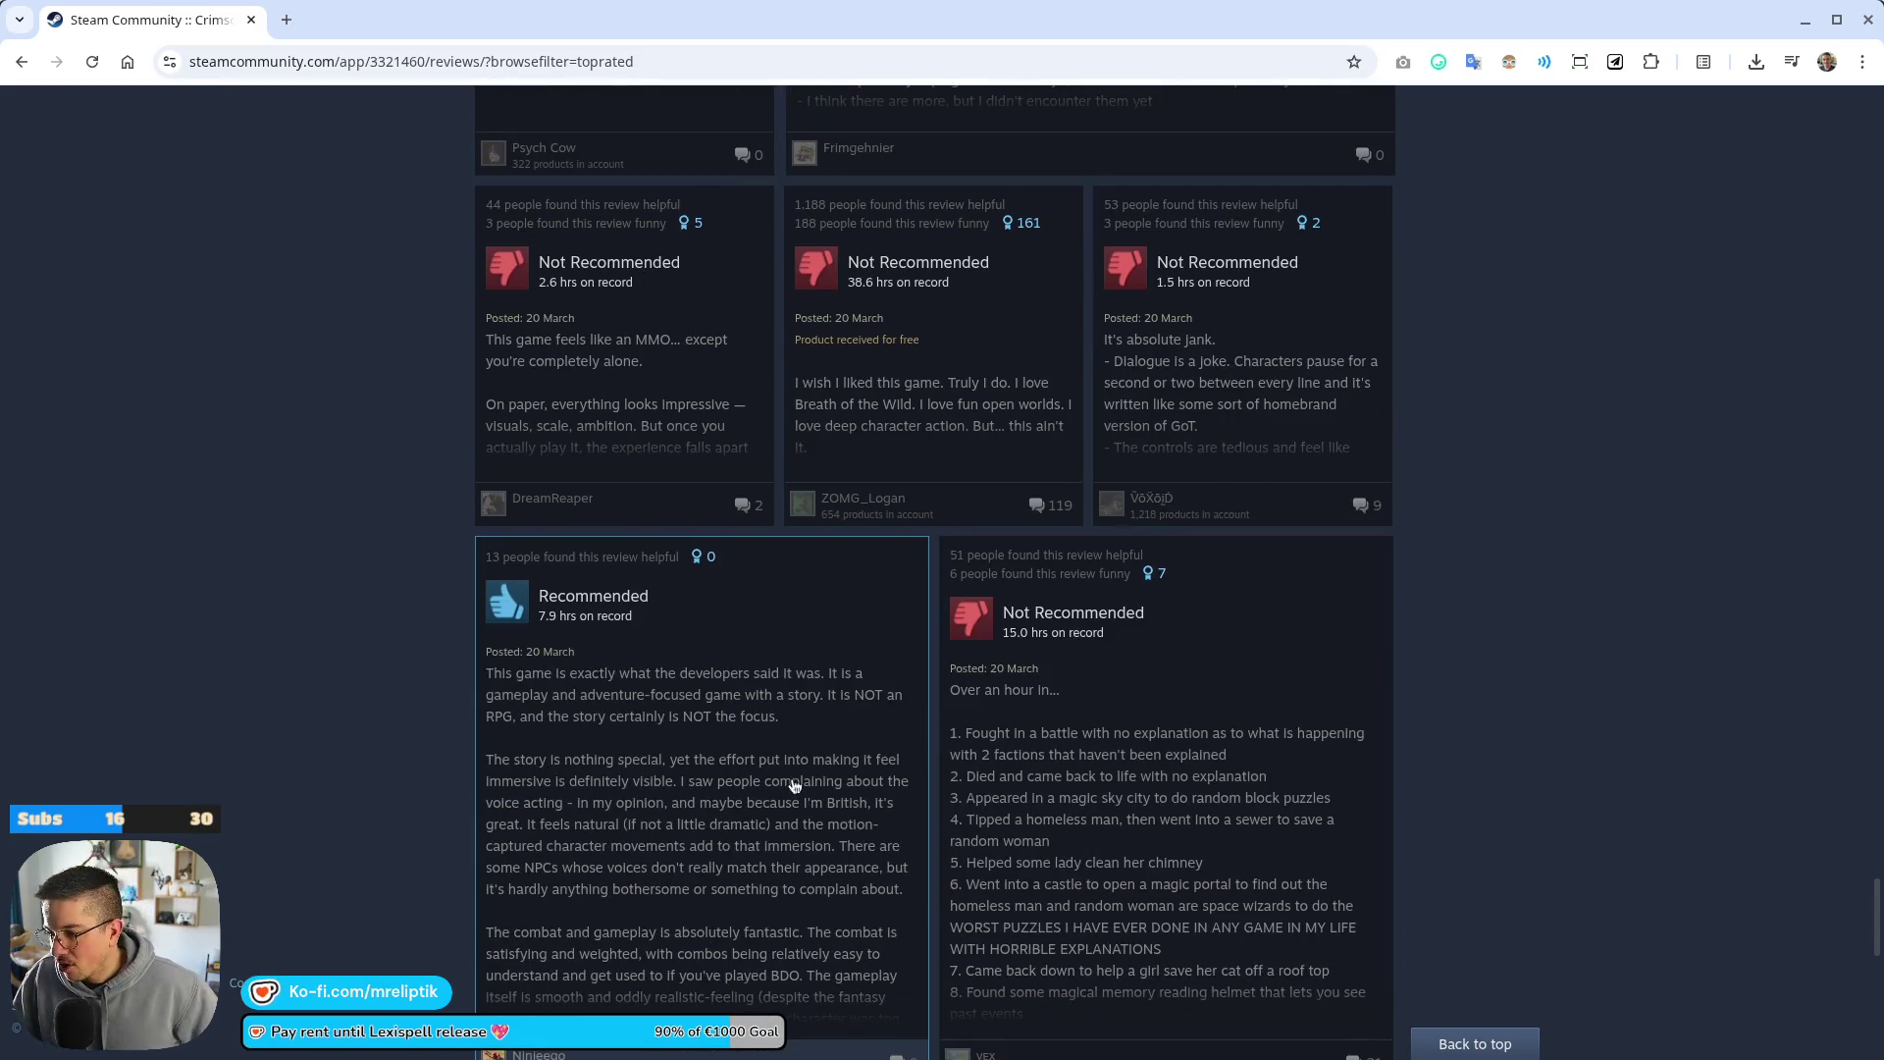
pyautogui.scroll(-2, 447, 706)
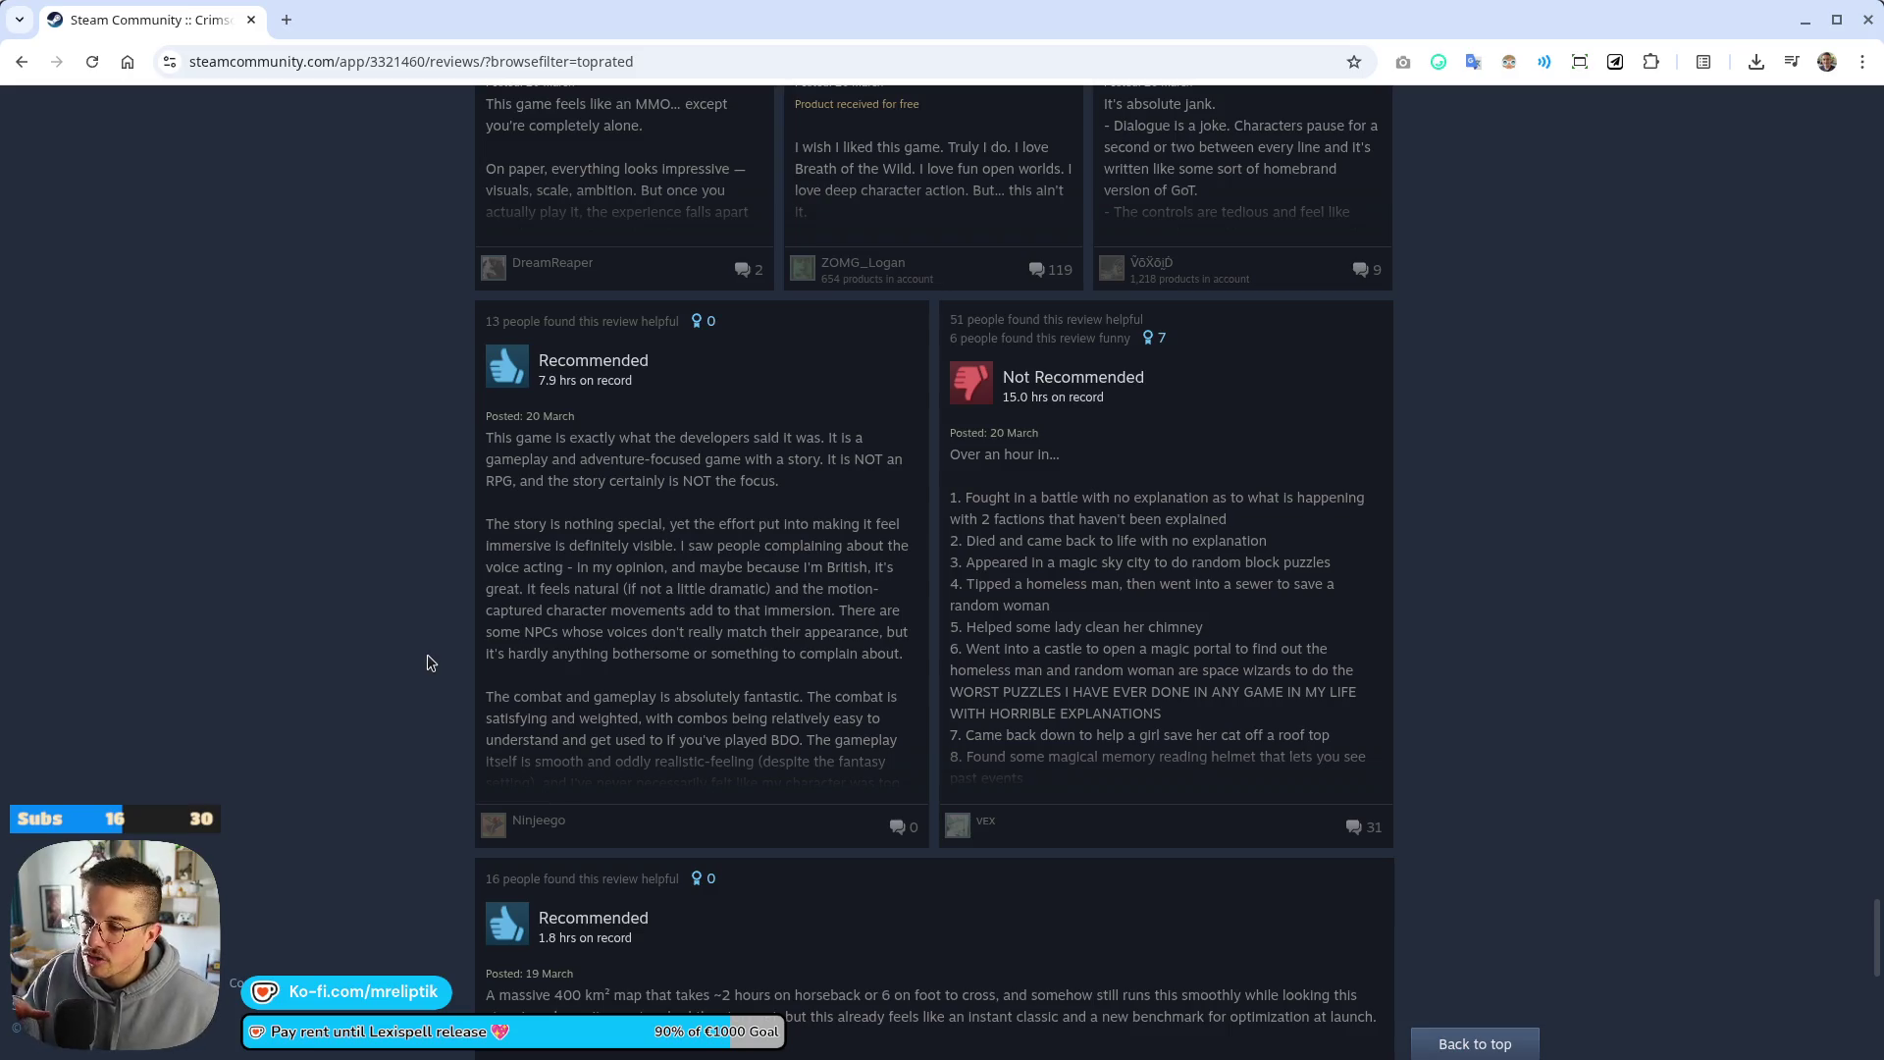
pyautogui.scroll(-7, 429, 662)
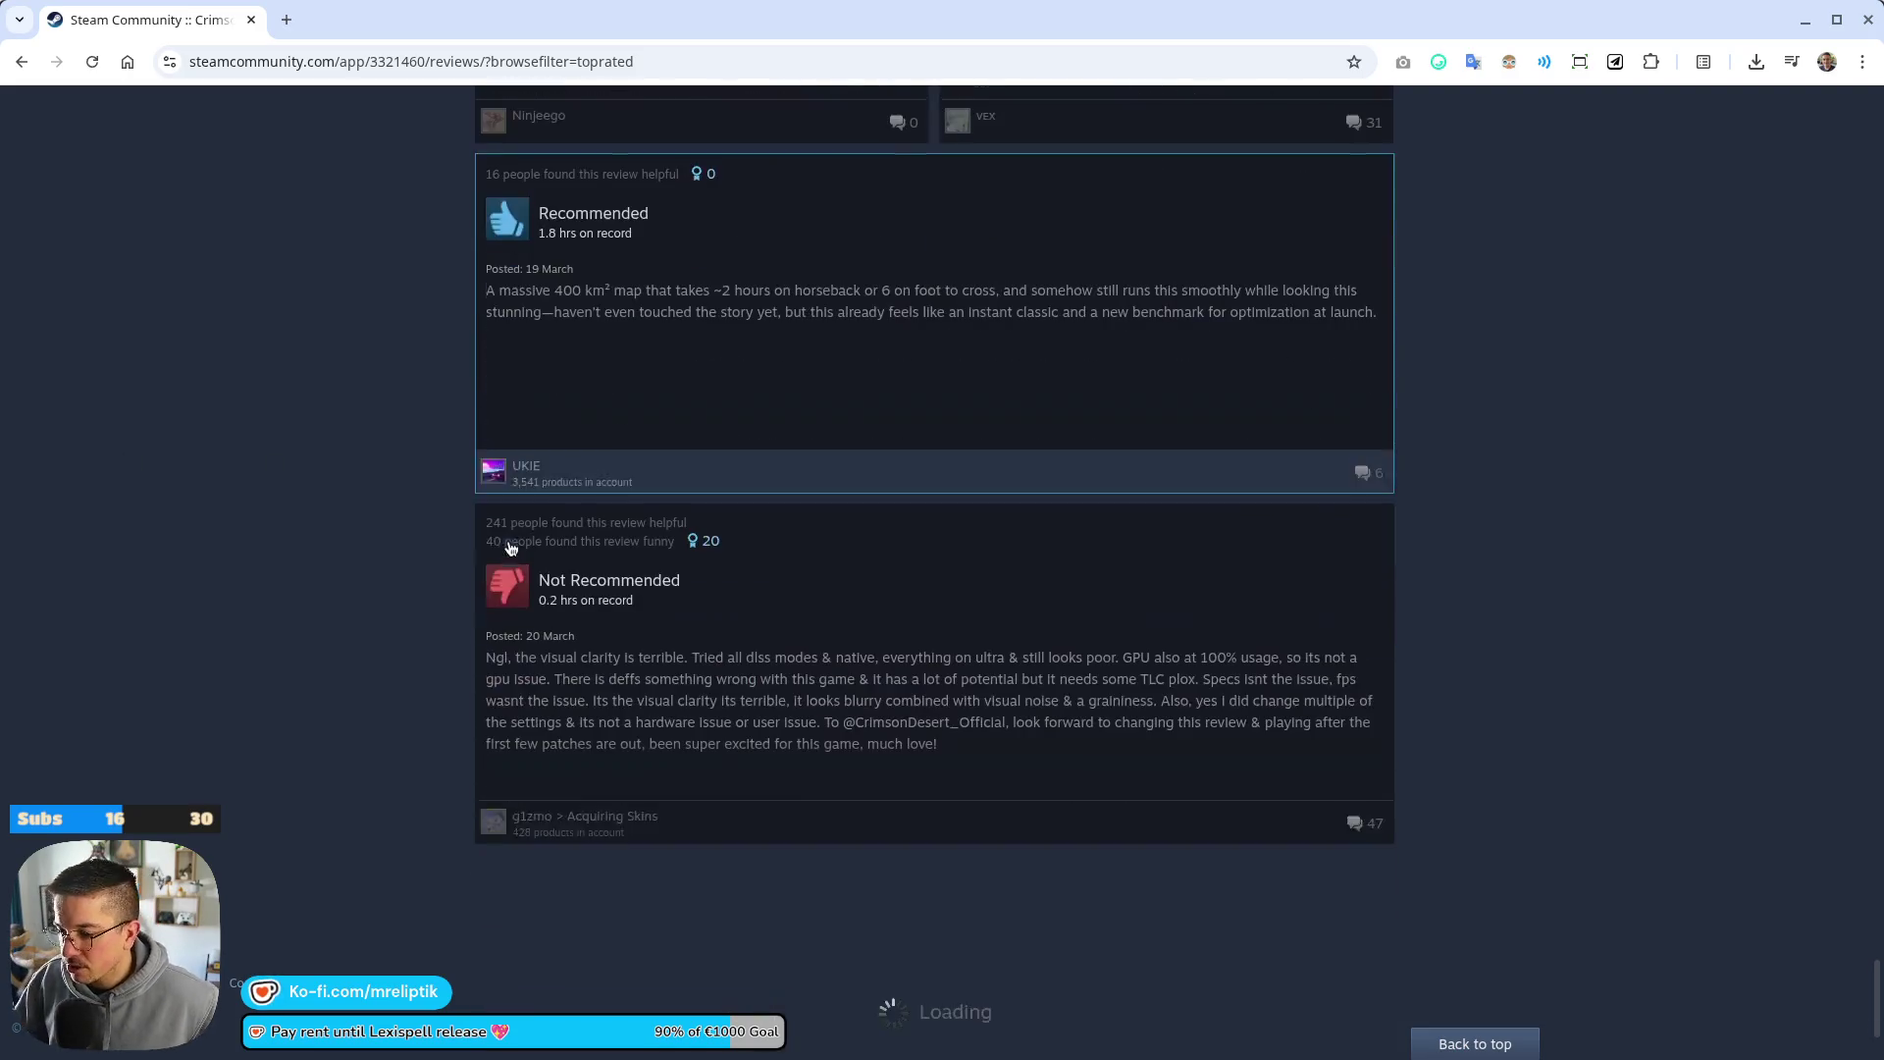
pyautogui.scroll(-1, 295, 604)
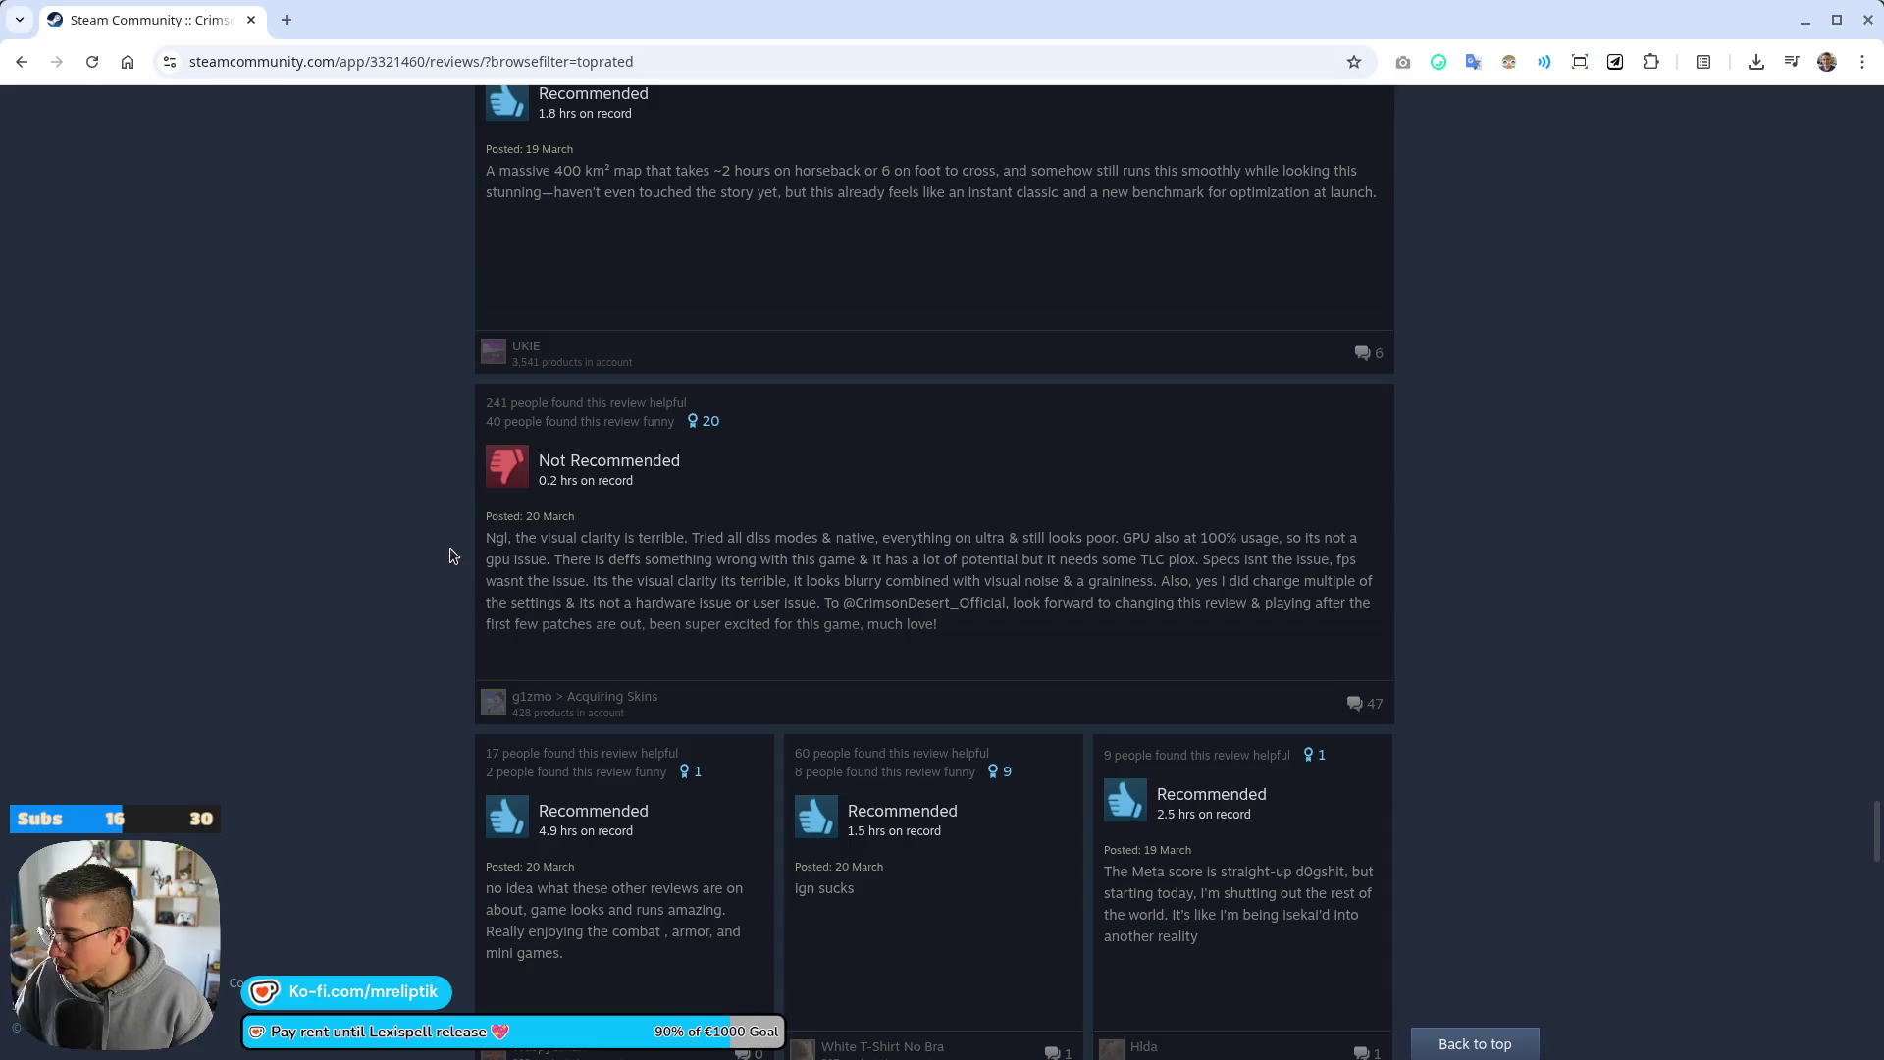
pyautogui.scroll(-5, 494, 475)
# Step: Return to the top of the reviews page and switch back to the Godot editor
pyautogui.scroll(20, 493, 475)
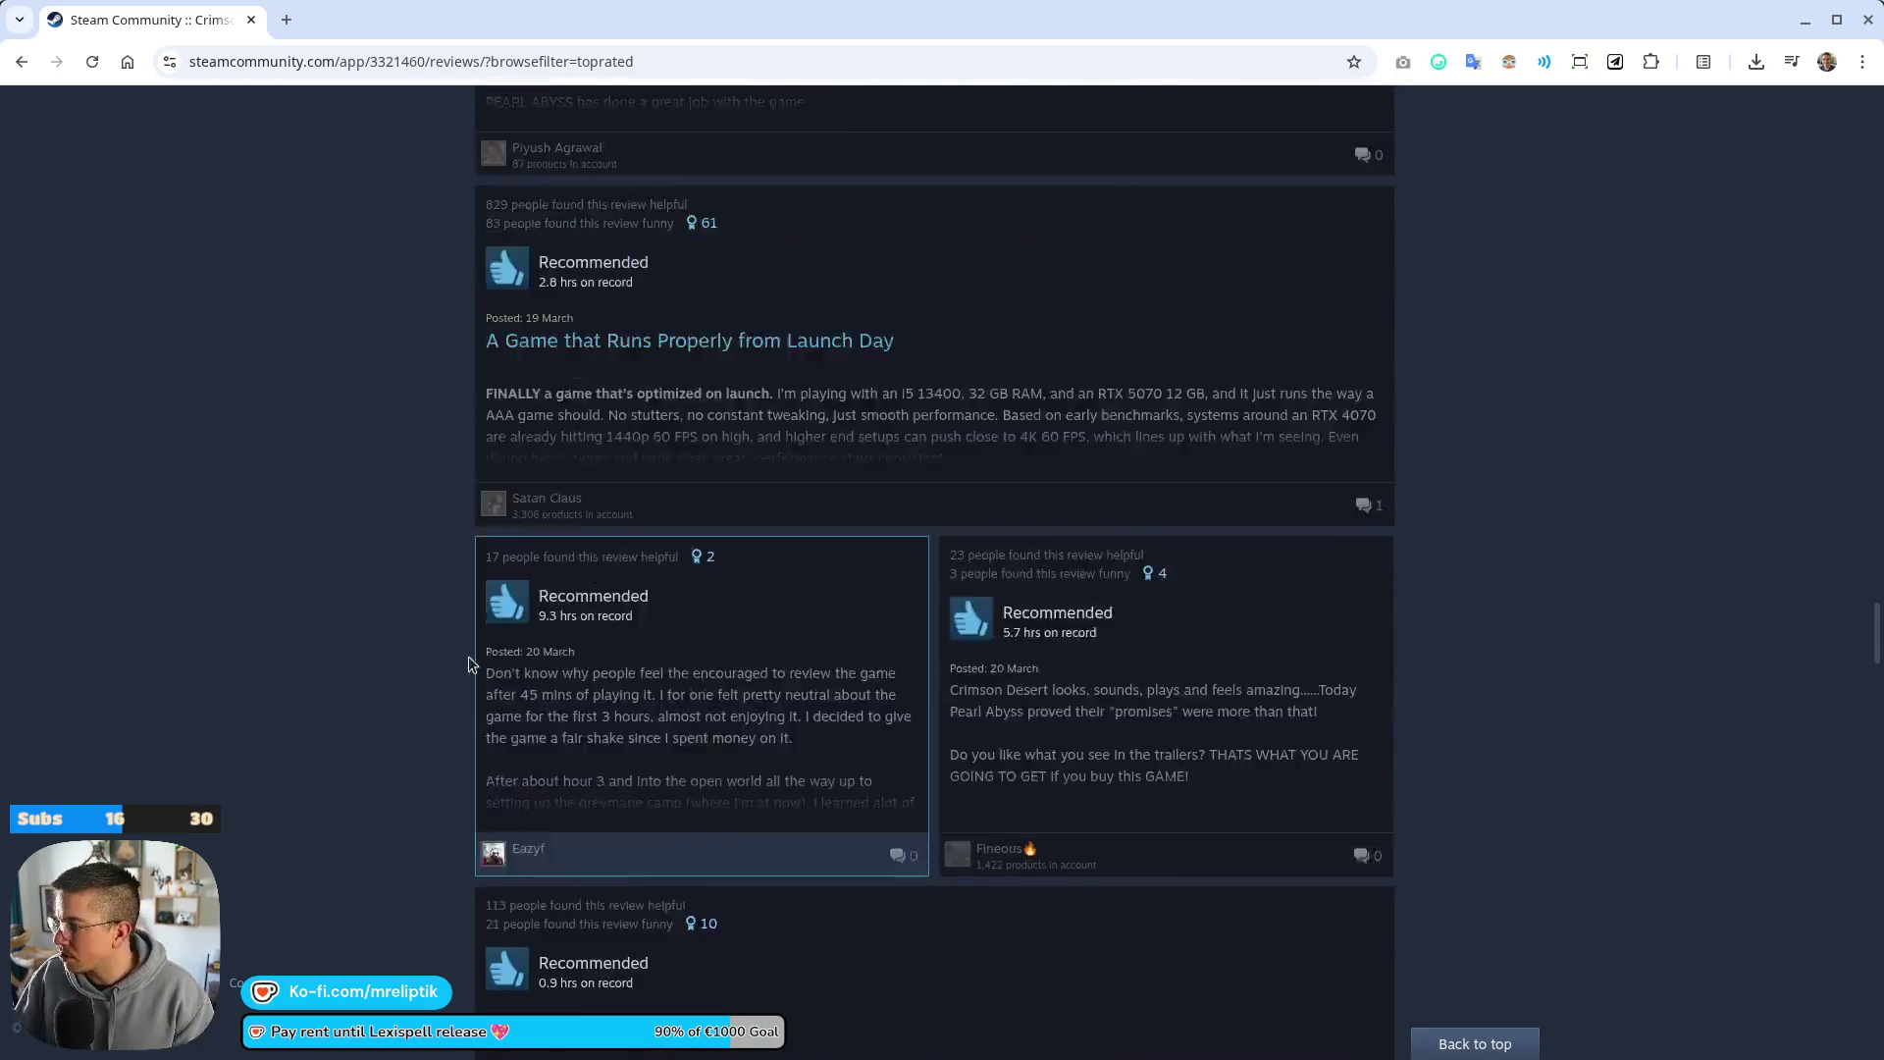
pyautogui.scroll(20, 368, 594)
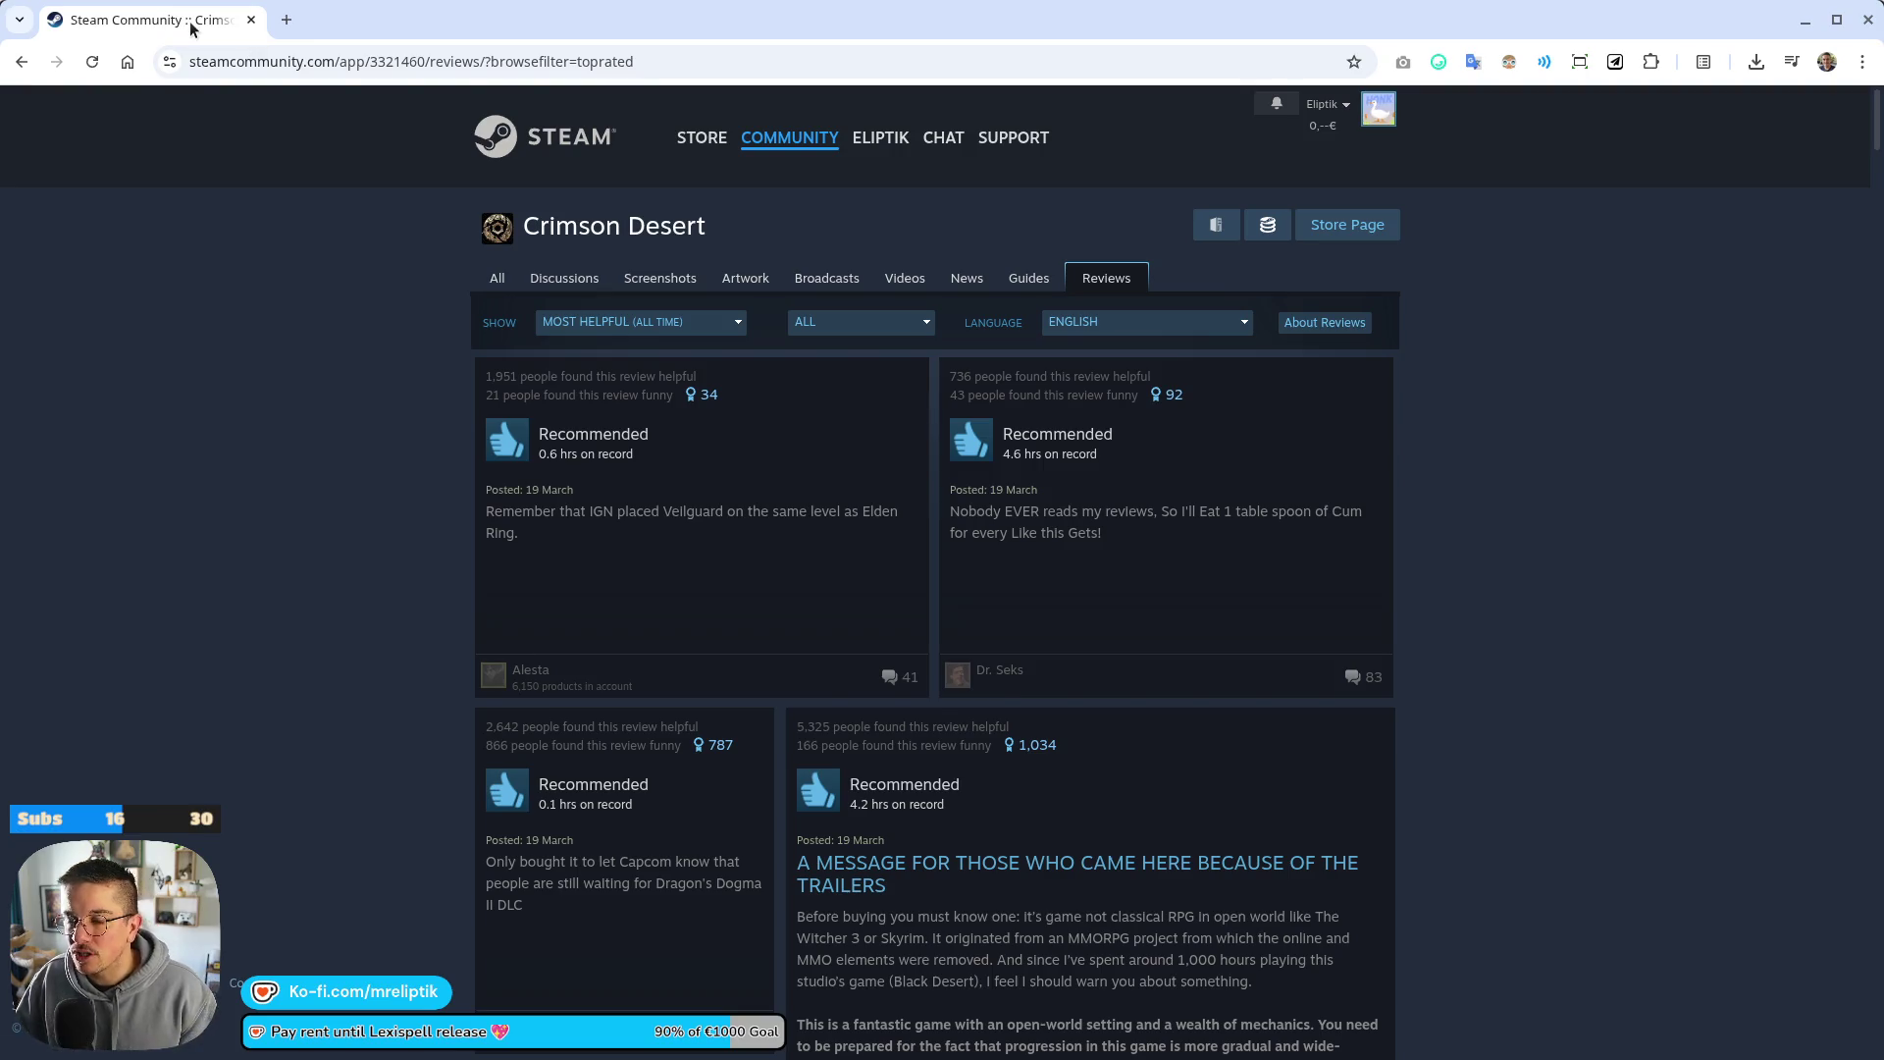
pyautogui.hotkey('alt', 'Tab')
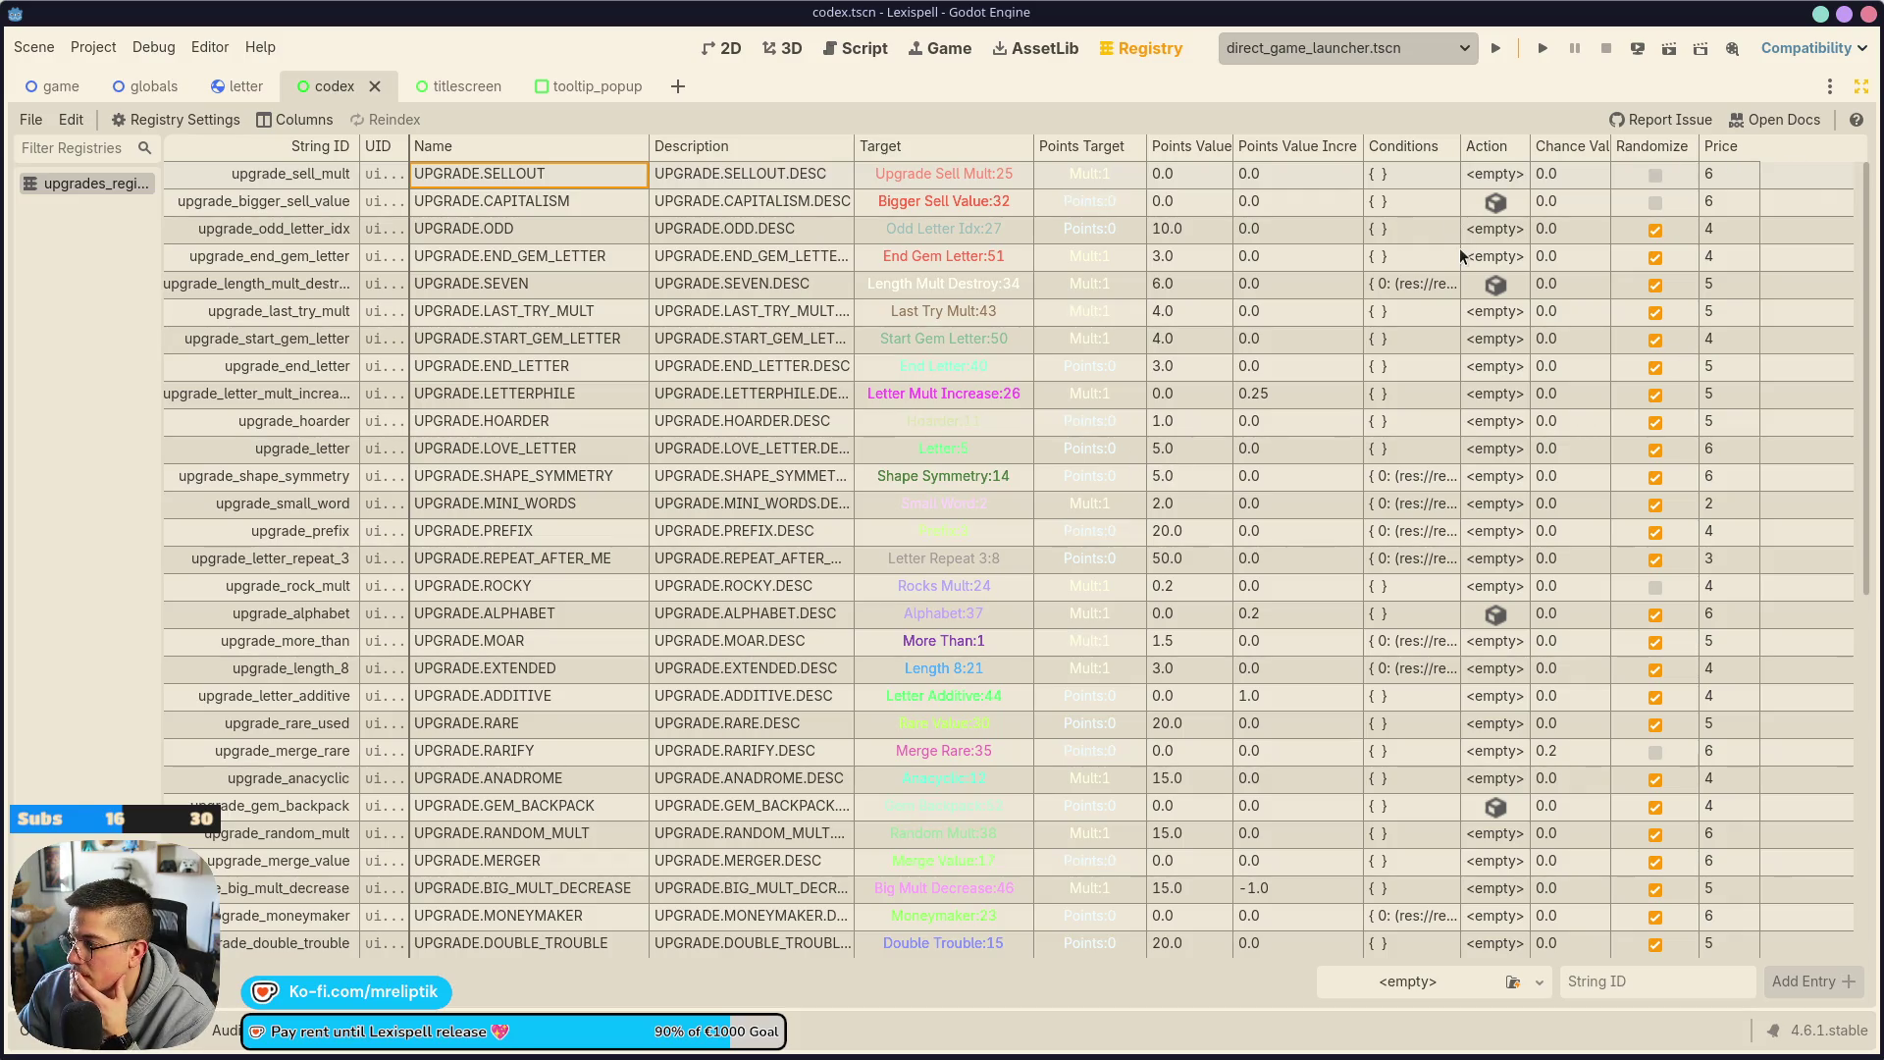
# Step: Set upgrade_same_begin_end (BACK_TO_START) Points Value to 40 and run the project to test it
pyautogui.scroll(-8, 1422, 346)
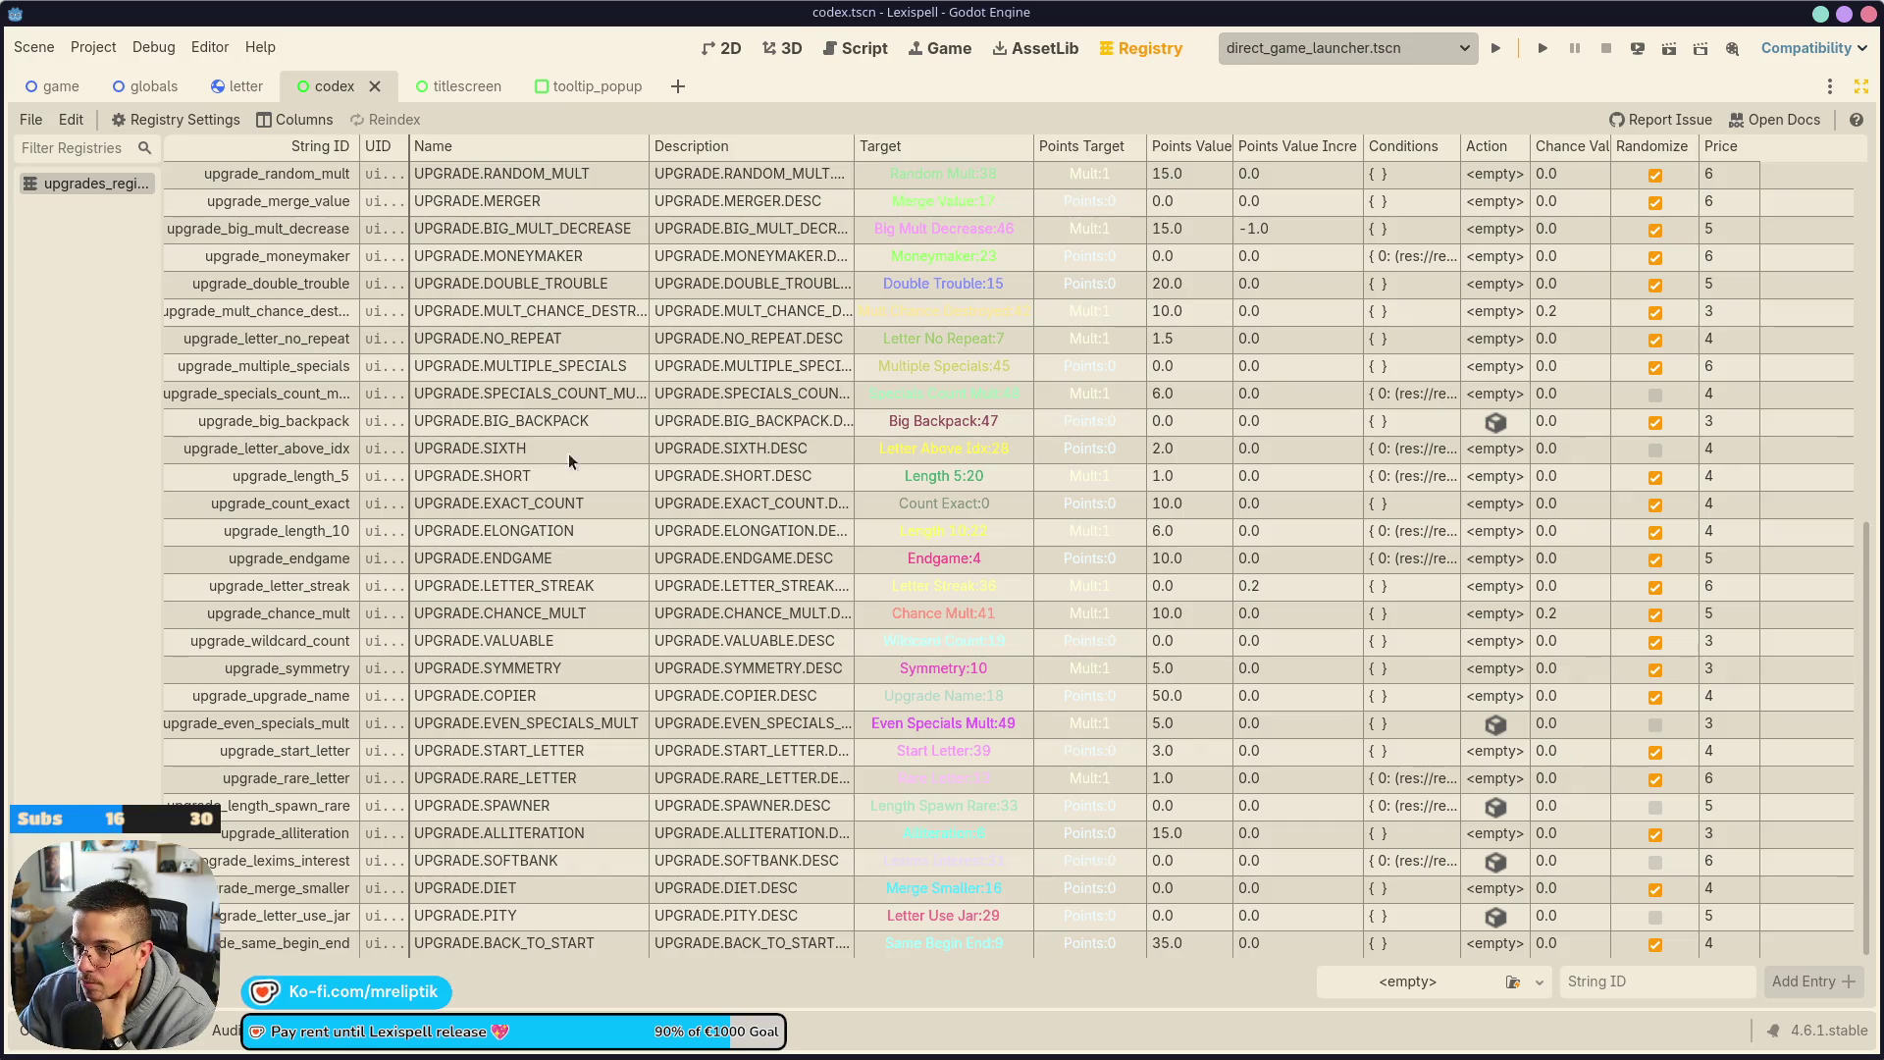
pyautogui.scroll(5, 1037, 502)
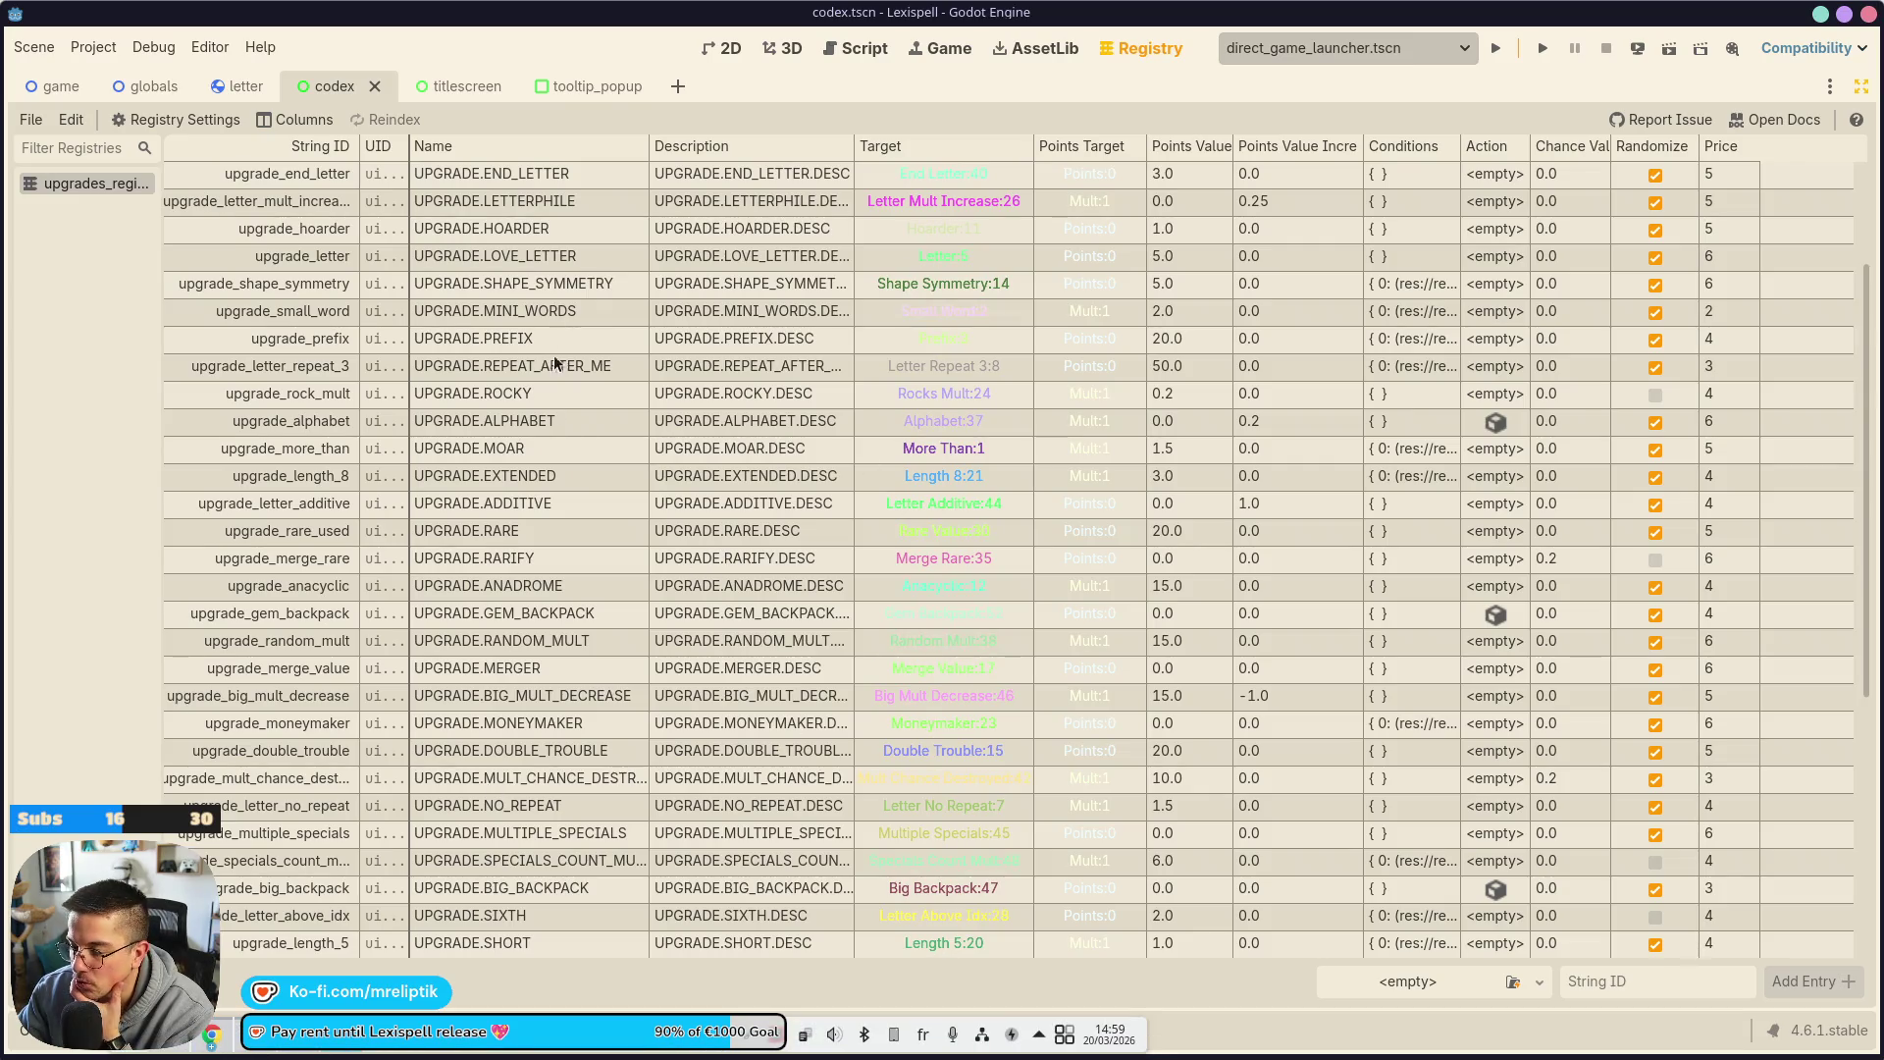
pyautogui.scroll(2, 697, 535)
pyautogui.scroll(-7, 913, 479)
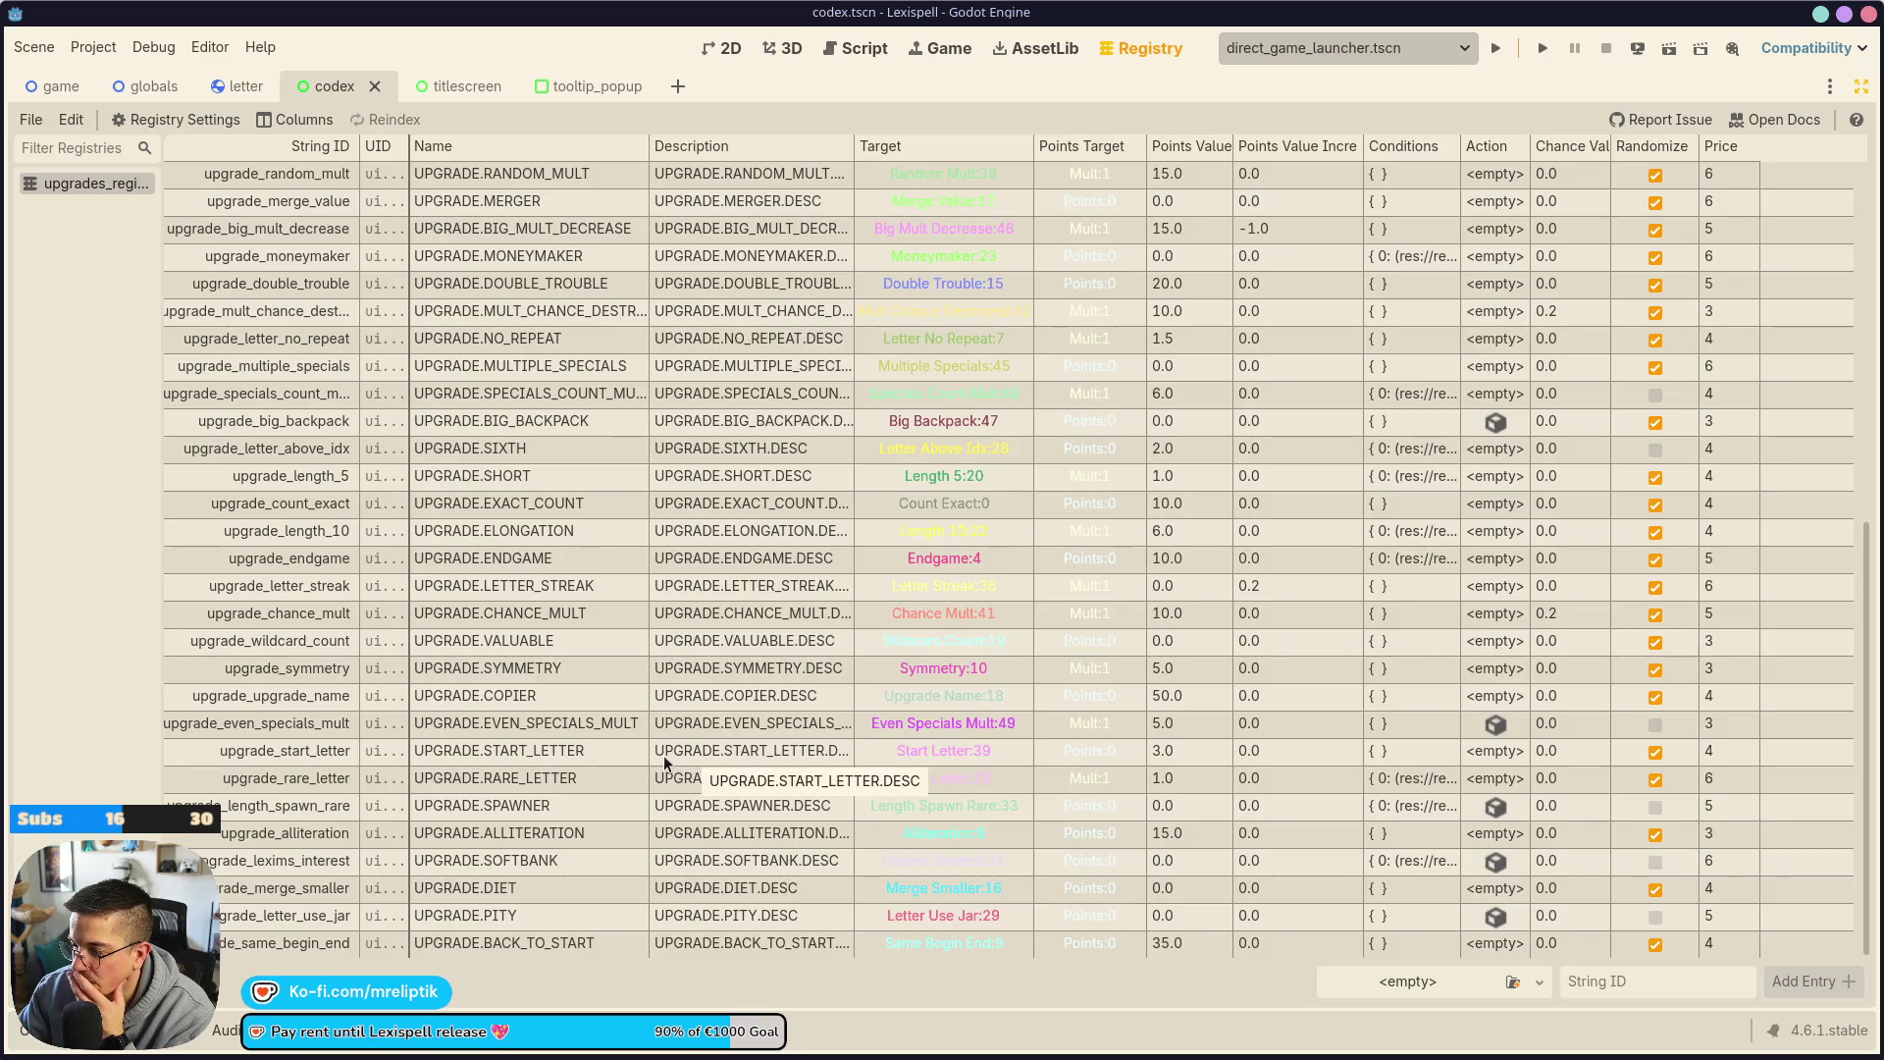
pyautogui.scroll(4, 934, 687)
pyautogui.scroll(4, 937, 697)
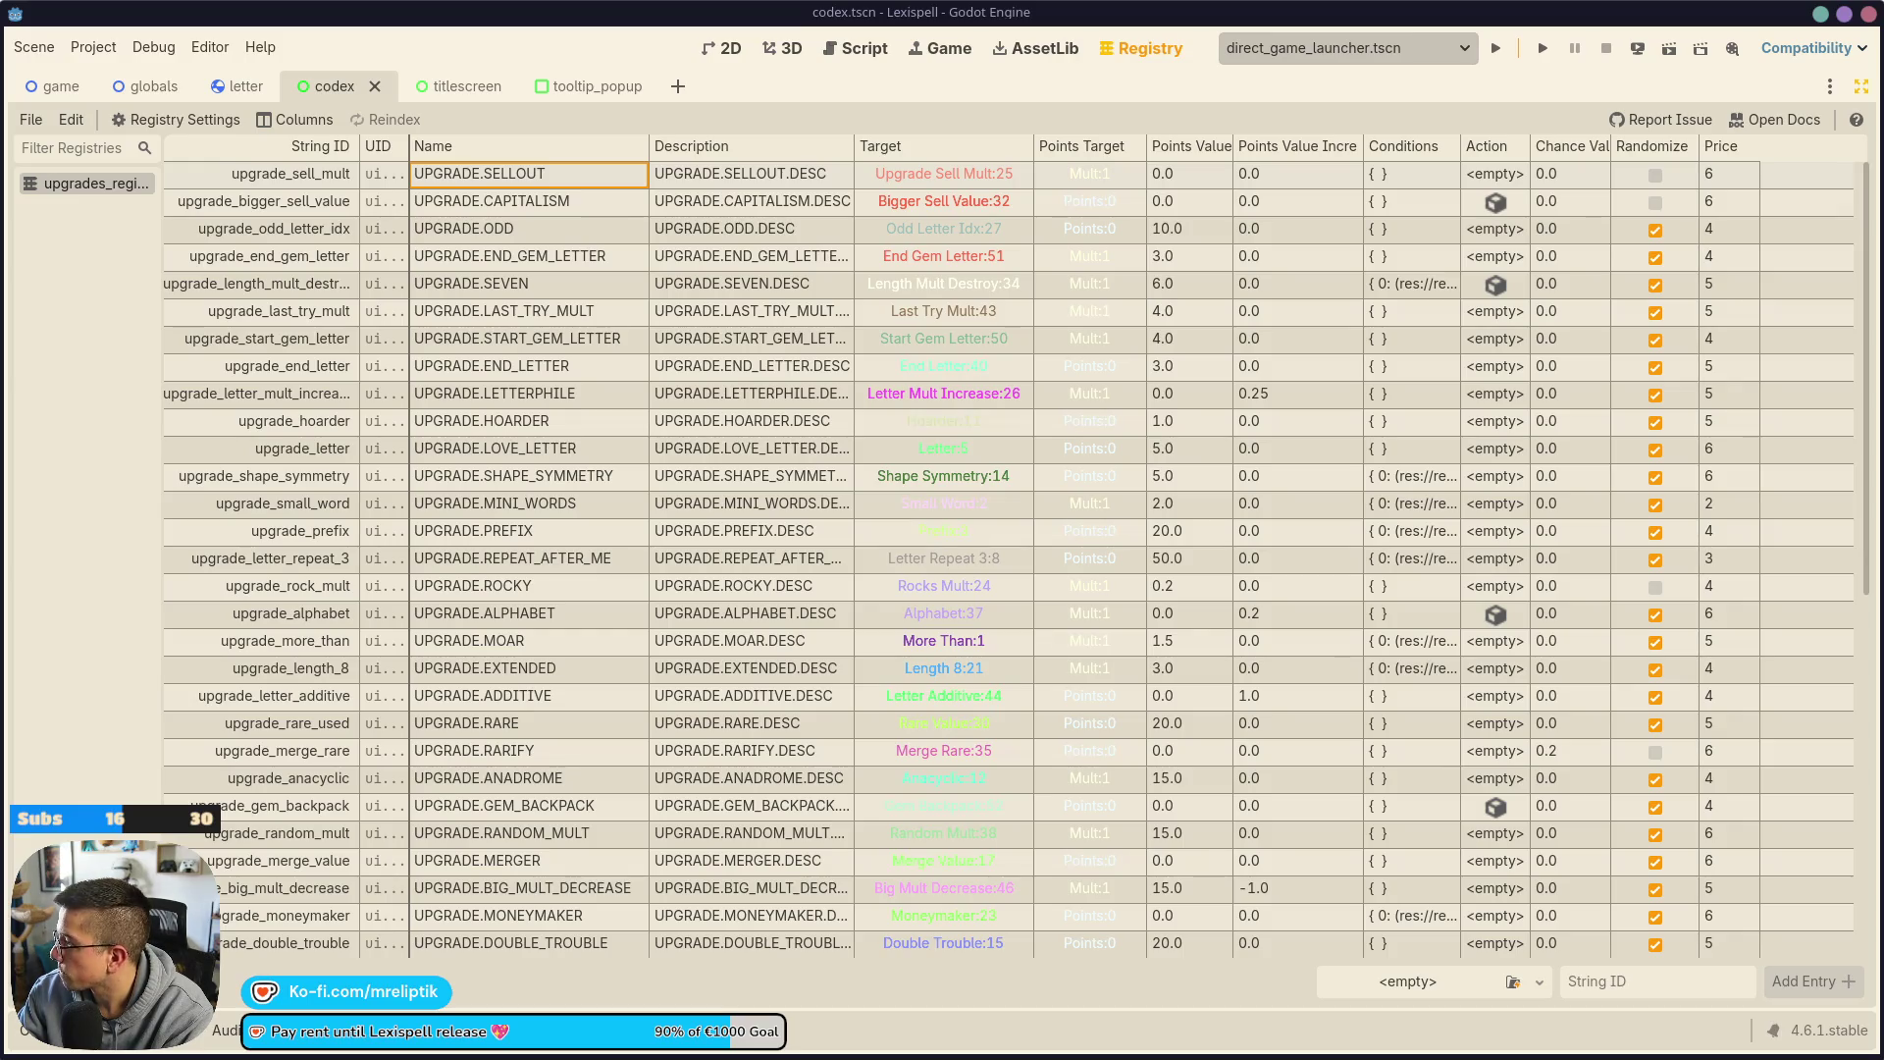
pyautogui.scroll(-3, 506, 753)
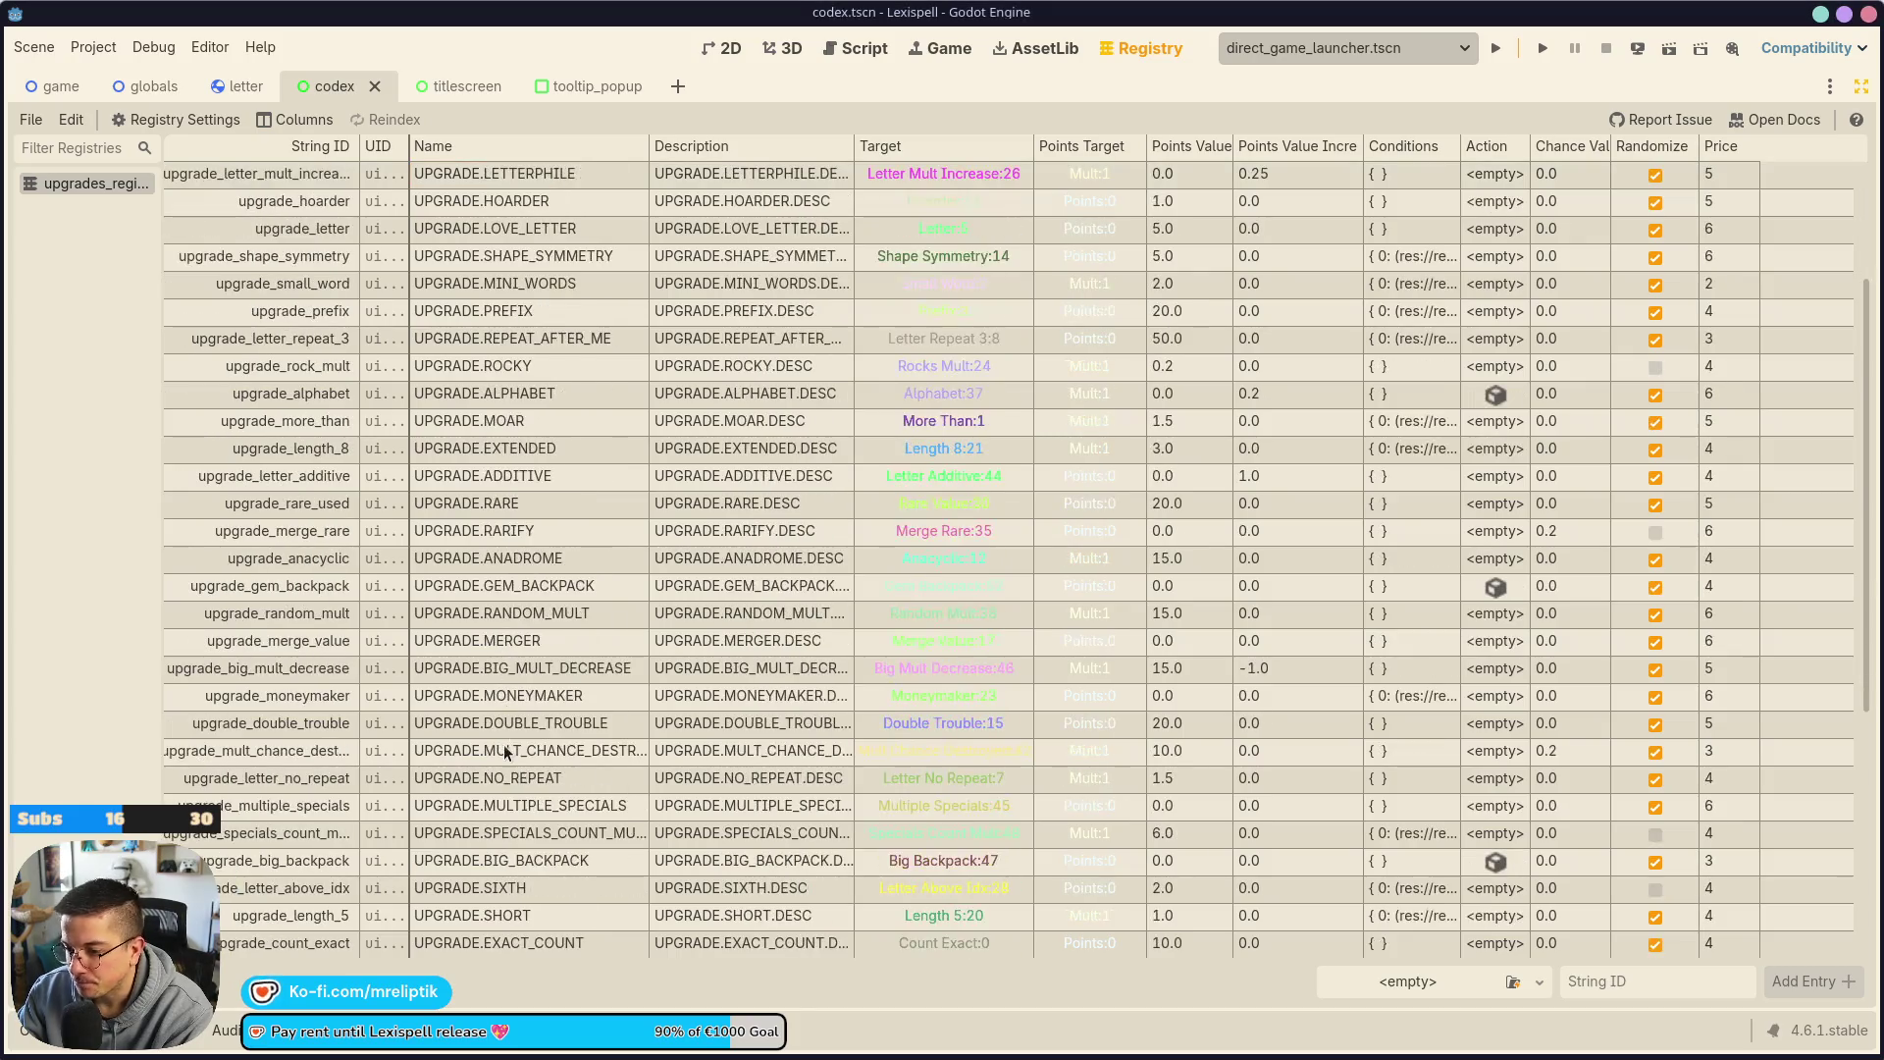
pyautogui.scroll(-6, 505, 753)
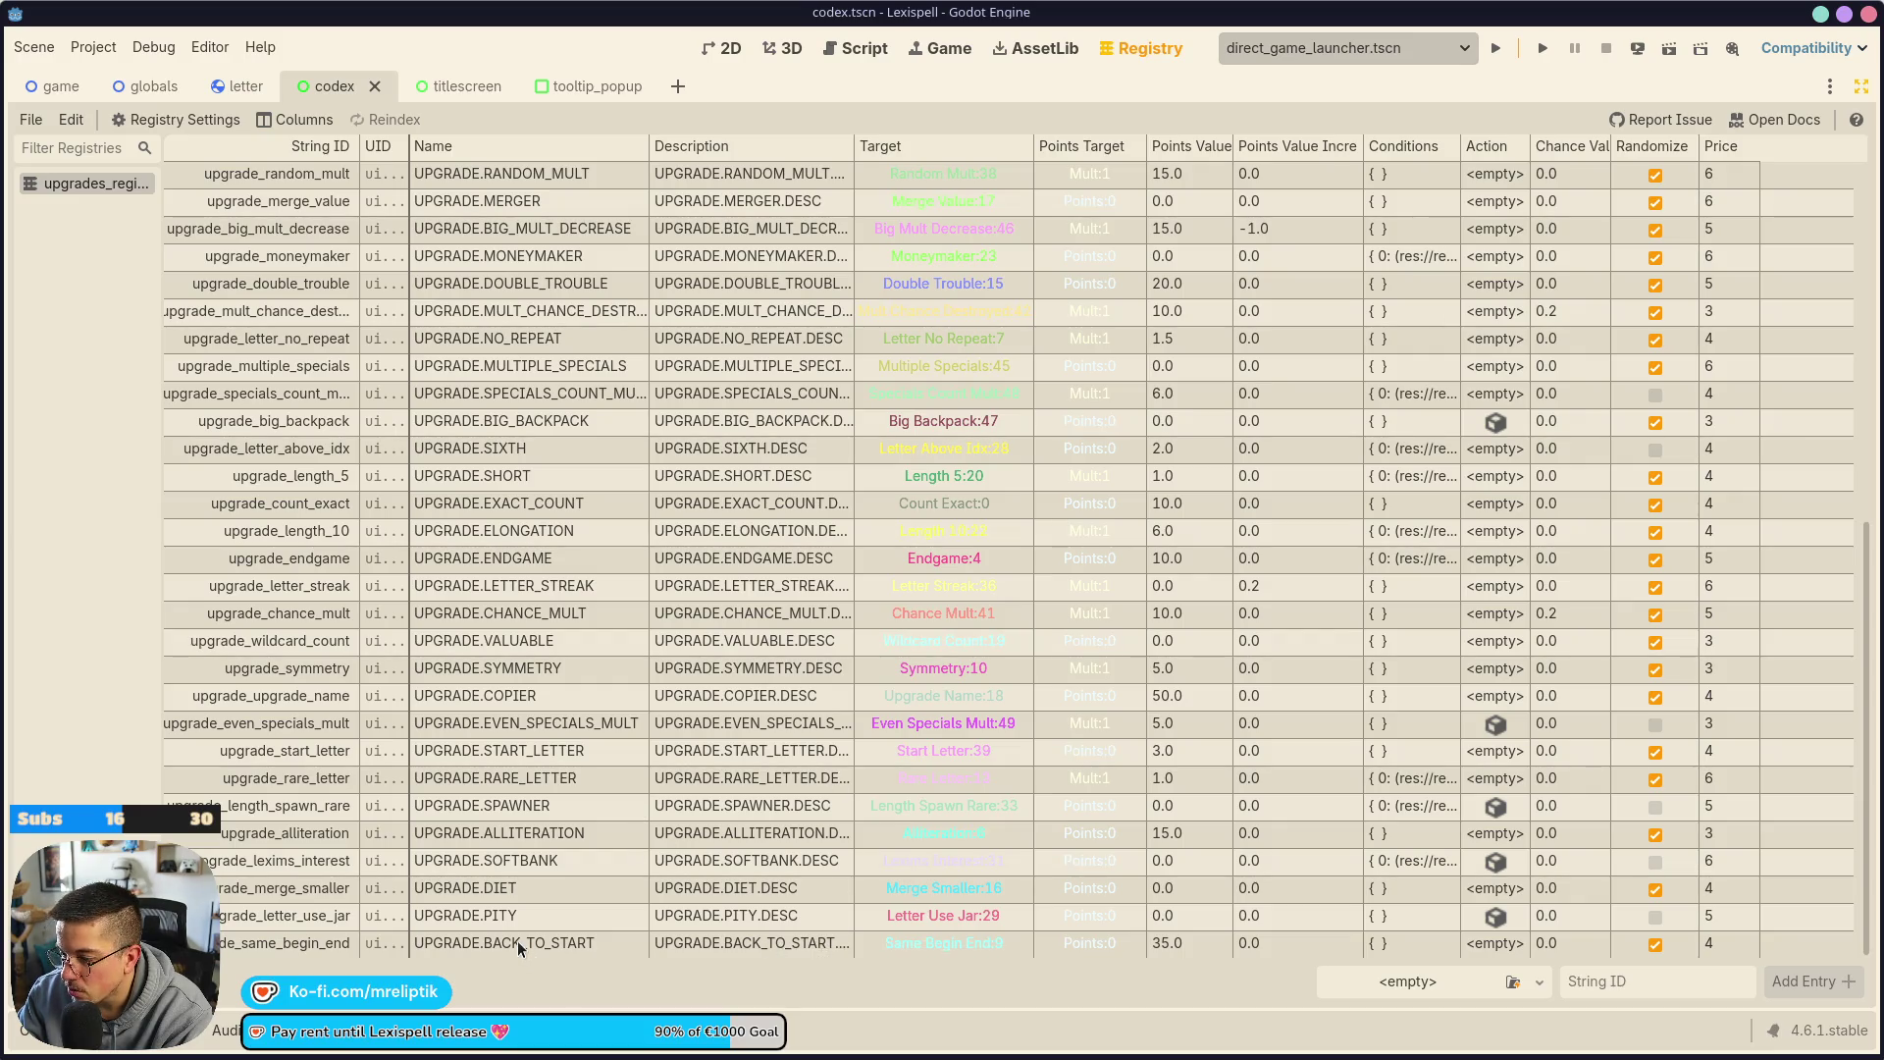
pyautogui.doubleClick(1164, 944)
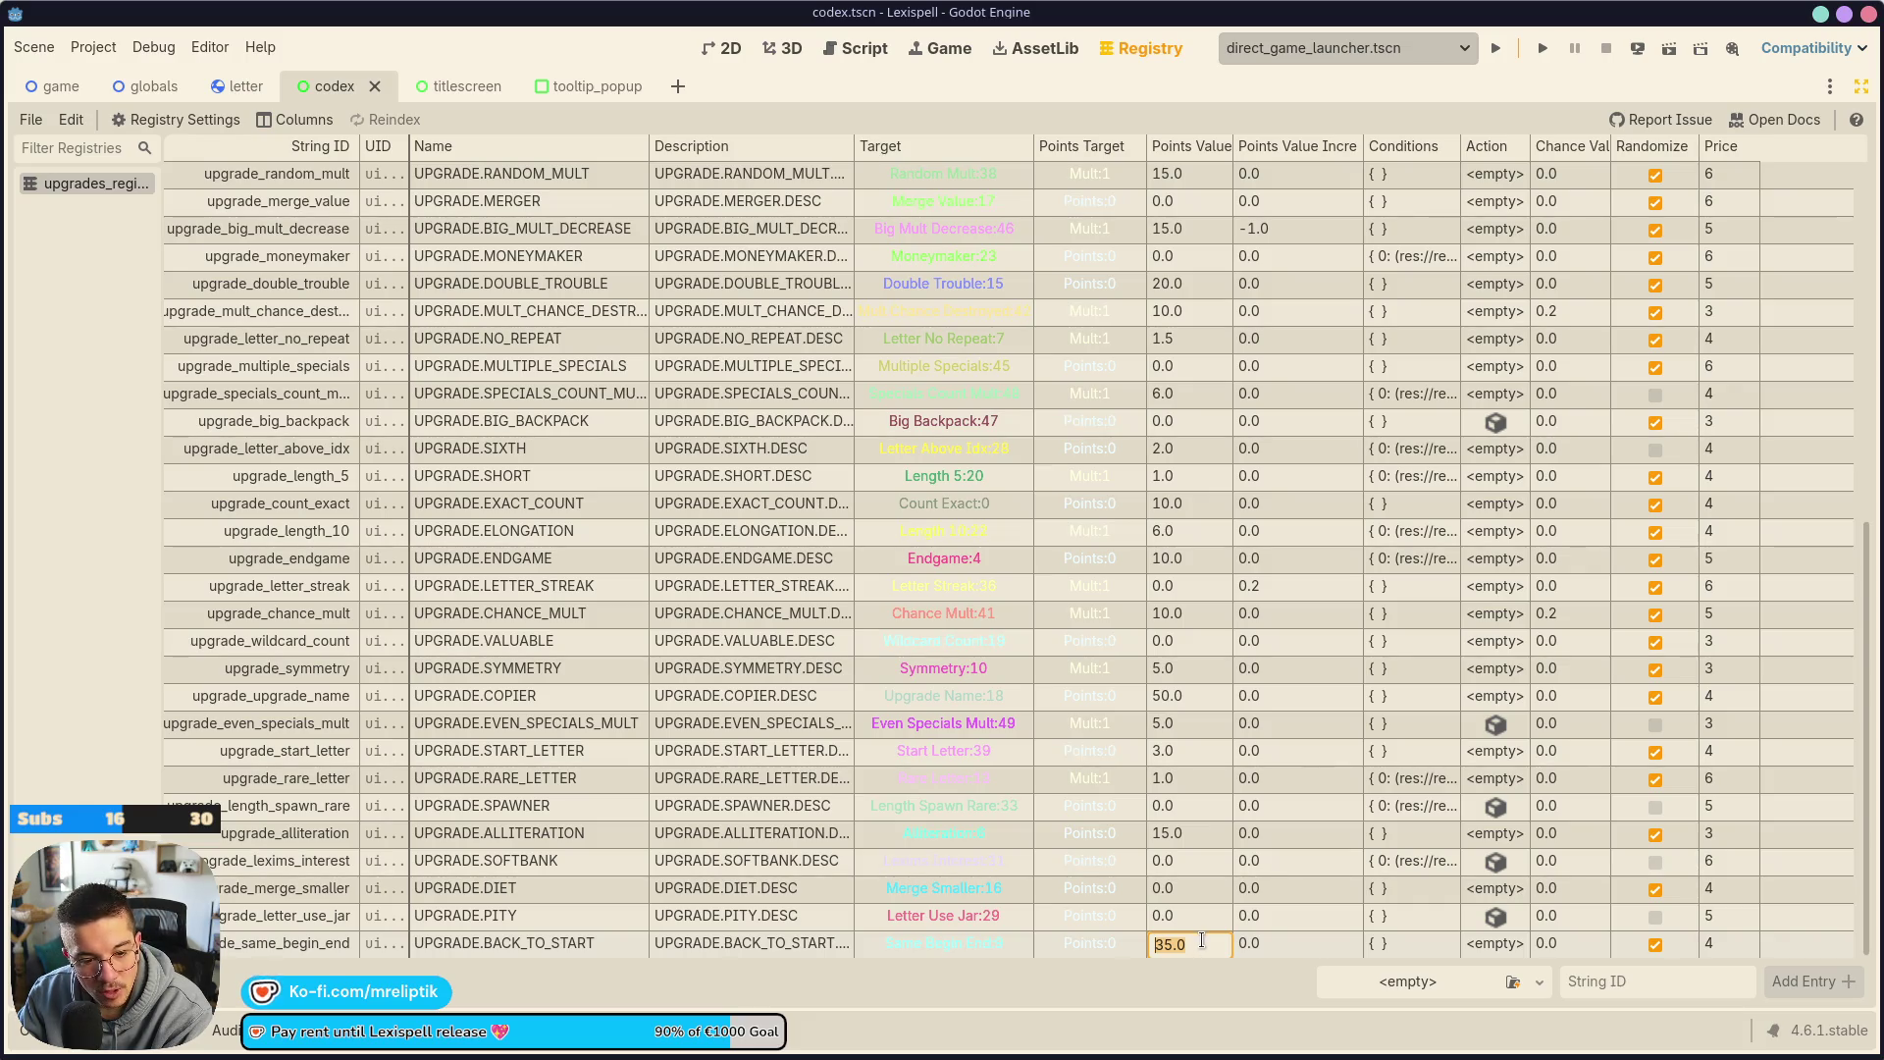
pyautogui.write('40')
pyautogui.press('Return')
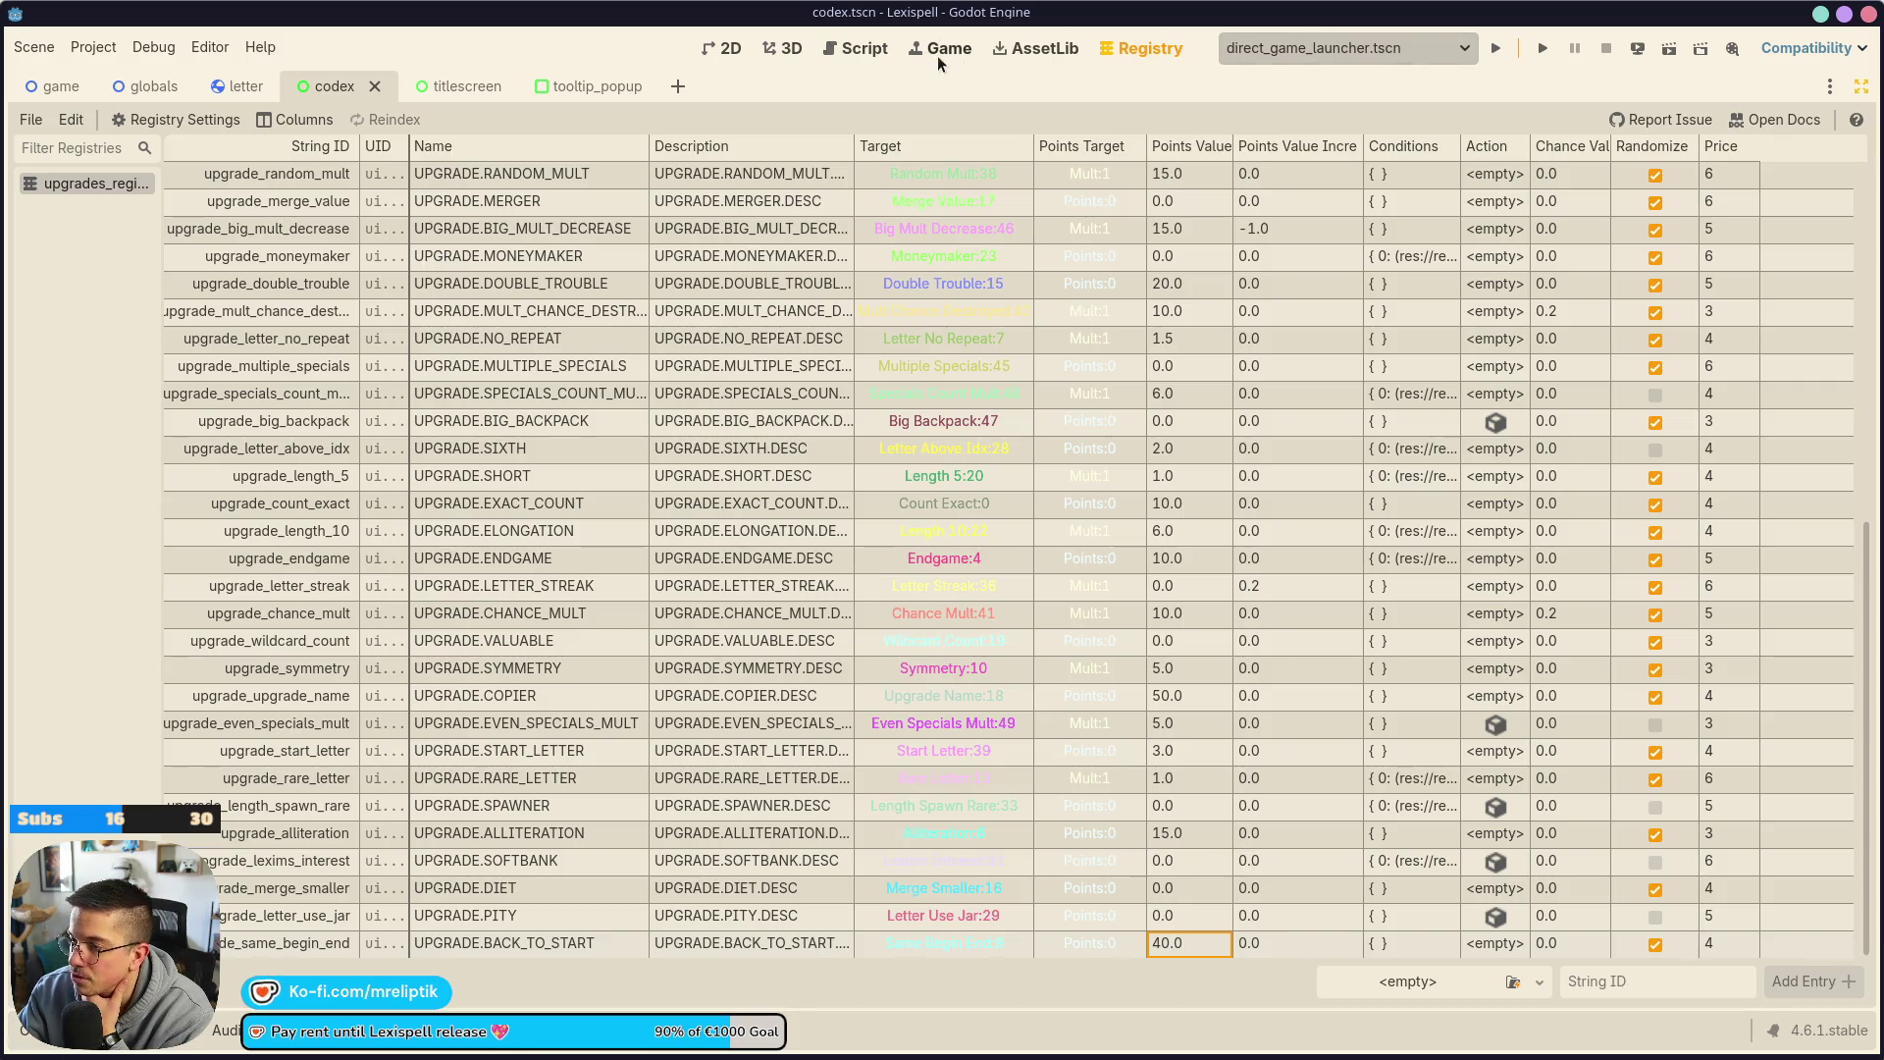
pyautogui.click(1496, 48)
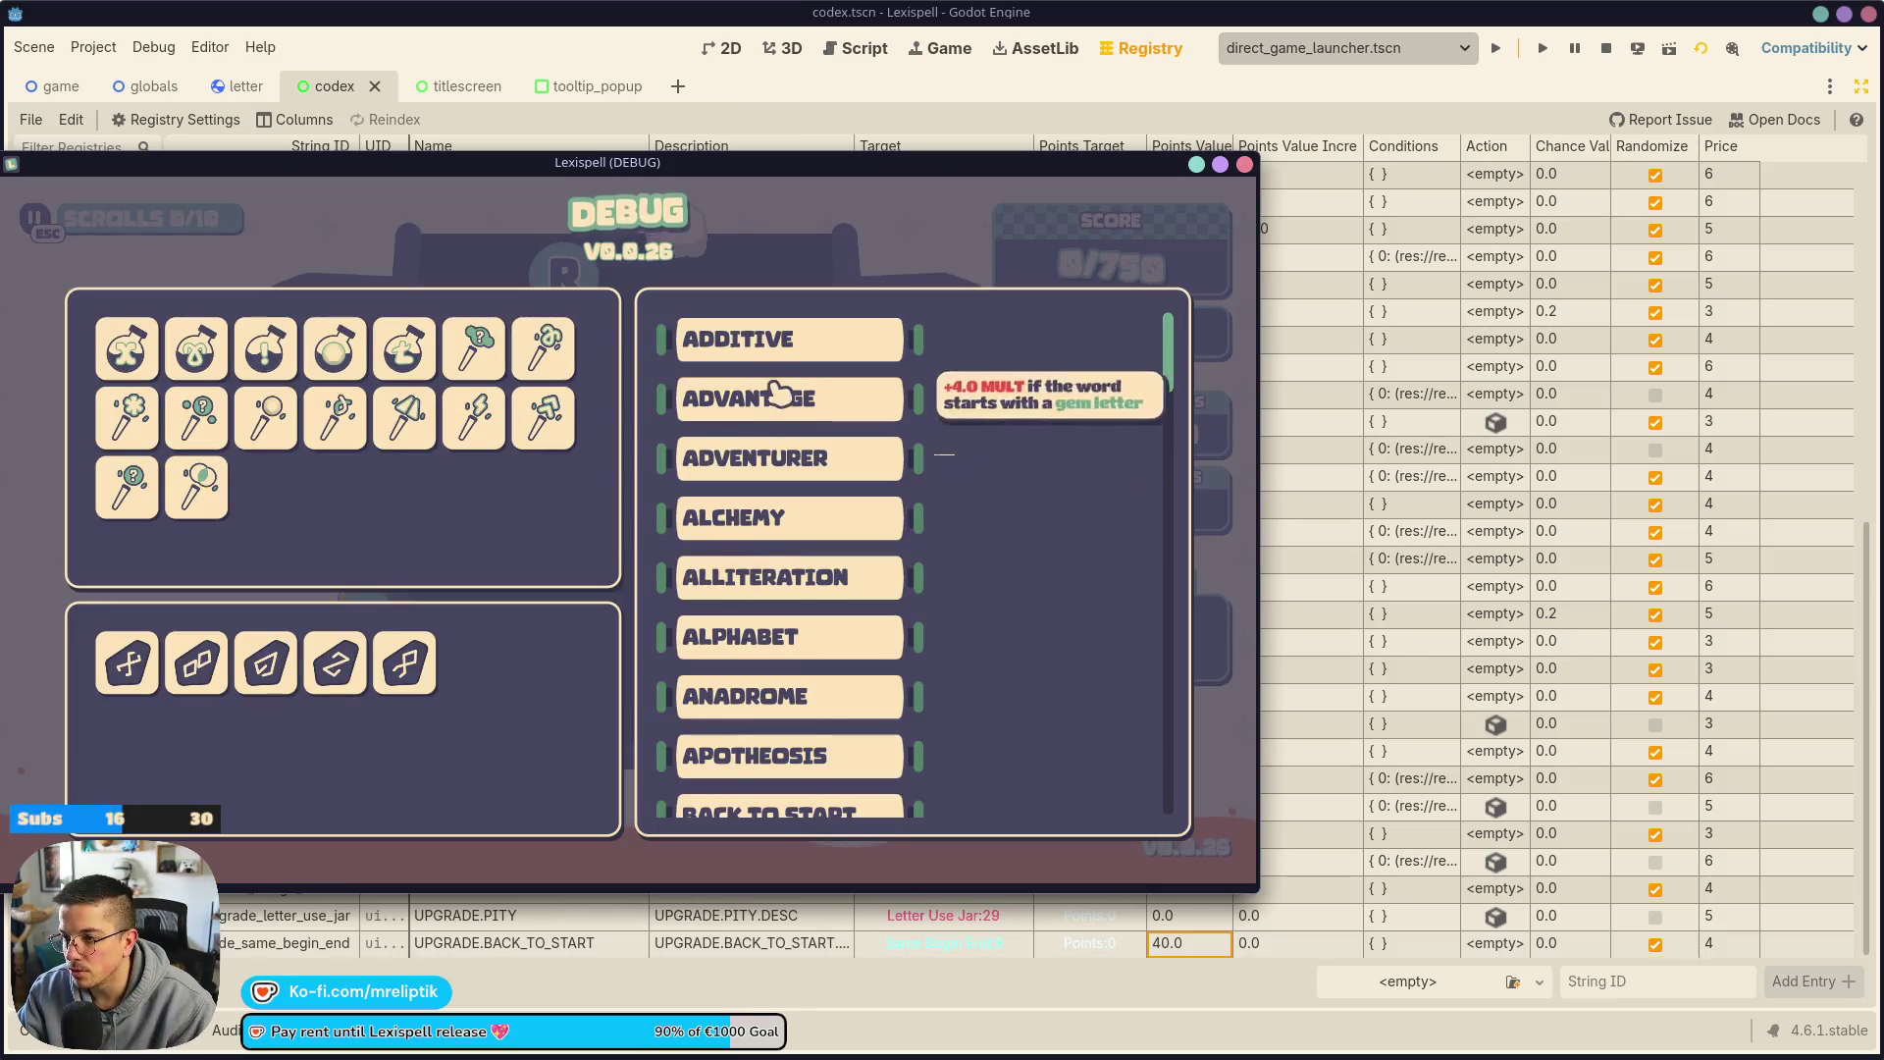
# Step: Read upgrade tooltips in the debug codex, then drag the game window aside
pyautogui.moveTo(785, 348)
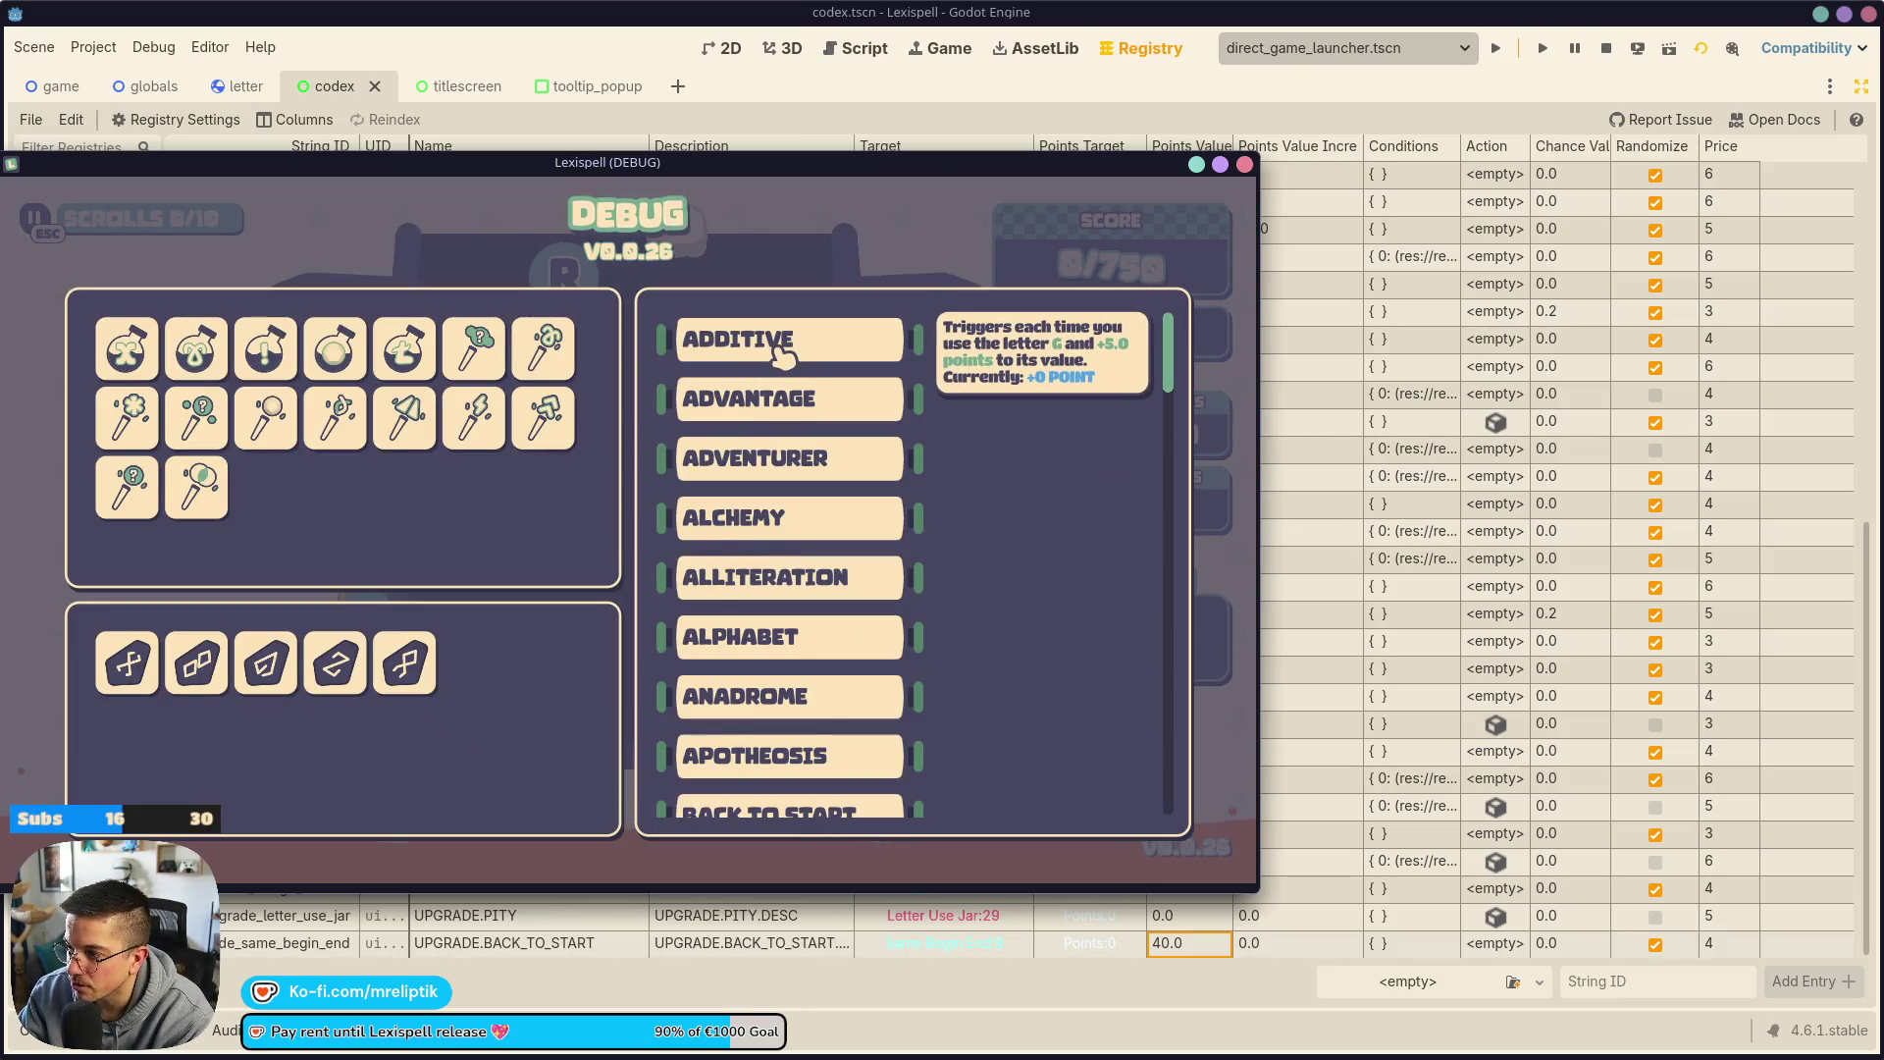
pyautogui.moveTo(785, 476)
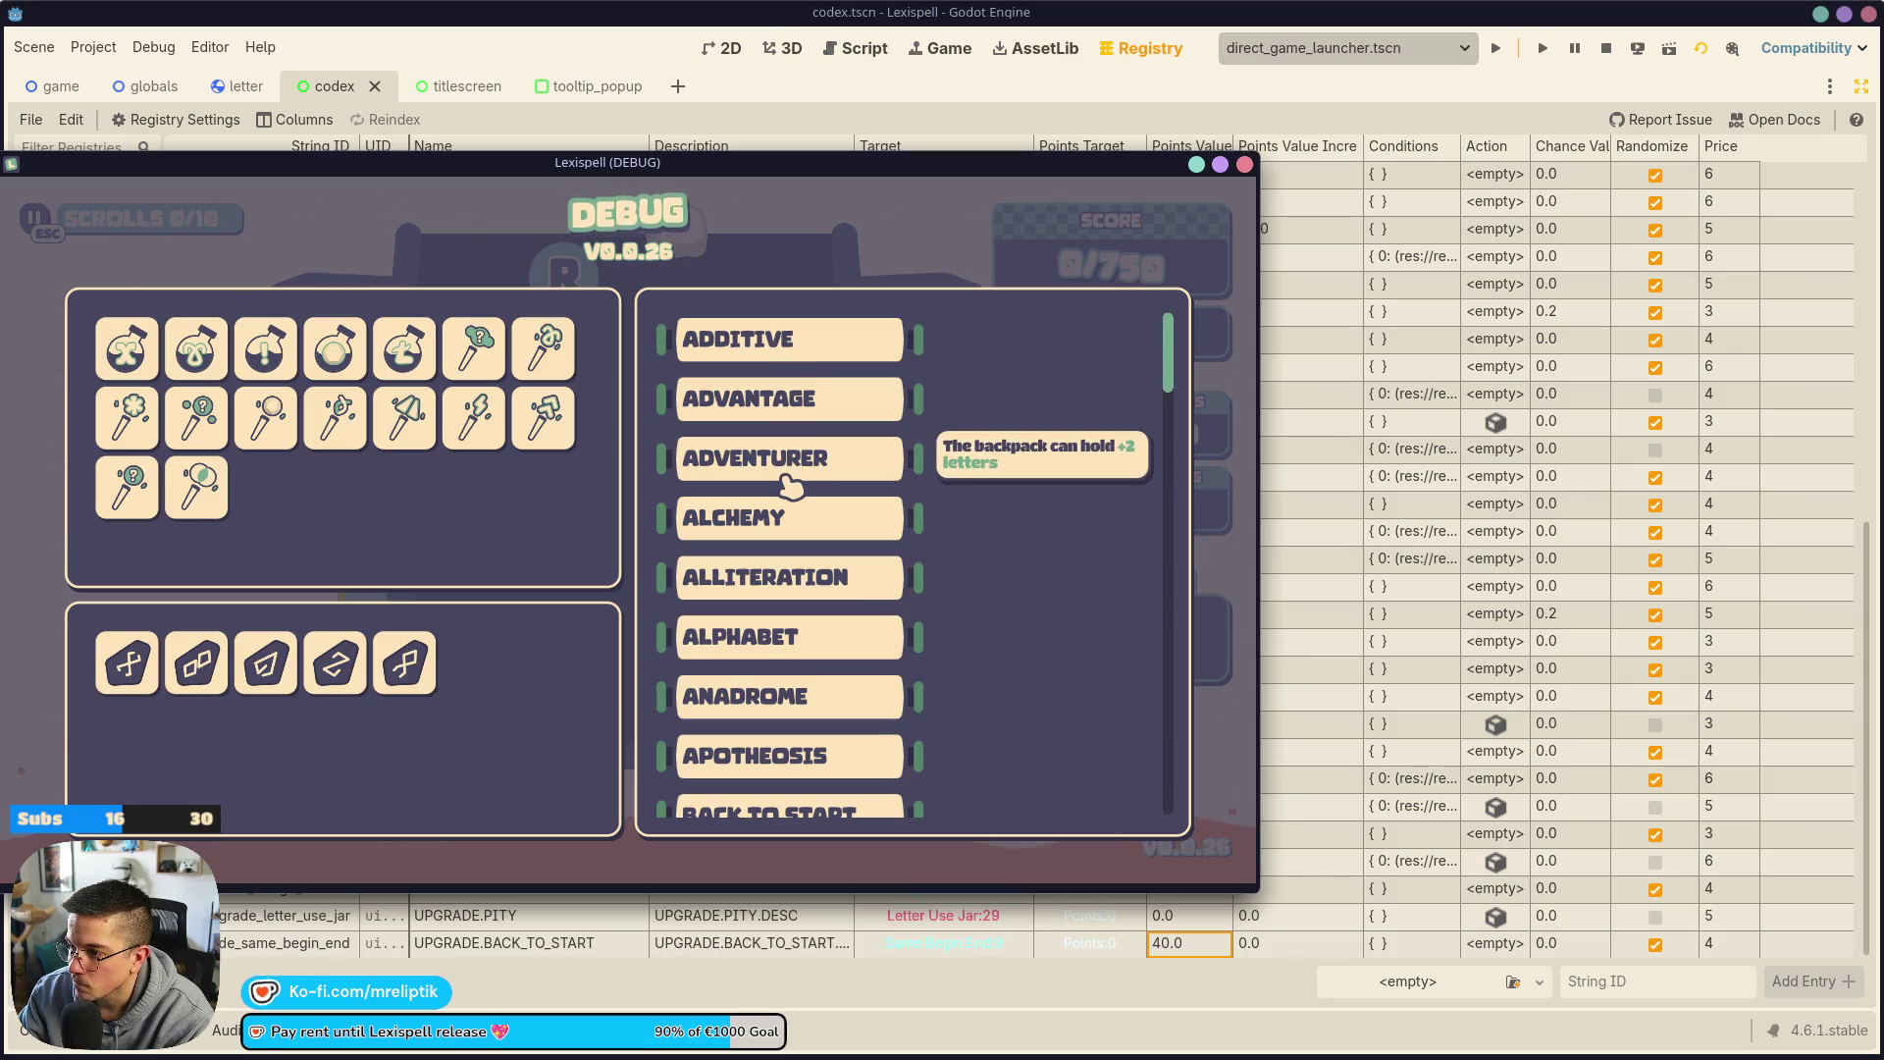
pyautogui.moveTo(815, 591)
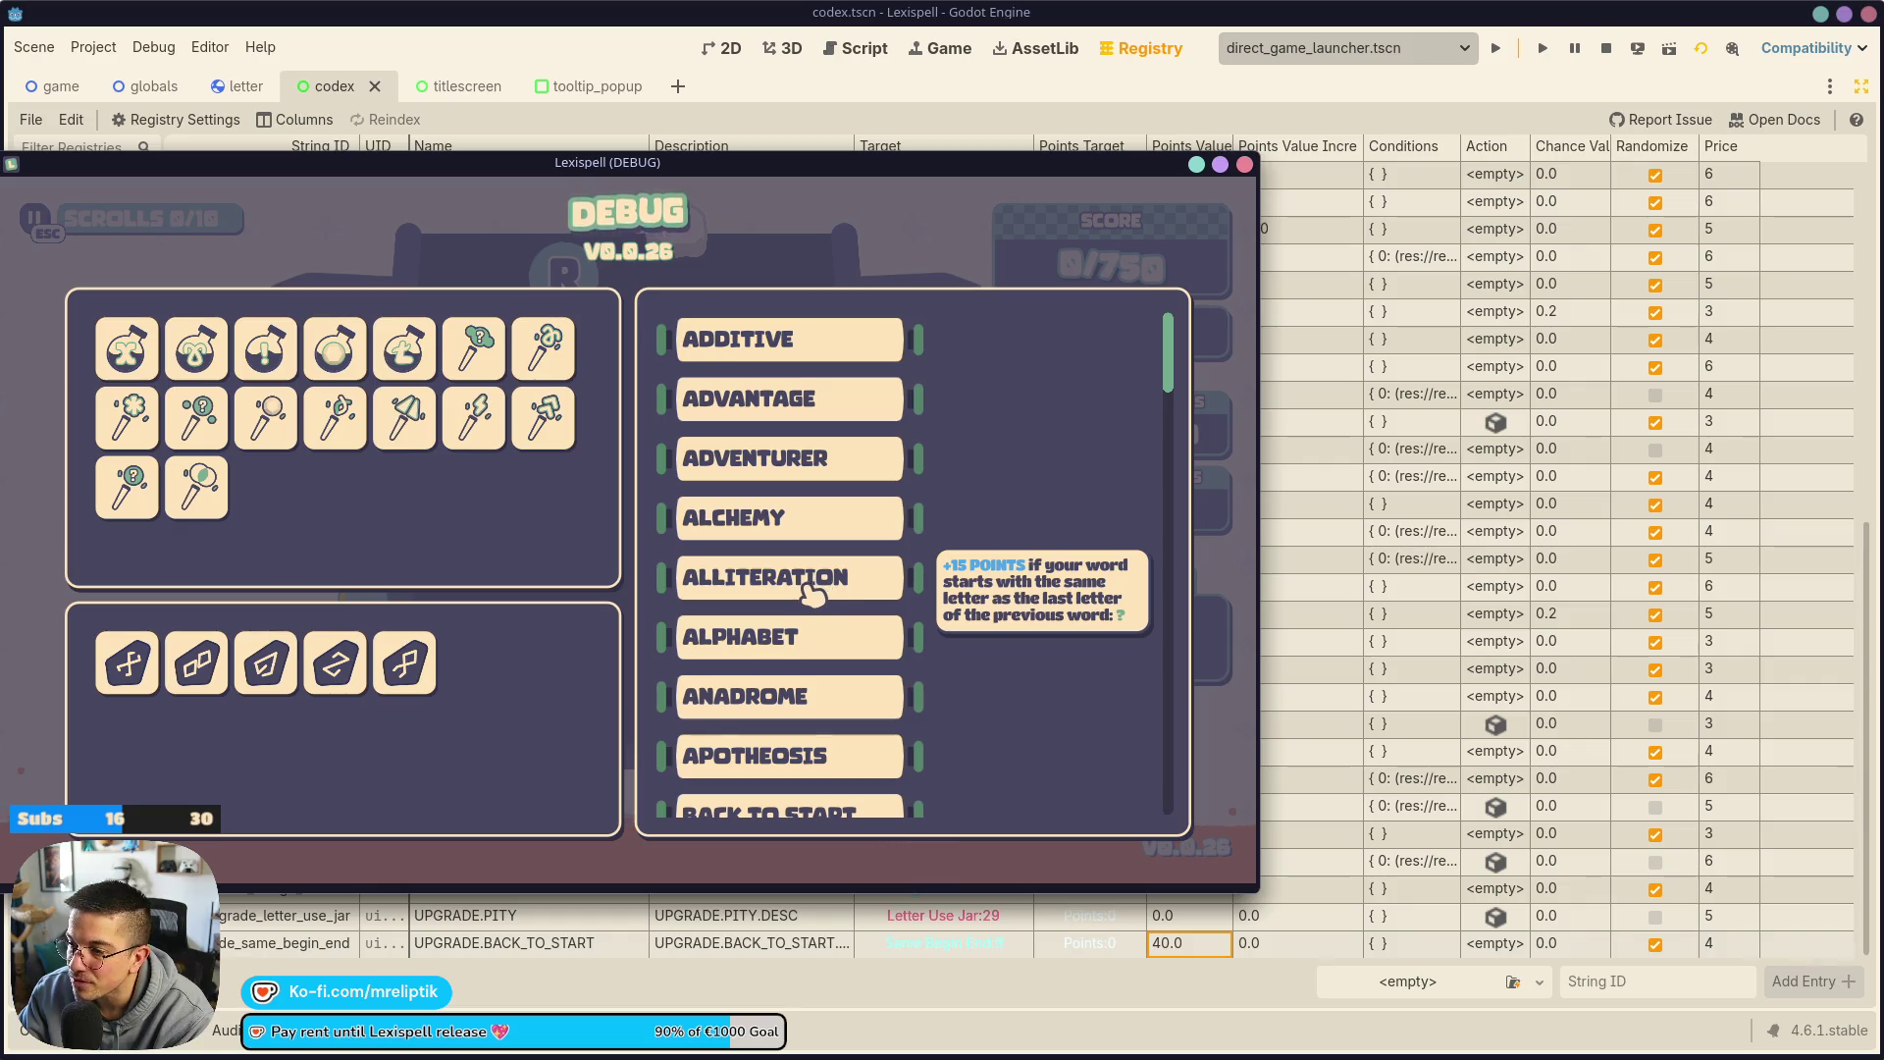
pyautogui.moveTo(736, 168); pyautogui.dragTo(1883, 304)
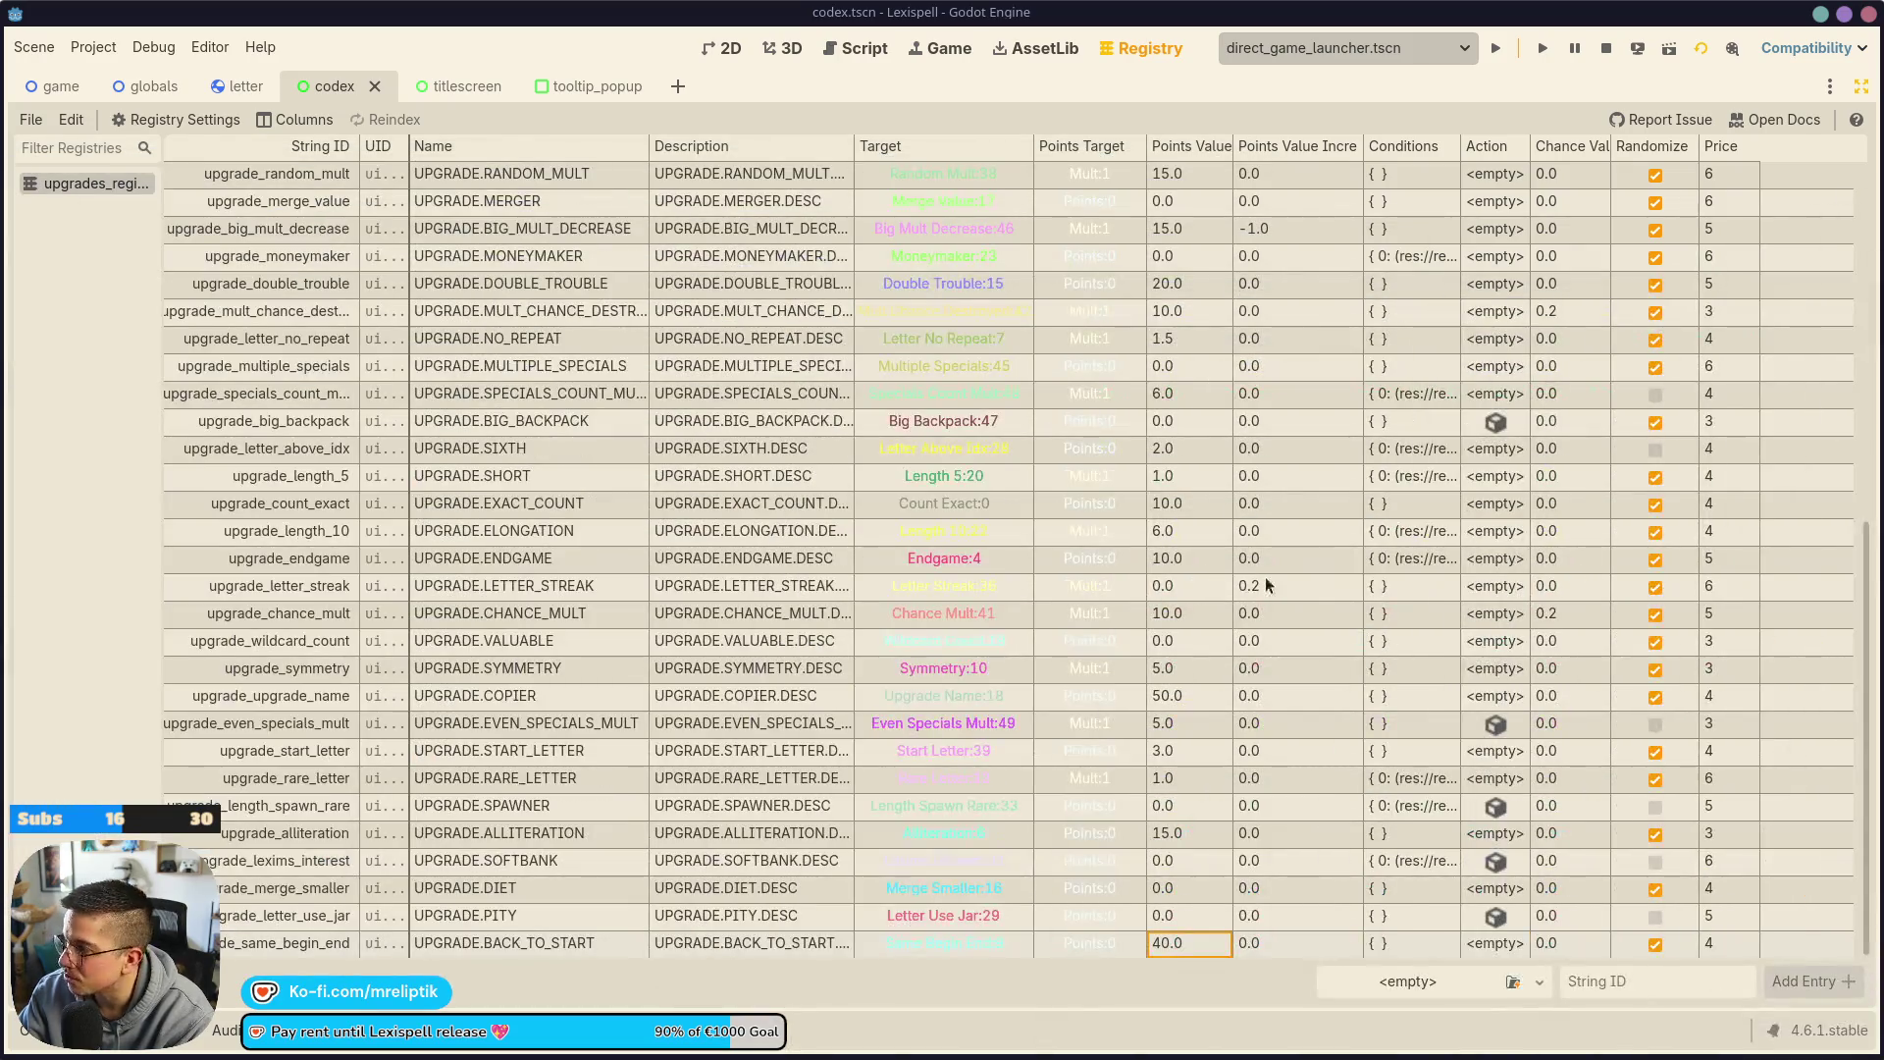
# Step: Change upgrade_alliteration's Points Value from 15 to 40
pyautogui.doubleClick(1182, 836)
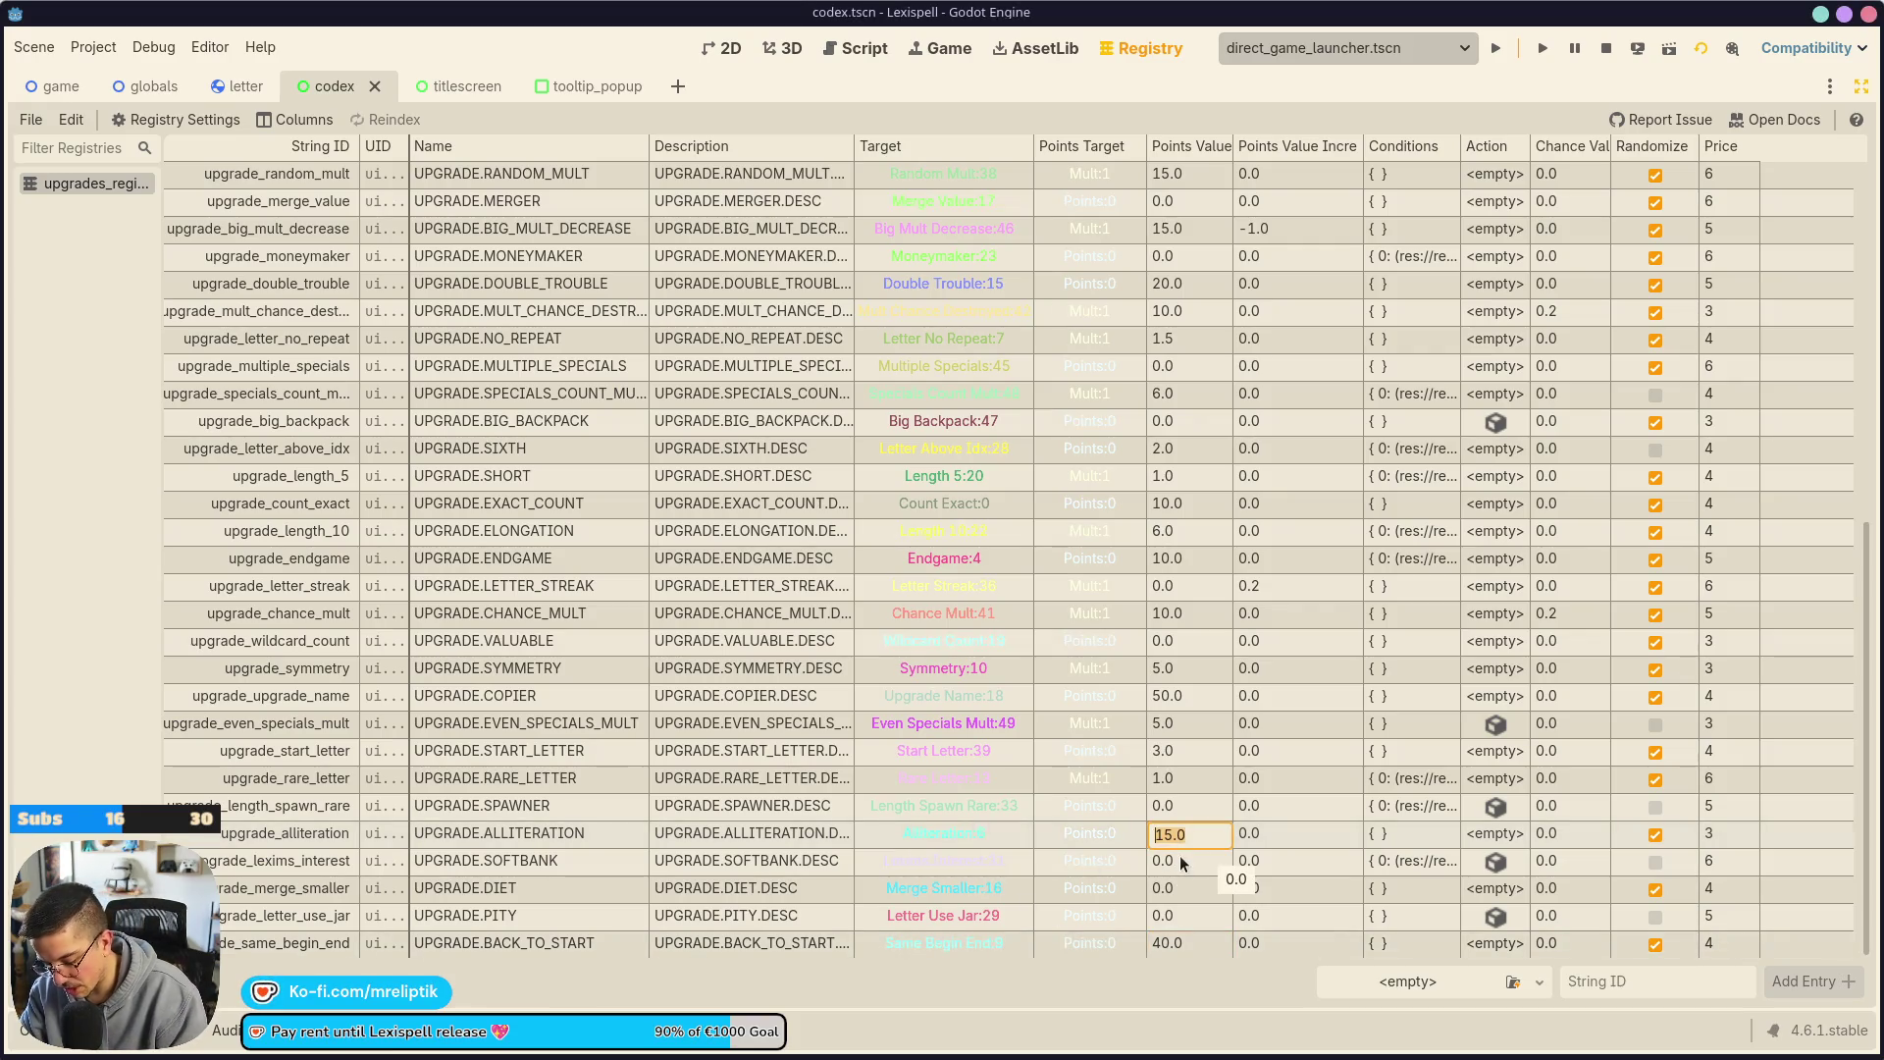
pyautogui.write('40')
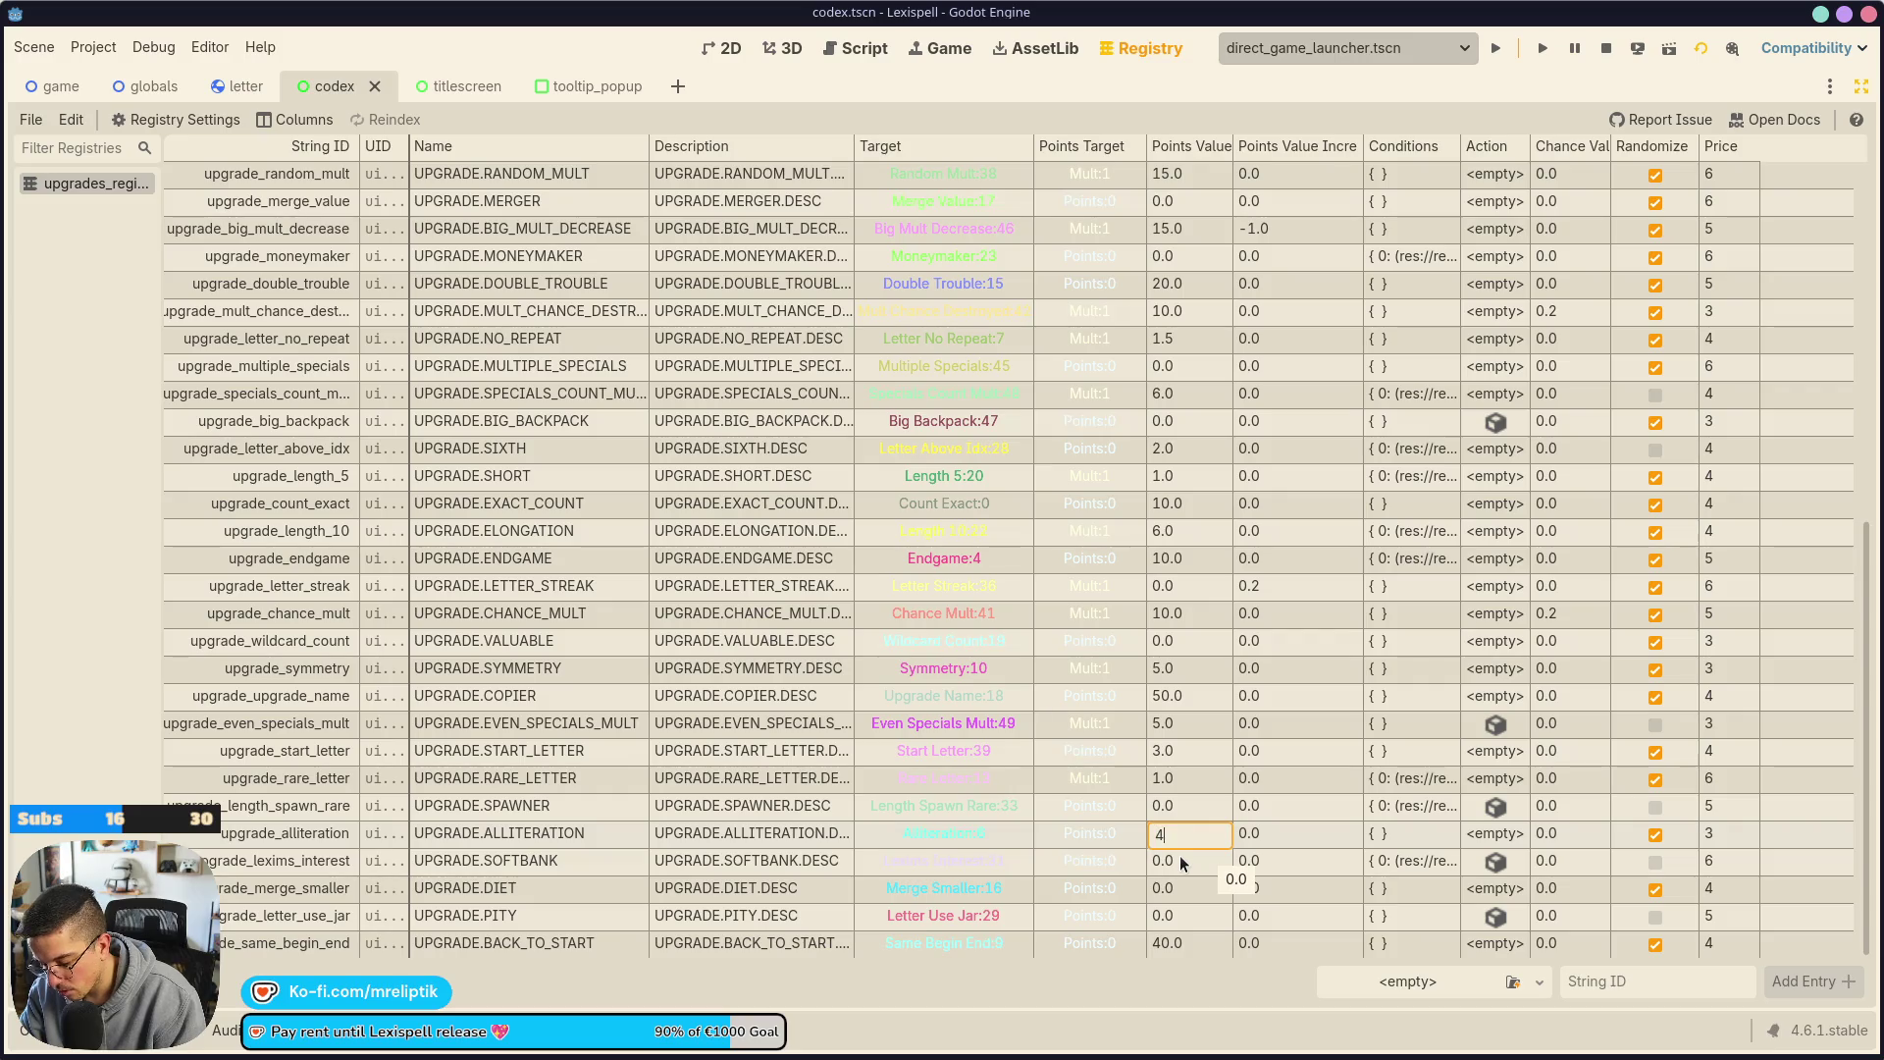
pyautogui.press('Return')
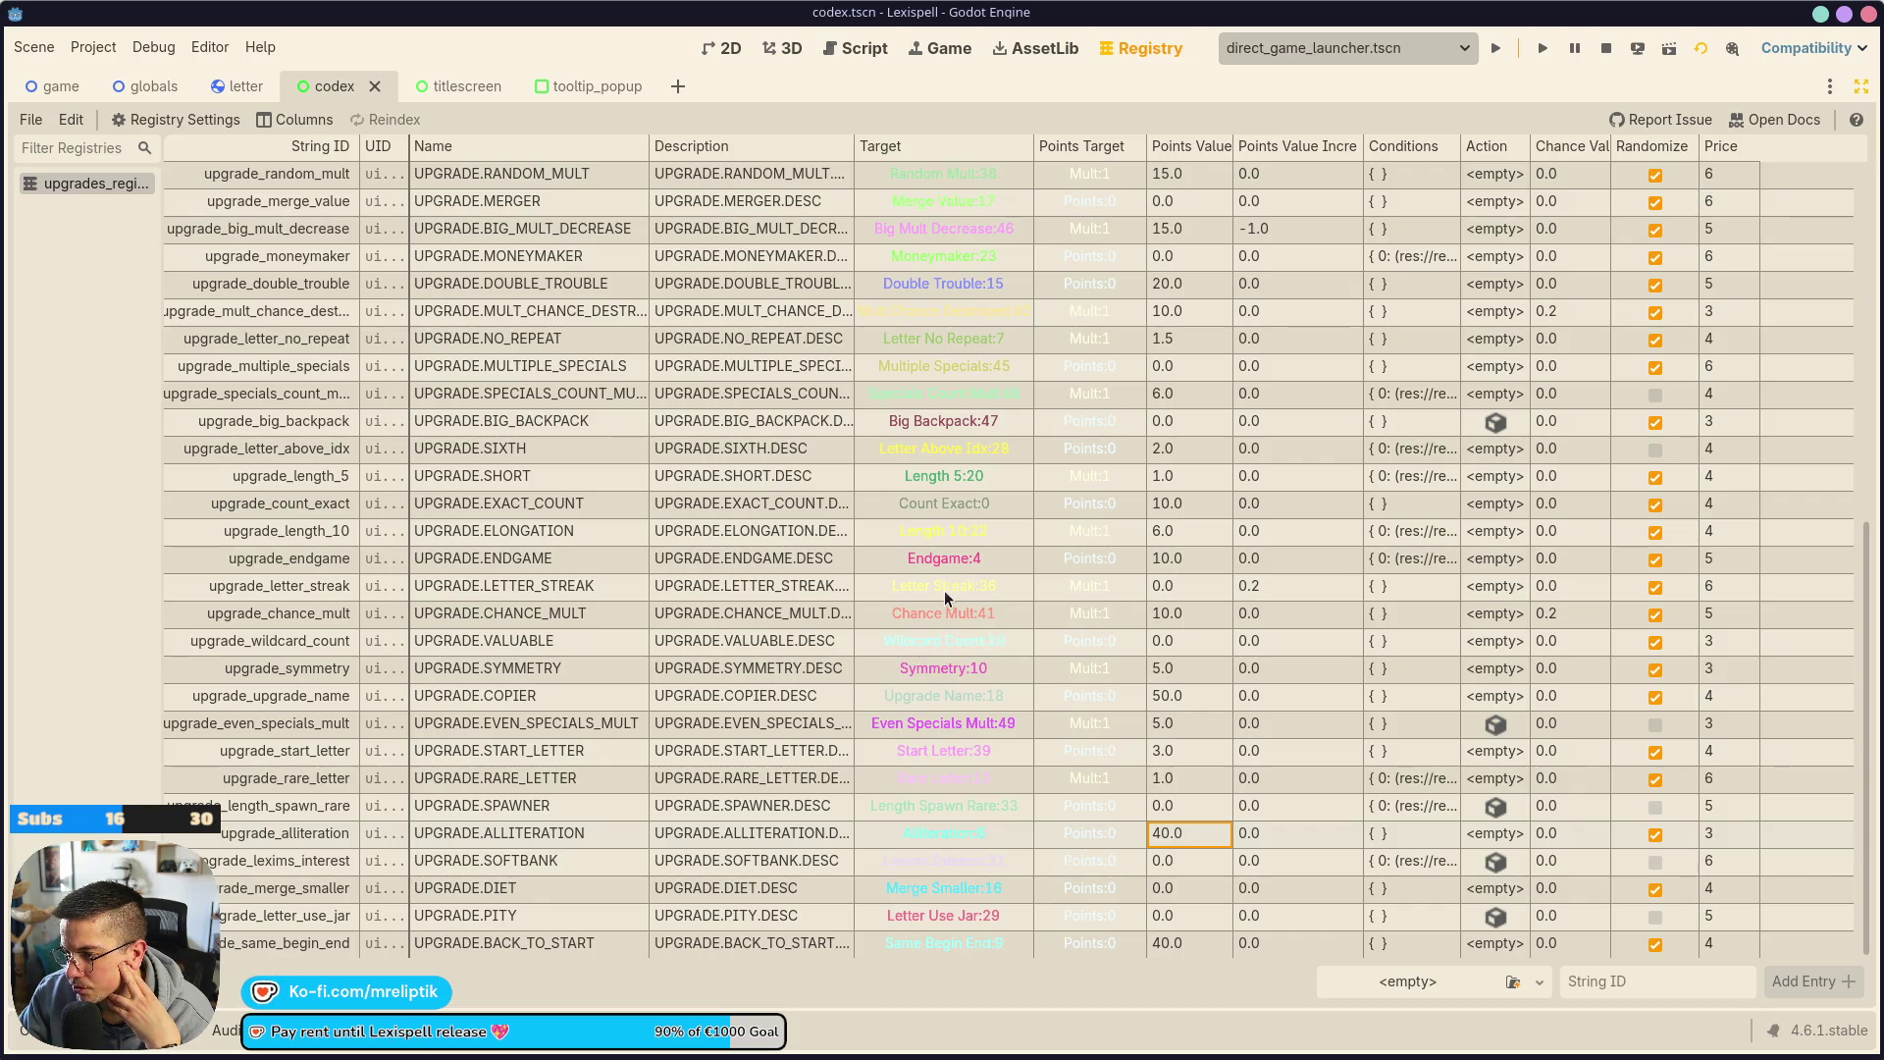
# Step: Set upgrade_length_5 (SHORT) Points Value to 2 in the Registry table
pyautogui.scroll(1, 946, 565)
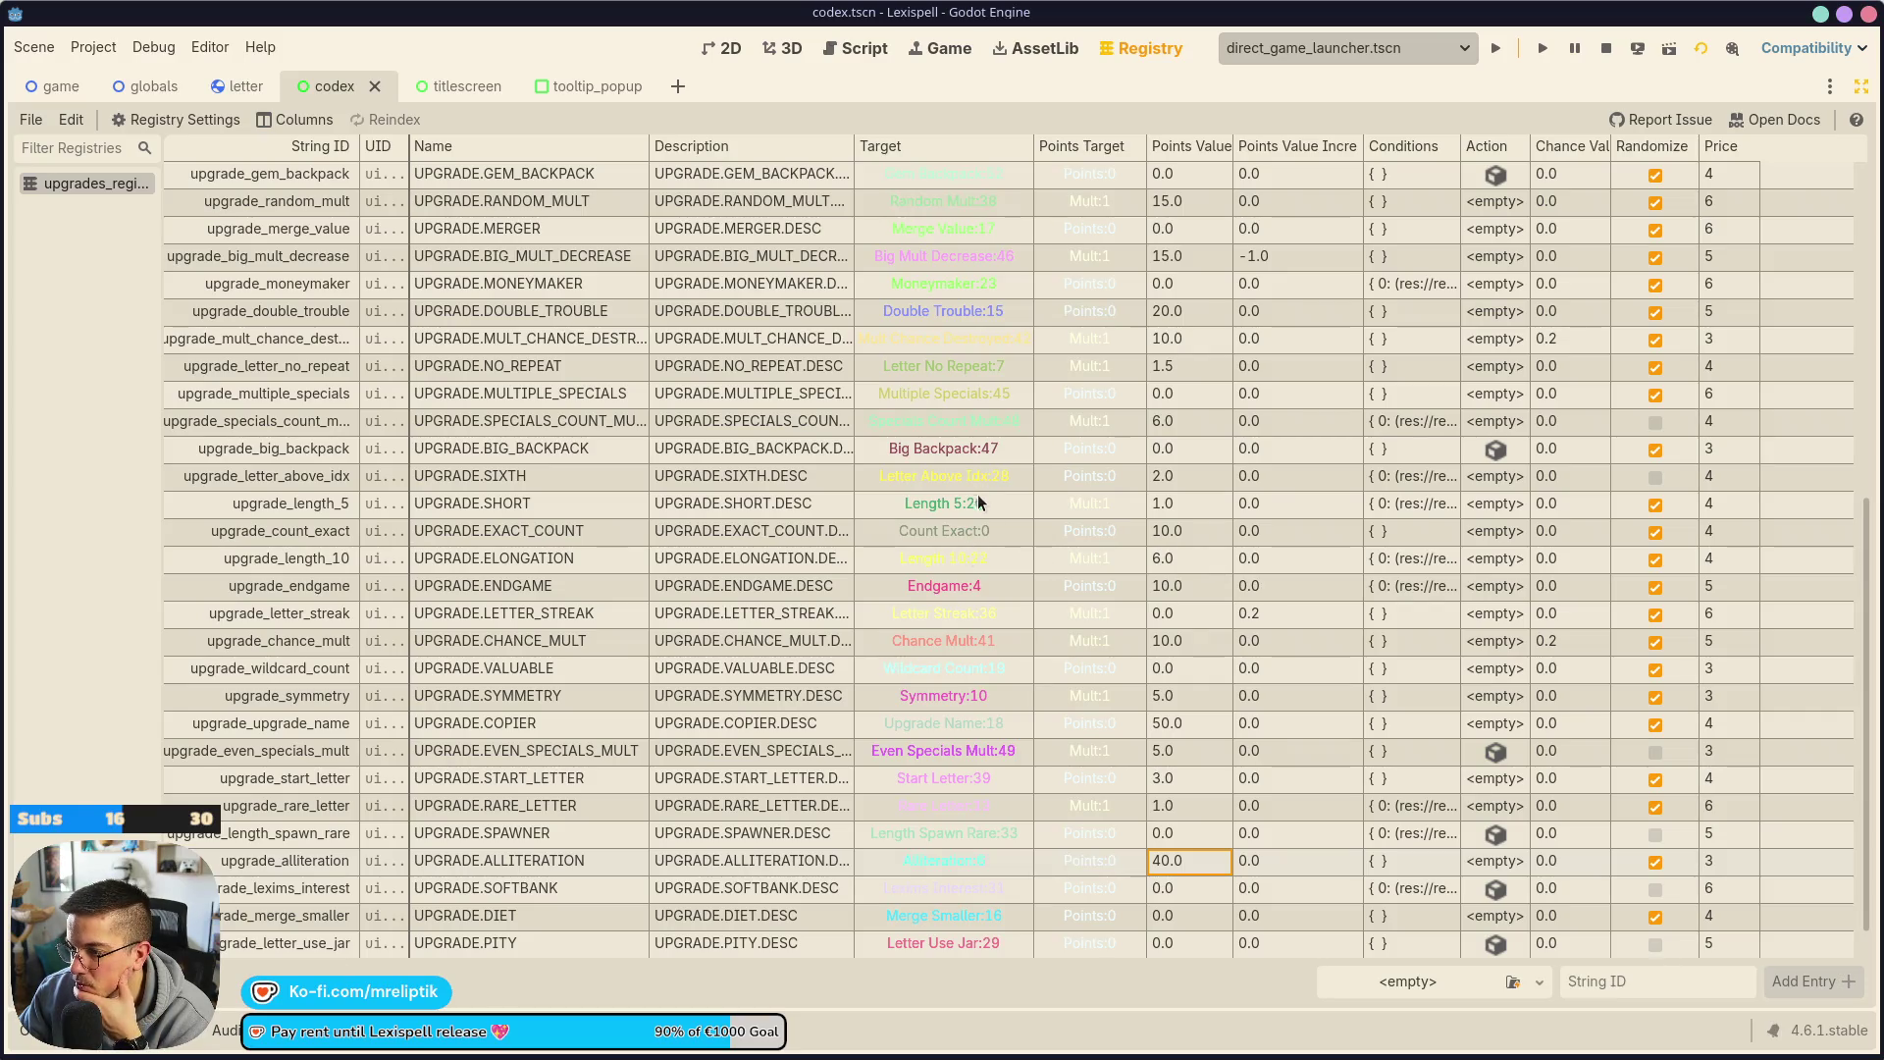
pyautogui.click(1170, 506)
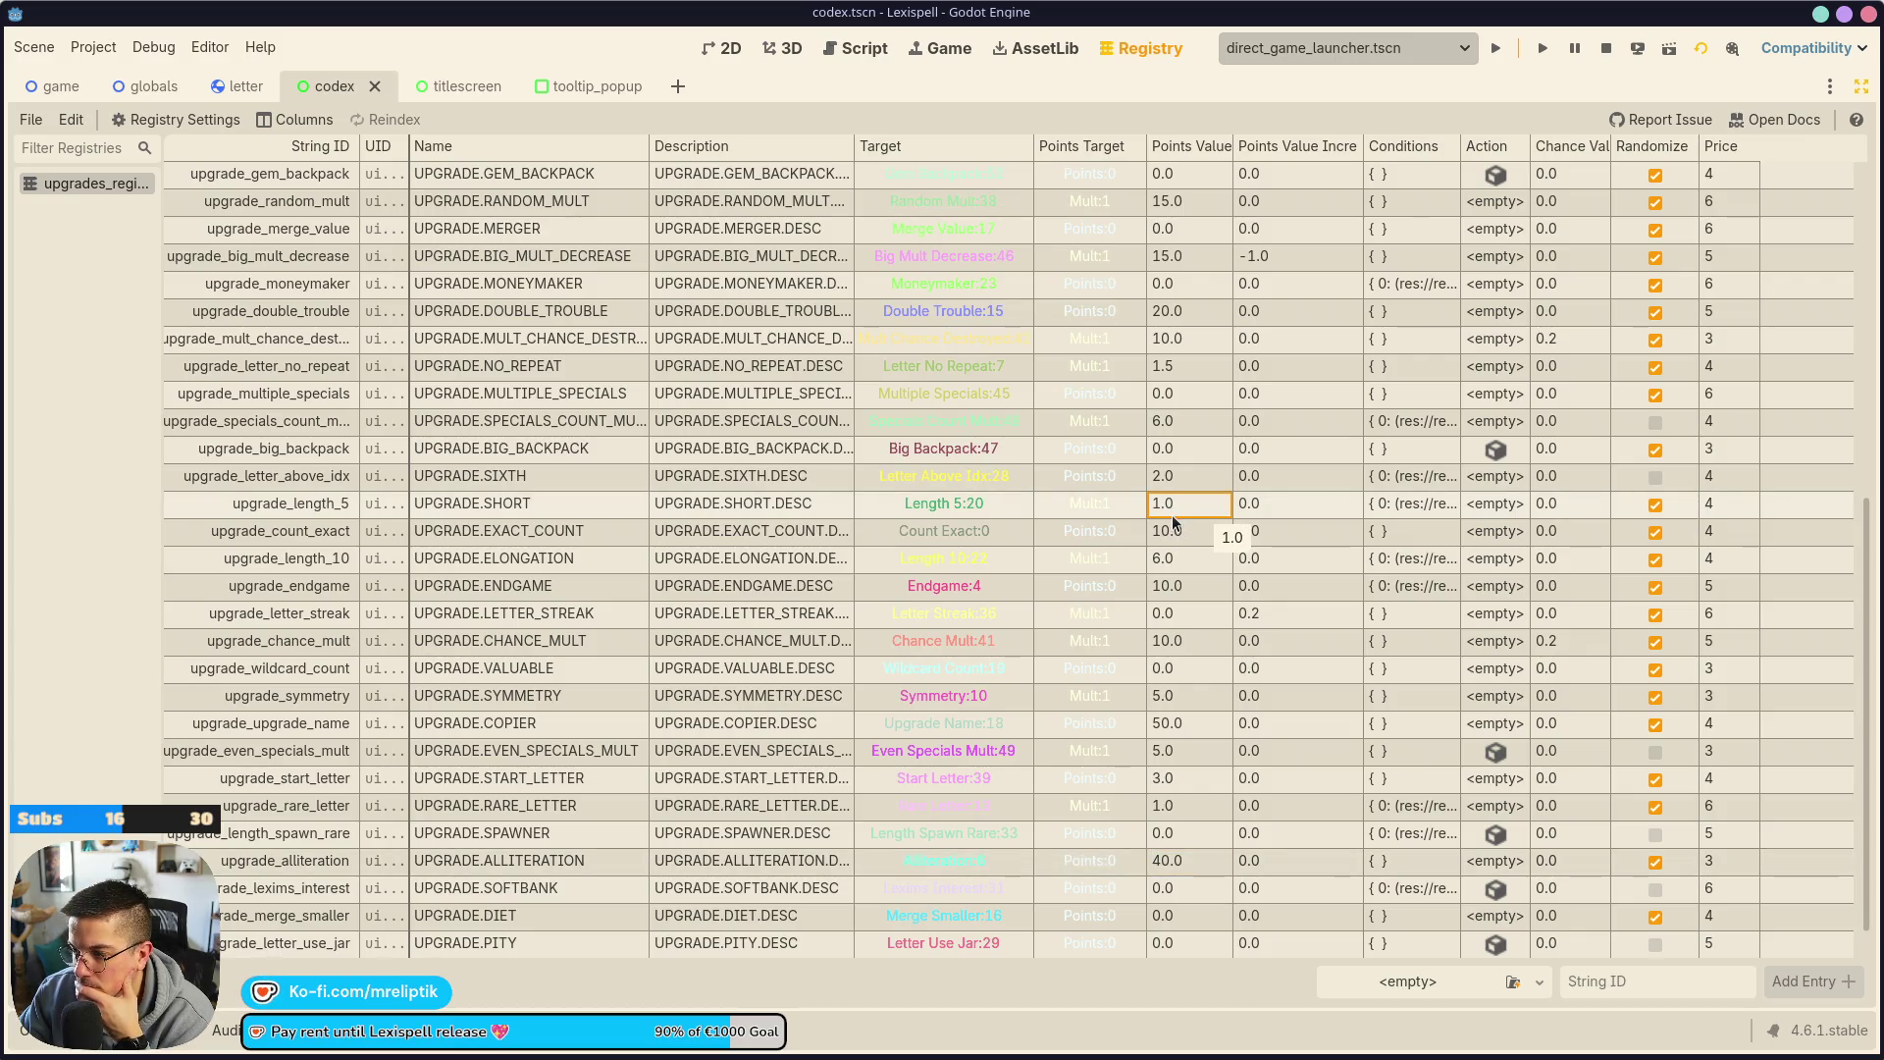
pyautogui.doubleClick(1191, 514)
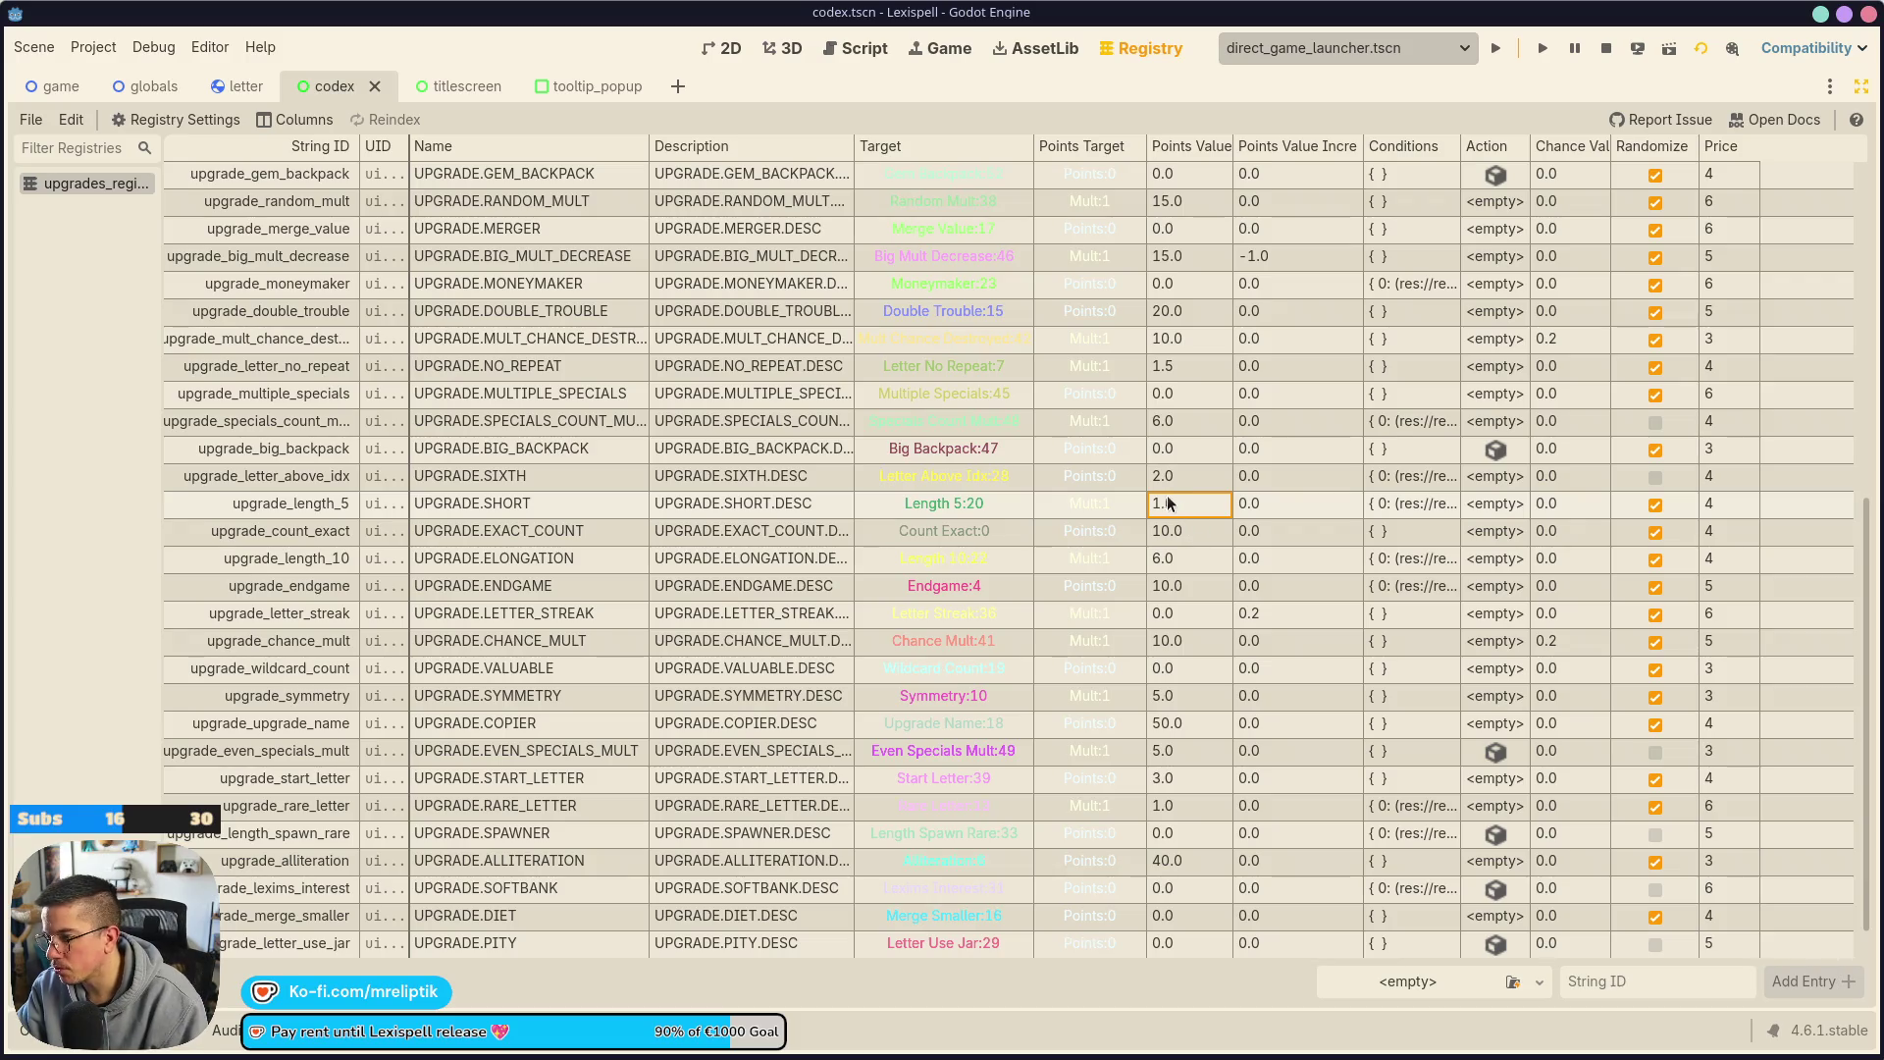
pyautogui.write('2')
pyautogui.press('Return')
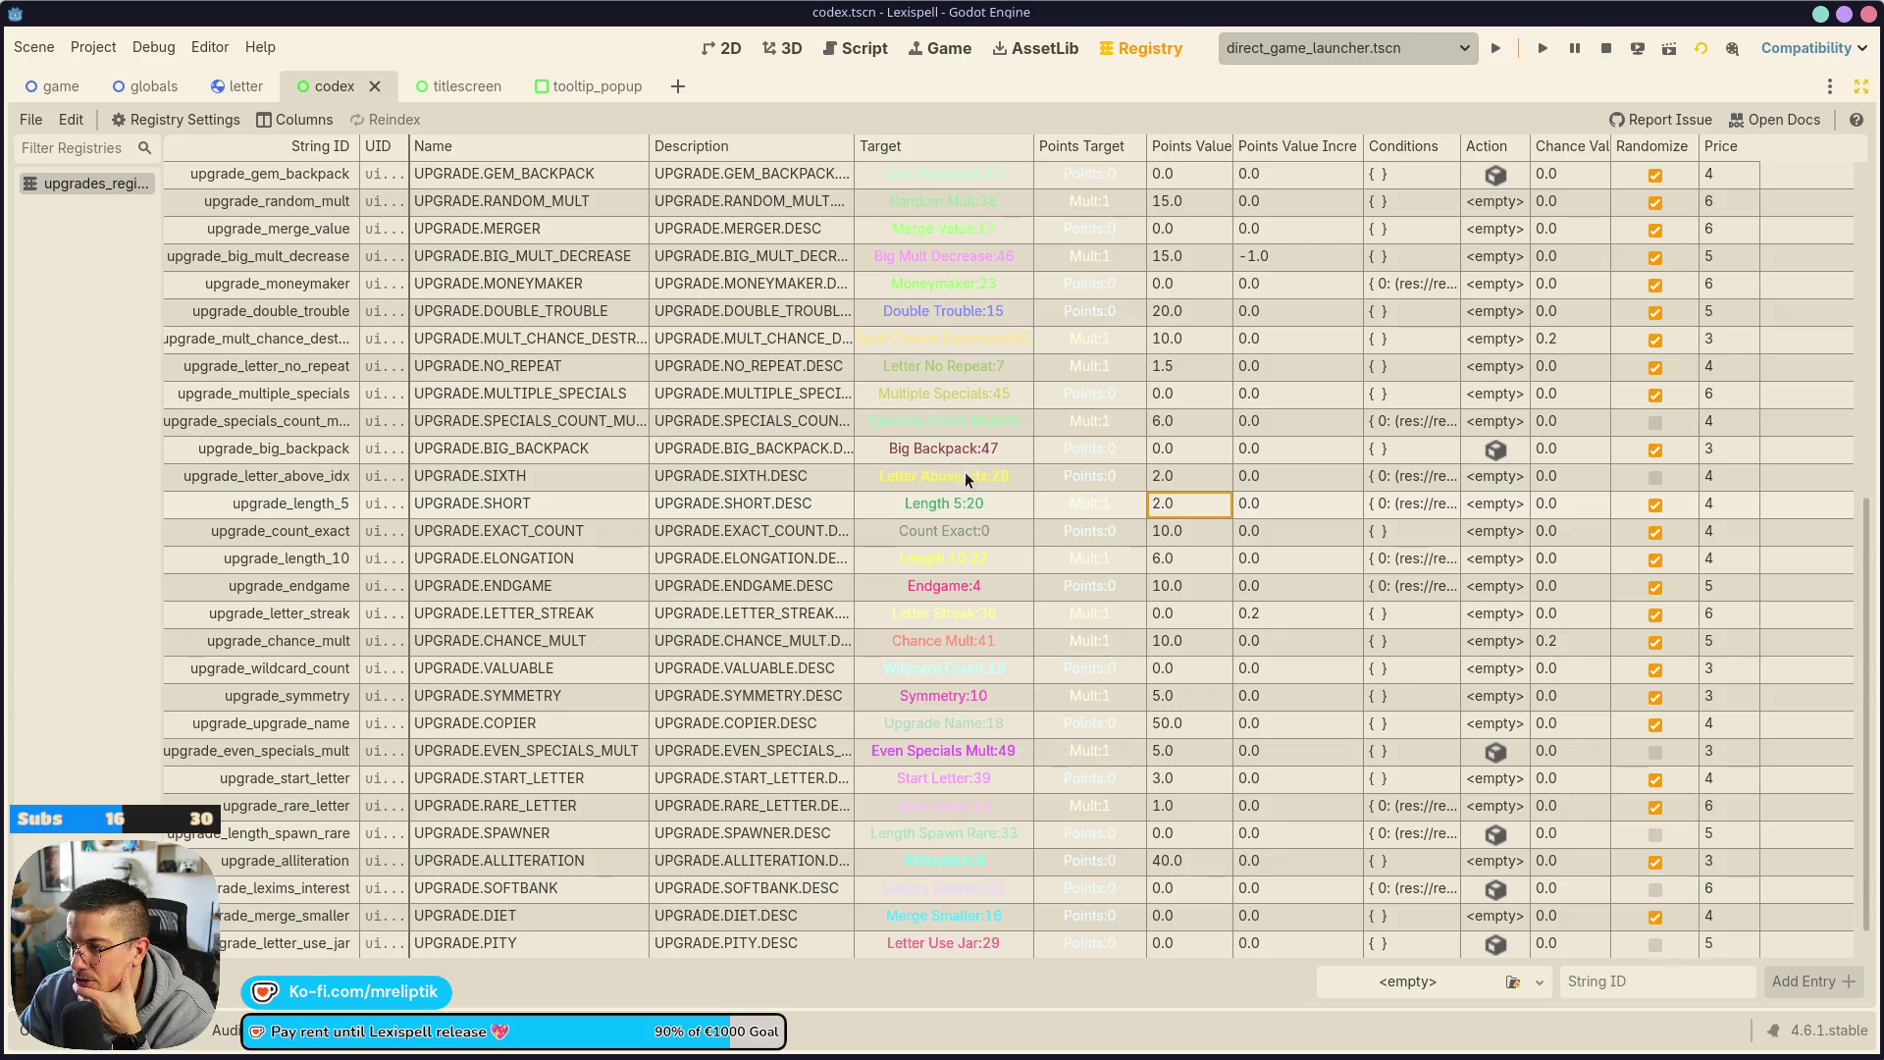
pyautogui.scroll(2, 964, 471)
pyautogui.scroll(2, 1023, 509)
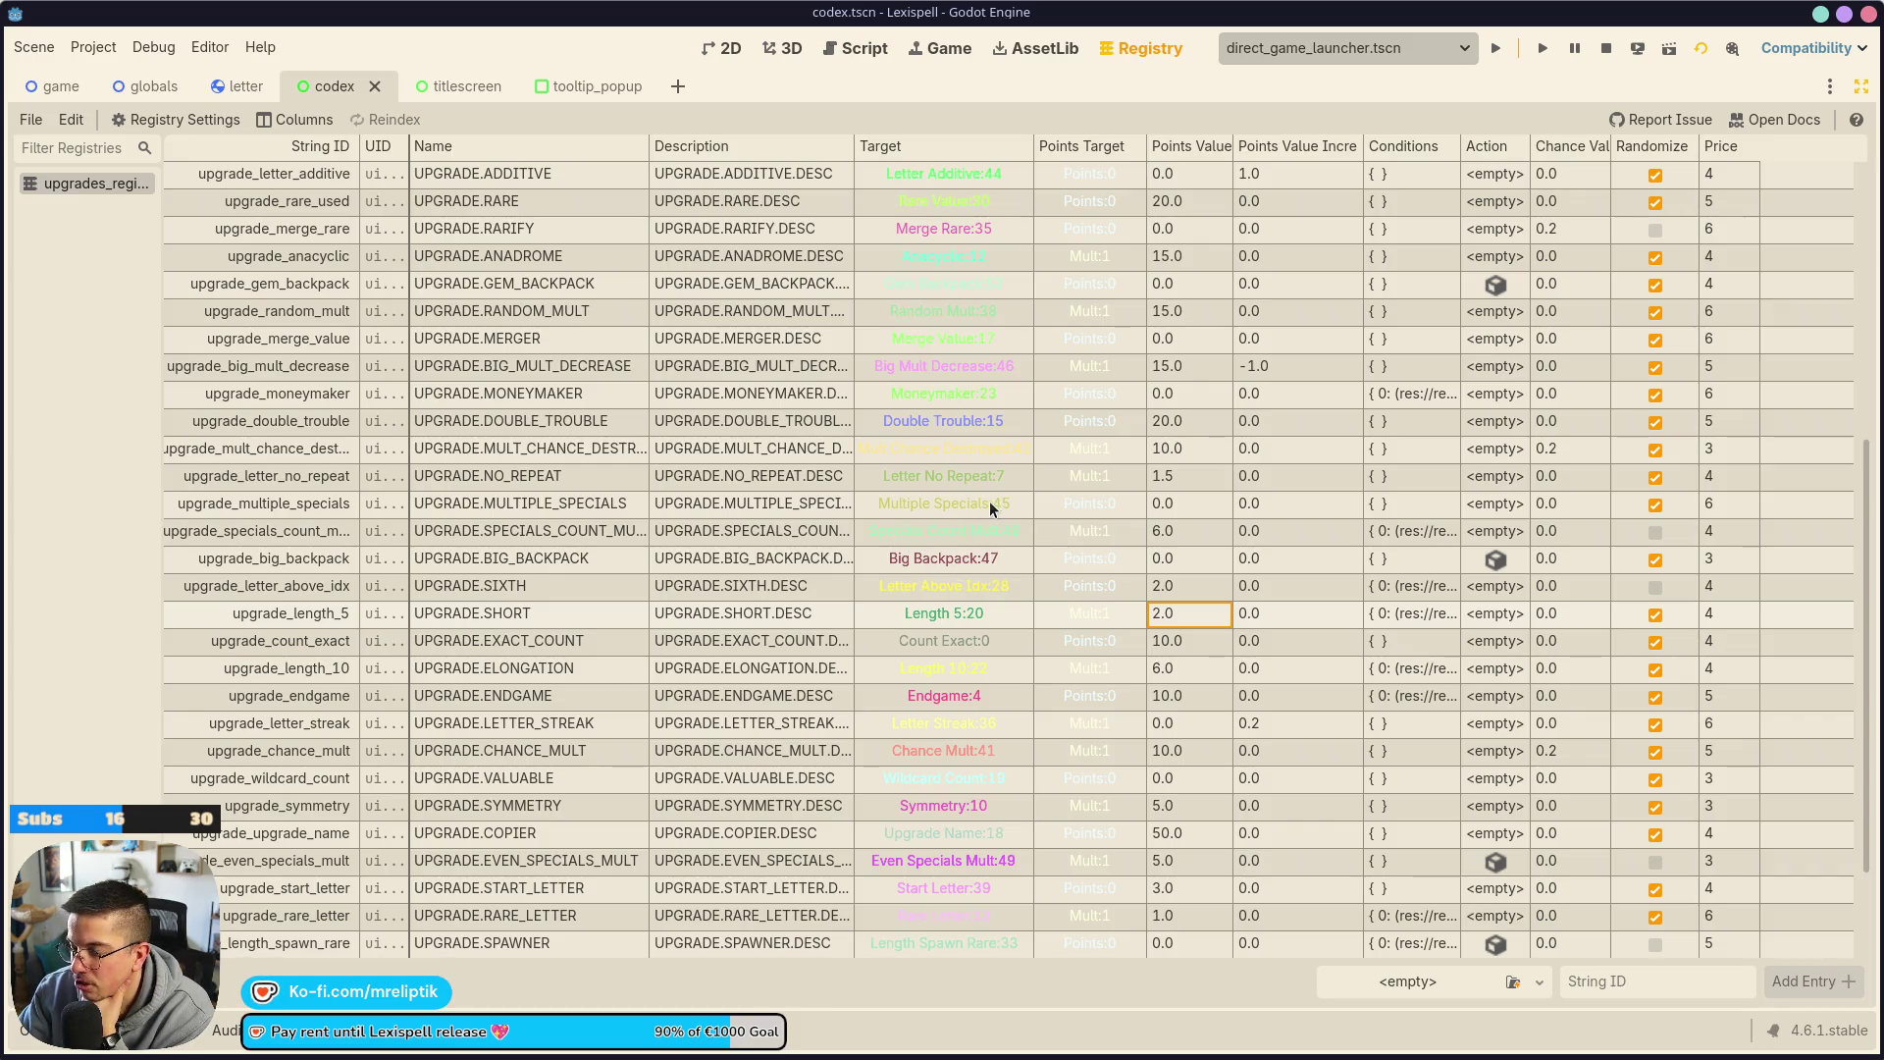
# Step: Inspect Big Mult Decrease, Merge Value, Random Mult, Gem Backpack and Anadrome targets, then add Anadrome twice in-game
pyautogui.scroll(2, 989, 500)
pyautogui.click(1016, 533)
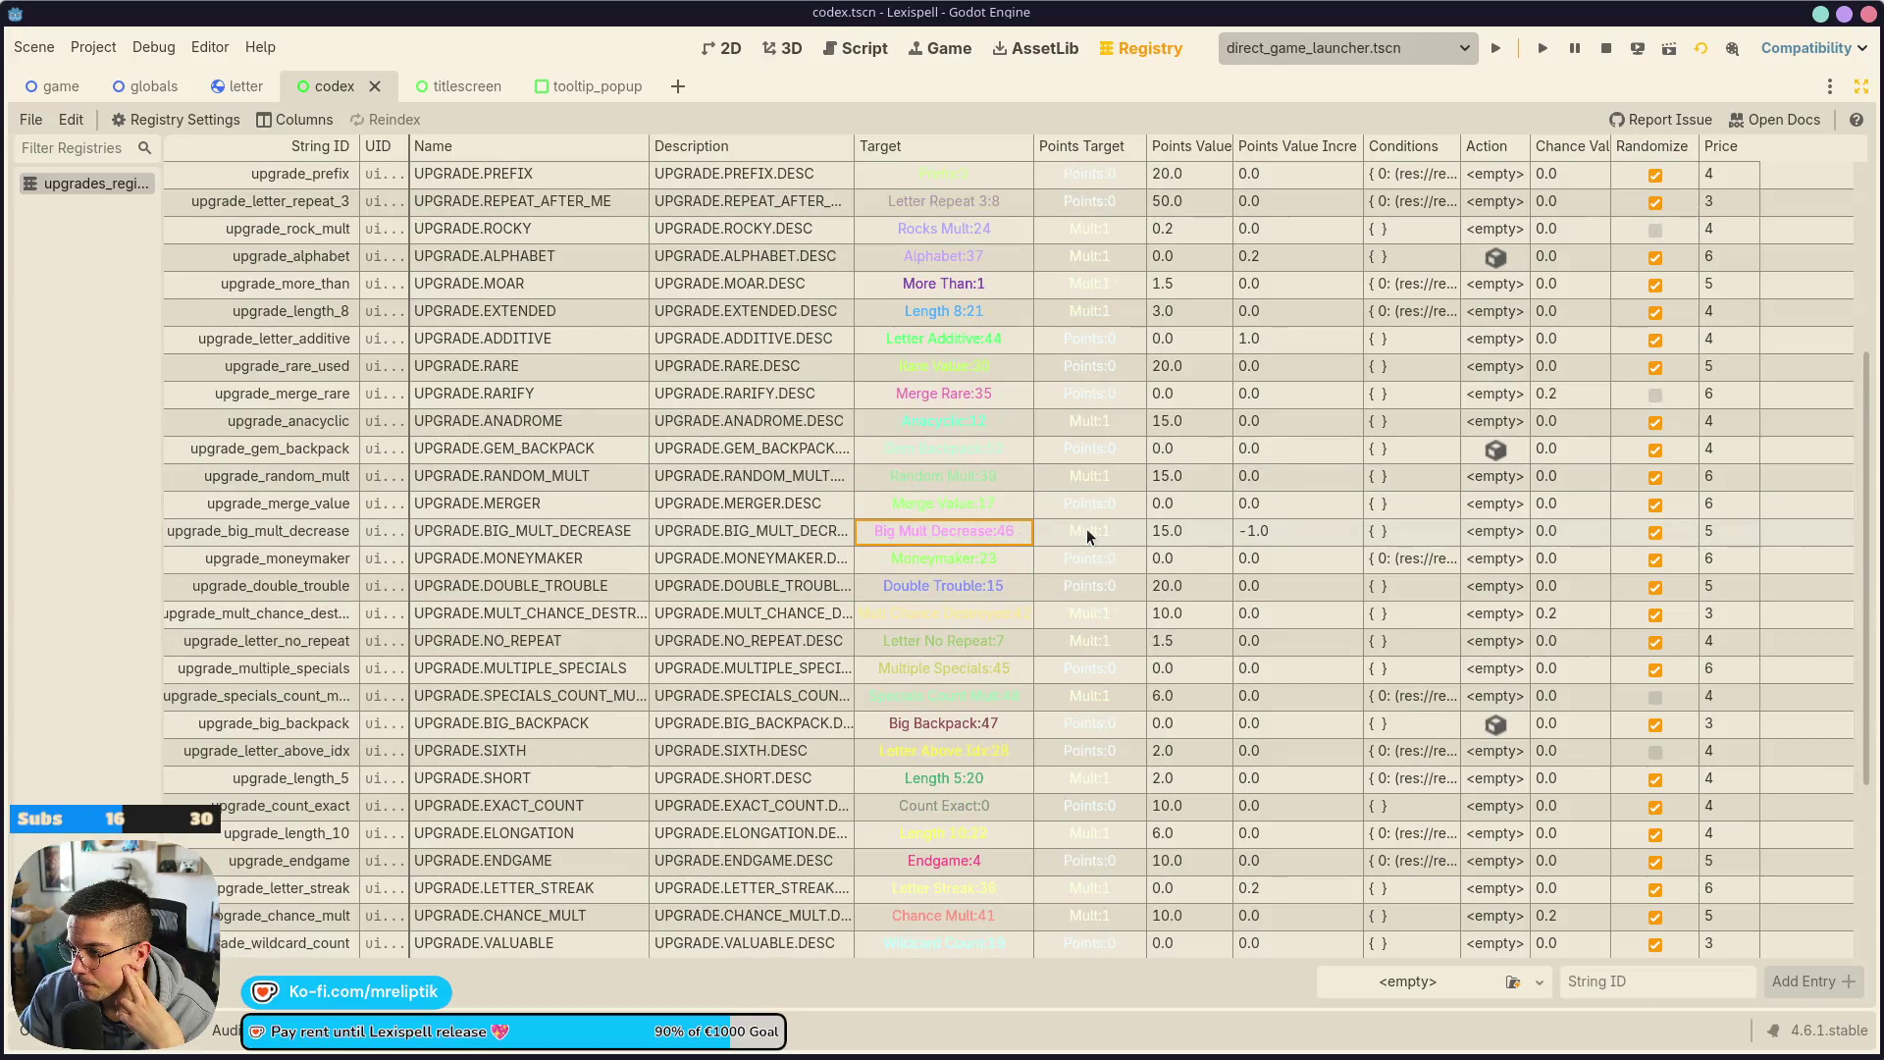
pyautogui.click(962, 499)
pyautogui.scroll(2, 975, 557)
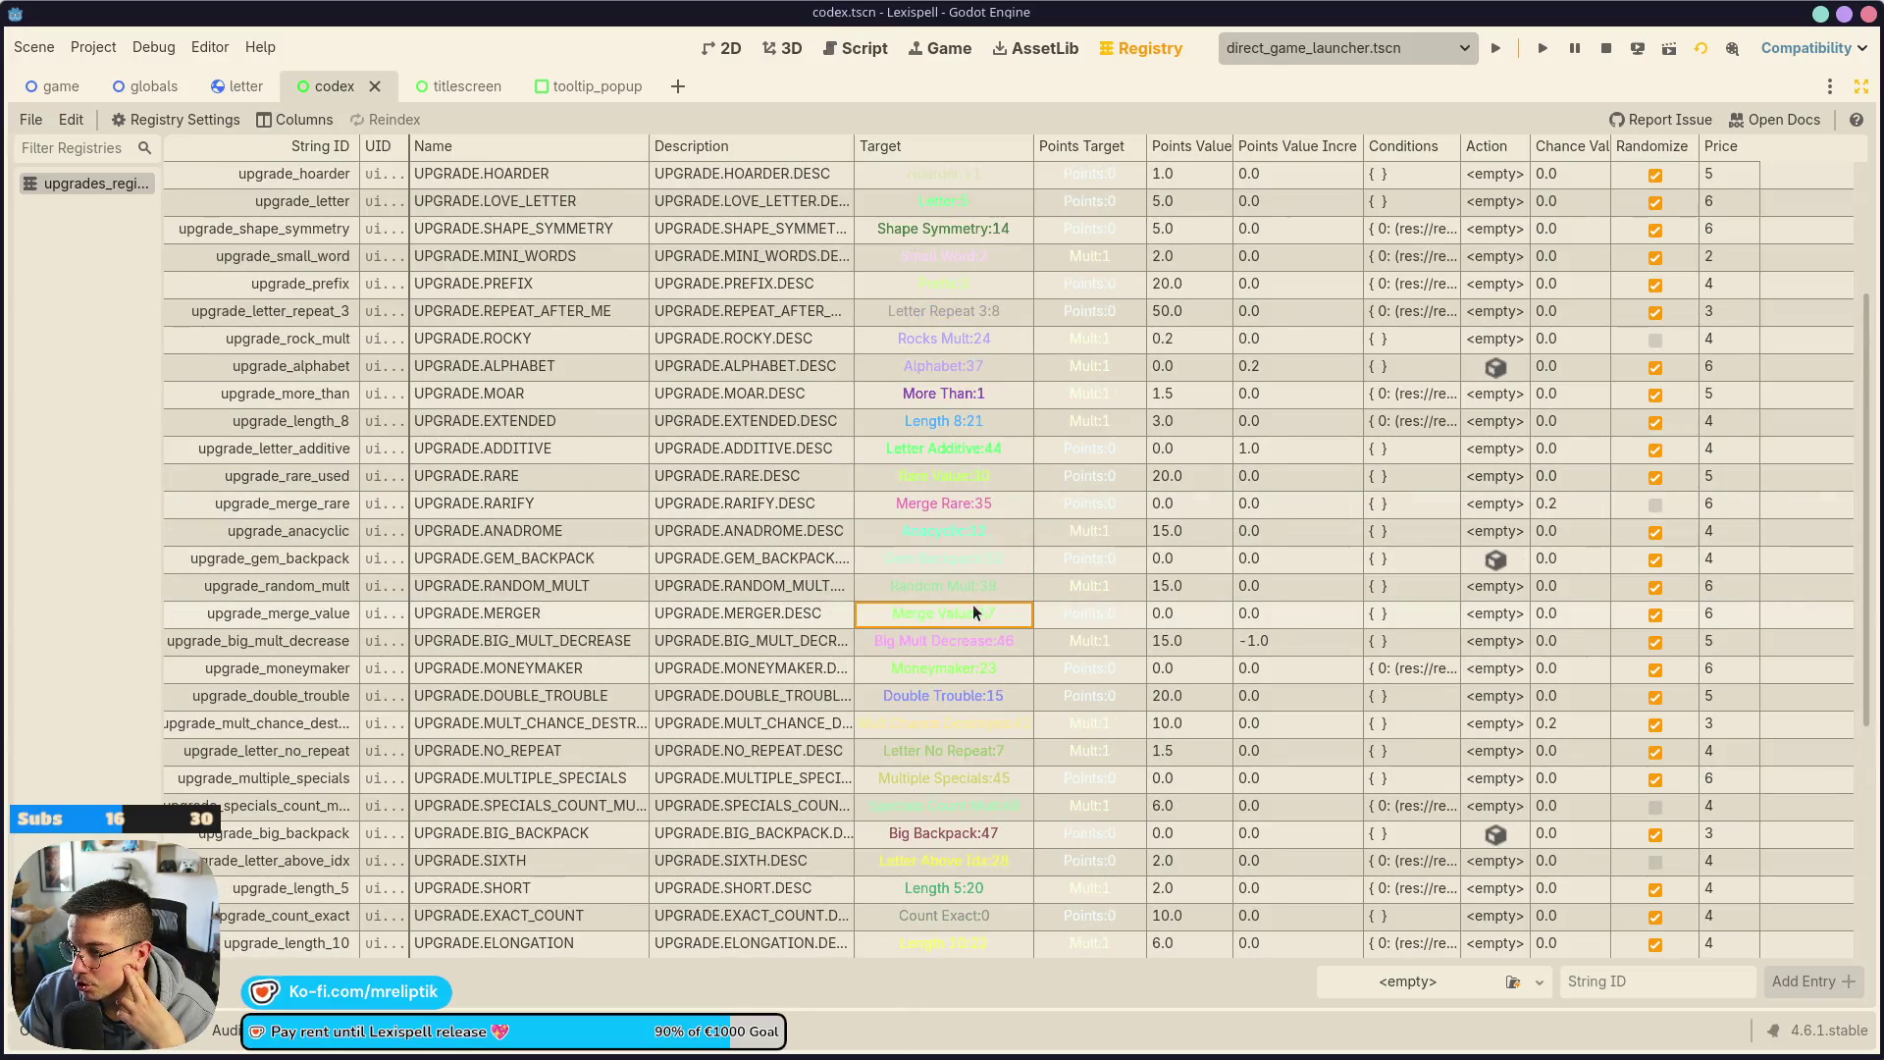
pyautogui.click(944, 589)
pyautogui.click(963, 561)
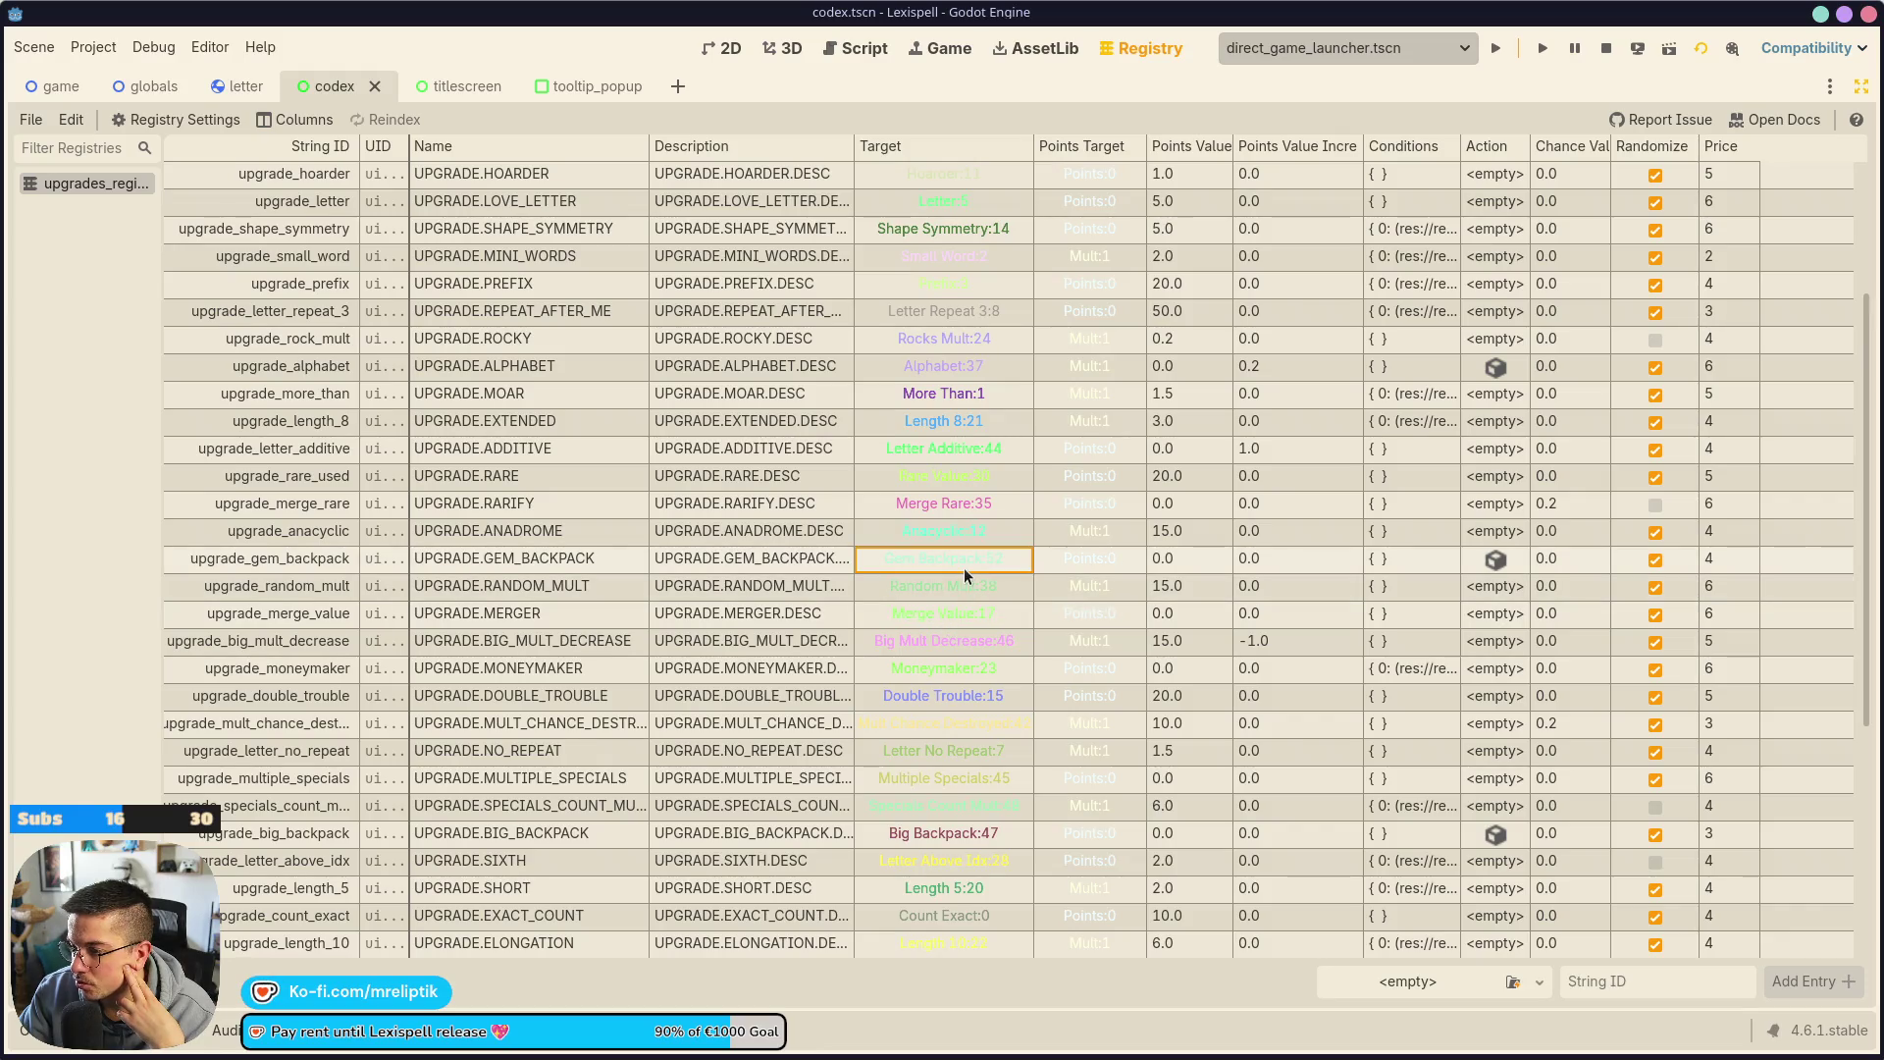
pyautogui.click(969, 537)
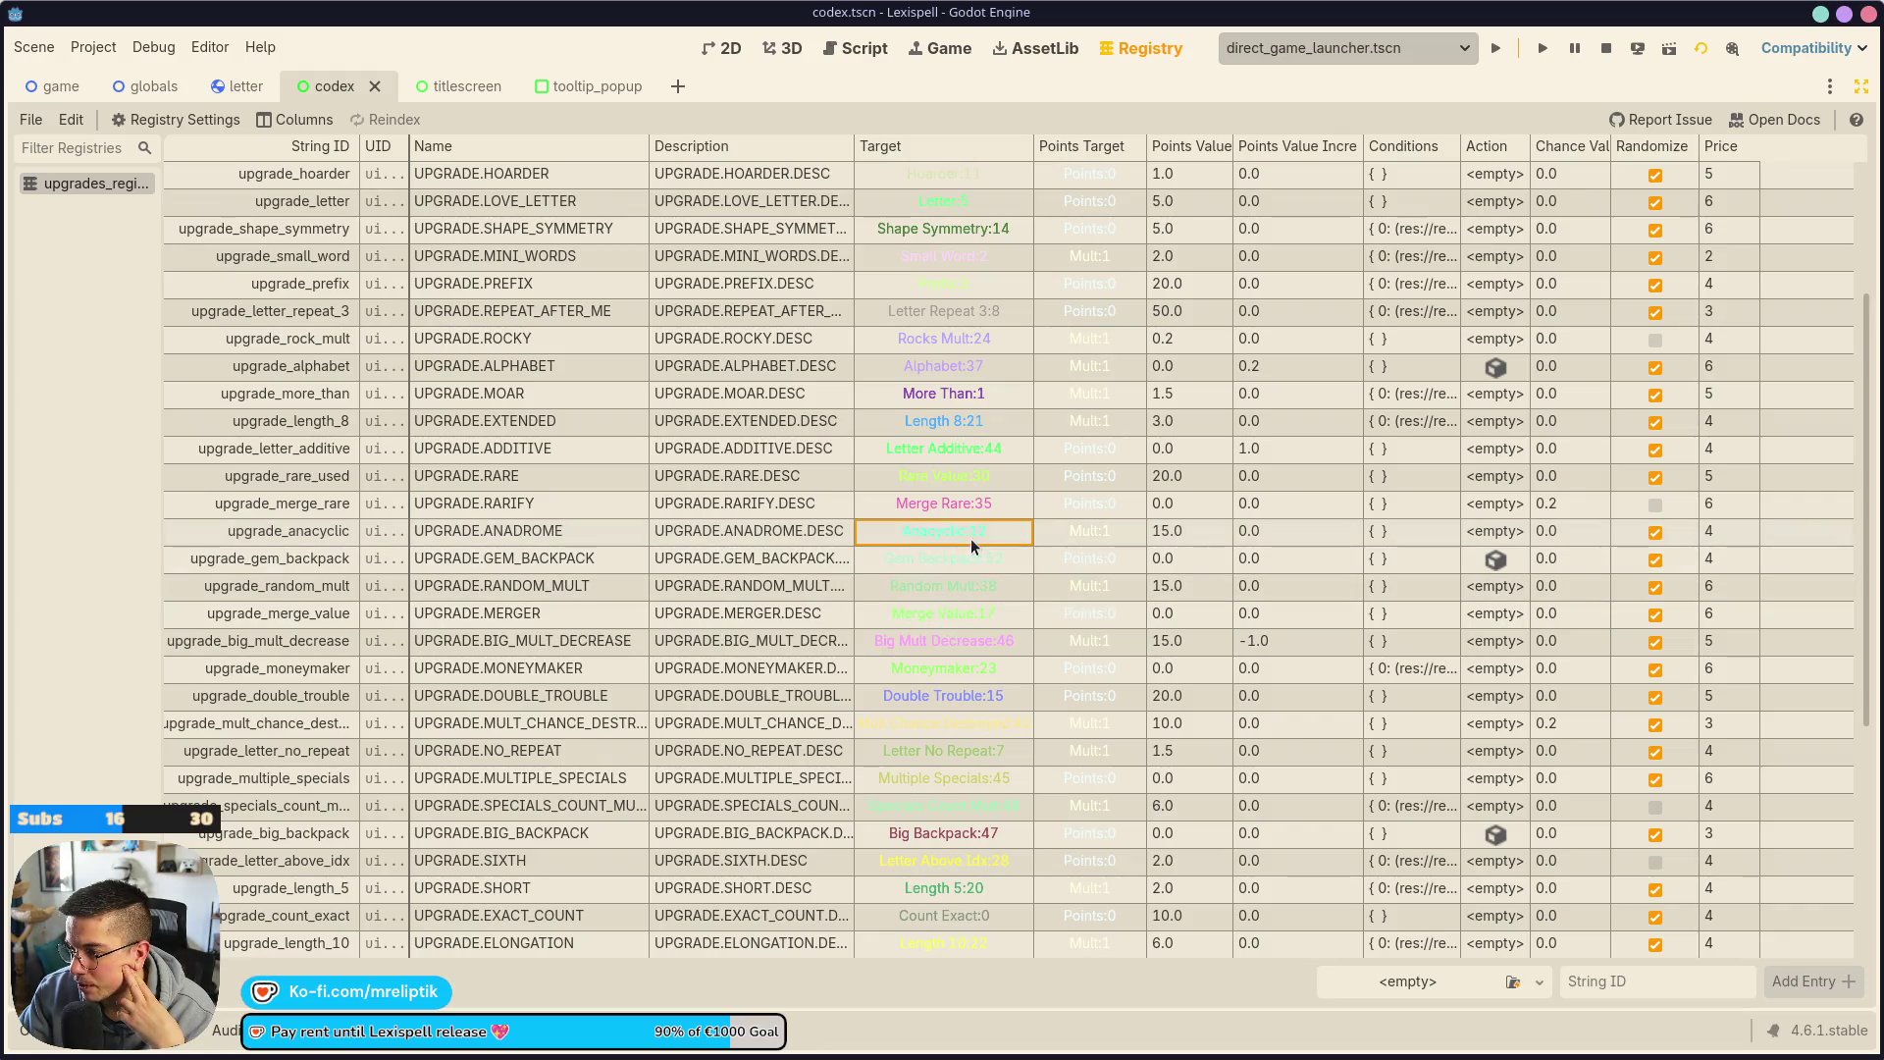
pyautogui.scroll(1, 986, 598)
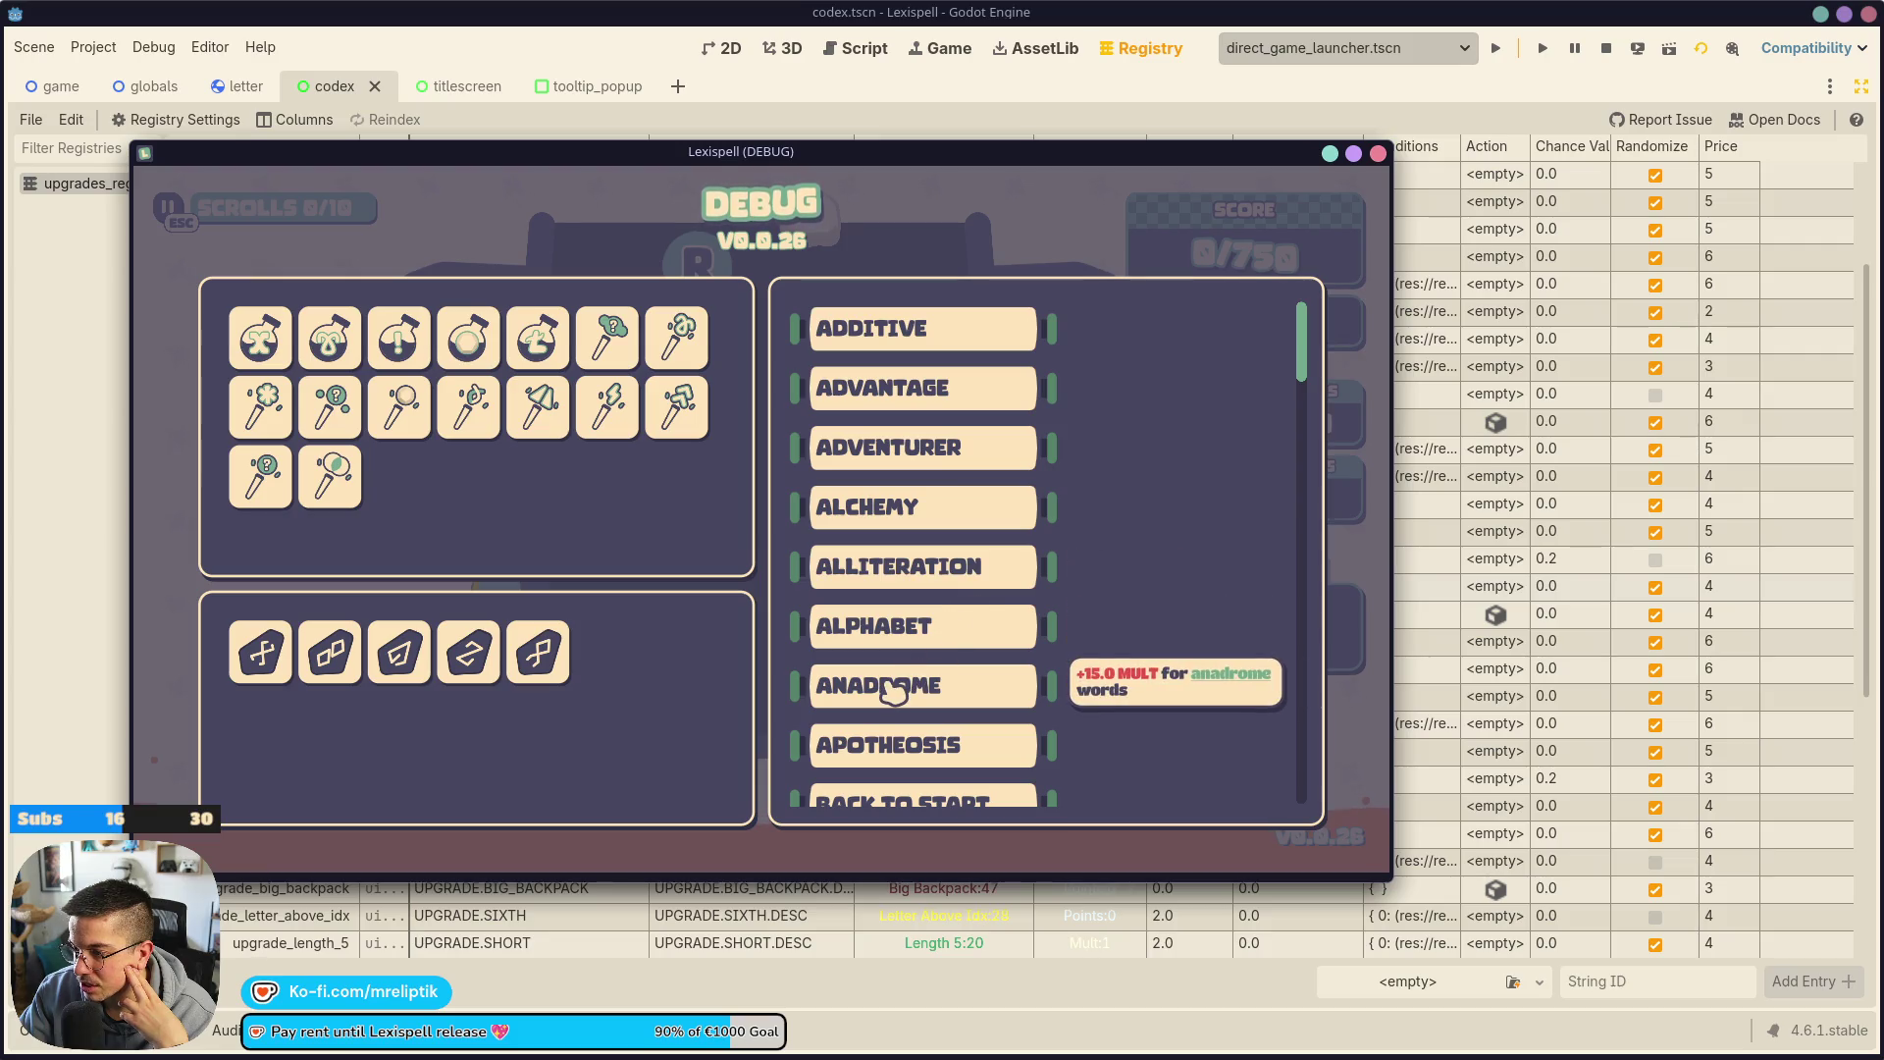
pyautogui.click(1021, 699)
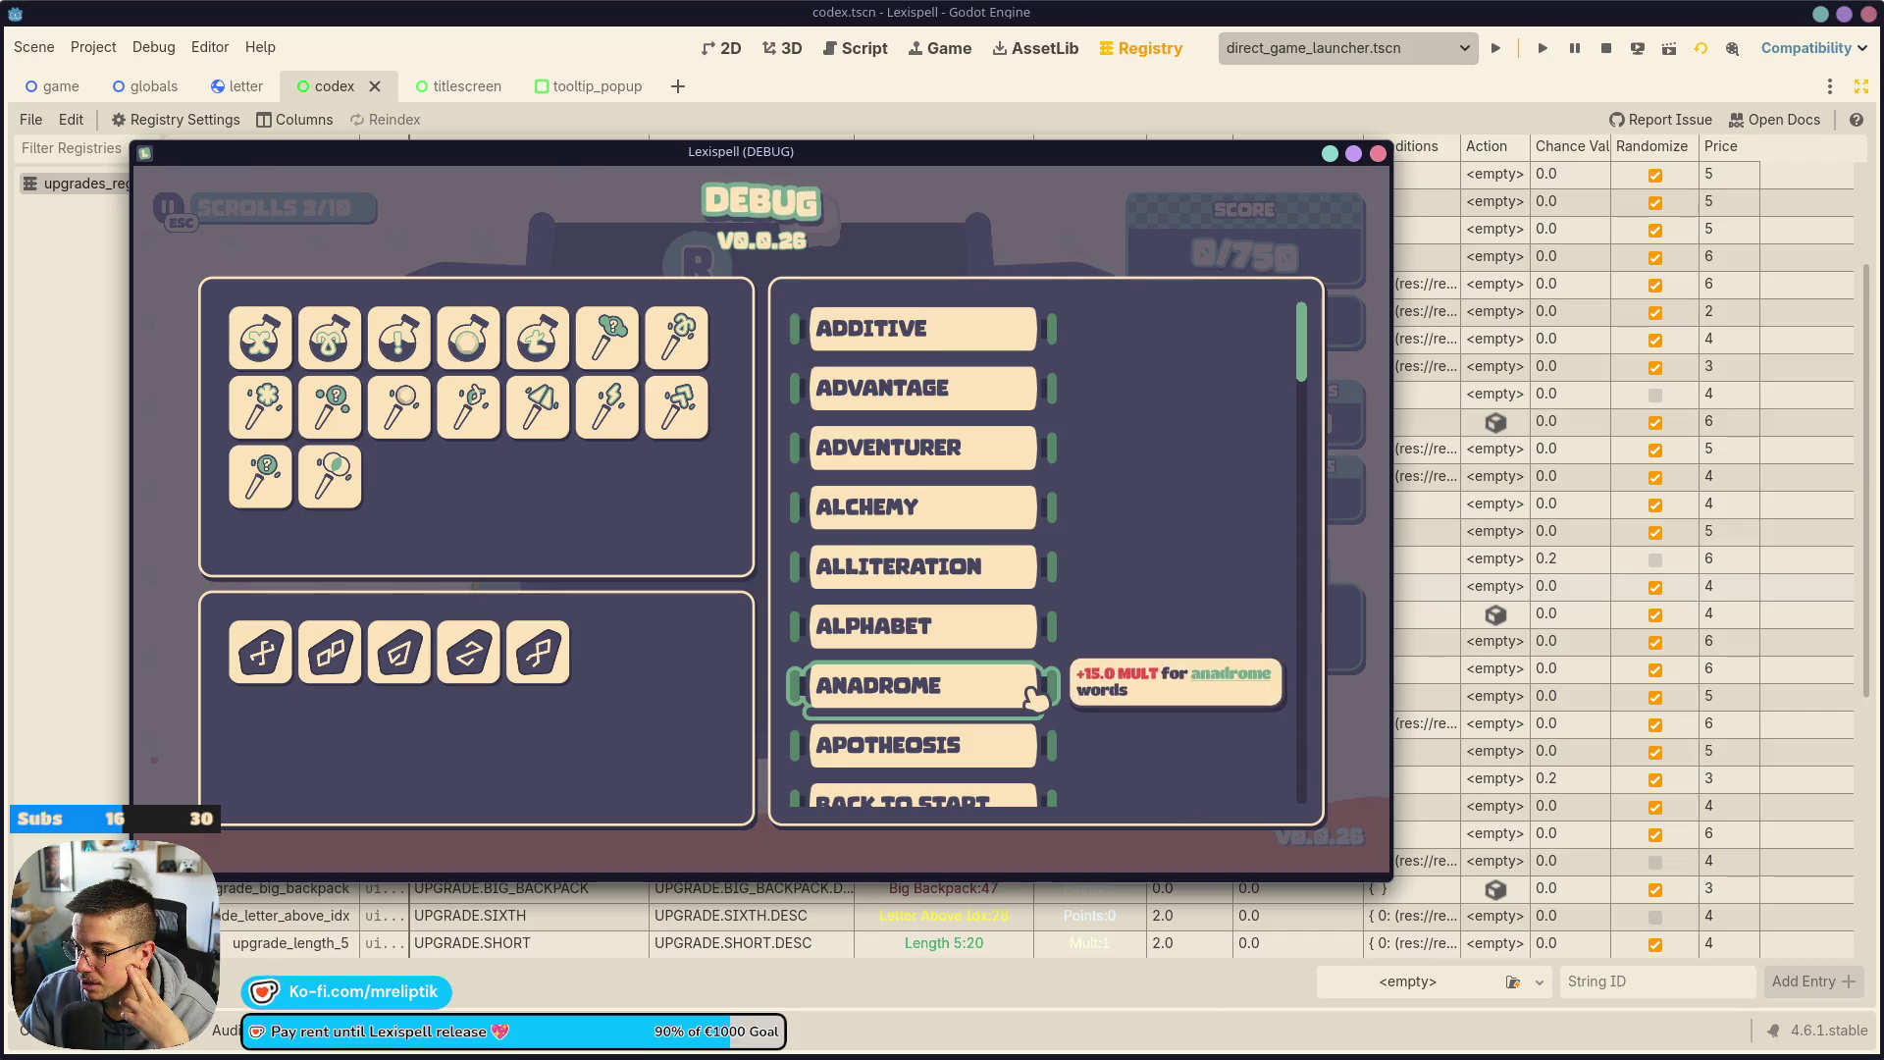
pyautogui.click(1028, 709)
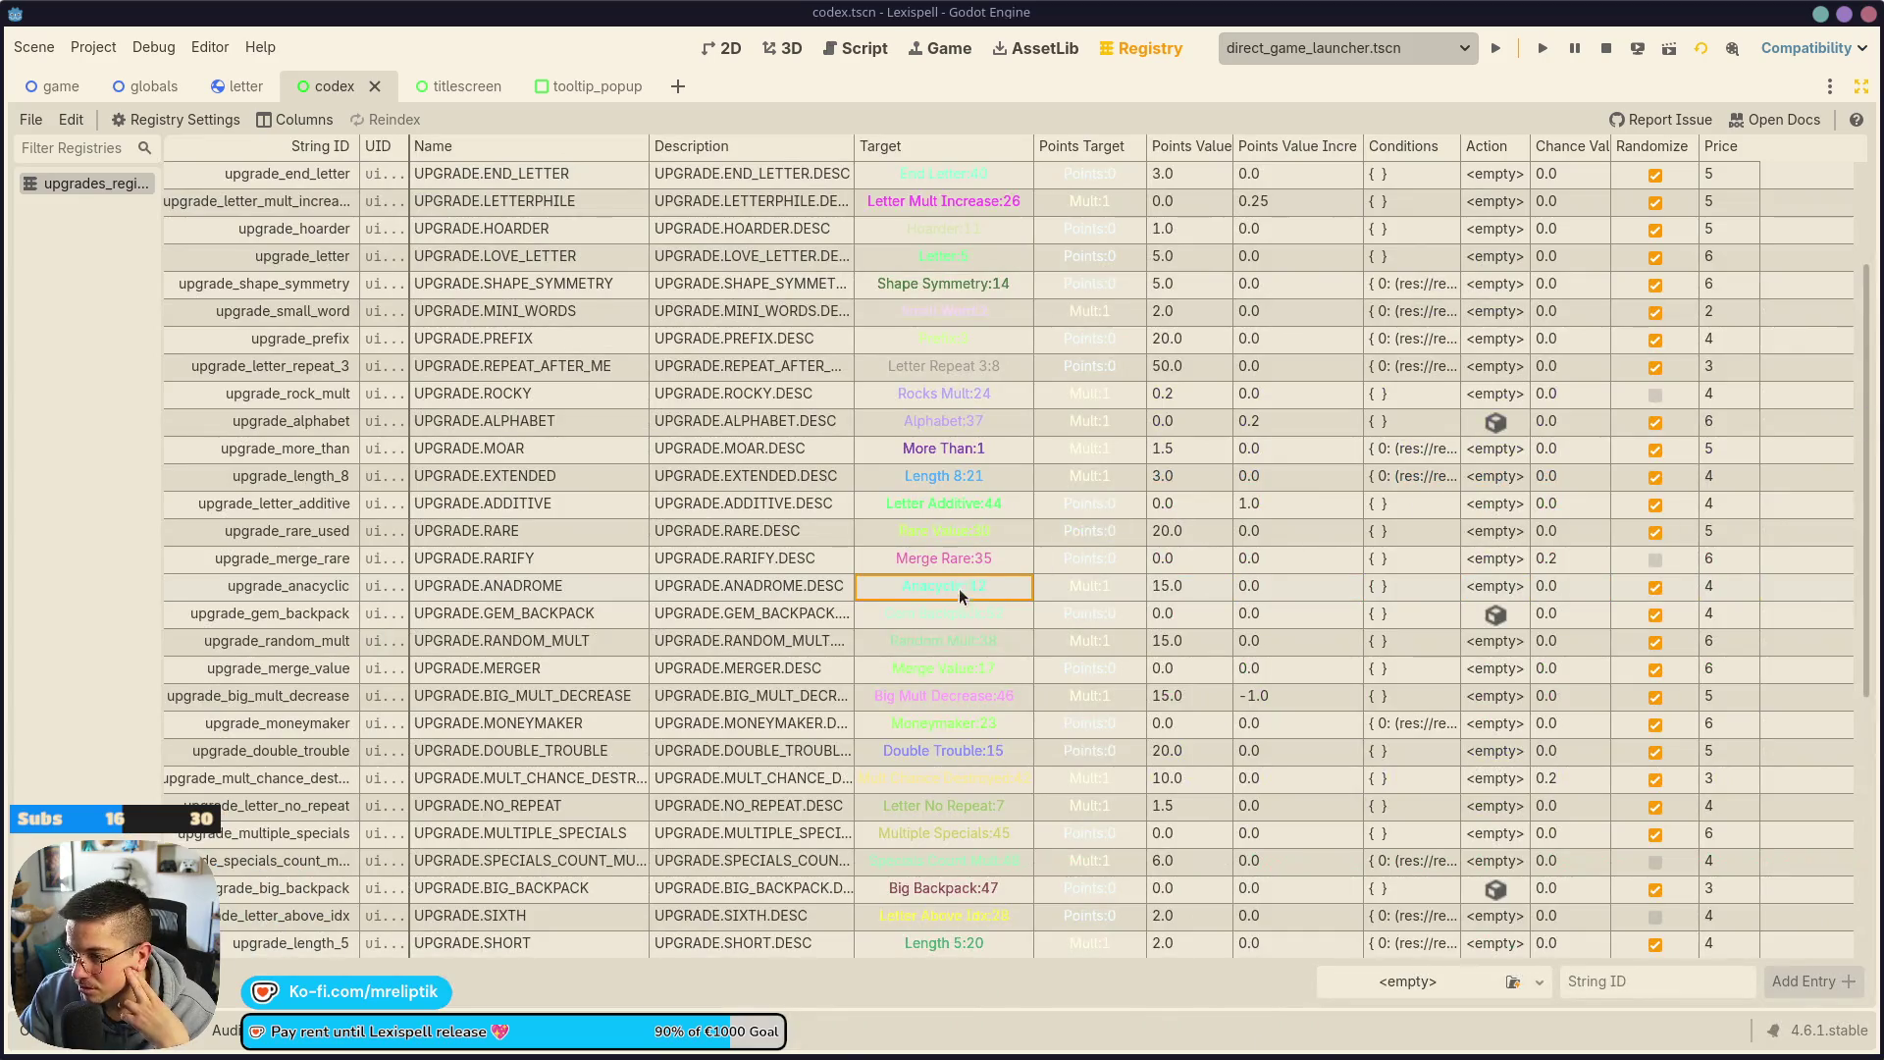
# Step: Check the targets of rare_used, letter_additive and length_8 (Length 8:21) in the registry
pyautogui.click(958, 586)
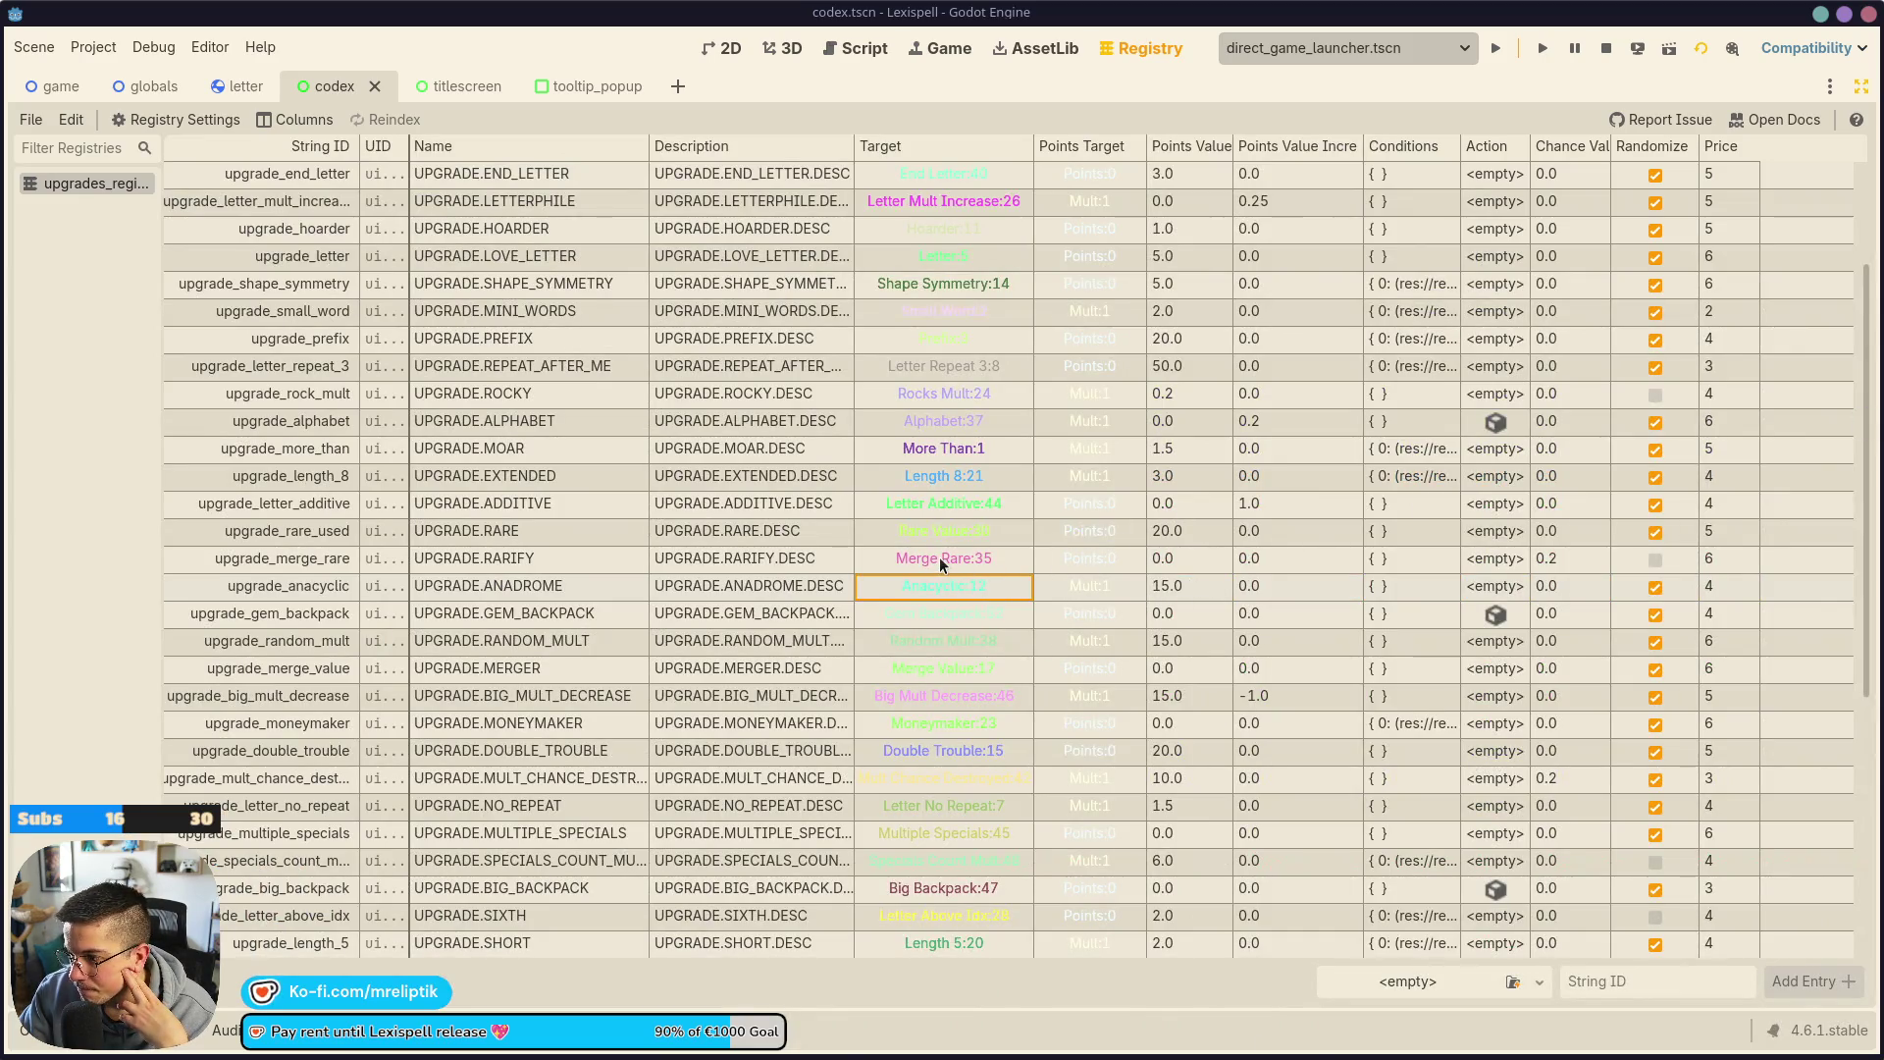
pyautogui.click(938, 530)
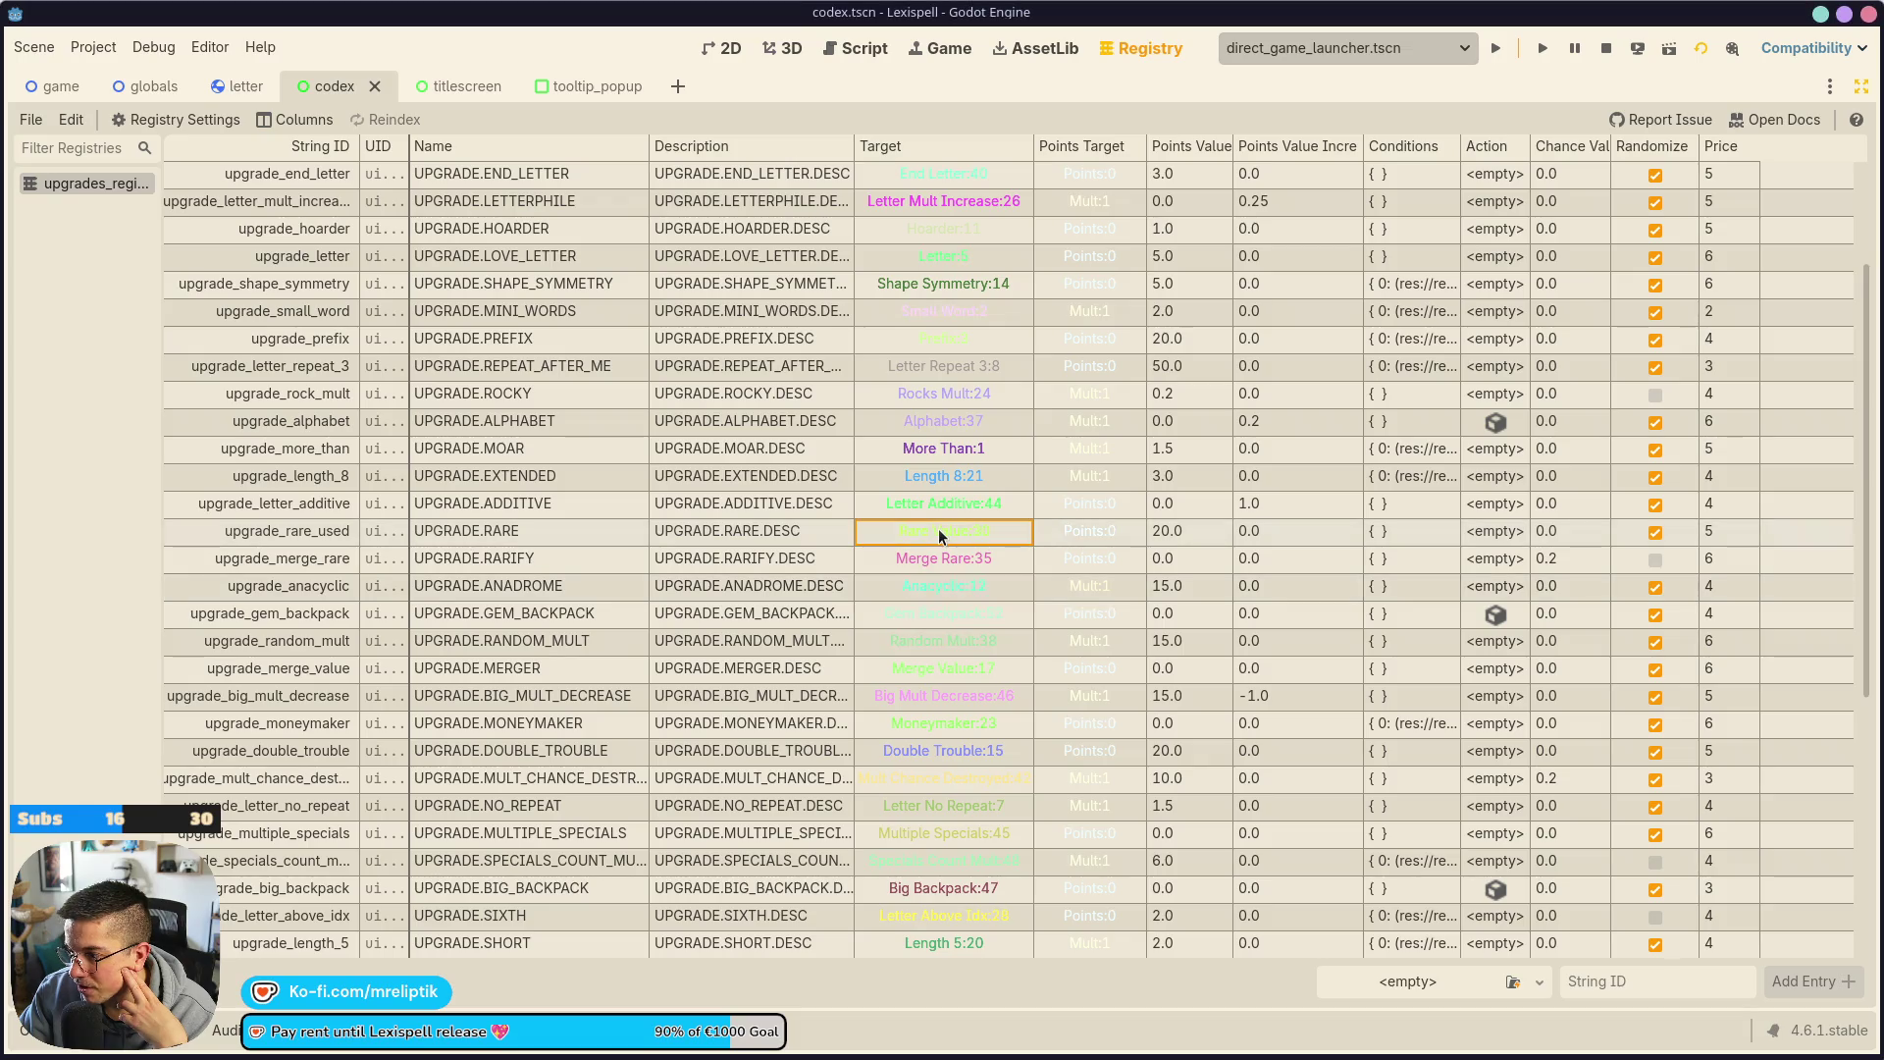
pyautogui.click(935, 505)
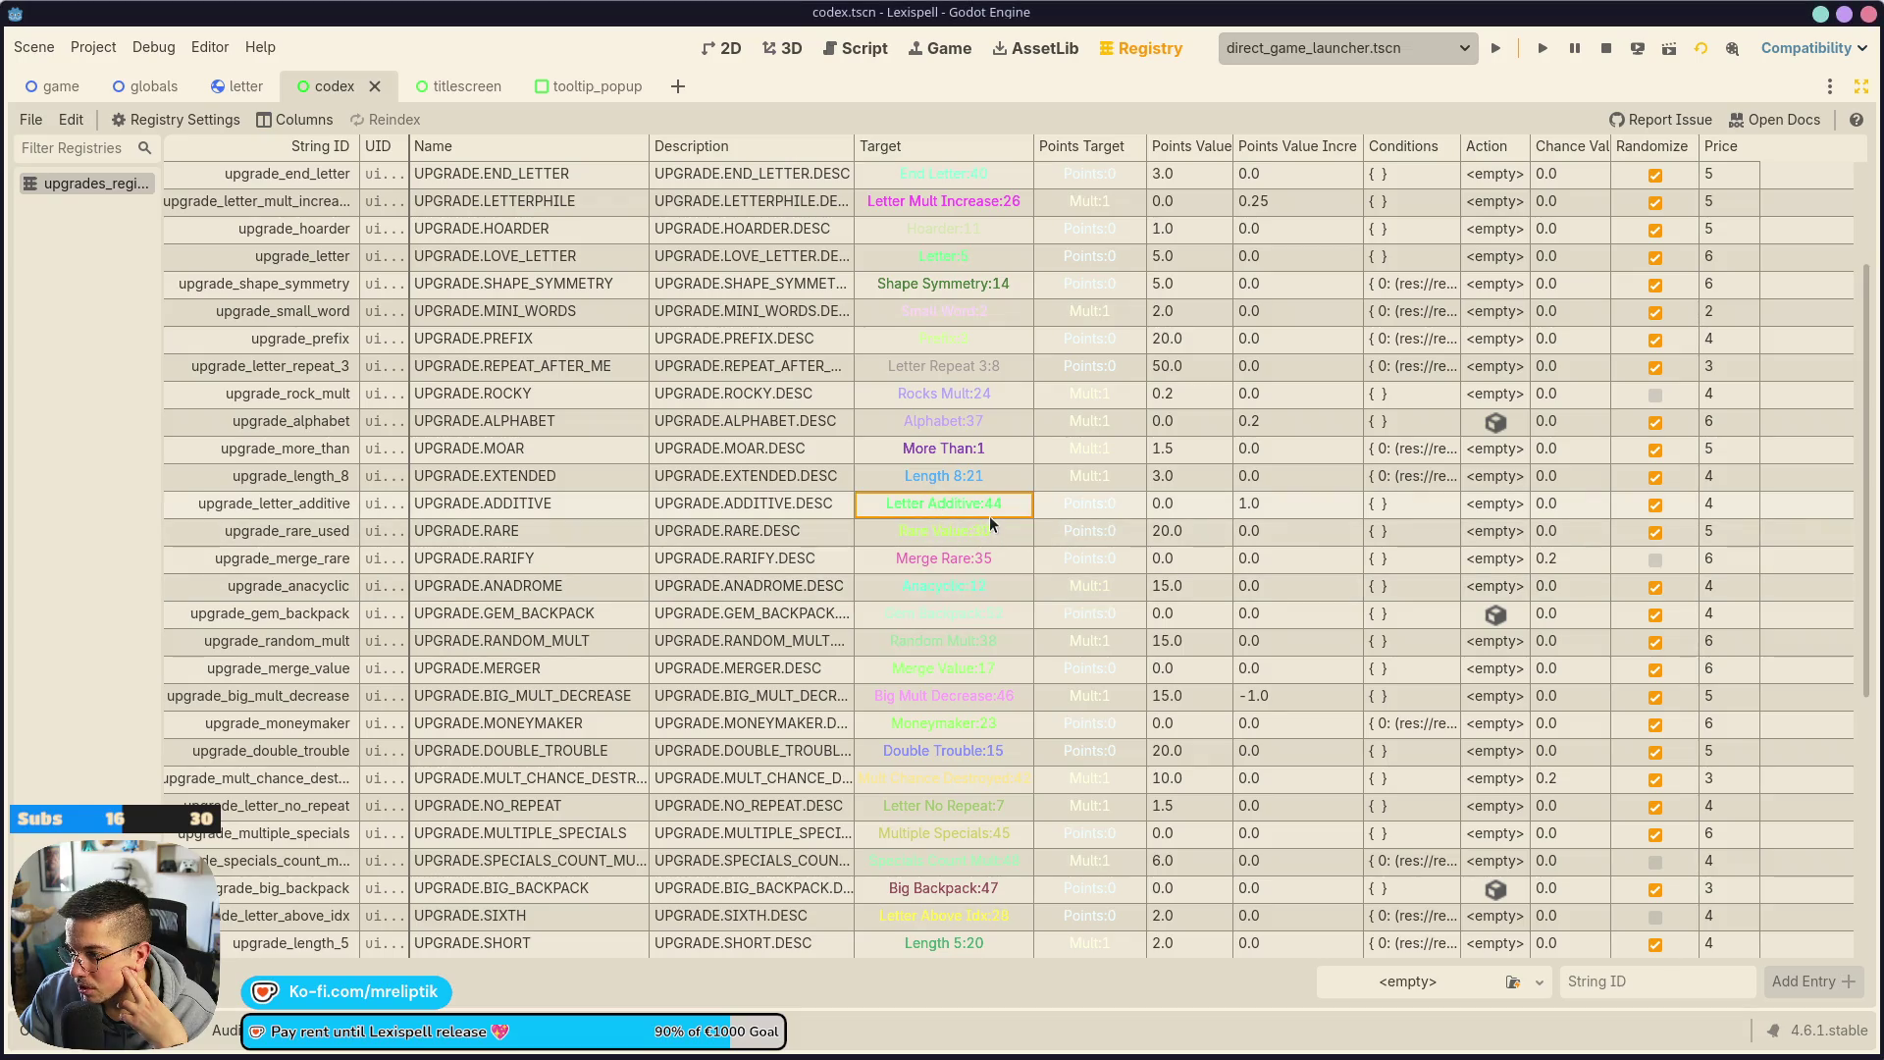
pyautogui.scroll(1, 985, 510)
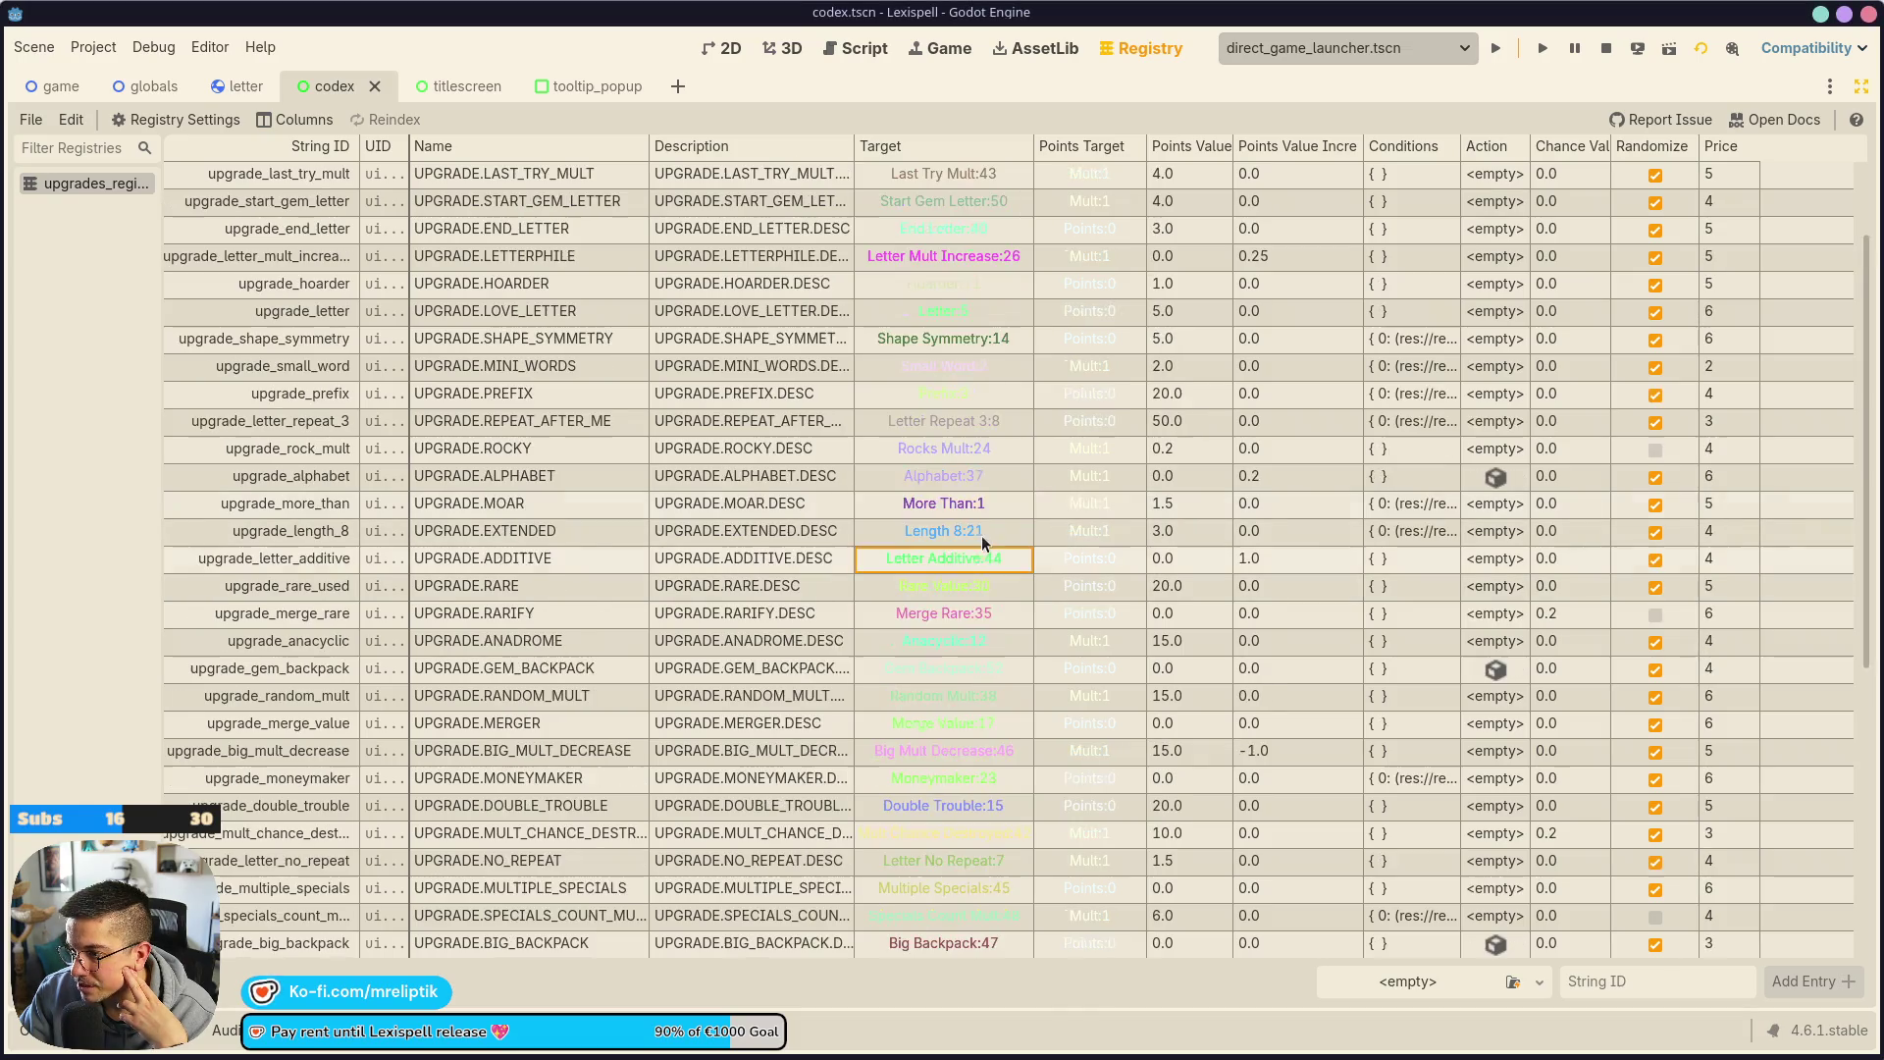
pyautogui.click(932, 532)
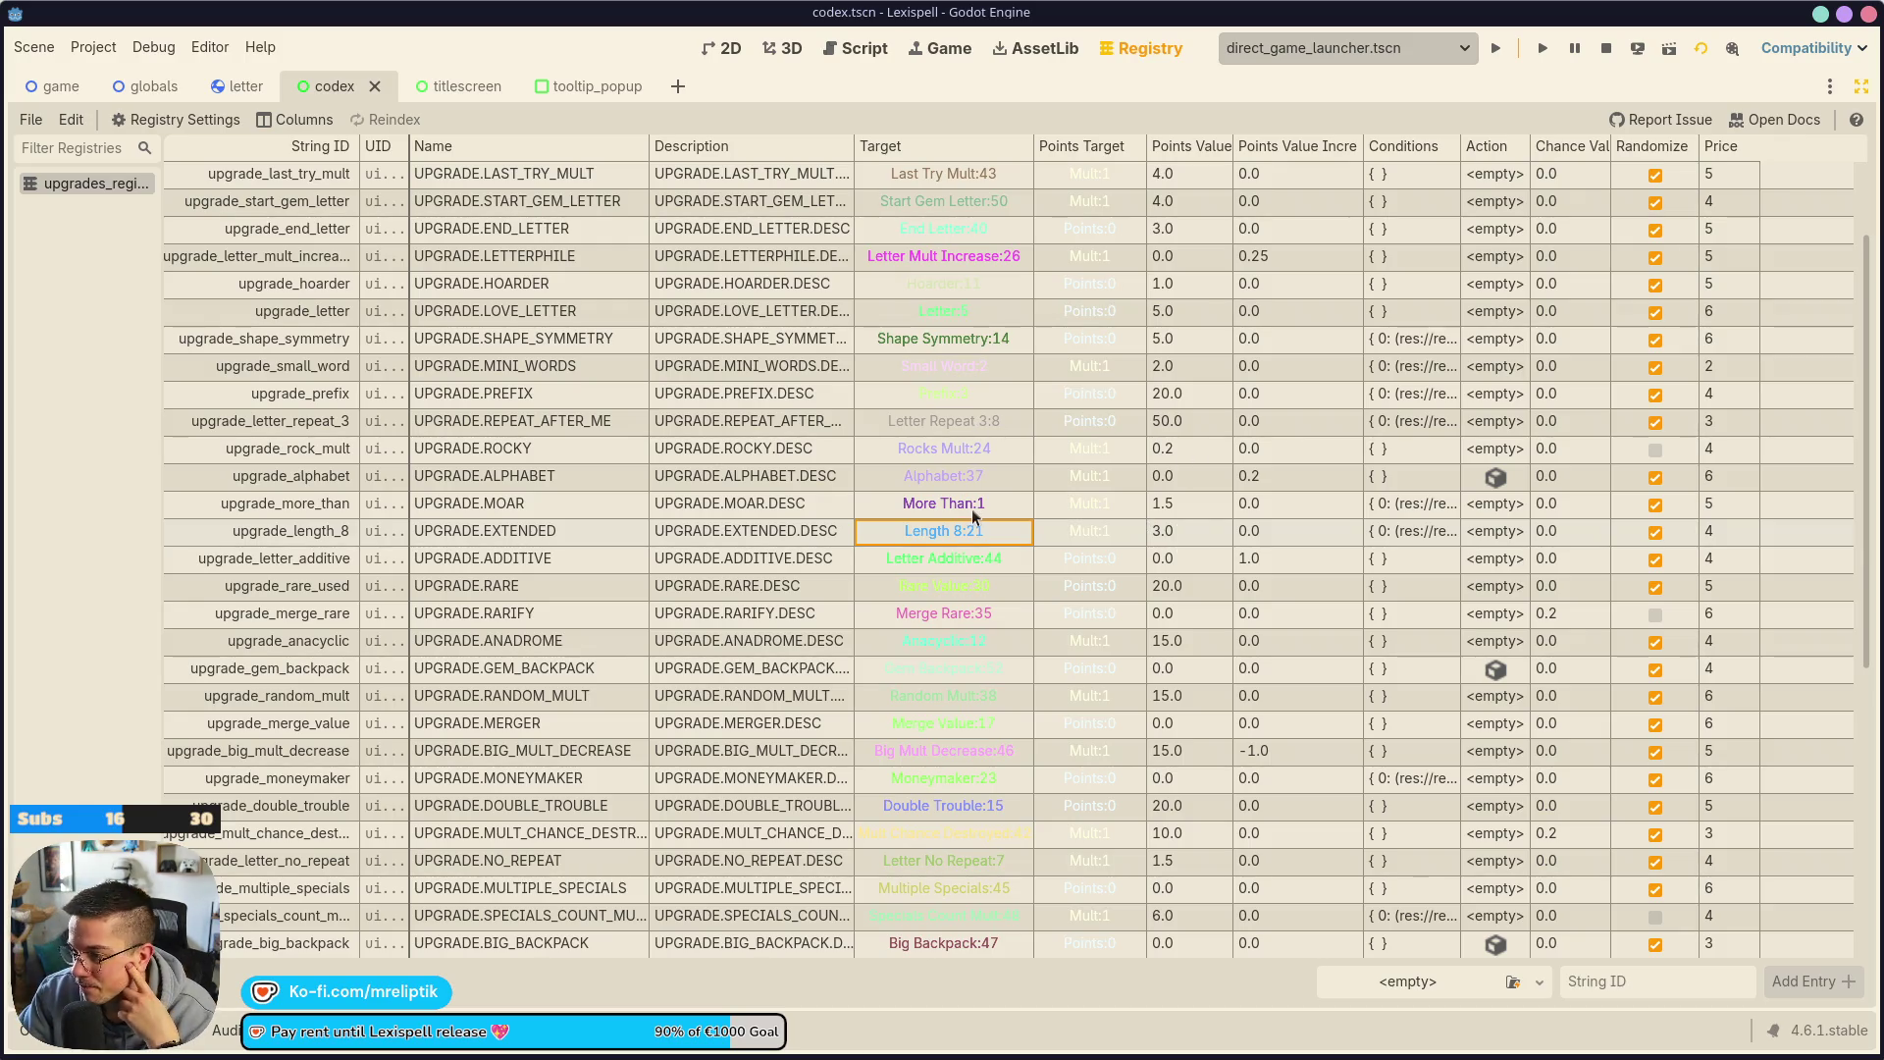
pyautogui.click(959, 500)
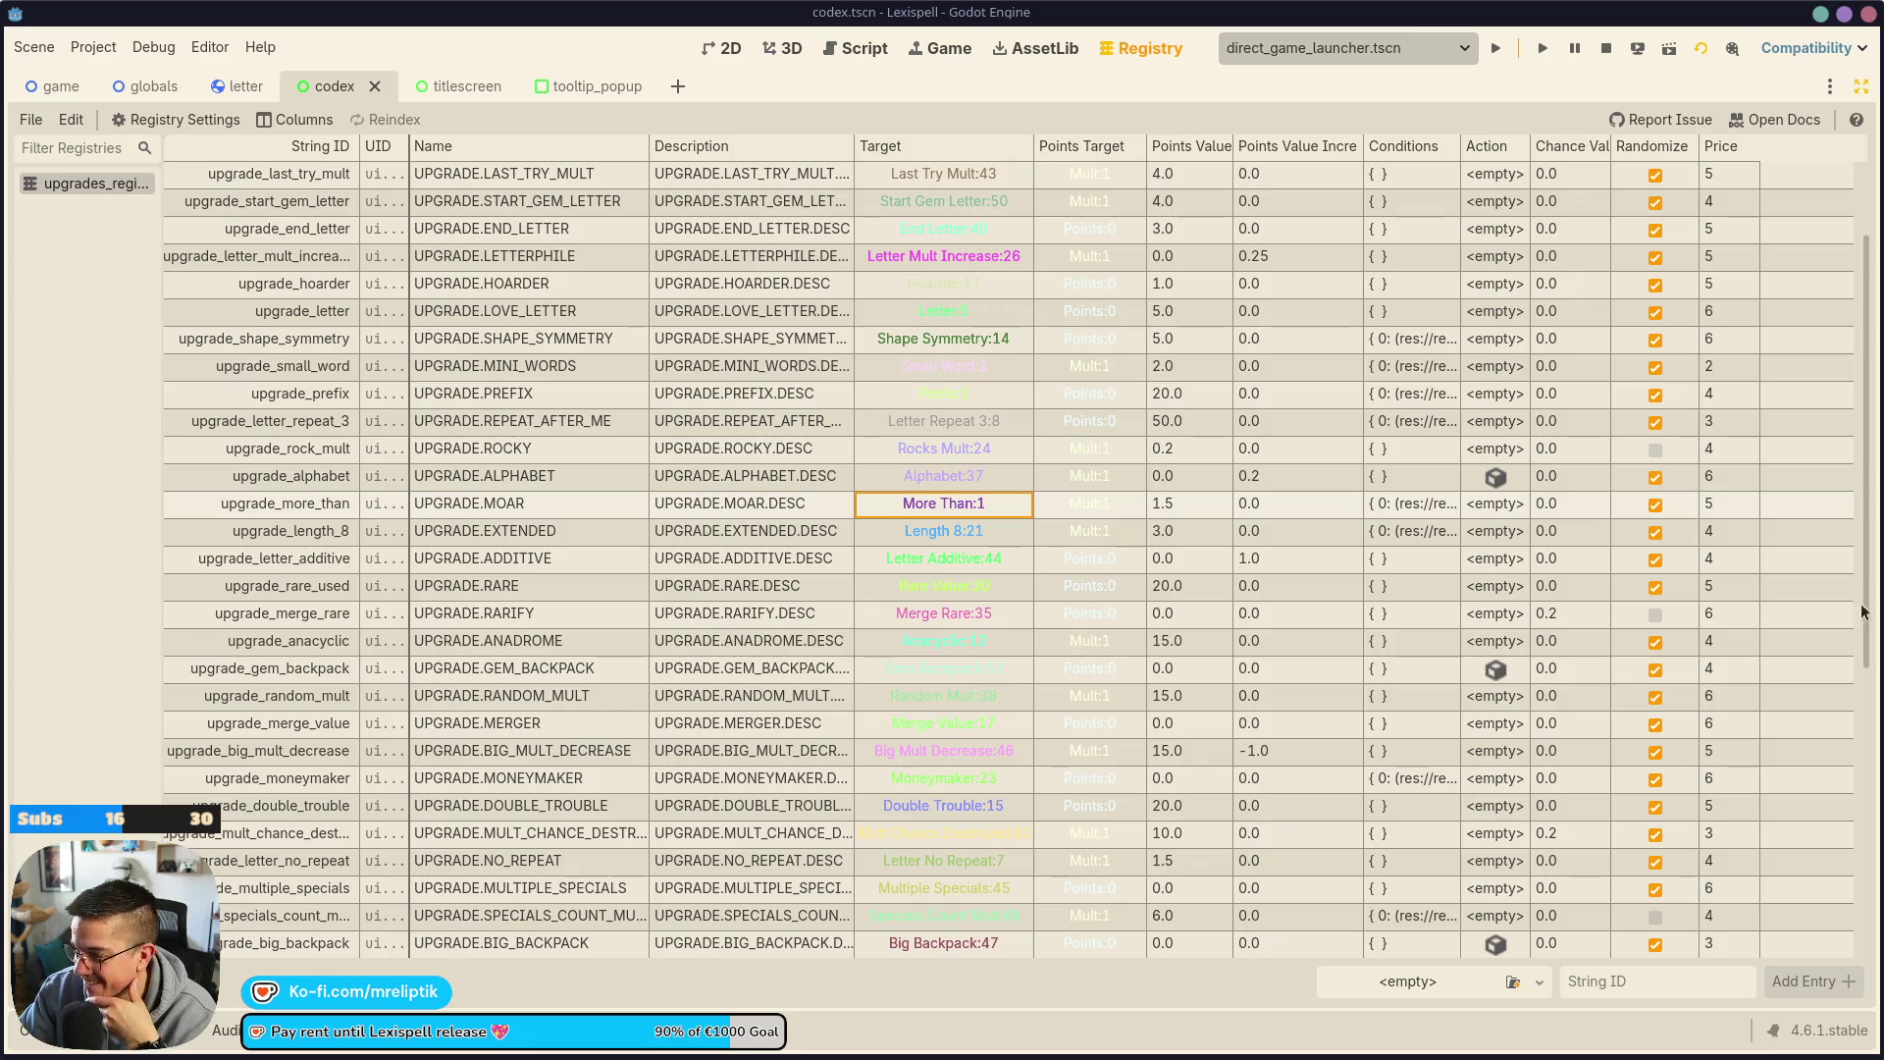
pyautogui.click(1098, 475)
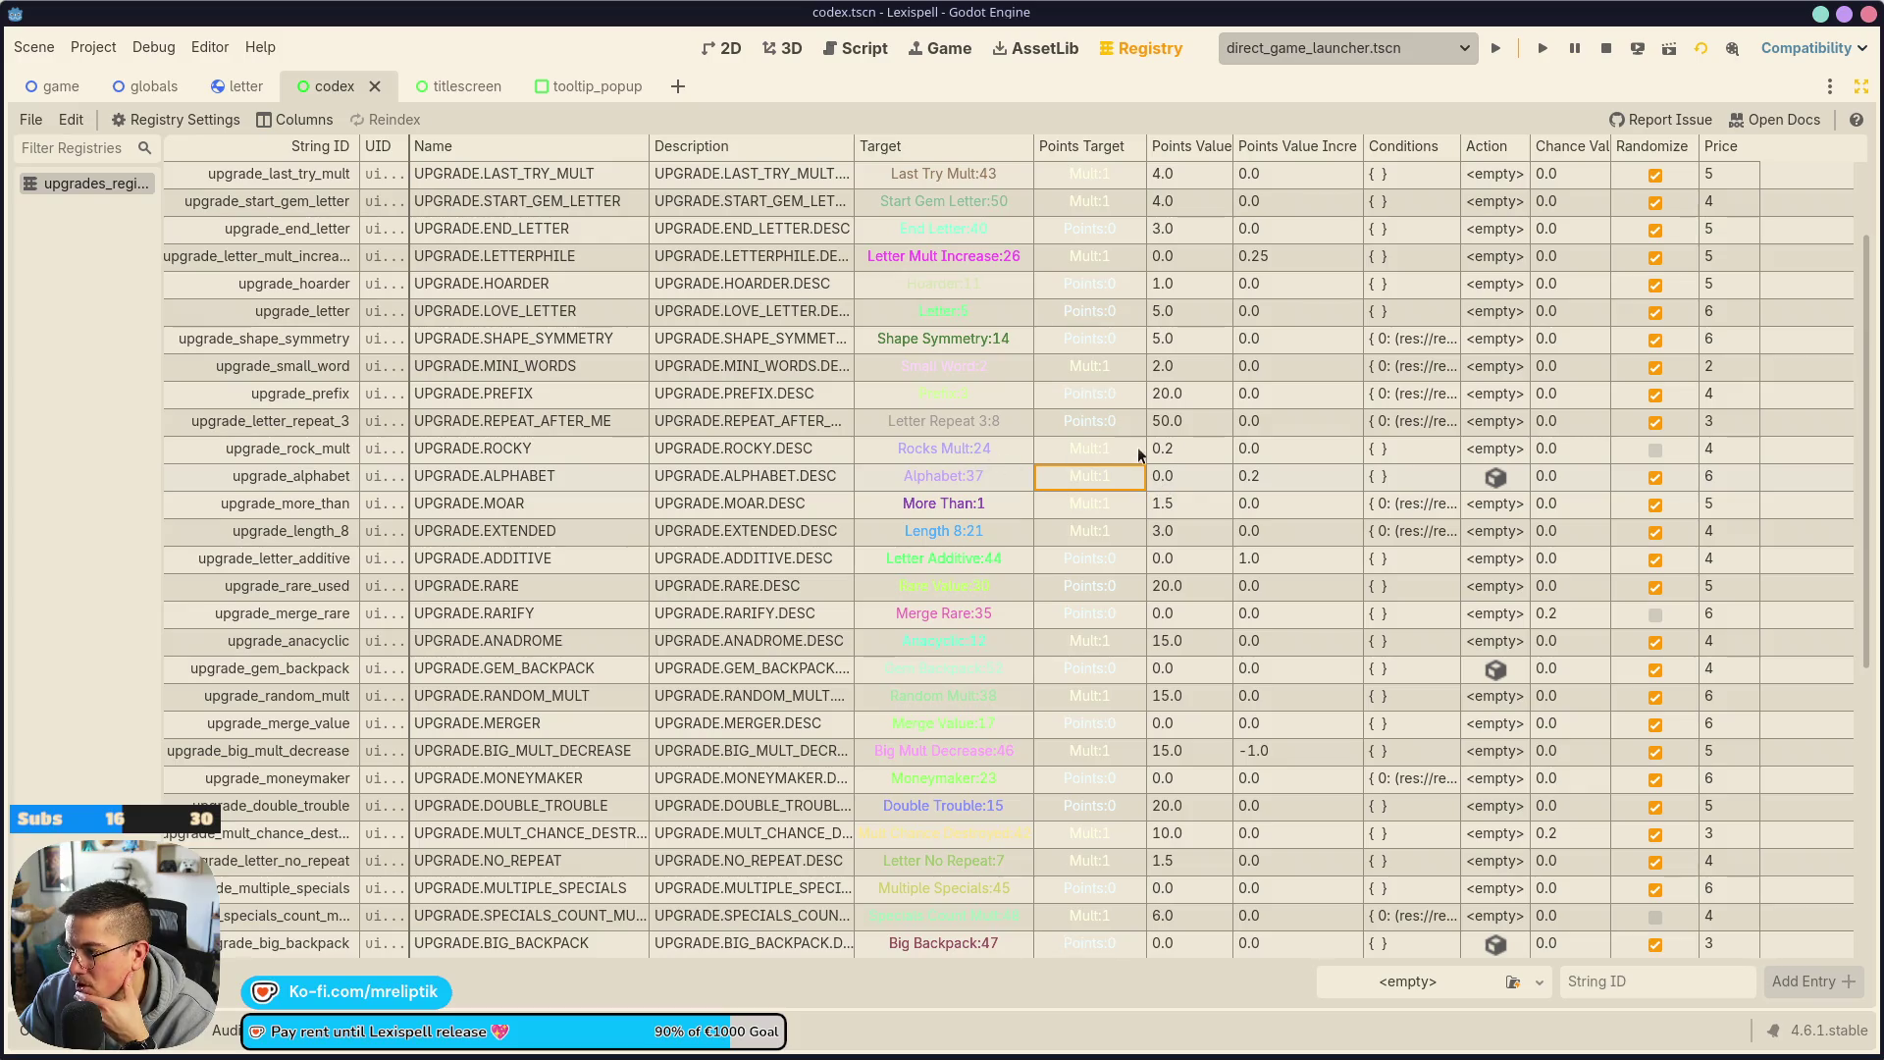
pyautogui.click(1186, 447)
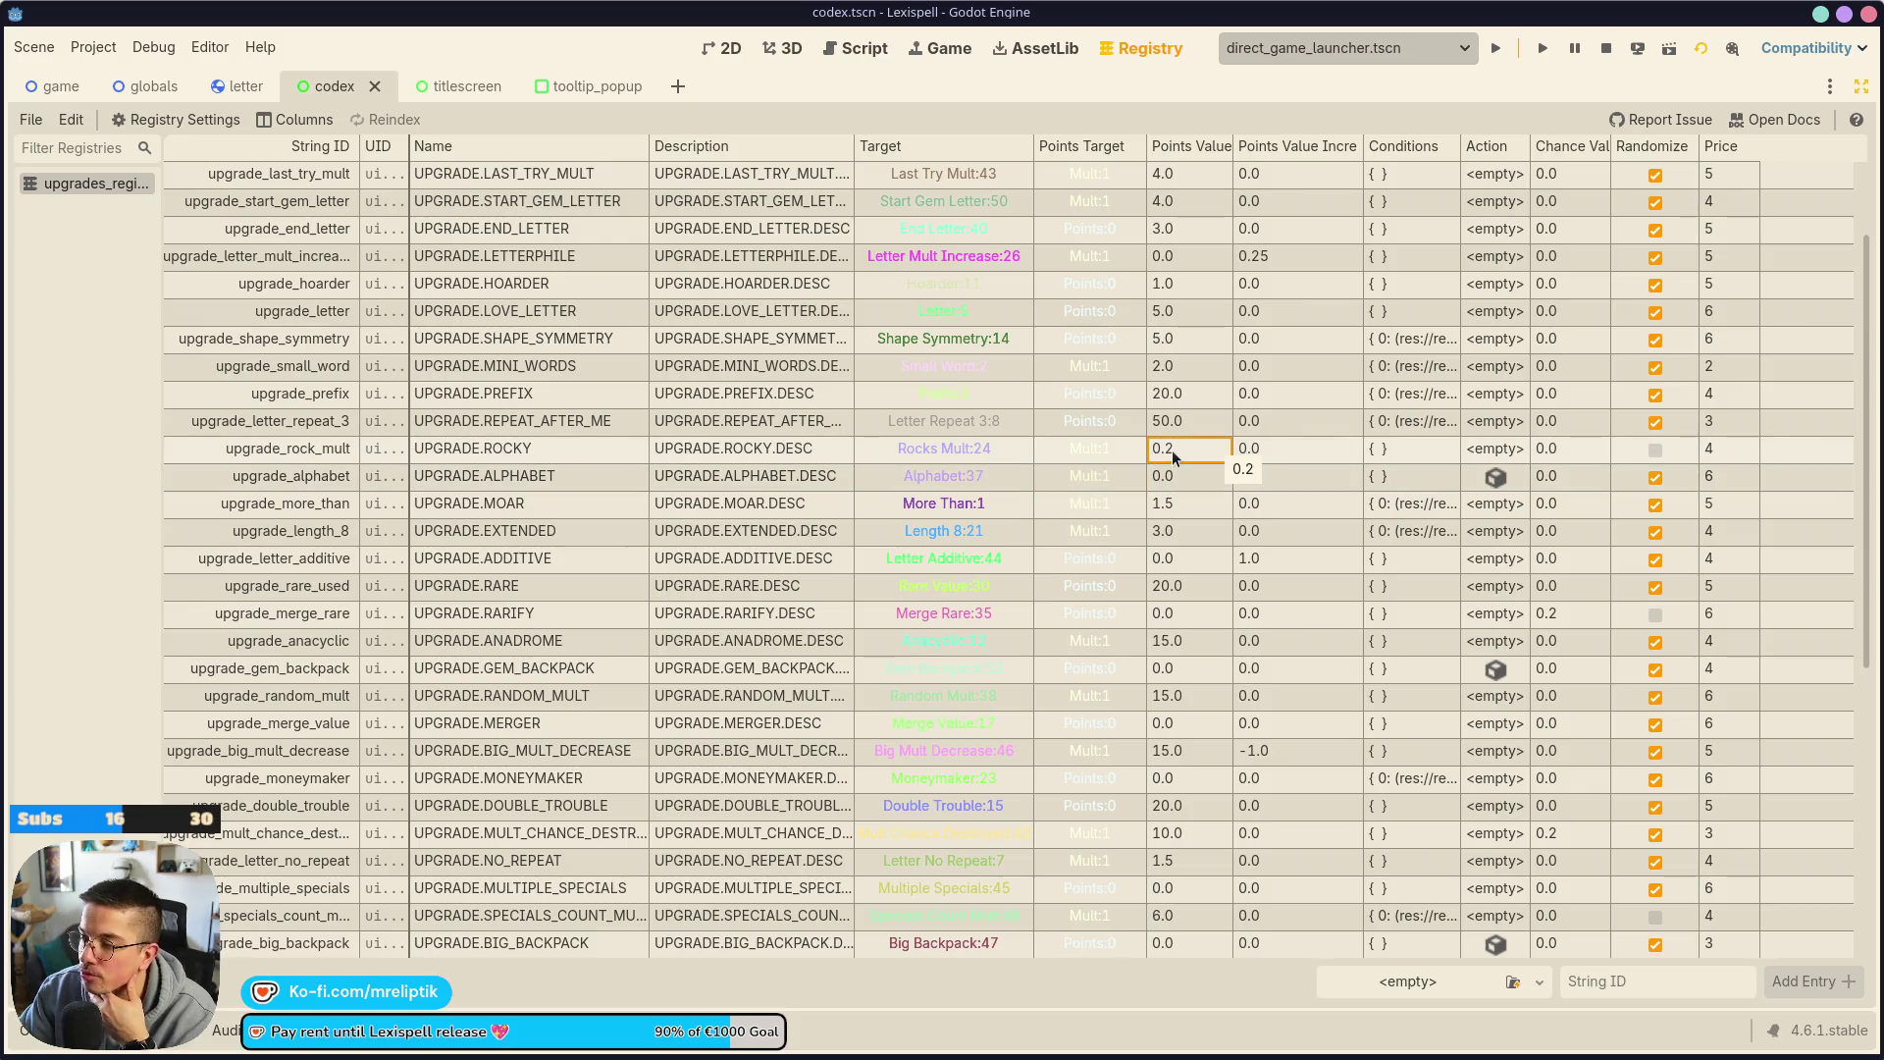
pyautogui.click(946, 424)
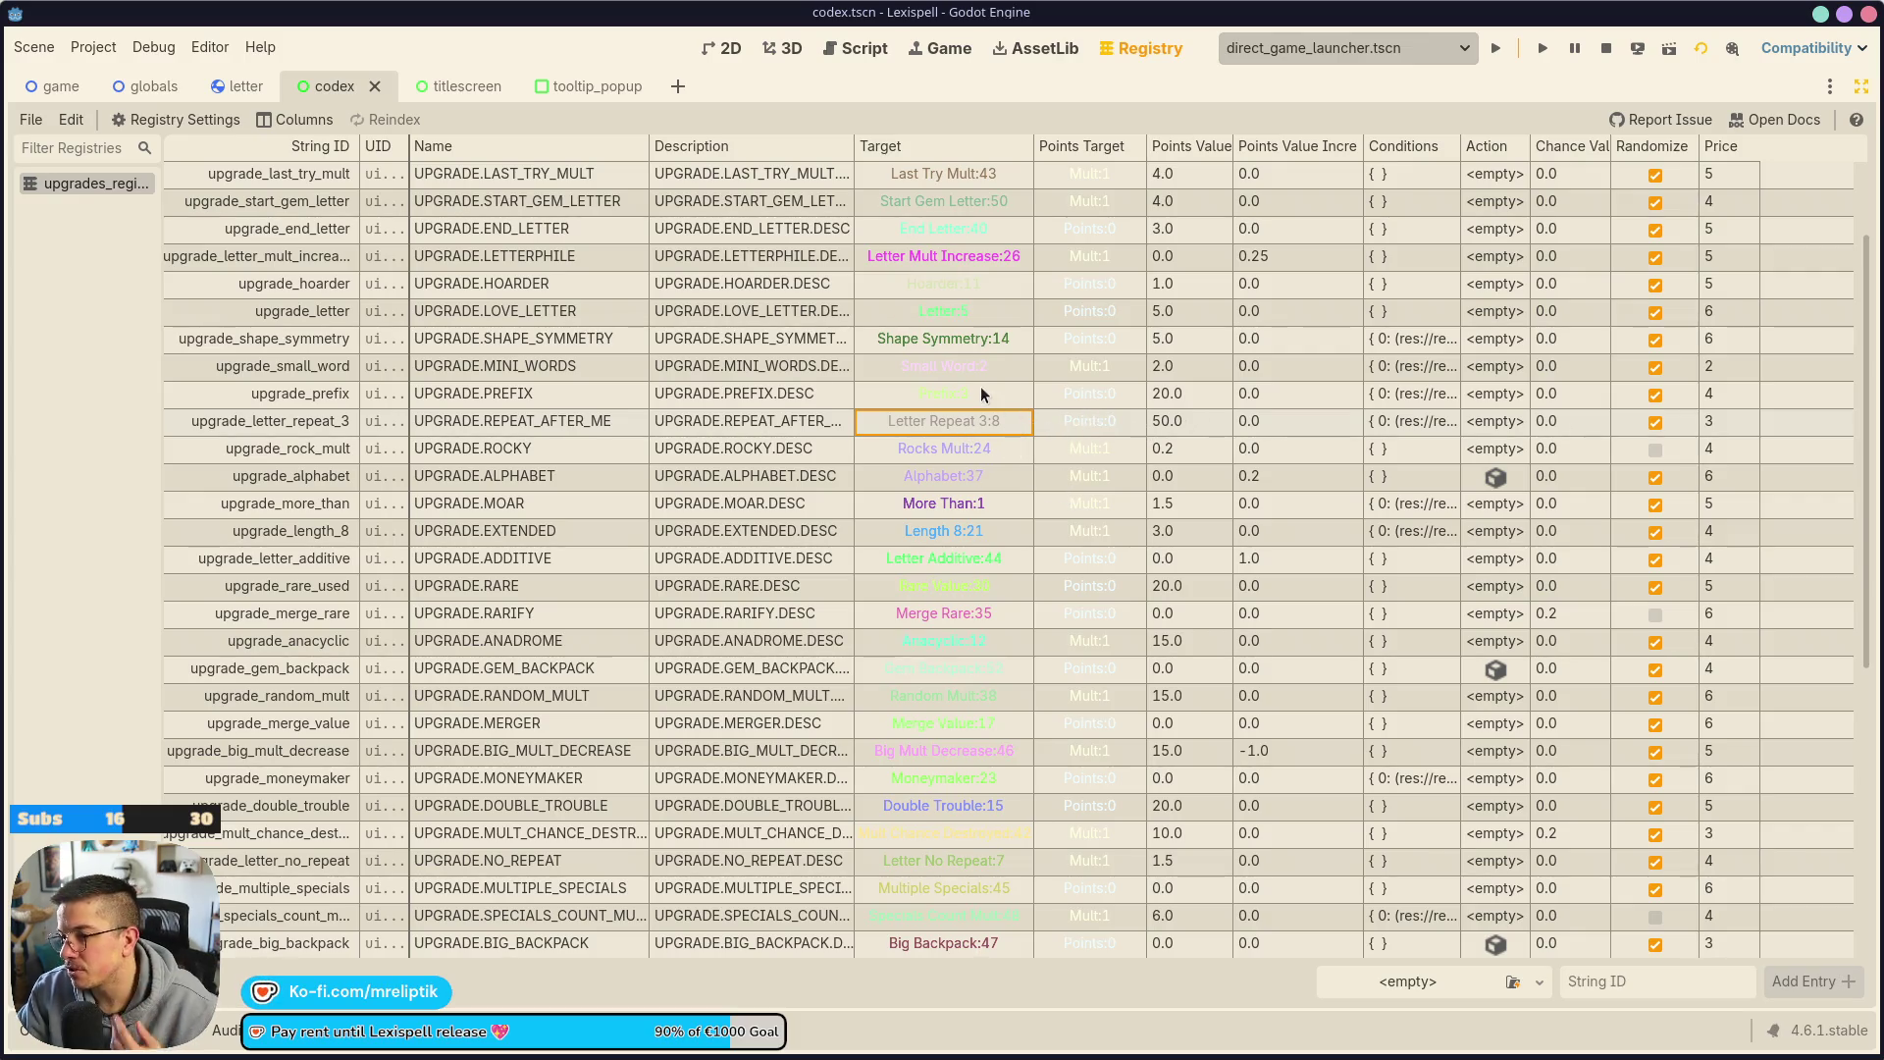
pyautogui.click(980, 385)
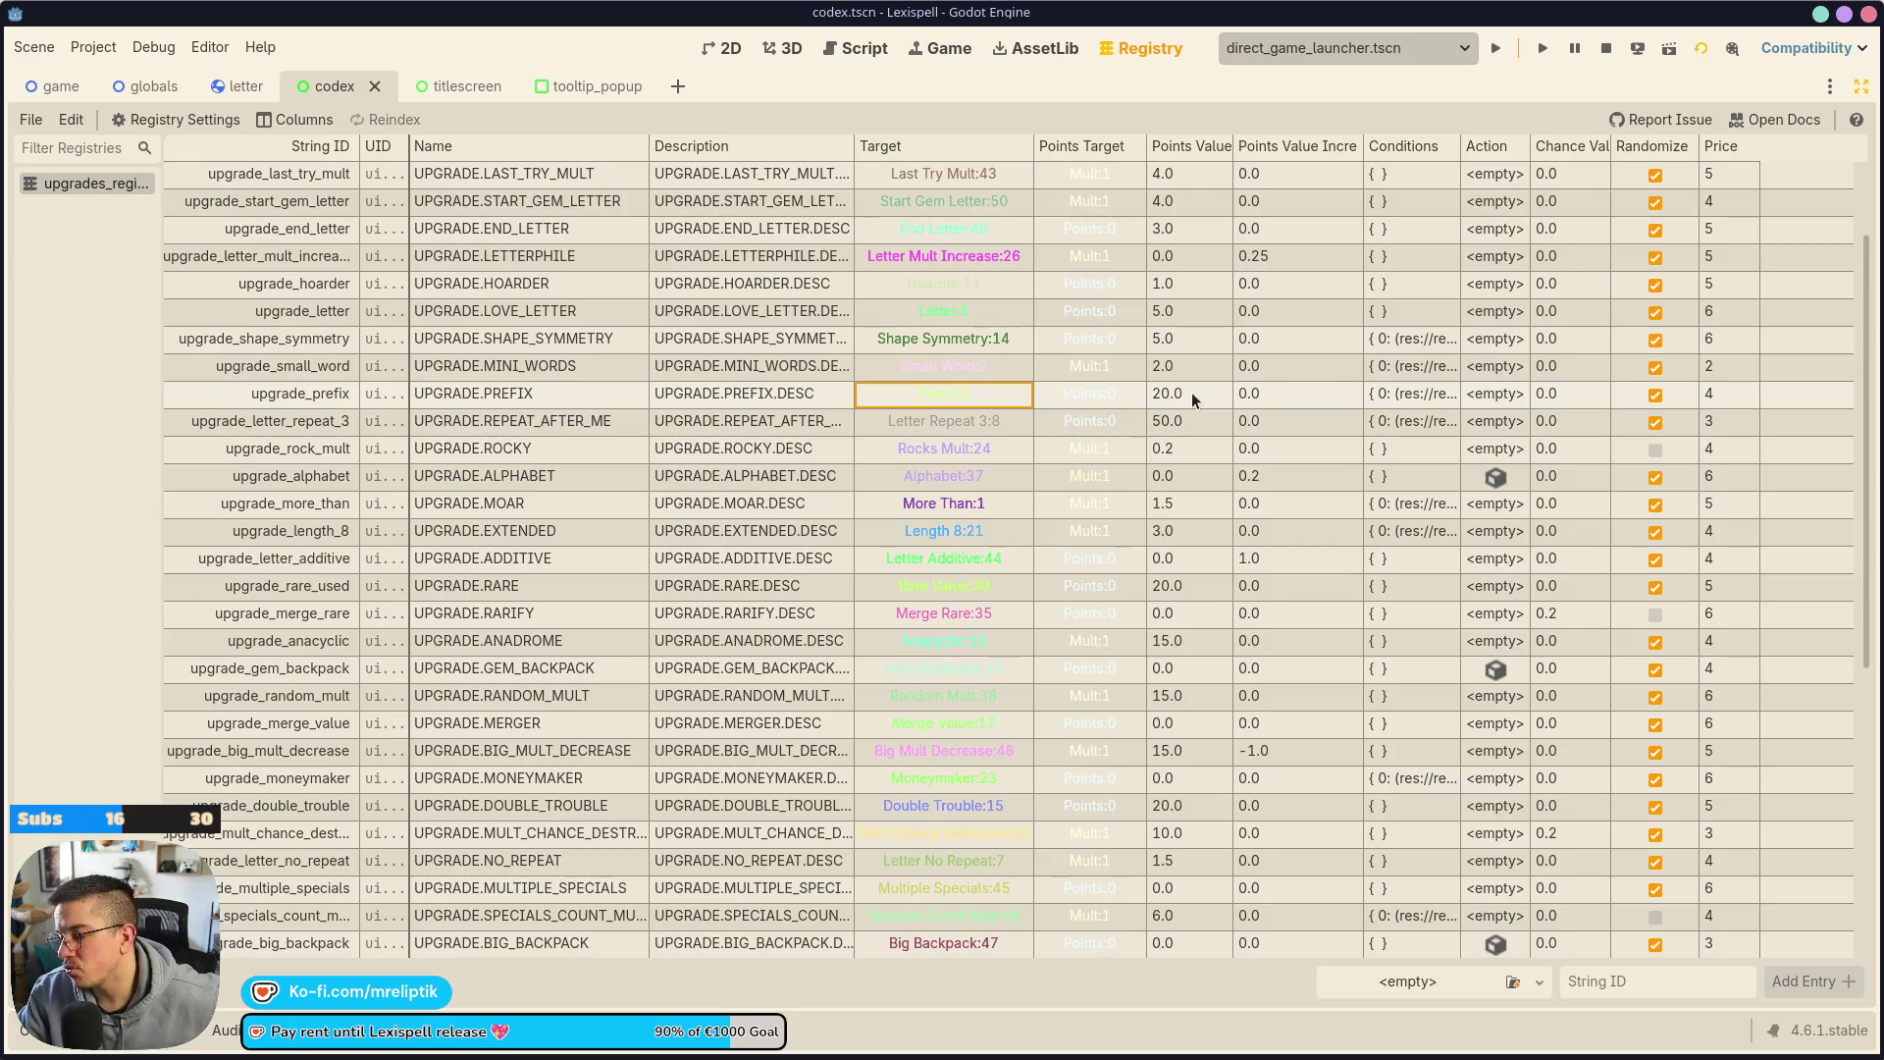
pyautogui.press('F5')
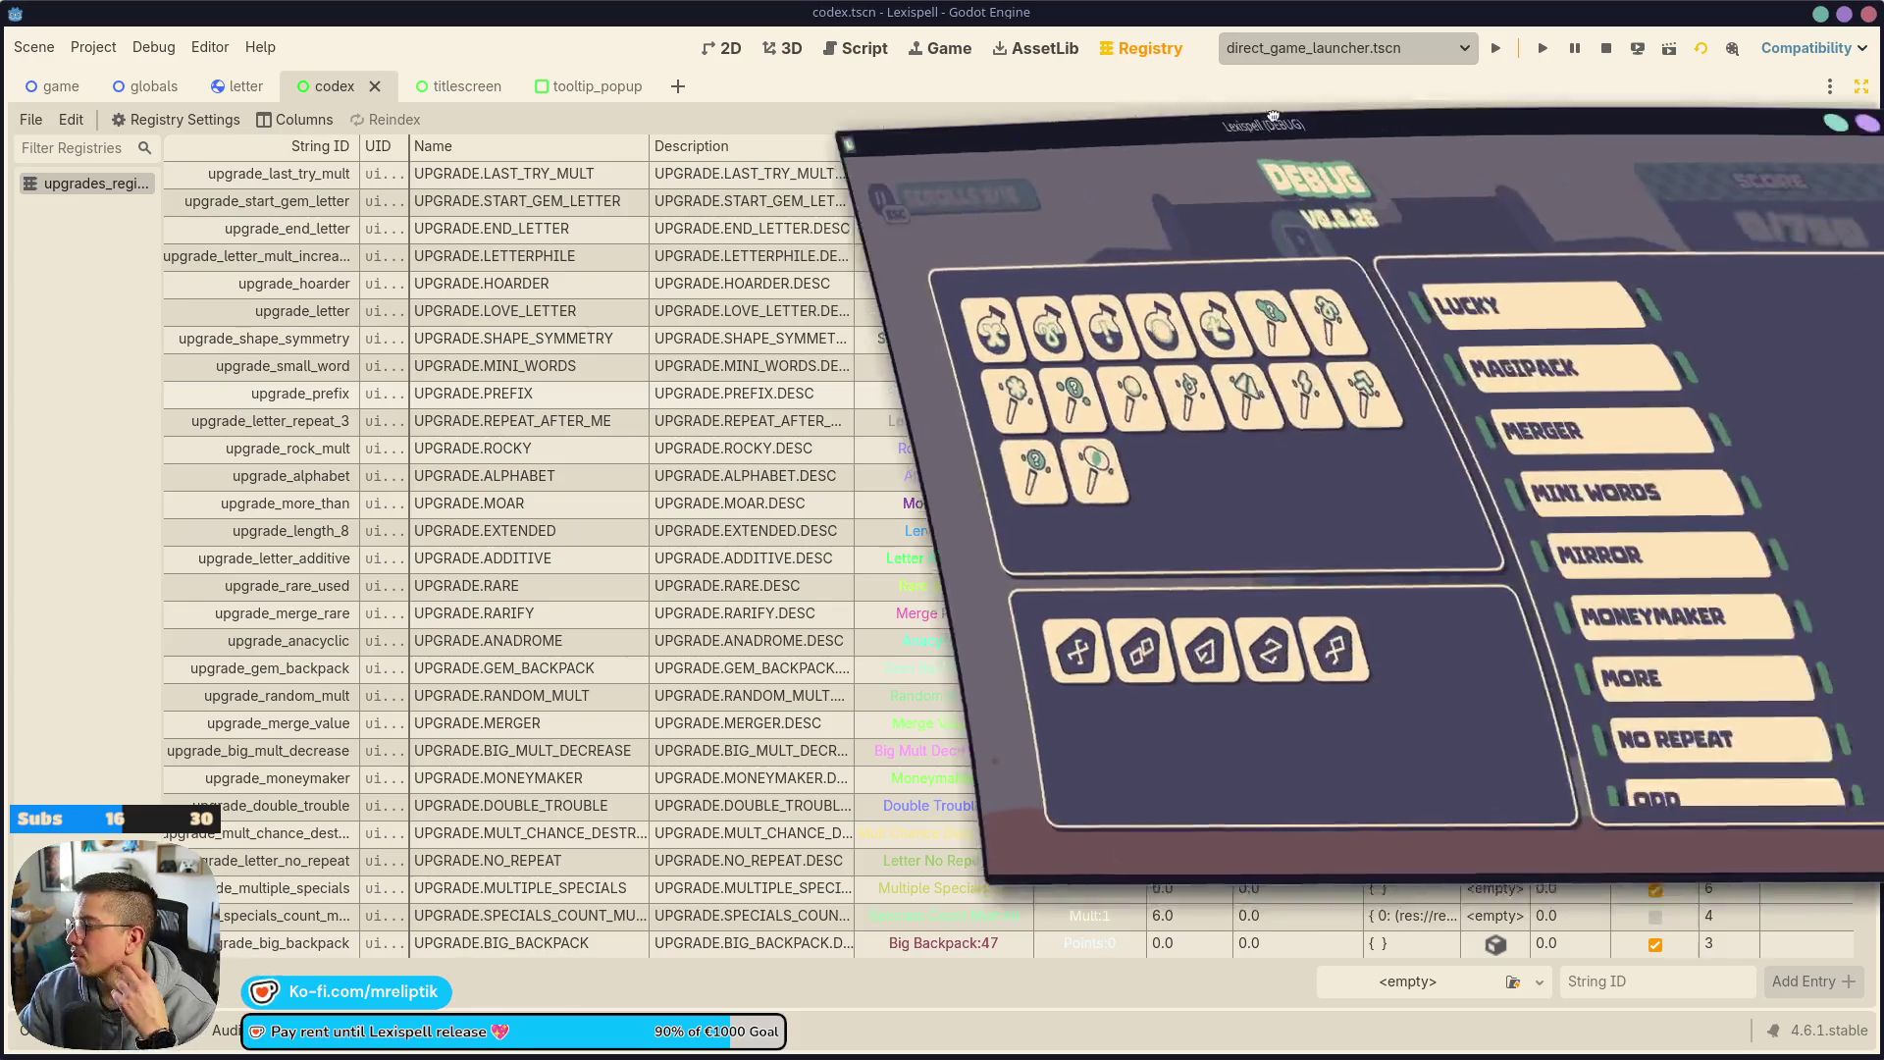
# Step: Scroll the debug upgrade list to read ENDGAME's description, then move the game window aside
pyautogui.scroll(-15, 1262, 539)
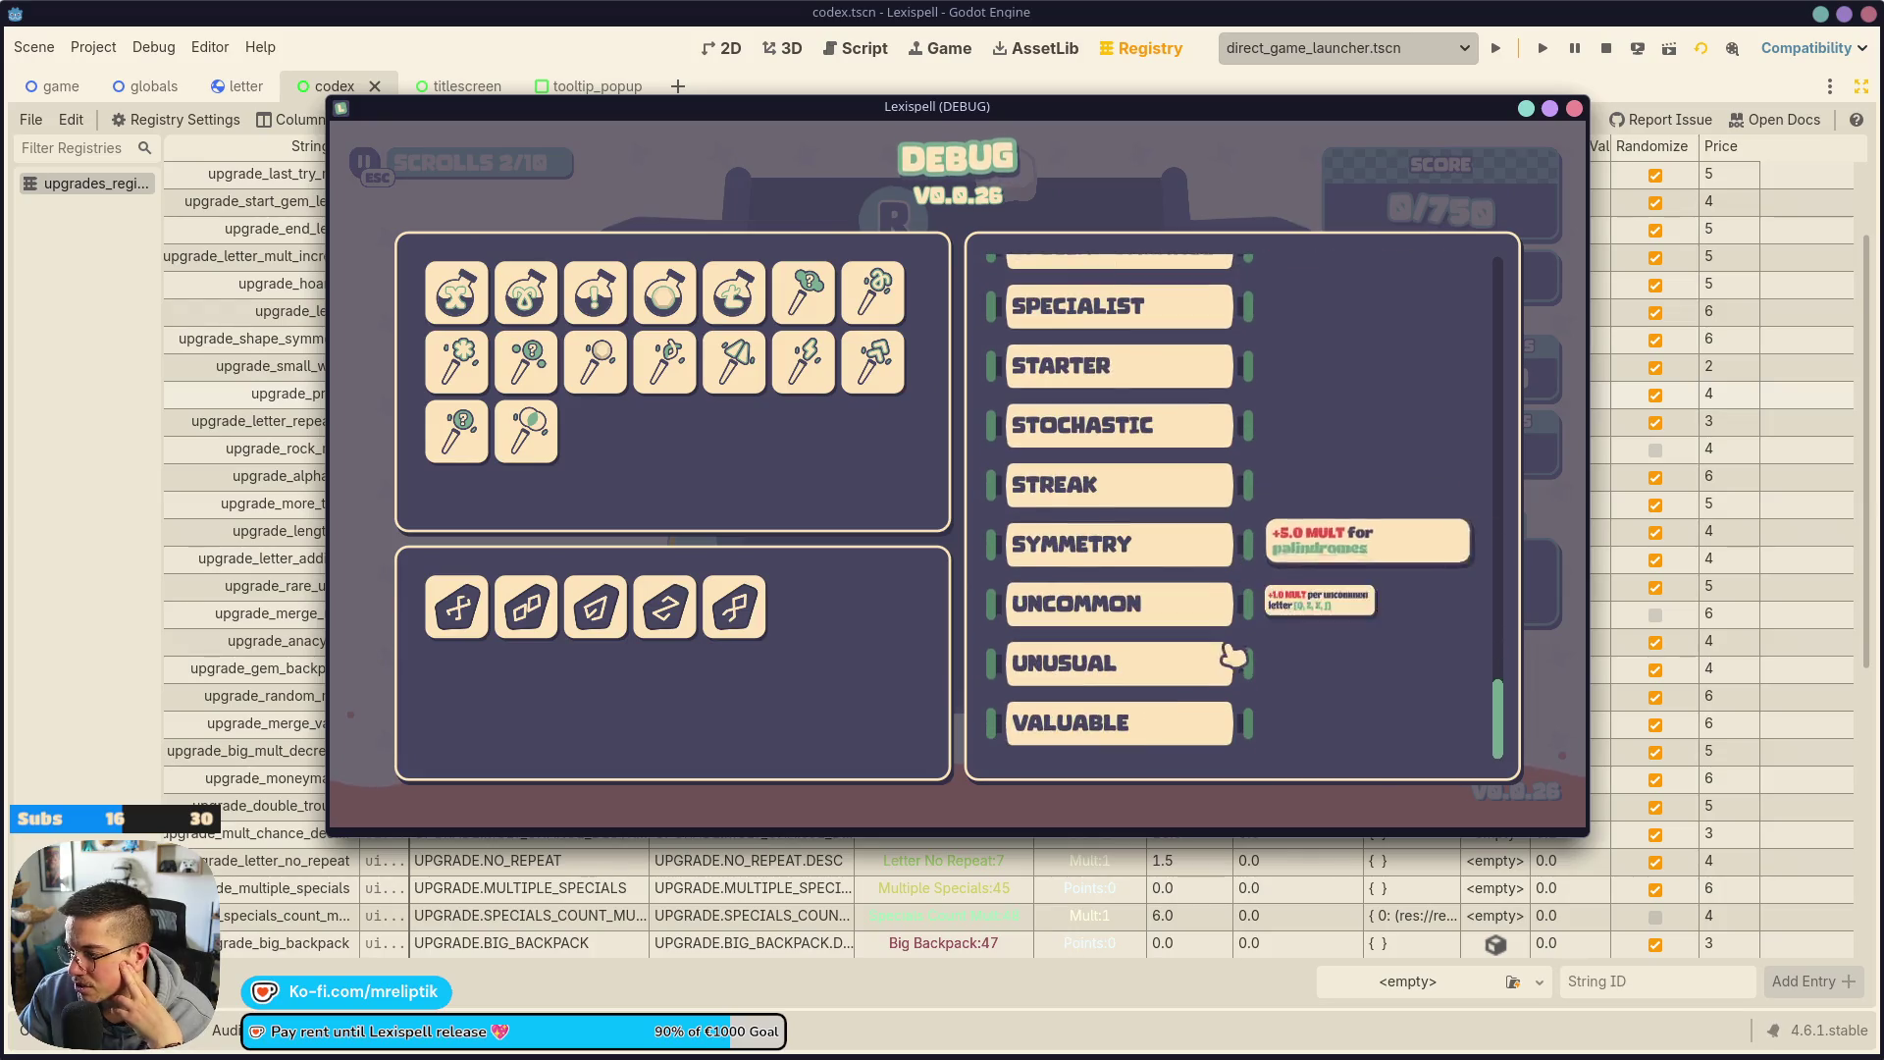
pyautogui.scroll(3, 1160, 613)
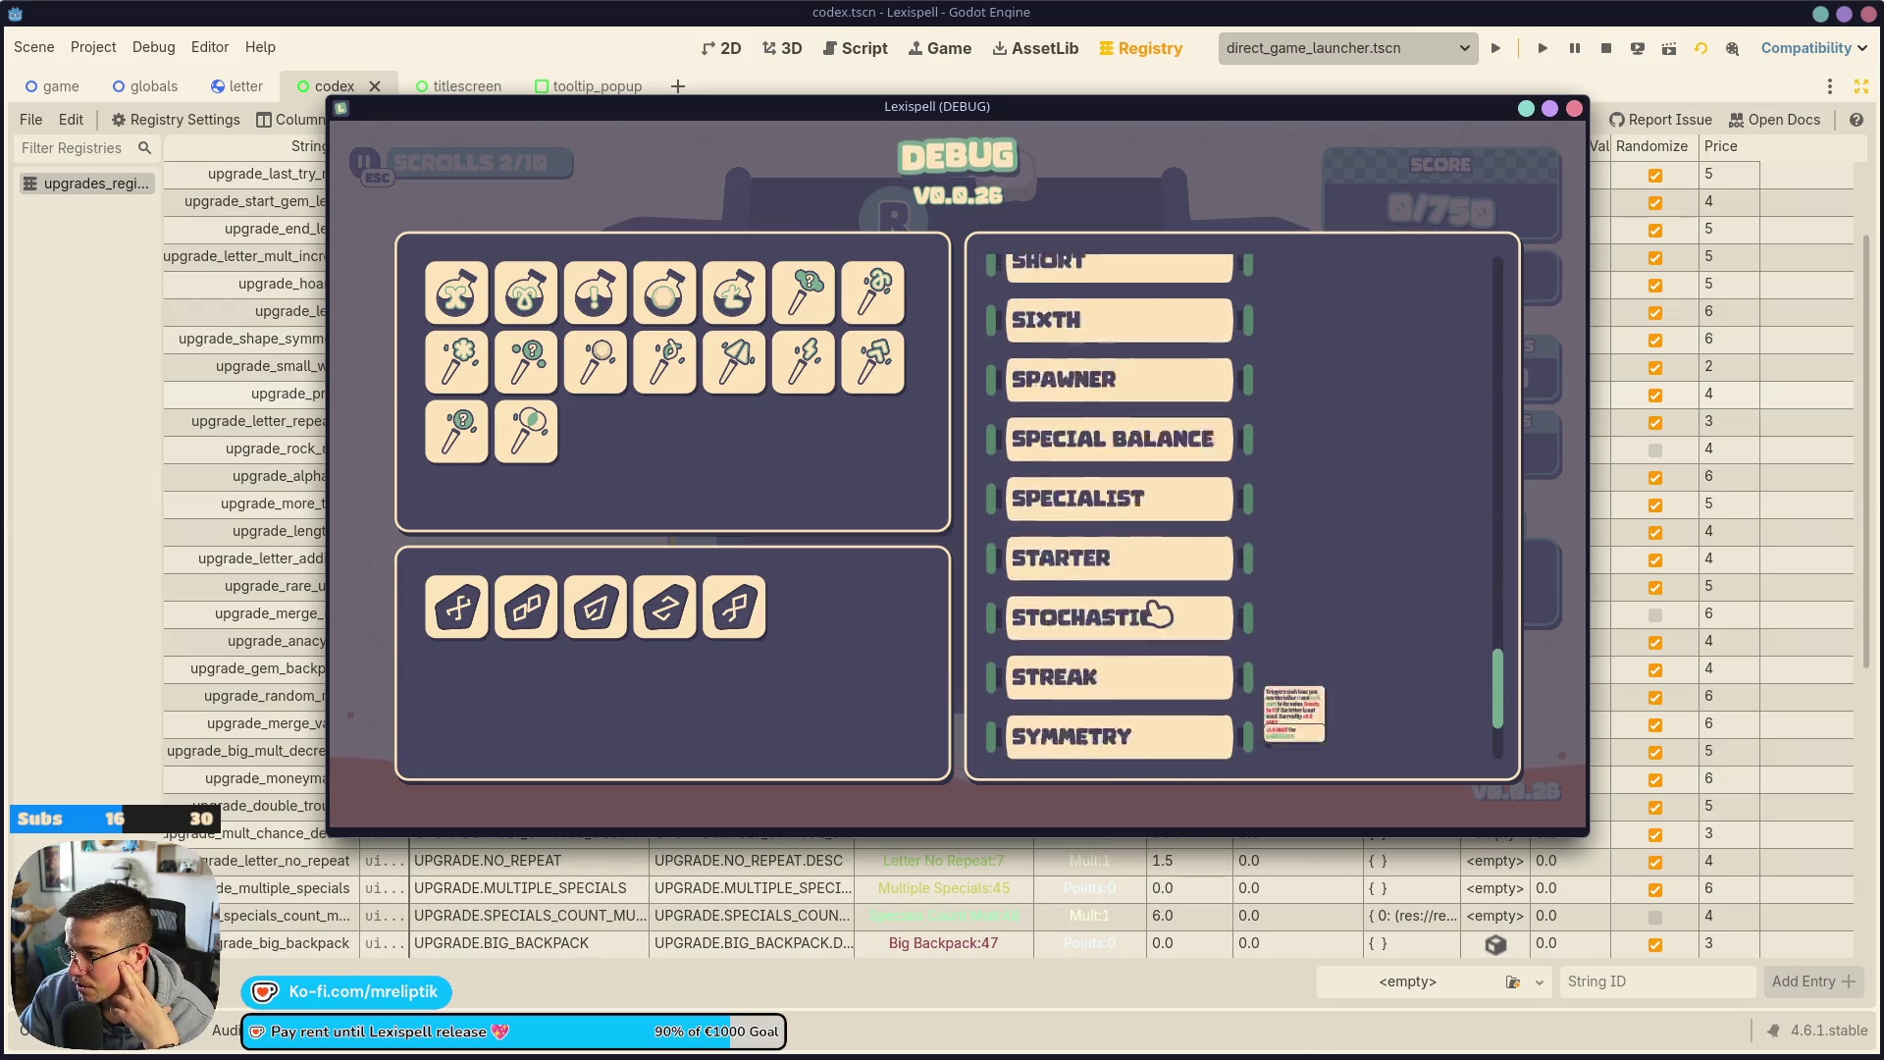
pyautogui.scroll(1, 1163, 569)
pyautogui.scroll(10, 1276, 549)
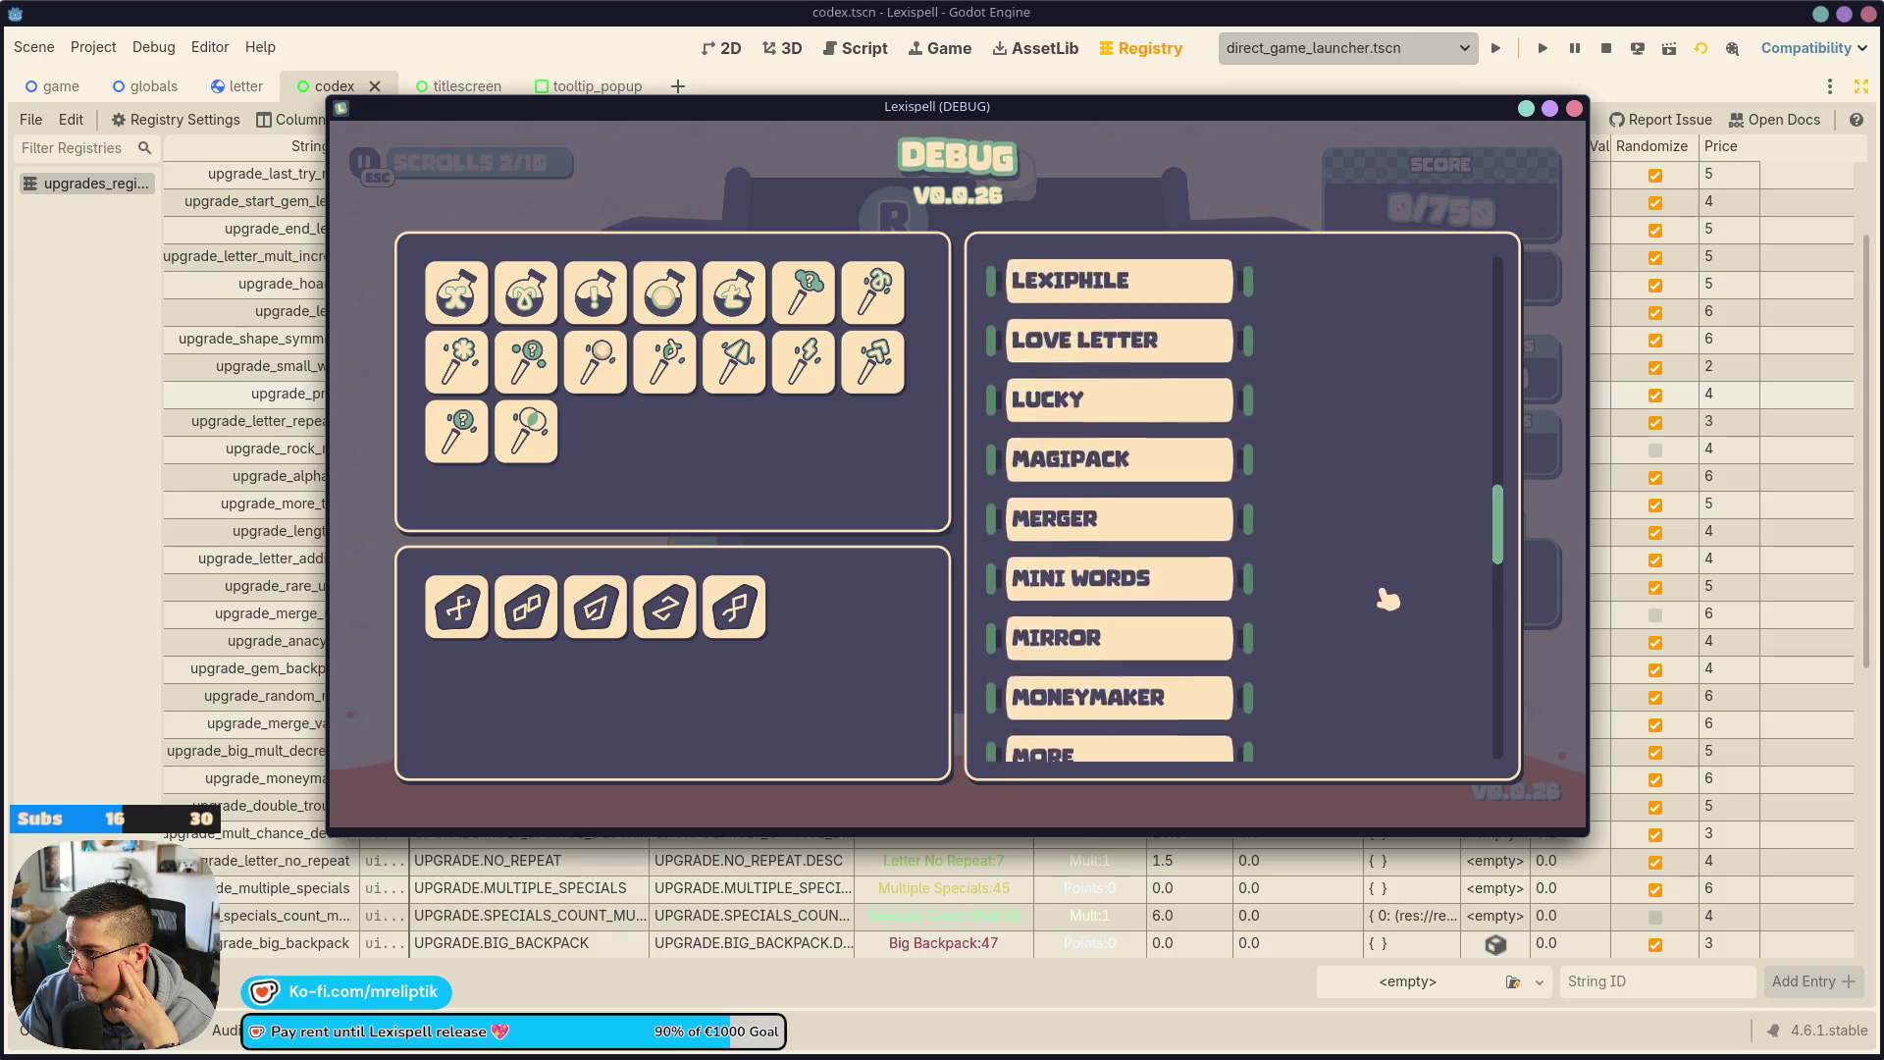
pyautogui.scroll(10, 1382, 609)
pyautogui.scroll(-8, 1334, 579)
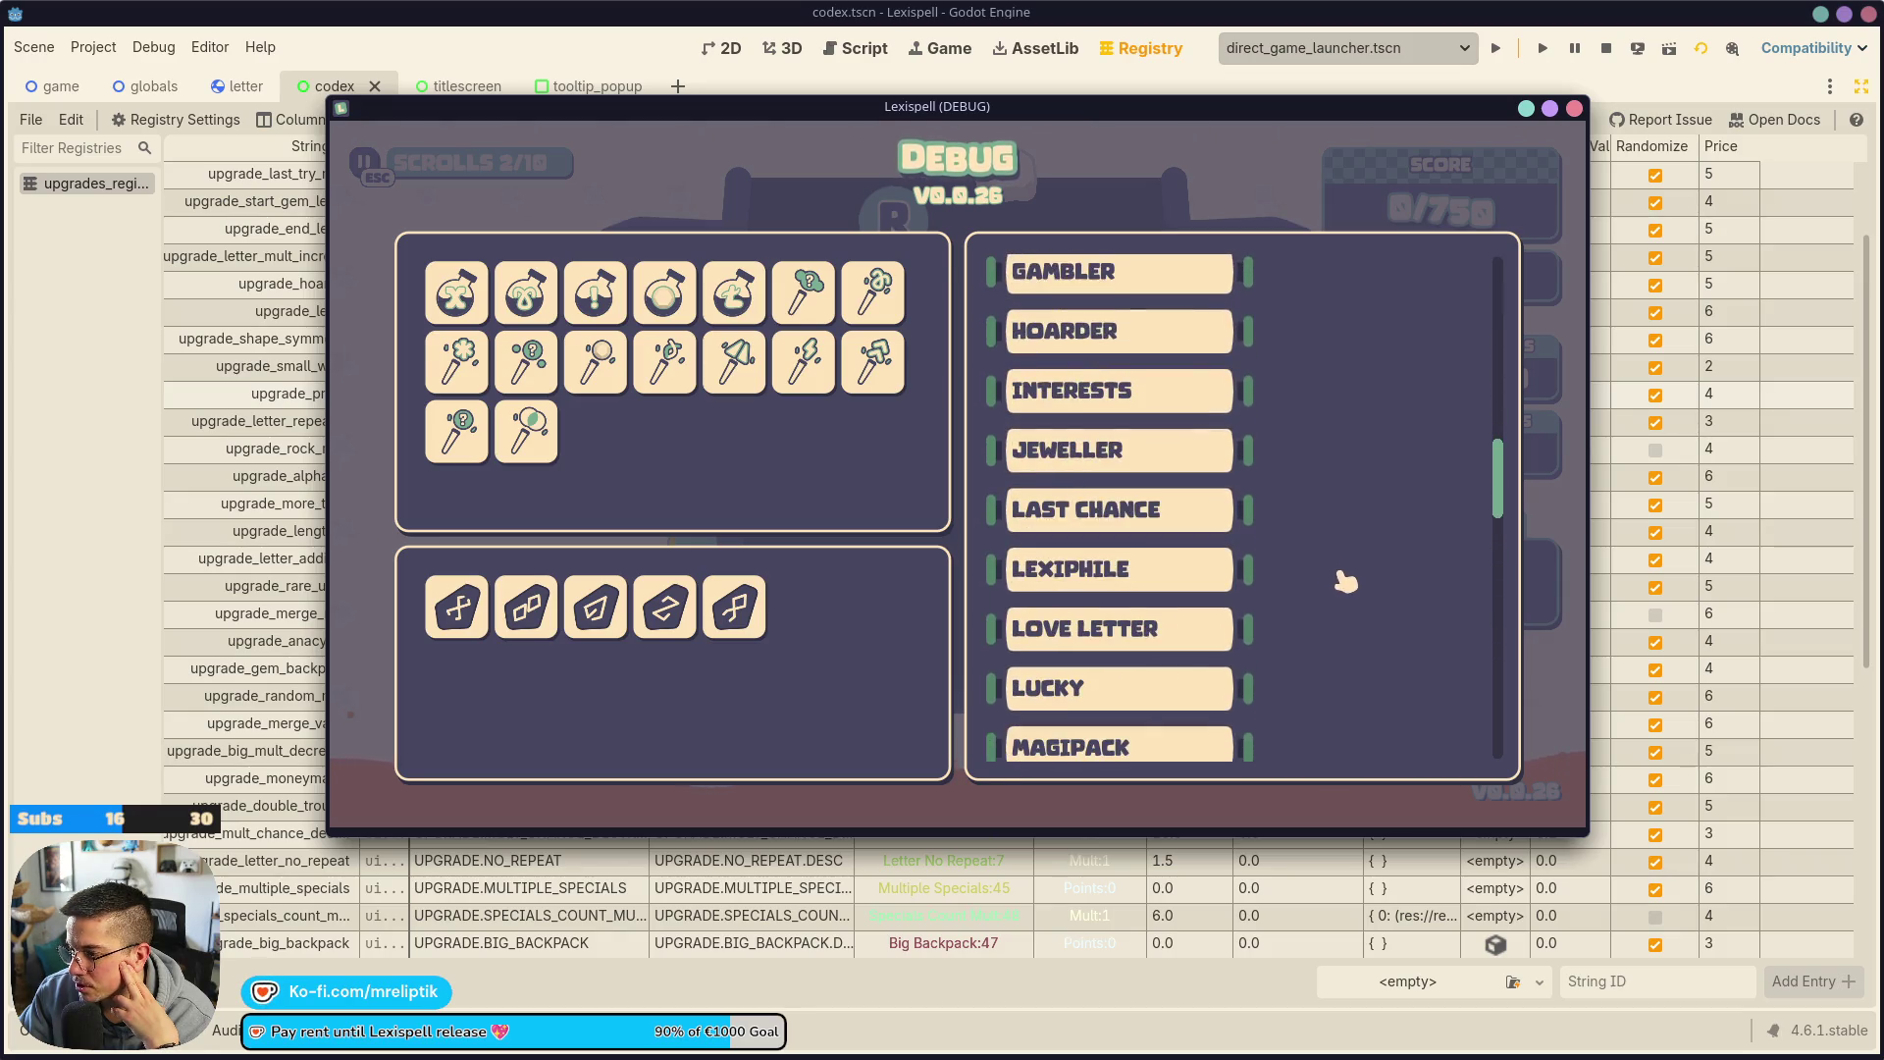
pyautogui.scroll(3, 1346, 581)
pyautogui.scroll(3, 1342, 582)
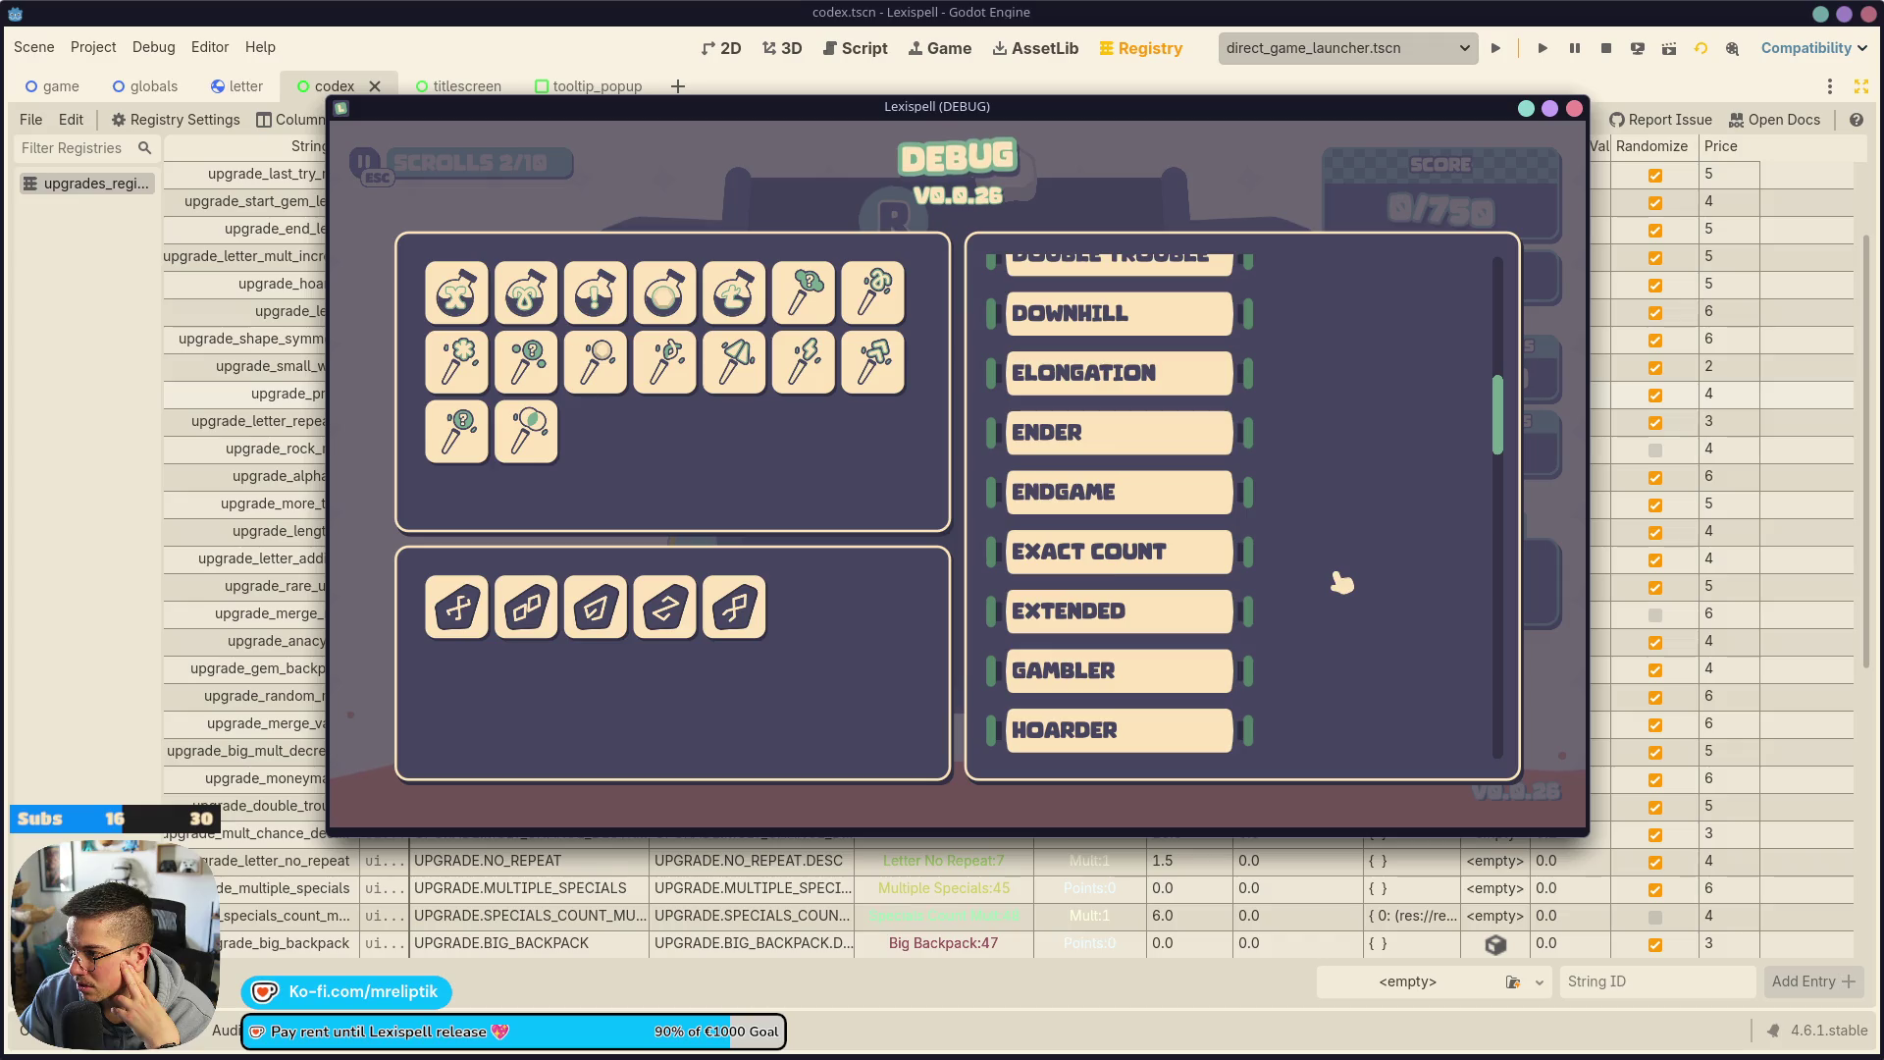
pyautogui.moveTo(1089, 496)
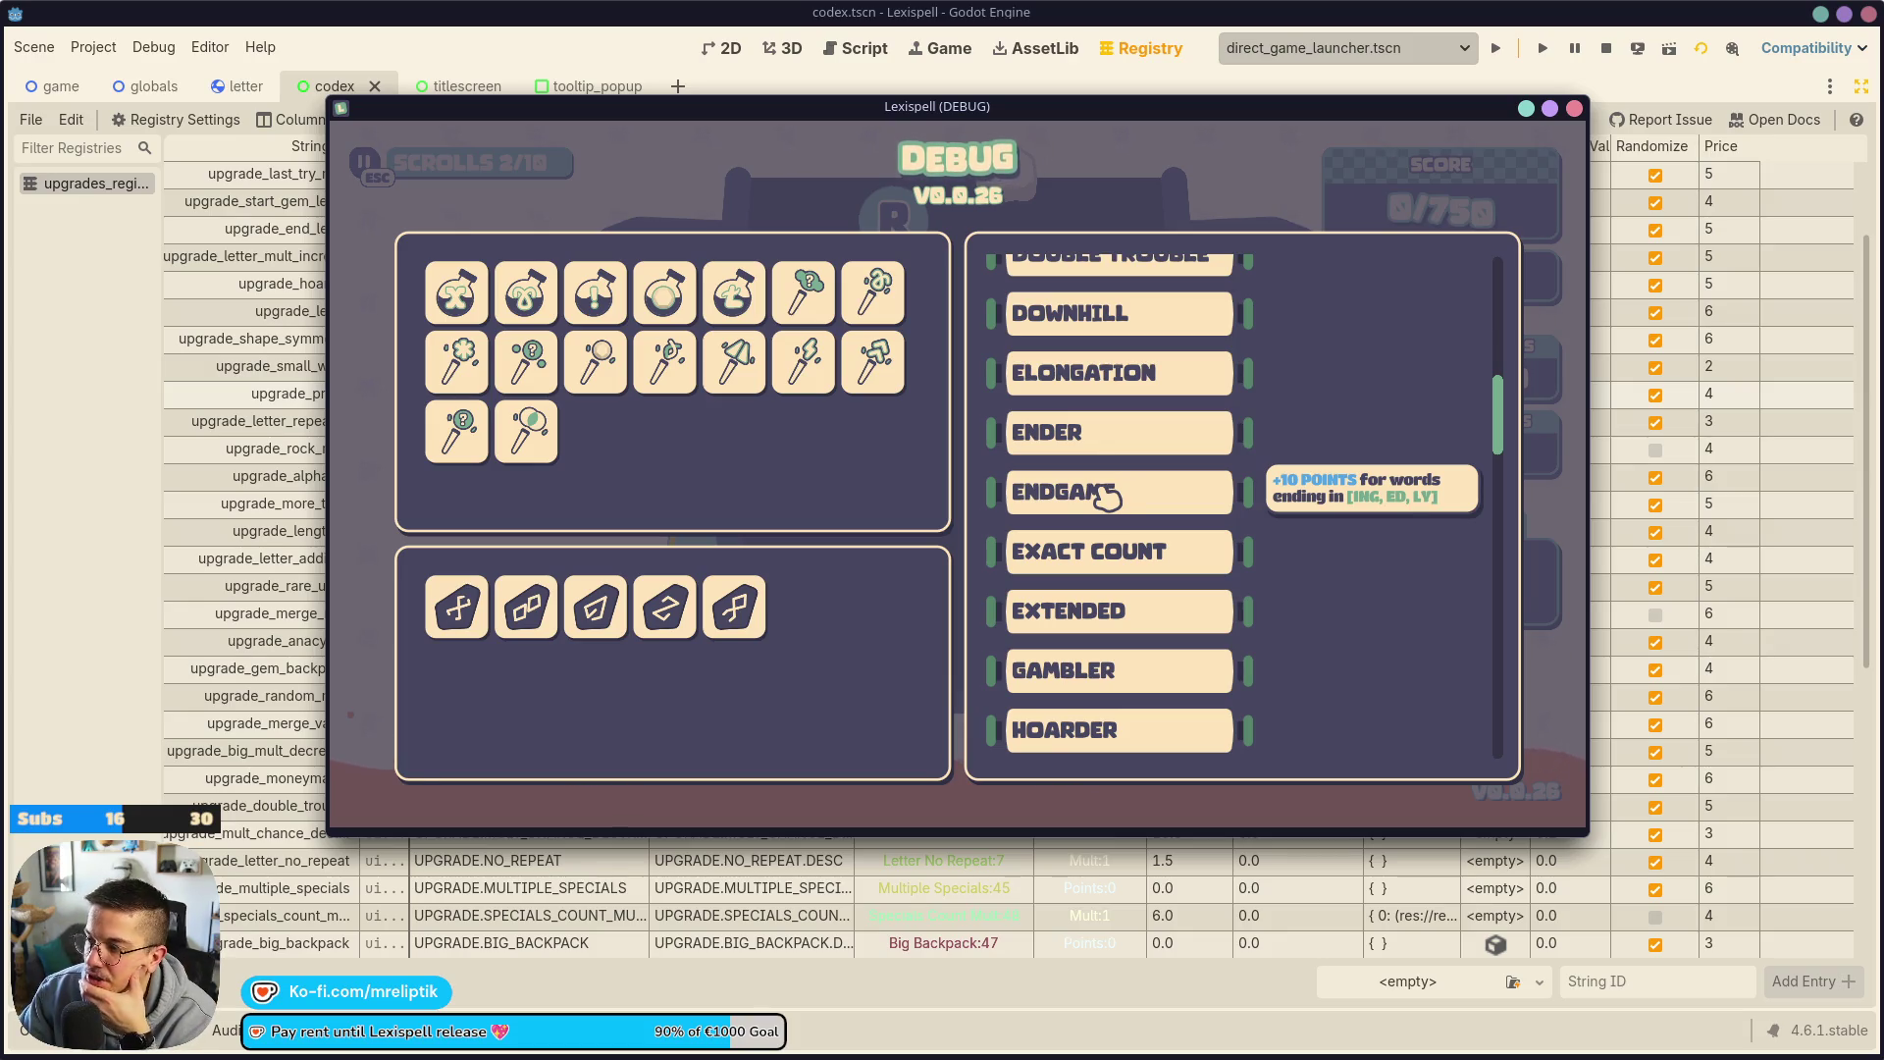
pyautogui.moveTo(1149, 109); pyautogui.dragTo(1883, 245)
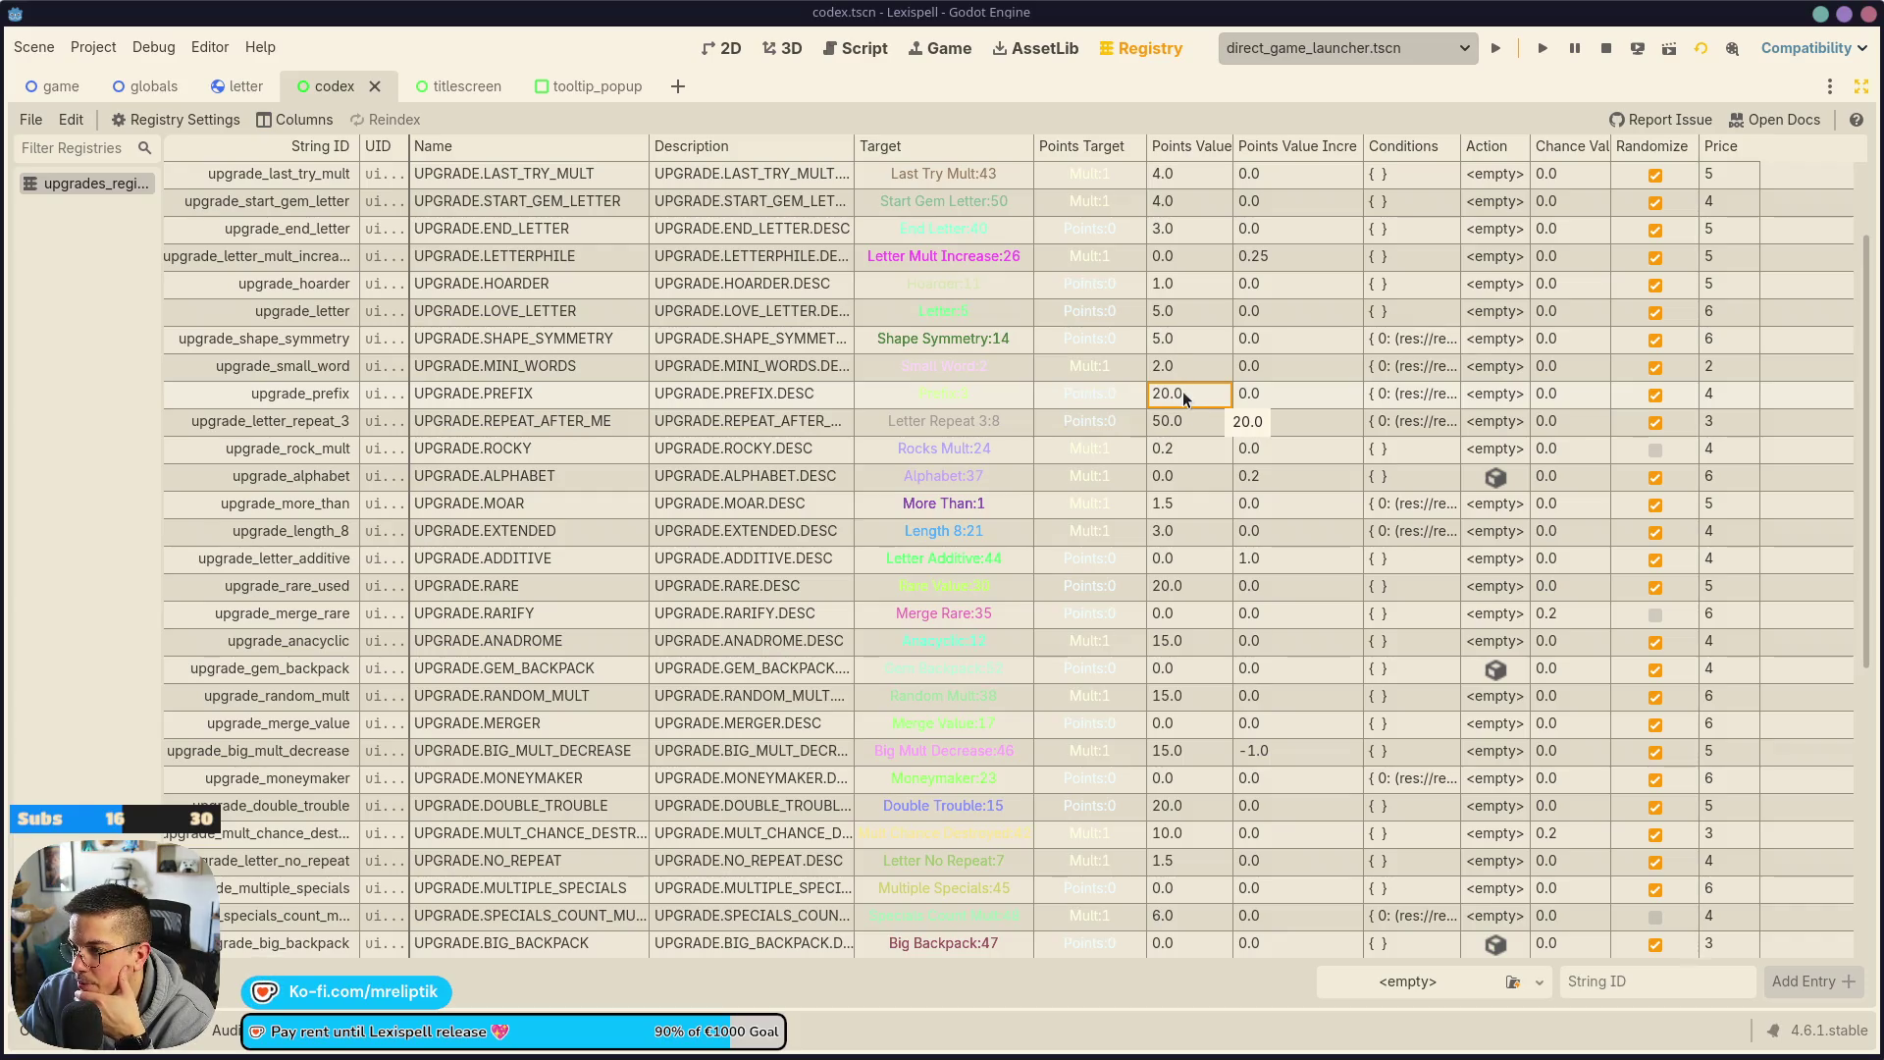
# Step: Set upgrade_small_word (MINI_WORDS) Points Value to 3, then check END_LETTER's points target
pyautogui.scroll(2, 1181, 390)
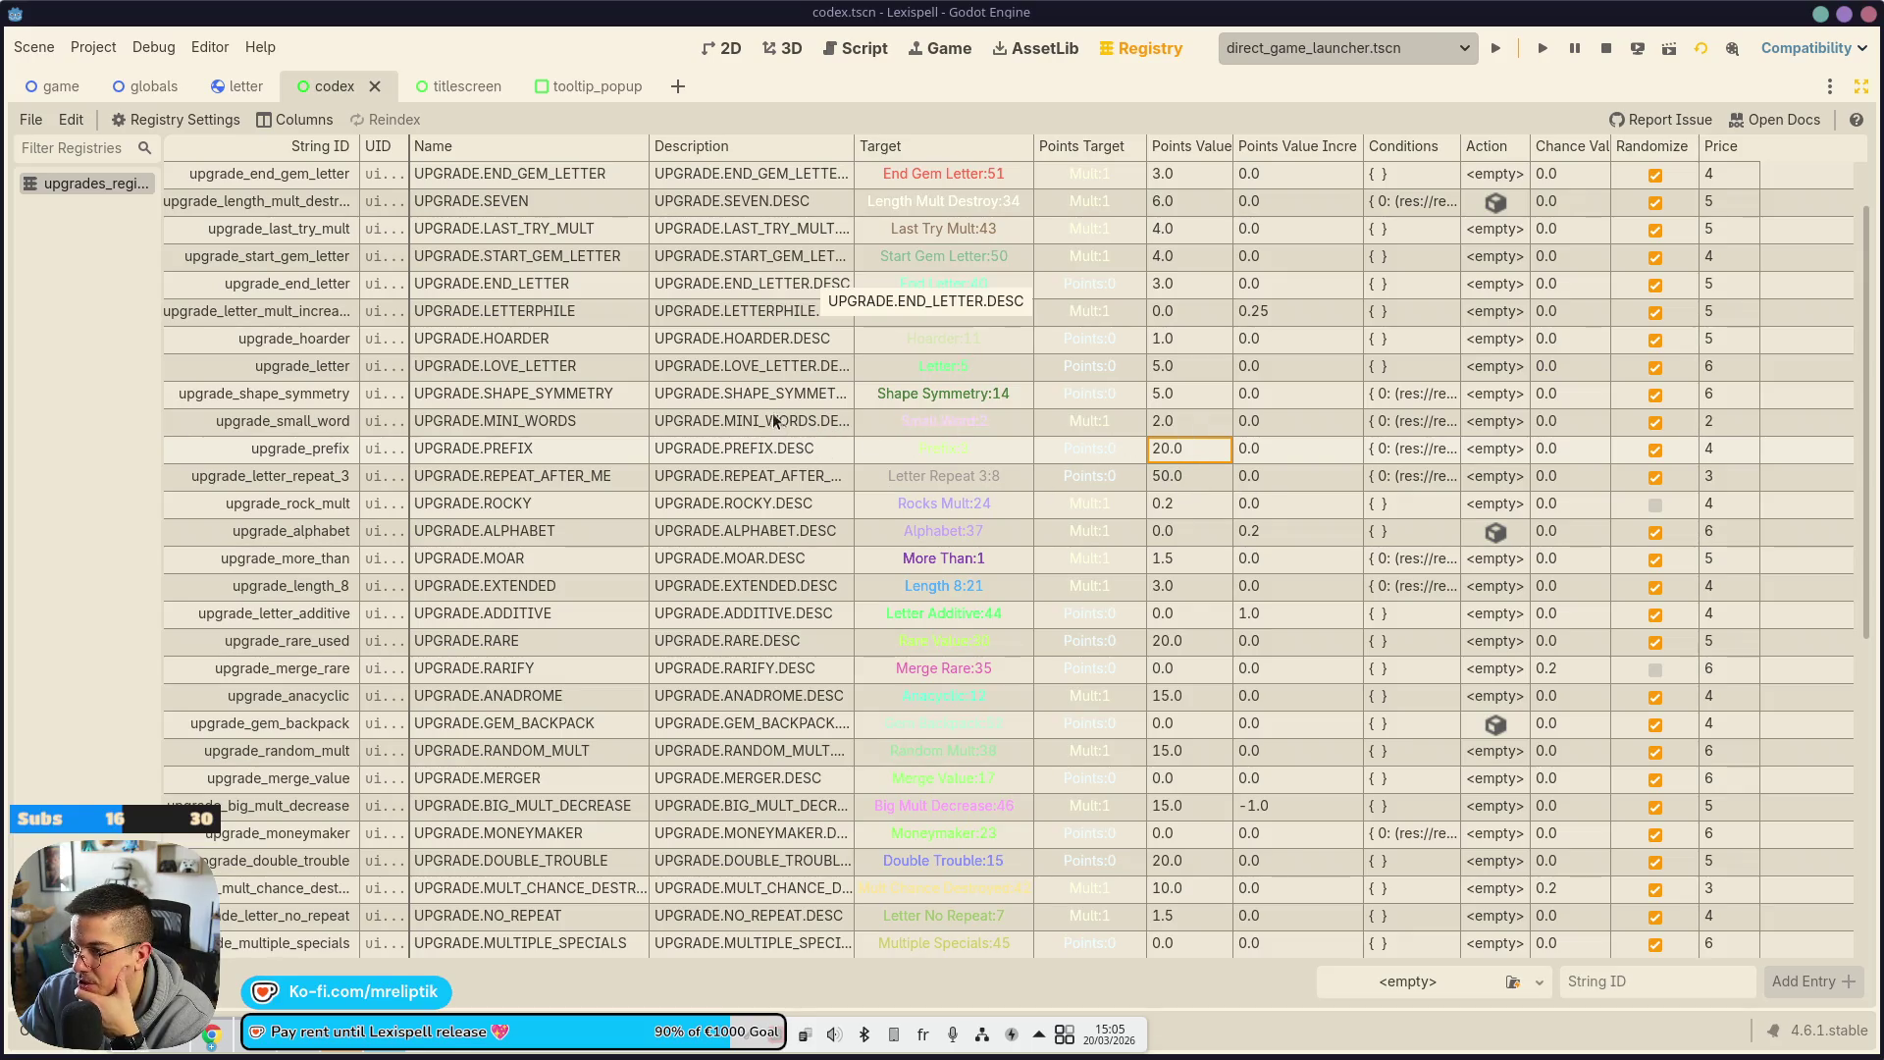
pyautogui.click(957, 424)
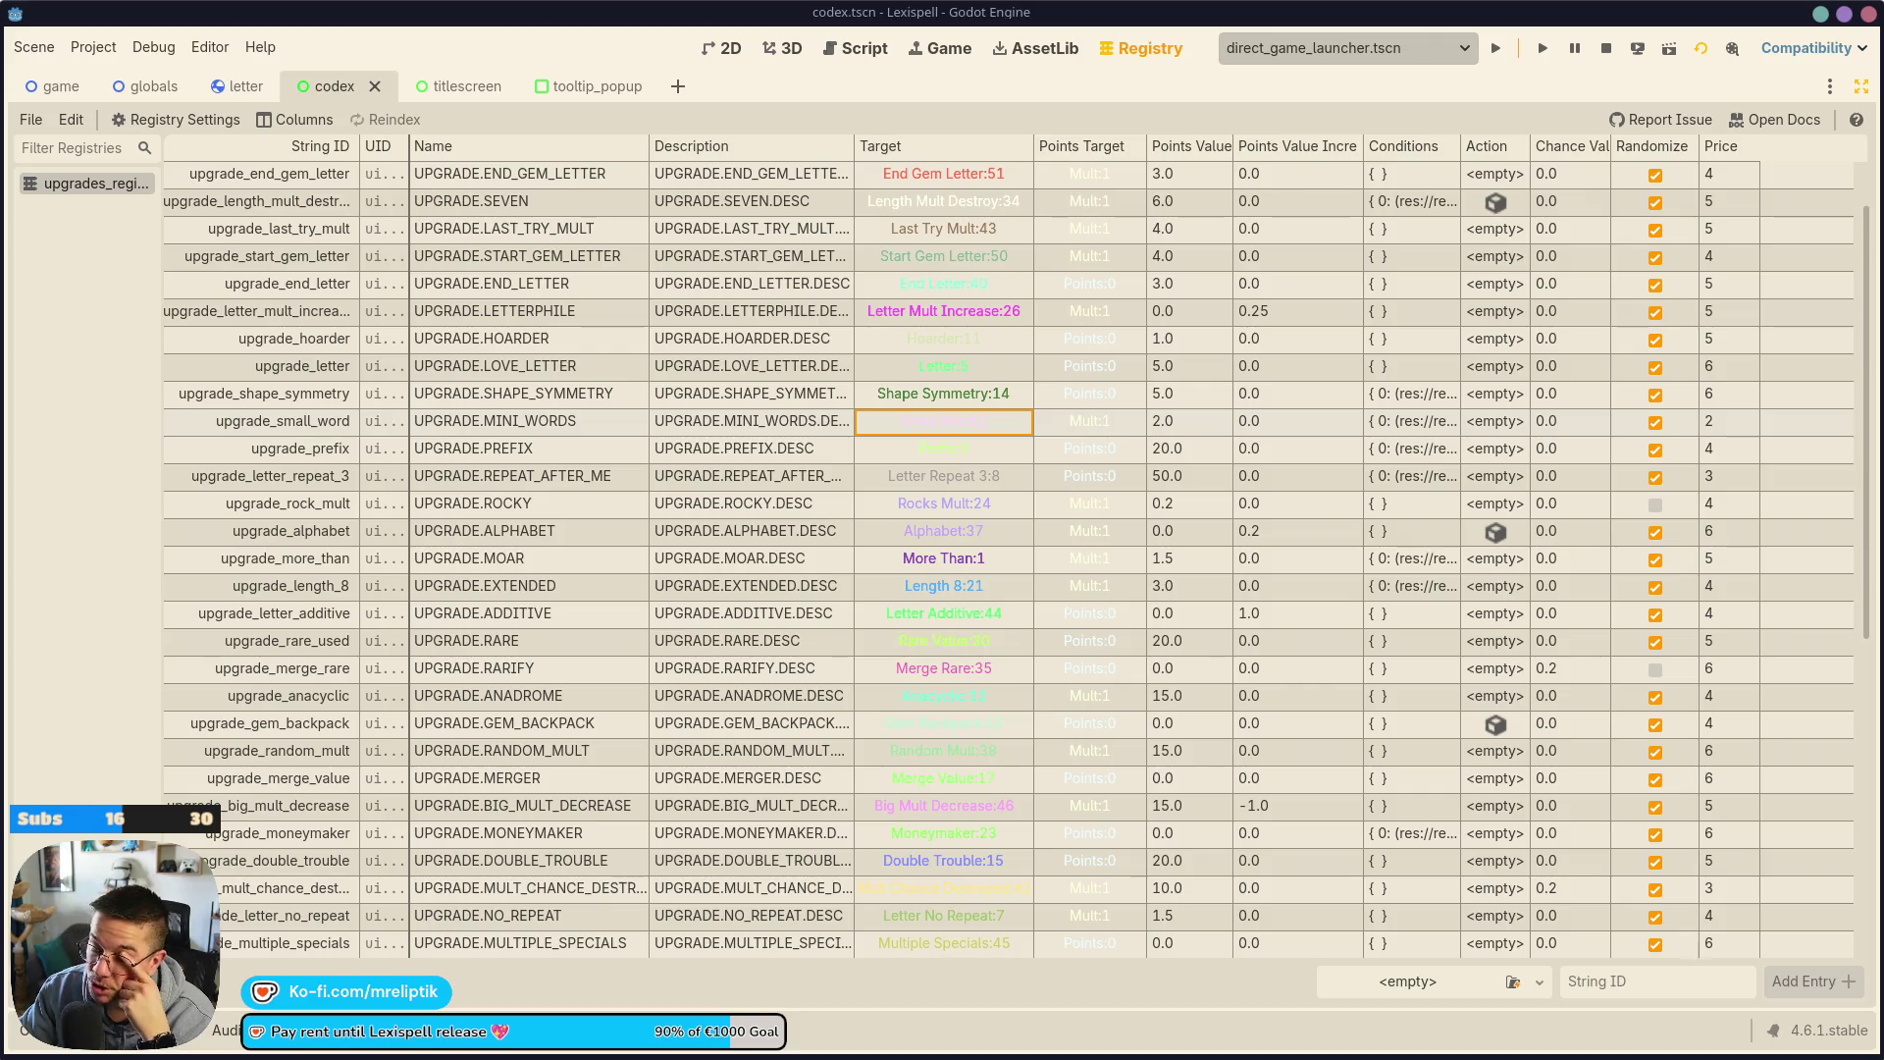
pyautogui.doubleClick(1162, 420)
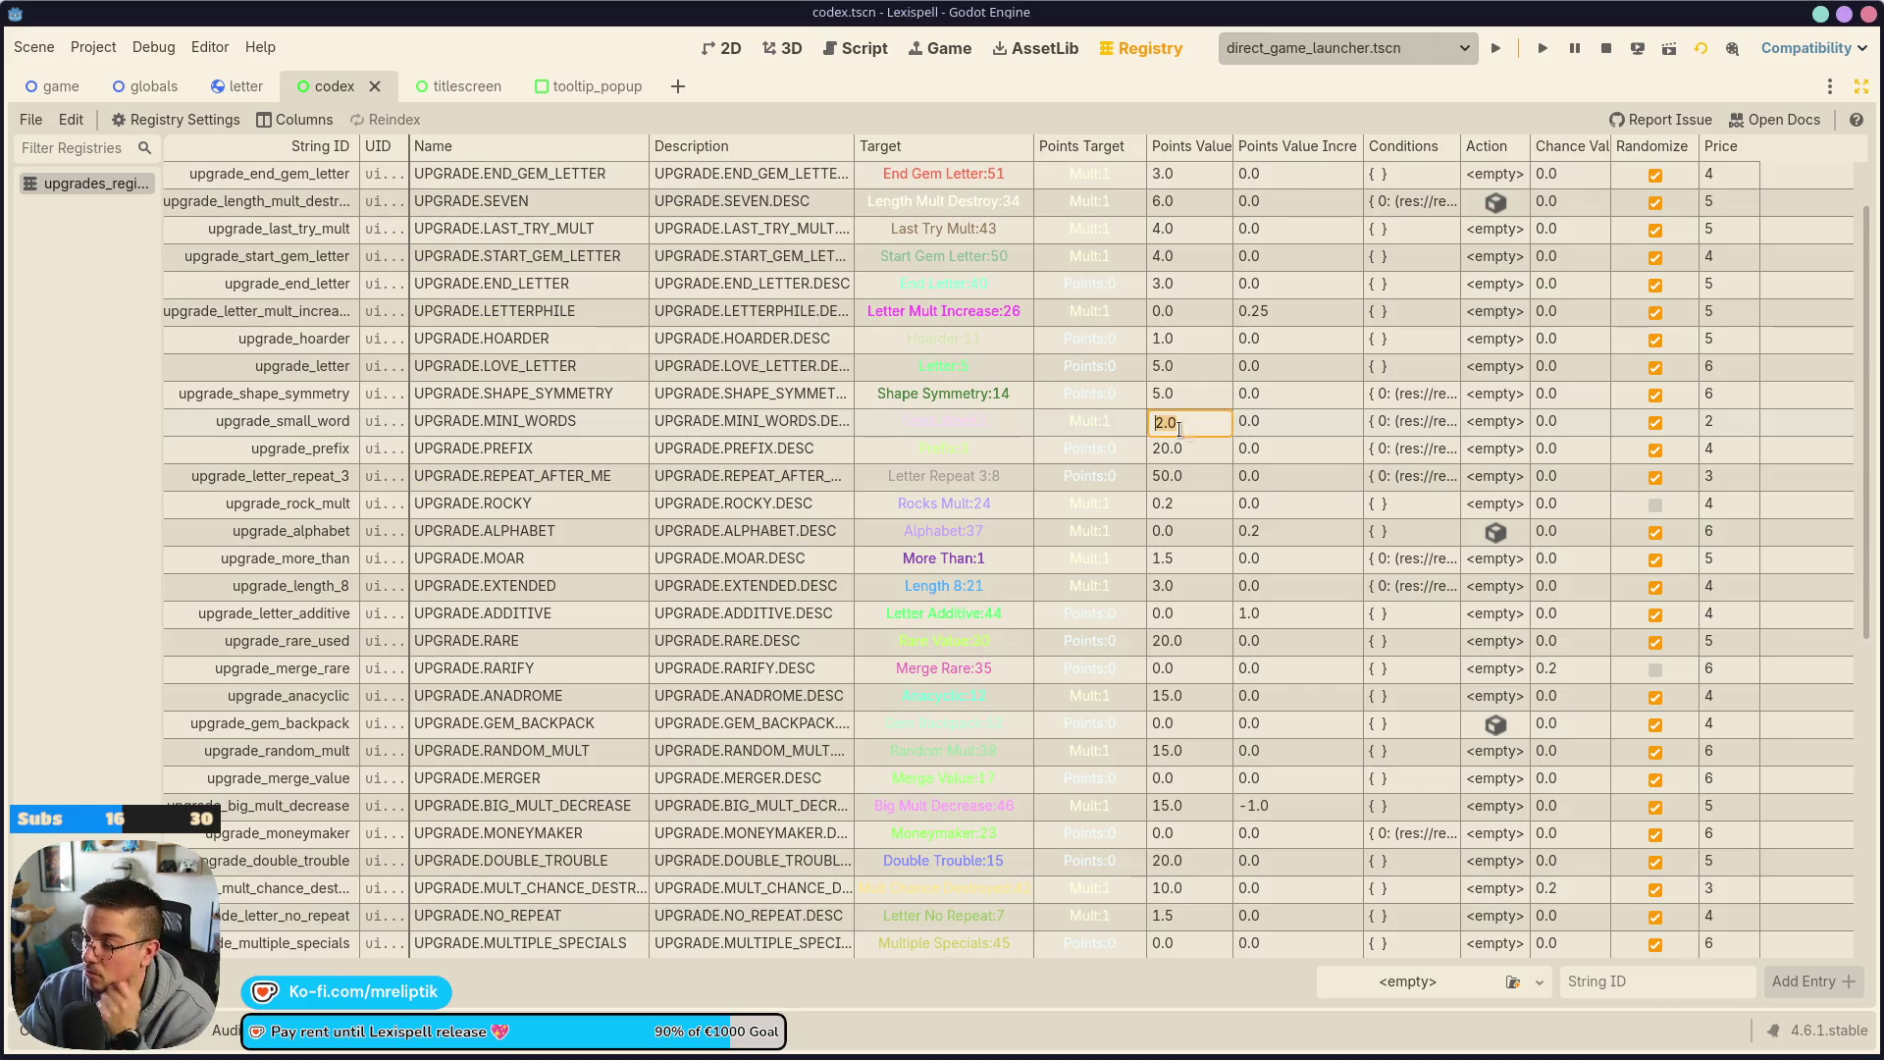
pyautogui.write('3')
pyautogui.press('Return')
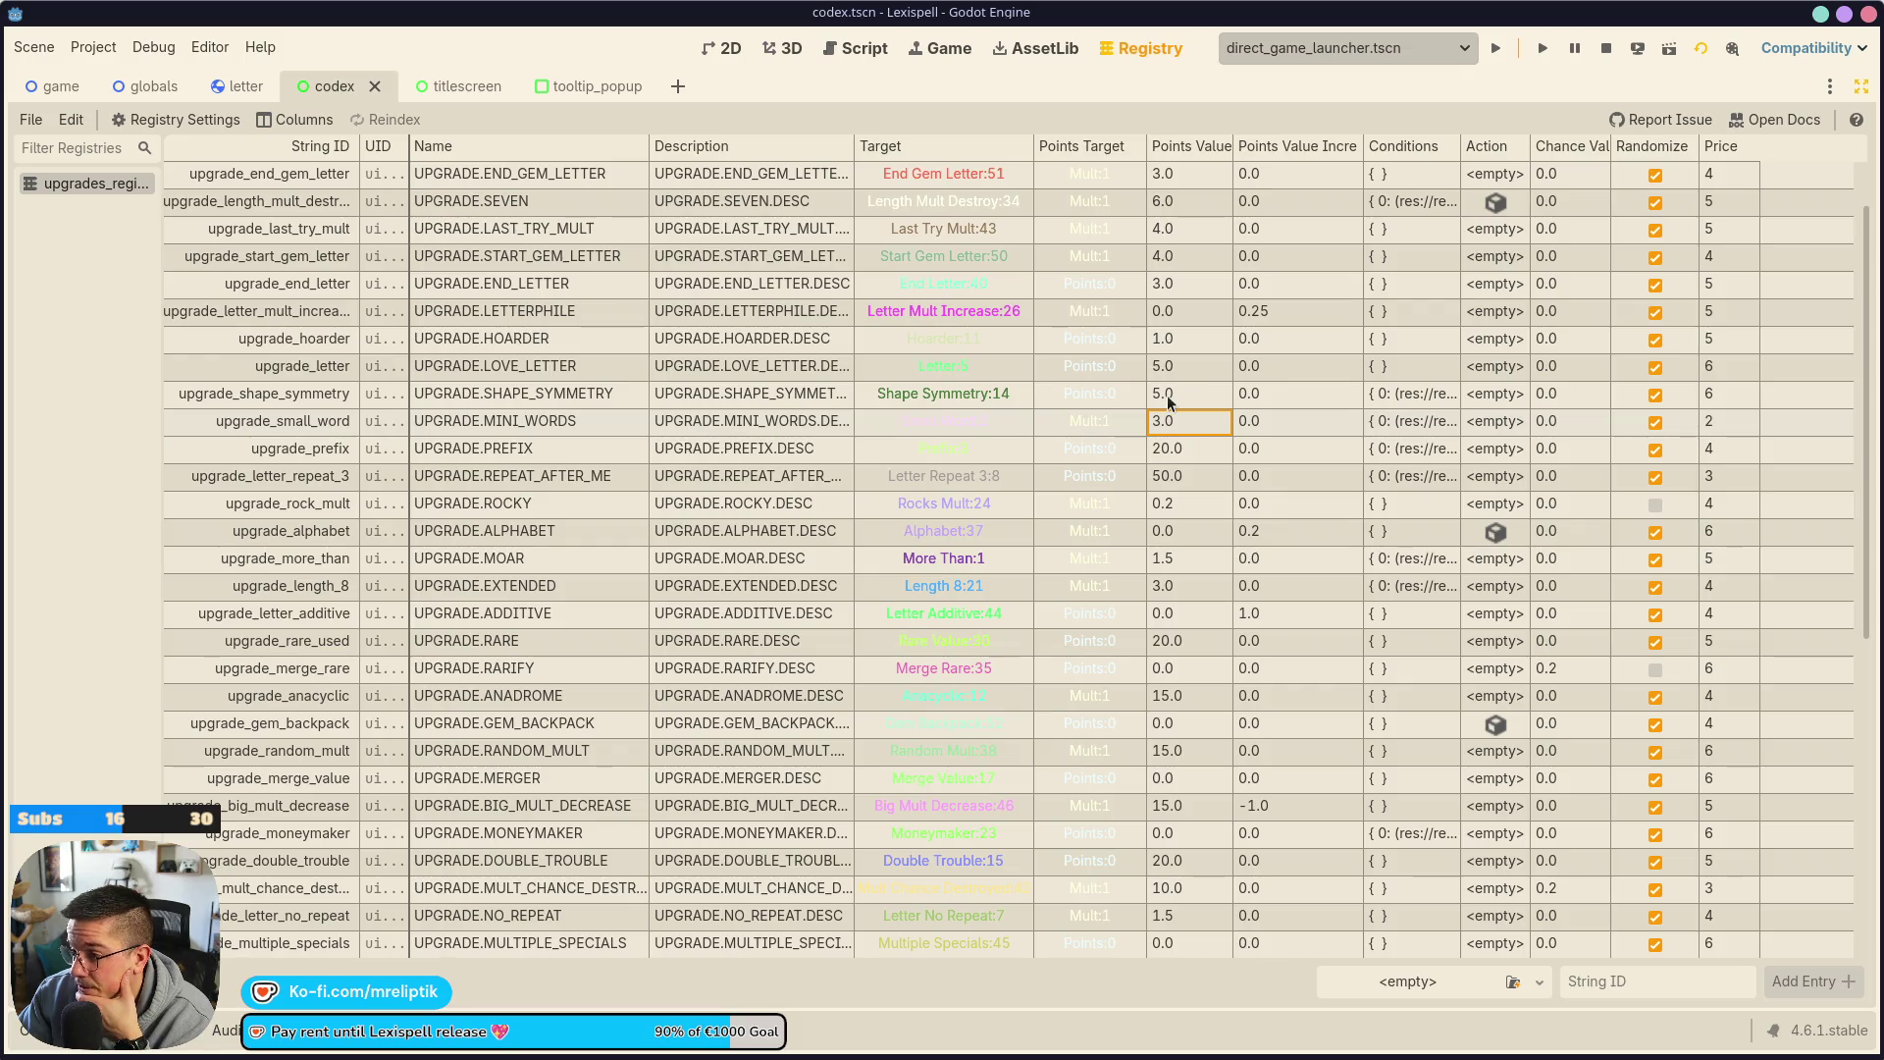
pyautogui.scroll(1, 1151, 444)
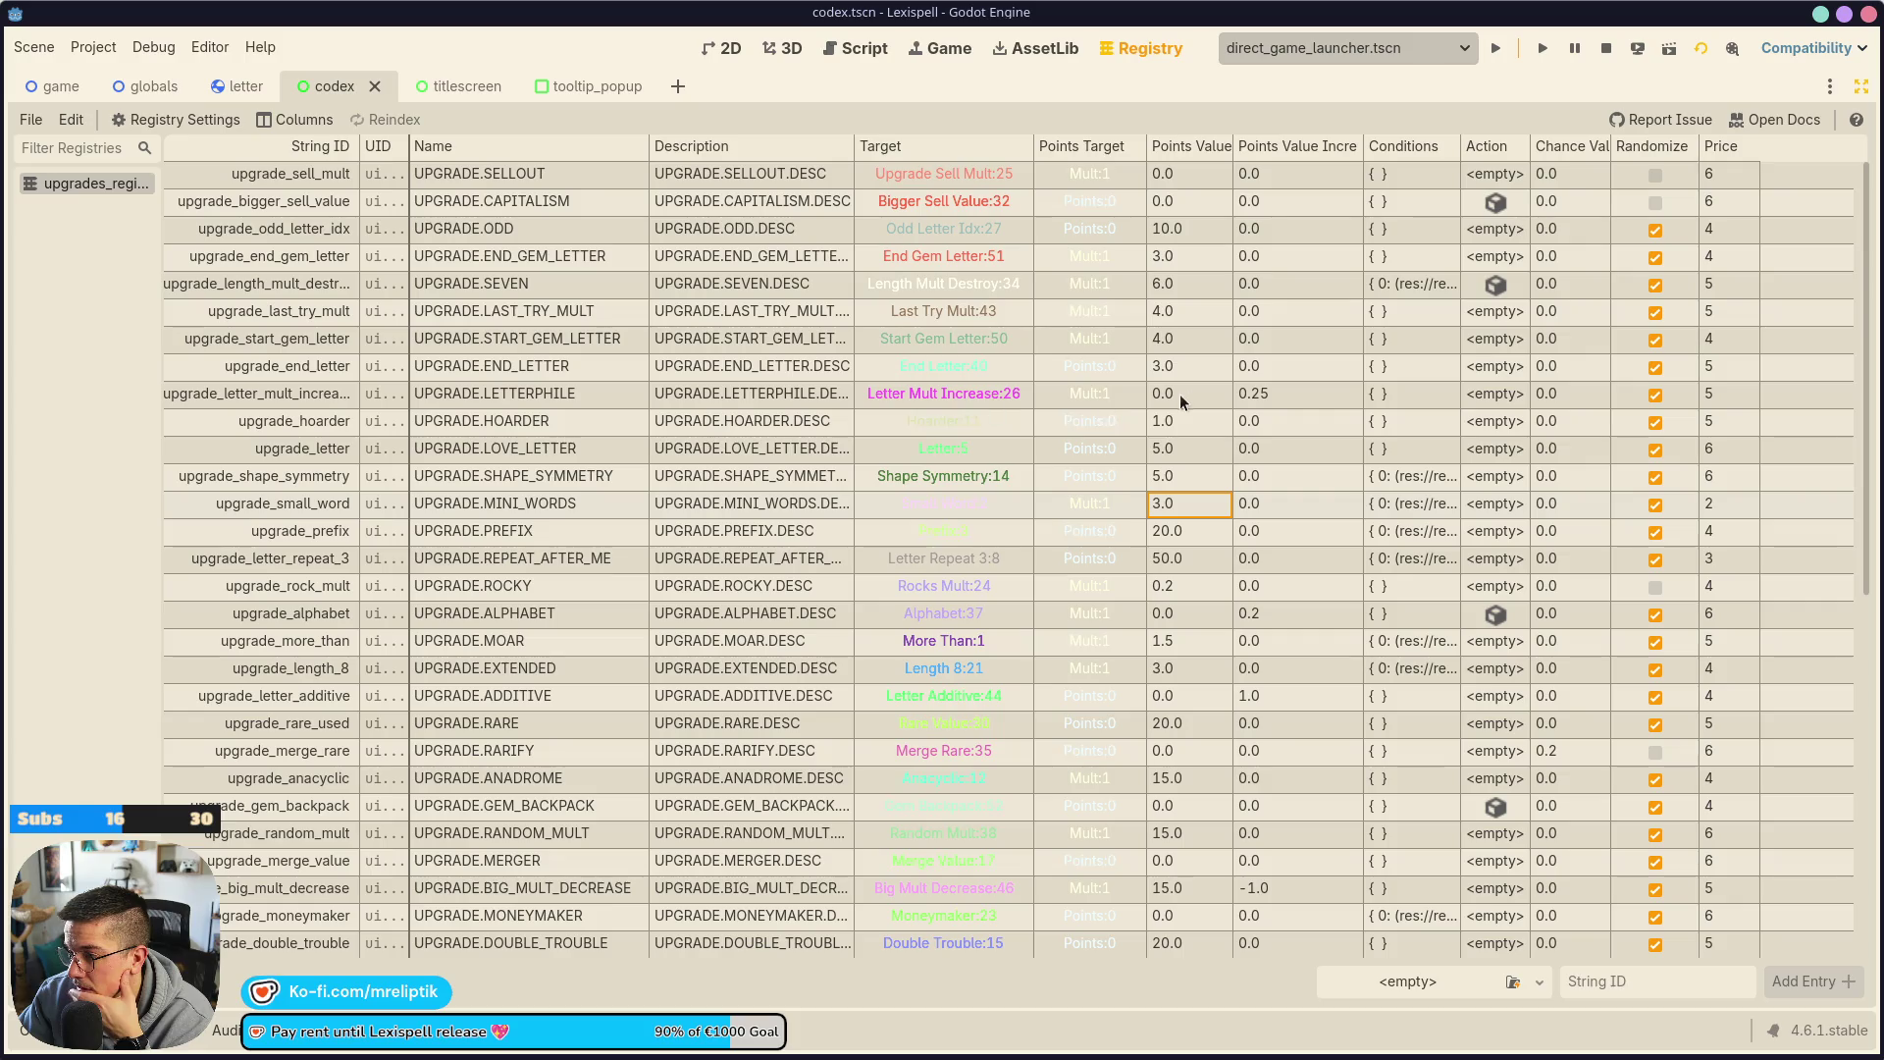
pyautogui.click(1089, 367)
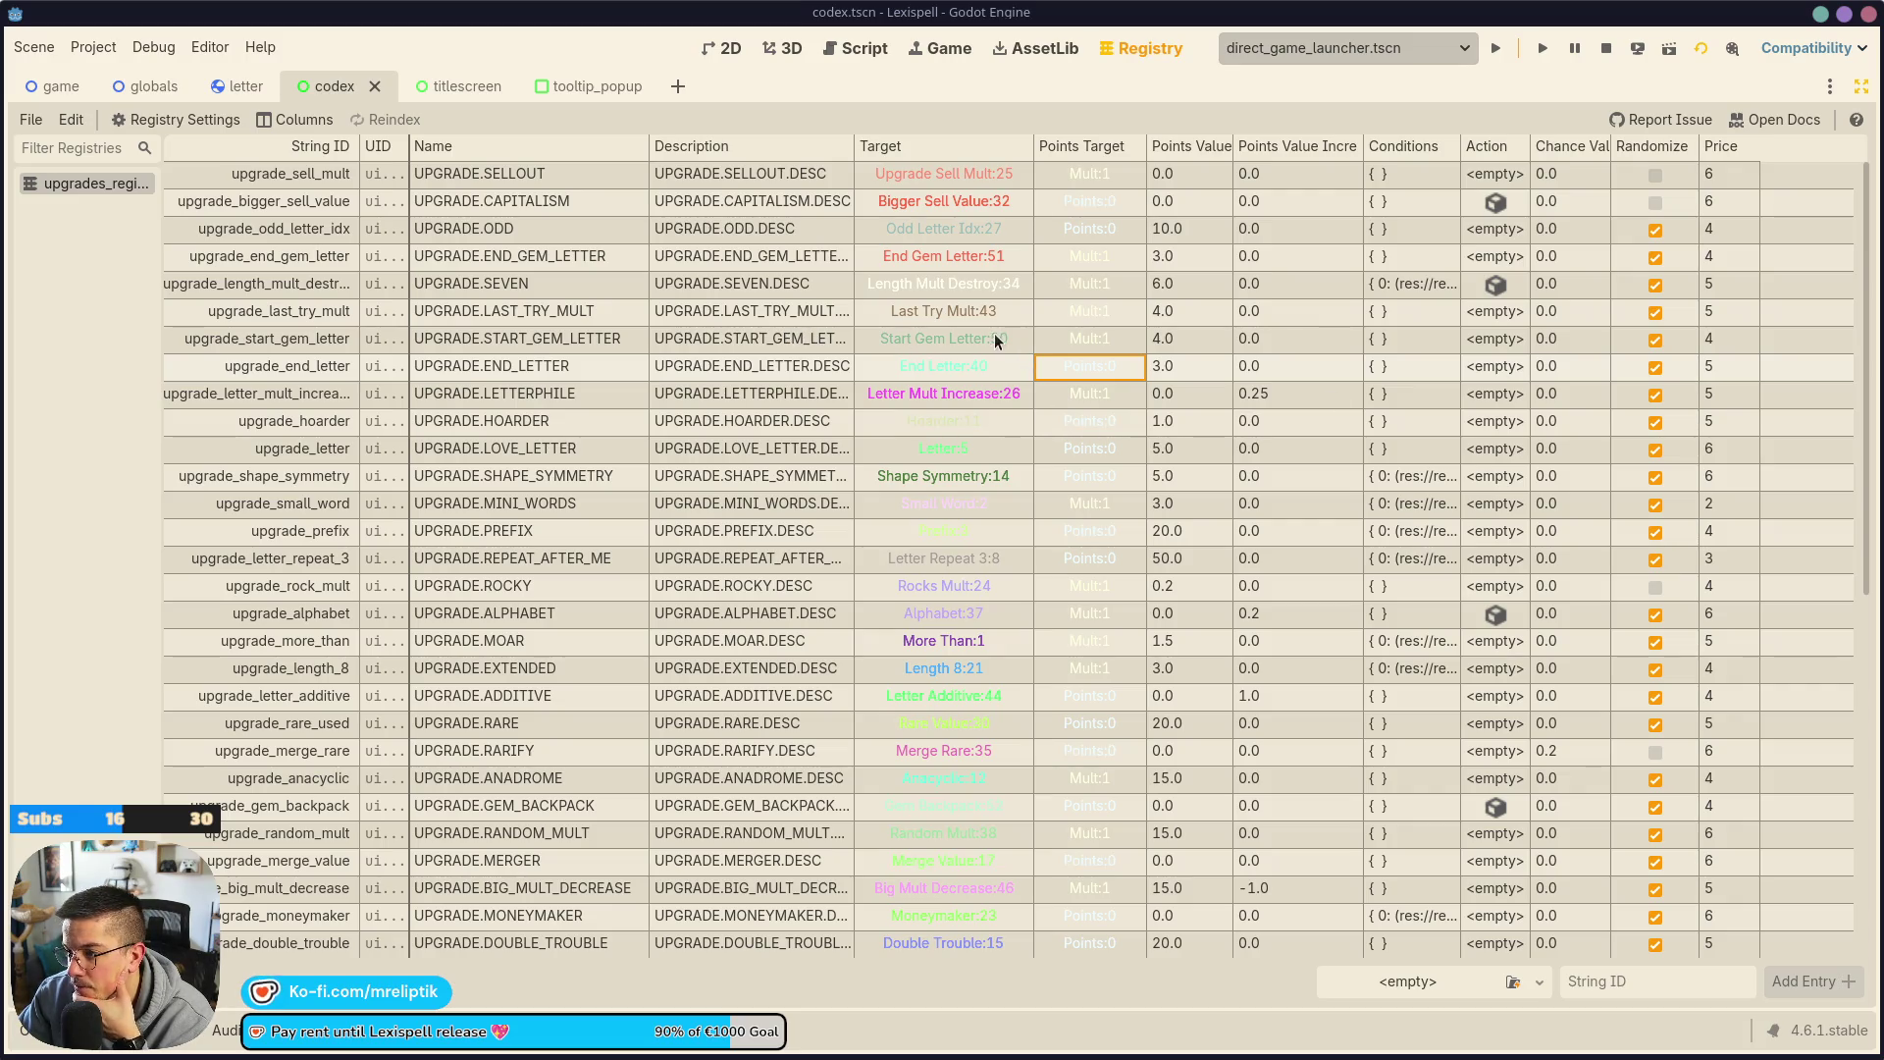
pyautogui.click(1182, 314)
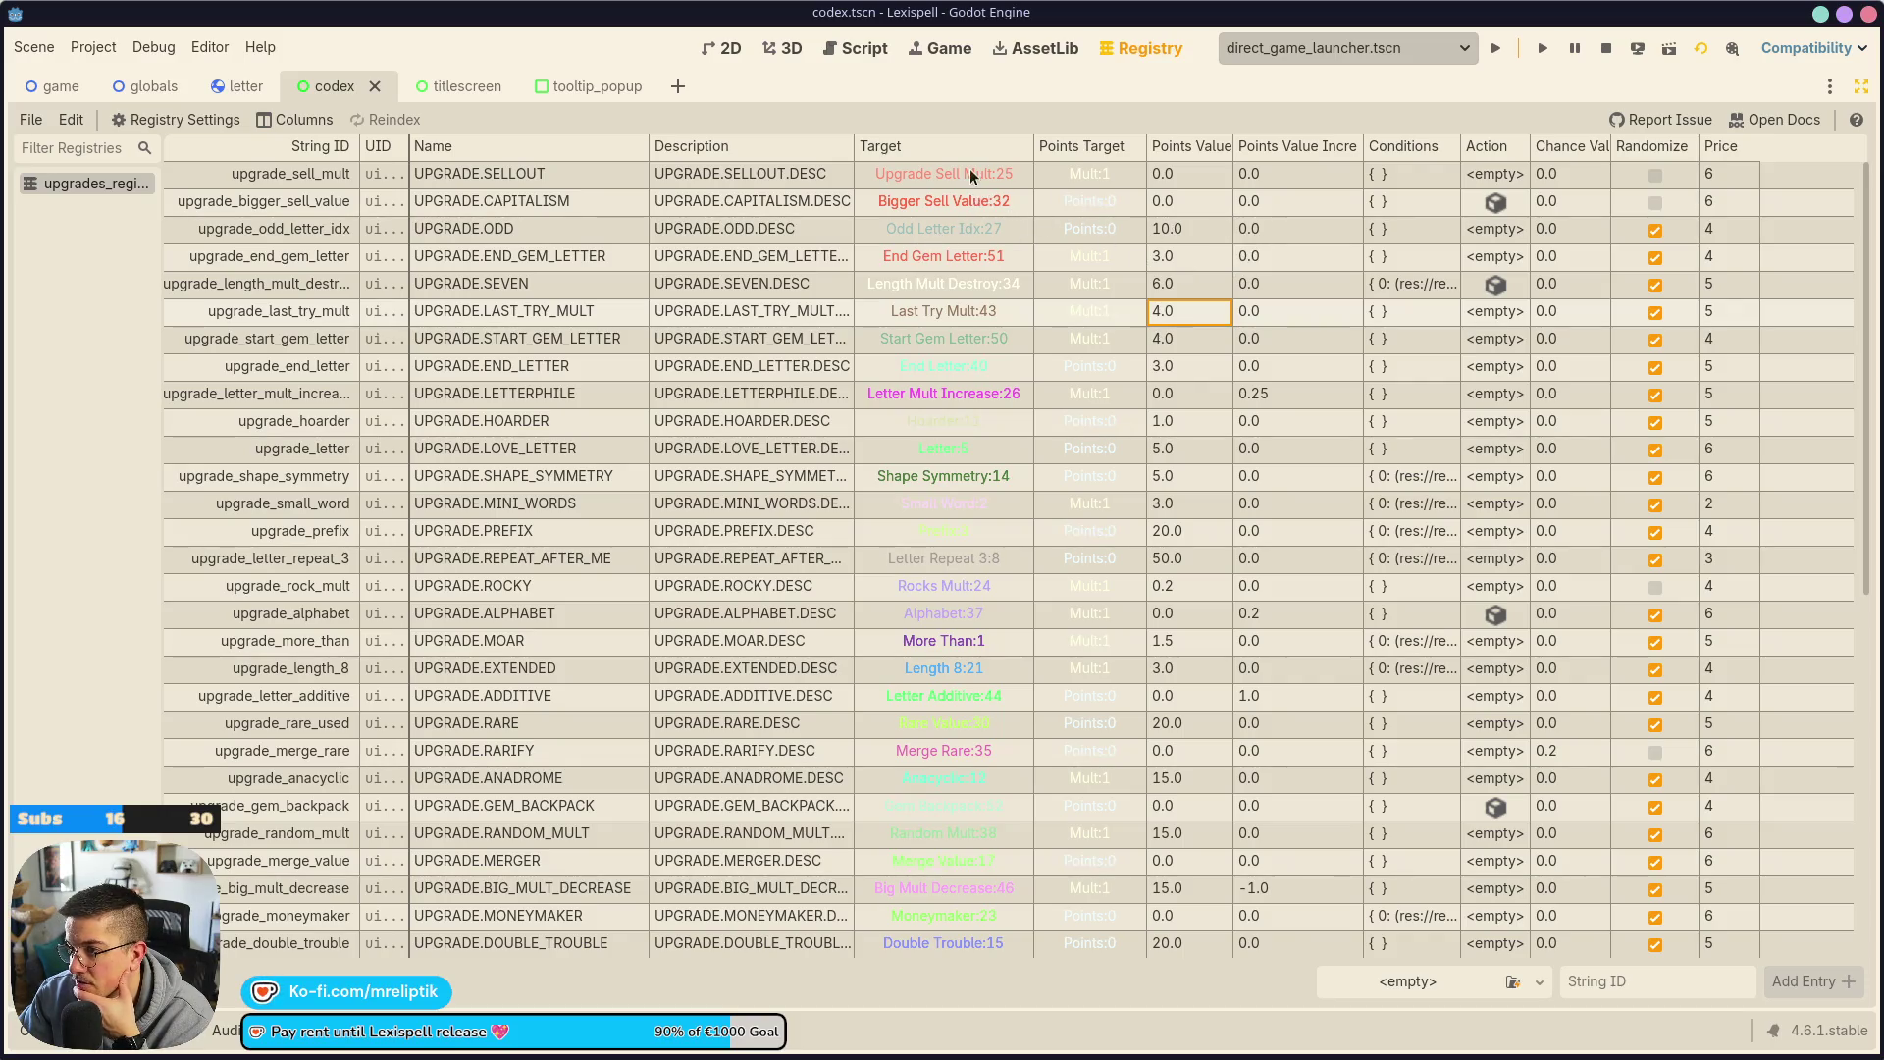
pyautogui.scroll(-8, 1060, 208)
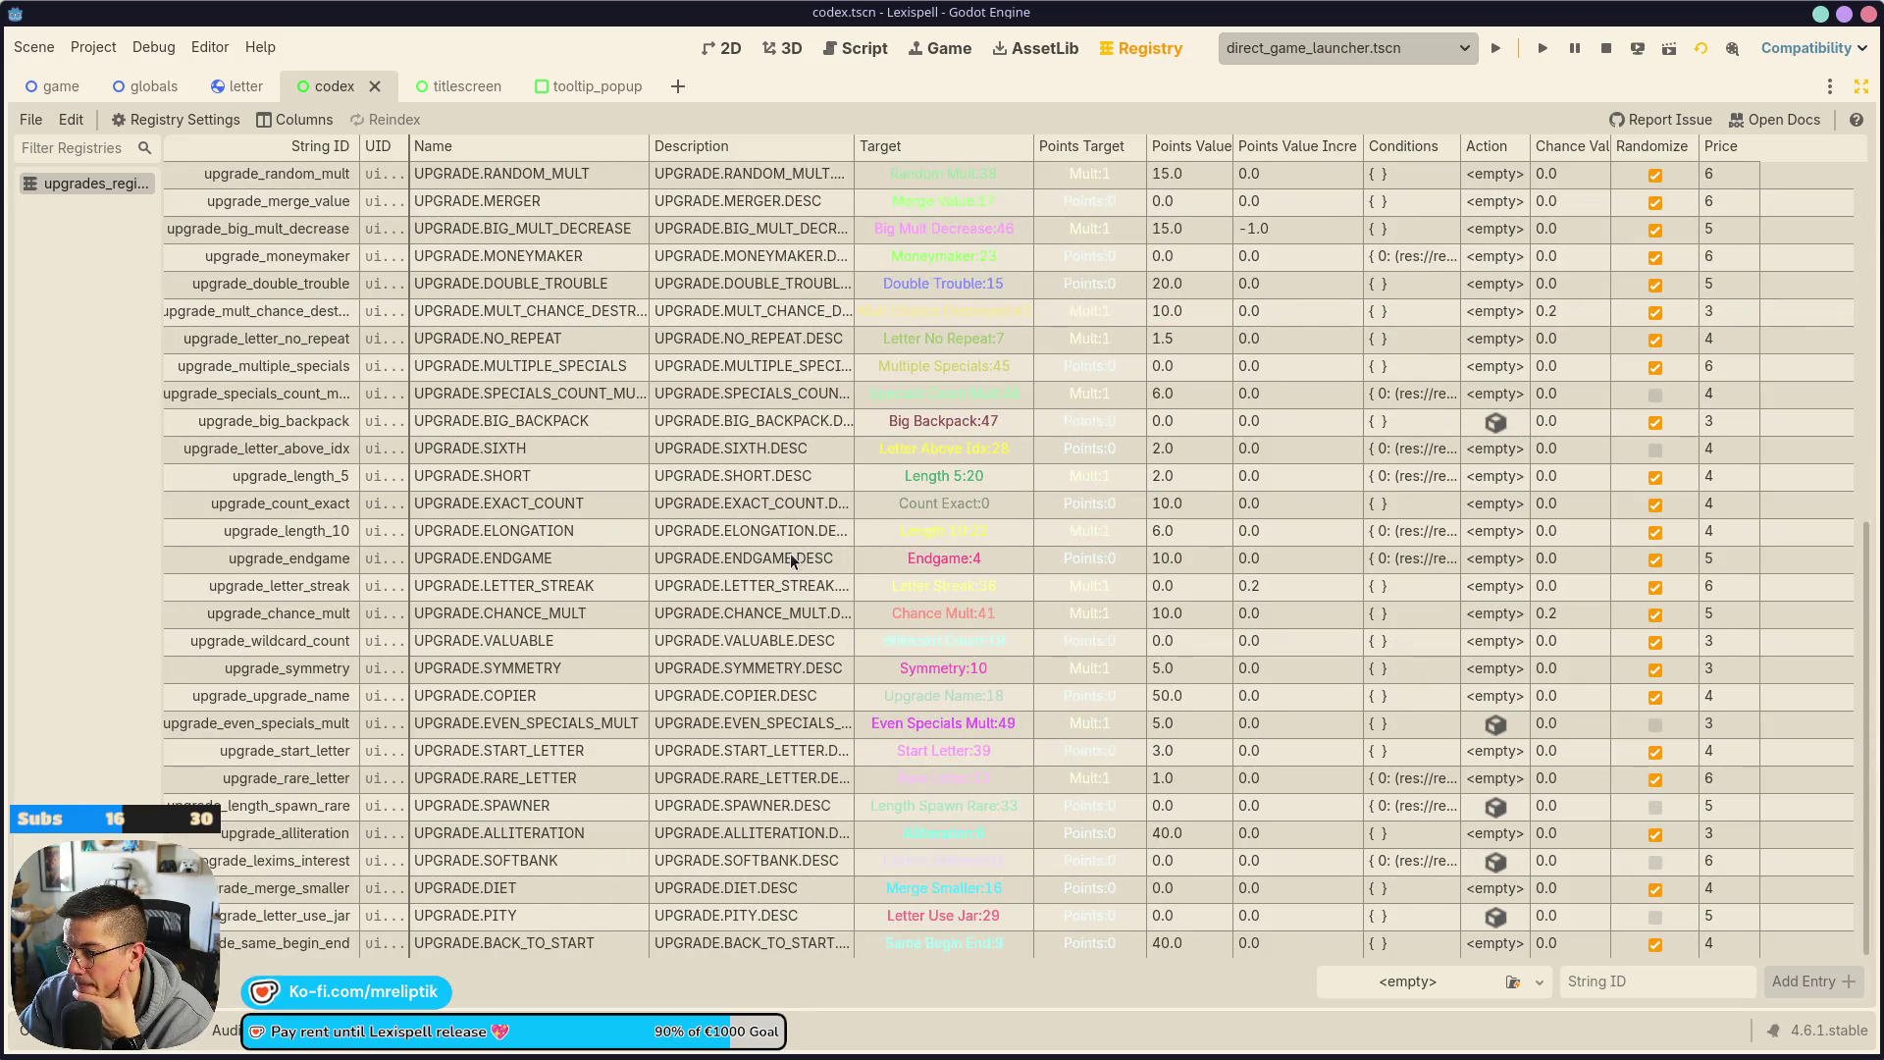
# Step: Enter 15 as upgrade_endgame's Points Value, then select upgrade_symmetry's Points Value cell
pyautogui.doubleClick(1192, 557)
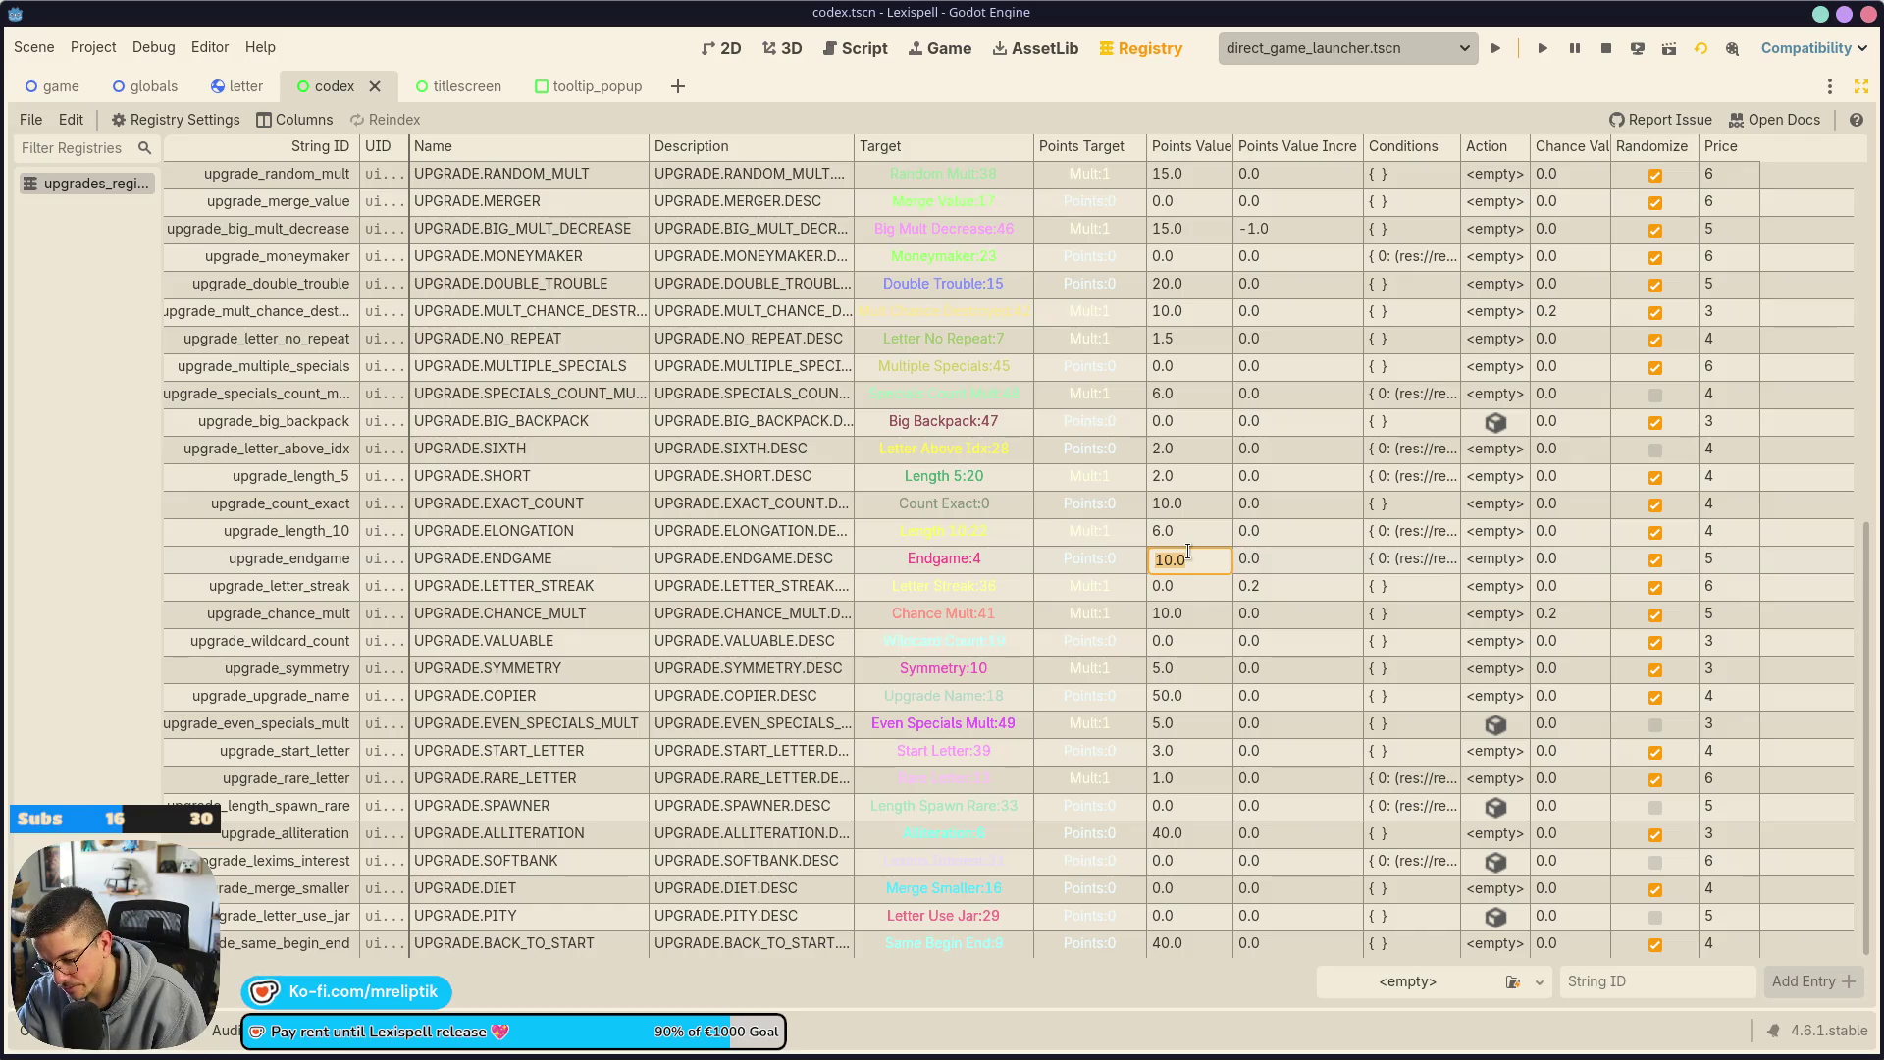
pyautogui.write('15')
pyautogui.press('Return')
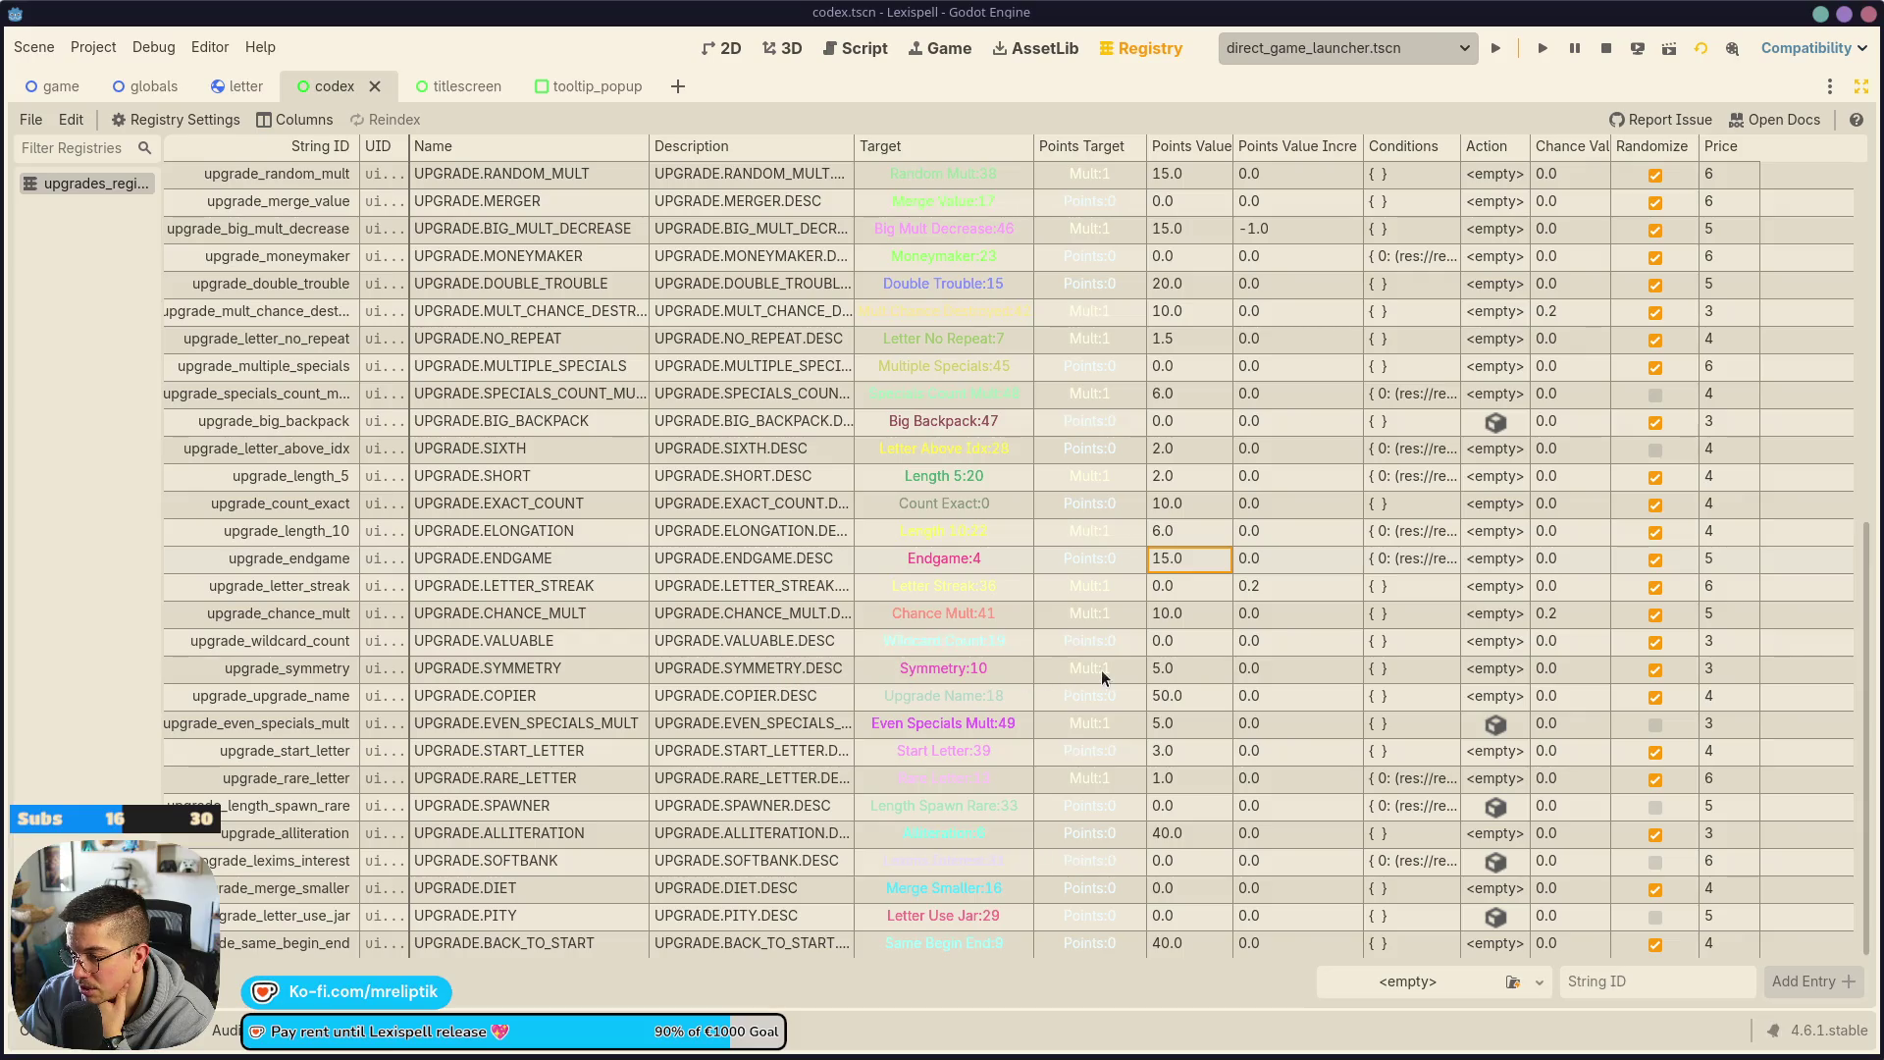
pyautogui.click(1191, 667)
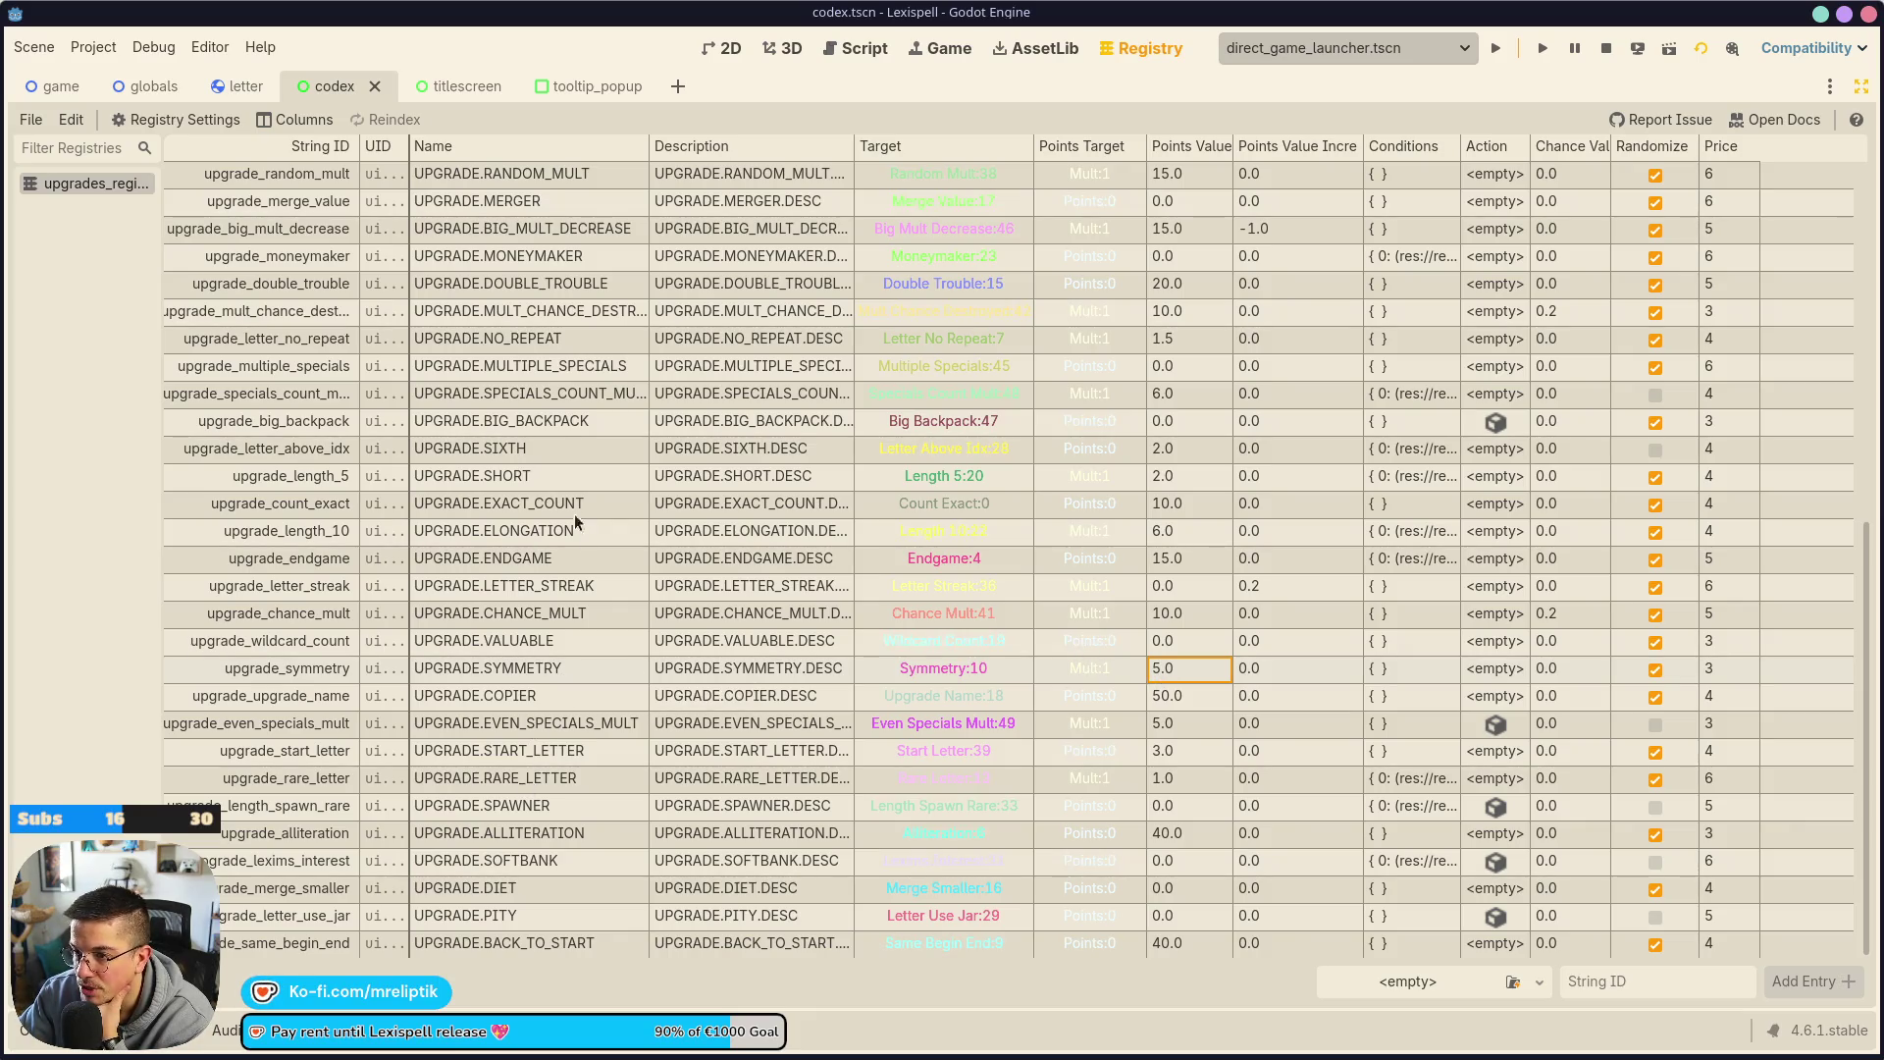
pyautogui.scroll(8, 575, 652)
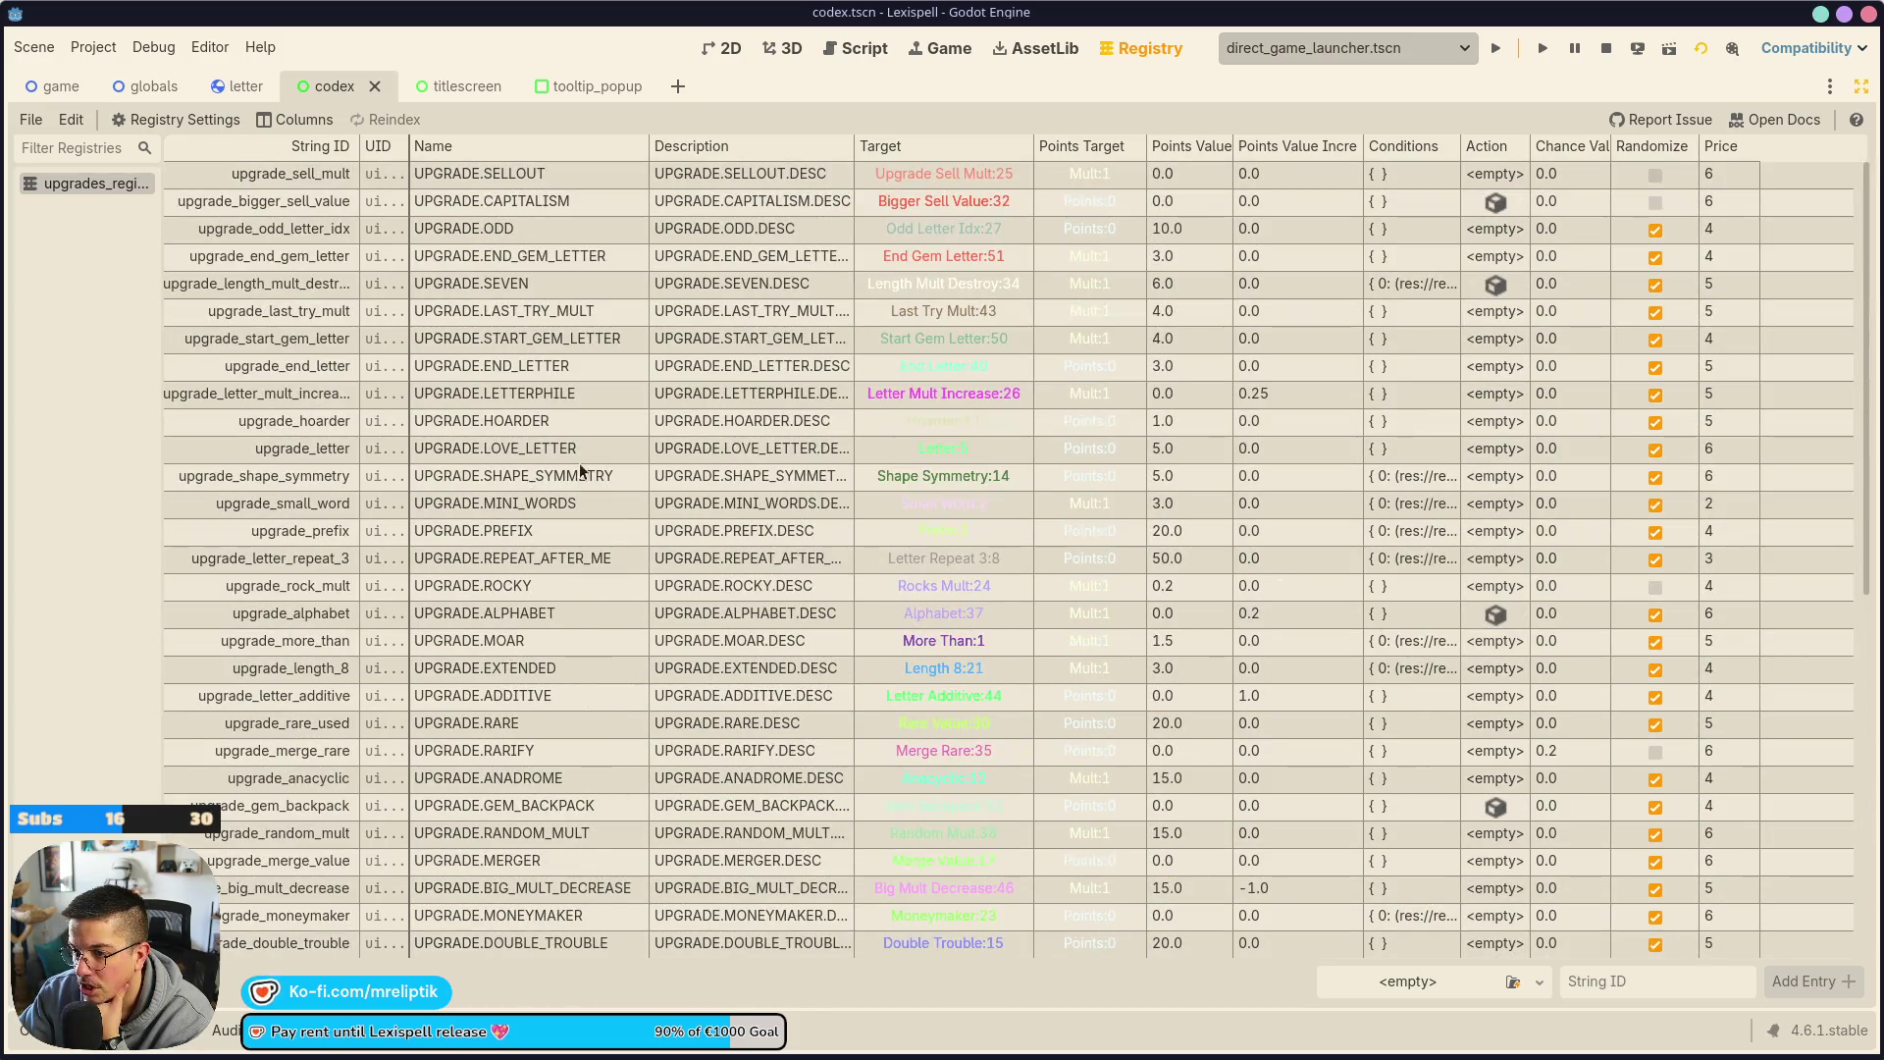
# Step: Scroll down the Registry table toward the upgrade_symmetry entry
pyautogui.scroll(-8, 583, 471)
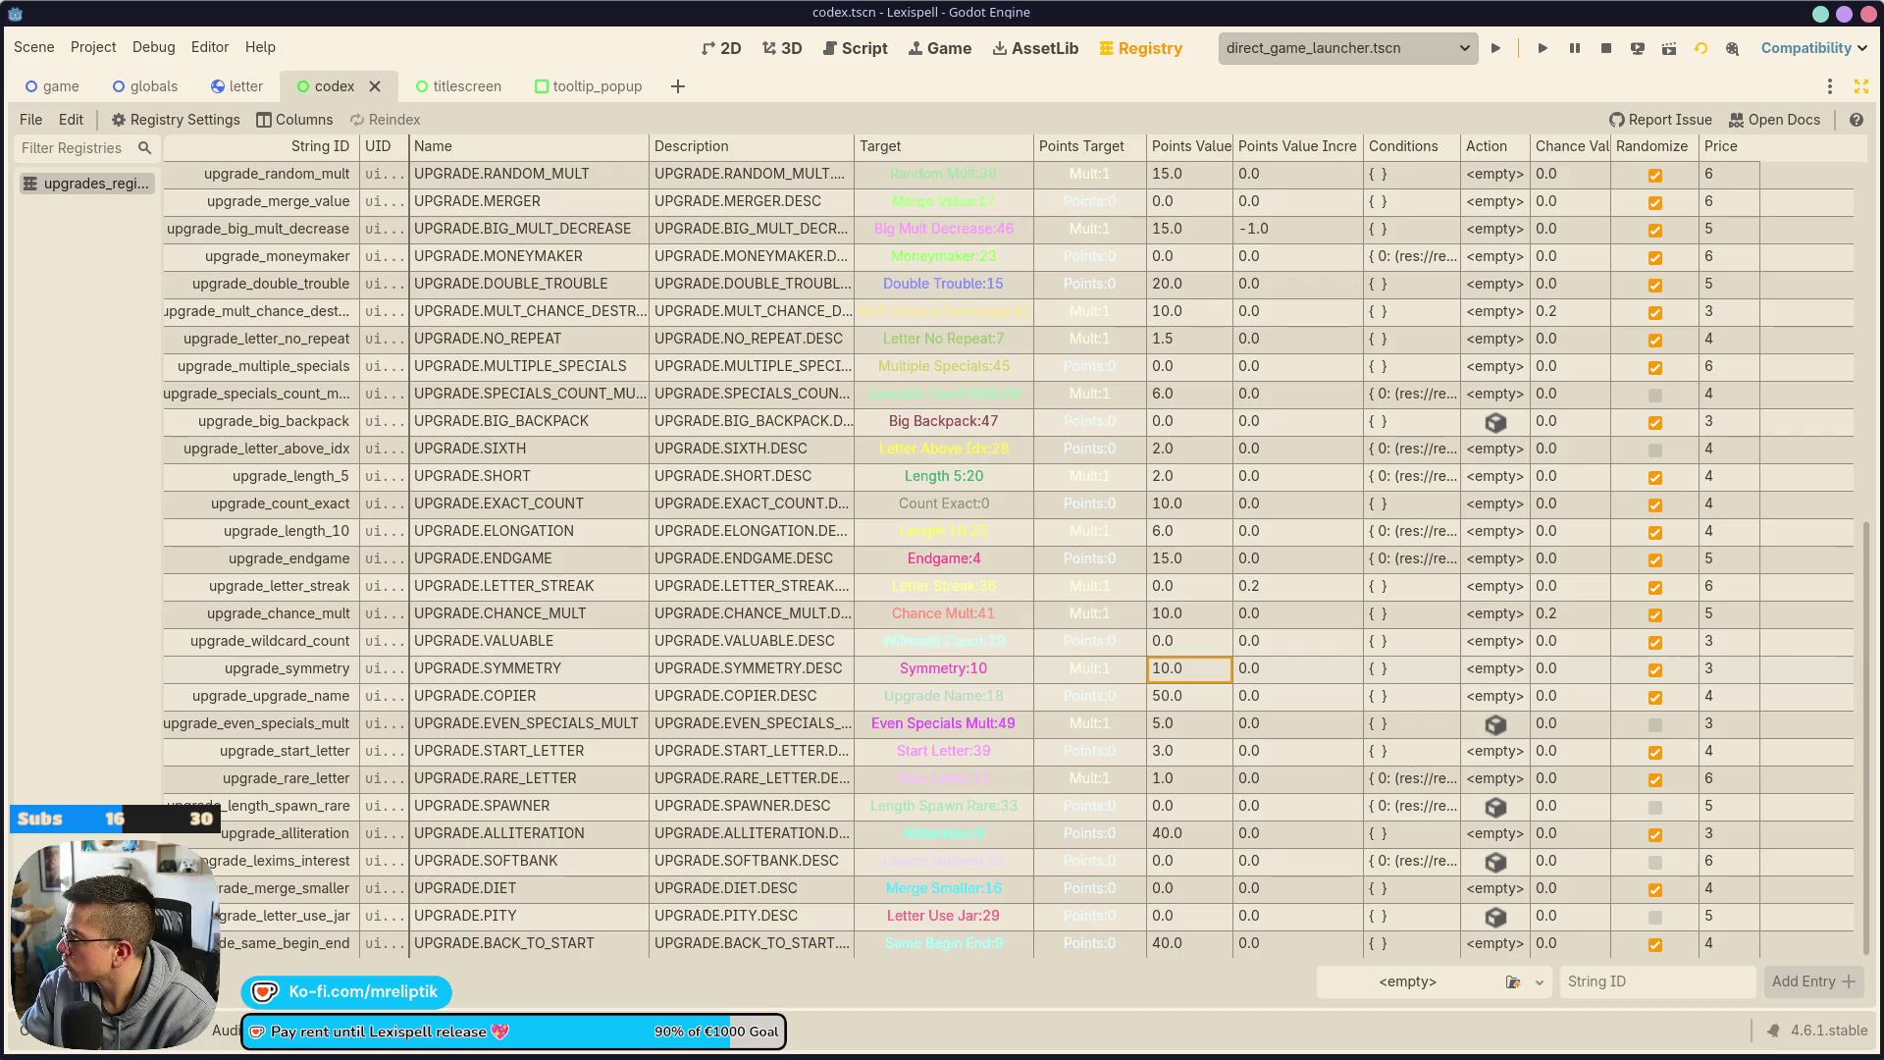
# Step: Read the upgrade description tooltips in the running Lexispell test game
pyautogui.scroll(-2, 697, 727)
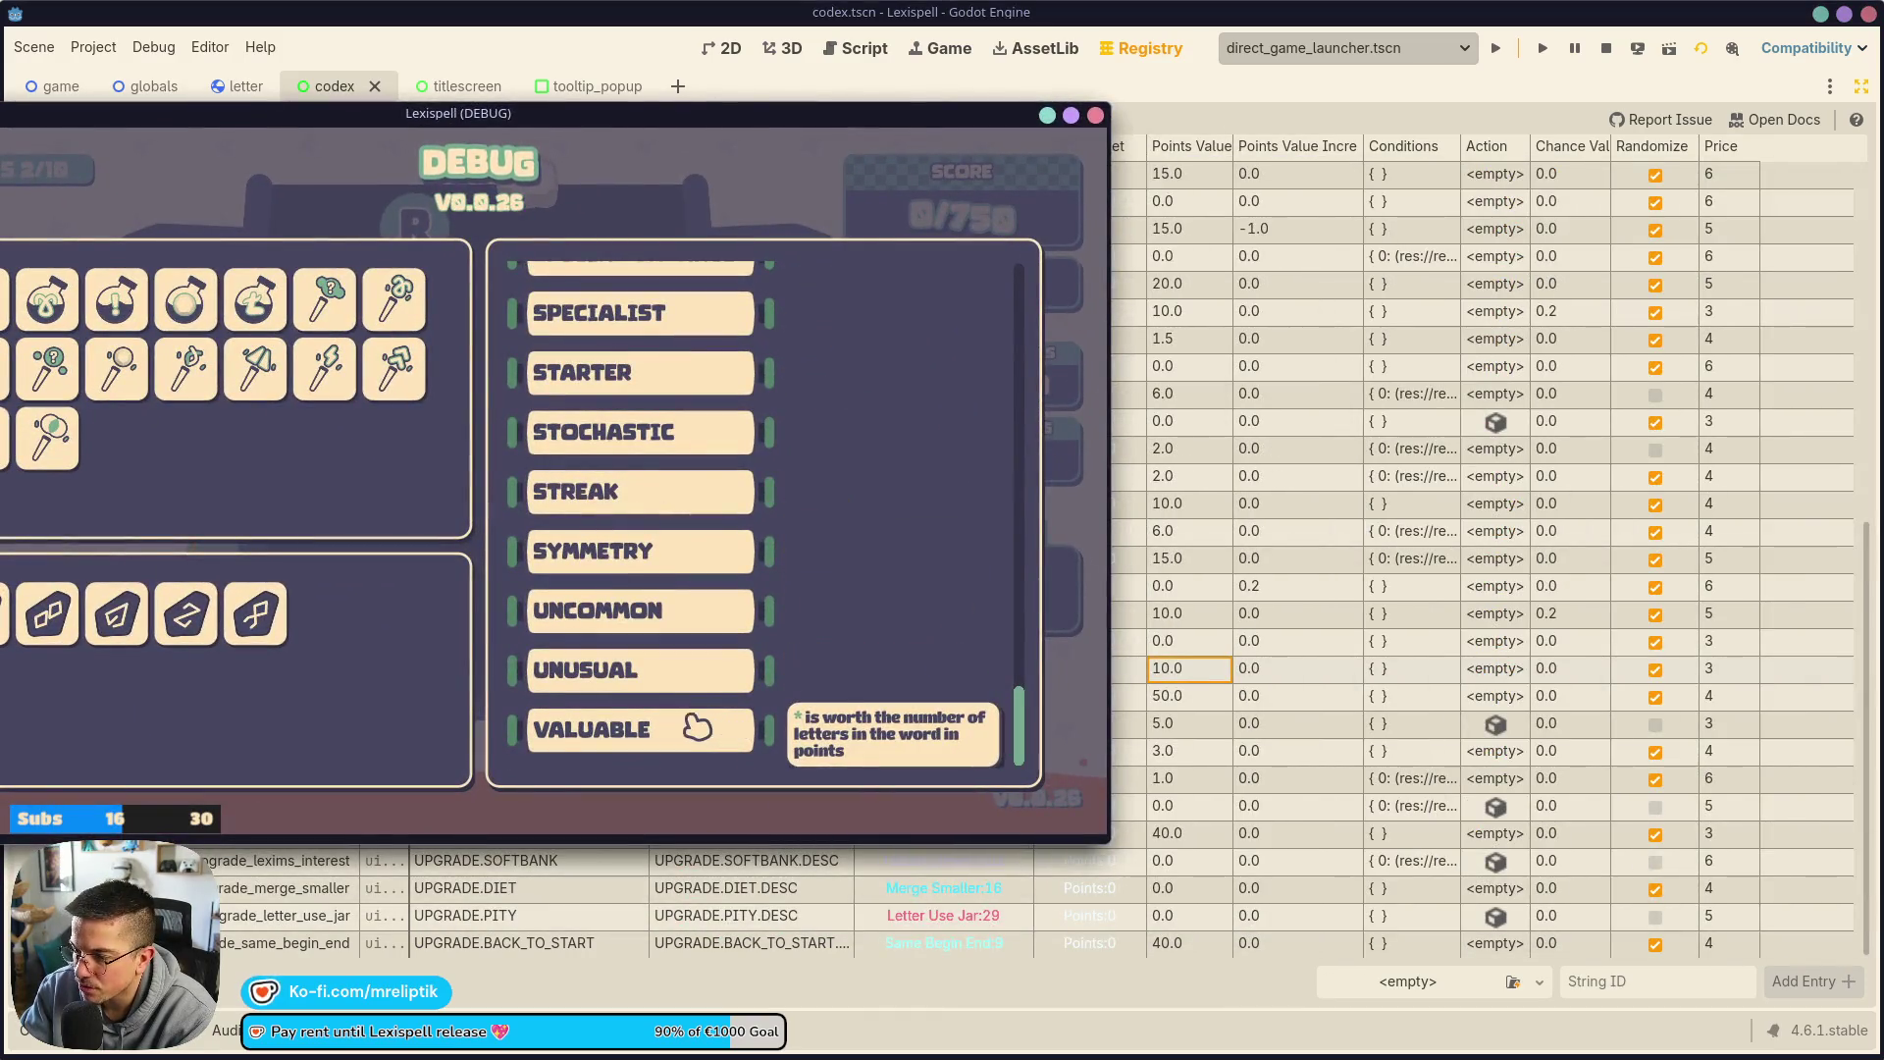
pyautogui.moveTo(677, 697)
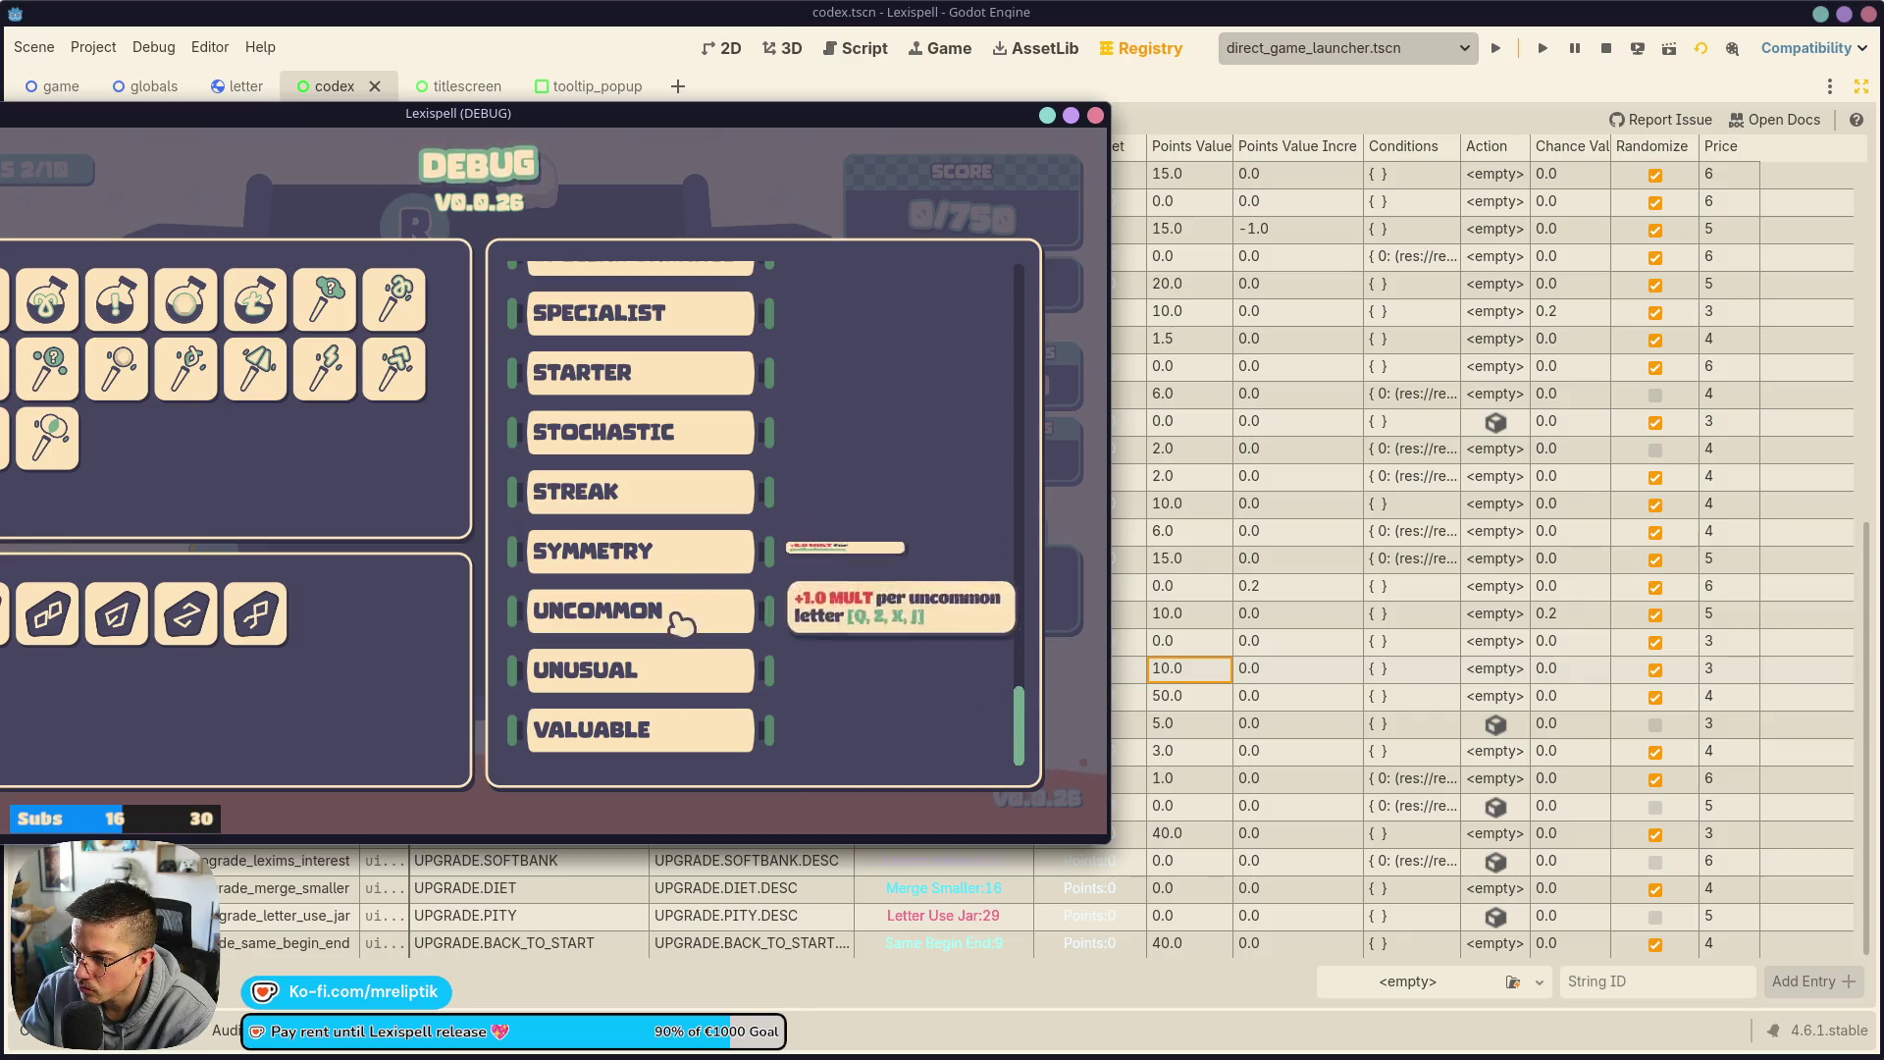
pyautogui.scroll(5, 910, 640)
pyautogui.scroll(10, 910, 640)
pyautogui.moveTo(677, 316)
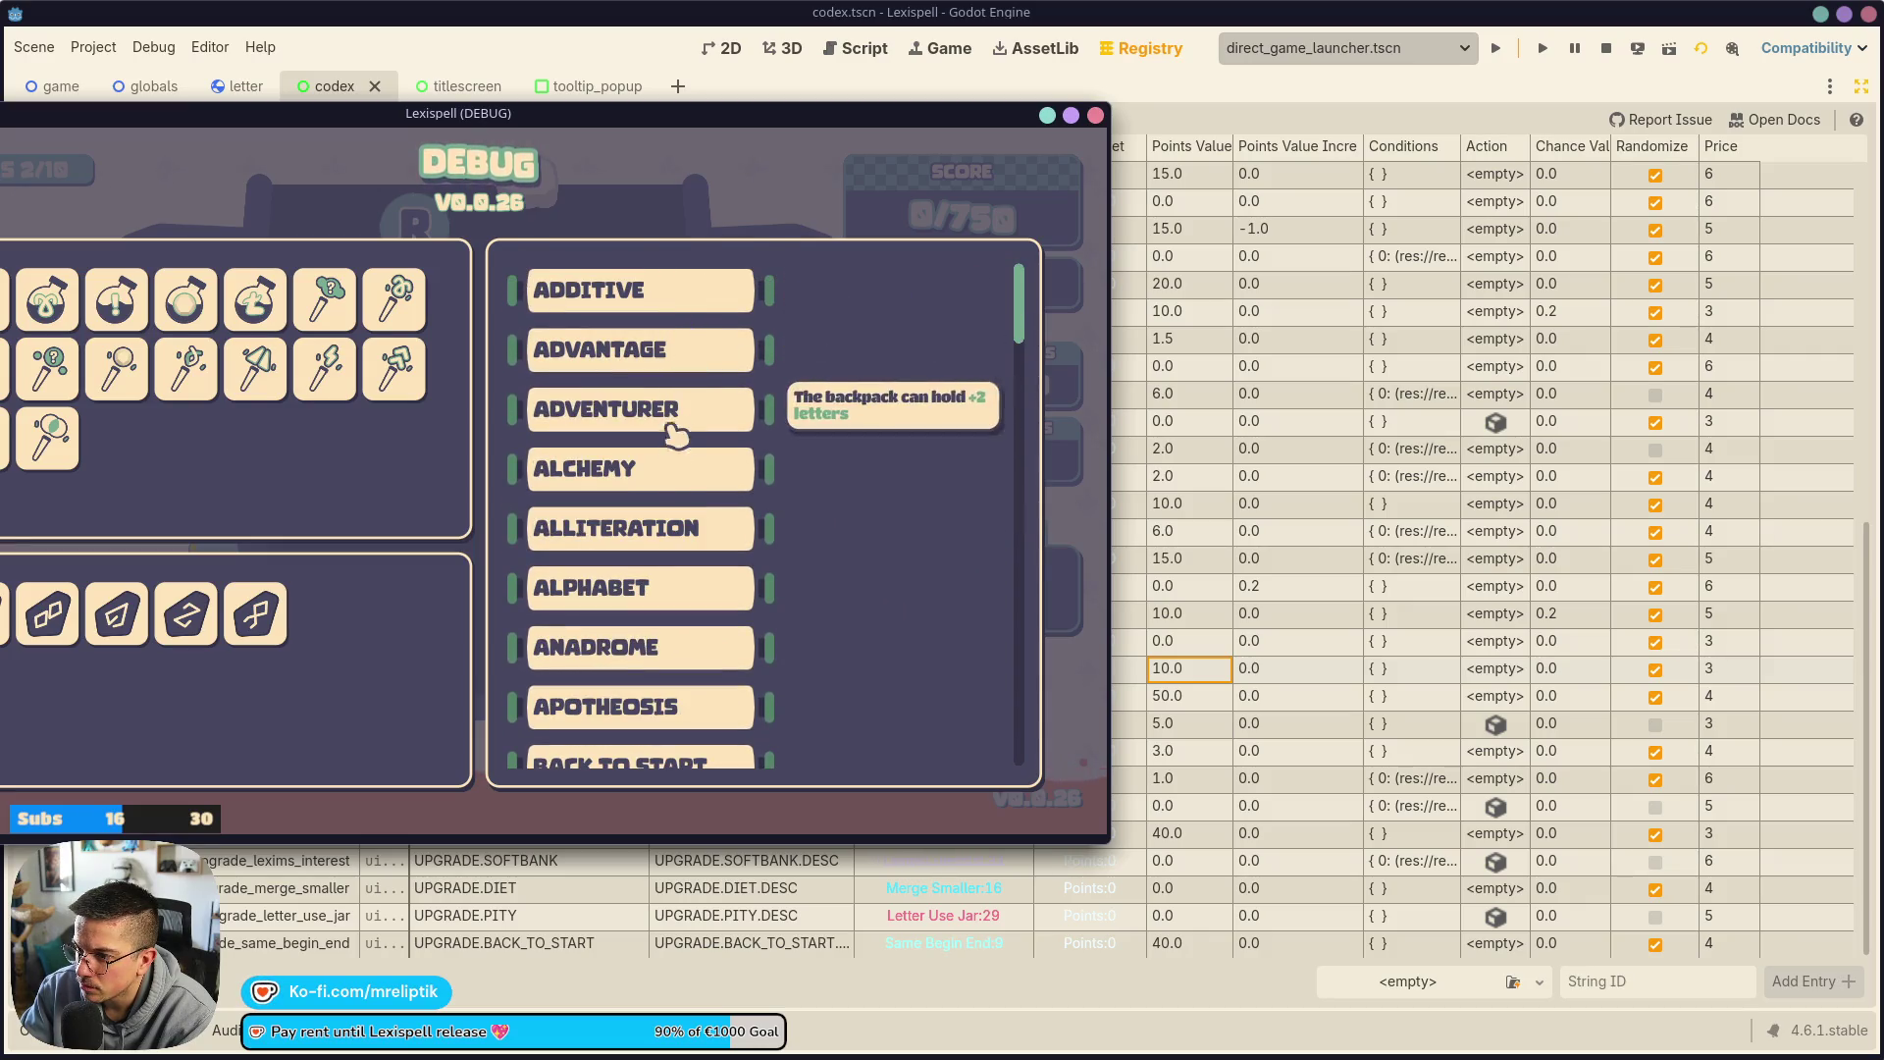
pyautogui.moveTo(663, 488)
pyautogui.moveTo(662, 593)
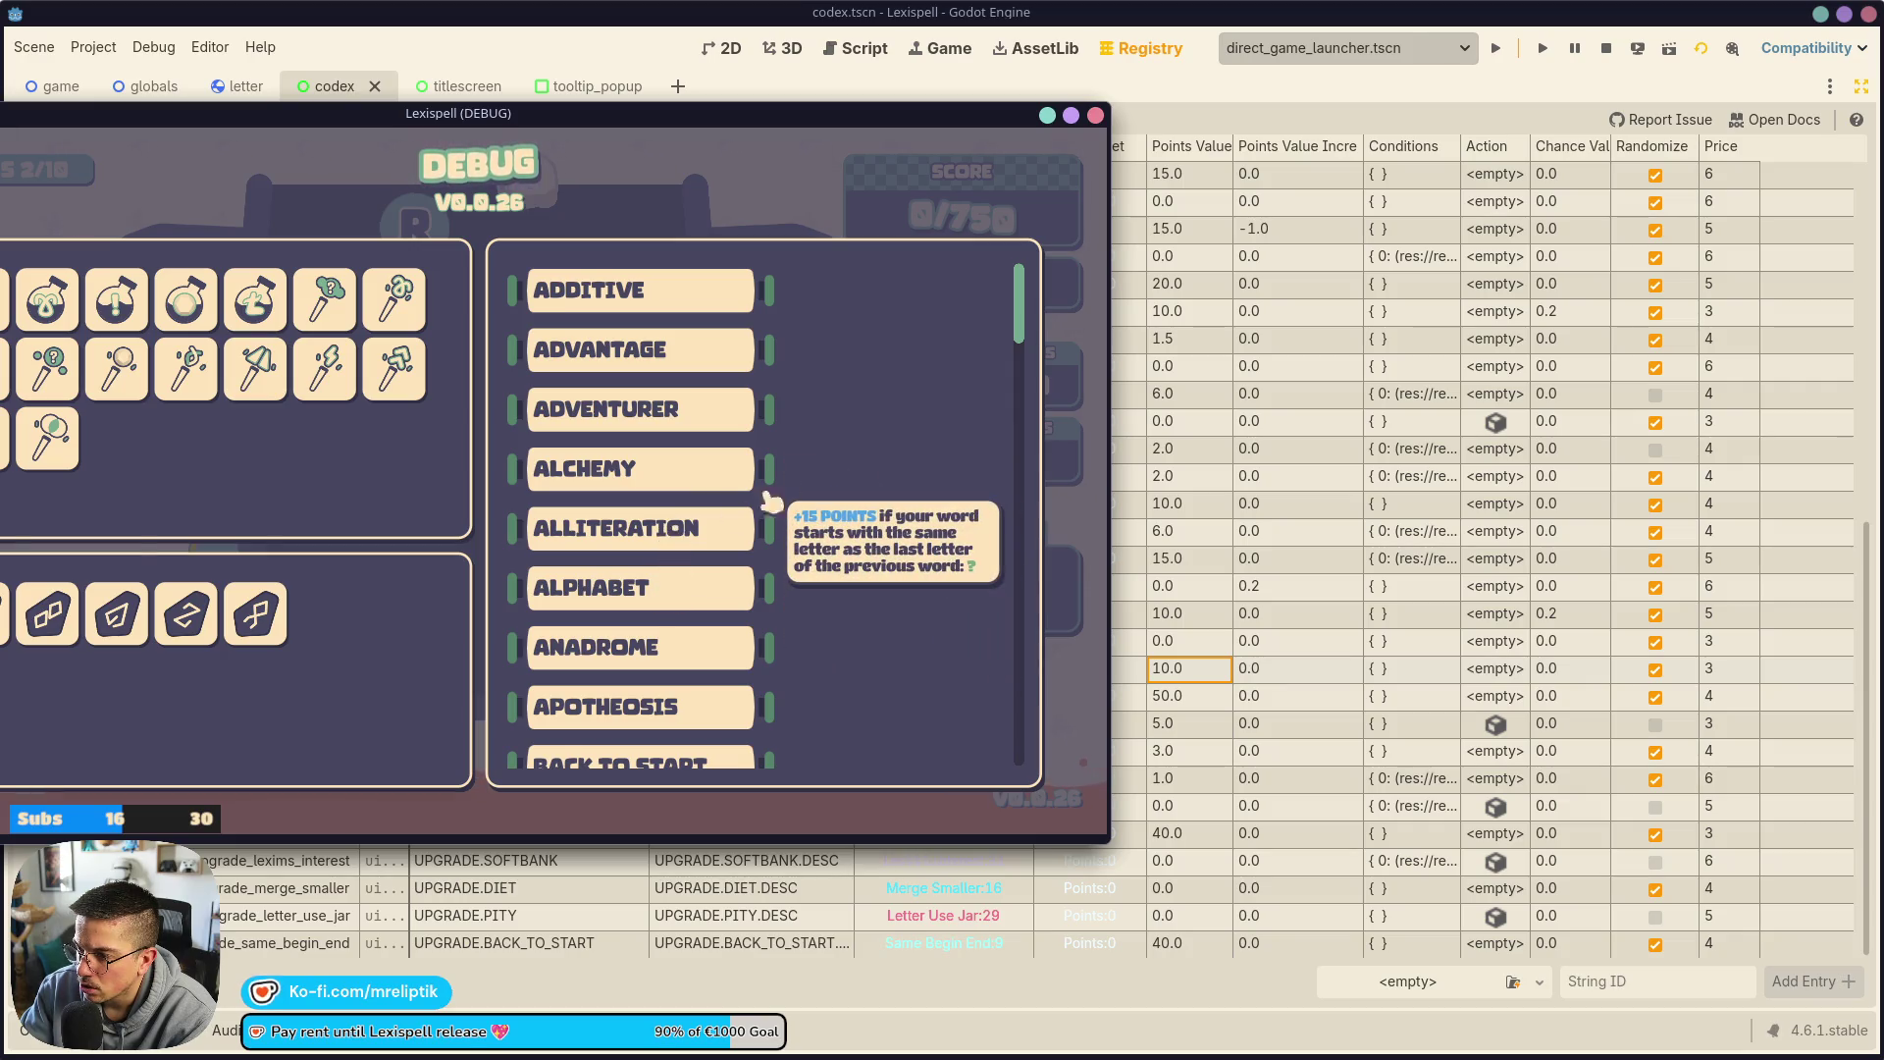
pyautogui.scroll(-2, 775, 499)
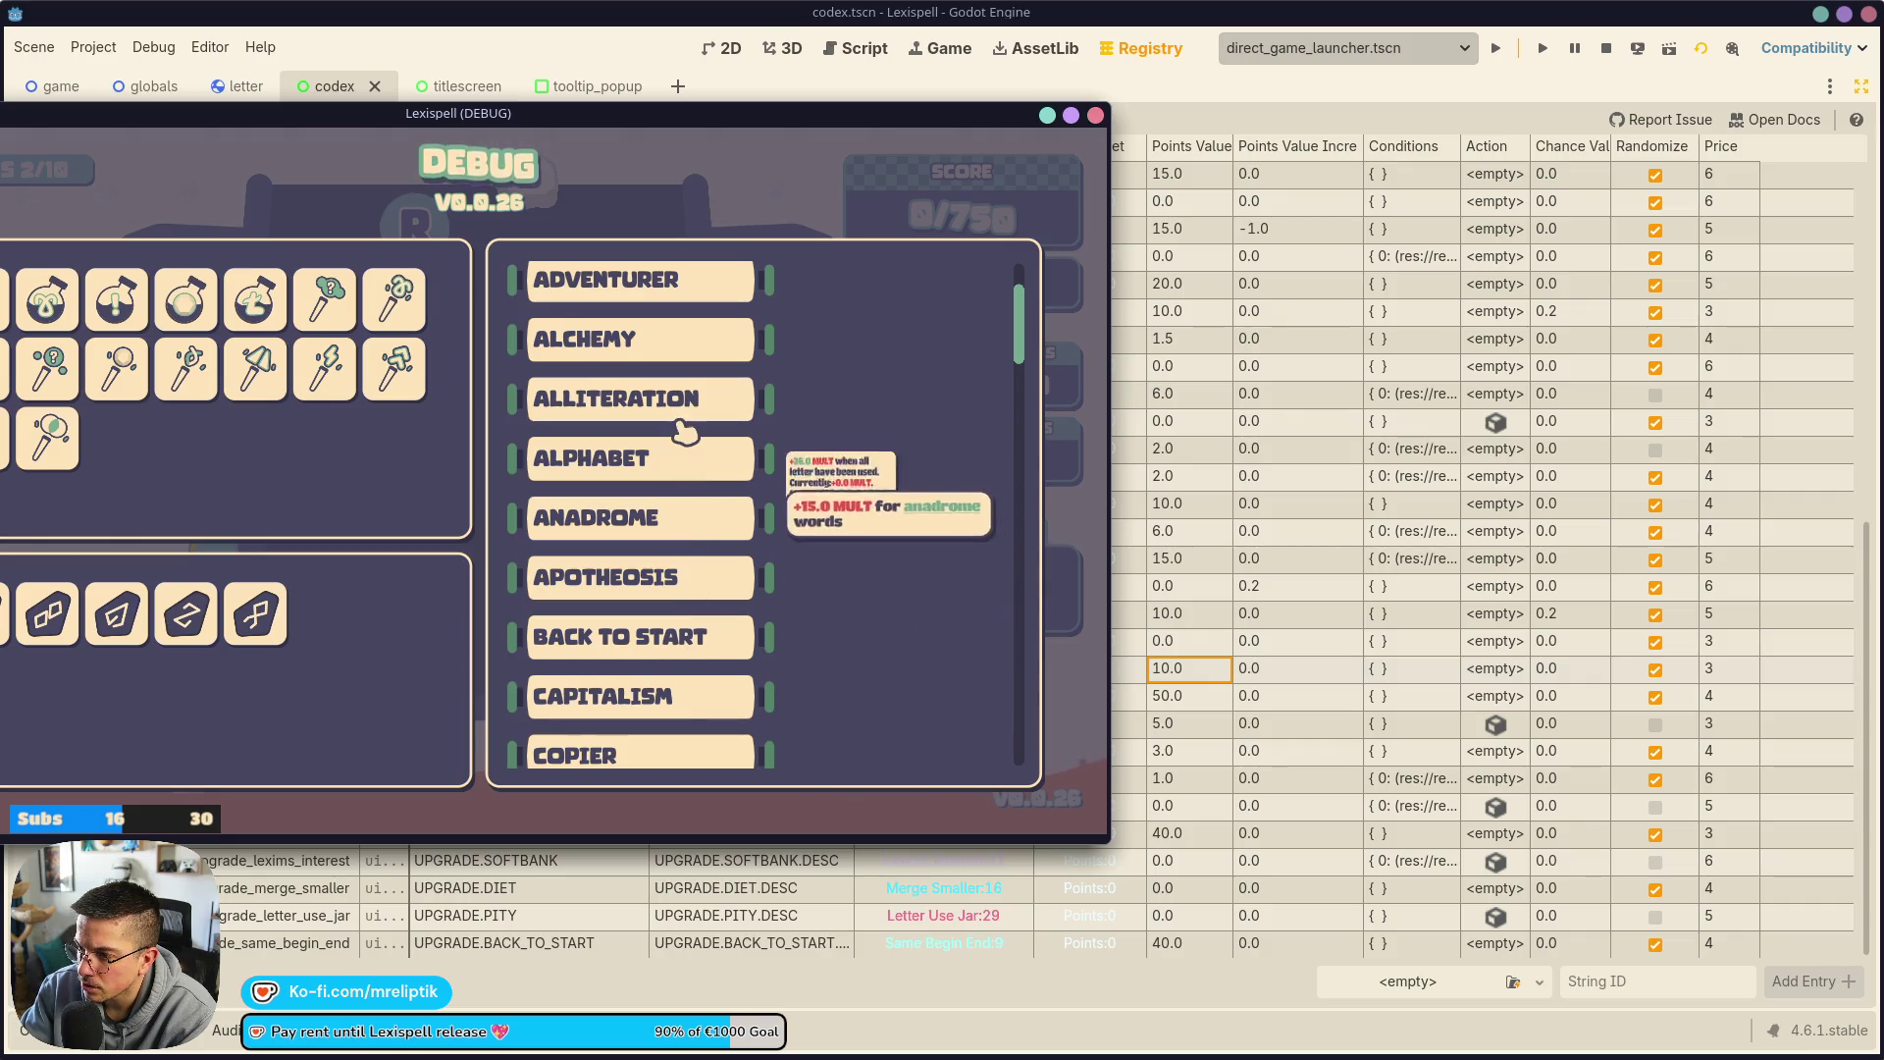
pyautogui.scroll(-2, 675, 471)
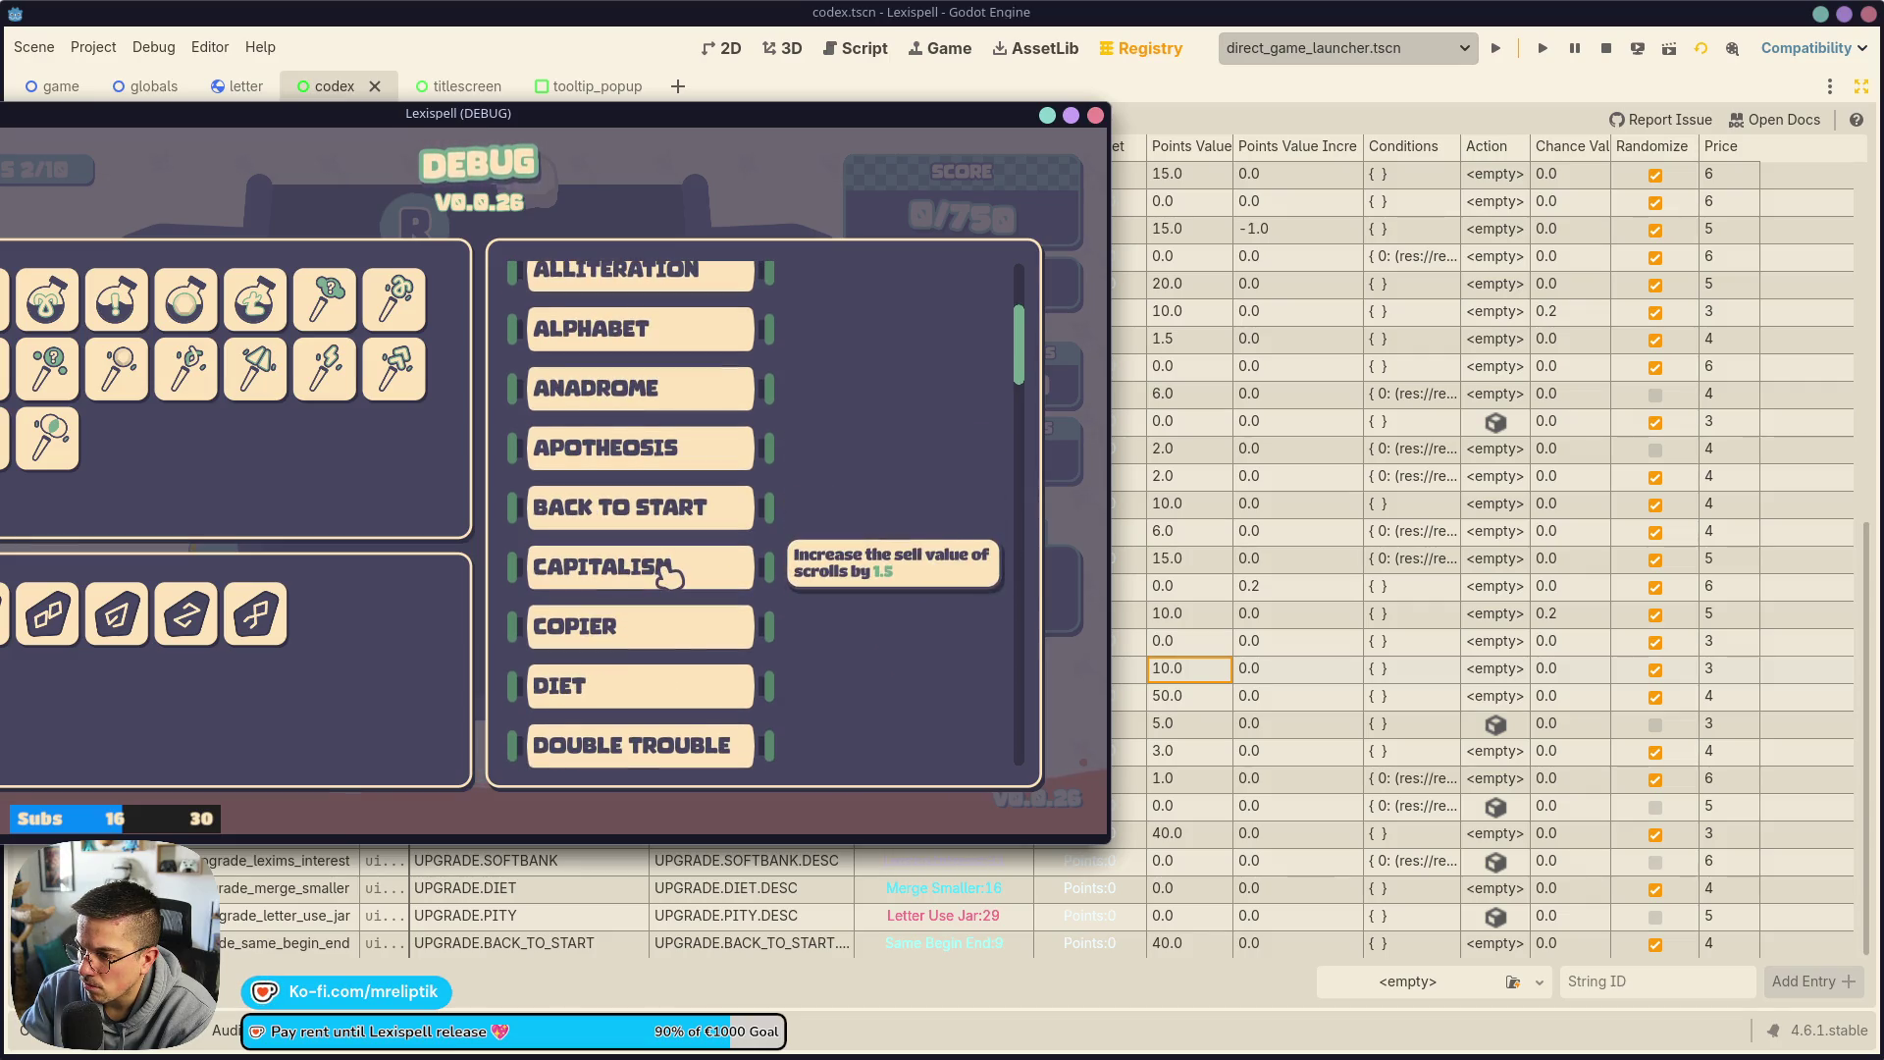
pyautogui.moveTo(663, 639)
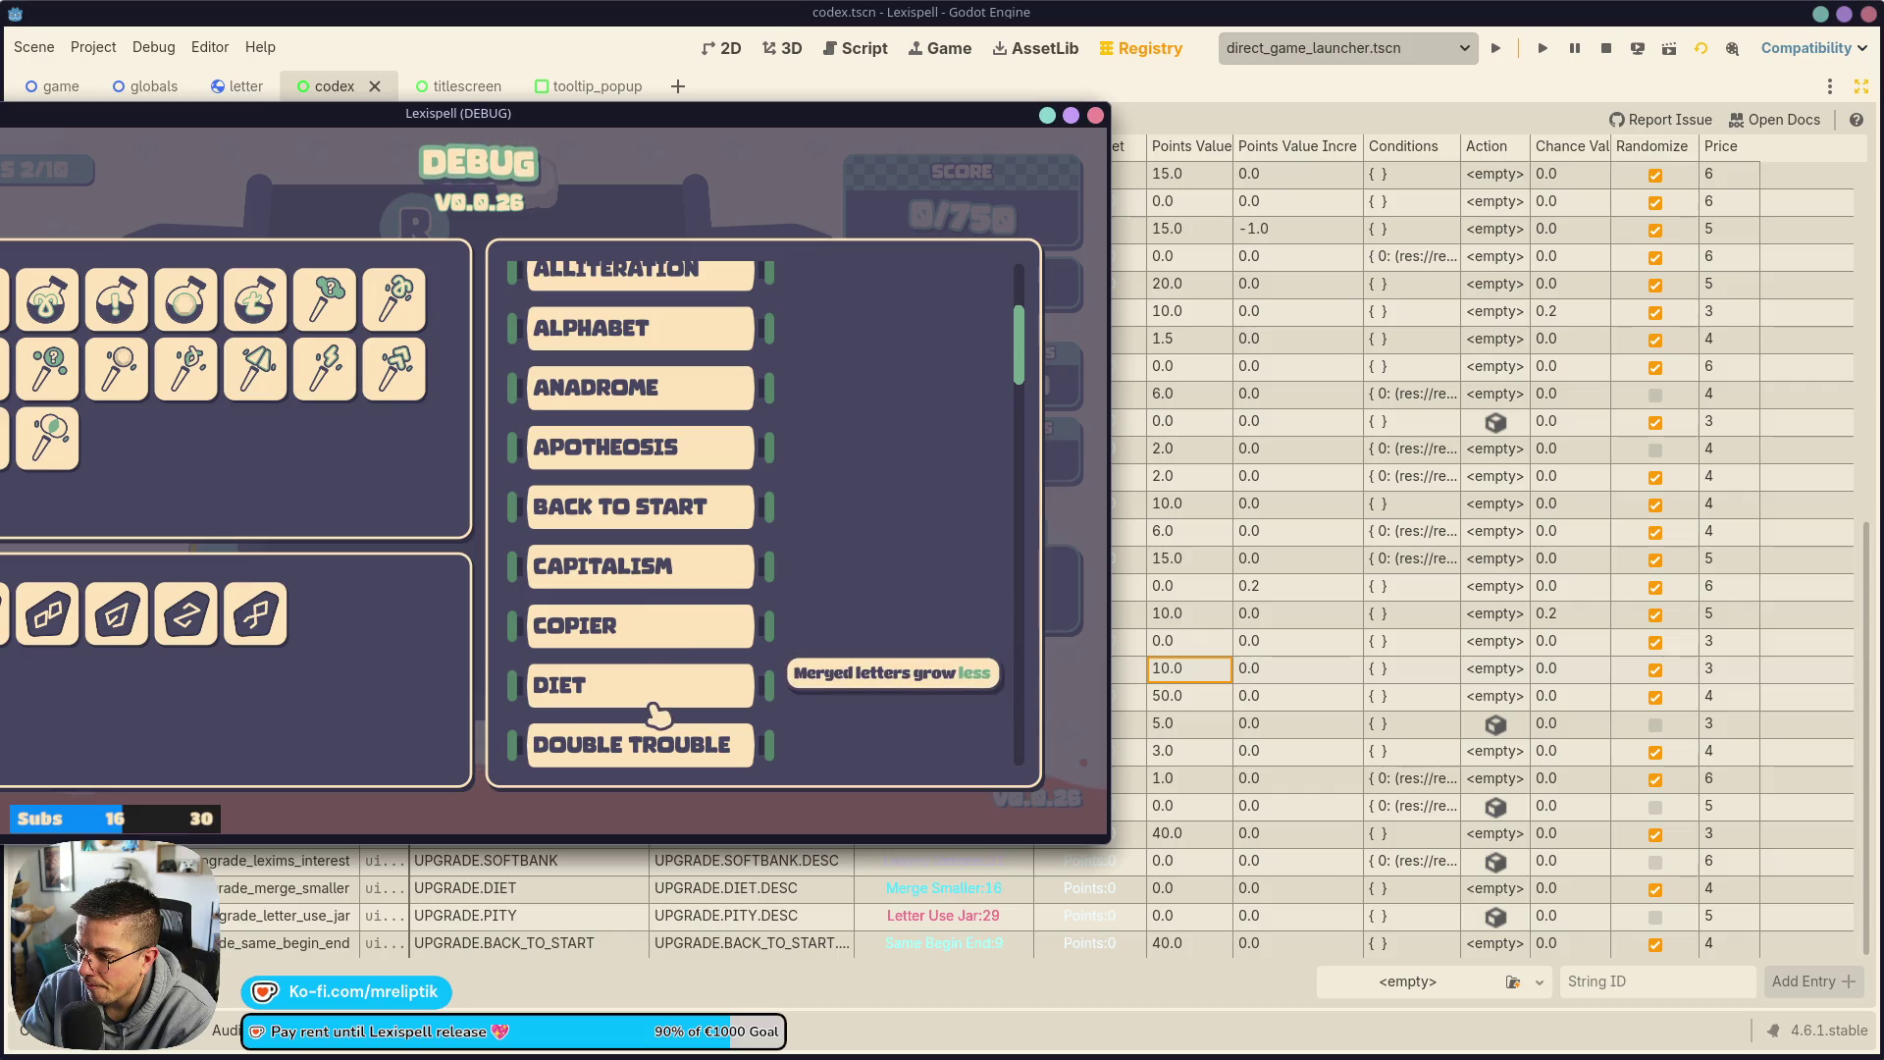
pyautogui.scroll(-3, 670, 558)
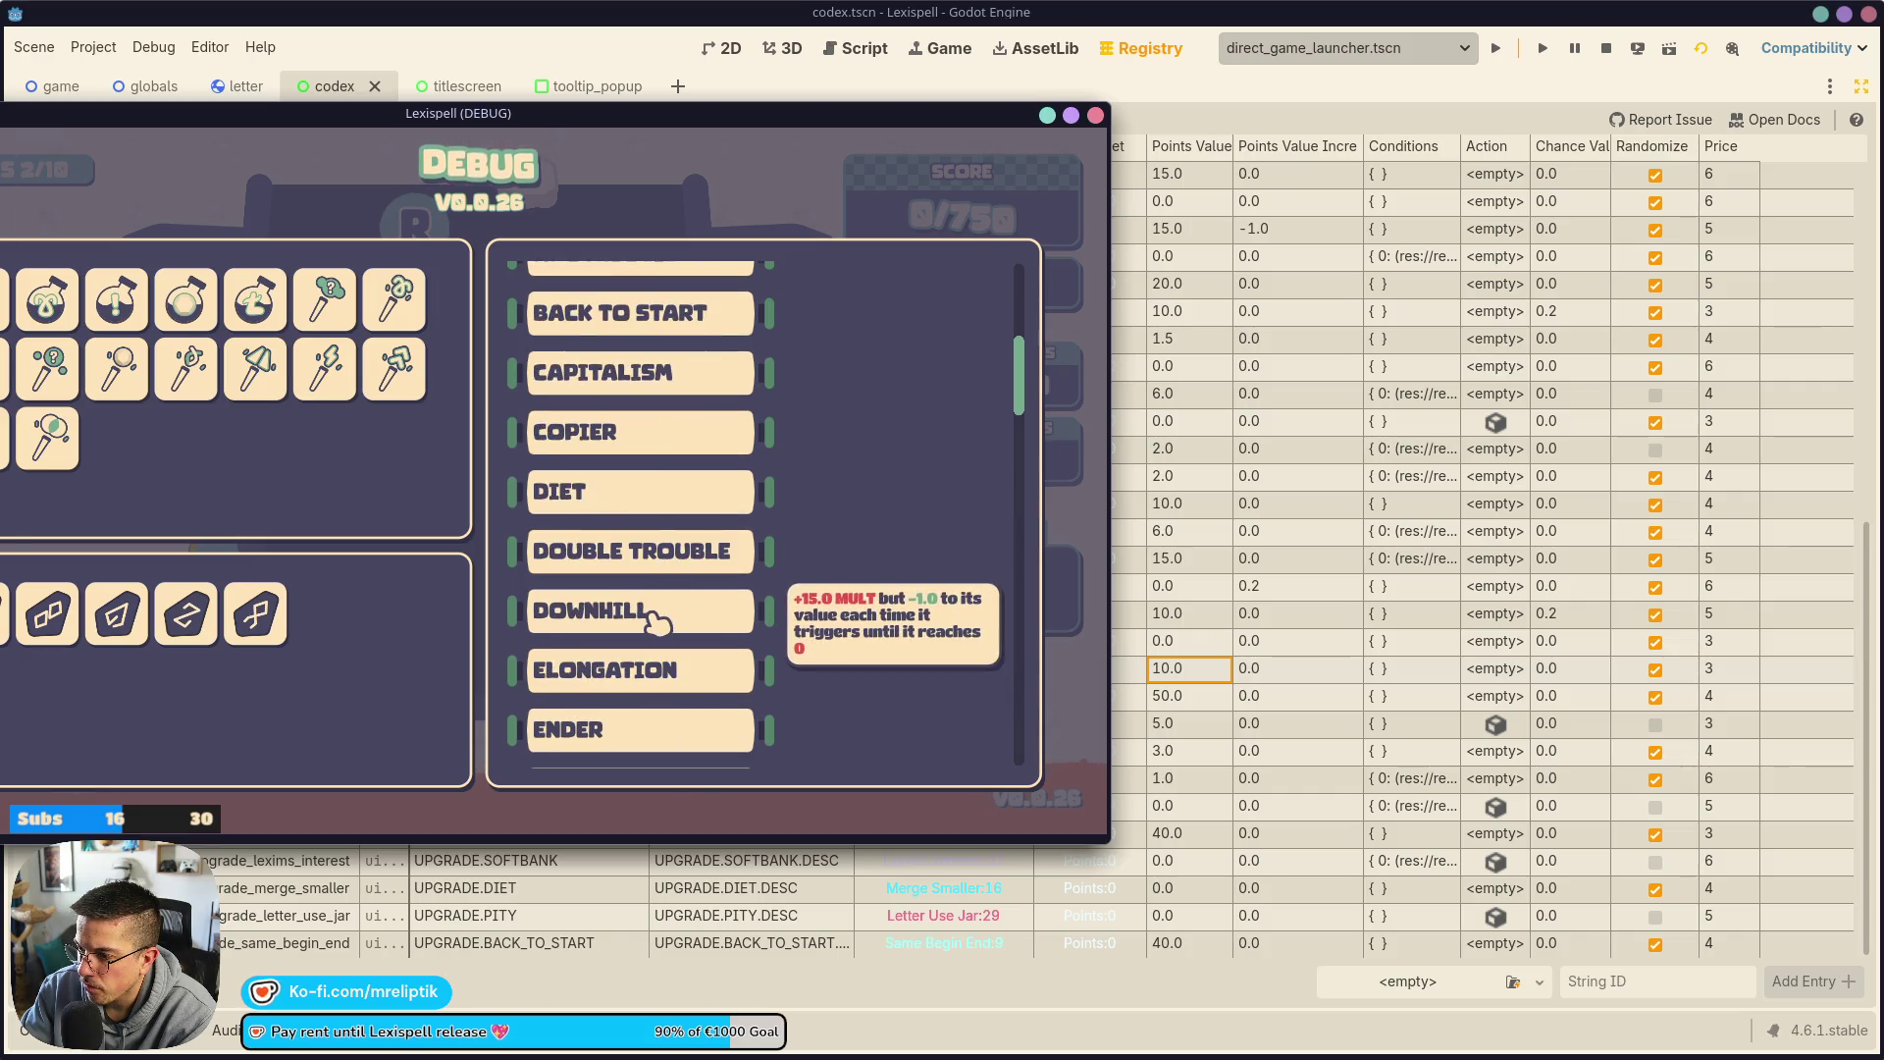
# Step: Close the game, save the registry scene with Ctrl+S, and switch to VS Code
pyautogui.click(1095, 115)
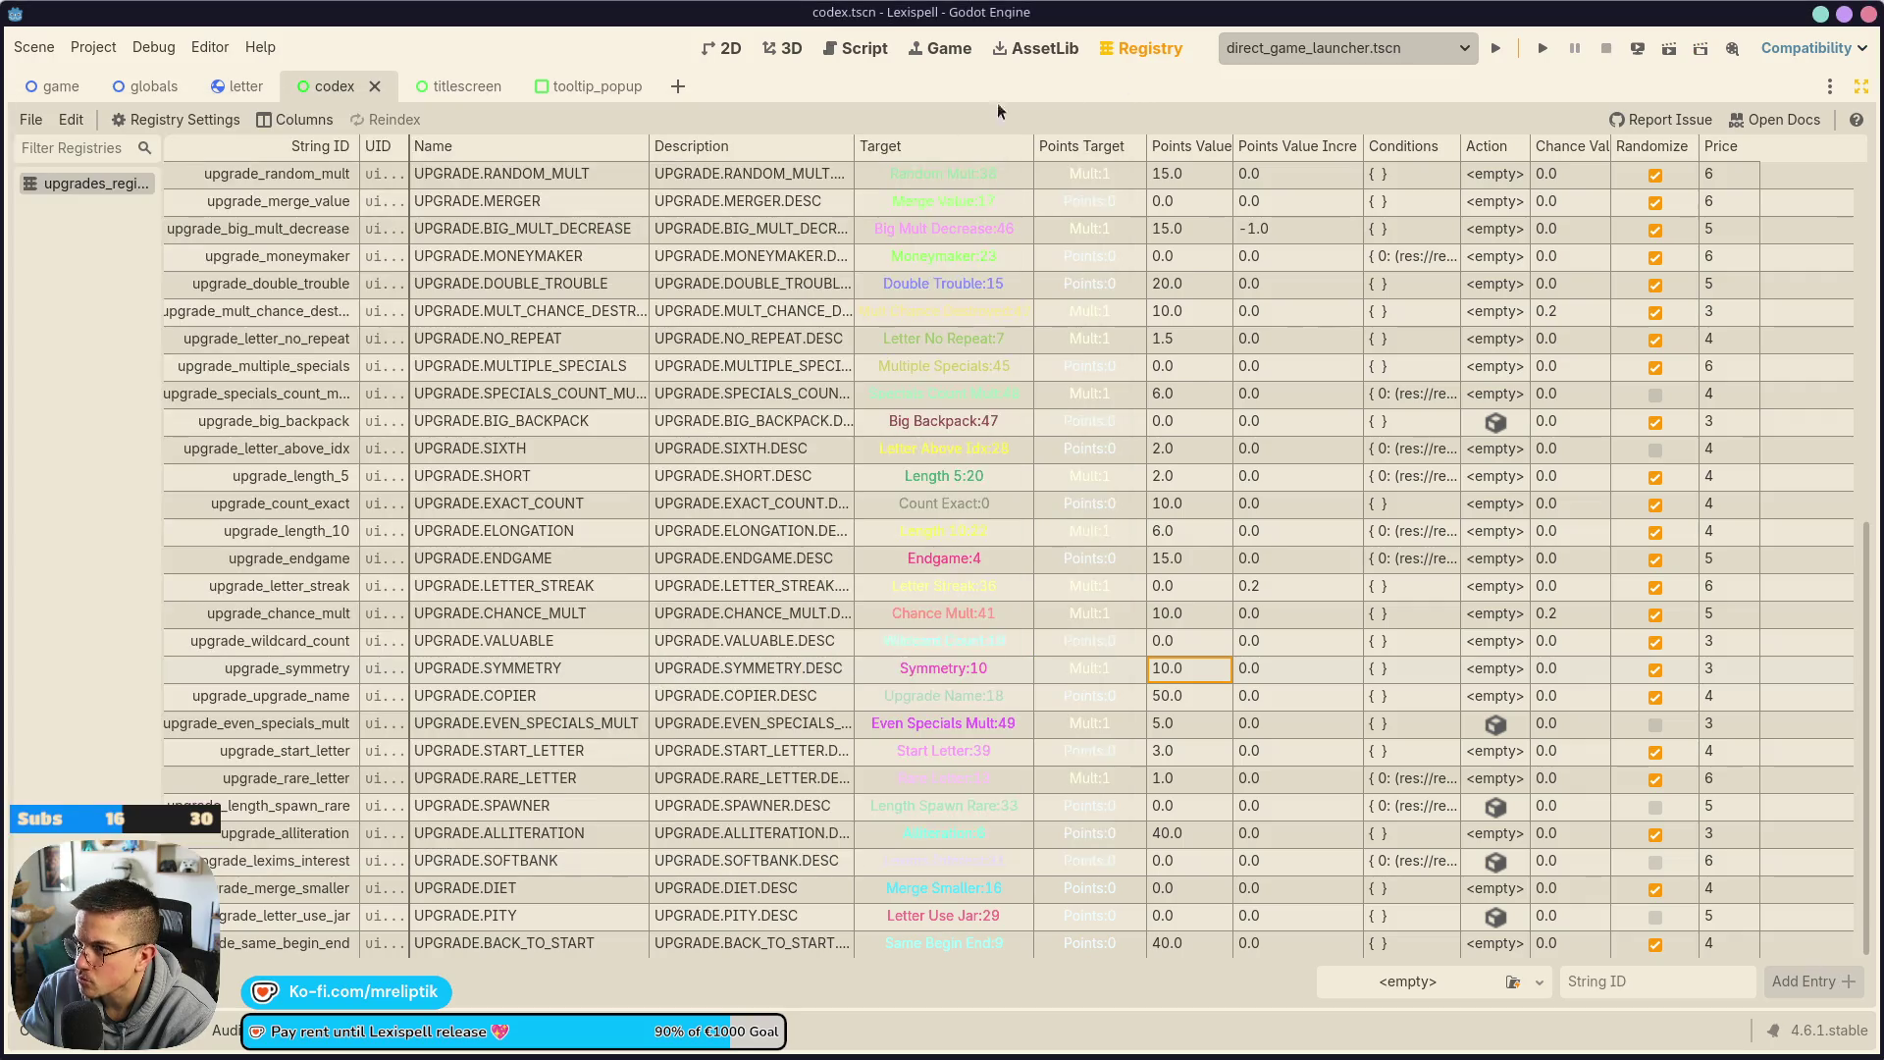
pyautogui.hotkey('ctrl', 's')
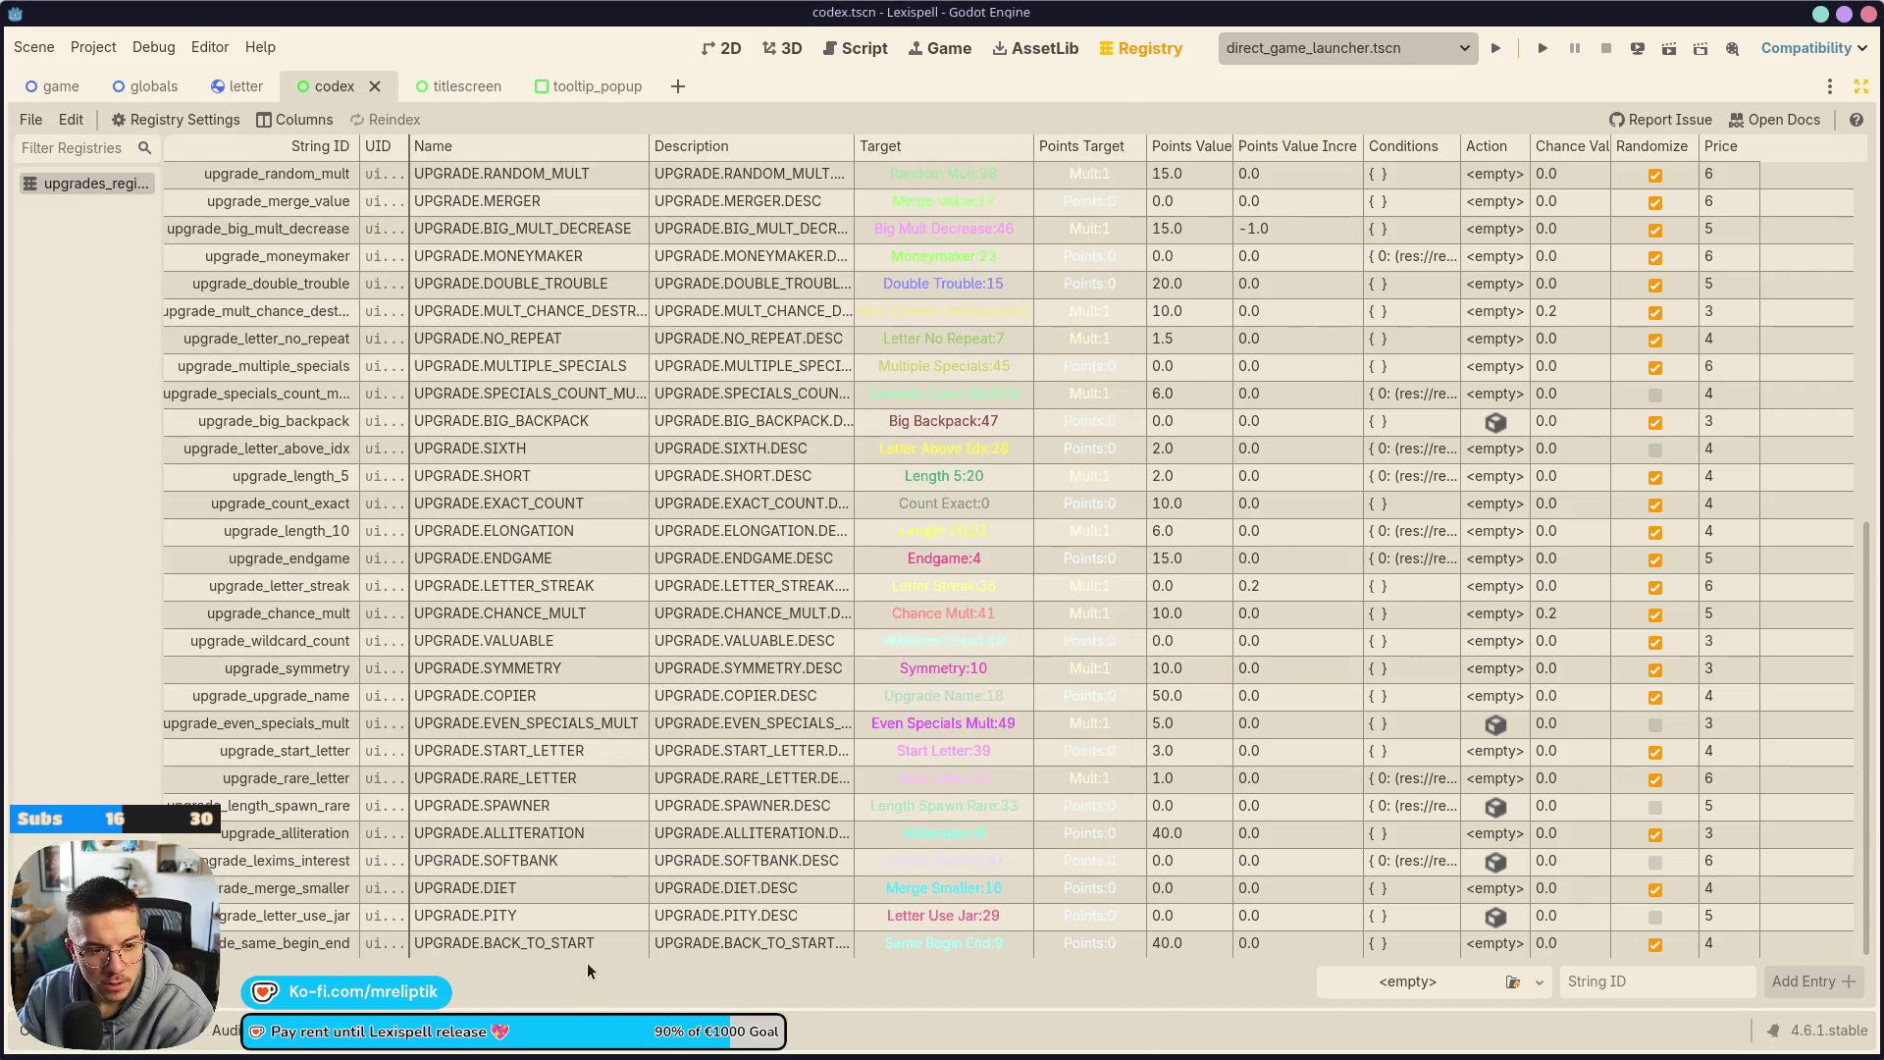
pyautogui.moveTo(541, 1057)
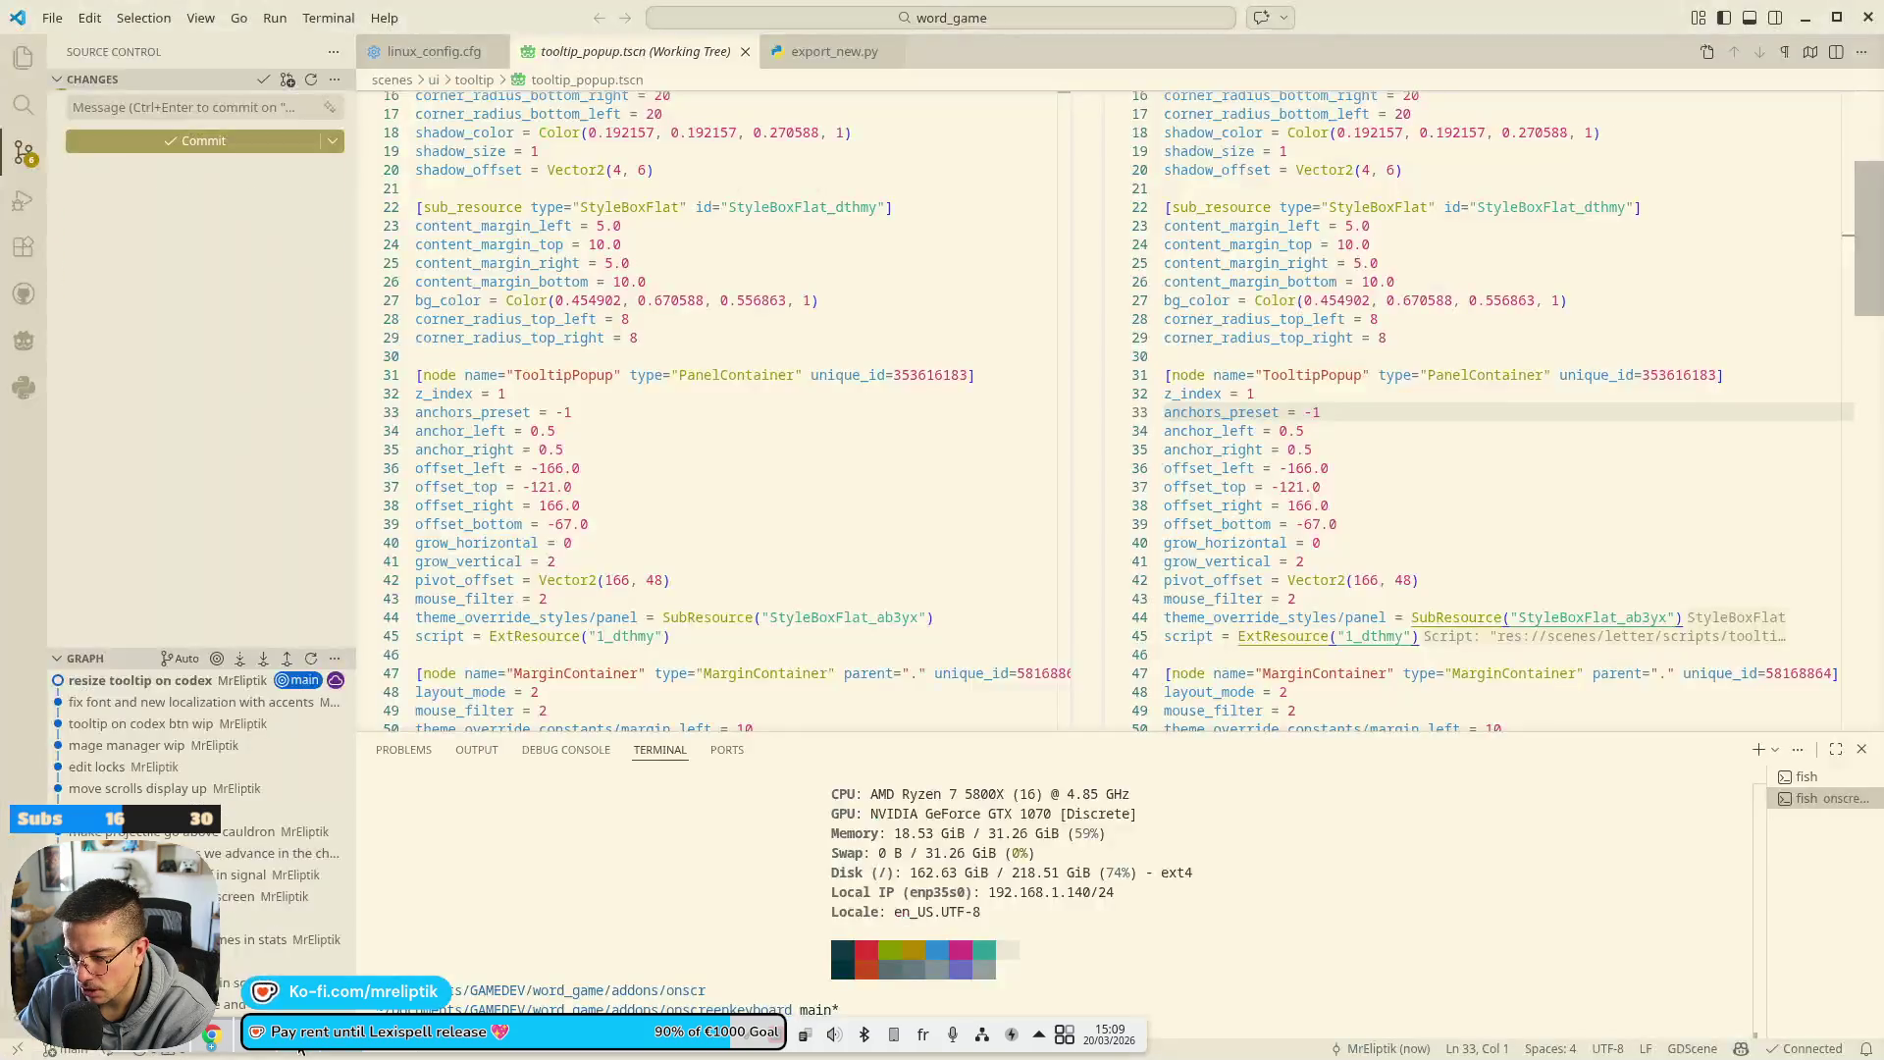
pyautogui.click(540, 1048)
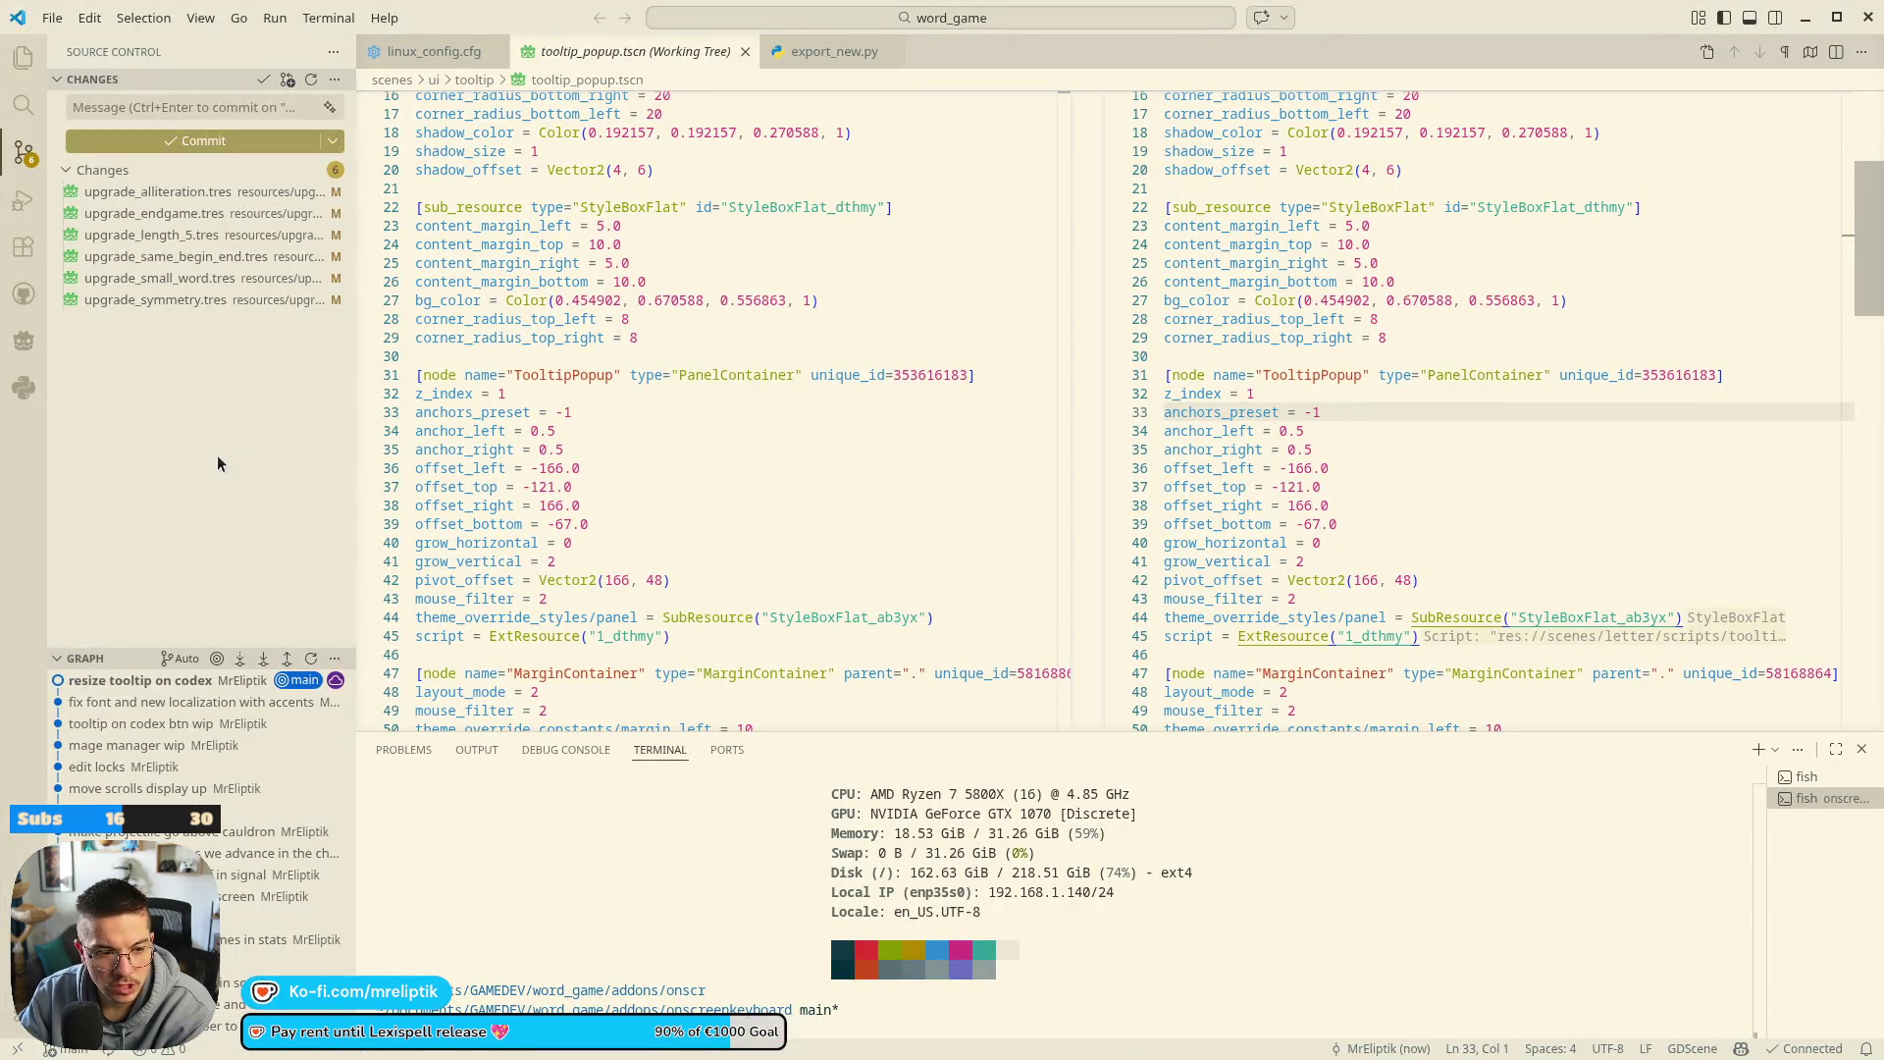
# Step: Stage all six changed upgrade .tres files in Source Control
pyautogui.click(339, 195)
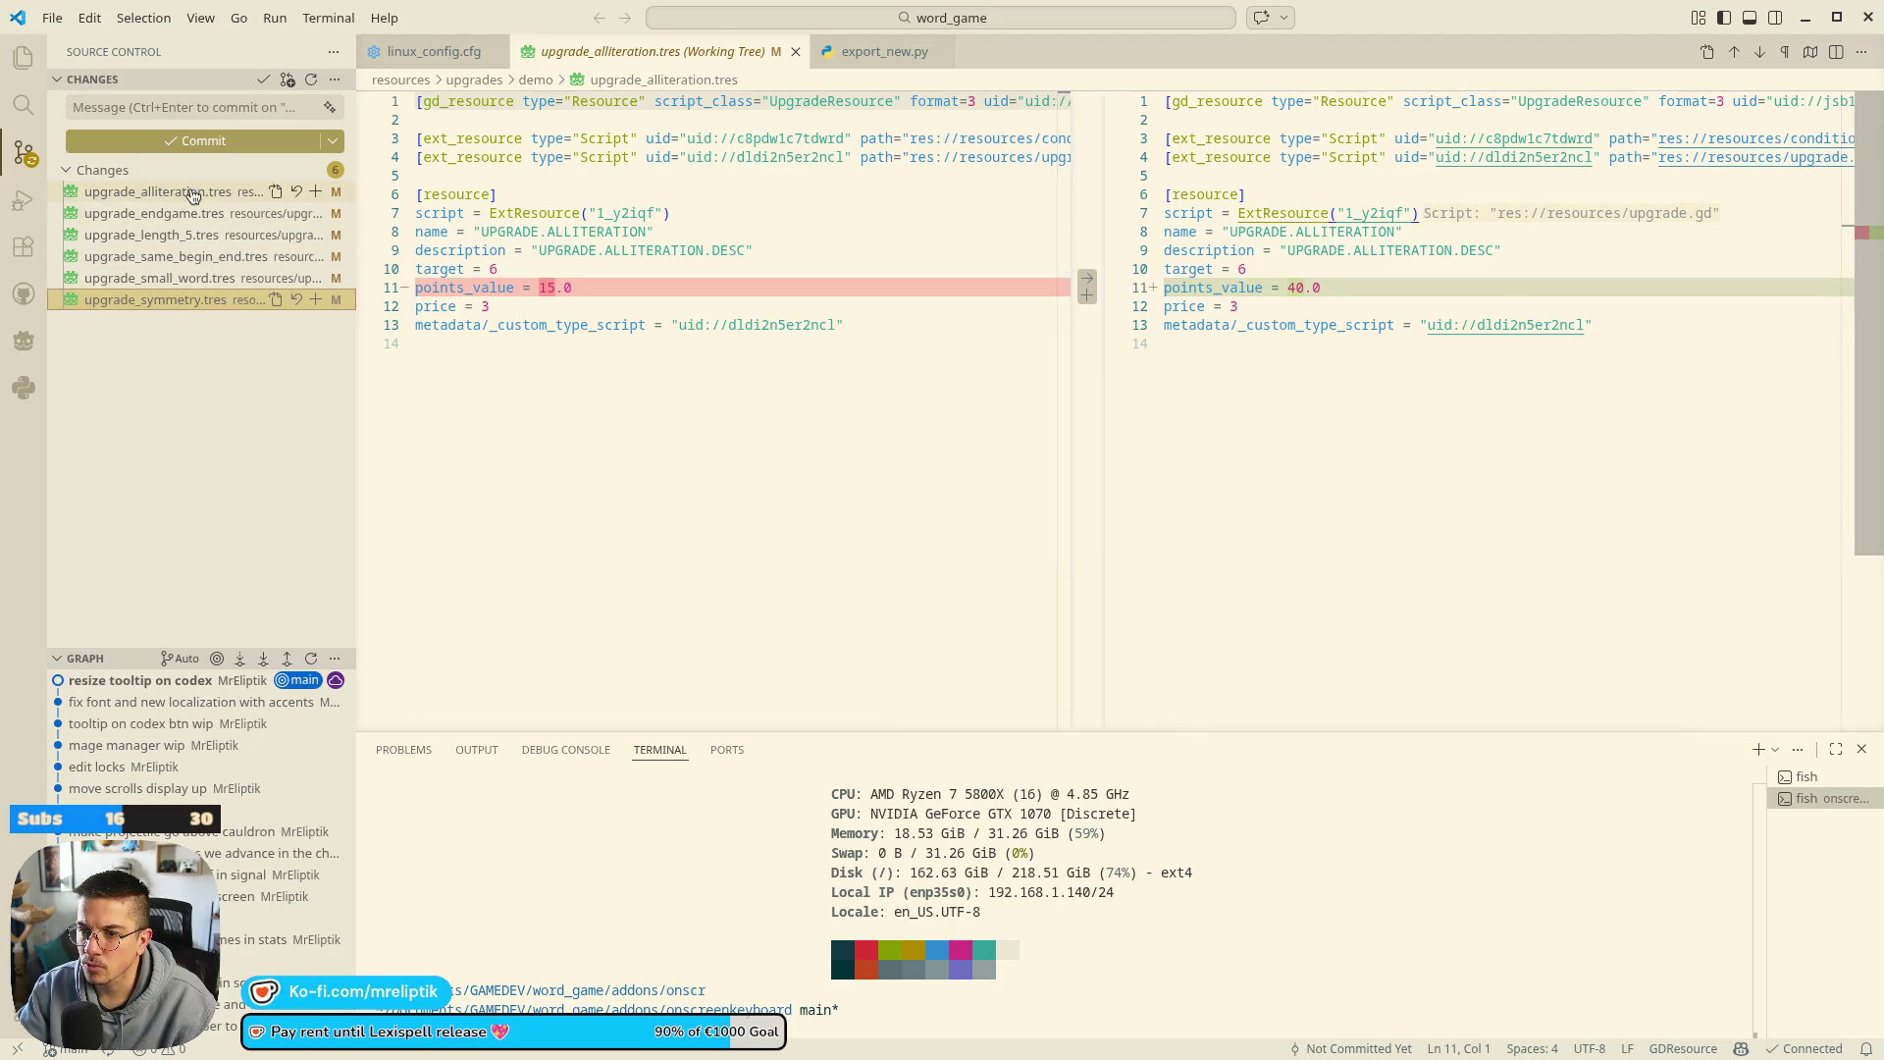
pyautogui.hotkey('ctrl', 'a')
pyautogui.click(314, 192)
# Step: Commit the staged files as 'bump values of old upgrades' and sync the commit to the remote
pyautogui.click(192, 109)
pyautogui.write('bump bv')
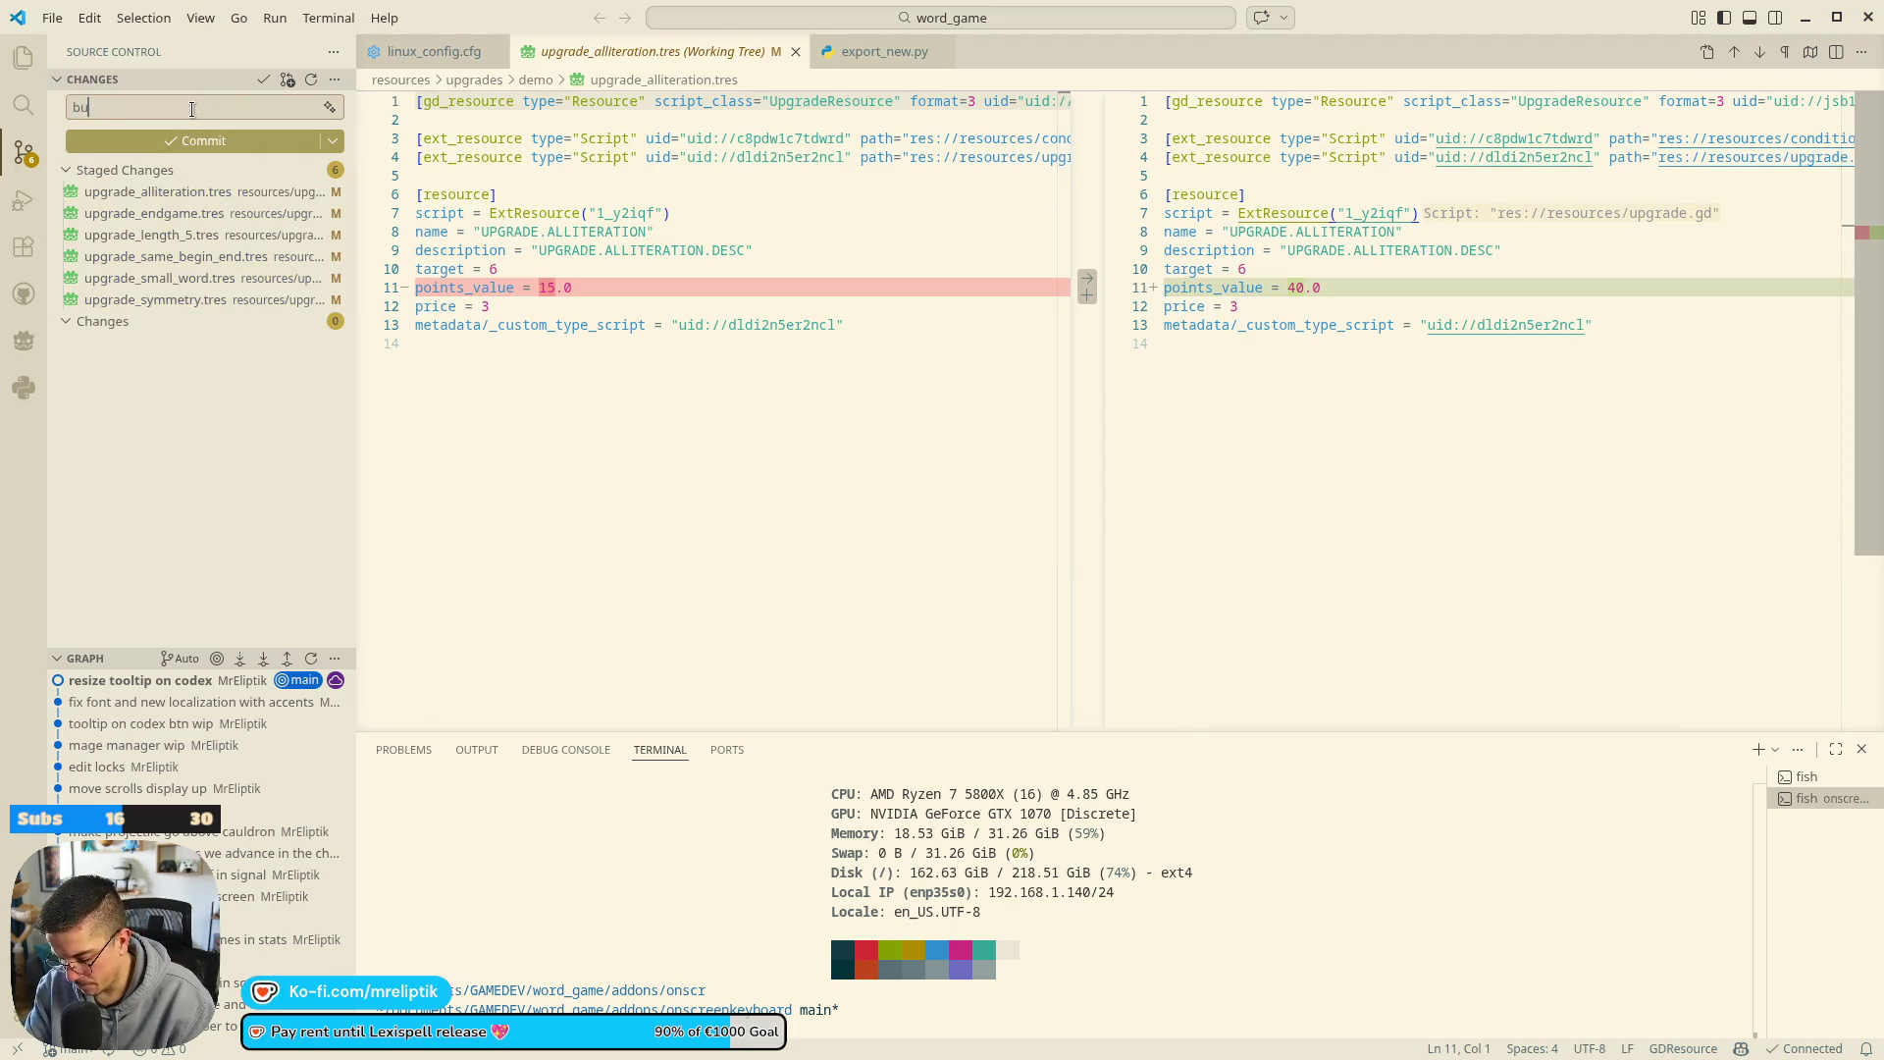
pyautogui.press('BackSpace')
pyautogui.press('BackSpace')
pyautogui.write('values o')
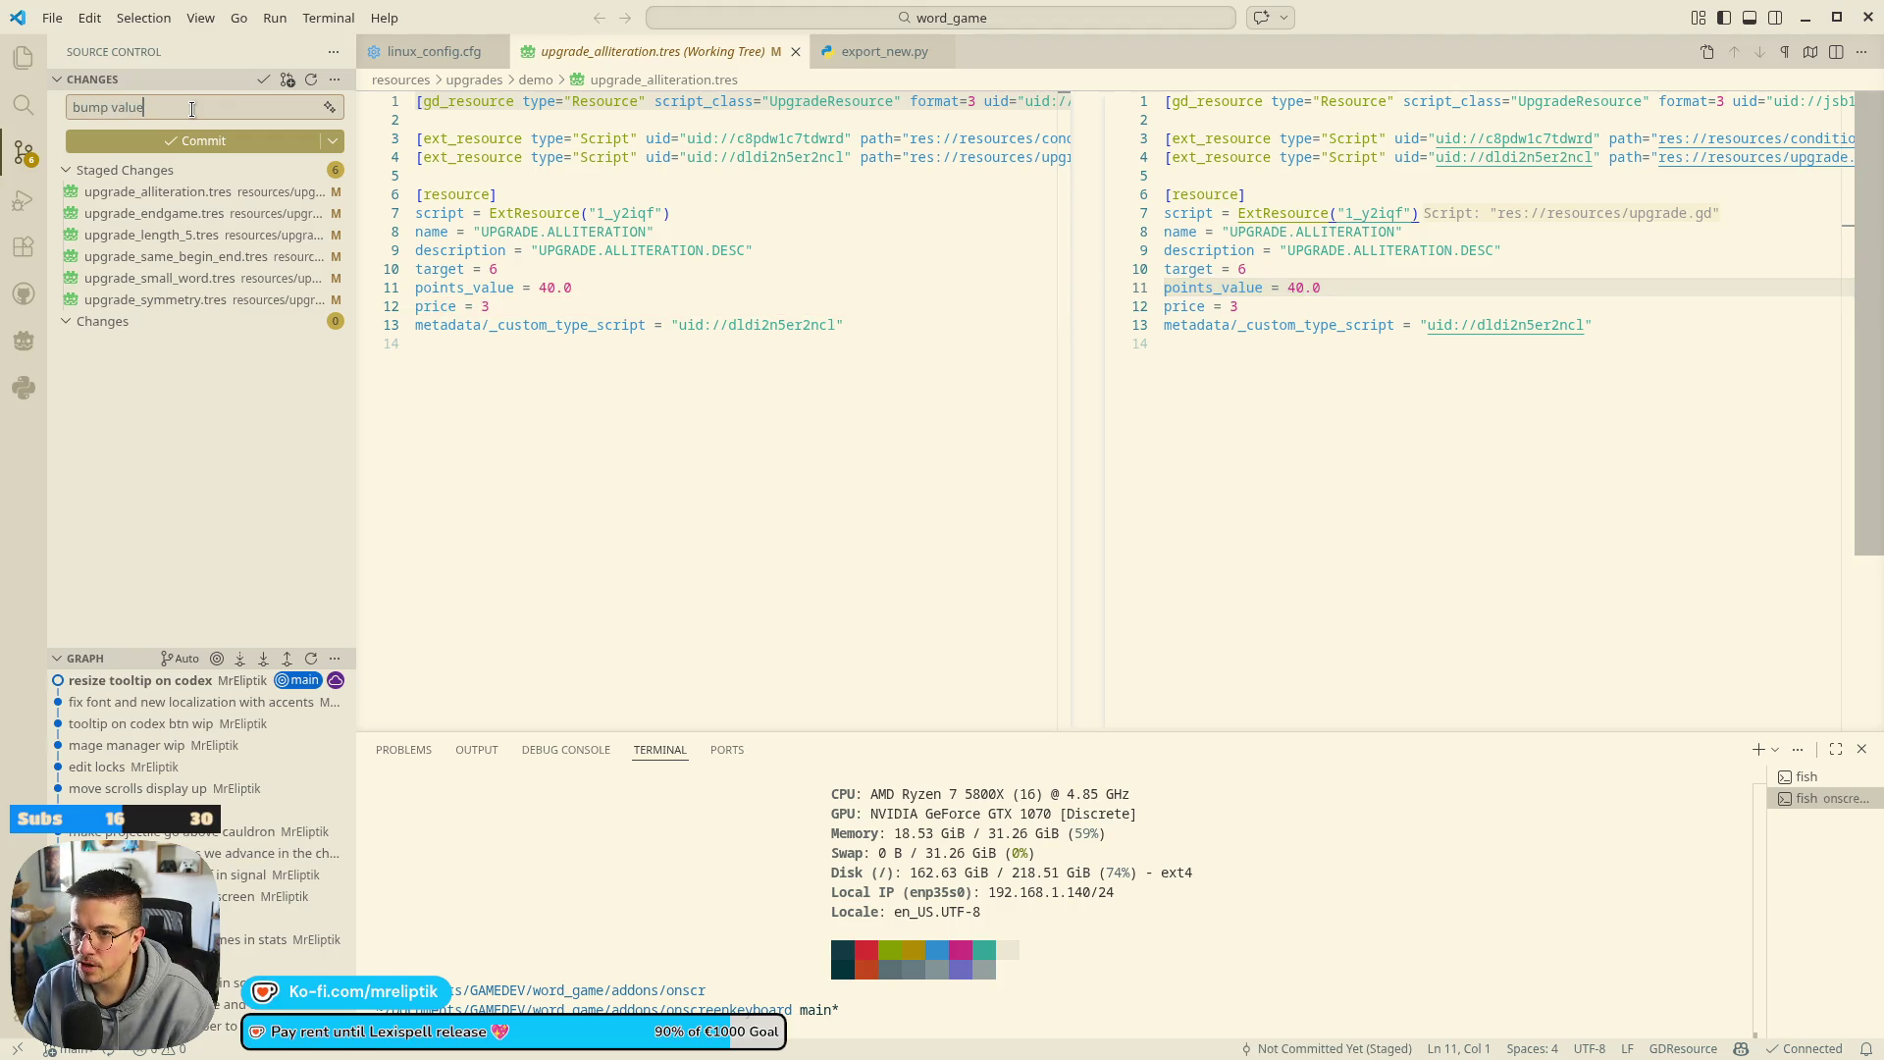
pyautogui.write('f old upgrades')
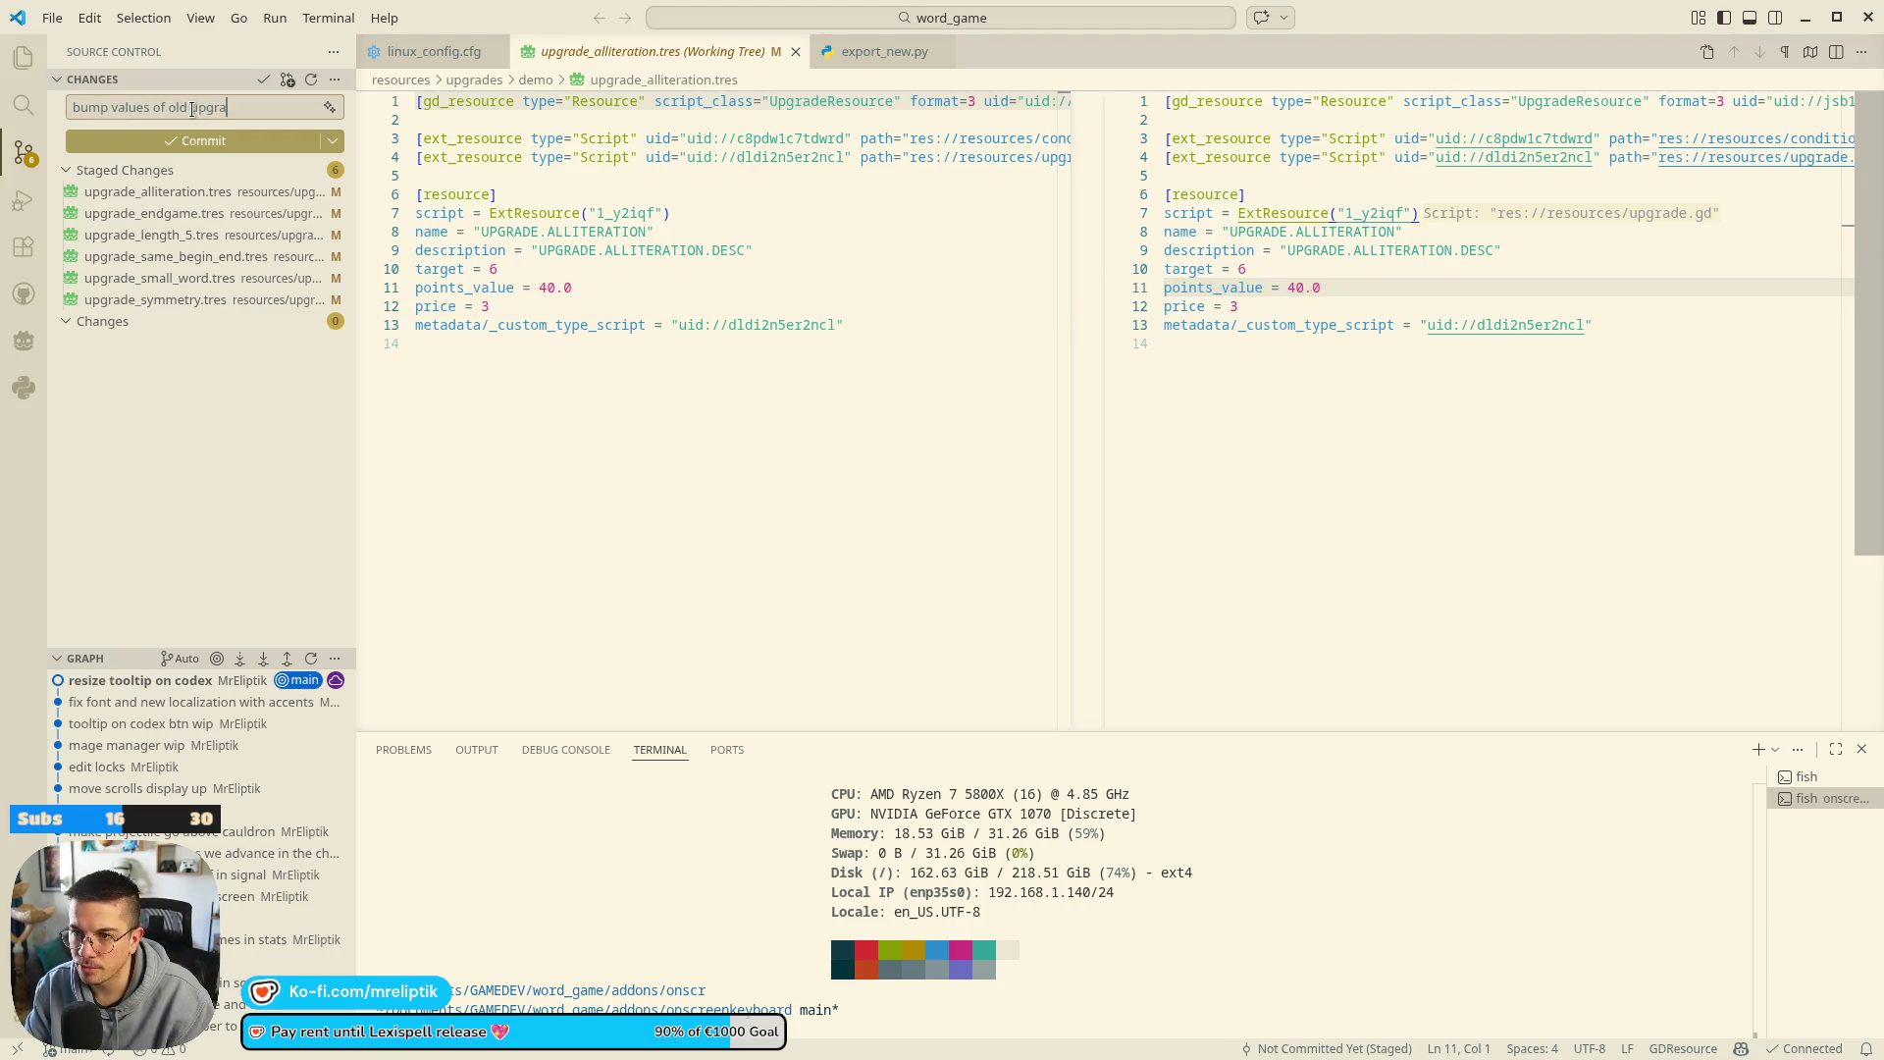
pyautogui.hotkey('ctrl', 'Return')
pyautogui.click(204, 140)
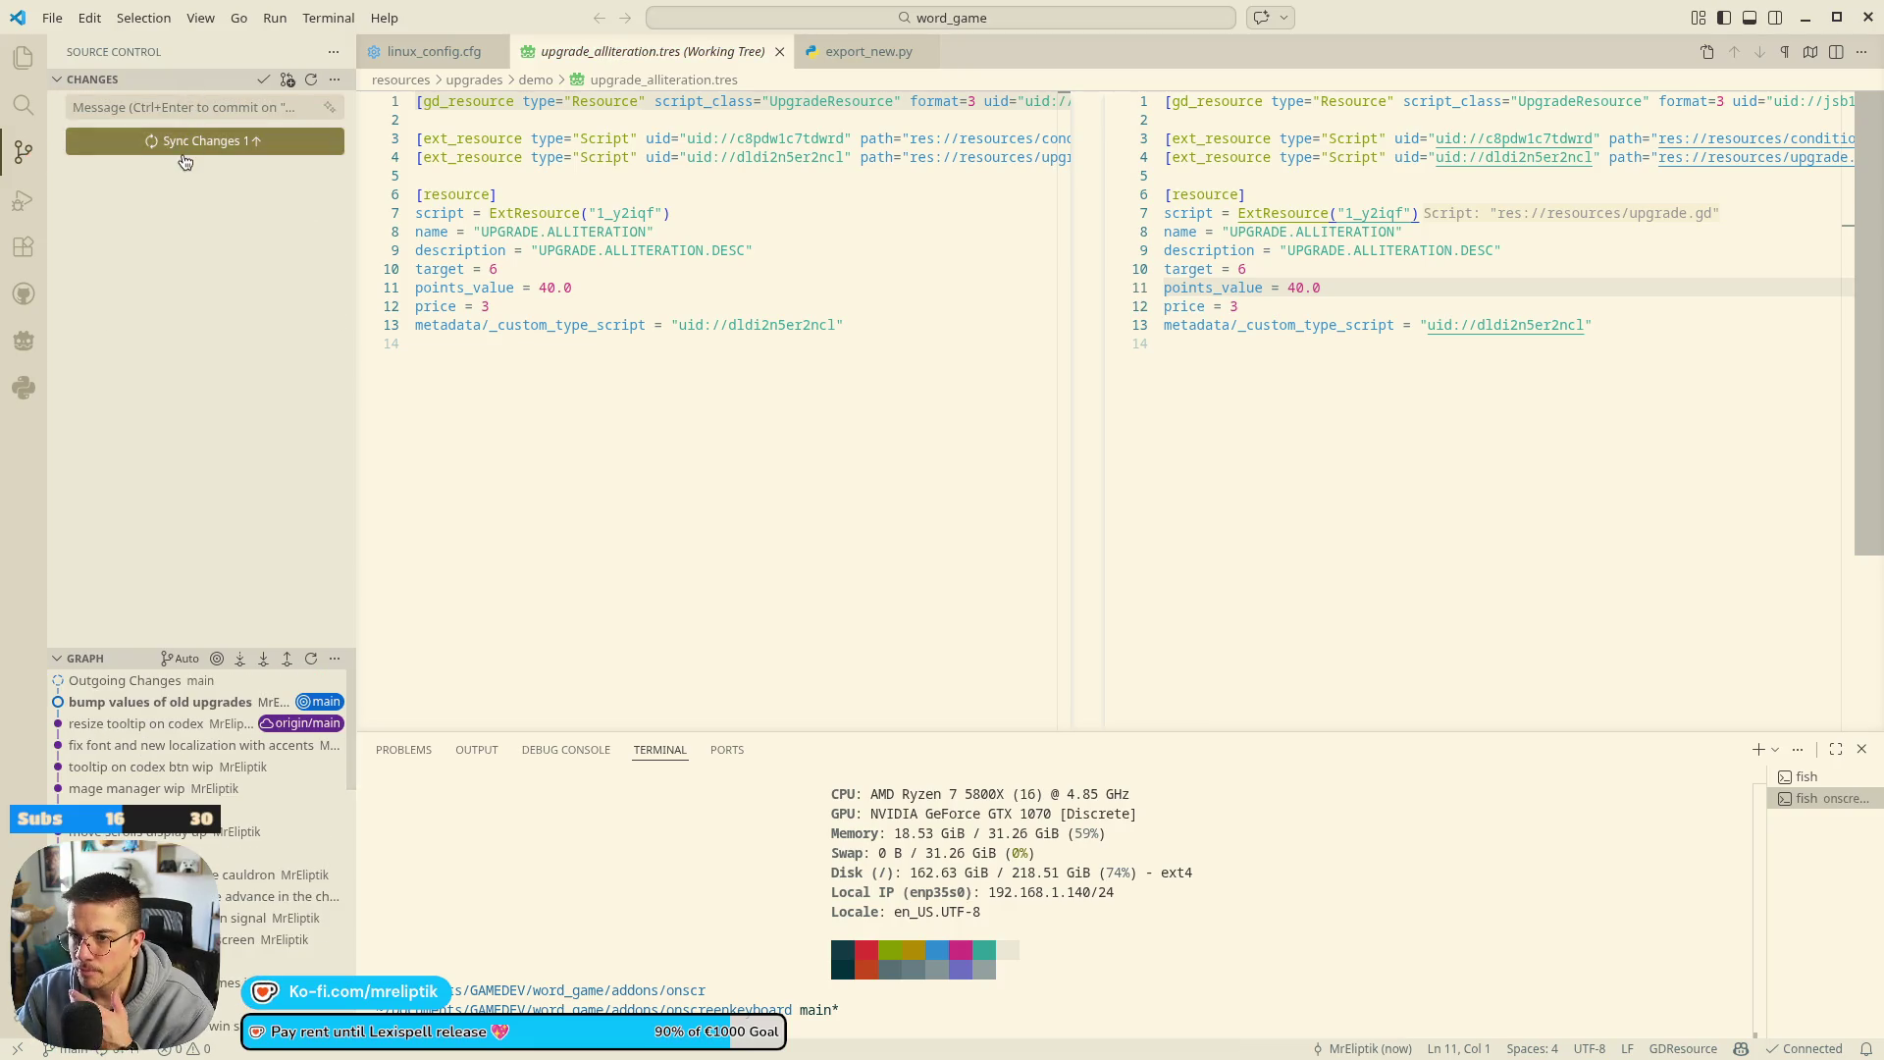
pyautogui.click(316, 1053)
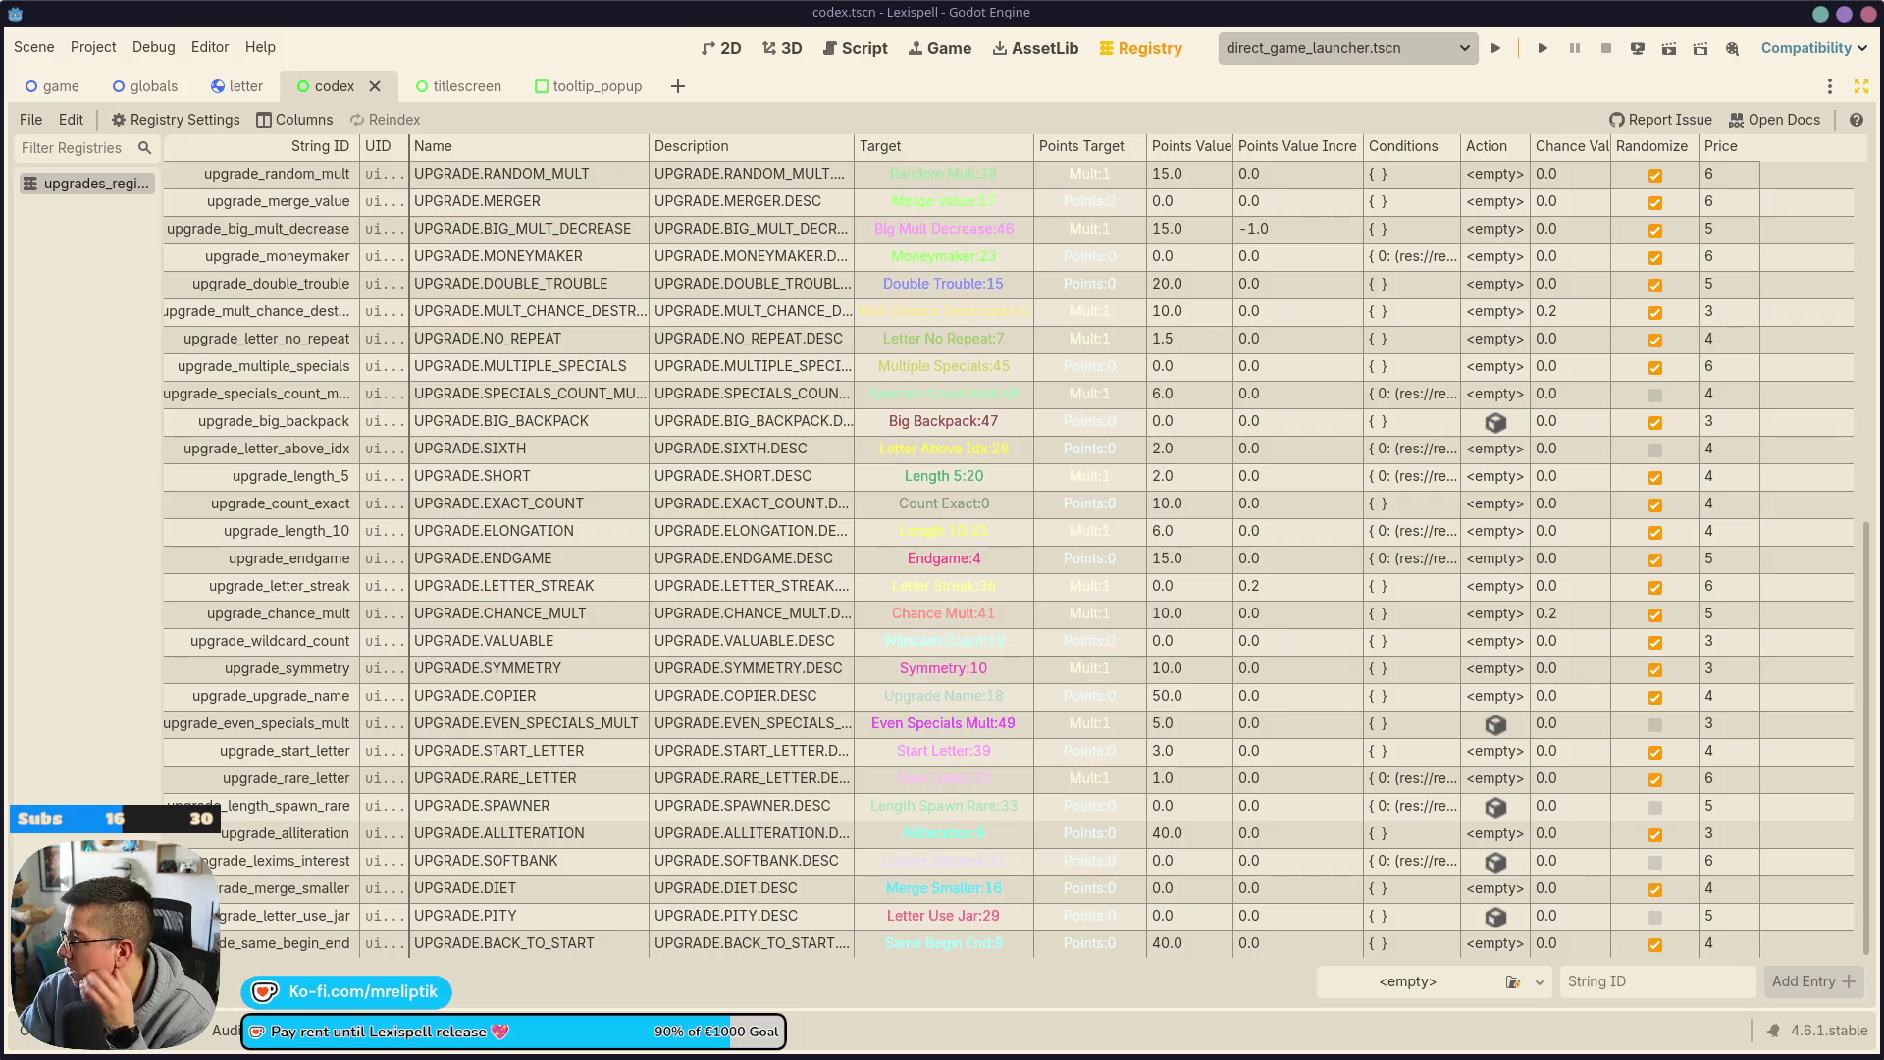
# Step: Bring up the Notion Lexispell Tasks window with Alt+Tab and maximize it
pyautogui.hotkey('alt', 'Tab')
pyautogui.doubleClick(685, 166)
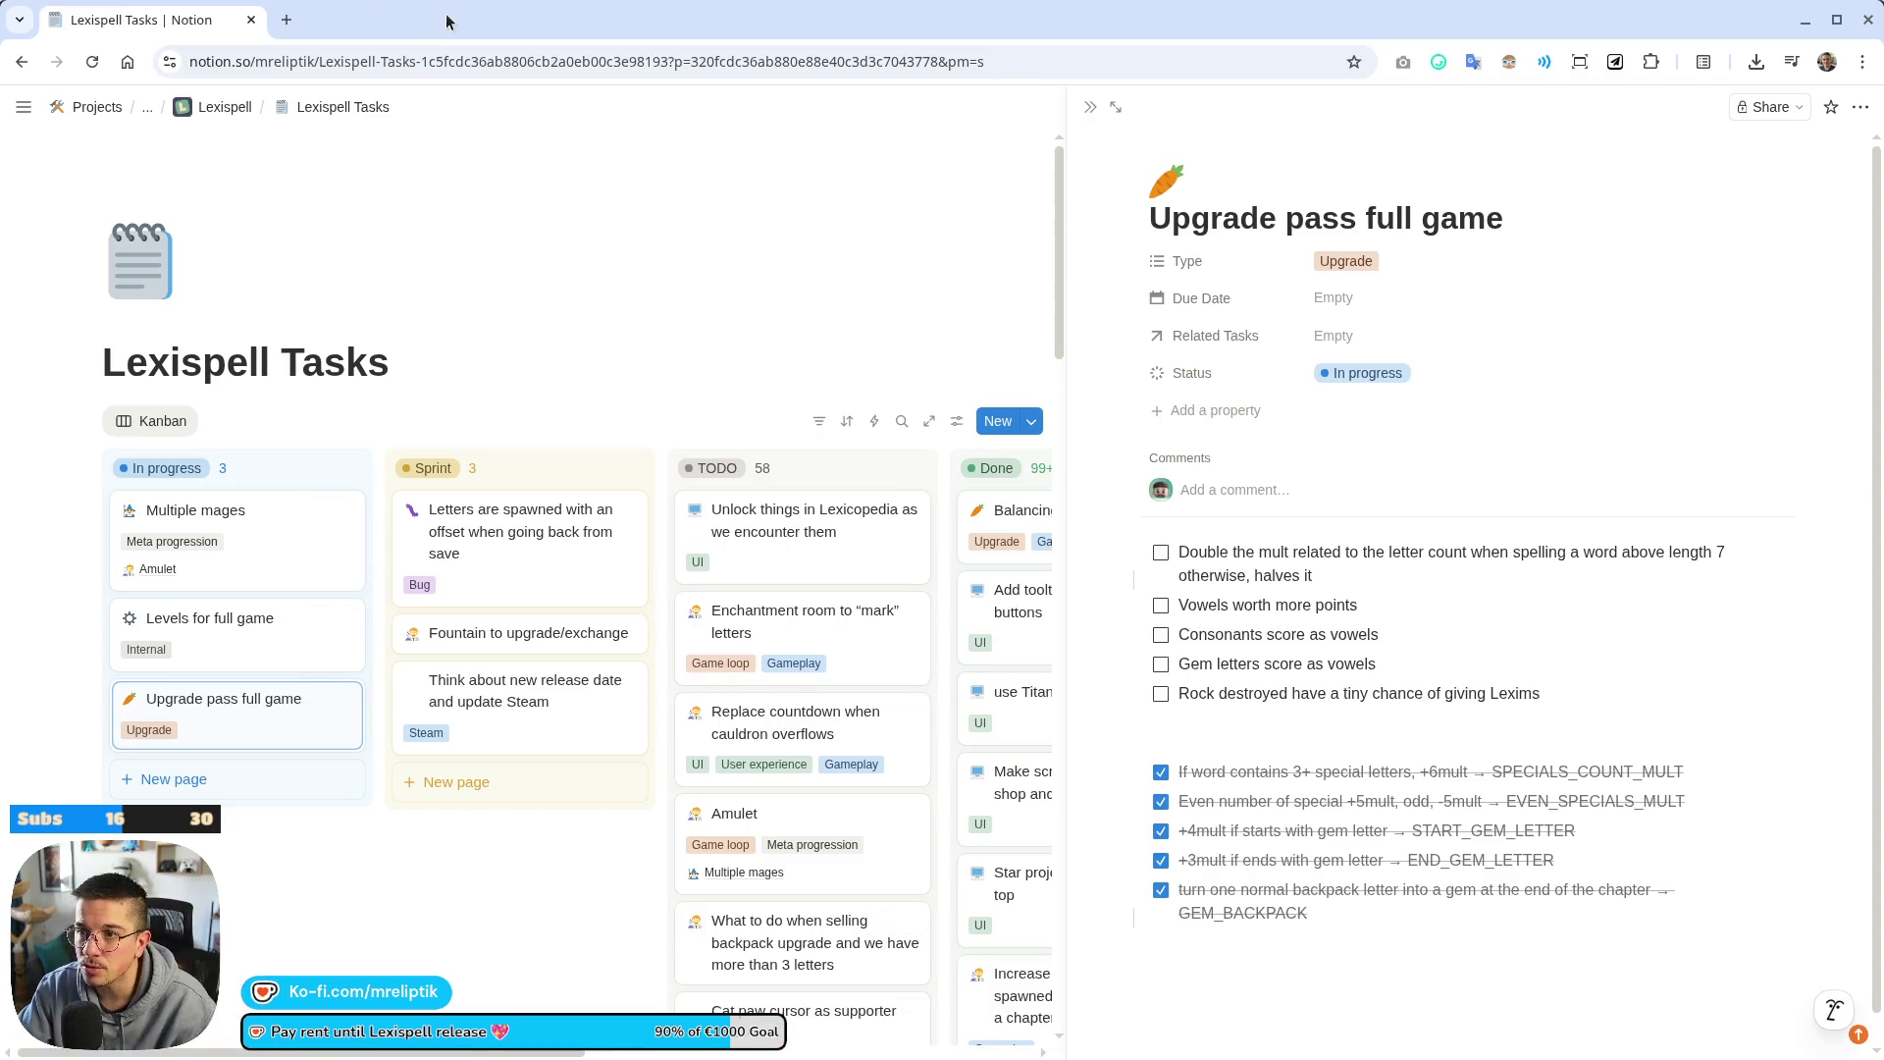
# Step: Unmaximize the Notion window and snap it beside the music player
pyautogui.moveTo(59, 20)
pyautogui.mouseDown()
pyautogui.moveTo(40, 147)
pyautogui.moveTo(53, 277)
pyautogui.moveTo(185, 323)
pyautogui.moveTo(693, 327)
pyautogui.mouseUp()
pyautogui.doubleClick(694, 327)
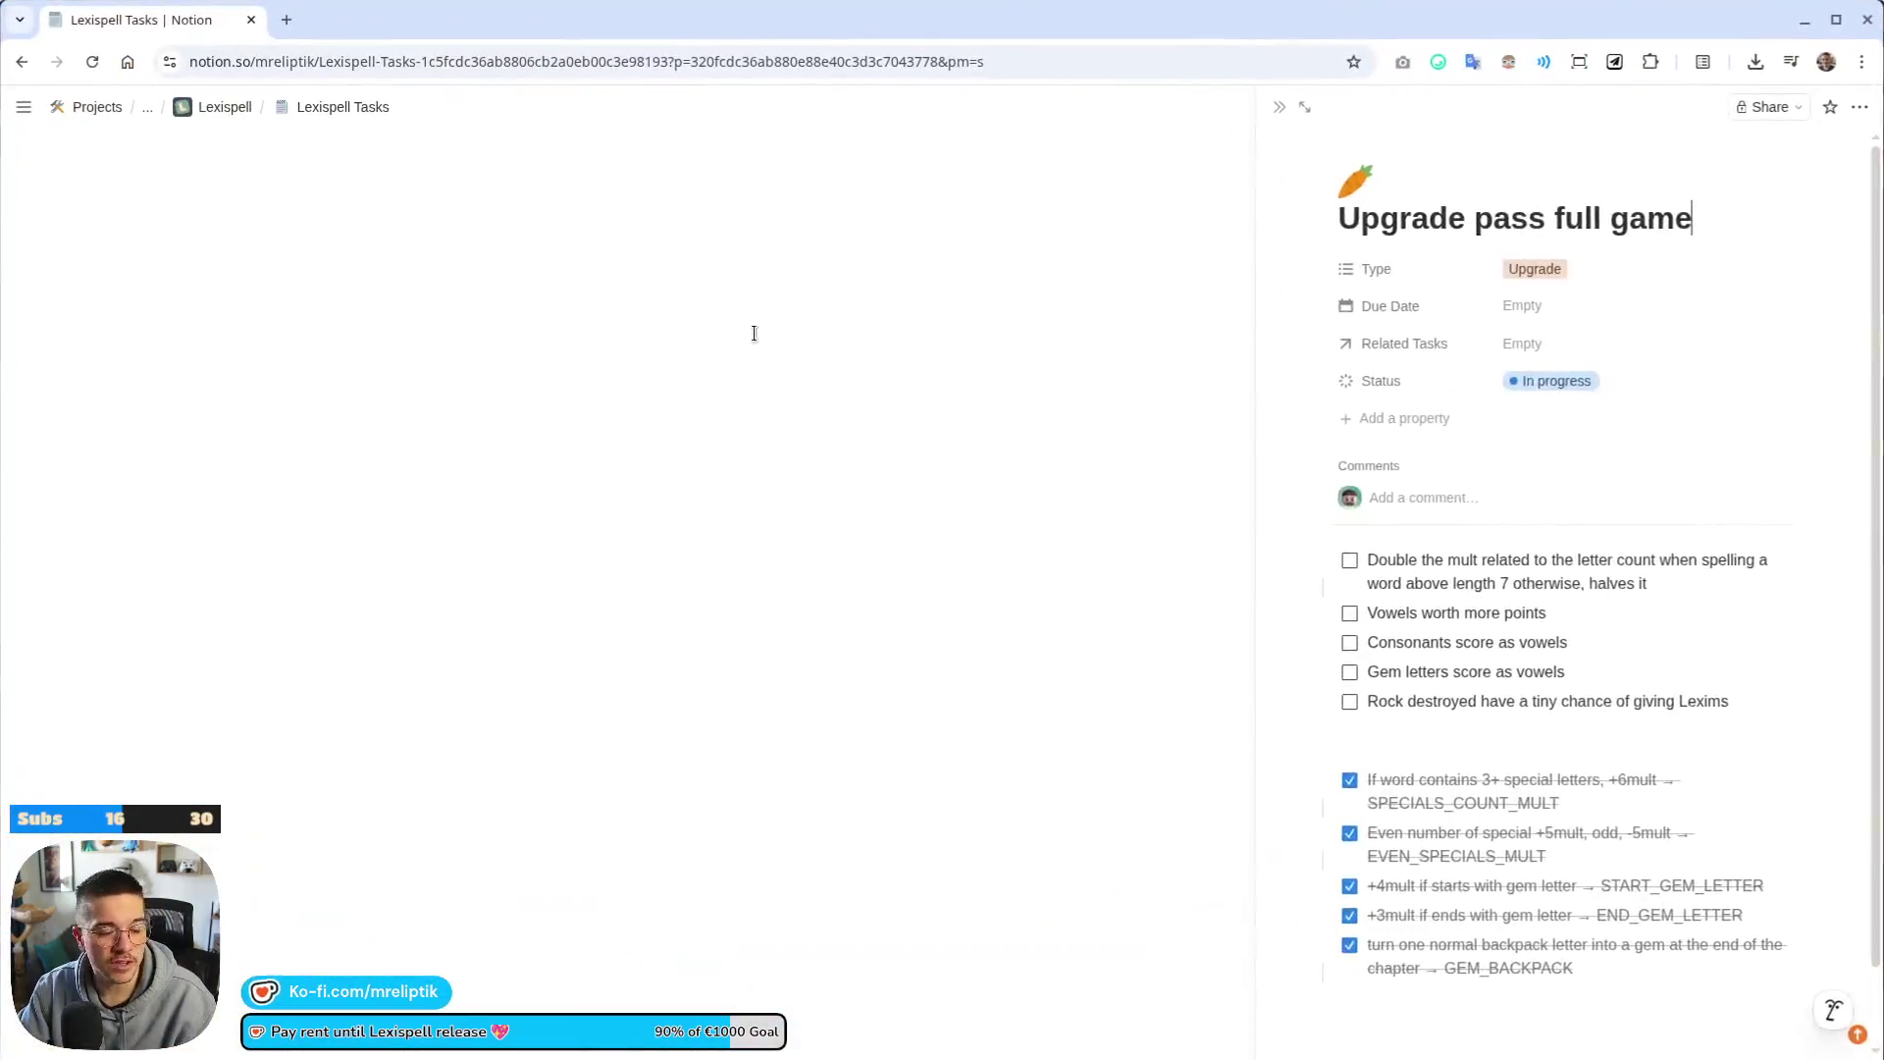
pyautogui.moveTo(426, 20)
pyautogui.mouseDown()
pyautogui.moveTo(10, 402)
pyautogui.moveTo(664, 407)
pyautogui.mouseUp()
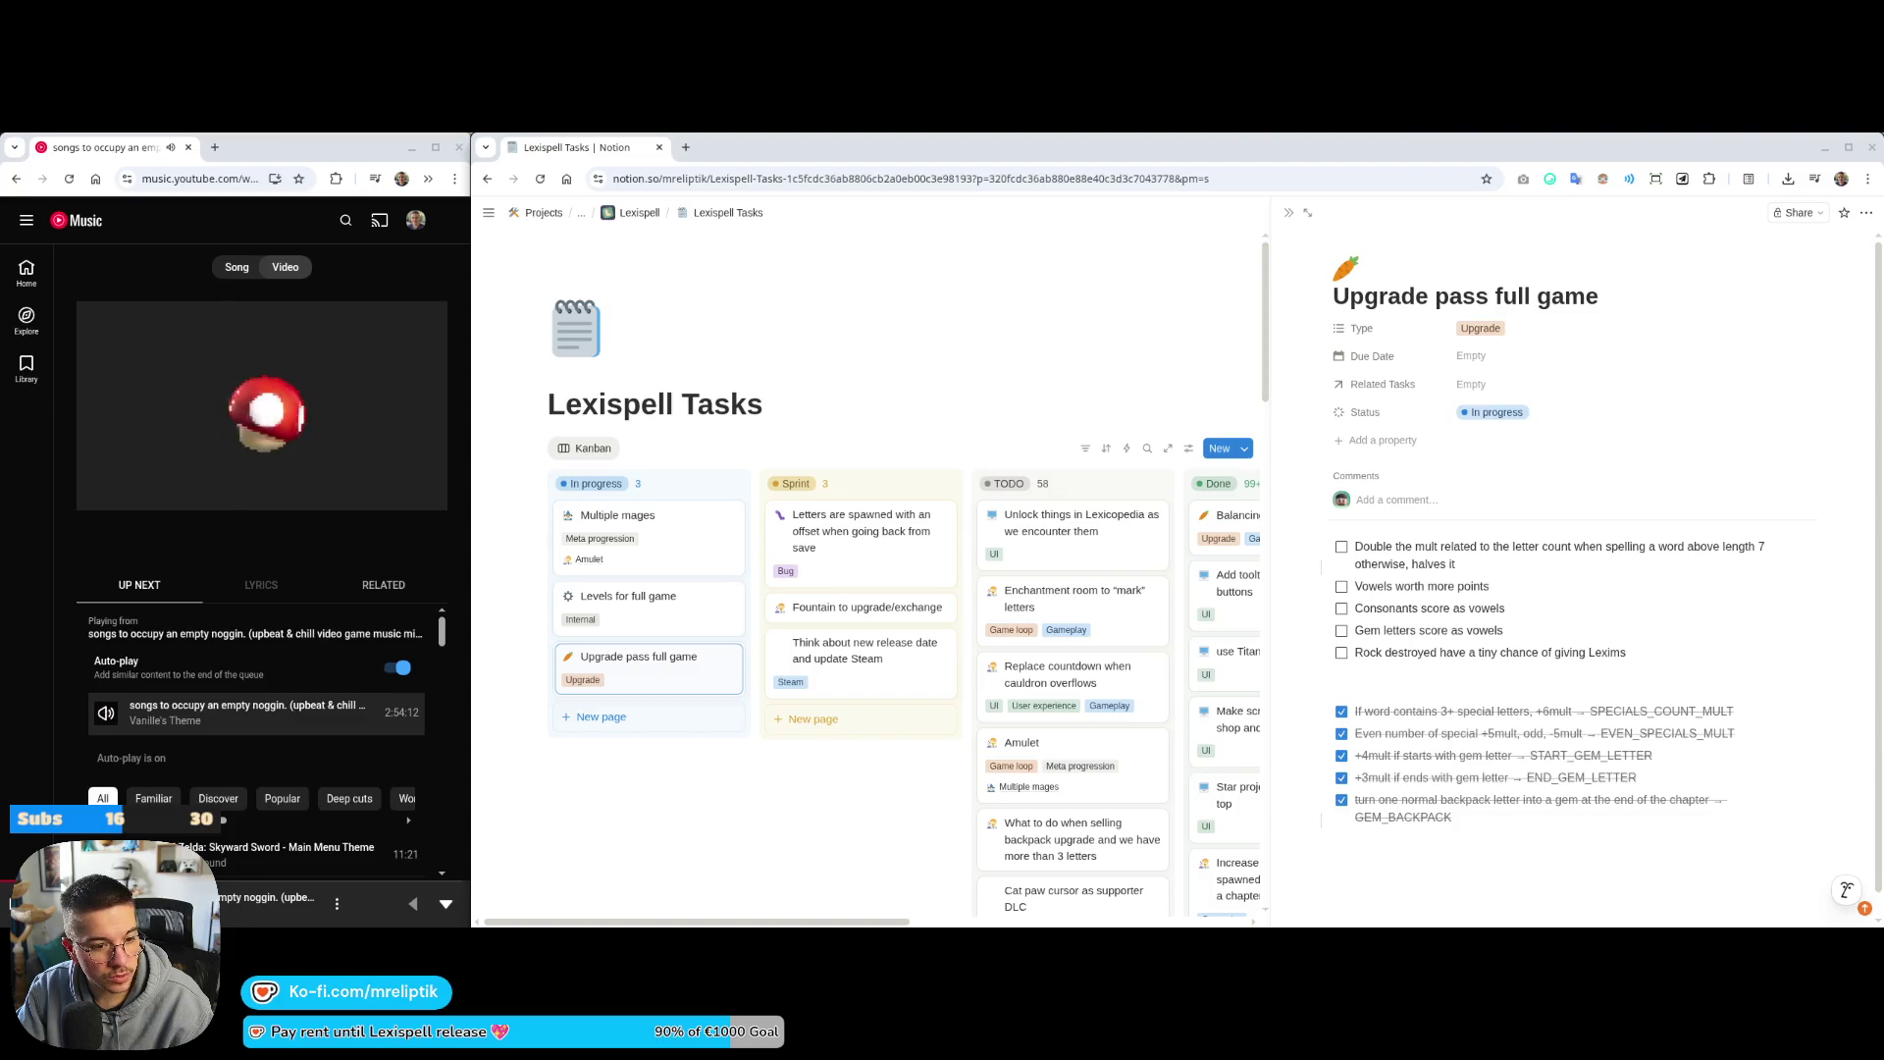
pyautogui.moveTo(883, 147)
pyautogui.mouseDown()
pyautogui.moveTo(913, 312)
pyautogui.moveTo(834, 418)
pyautogui.moveTo(147, 417)
pyautogui.moveTo(863, 417)
pyautogui.moveTo(838, 425)
pyautogui.mouseUp()
pyautogui.moveTo(691, 149)
pyautogui.mouseDown()
pyautogui.moveTo(886, 326)
pyautogui.moveTo(372, 246)
pyautogui.moveTo(299, 143)
pyautogui.moveTo(753, 322)
pyautogui.moveTo(740, 339)
pyautogui.moveTo(762, 347)
pyautogui.moveTo(812, 483)
pyautogui.mouseUp()
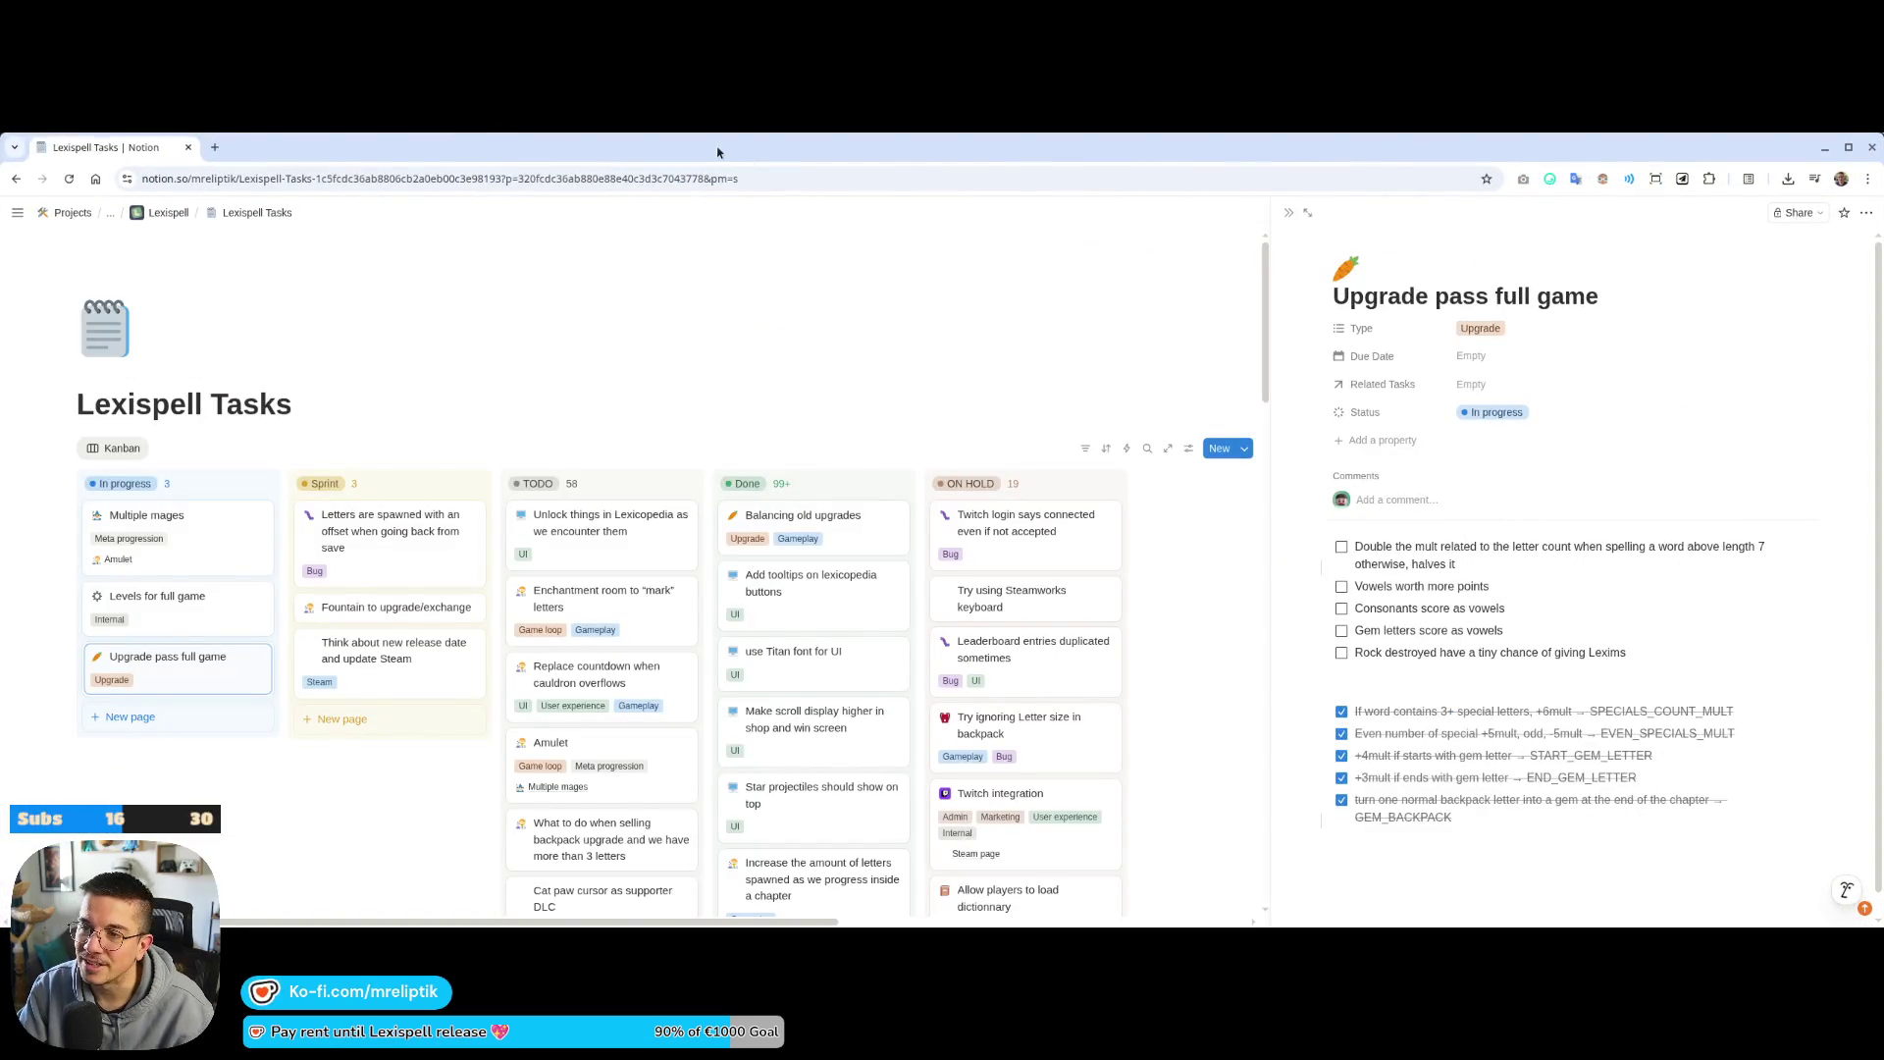
pyautogui.moveTo(715, 147); pyautogui.dragTo(766, 216)
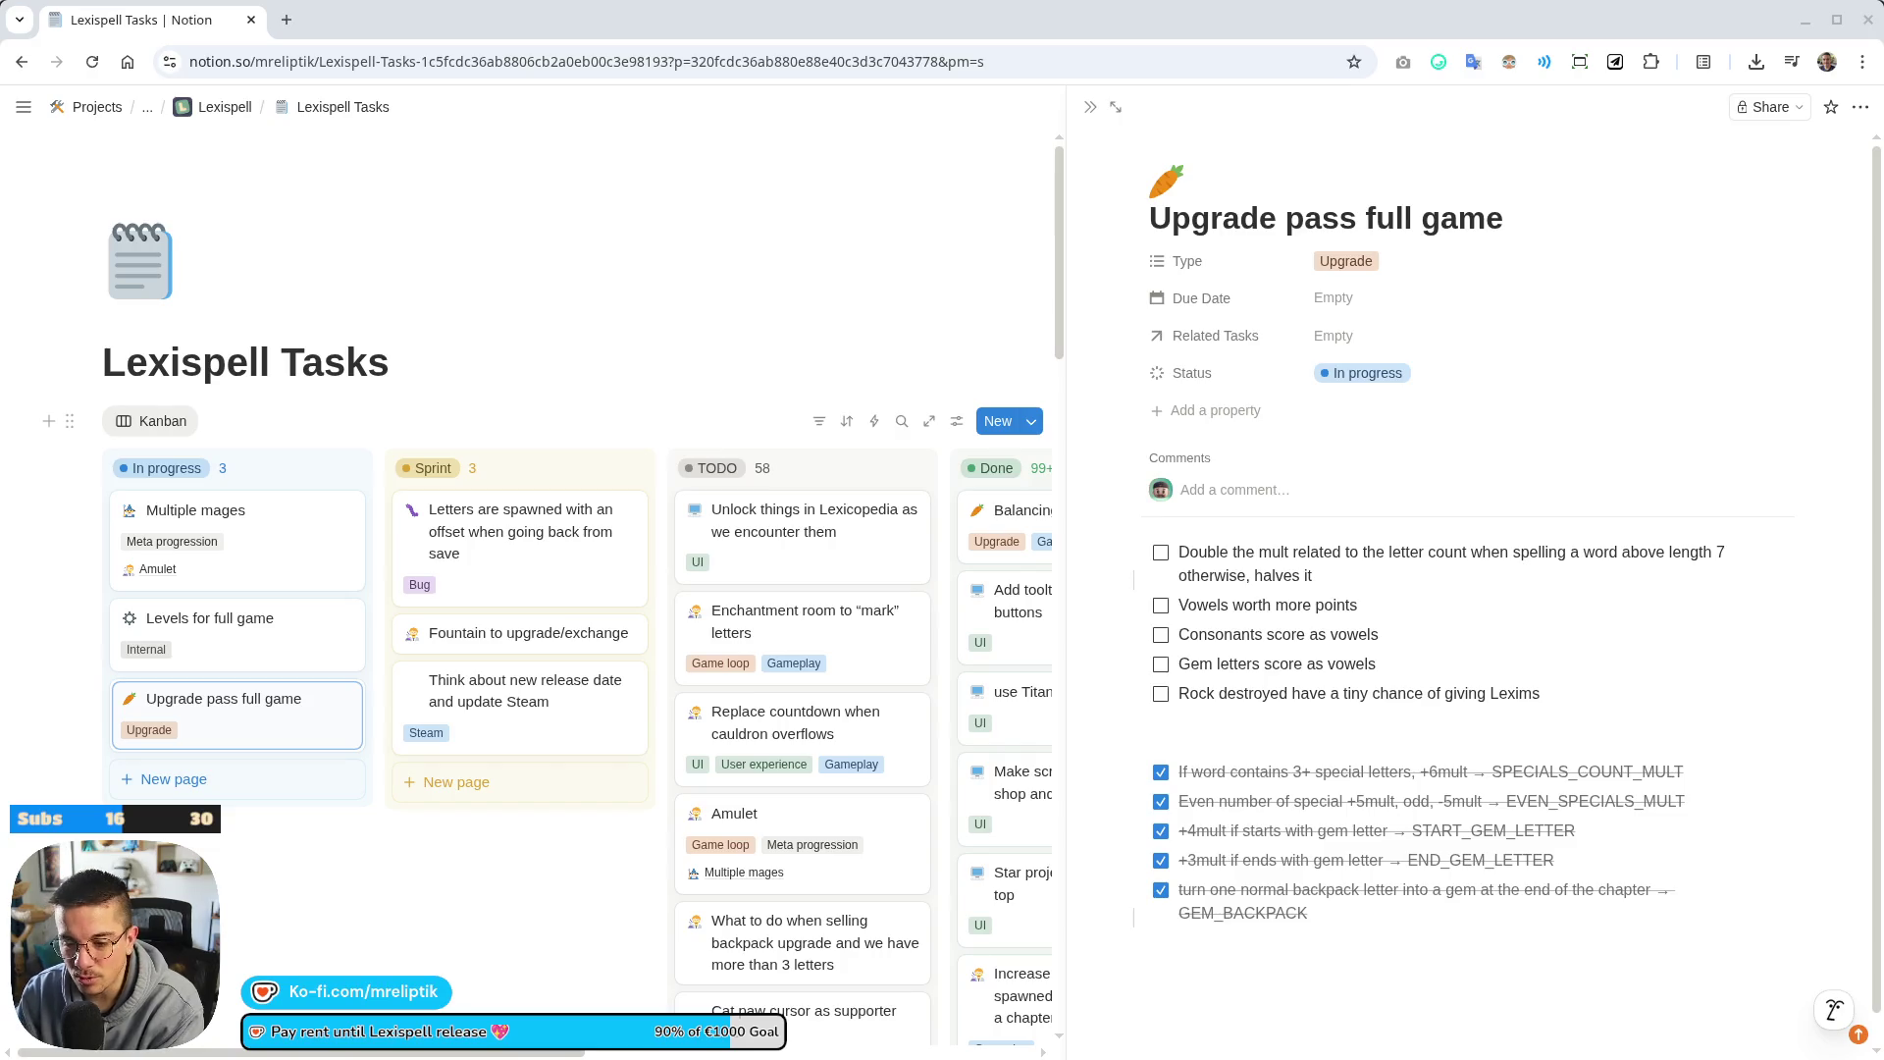
# Step: Scroll the Upgrade pass full game checklist to the empty line under the ideas
pyautogui.moveTo(178, 1047)
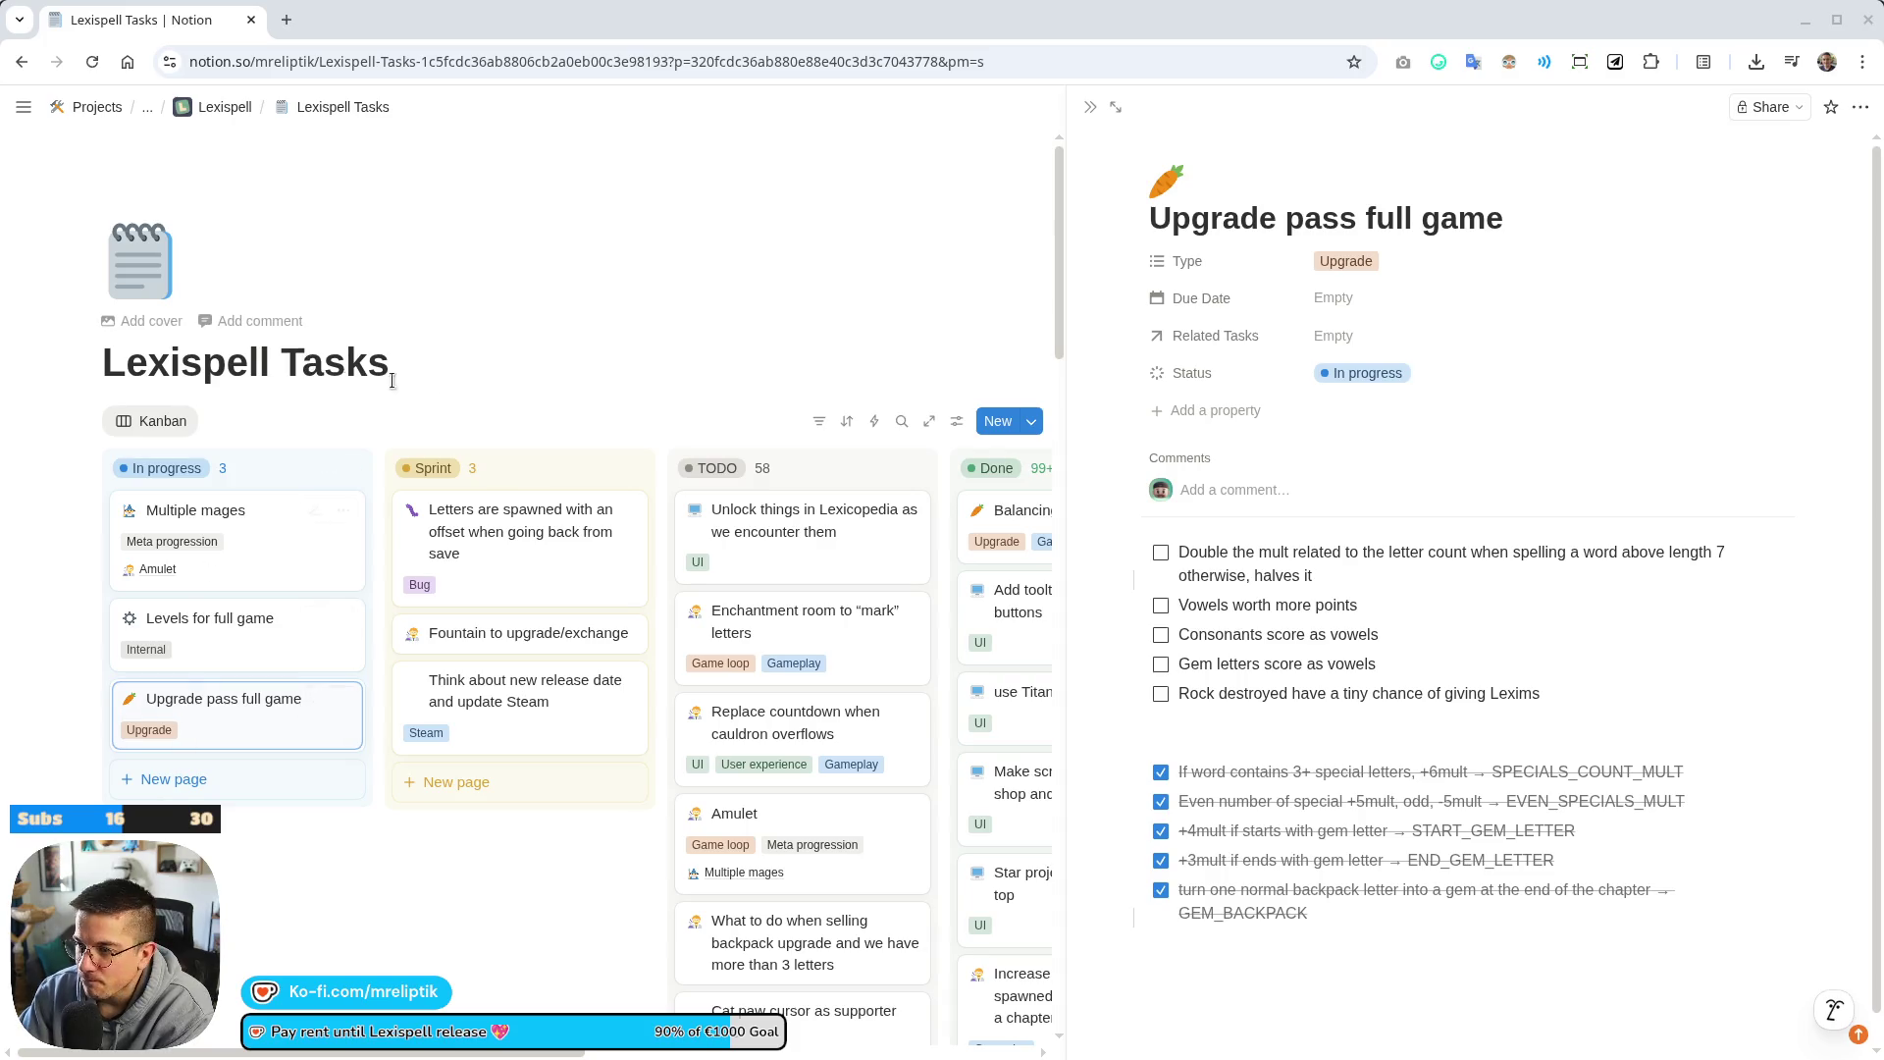
pyautogui.scroll(-1, 1208, 687)
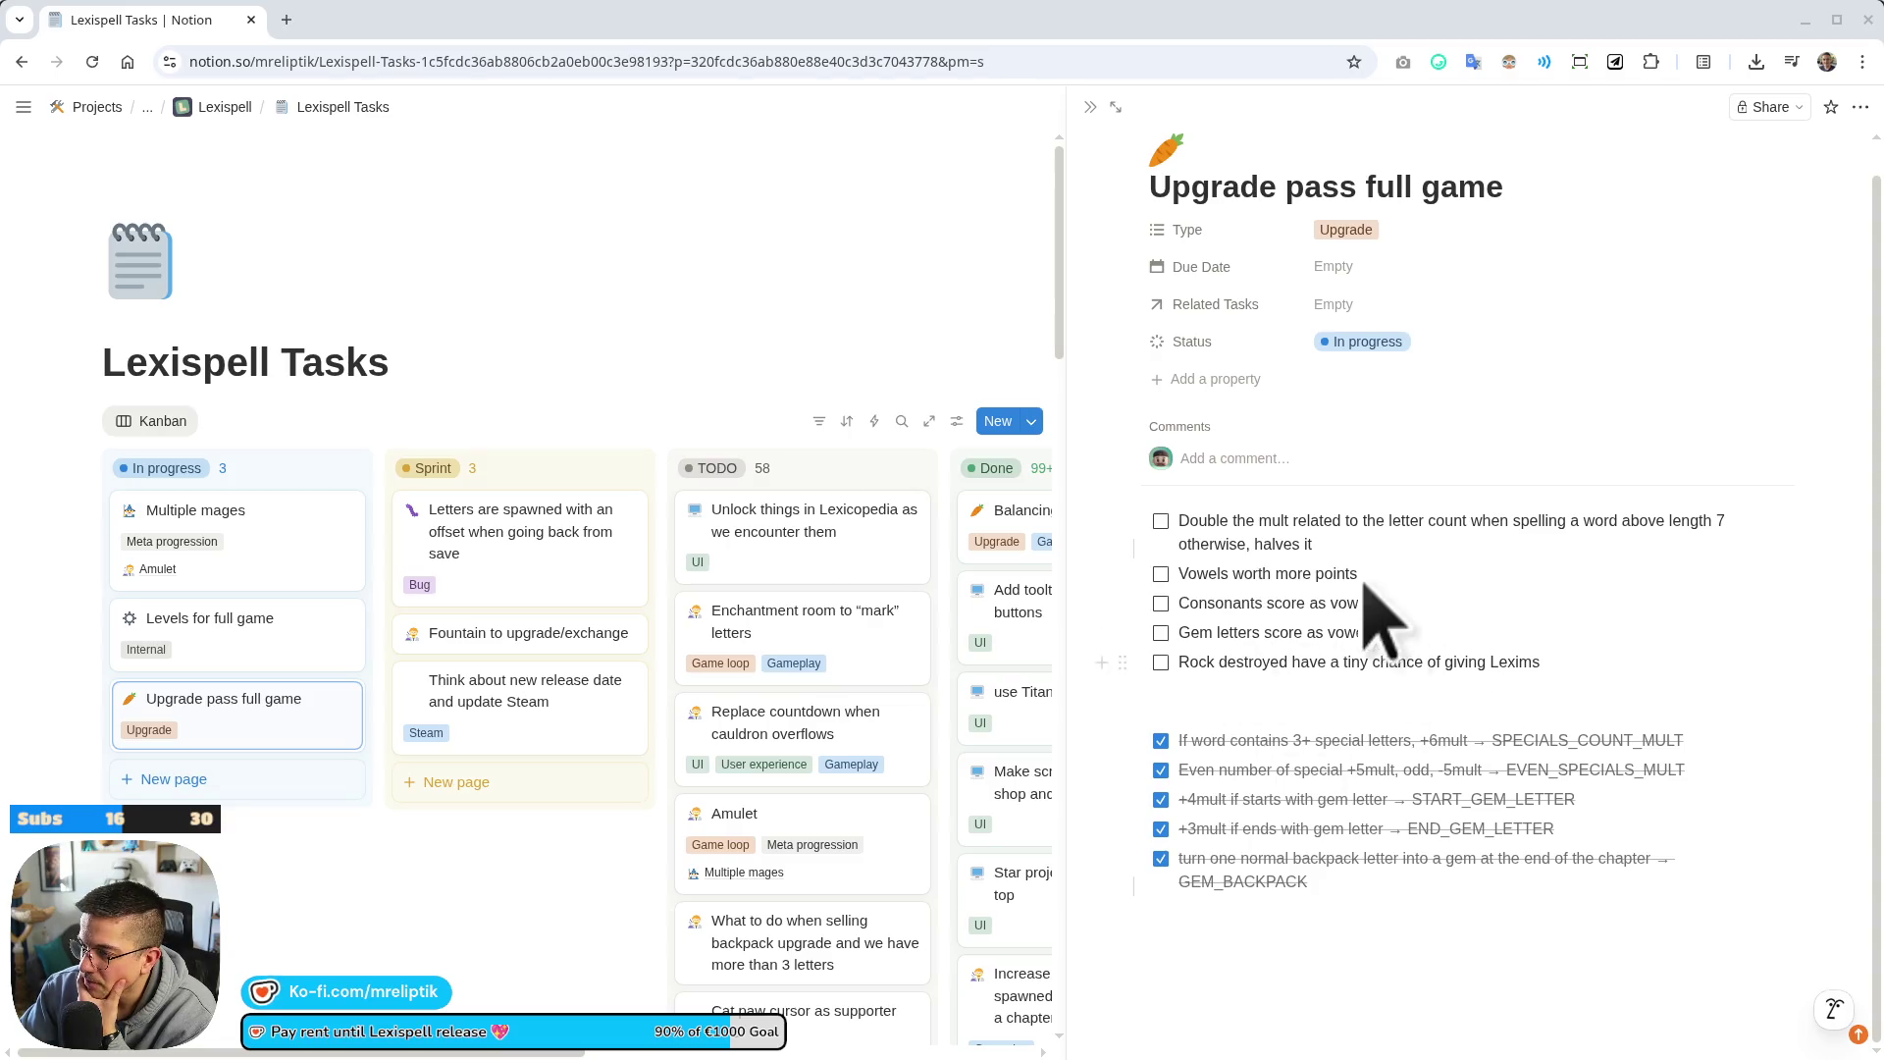
pyautogui.click(1236, 703)
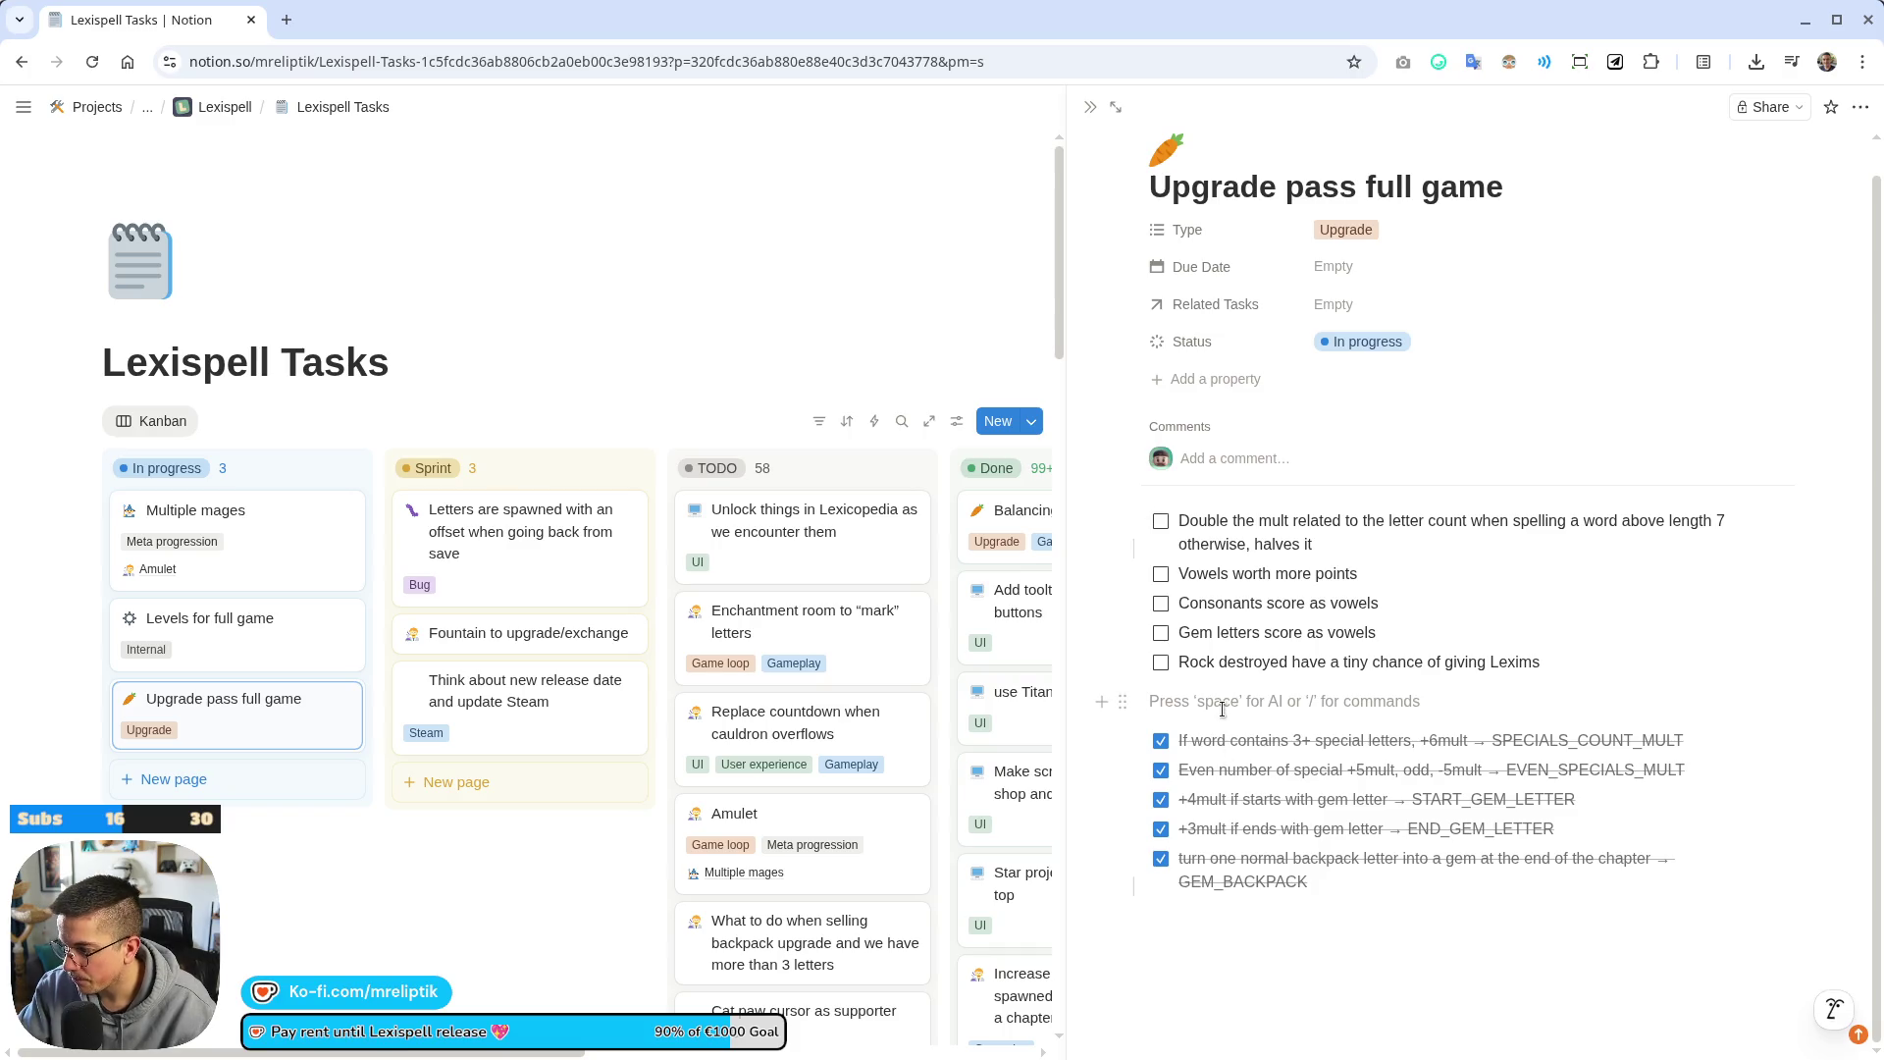
pyautogui.click(1190, 933)
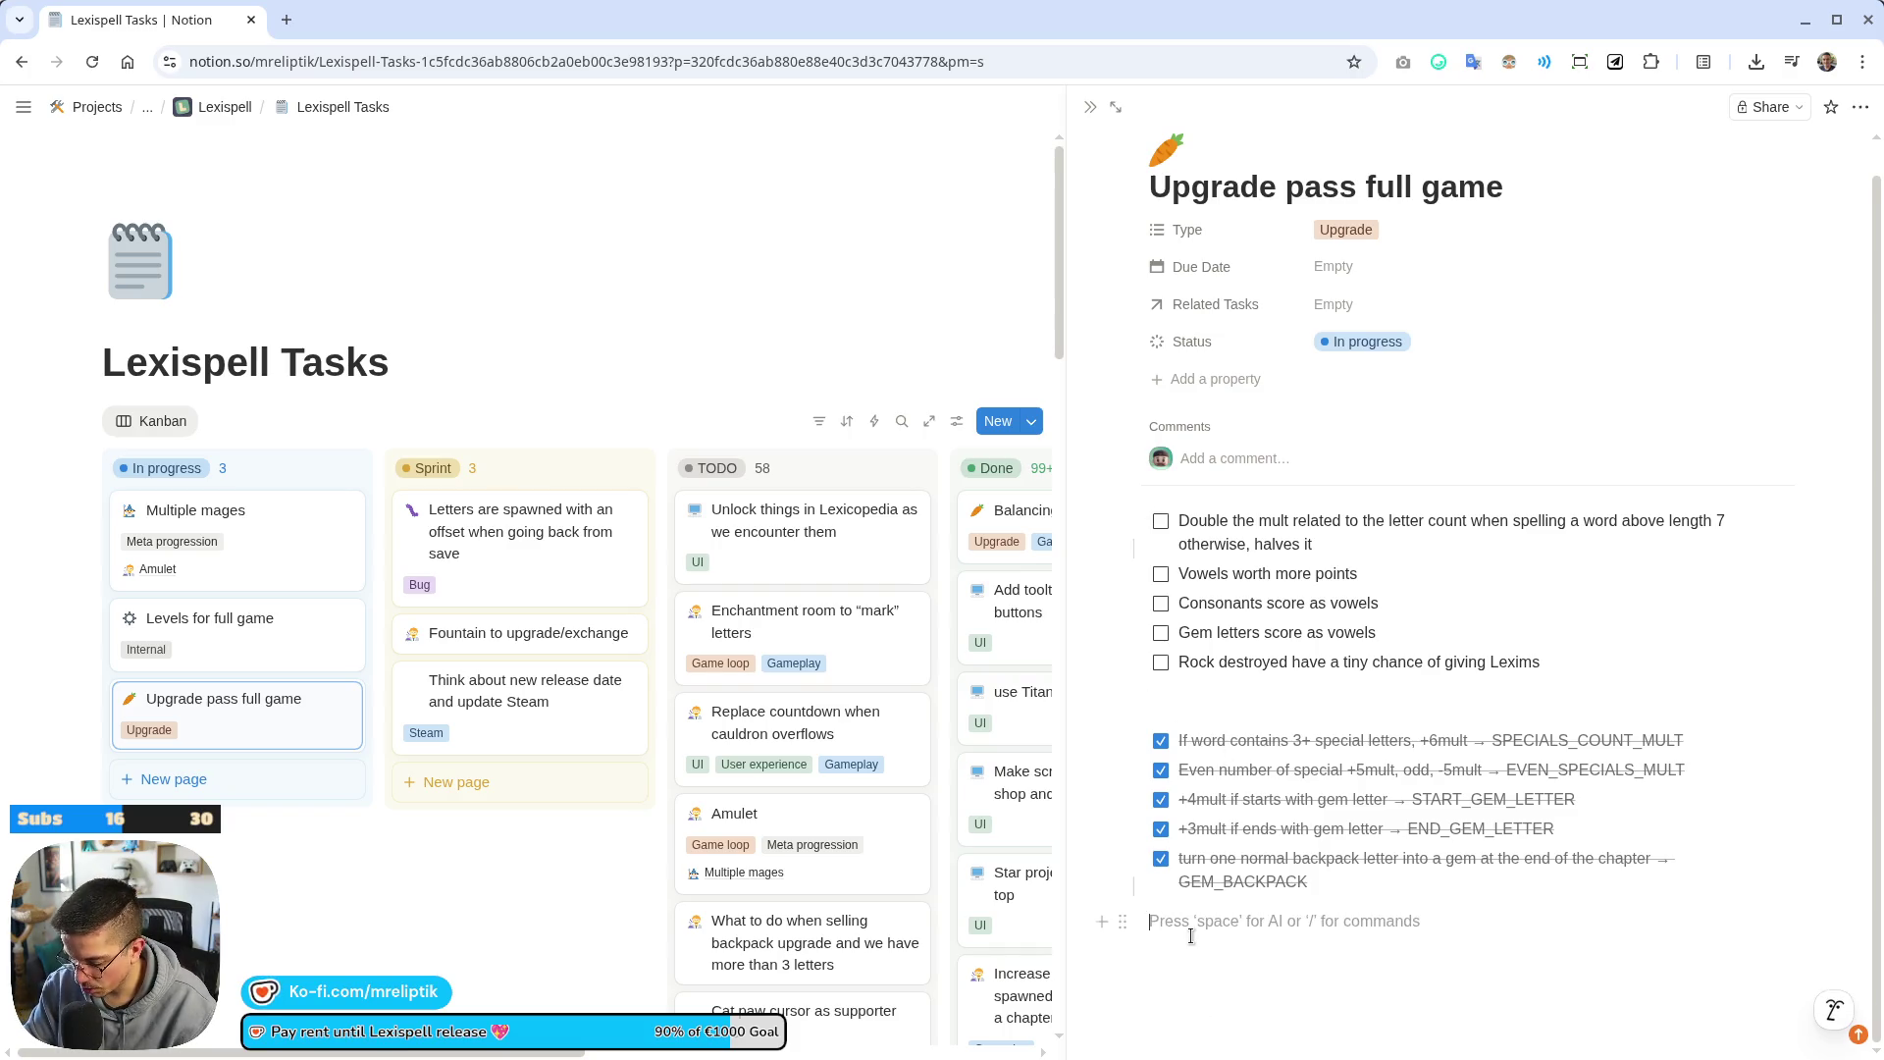
pyautogui.press('Return')
pyautogui.write('@')
pyautogui.press('Return')
pyautogui.press('Return')
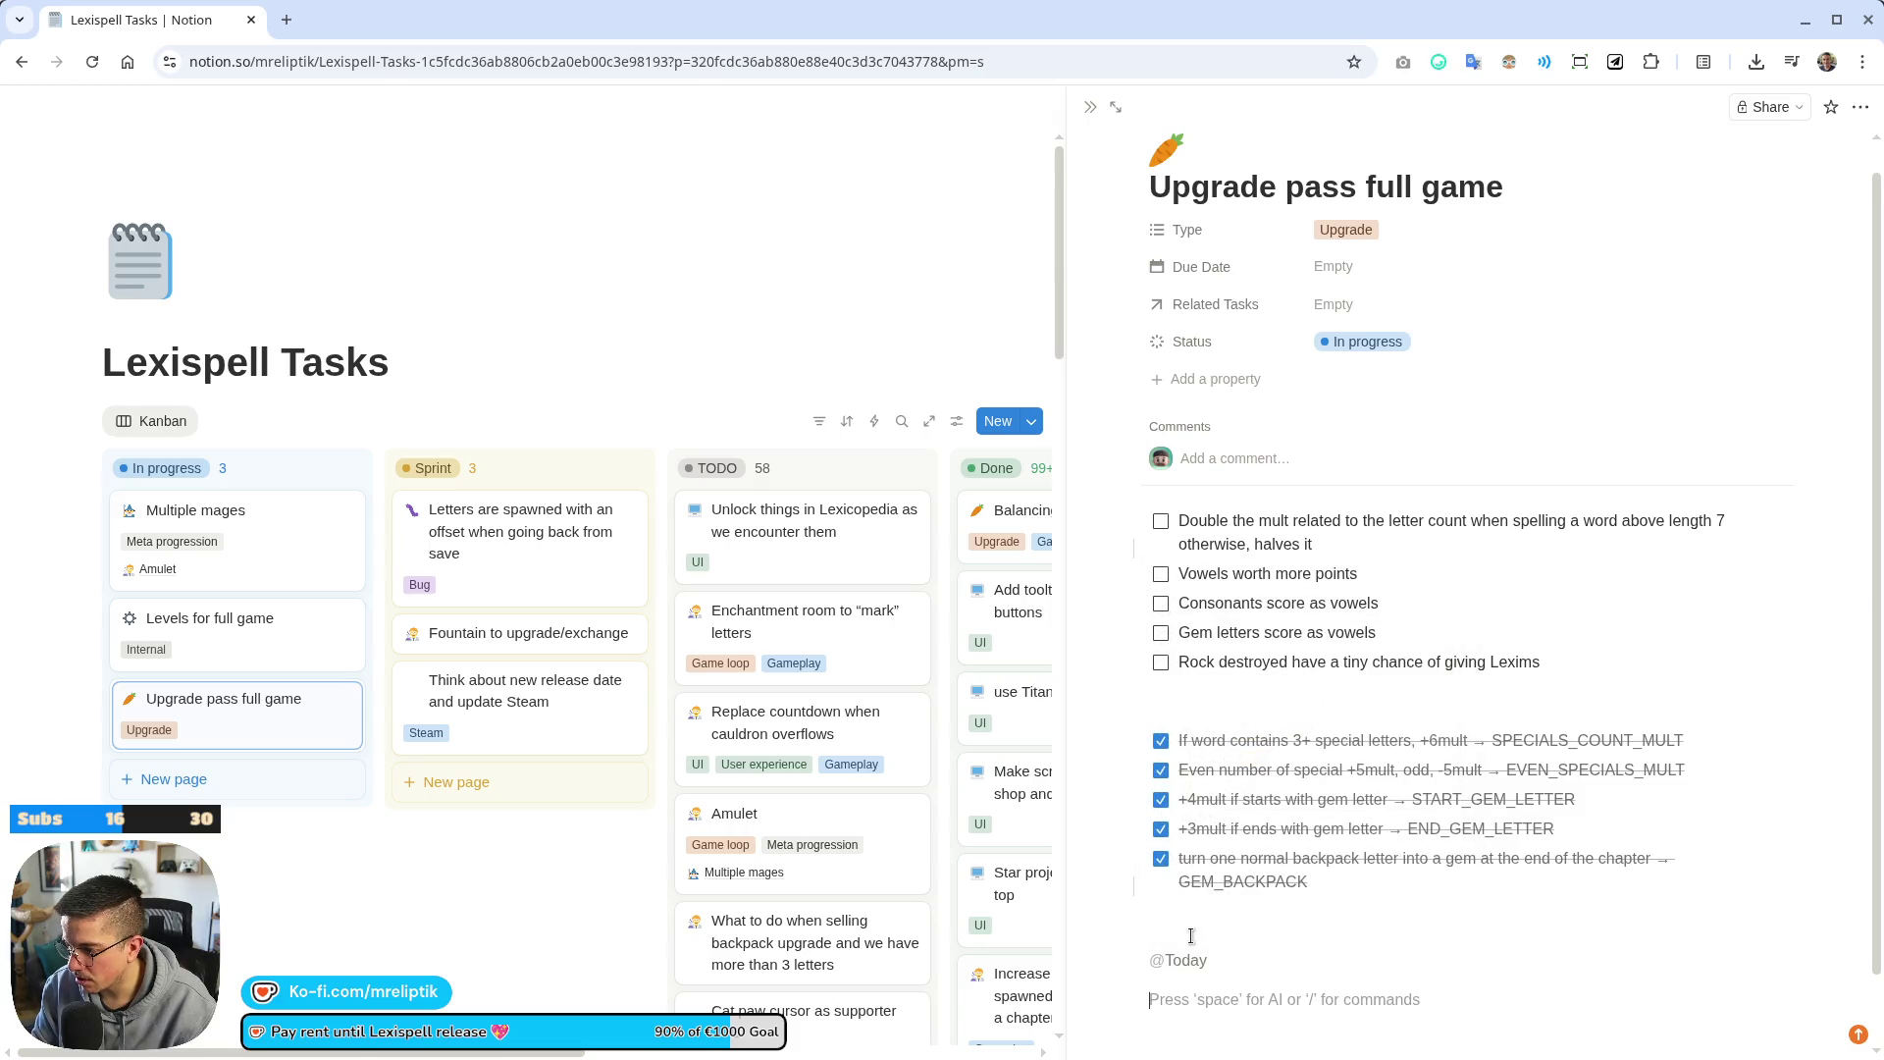
pyautogui.write('/todo')
pyautogui.press('Return')
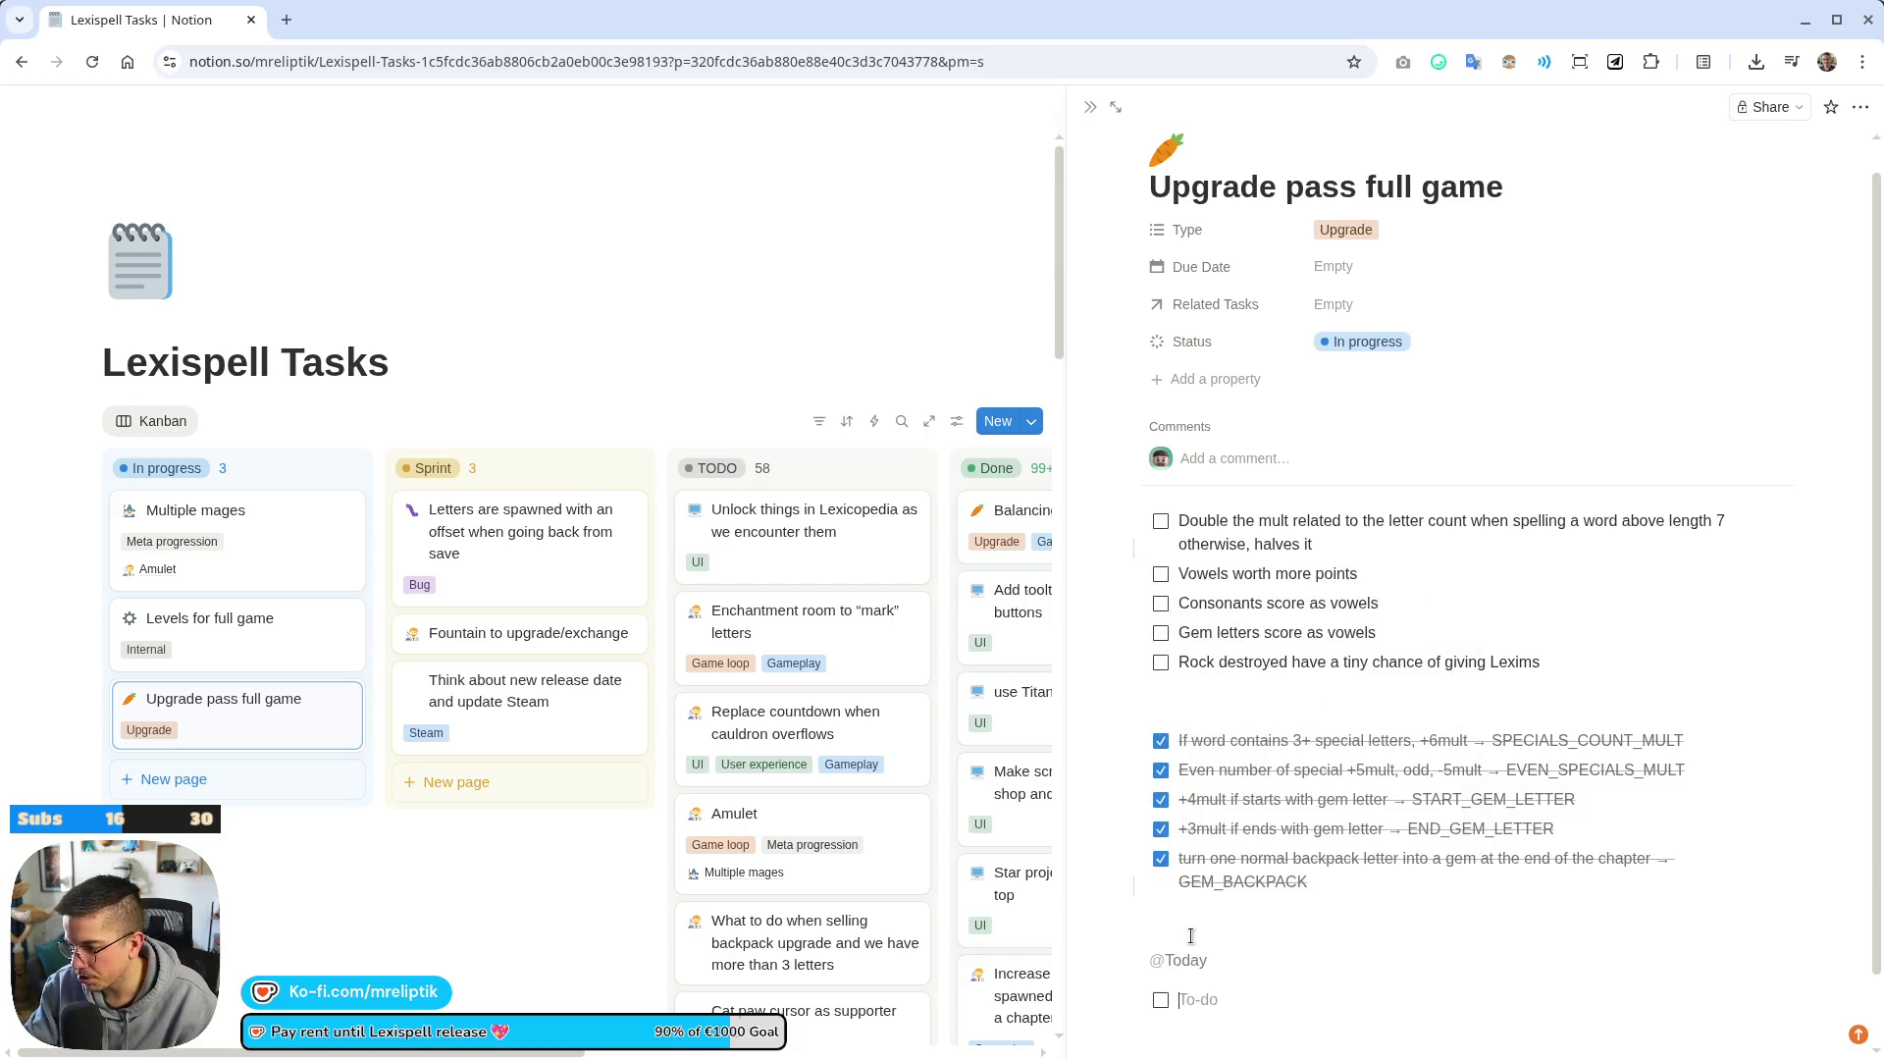
# Step: Remove the extra blank line below GEM_BACKPACK and return to the empty to-do
pyautogui.scroll(-1, 1197, 883)
pyautogui.click(1201, 831)
pyautogui.press('BackSpace')
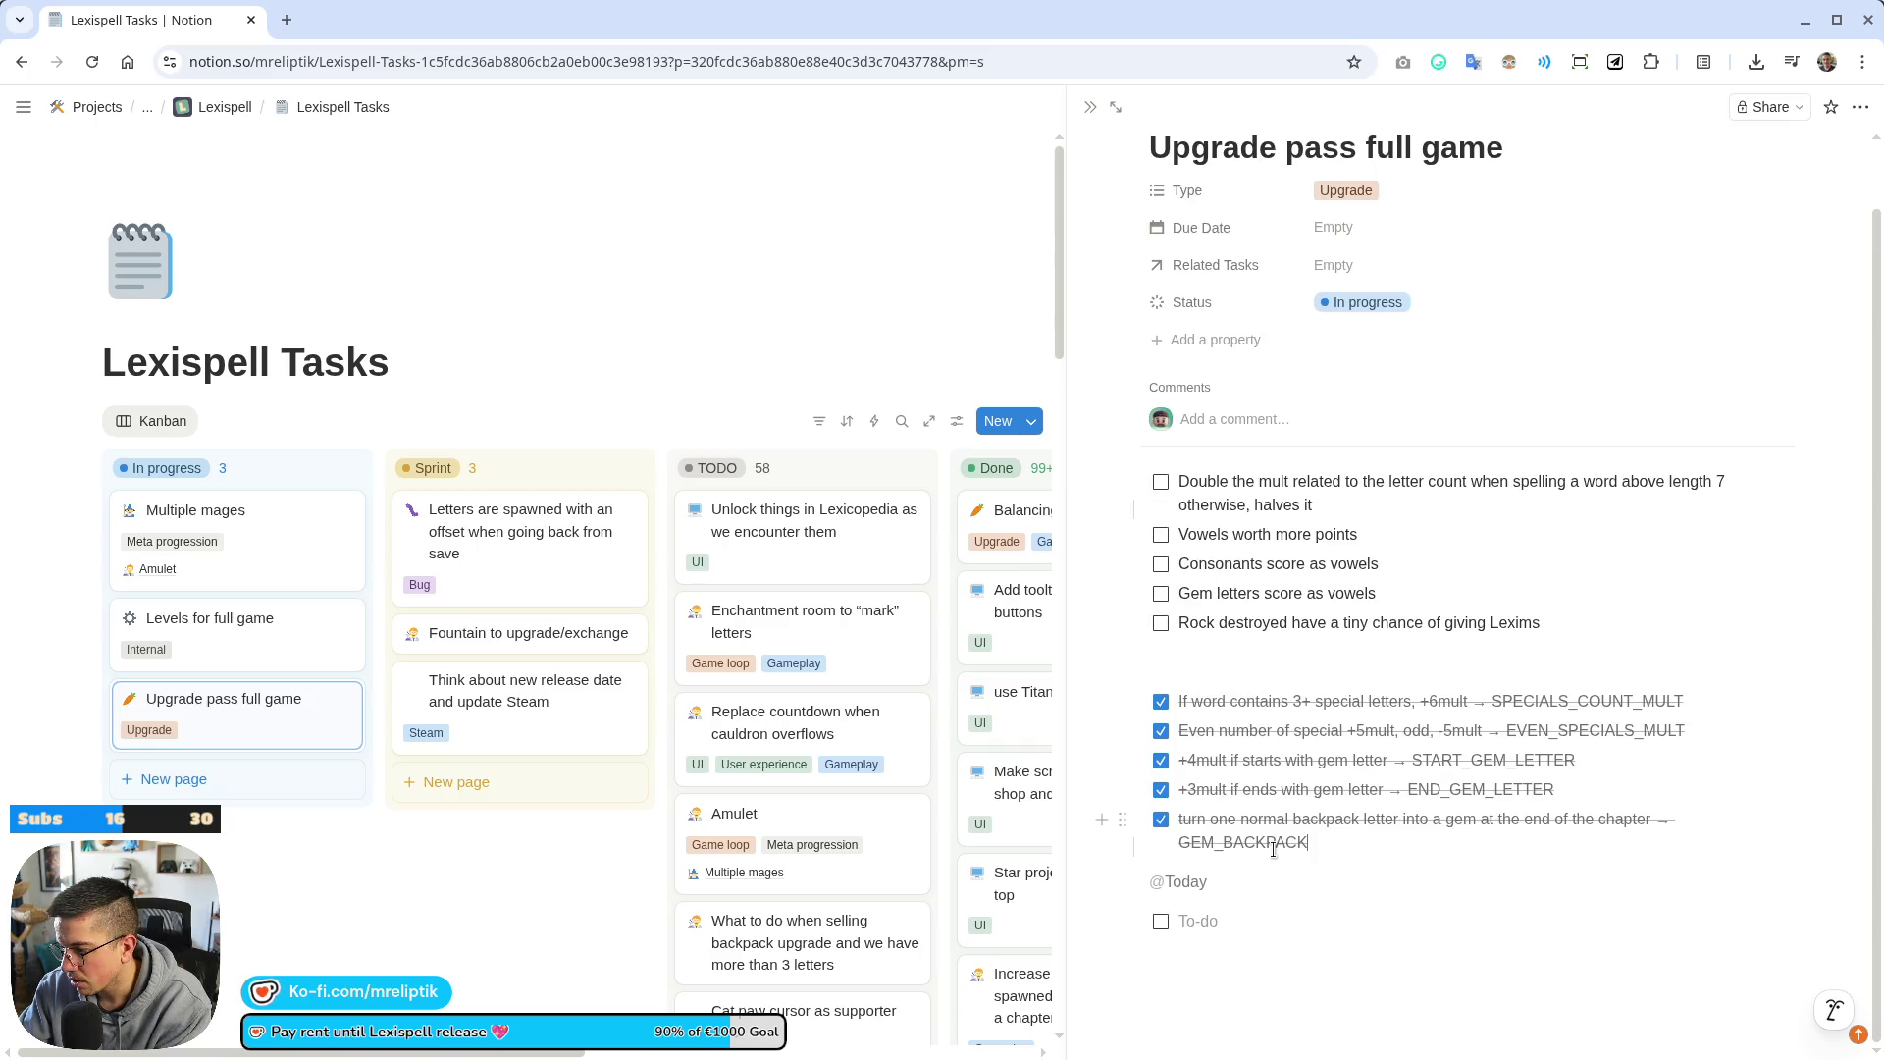
pyautogui.press('Up')
pyautogui.press('Up')
pyautogui.press('Up')
pyautogui.click(1227, 927)
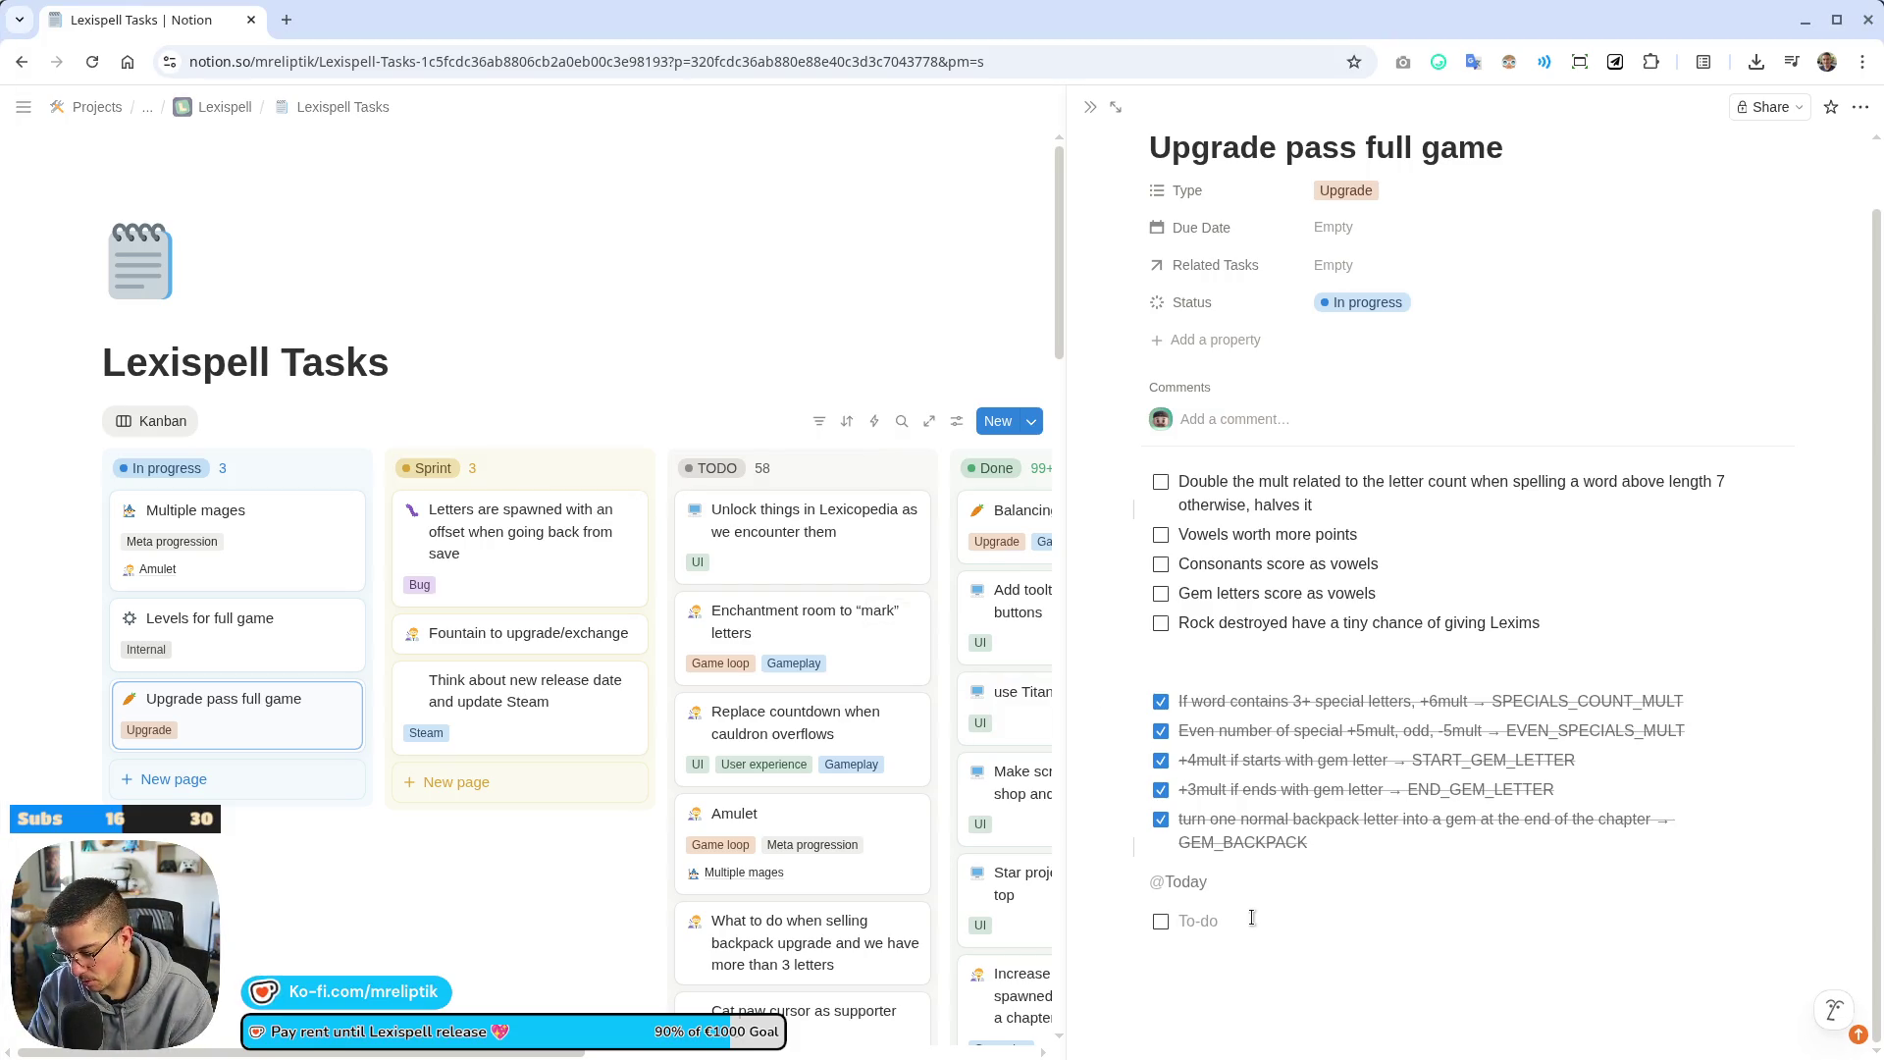
# Step: Enter the to-do '+points if word starts and end with the same letter' and start another item
pyautogui.write('+poiont')
pyautogui.press('BackSpace')
pyautogui.press('BackSpace')
pyautogui.press('BackSpace')
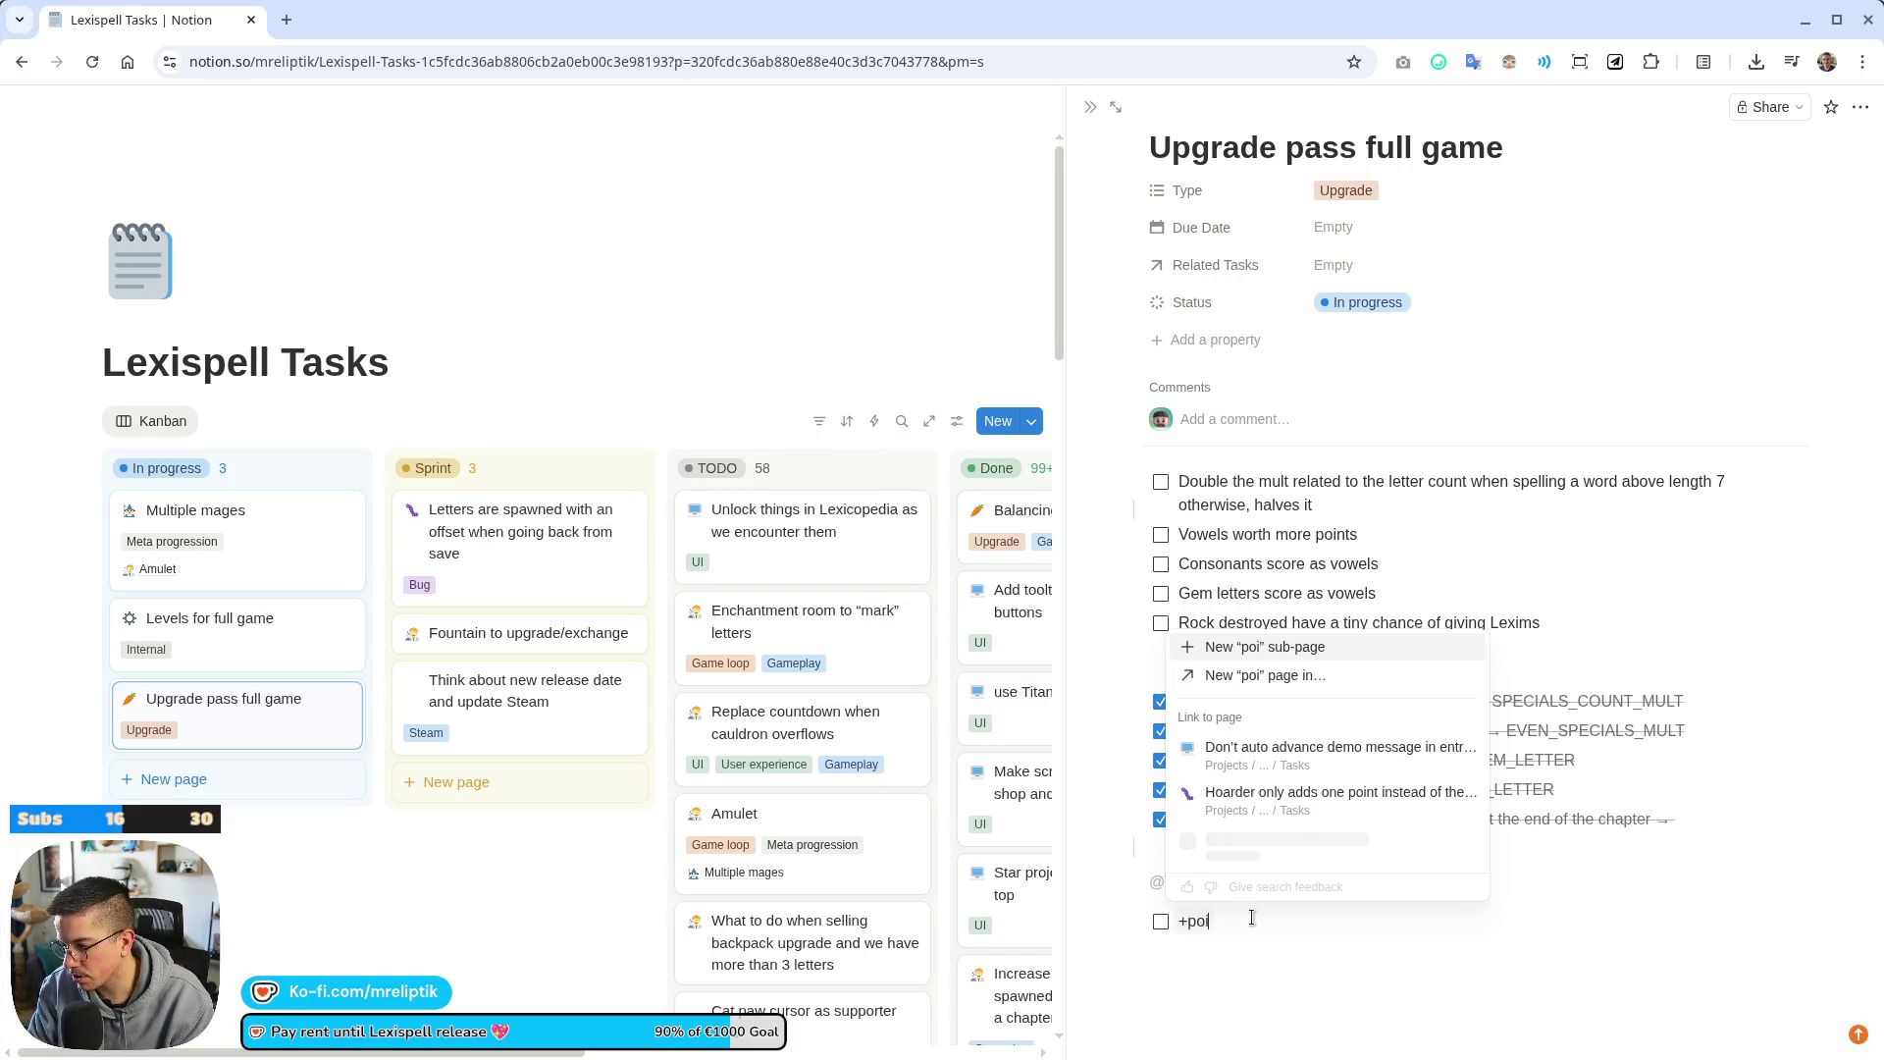
pyautogui.write('nts if ')
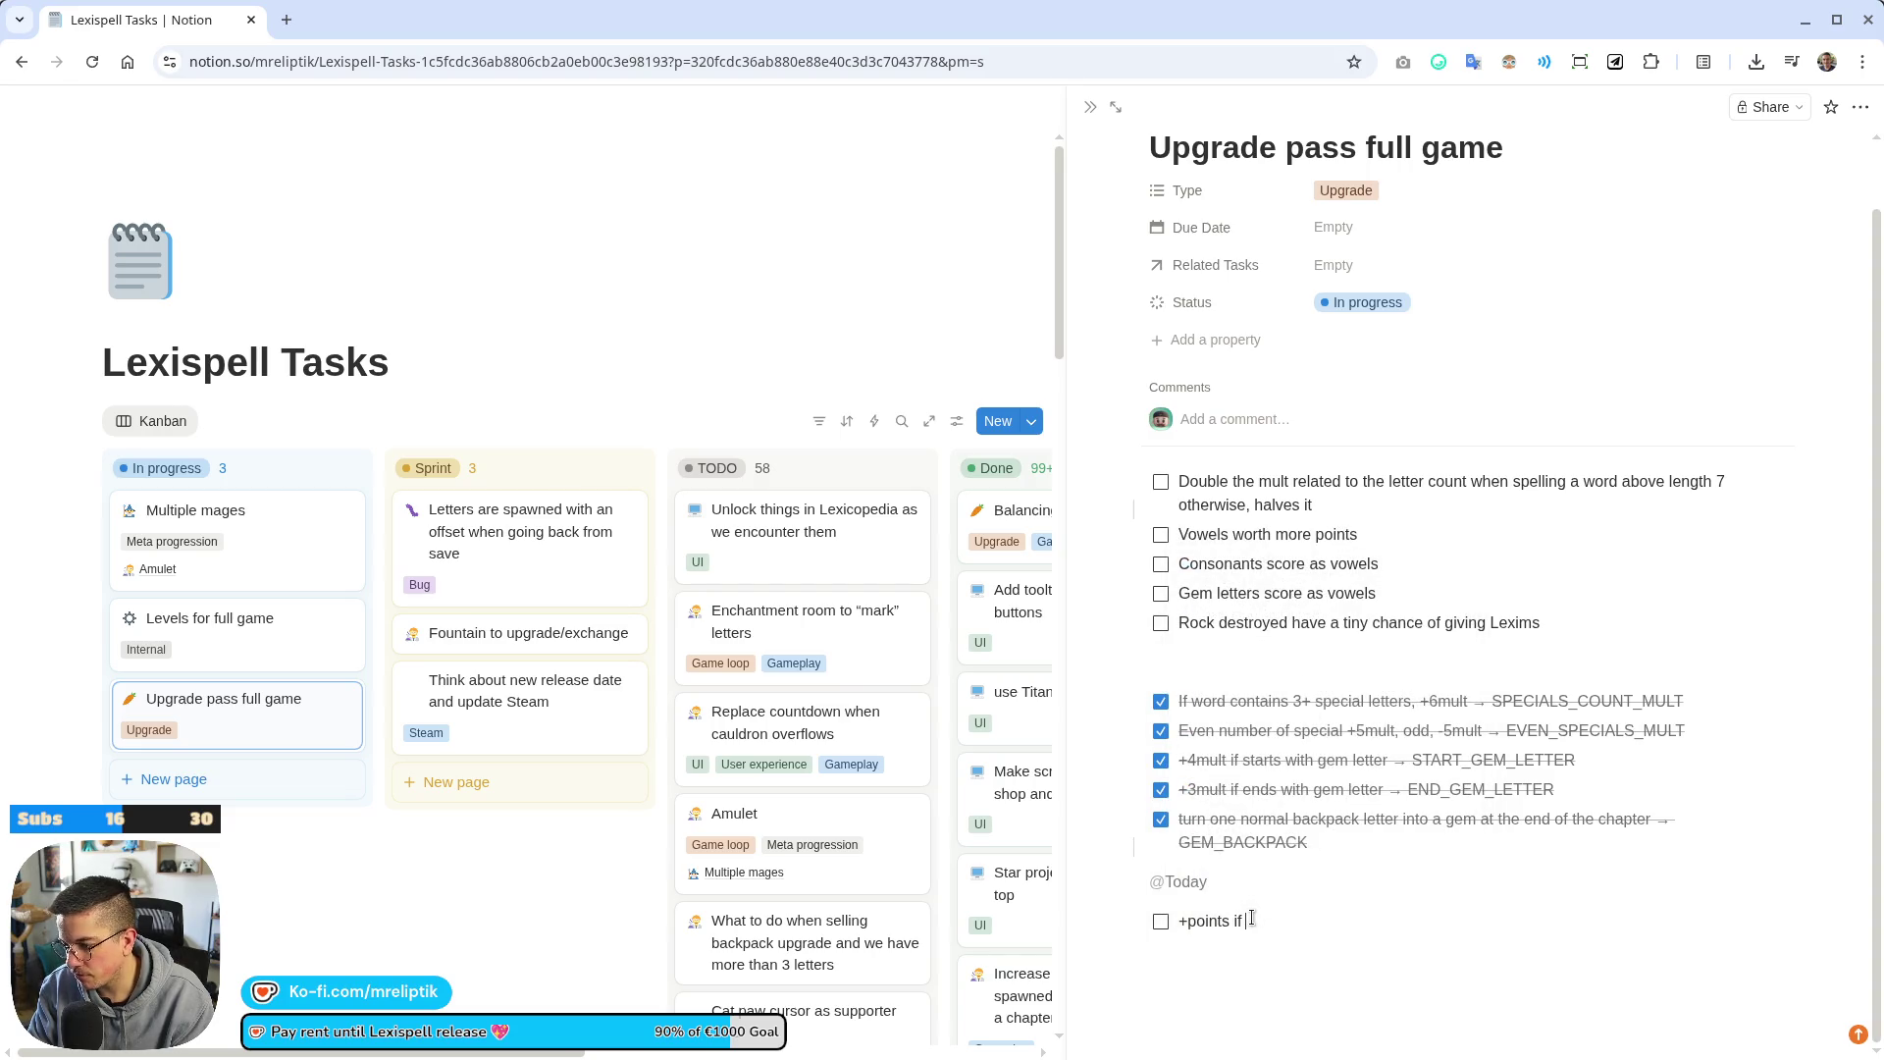
pyautogui.write('word starts an')
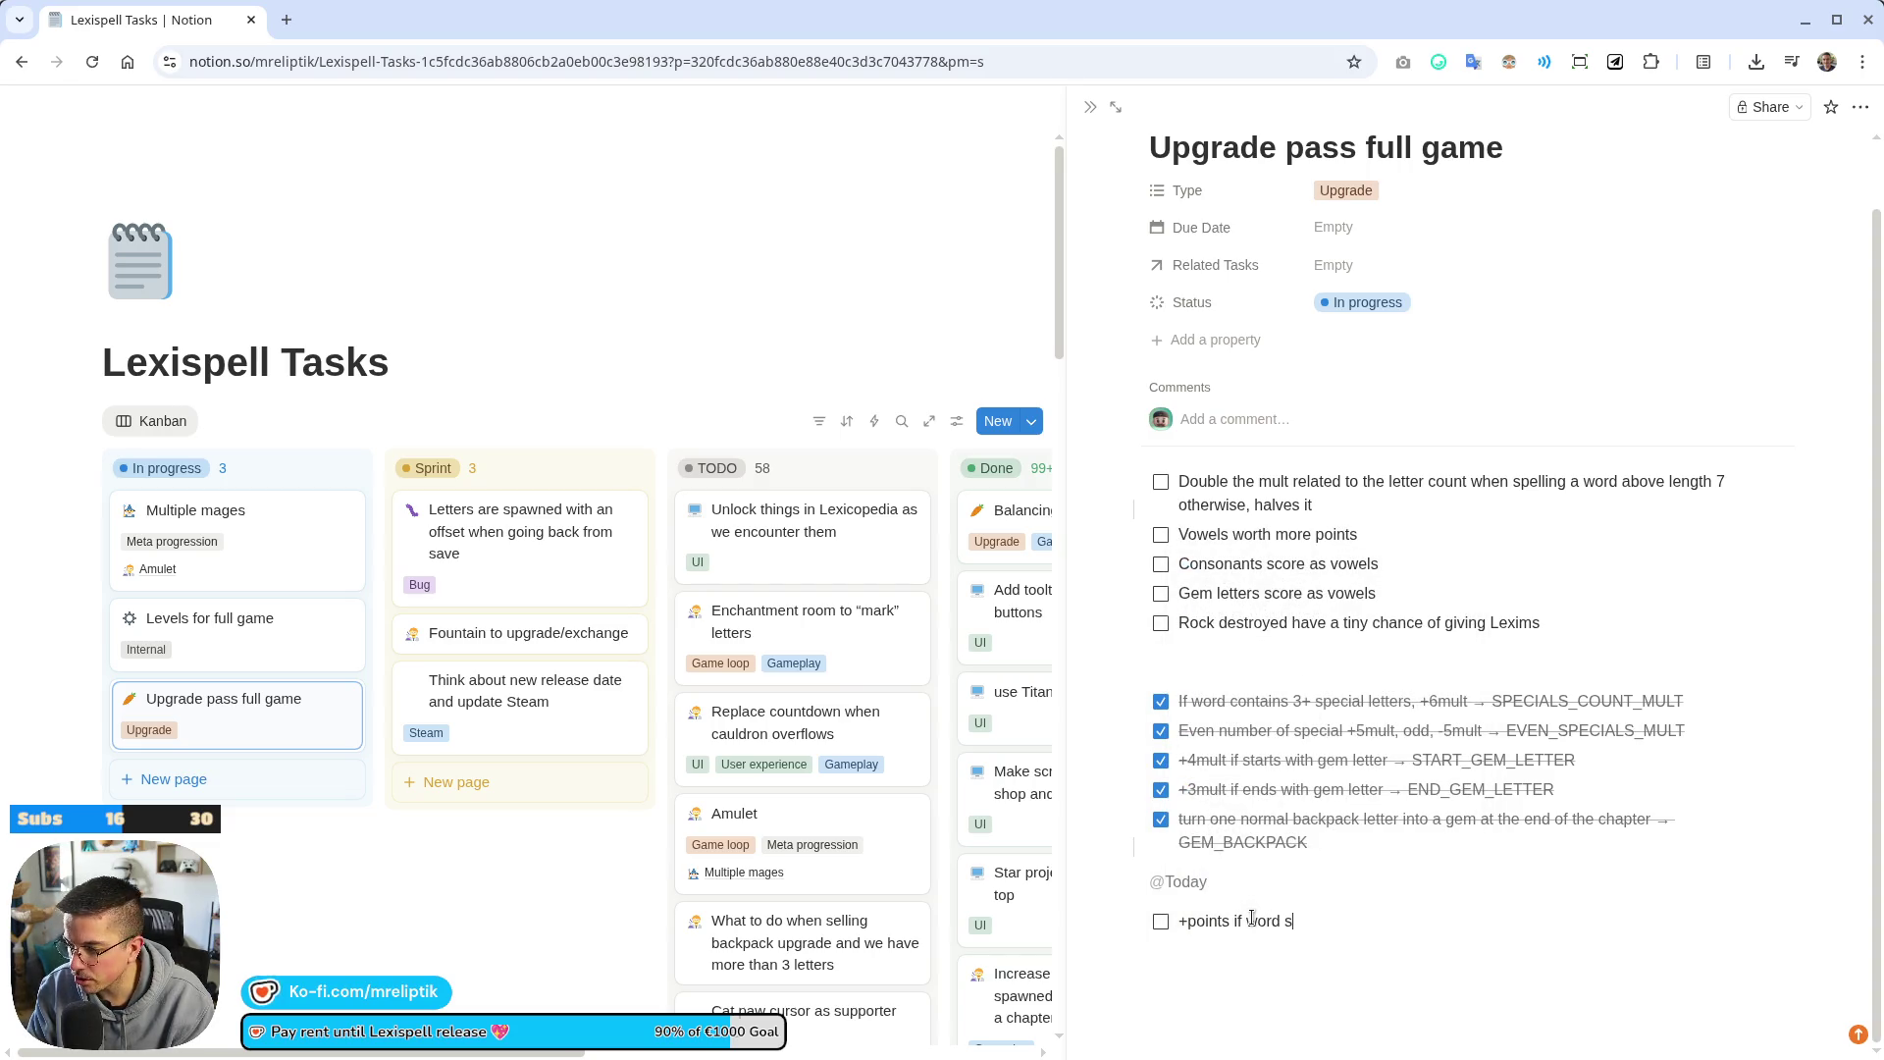
pyautogui.write('d end')
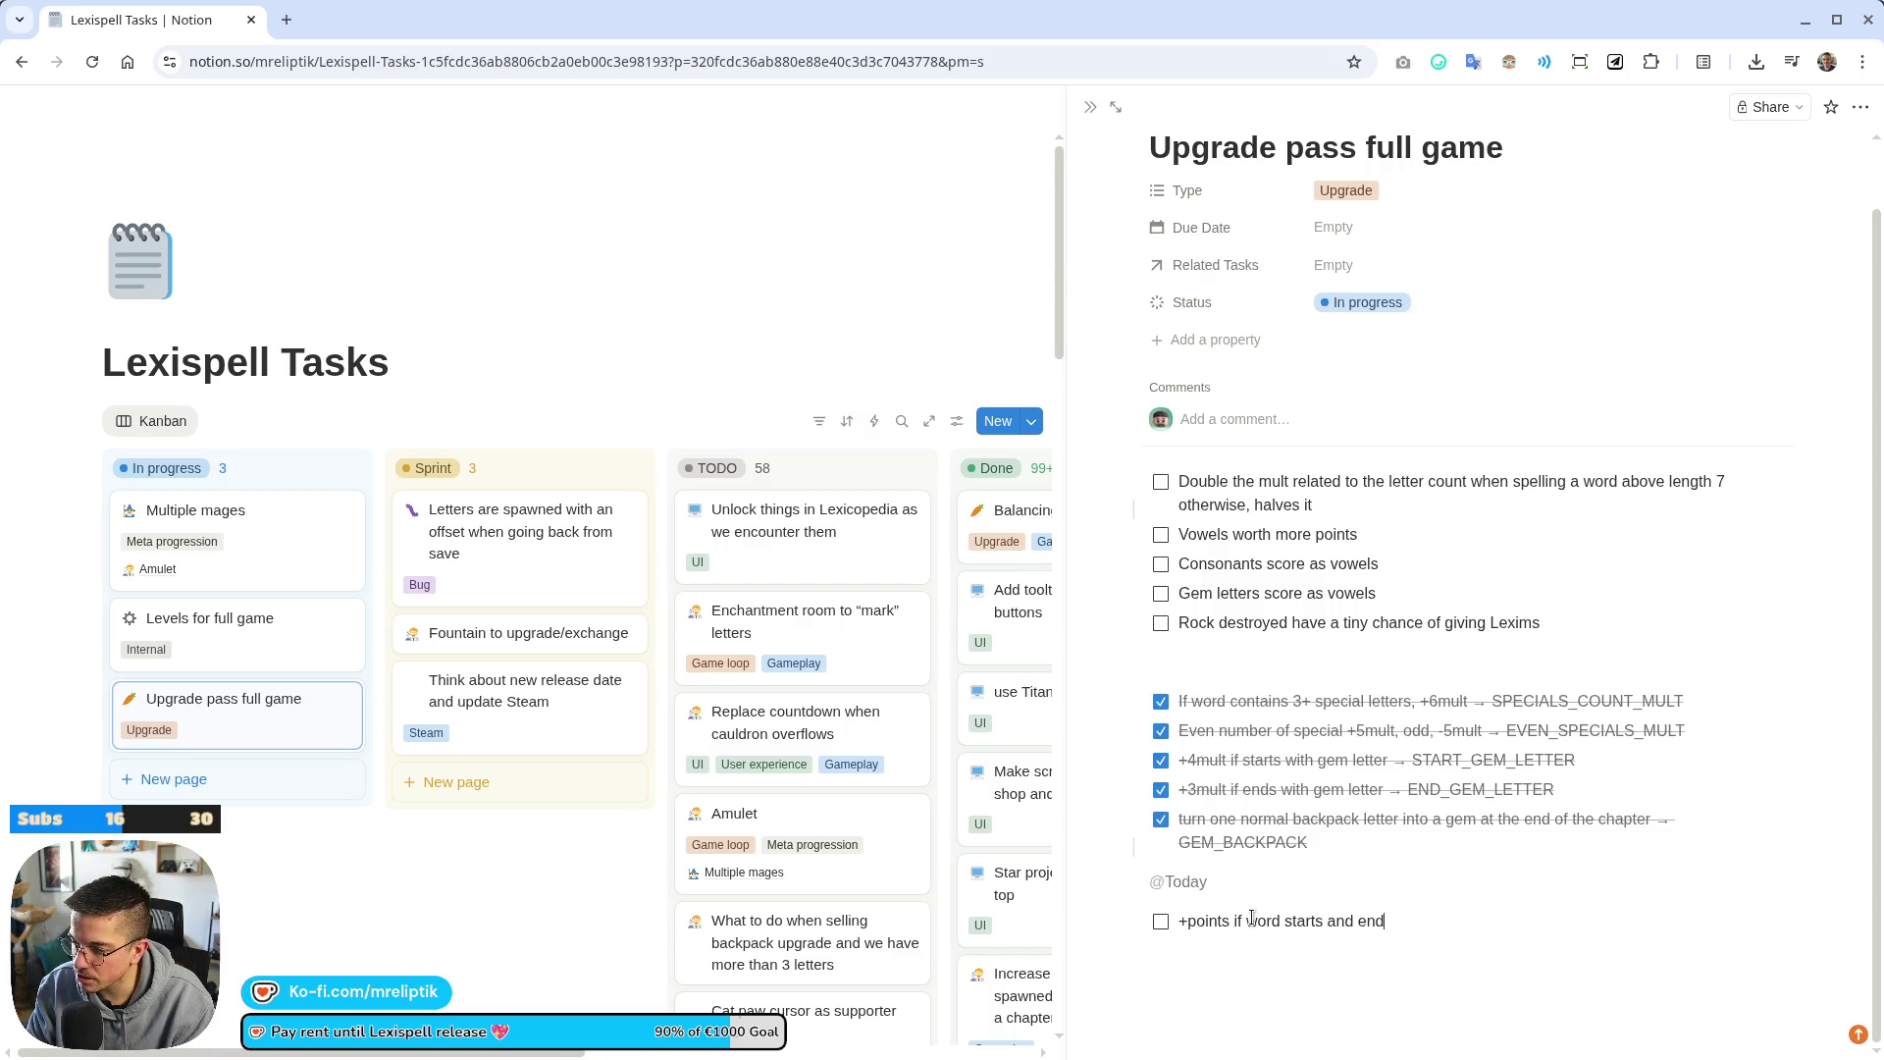
pyautogui.write(' with the same ')
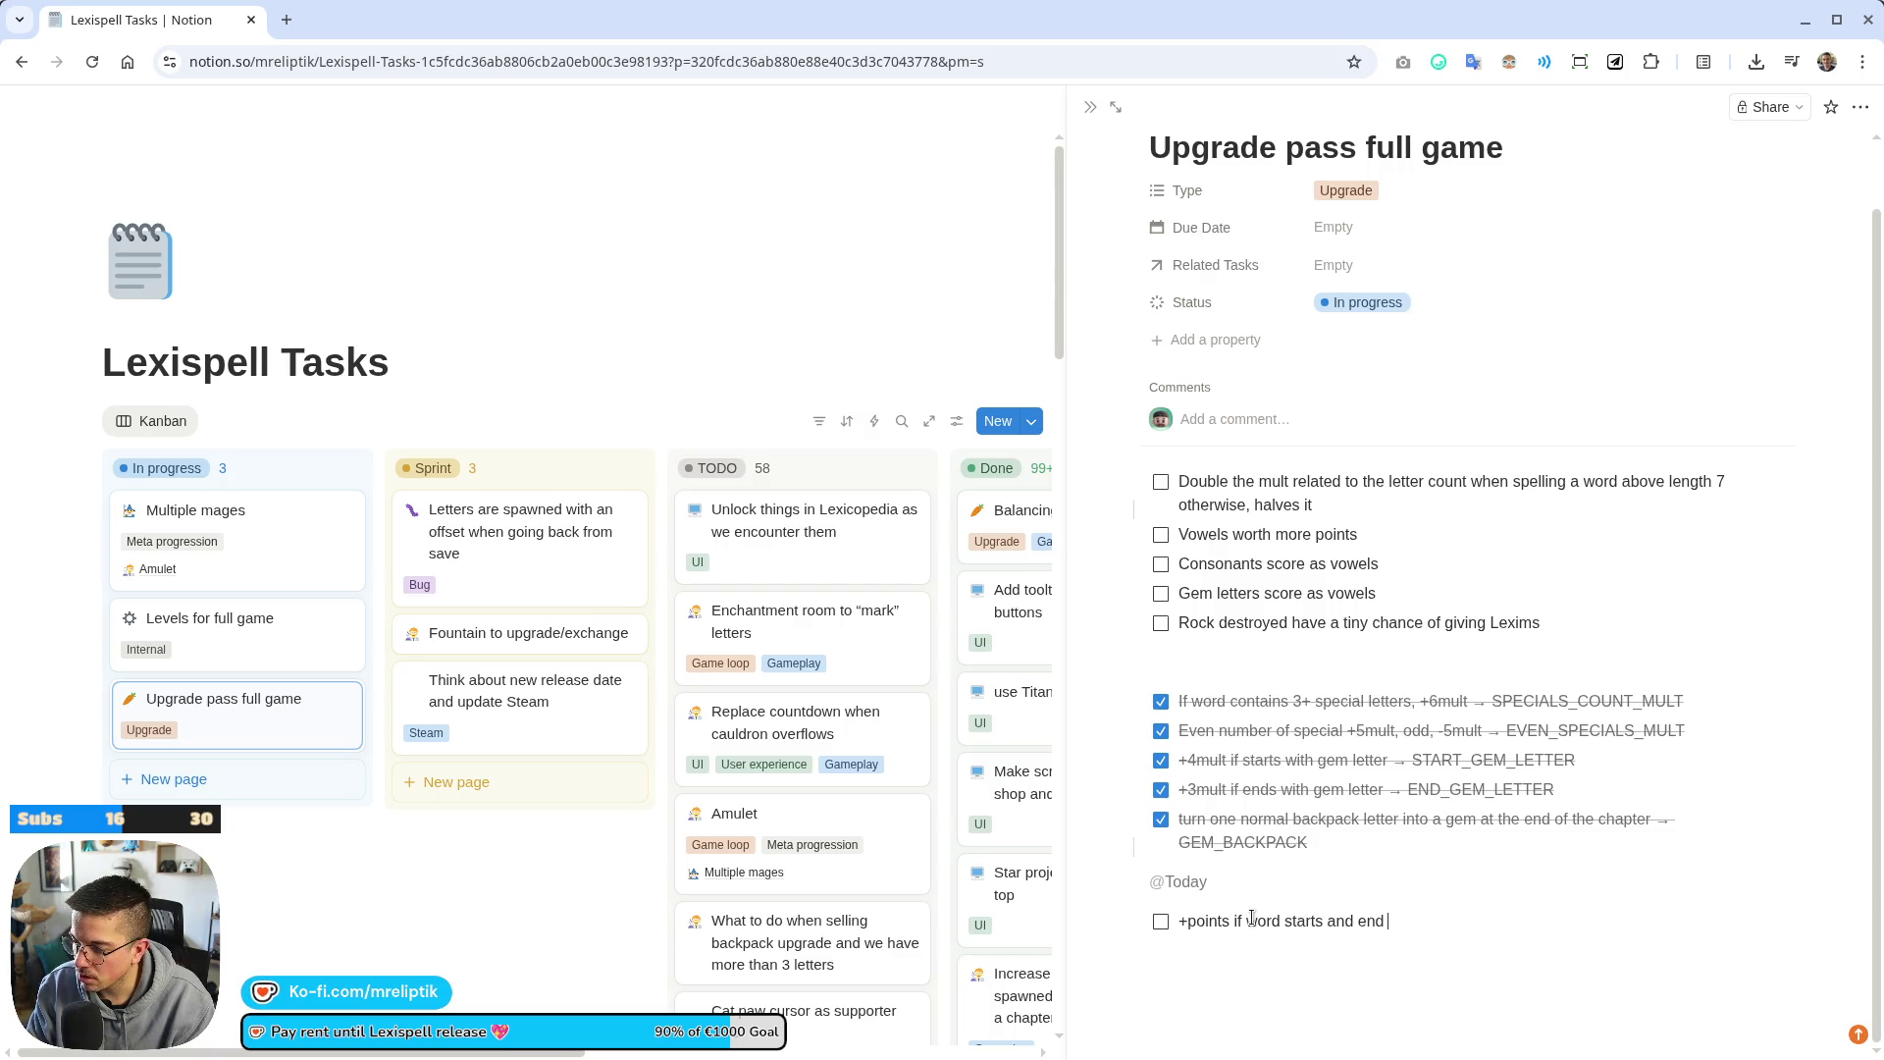
pyautogui.write('letter')
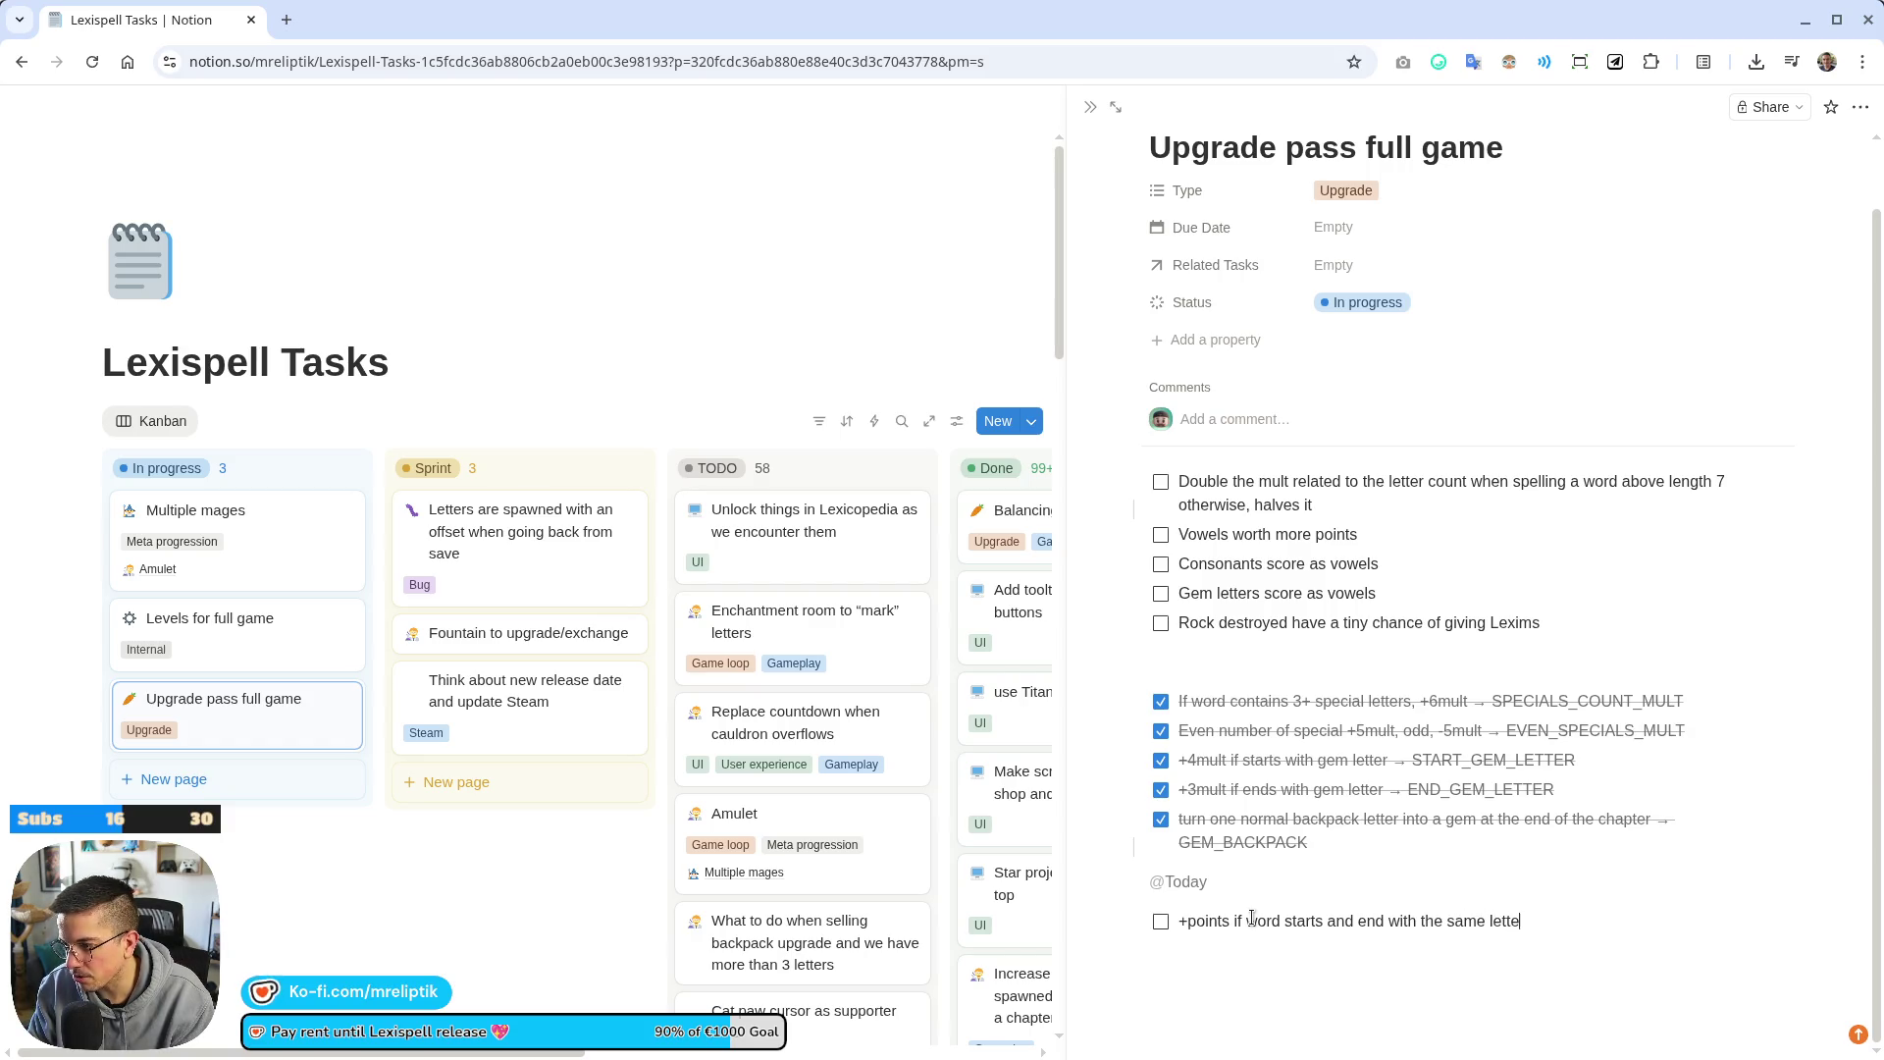
pyautogui.press('Return')
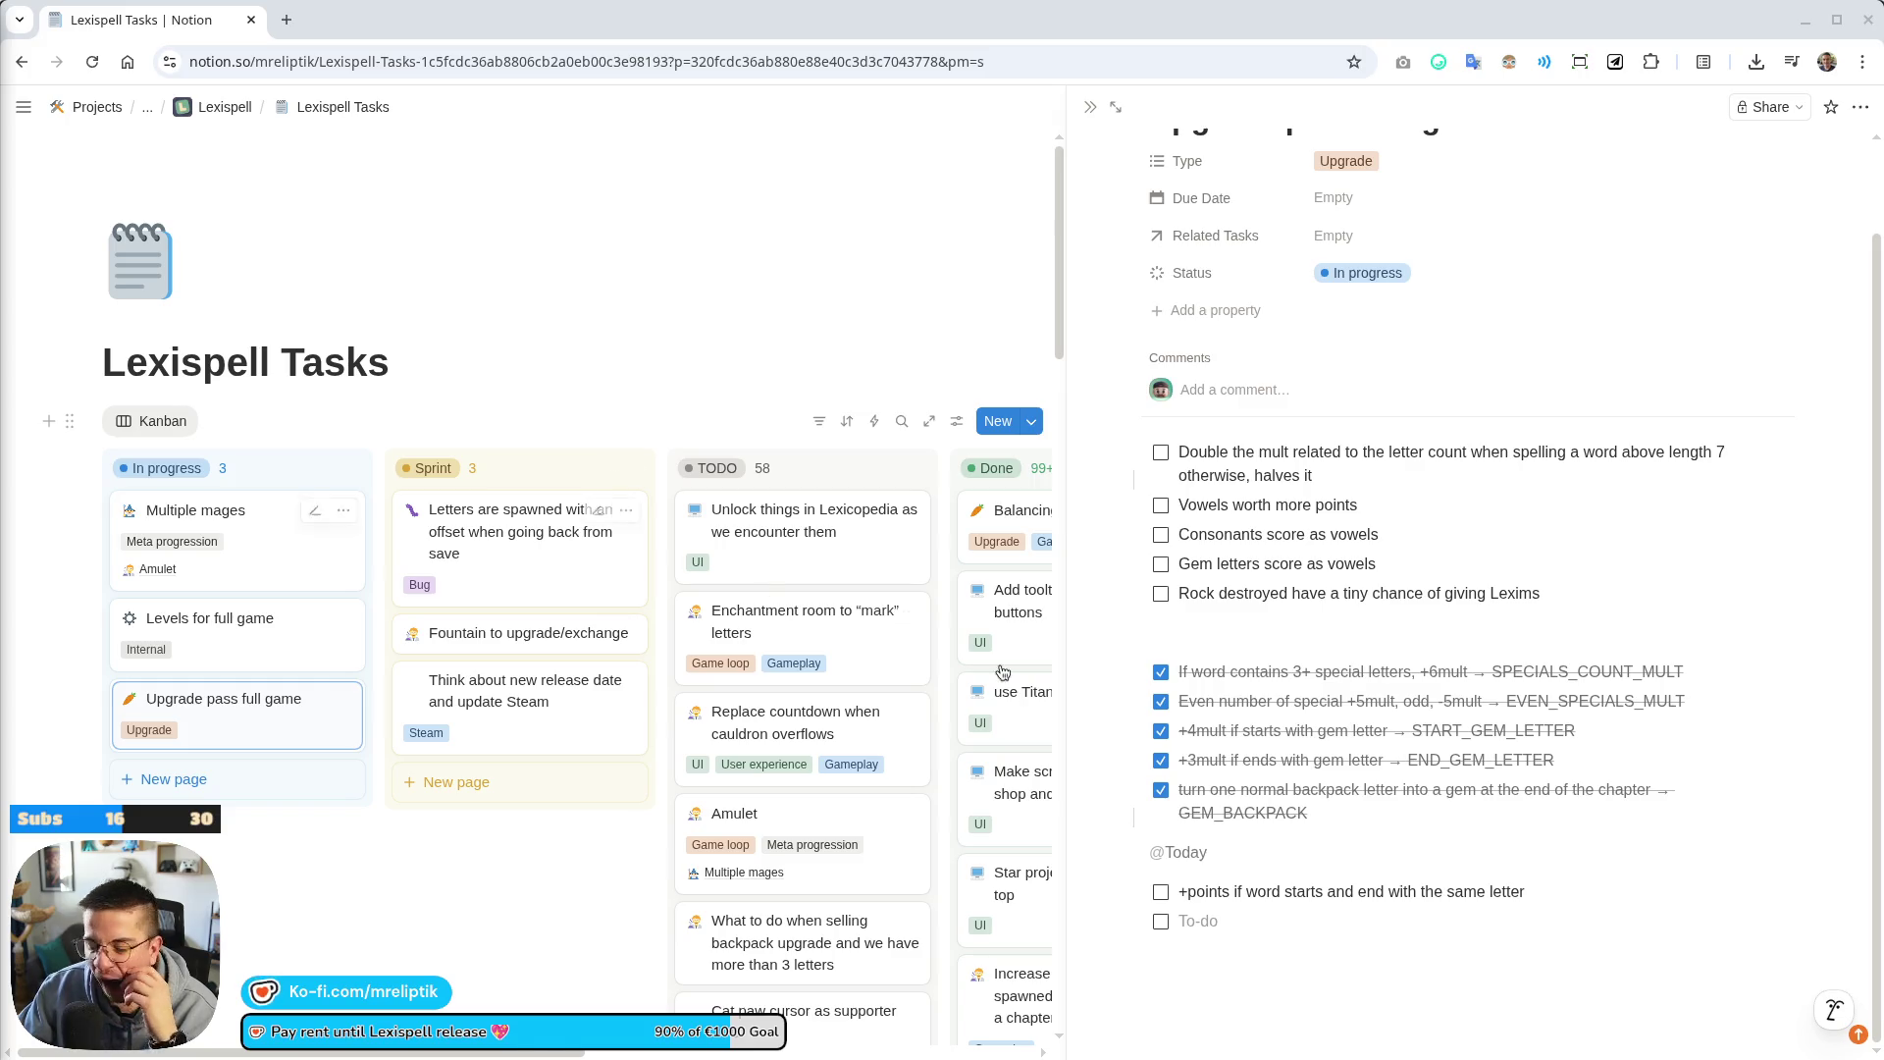
pyautogui.click(1226, 919)
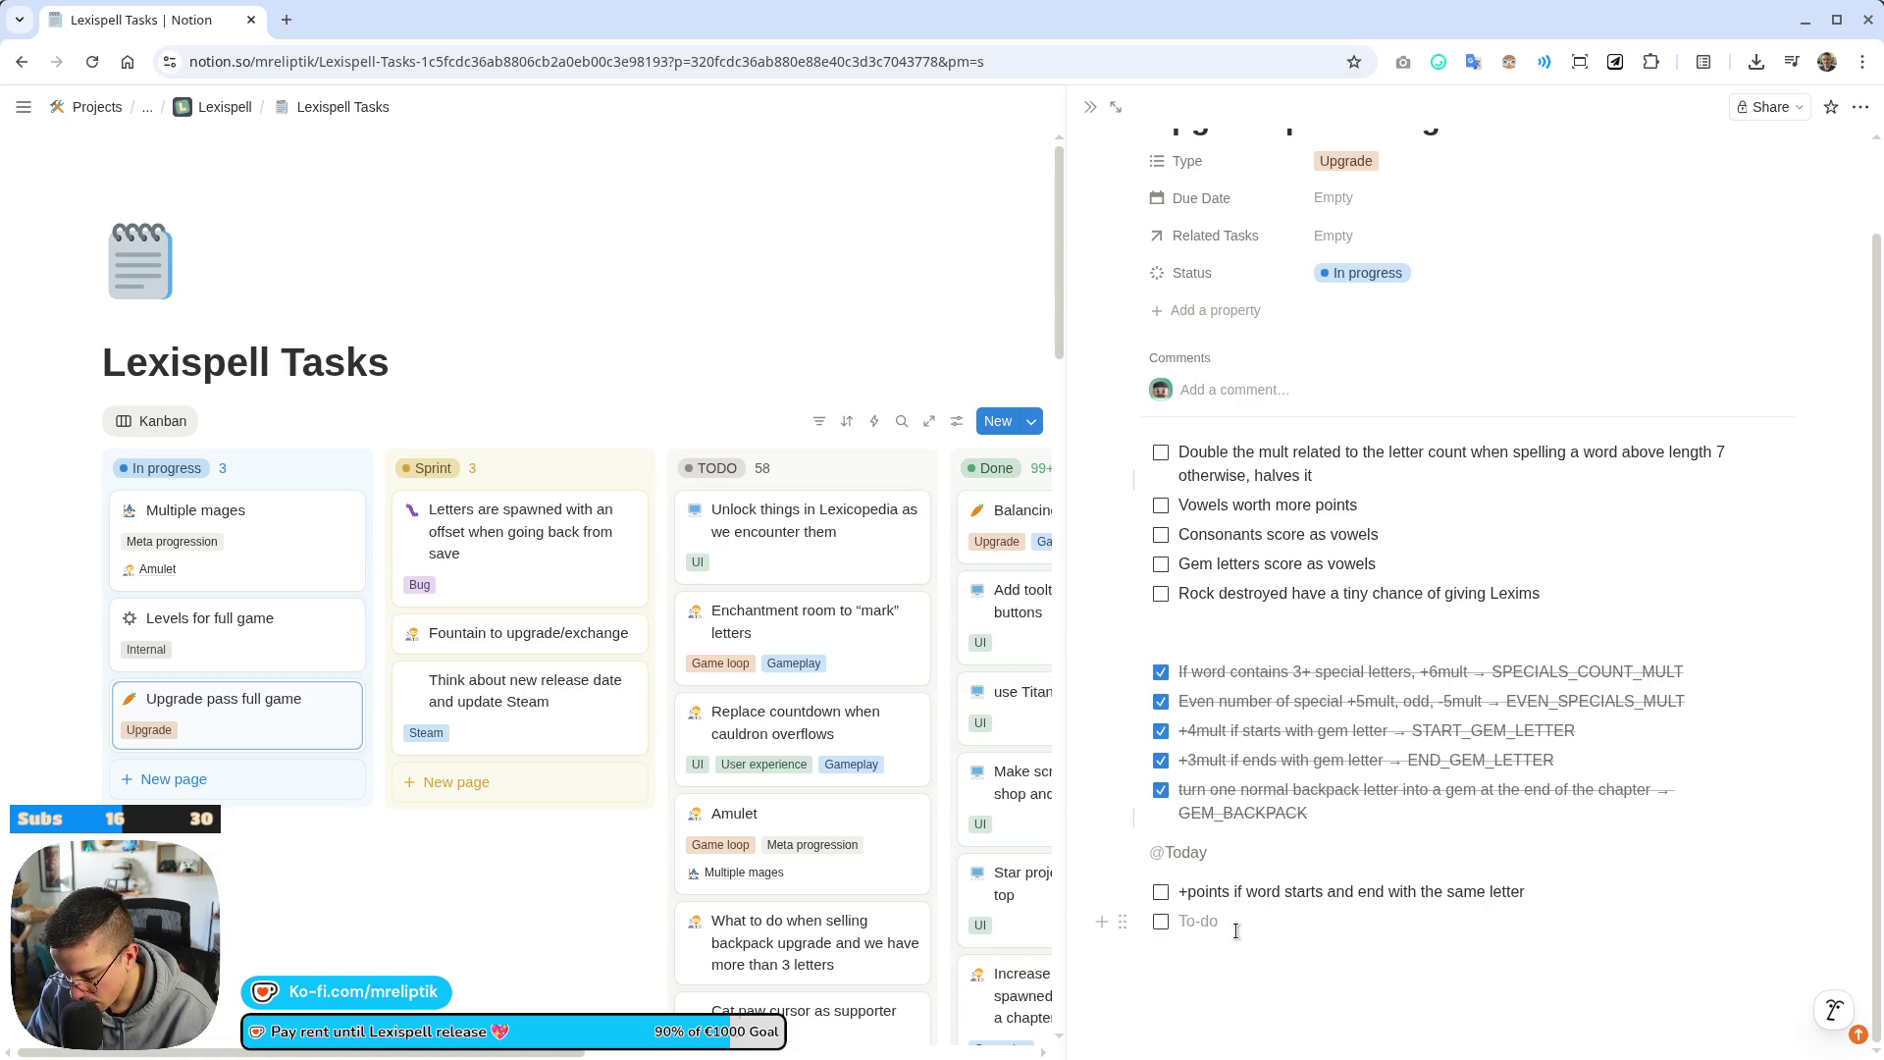
# Step: Enter the to-do 'streak small words → mult increase everytime you spell a word of 4 or less, breaks otherwise'
pyautogui.write('streak small ')
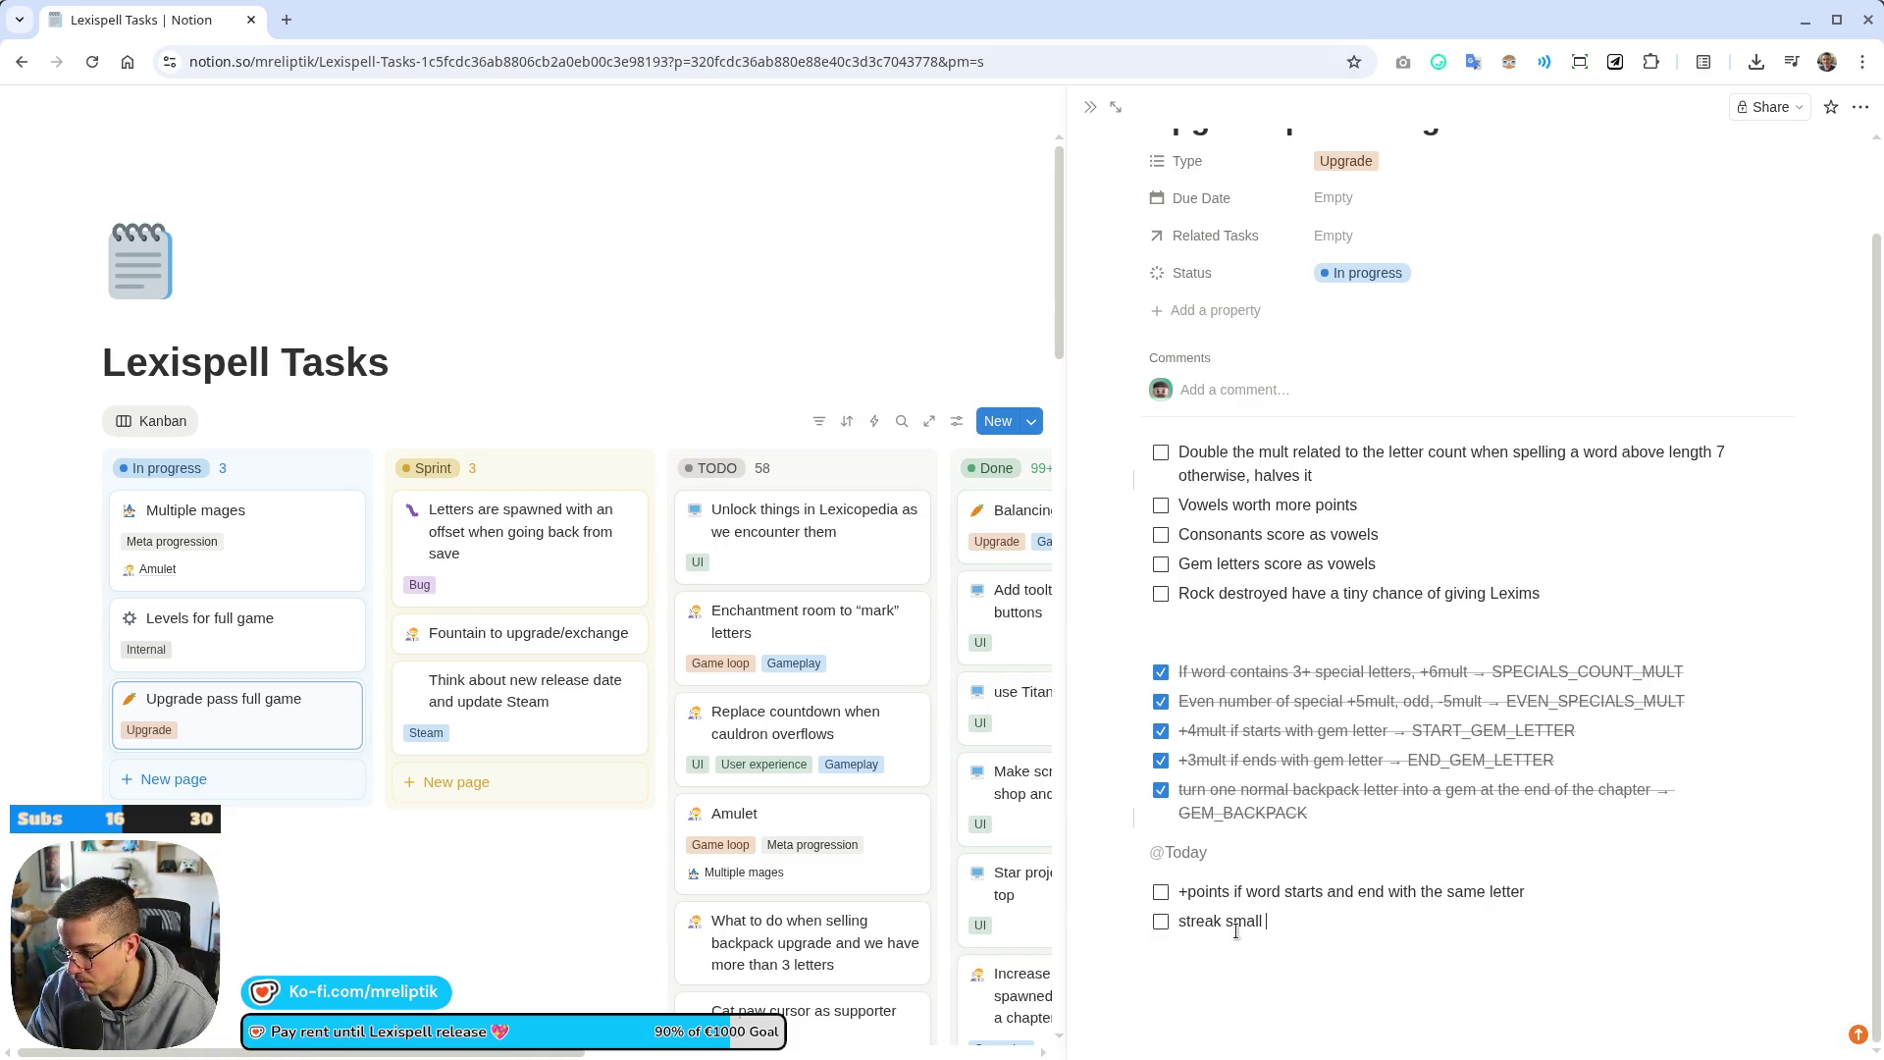
pyautogui.write('words → ')
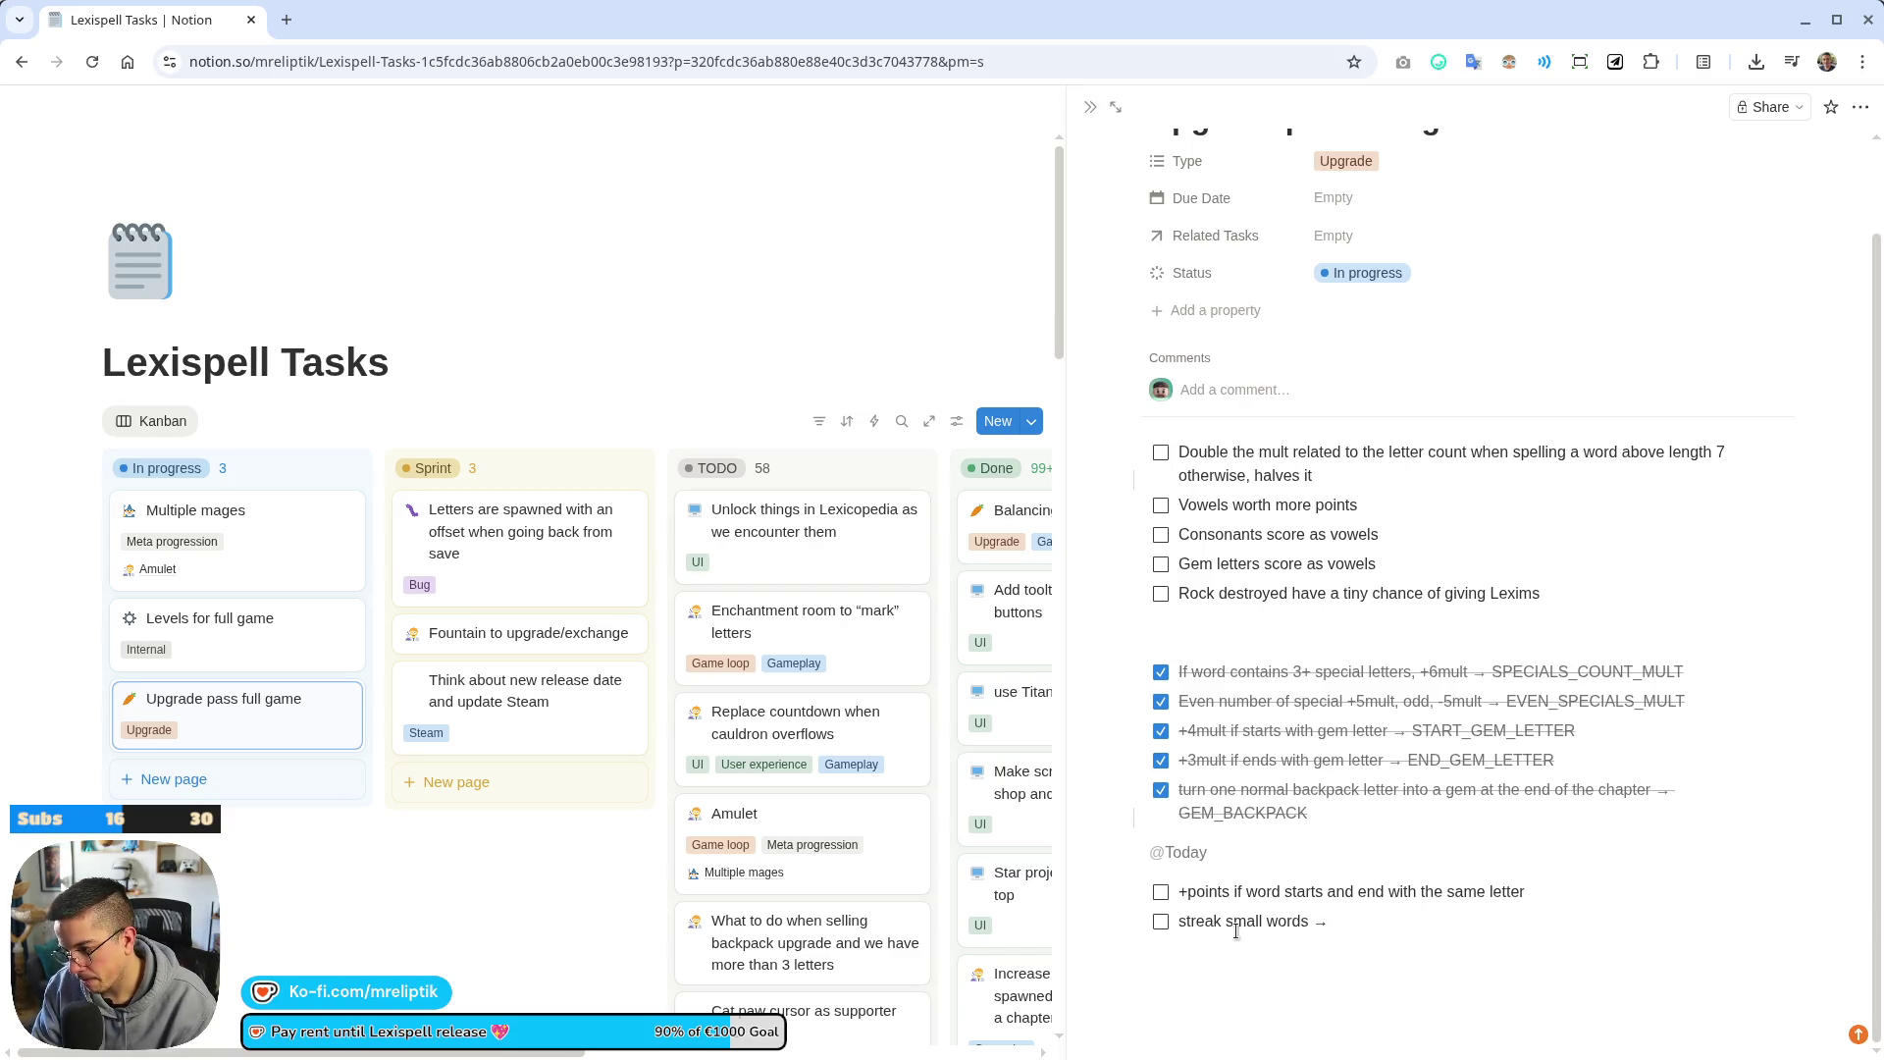
pyautogui.write('mult increas')
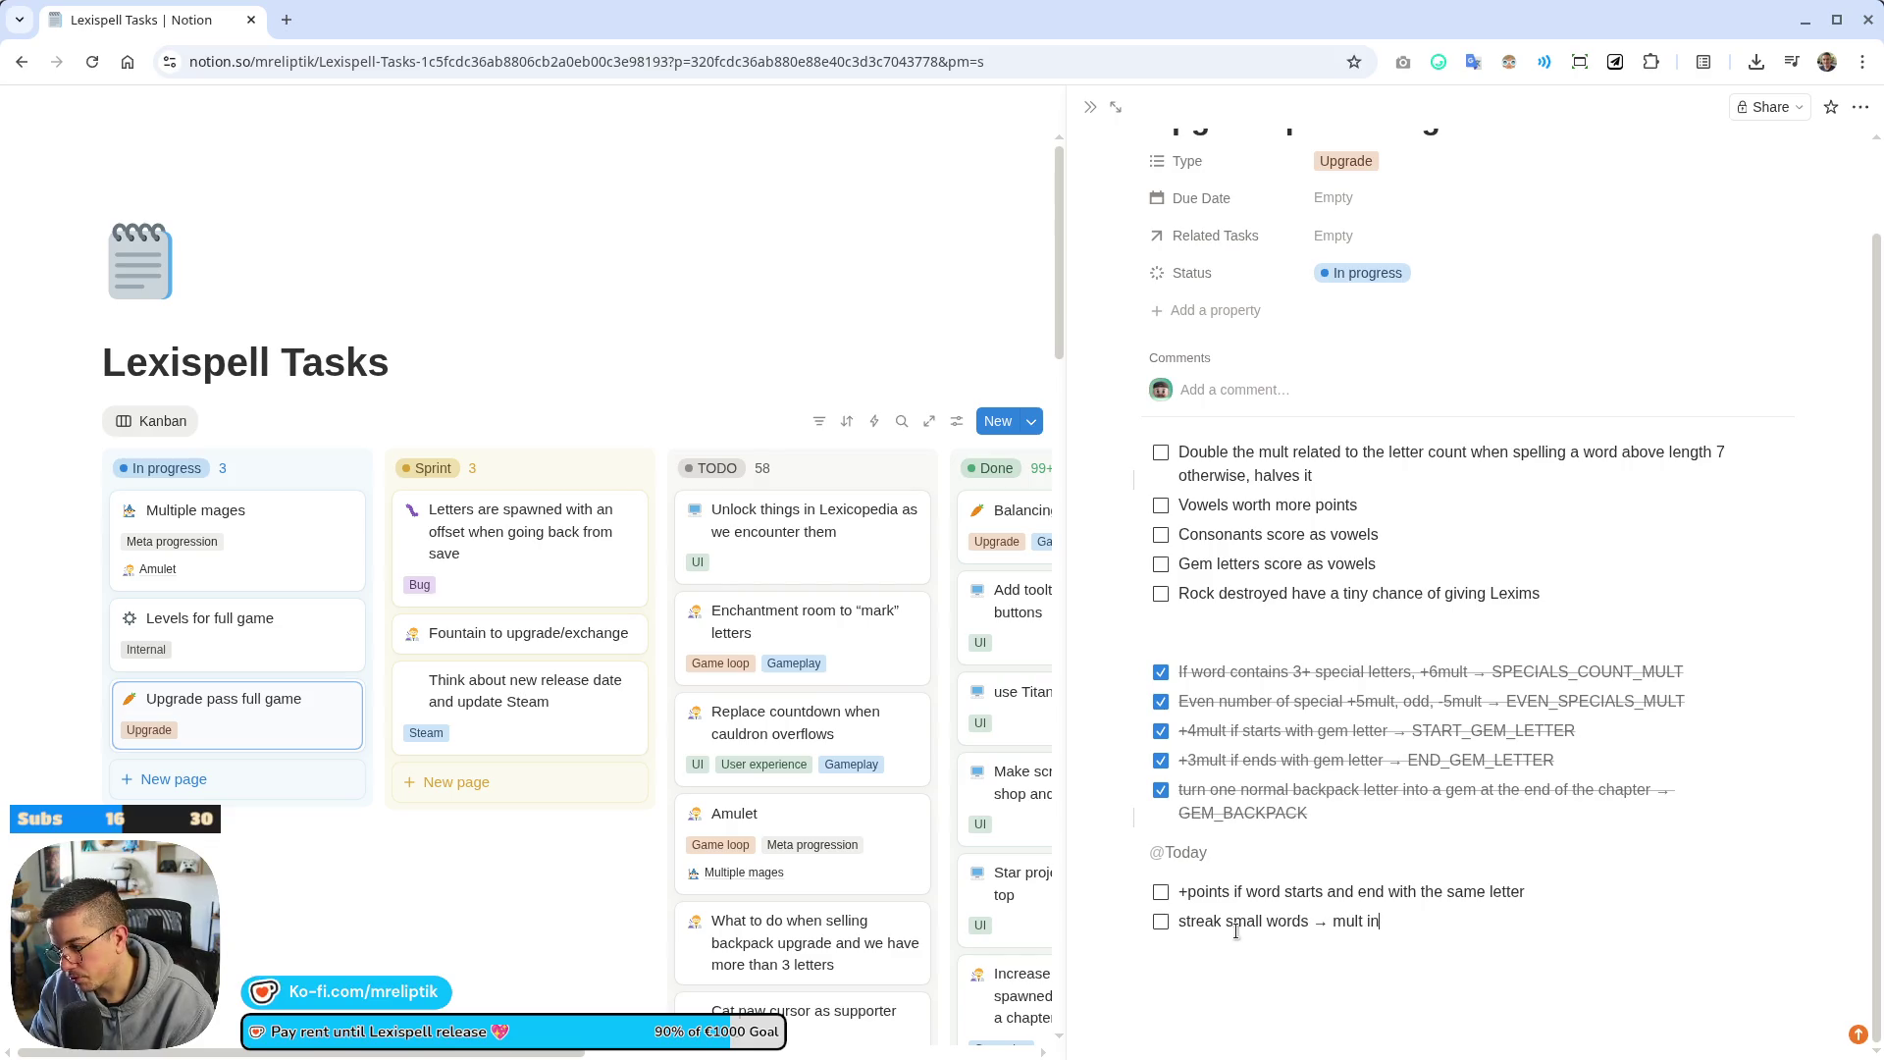
pyautogui.write('e ')
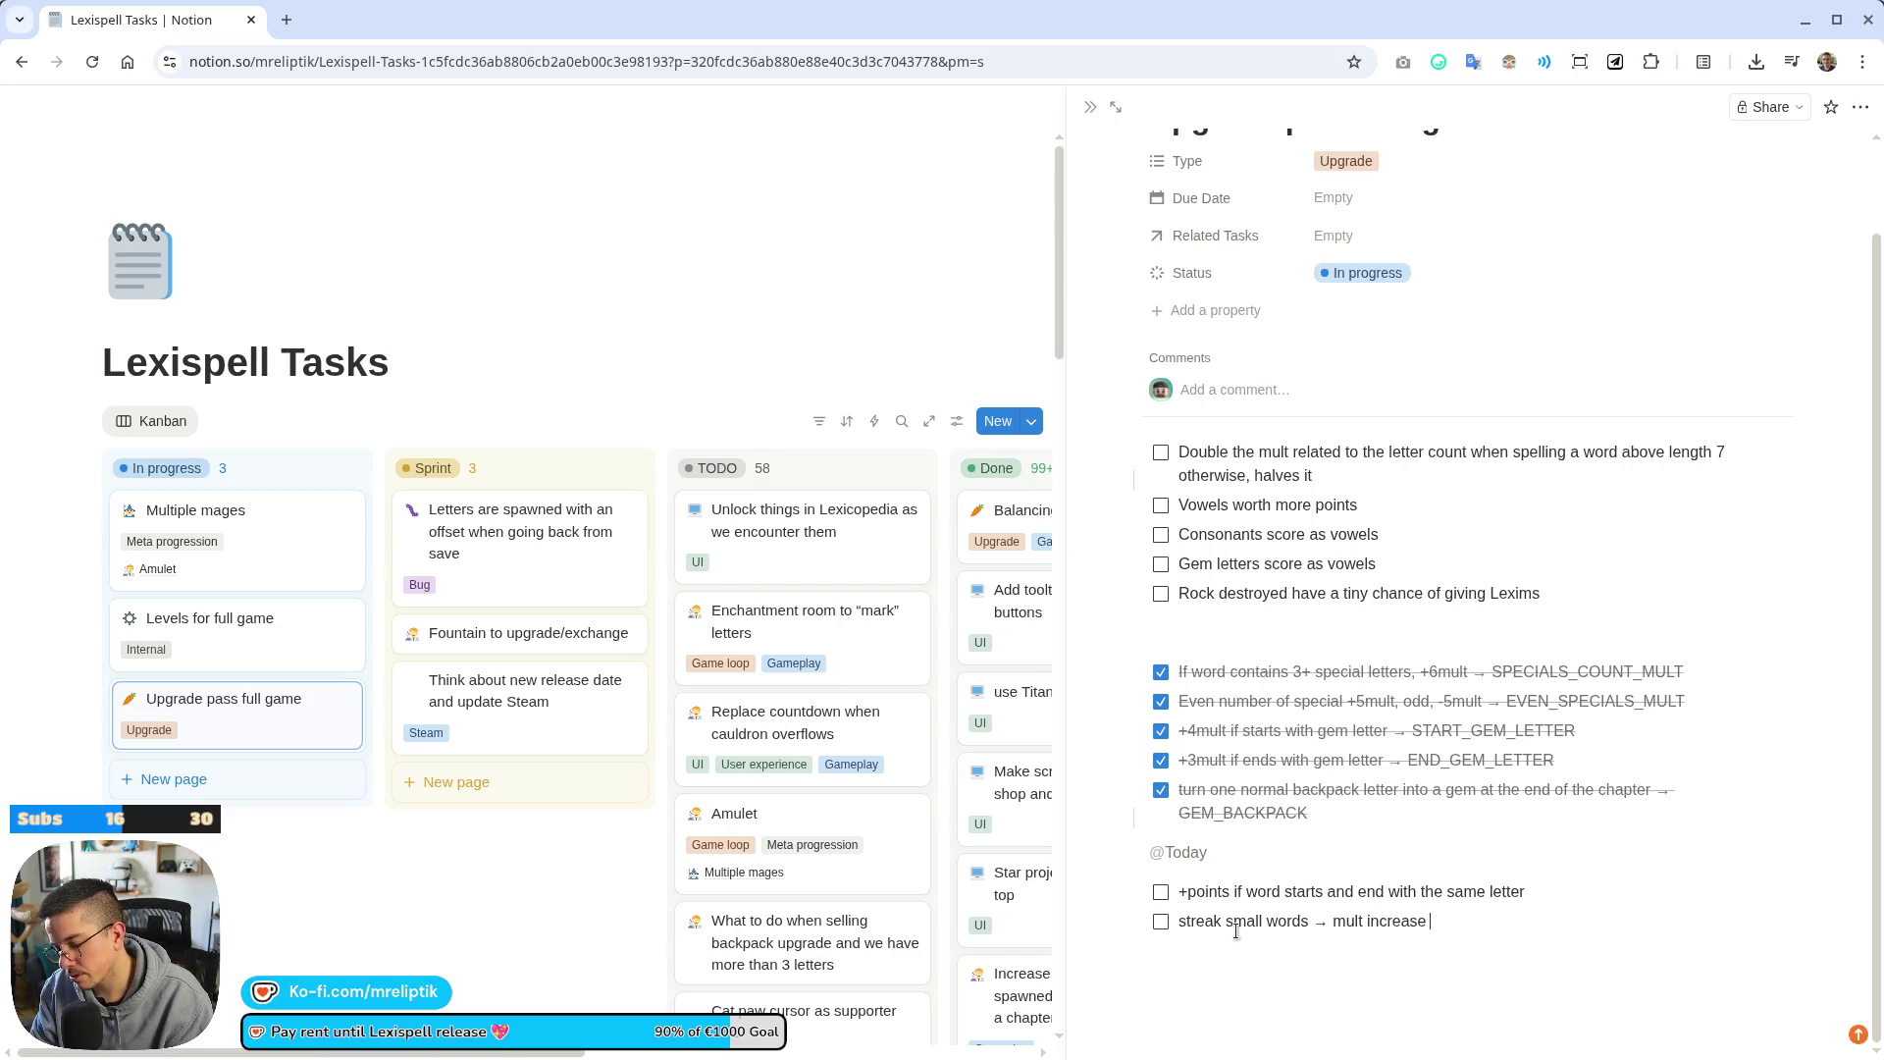
pyautogui.write('everytime ')
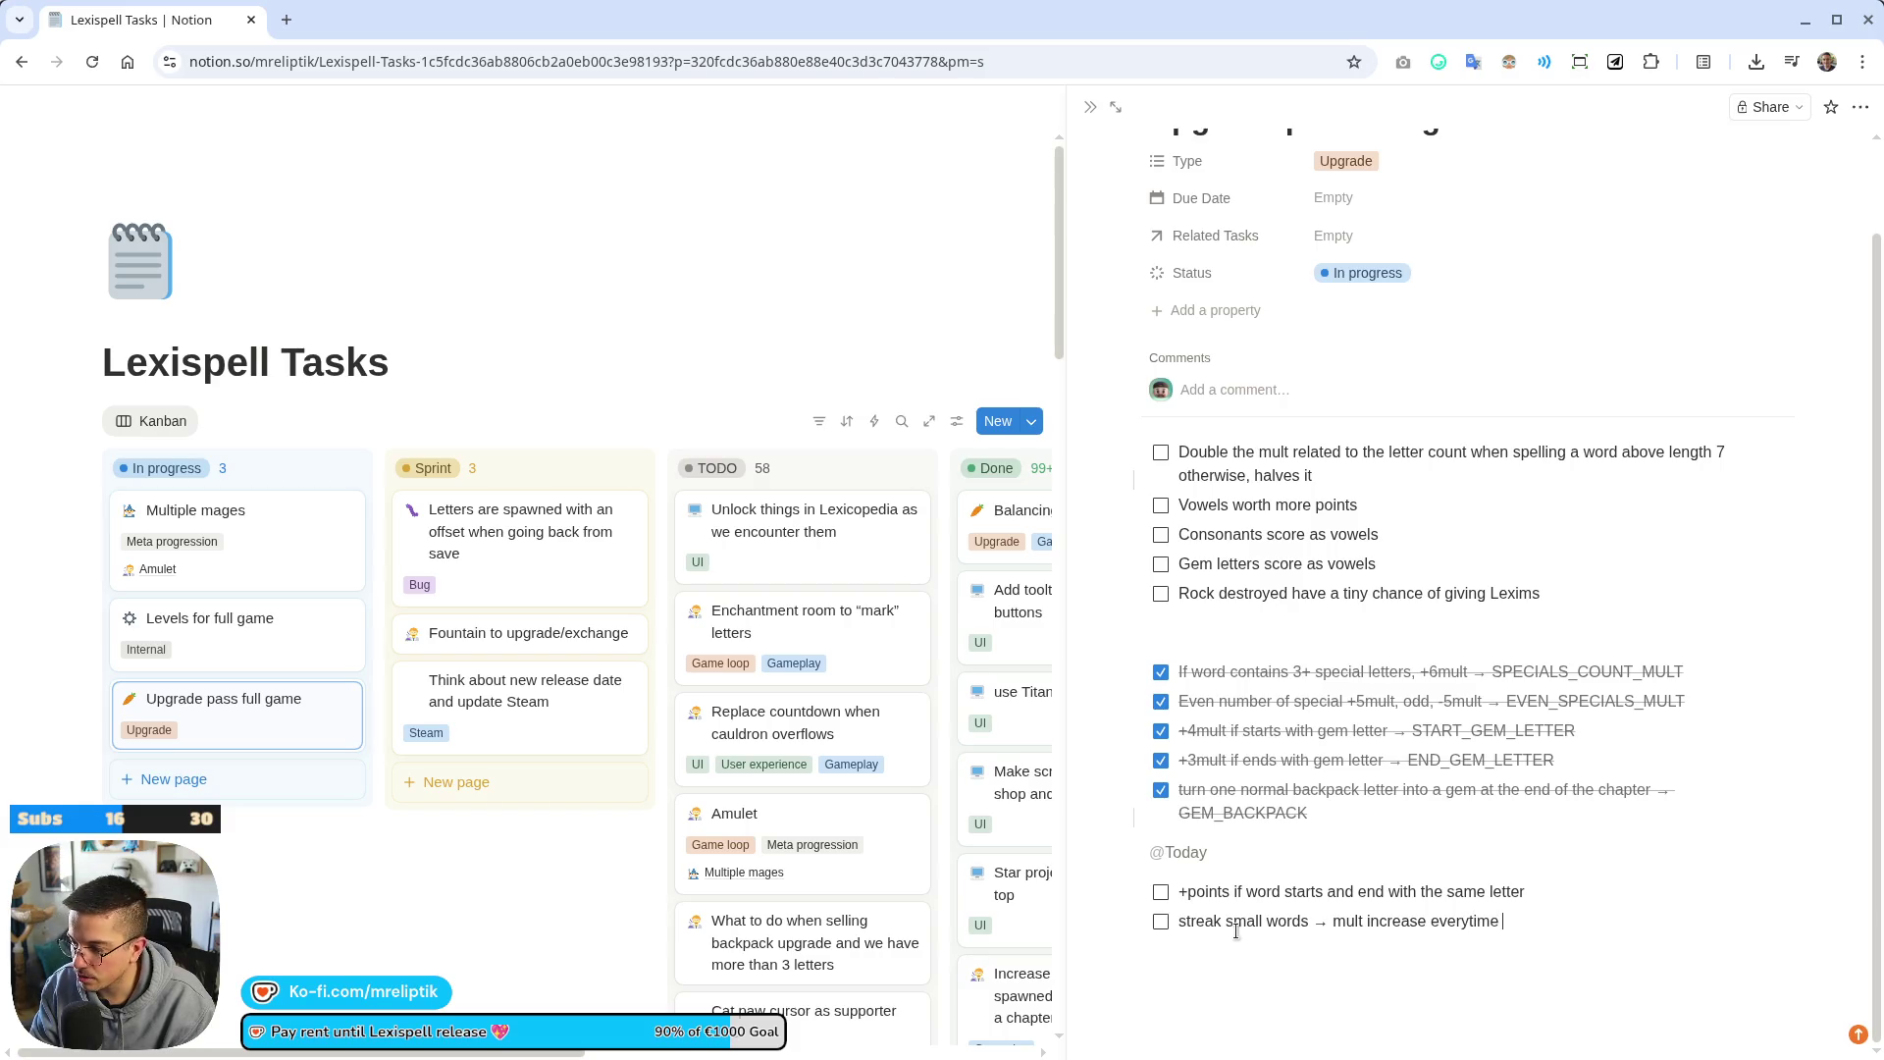
pyautogui.write('you score')
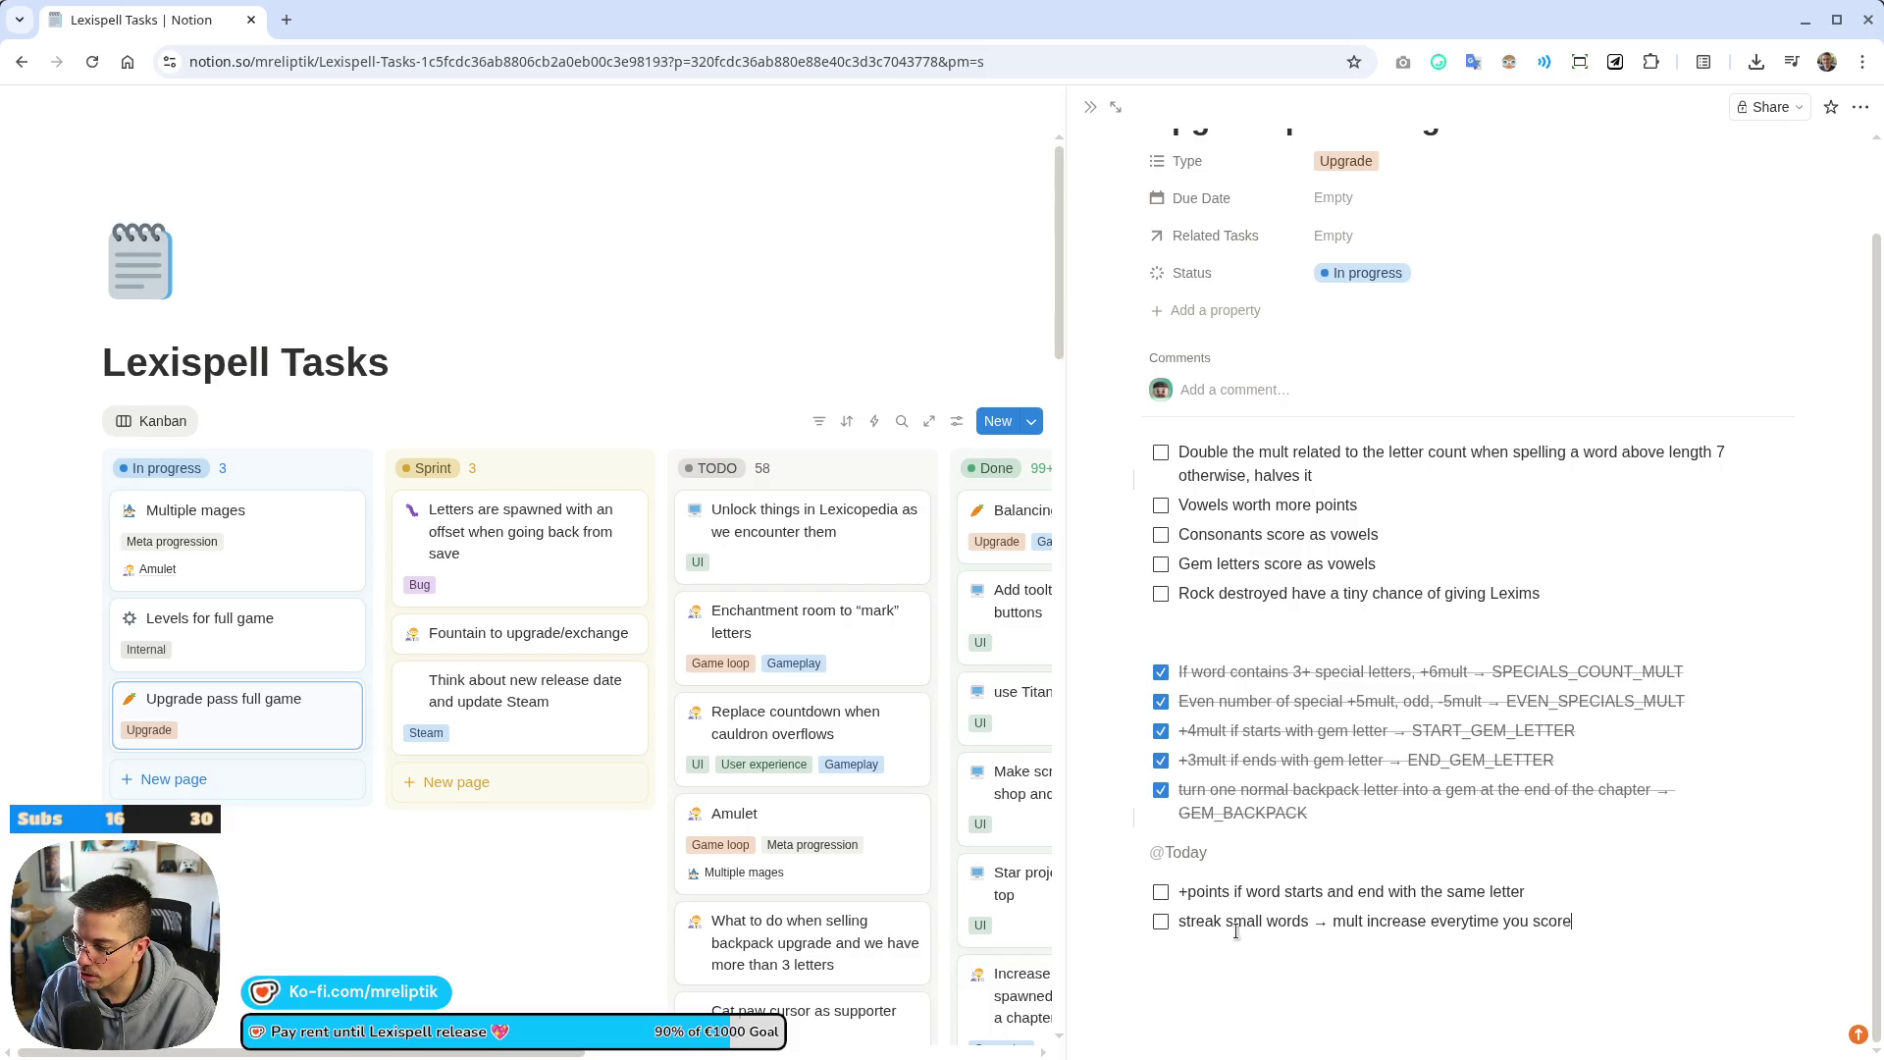
pyautogui.press('BackSpace')
pyautogui.press('BackSpace')
pyautogui.press('BackSpace')
pyautogui.write('pell a ')
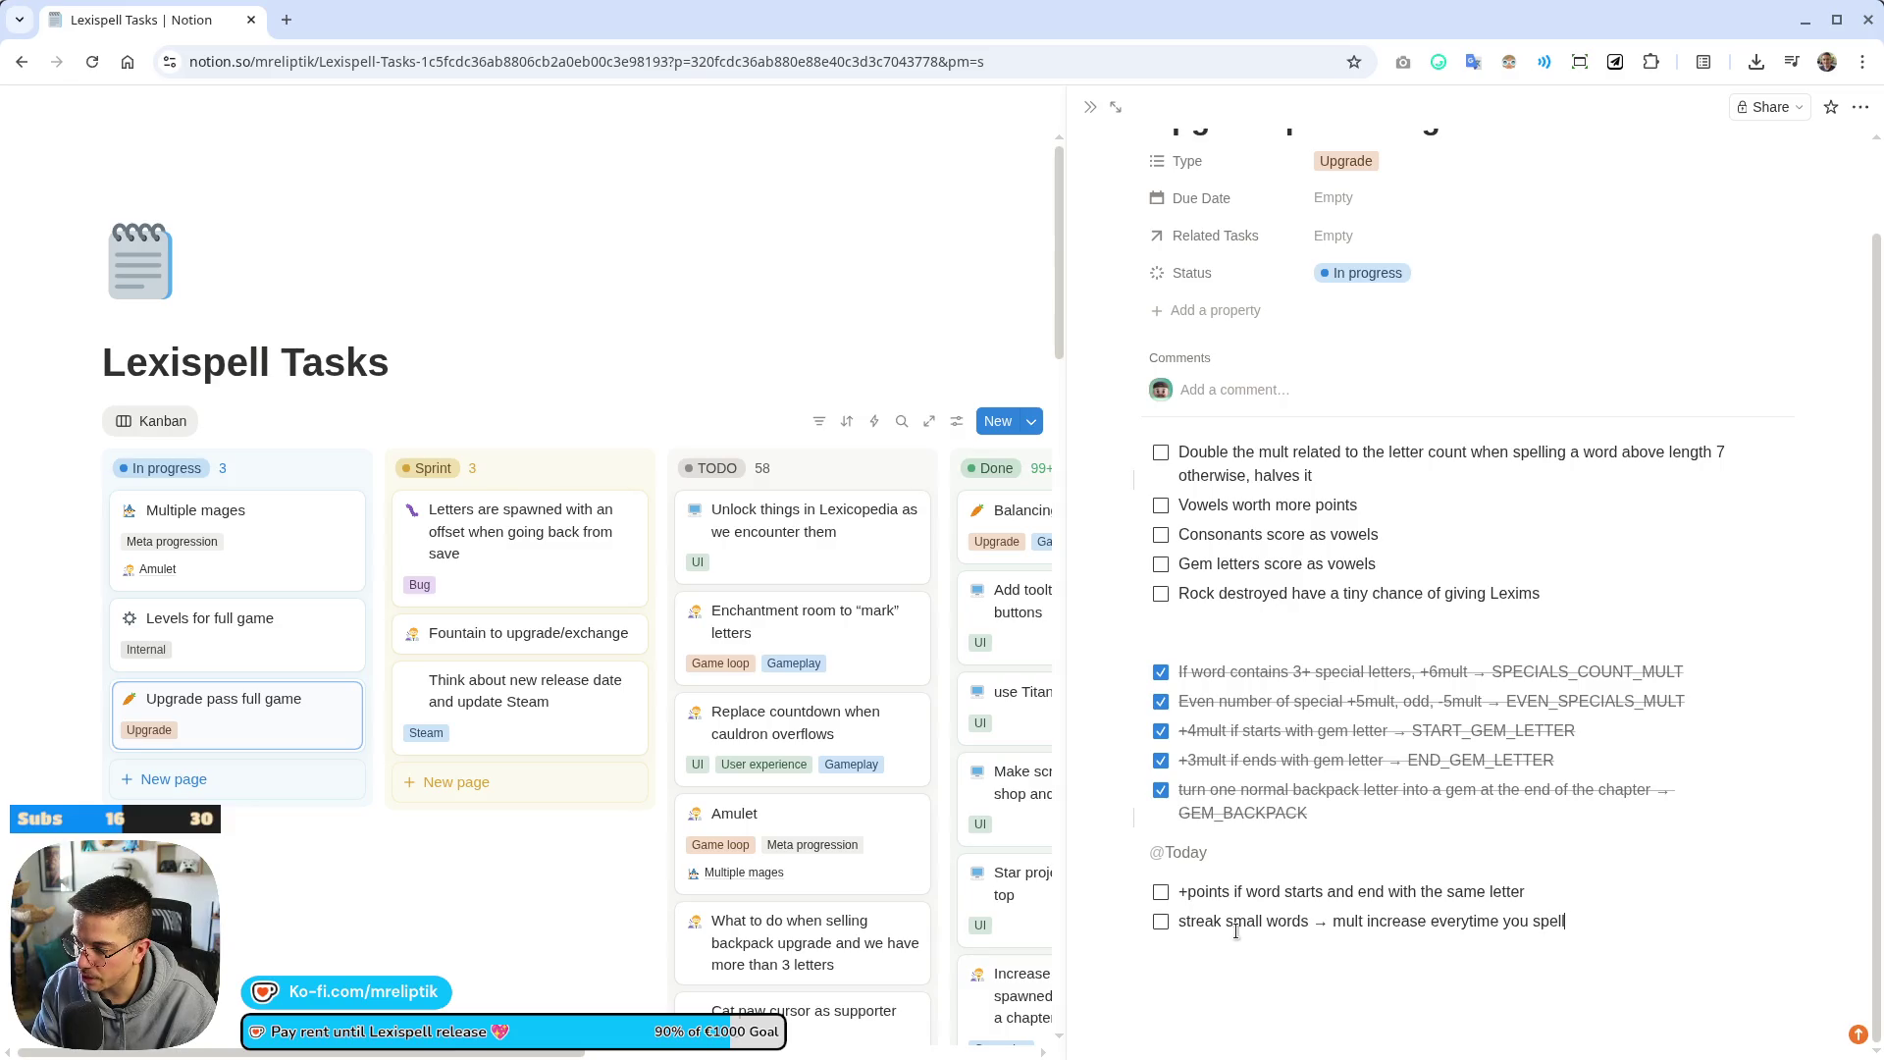
pyautogui.write('word of')
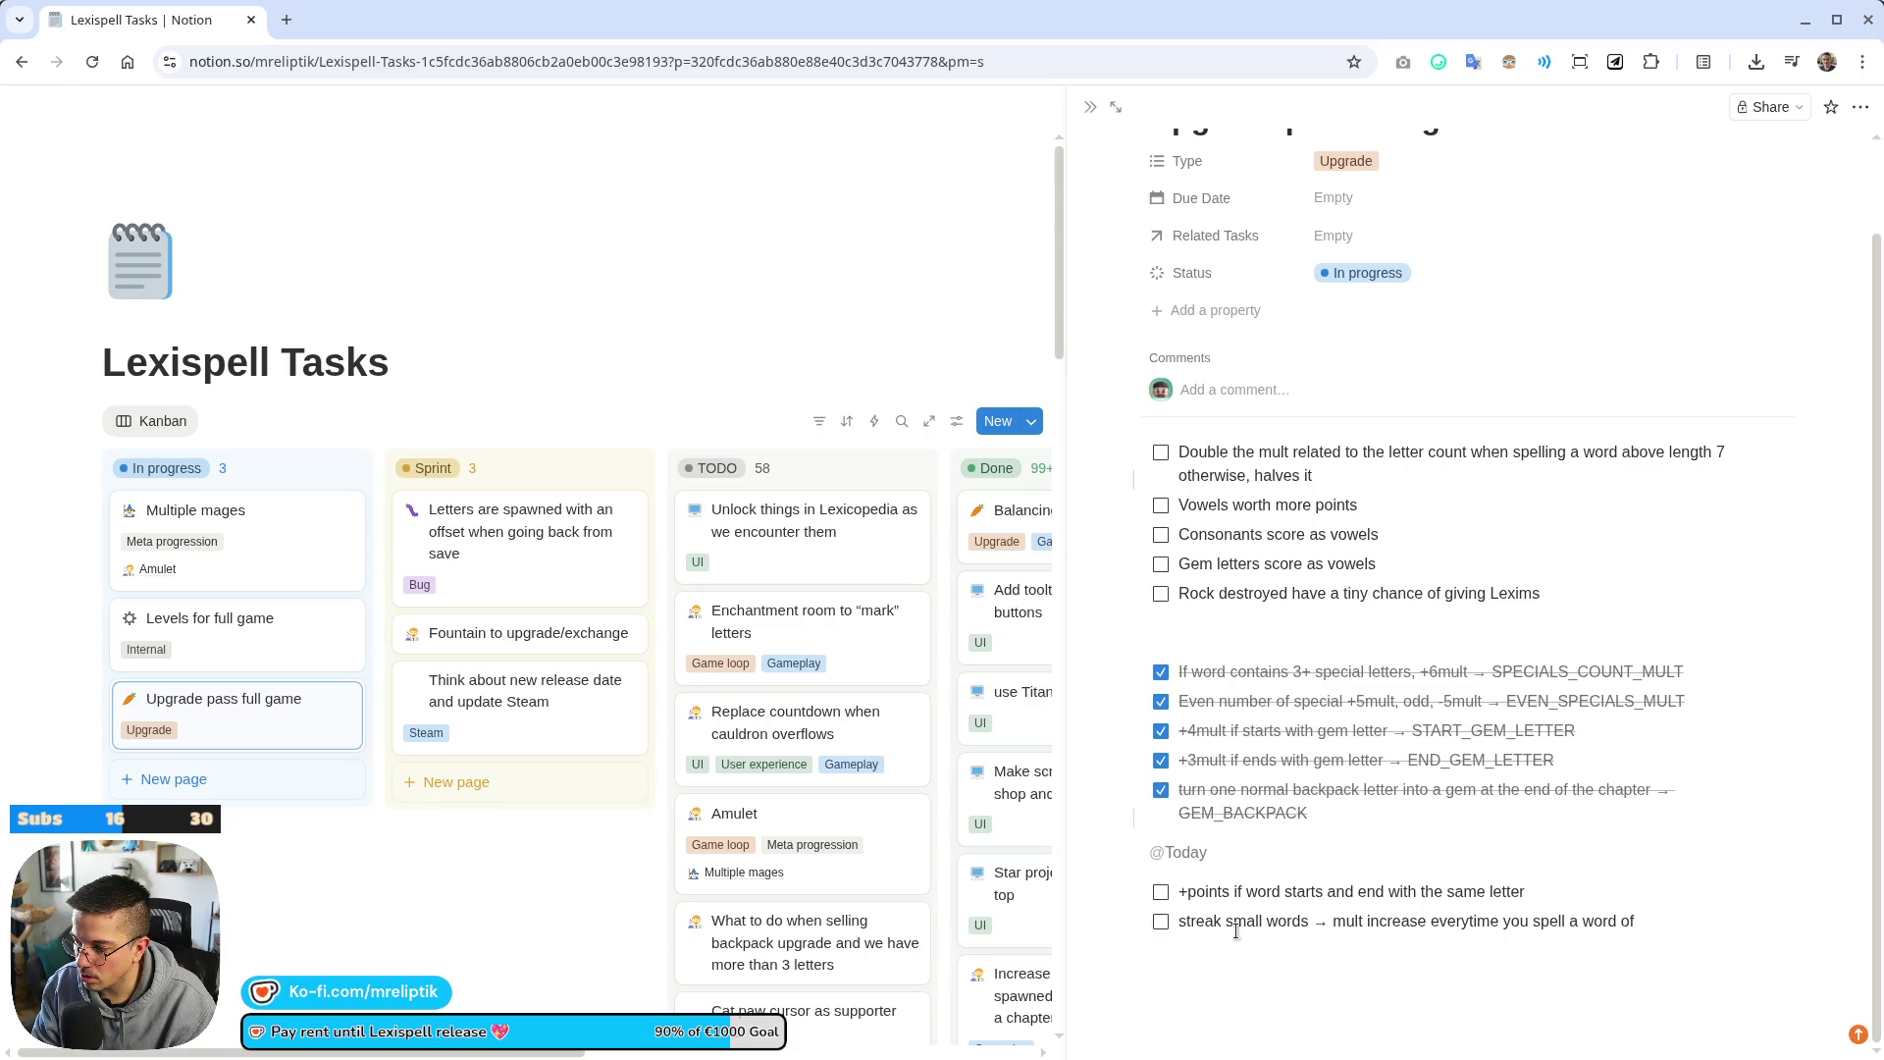
pyautogui.write(' 4 or less')
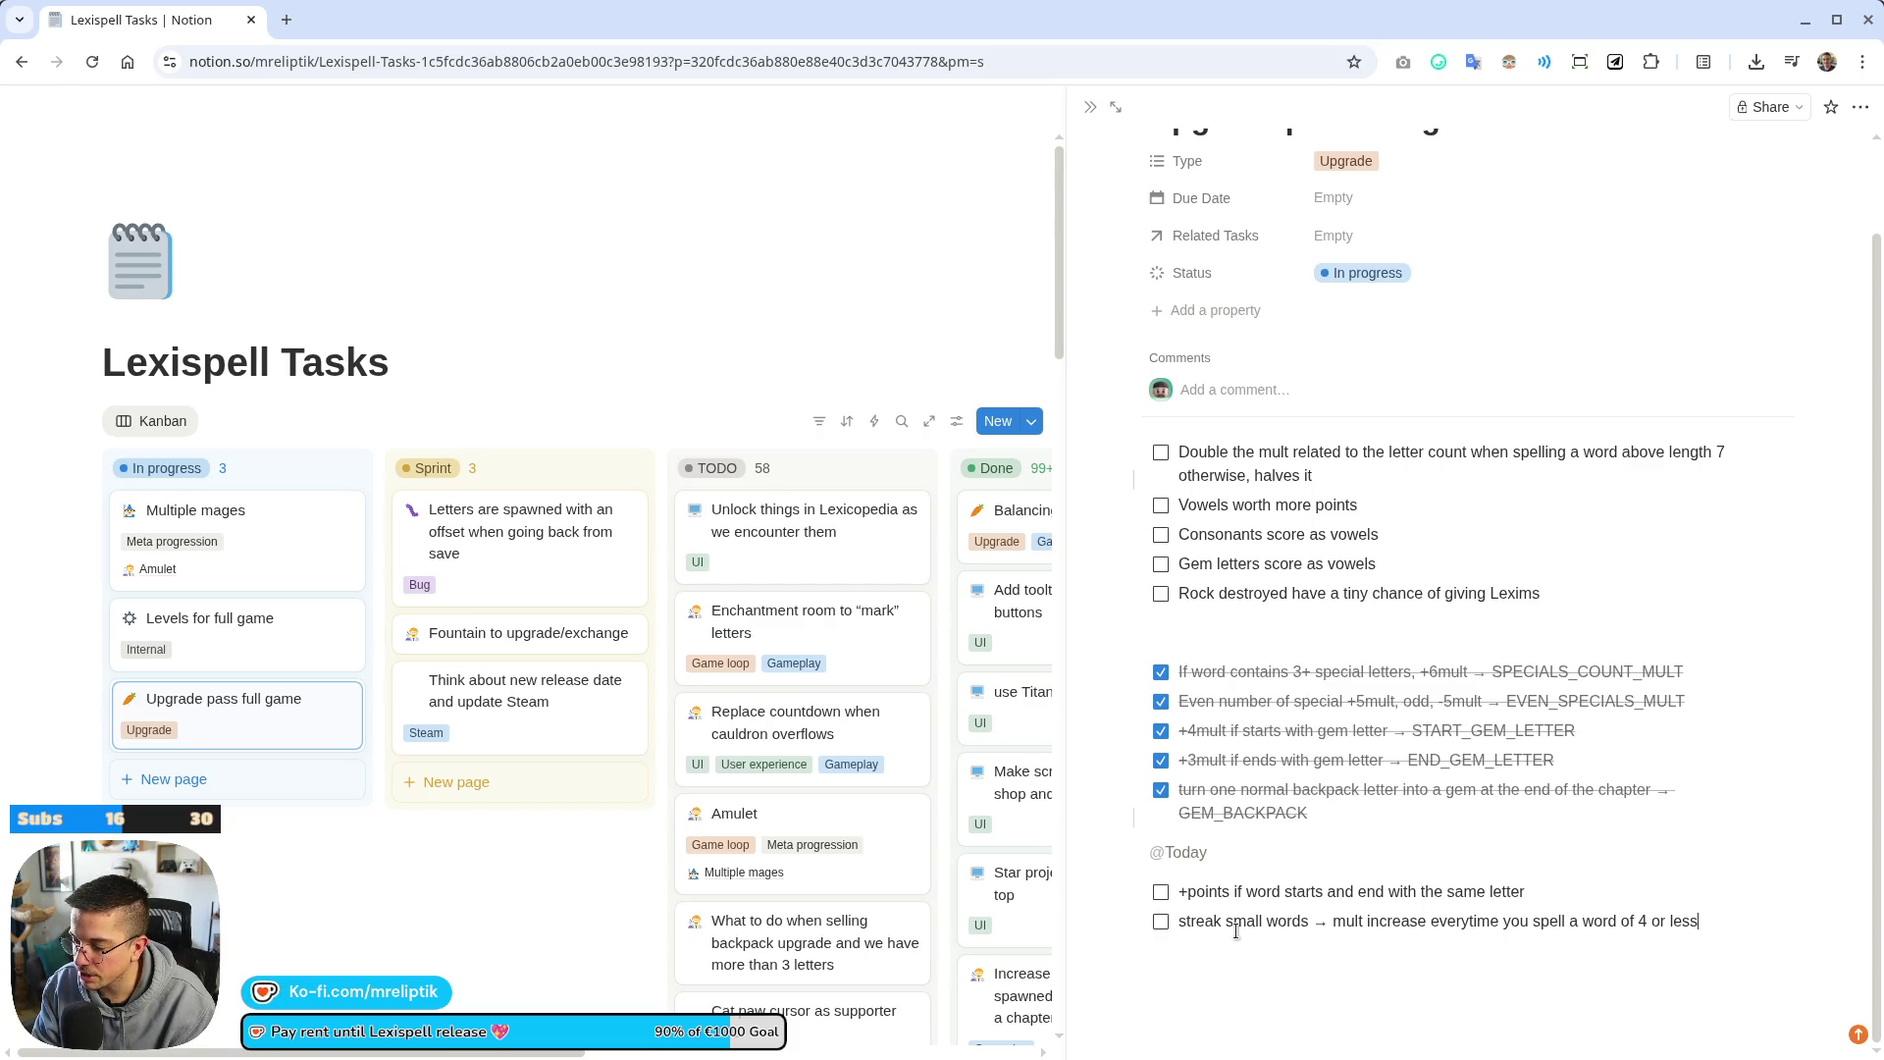
pyautogui.write(', breaks ')
pyautogui.write('otheriw')
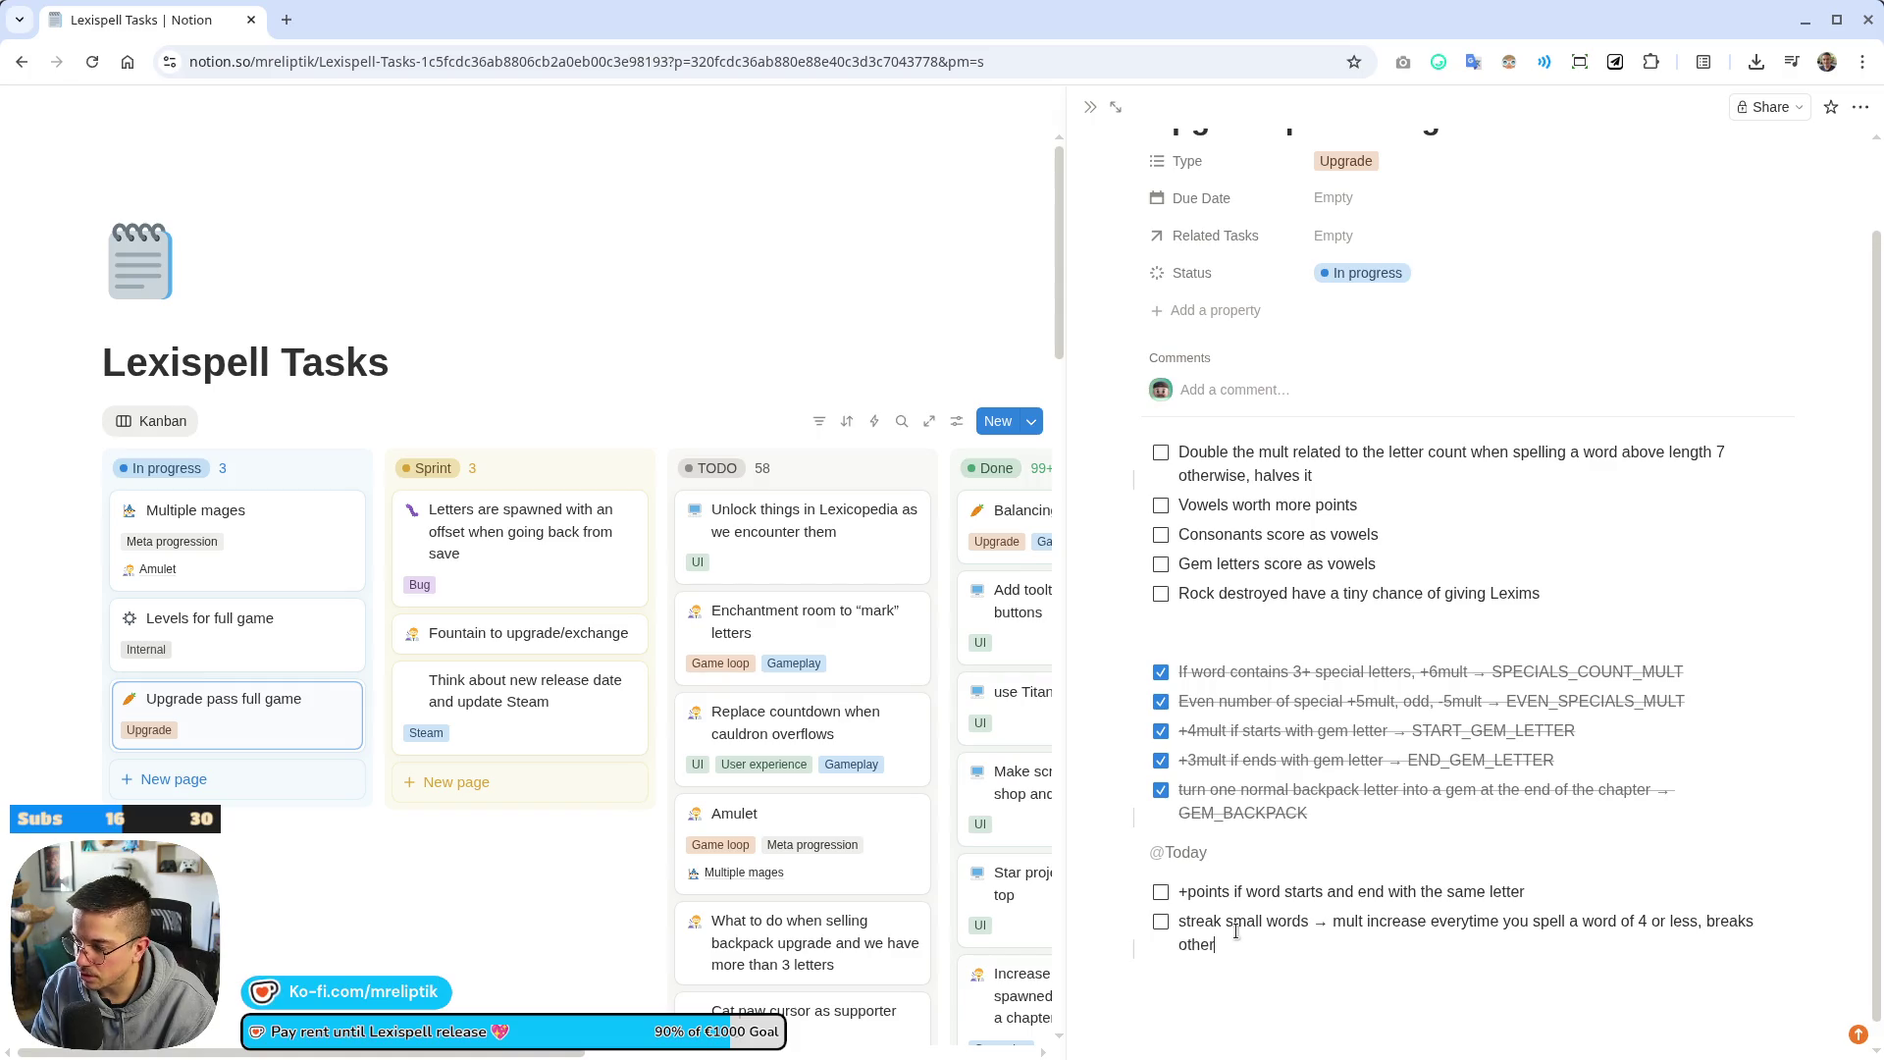
pyautogui.press('BackSpace')
pyautogui.press('BackSpace')
pyautogui.write('wise')
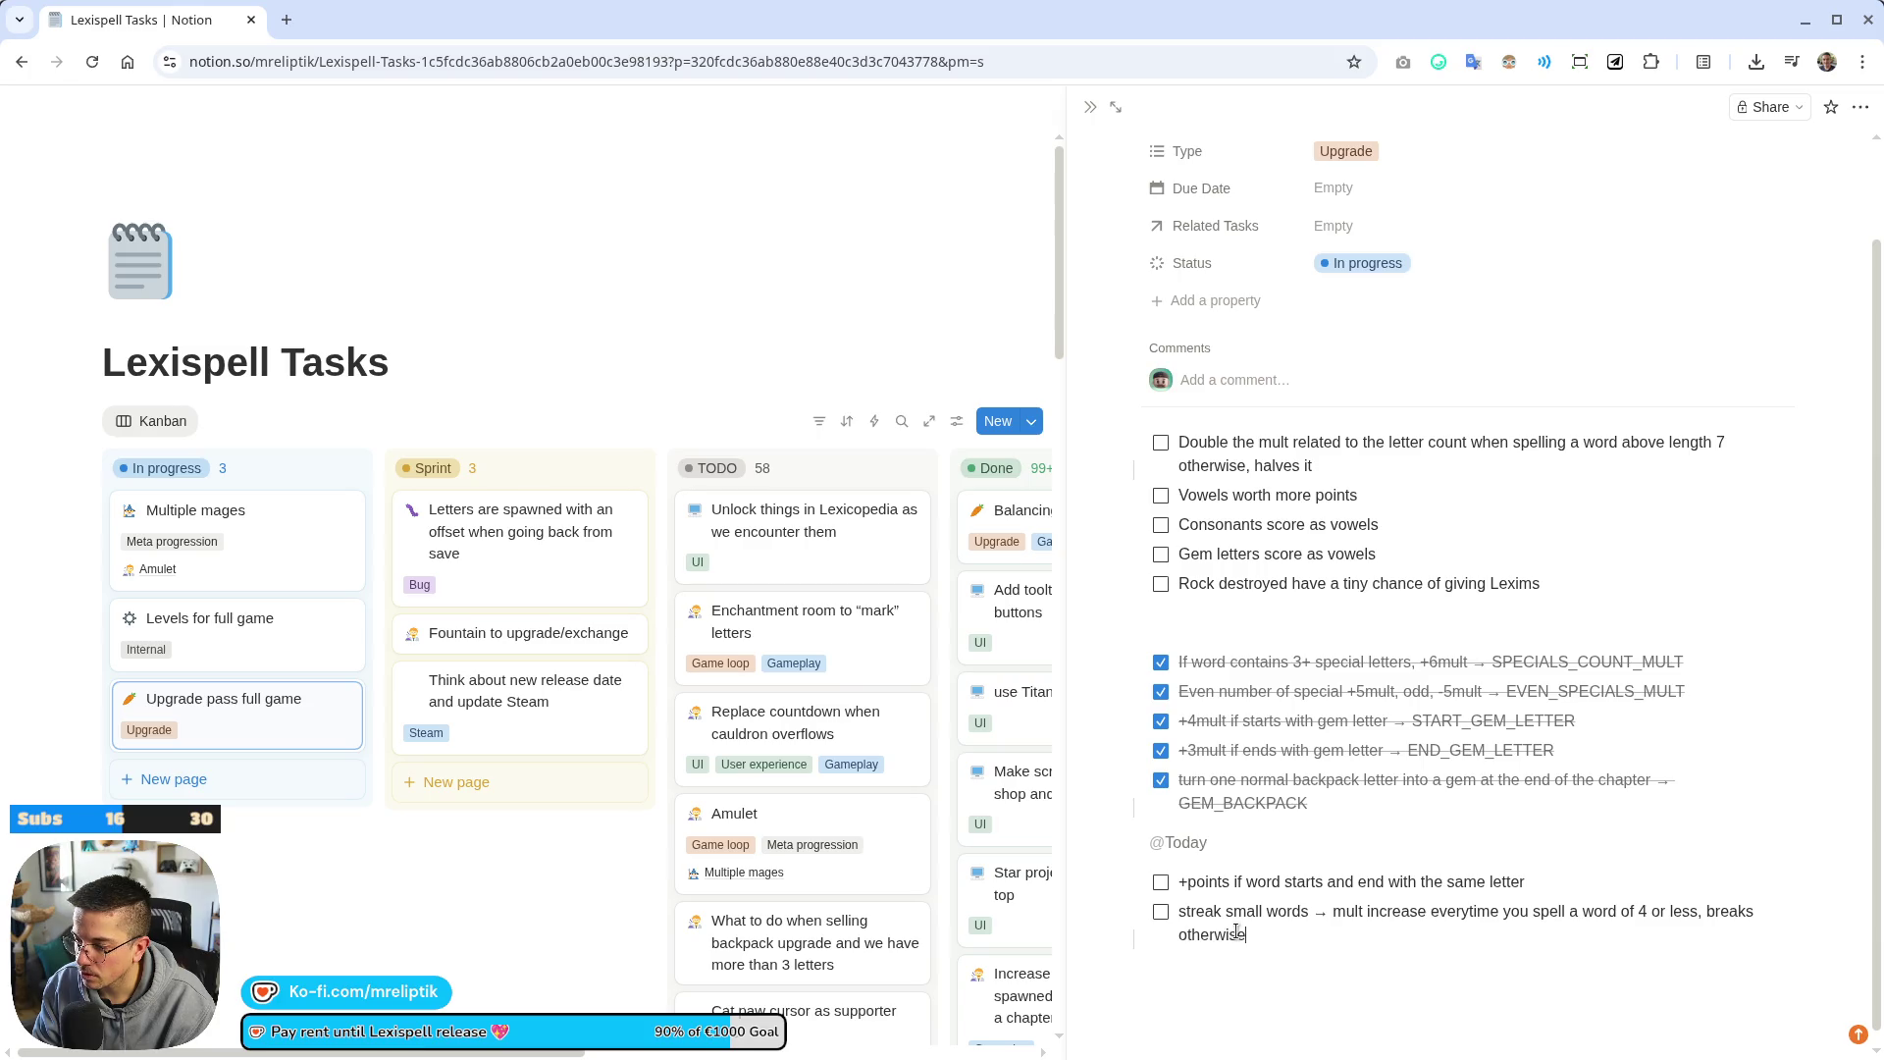
pyautogui.press('Return')
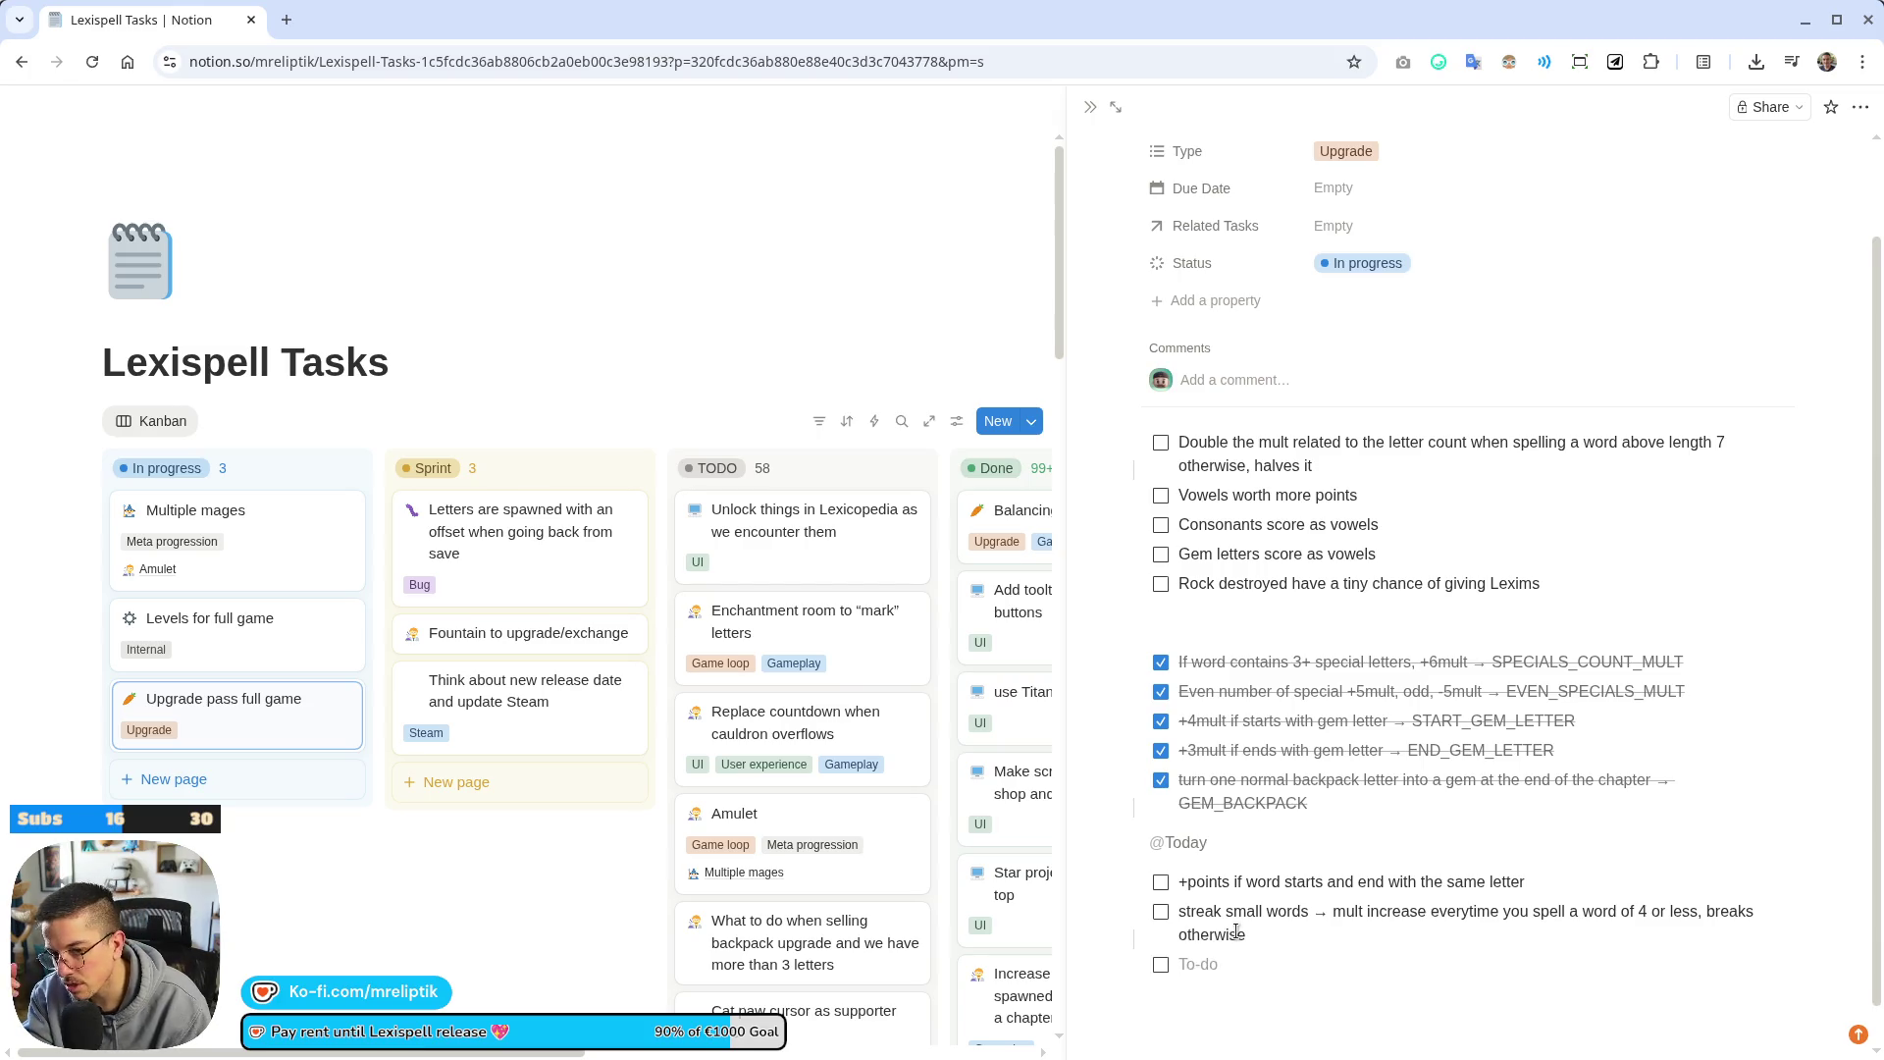
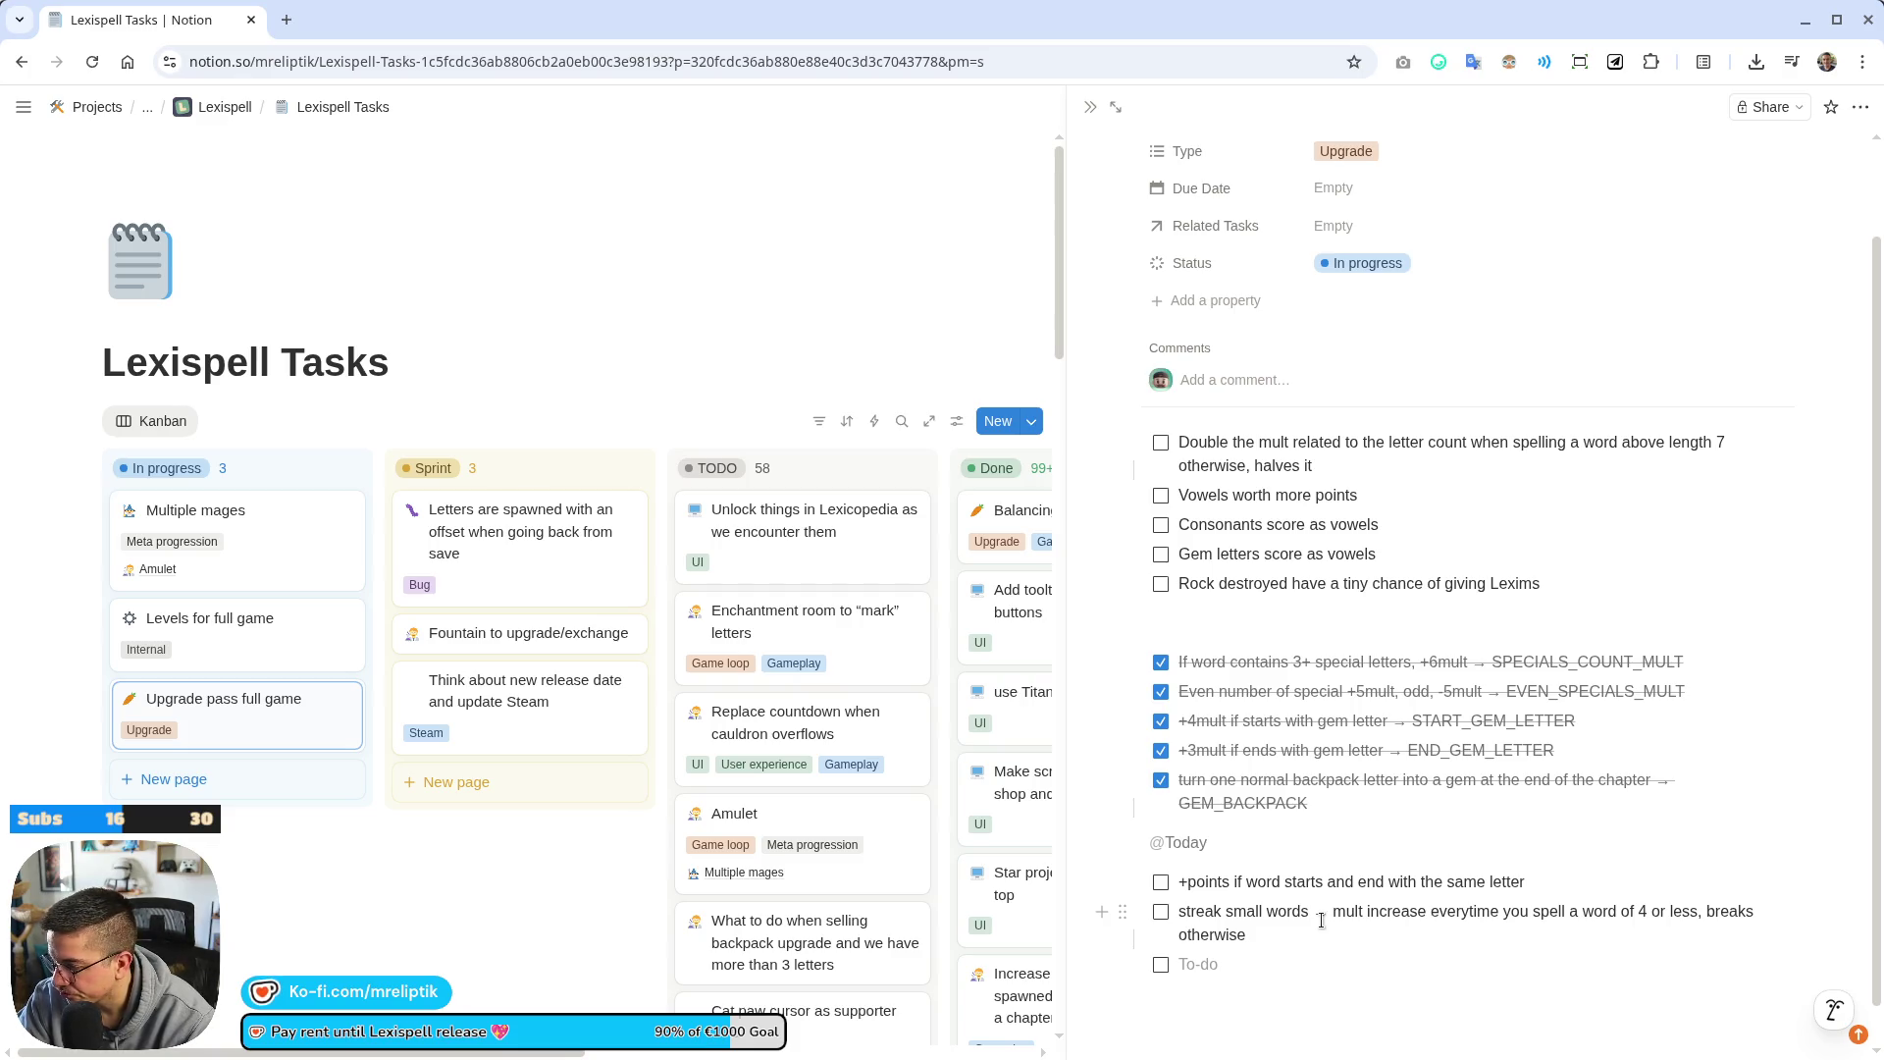
pyautogui.click(1191, 957)
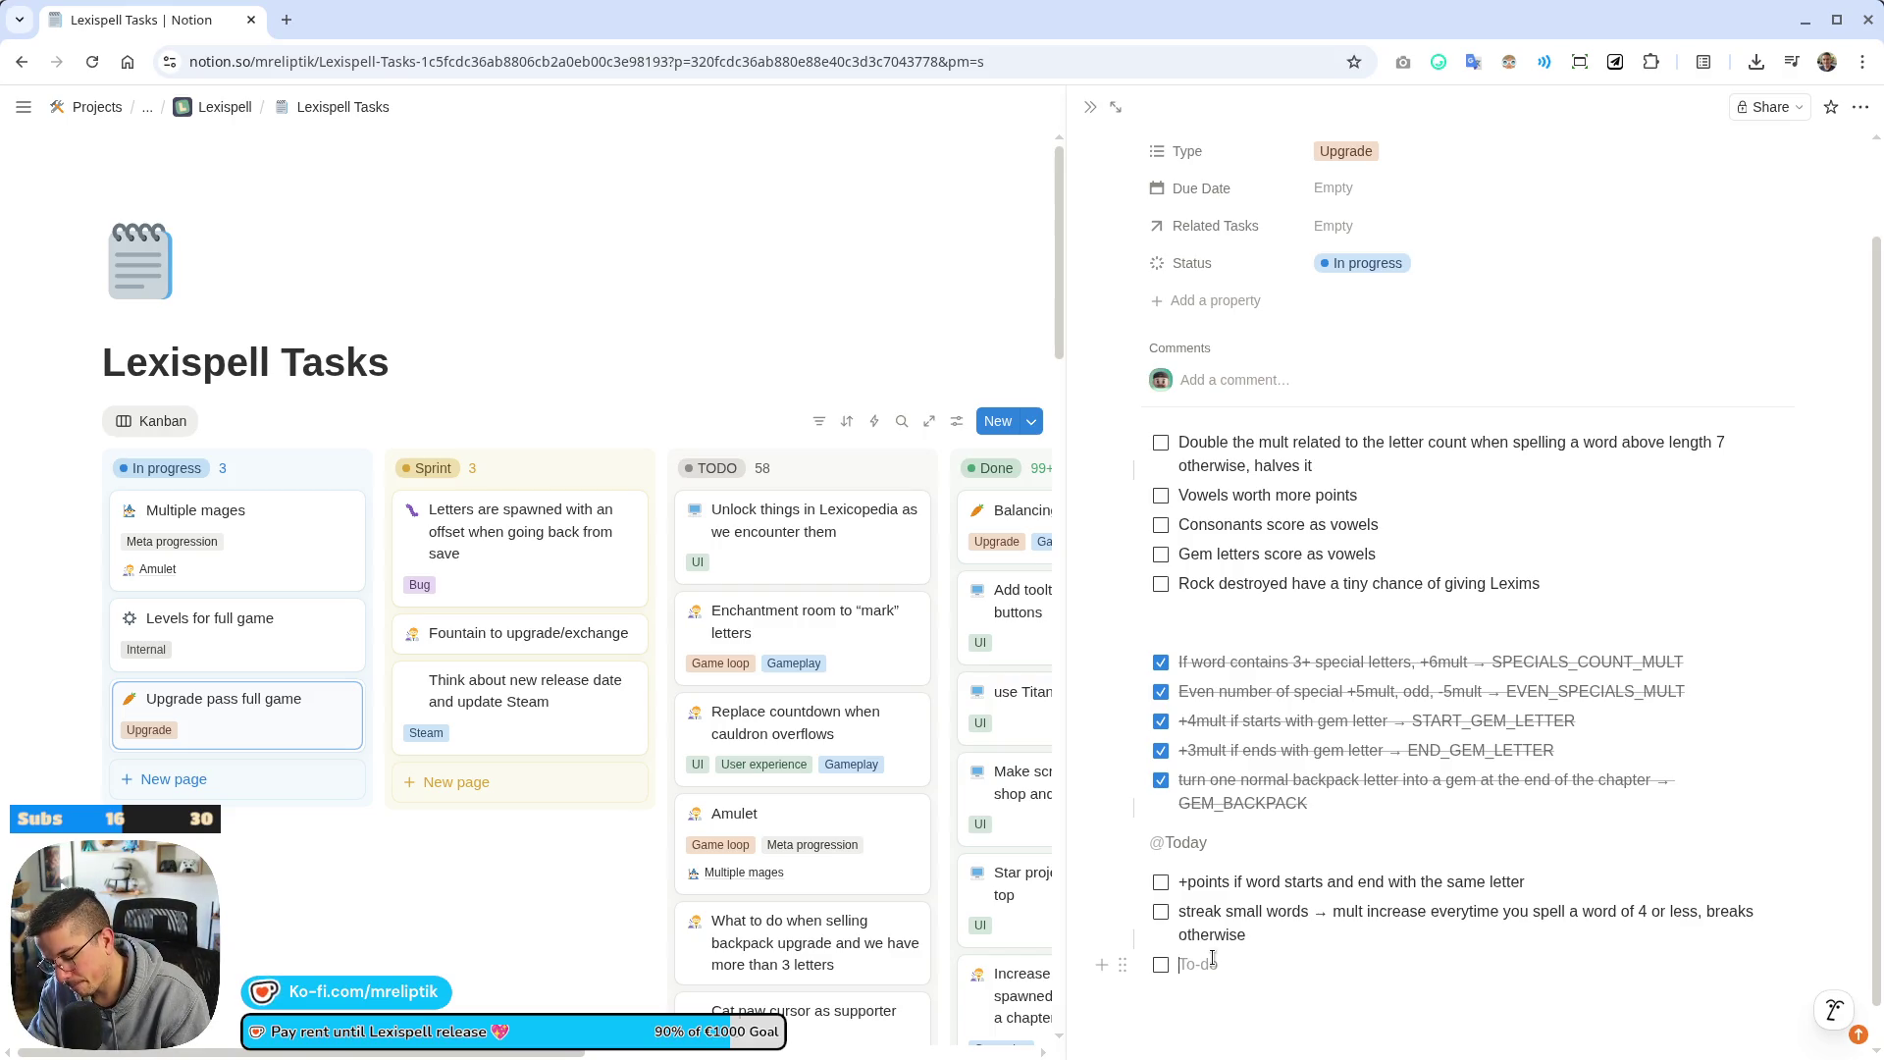
pyautogui.write('+2')
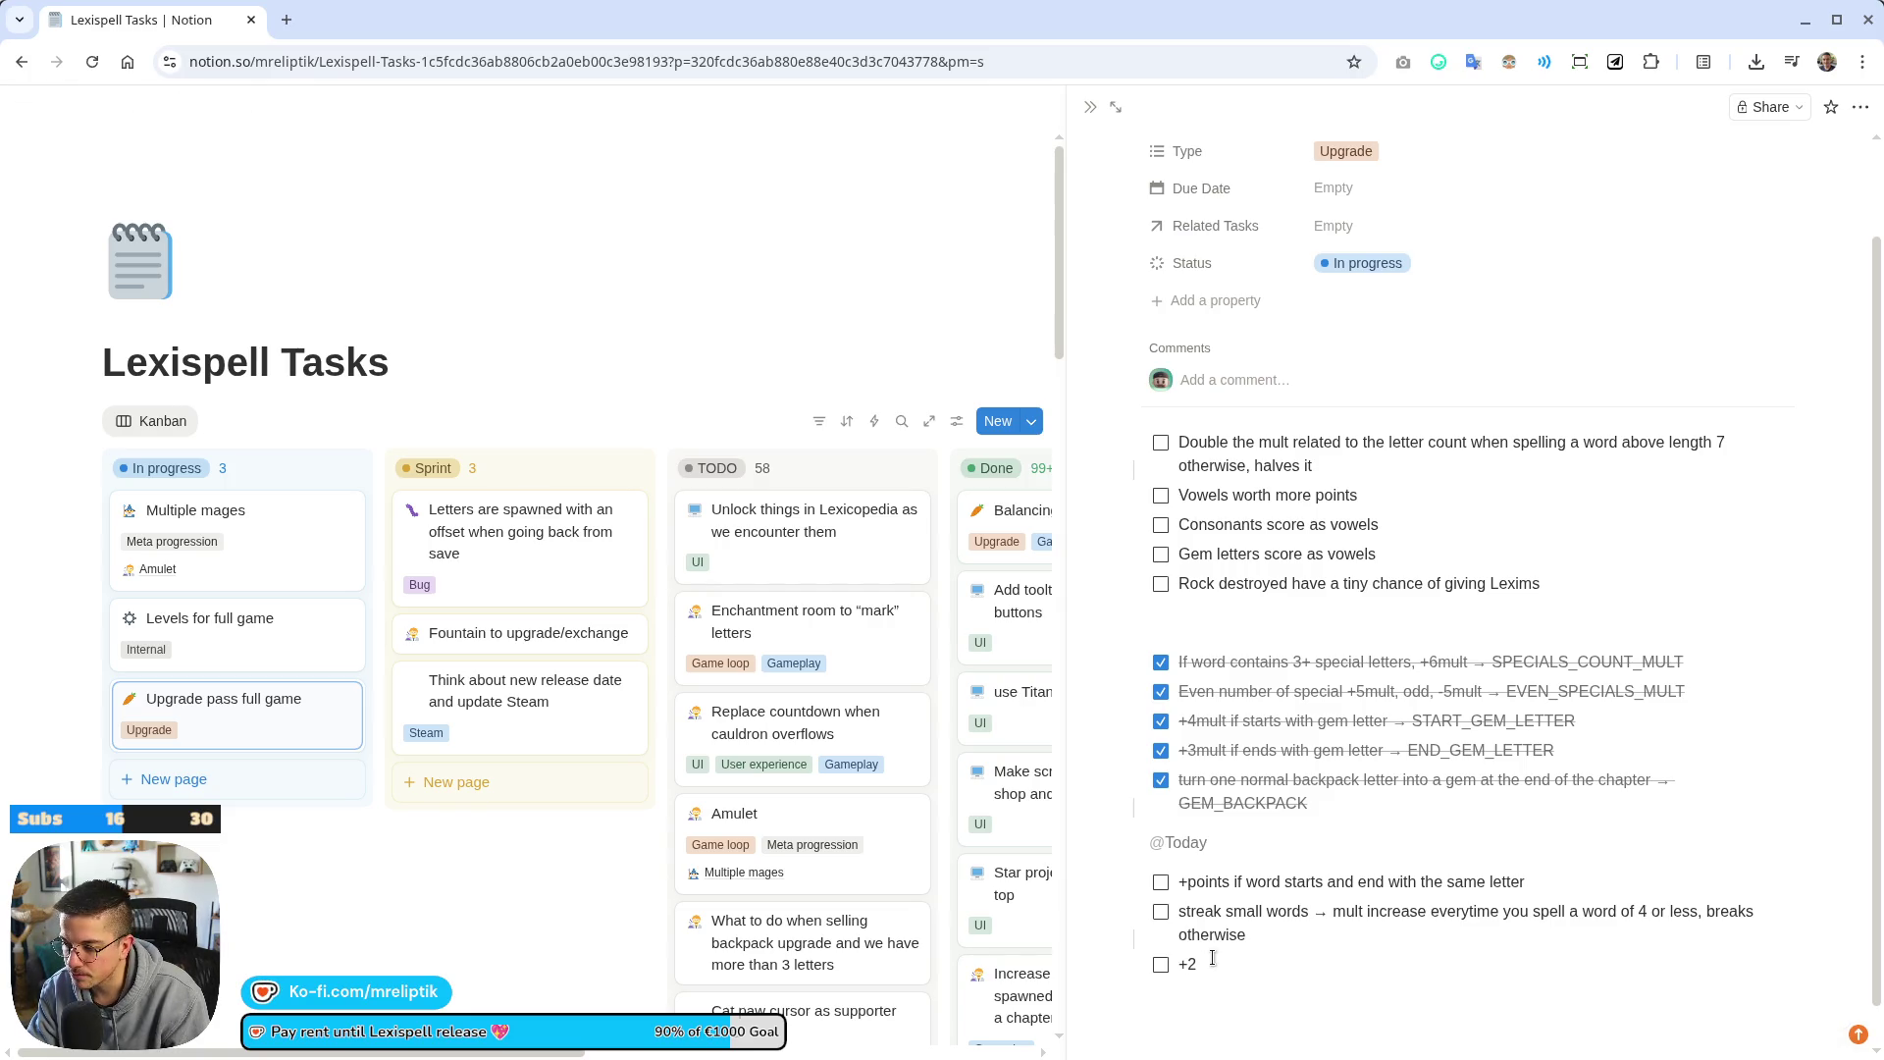
pyautogui.write(' each time')
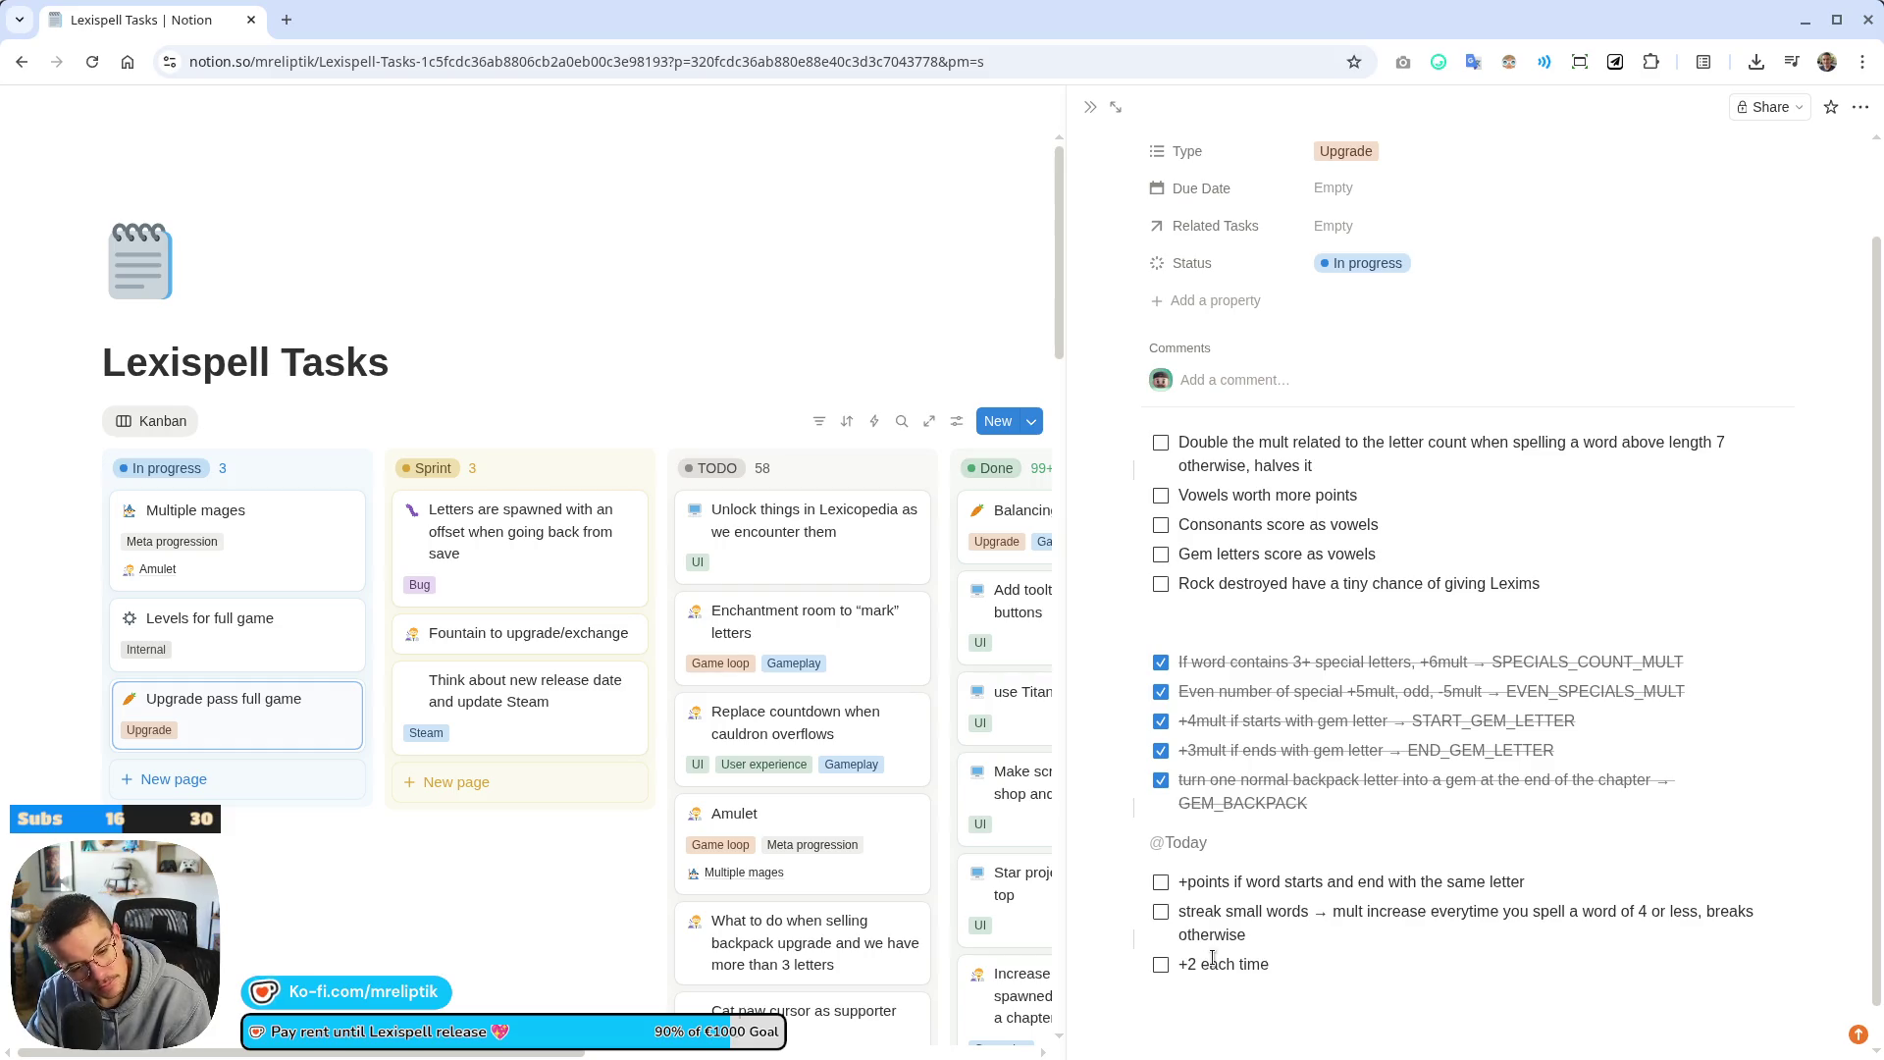
pyautogui.press('BackSpace')
pyautogui.press('BackSpace')
pyautogui.press('BackSpace')
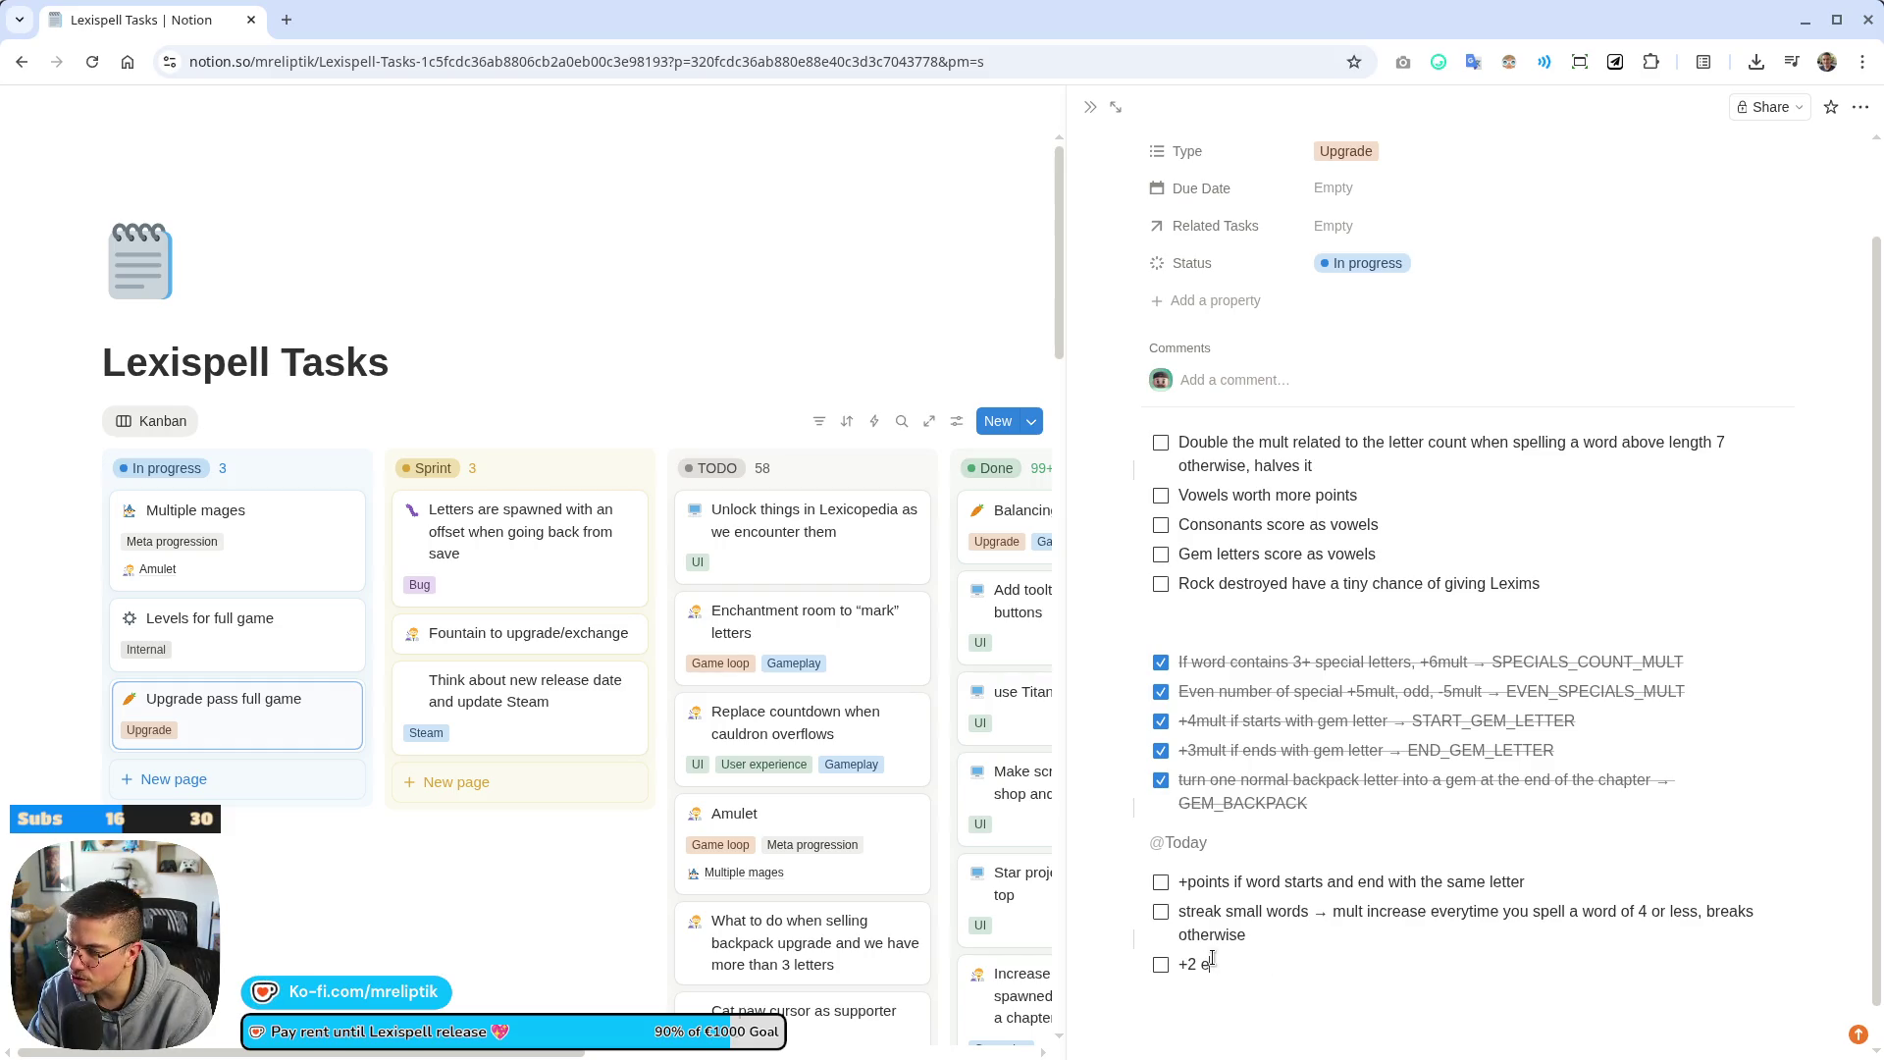
pyautogui.press('BackSpace')
pyautogui.press('BackSpace')
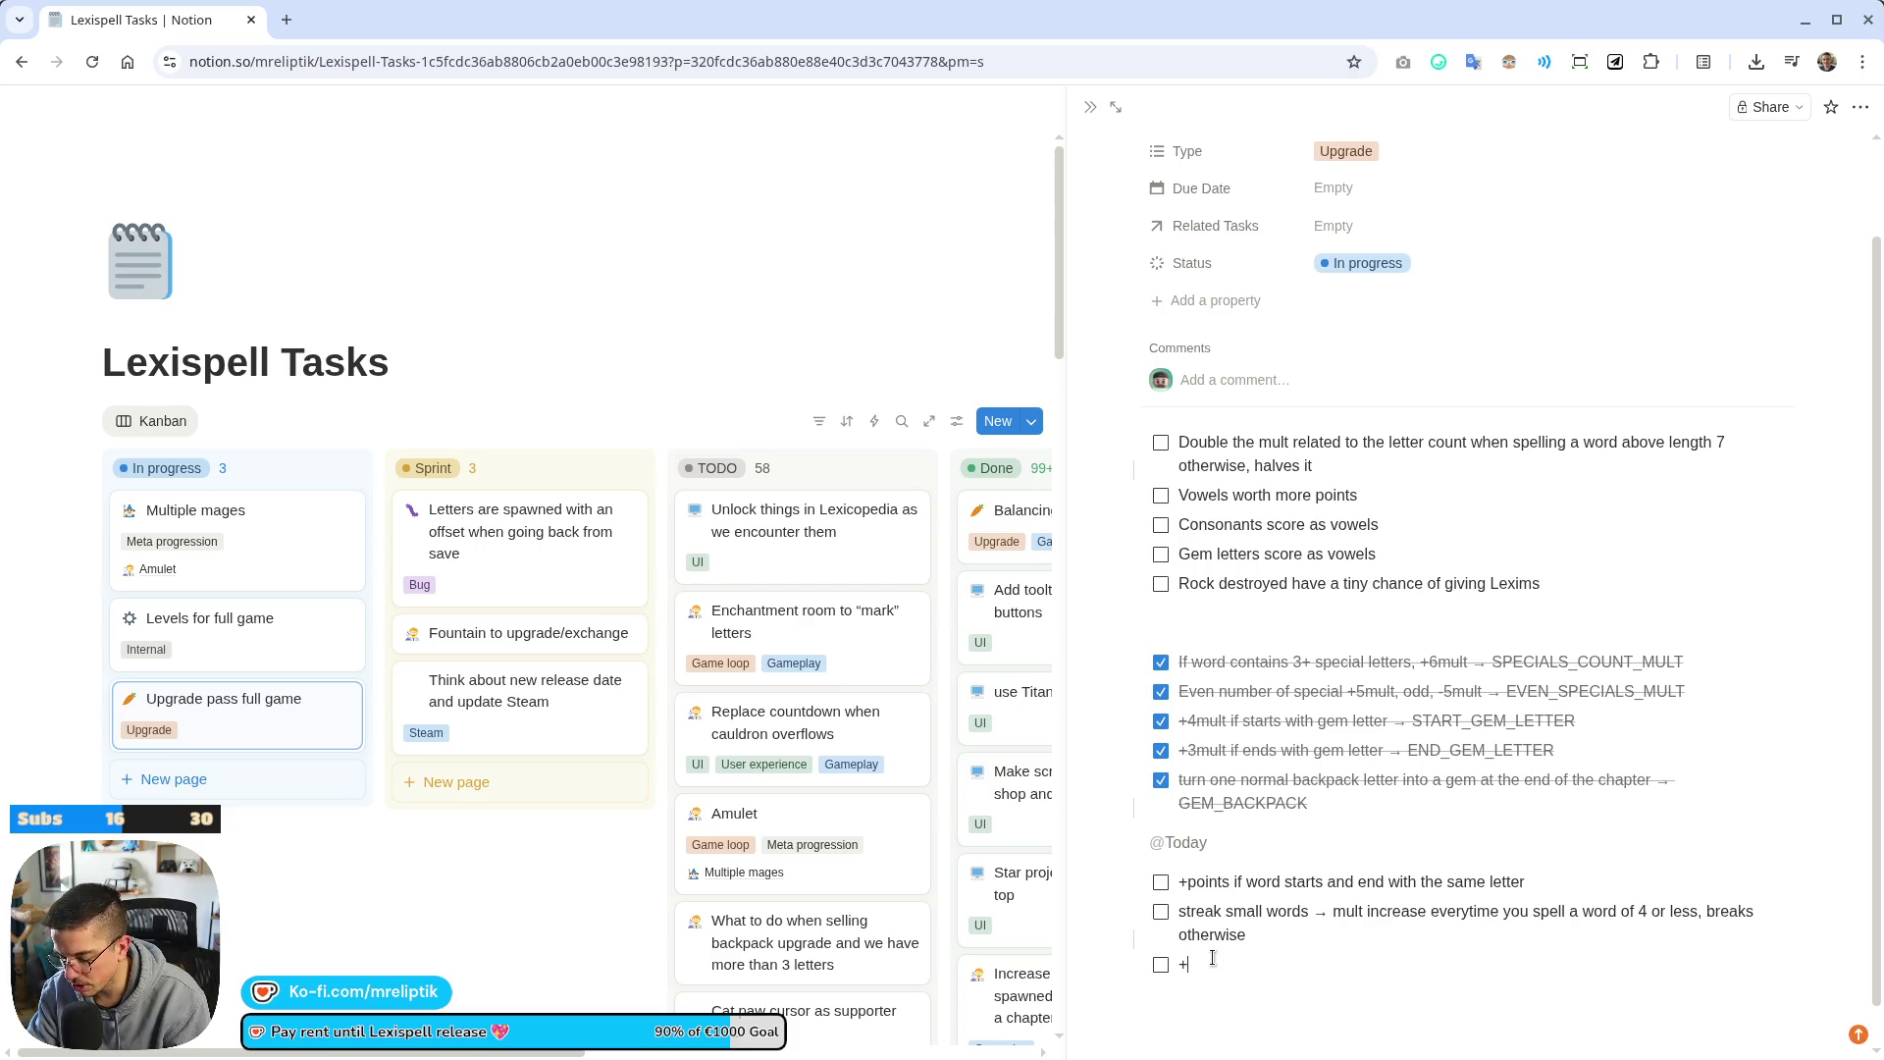
pyautogui.write('20')
pyautogui.press('BackSpace')
pyautogui.press('BackSpace')
pyautogui.write('10 points')
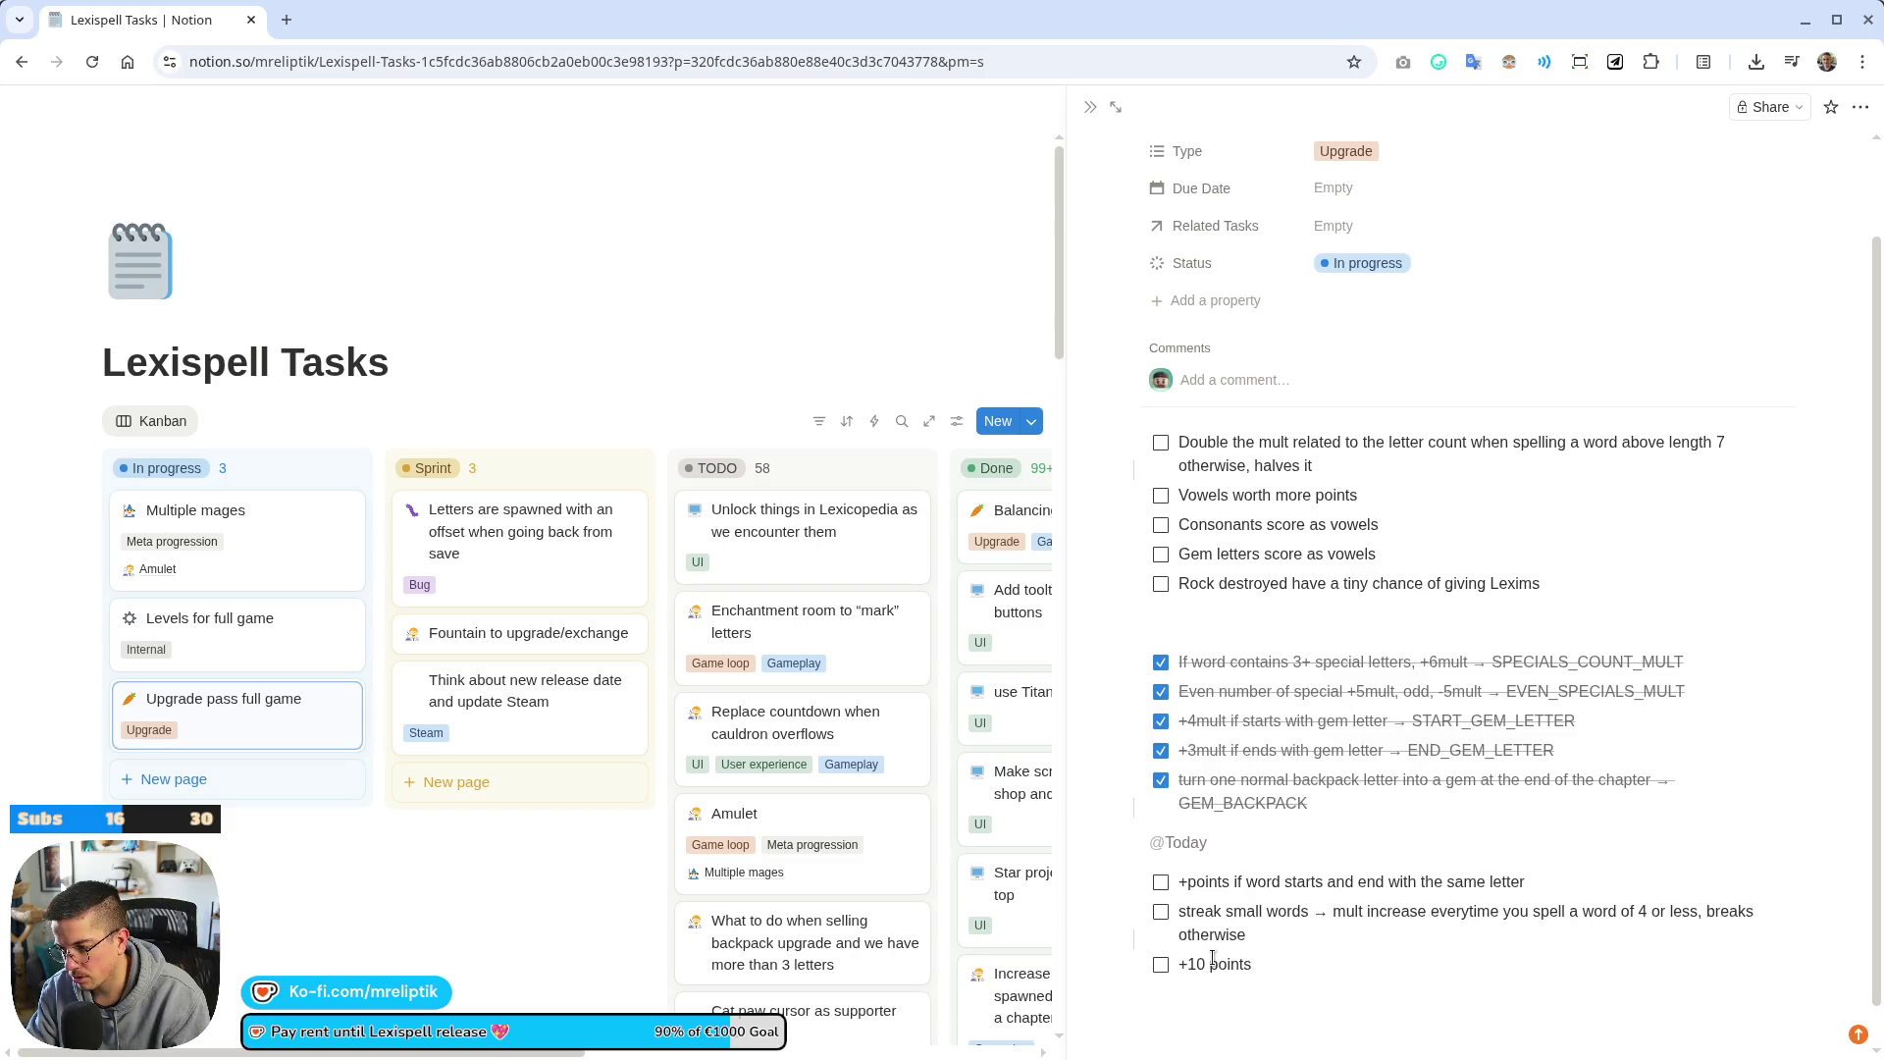
pyautogui.press('BackSpace')
pyautogui.press('BackSpace')
pyautogui.press('BackSpace')
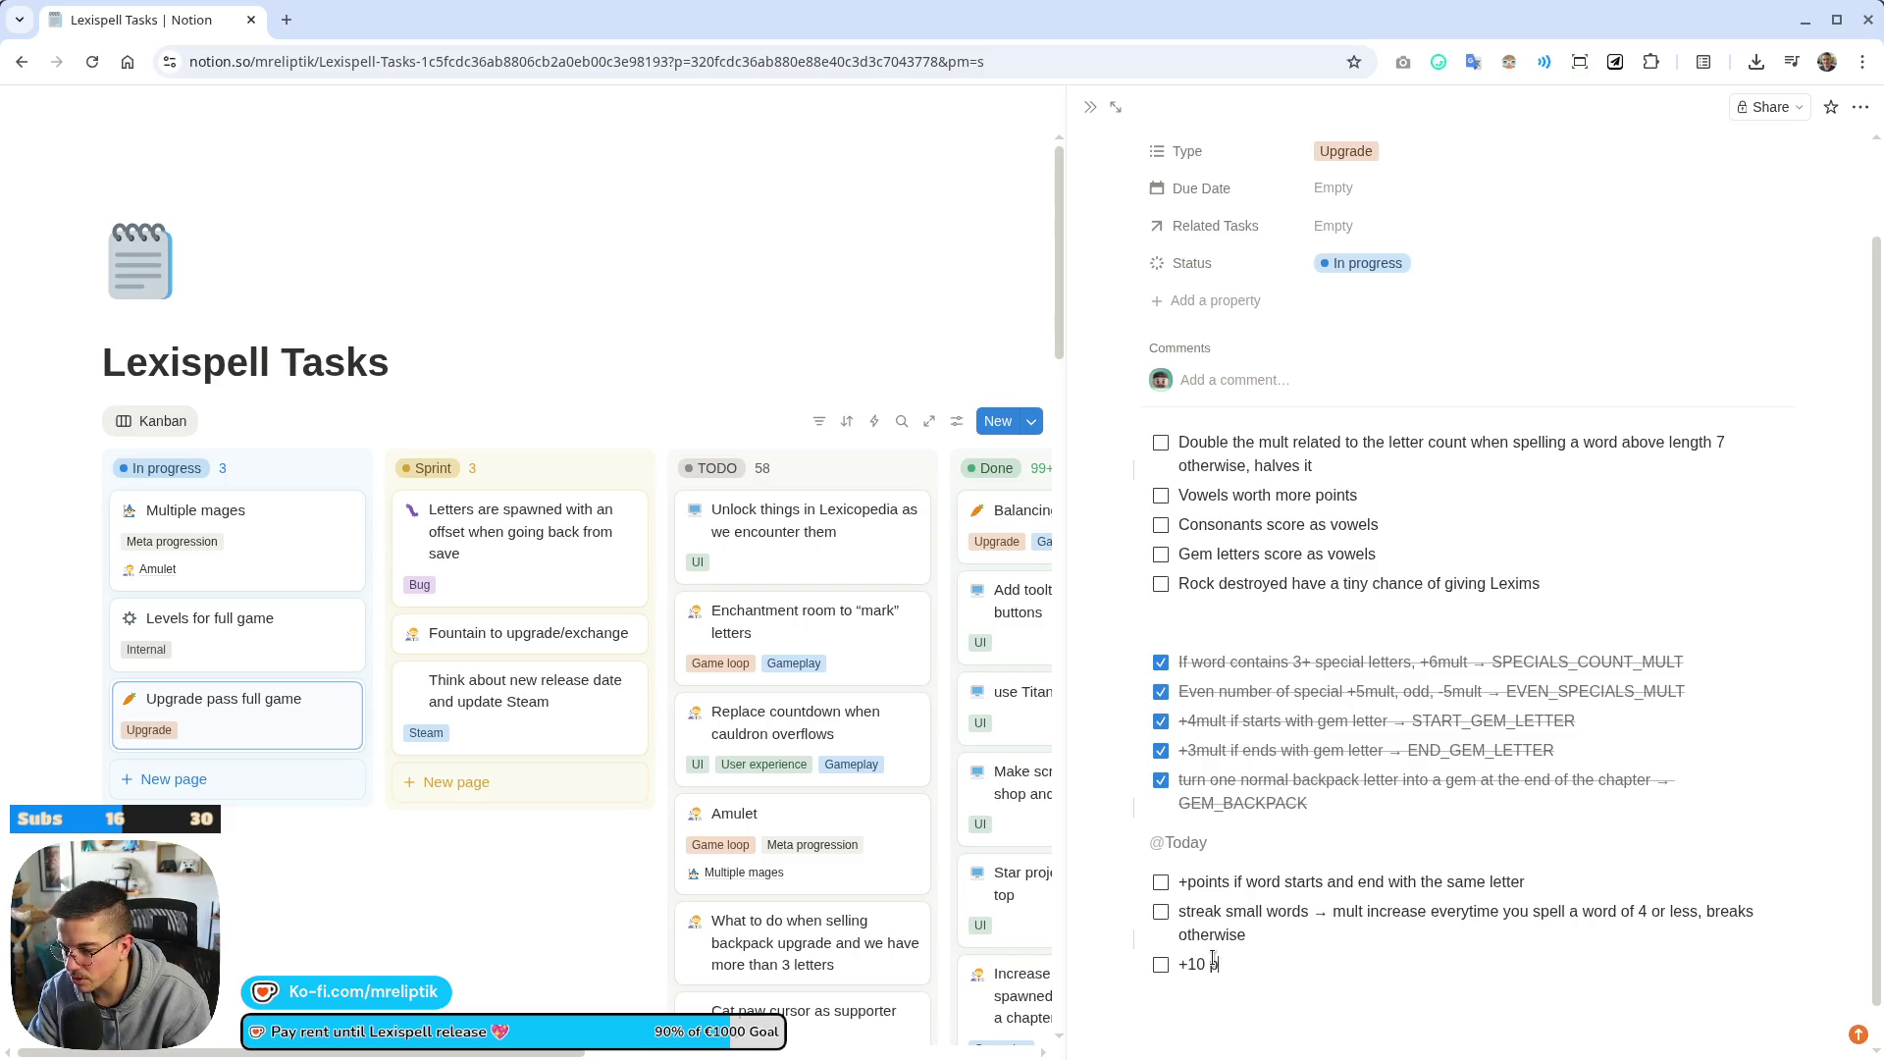
pyautogui.write('5 points each')
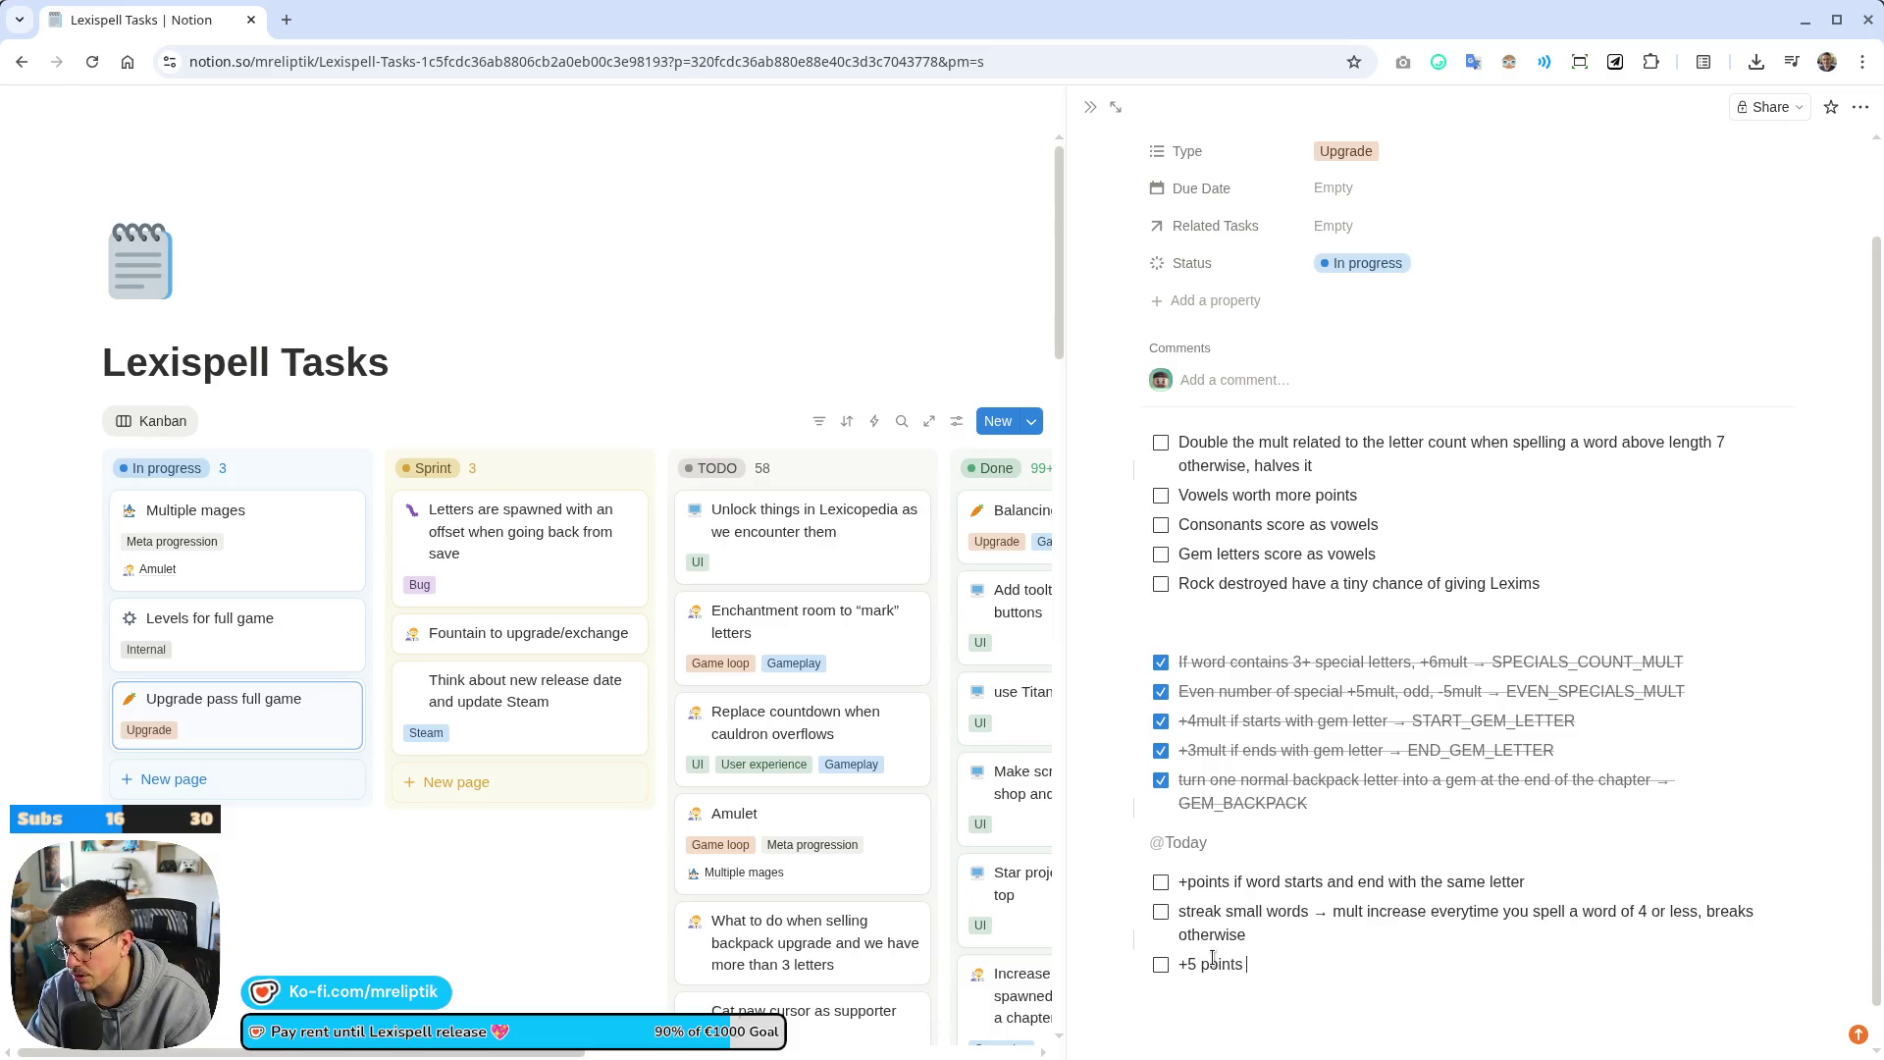
pyautogui.write(' time ')
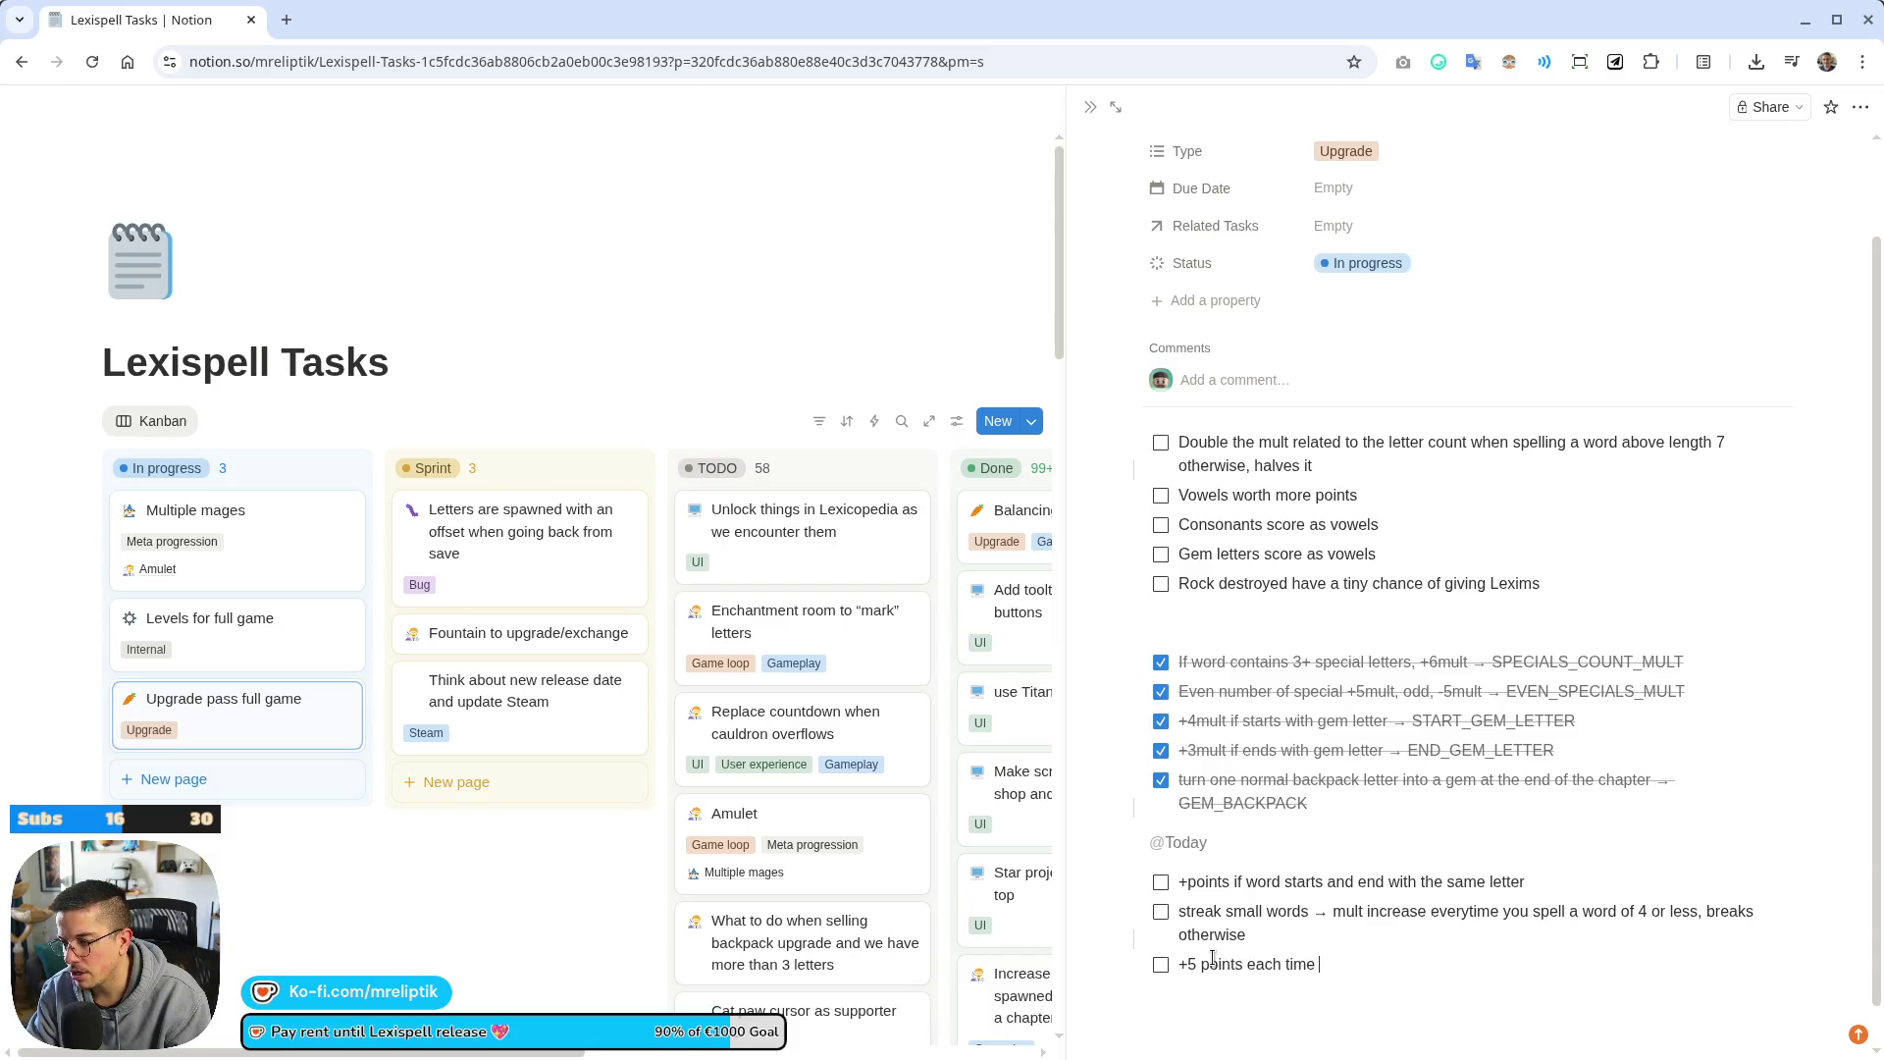
pyautogui.write('you use')
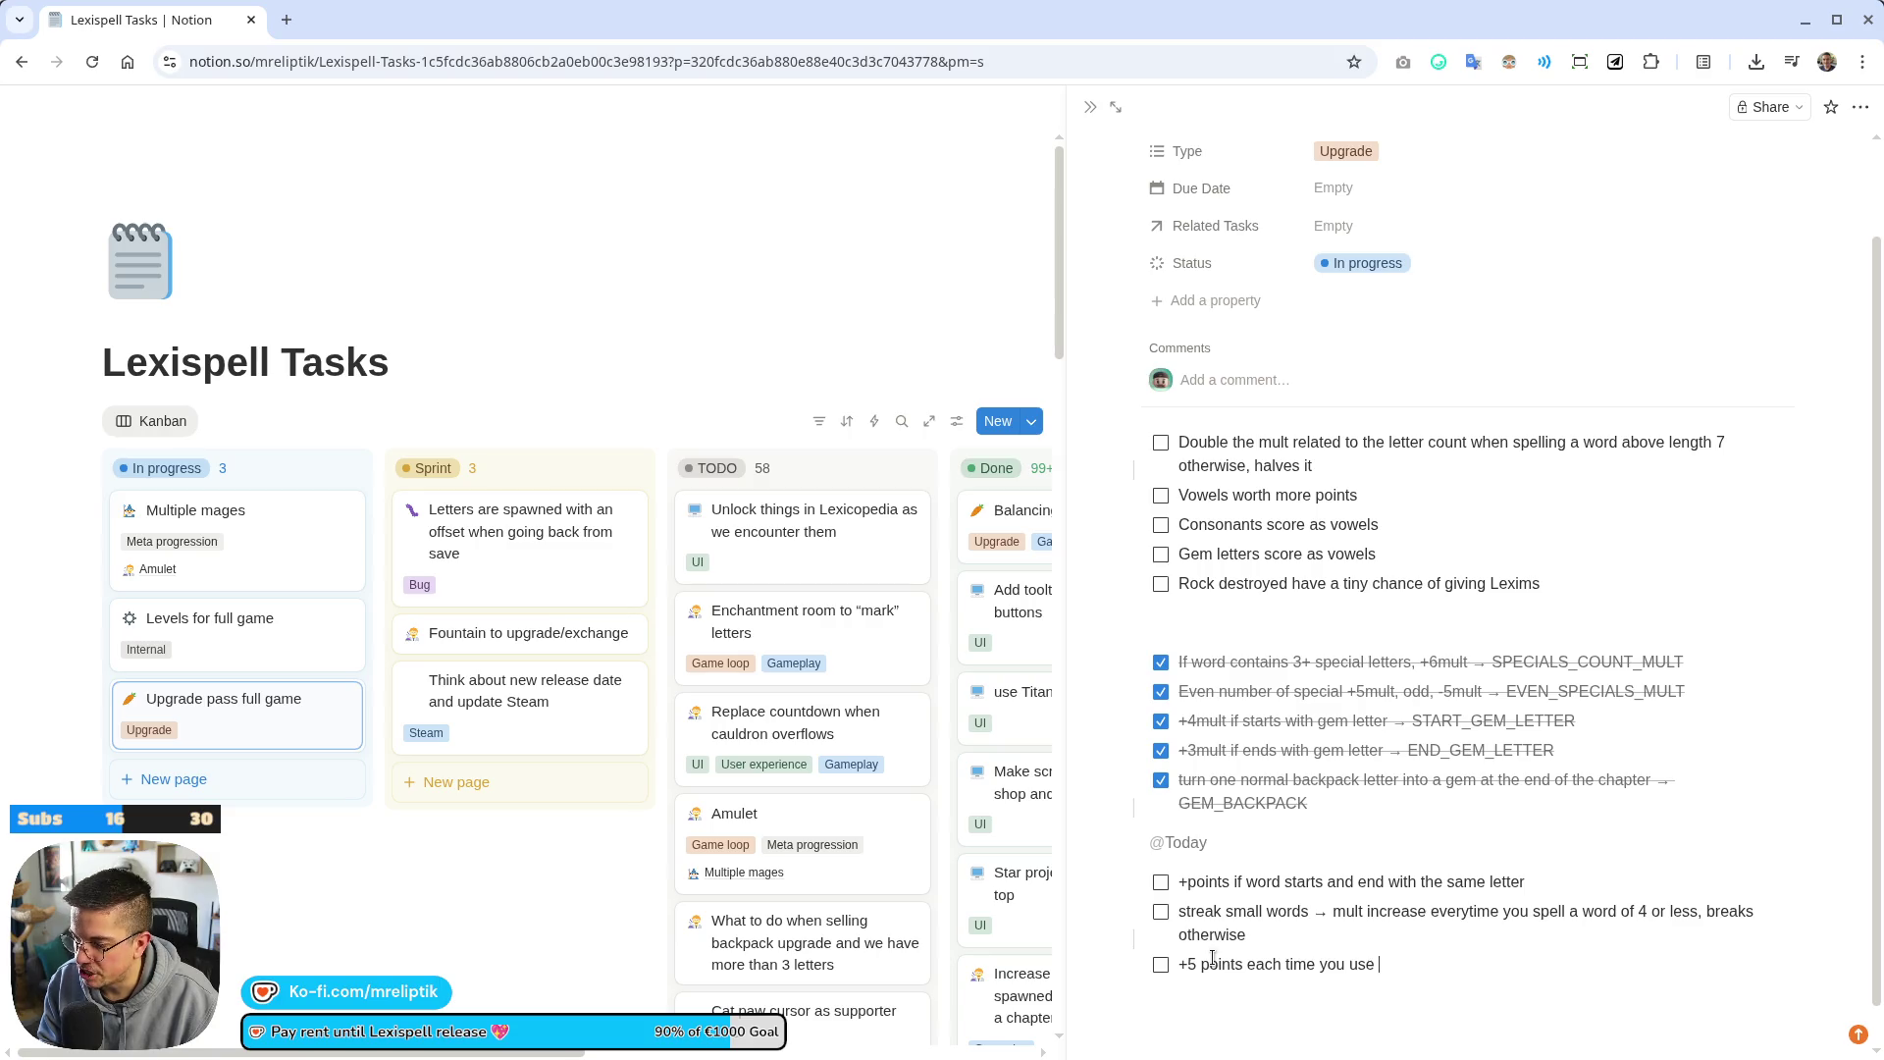
pyautogui.press('BackSpace')
pyautogui.press('BackSpace')
pyautogui.press('BackSpace')
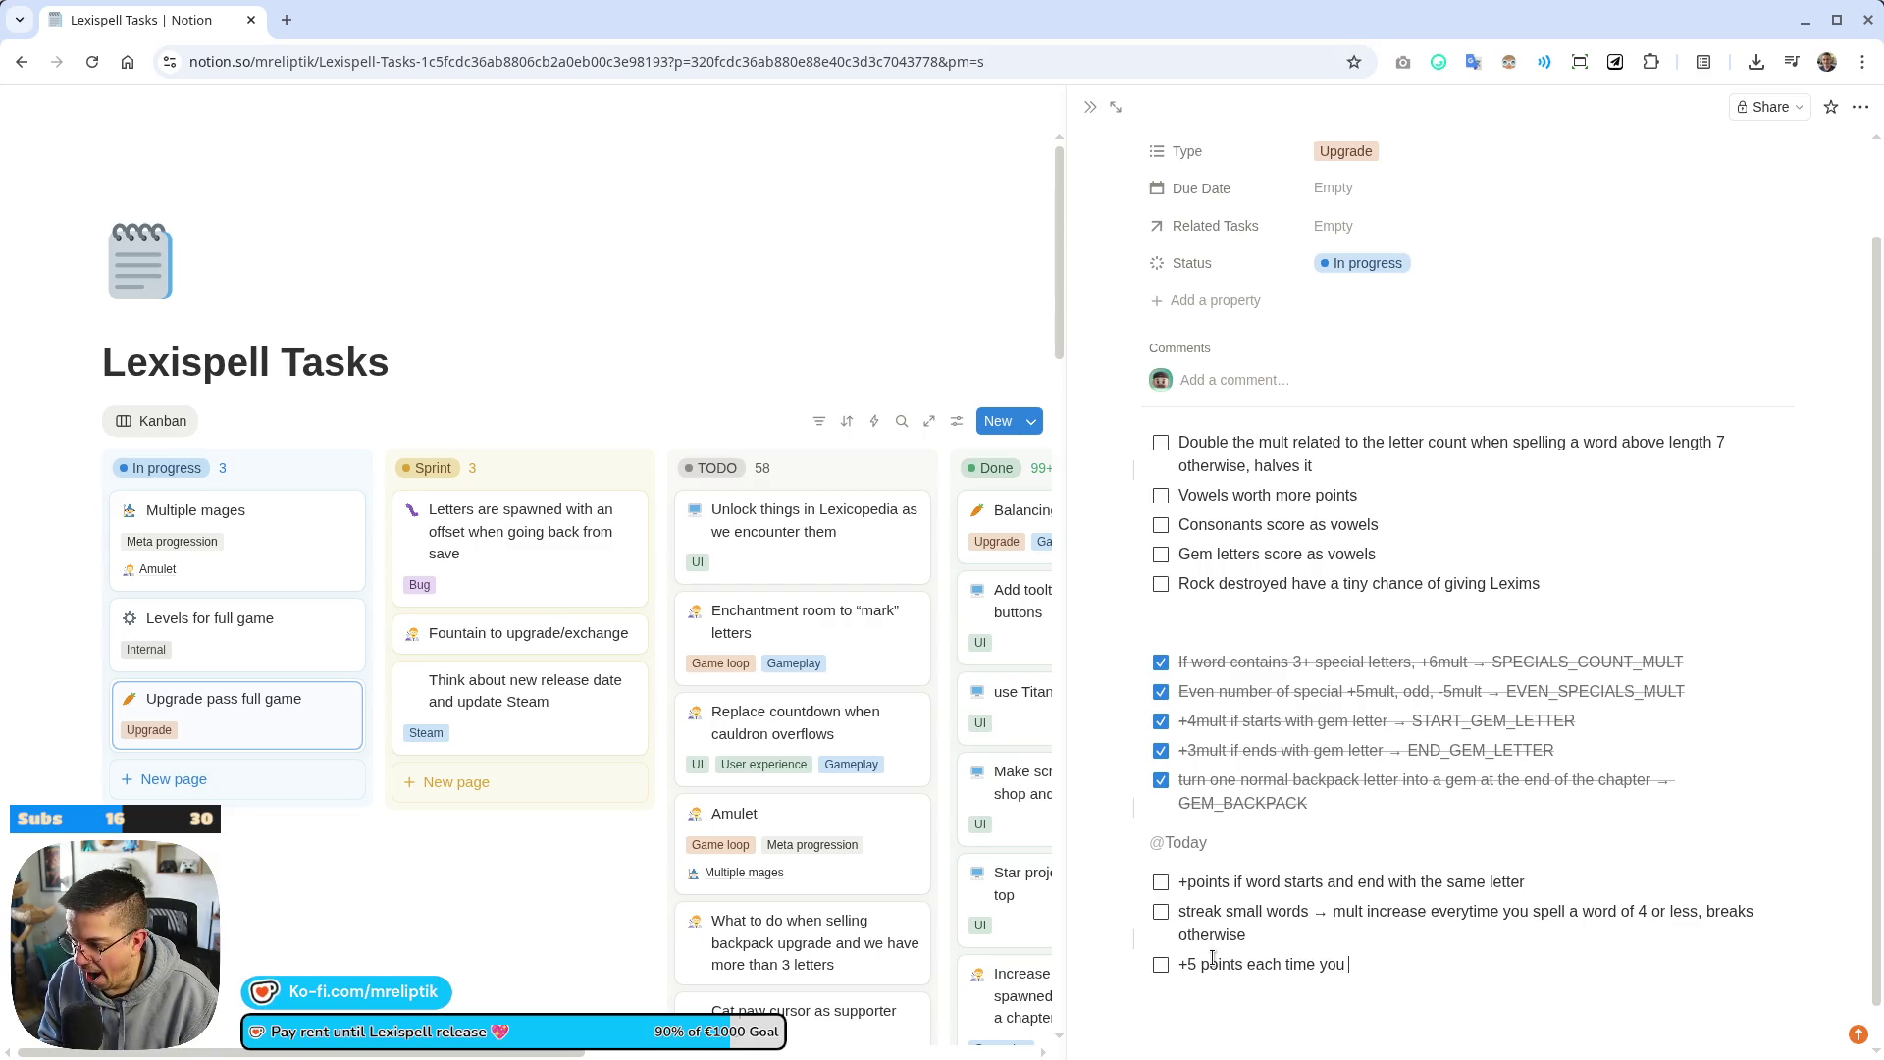
pyautogui.write('spell ')
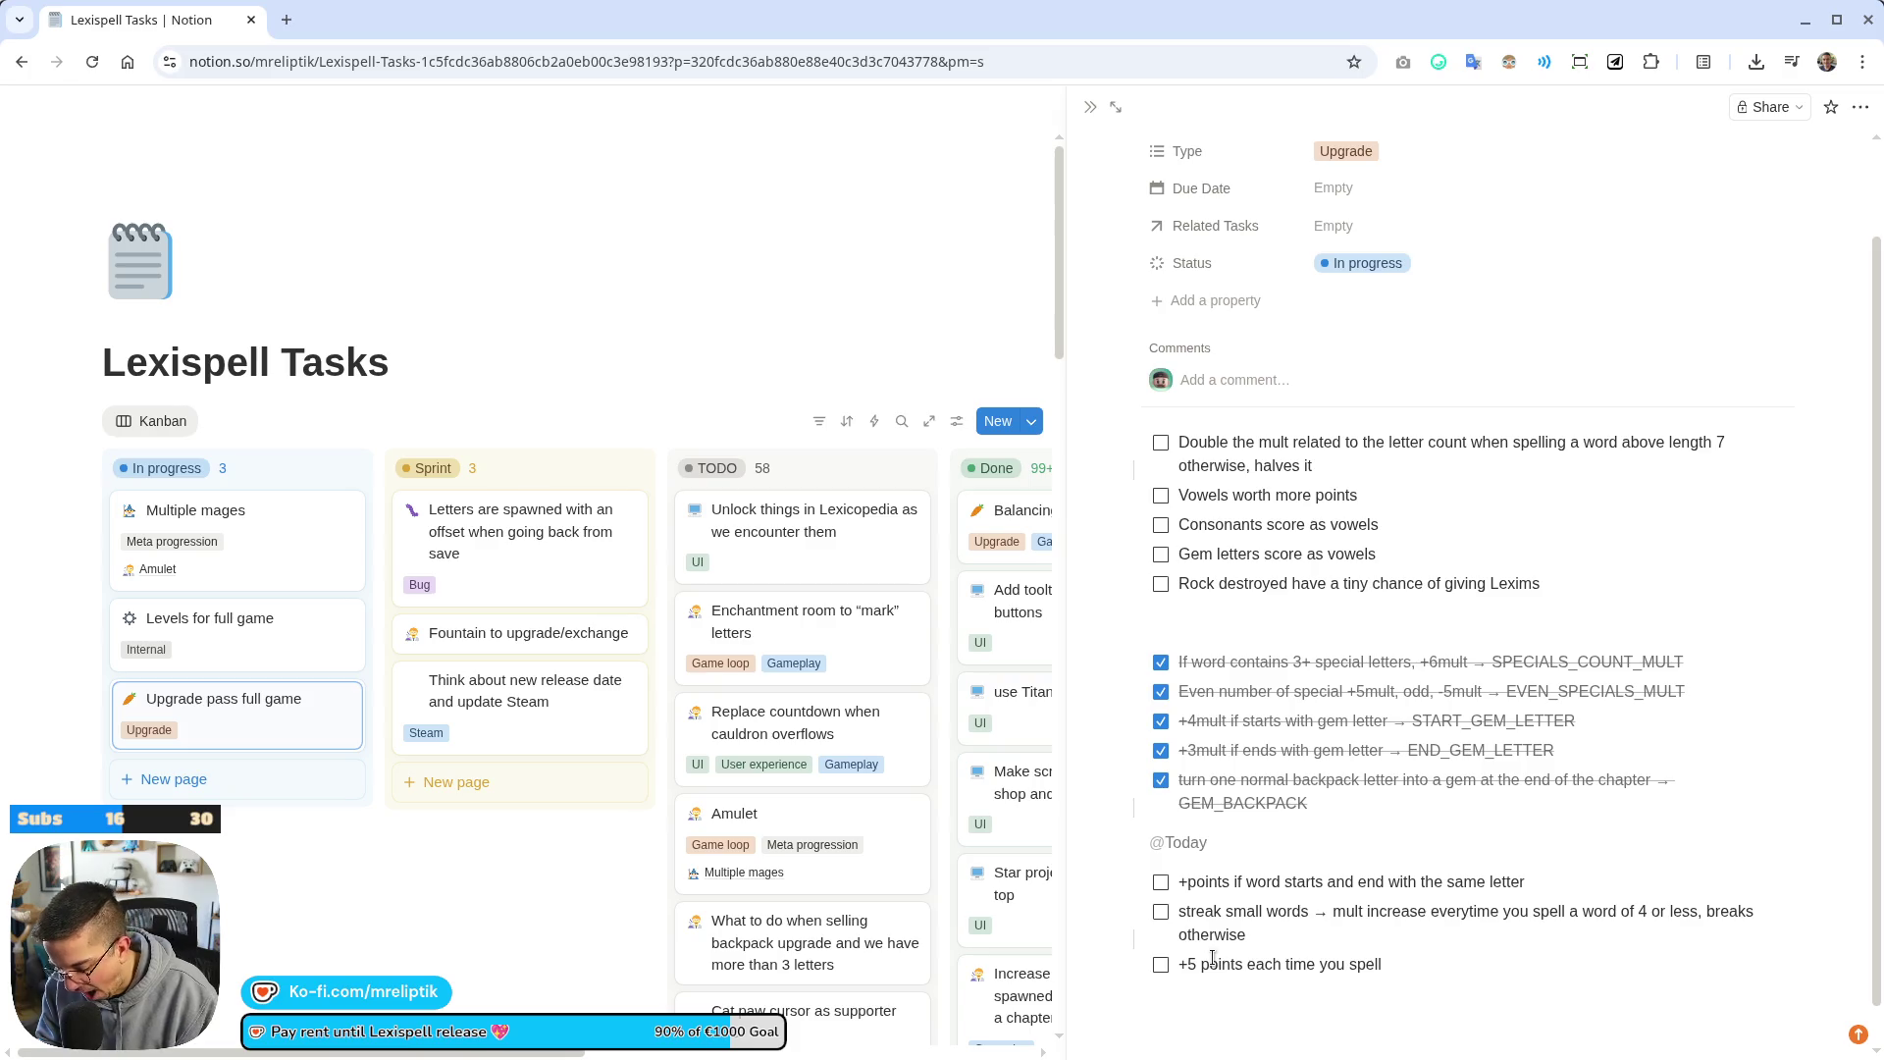
pyautogui.write('length 4 o')
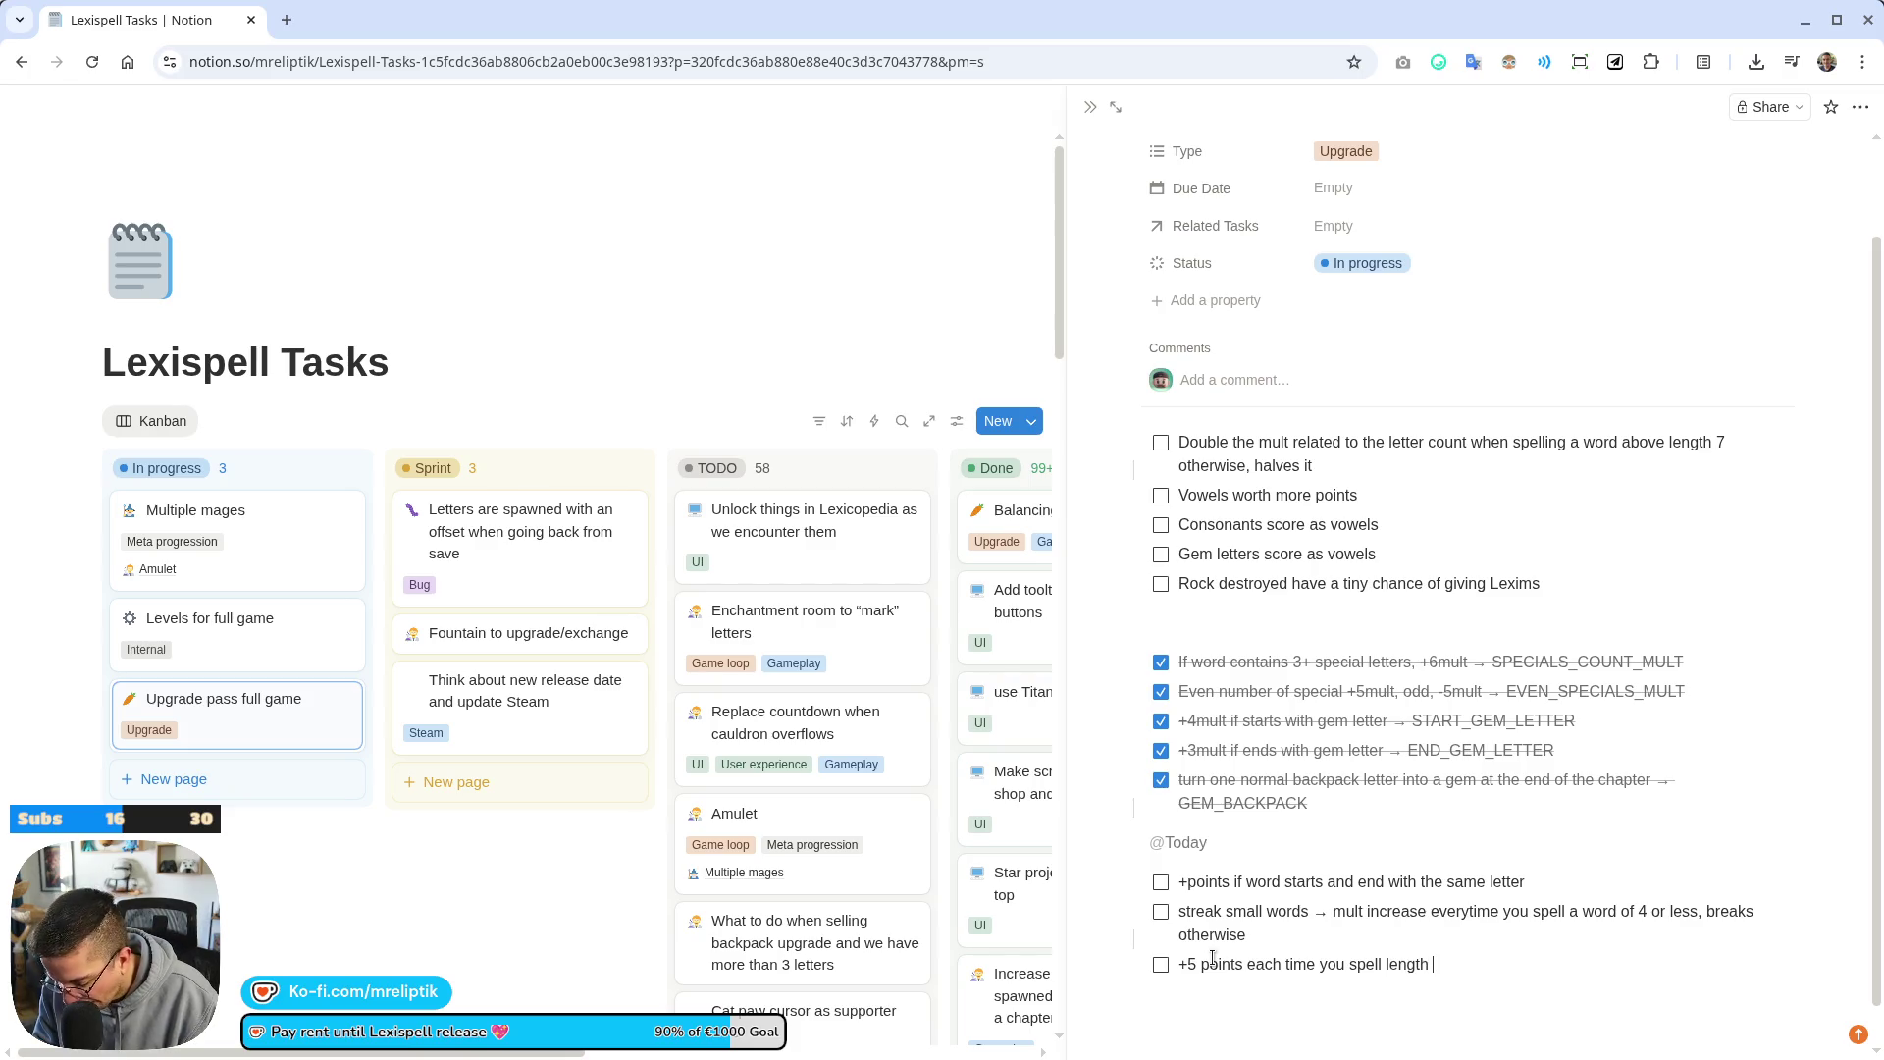
pyautogui.write('r less')
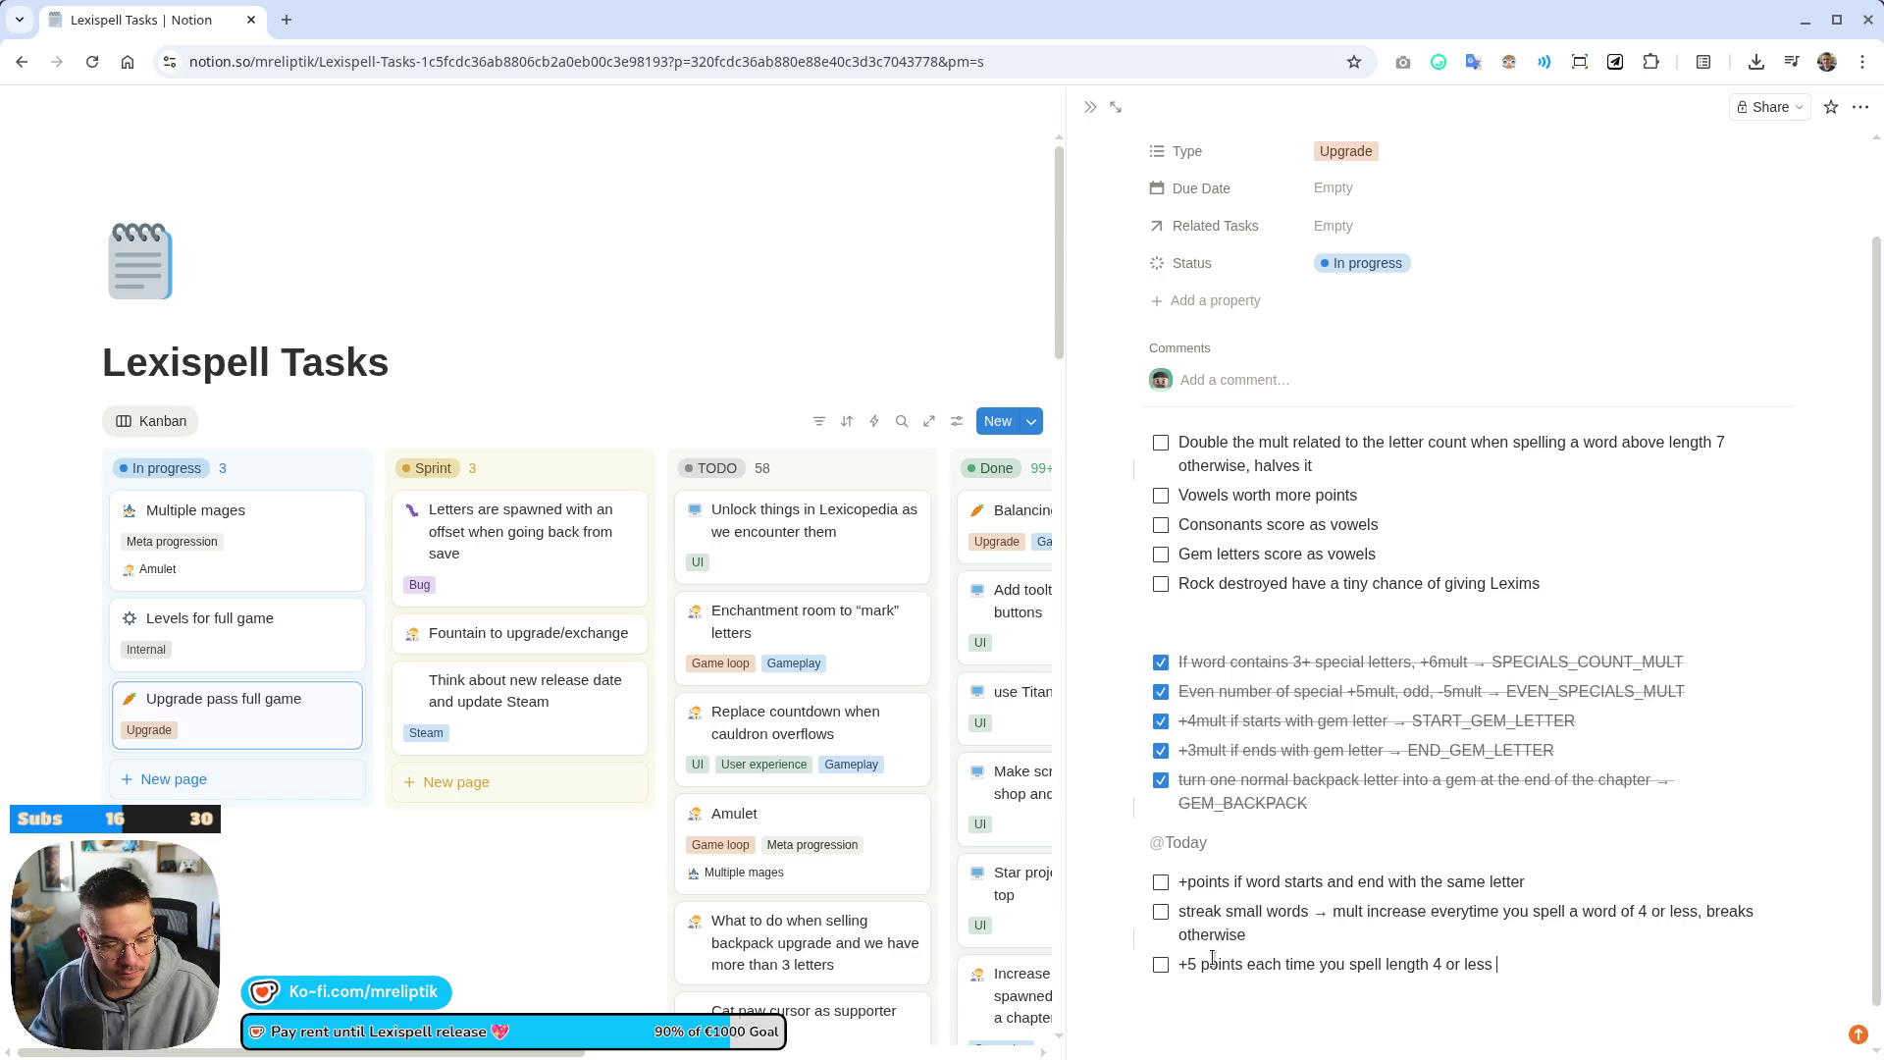
pyautogui.moveTo(441, 1050)
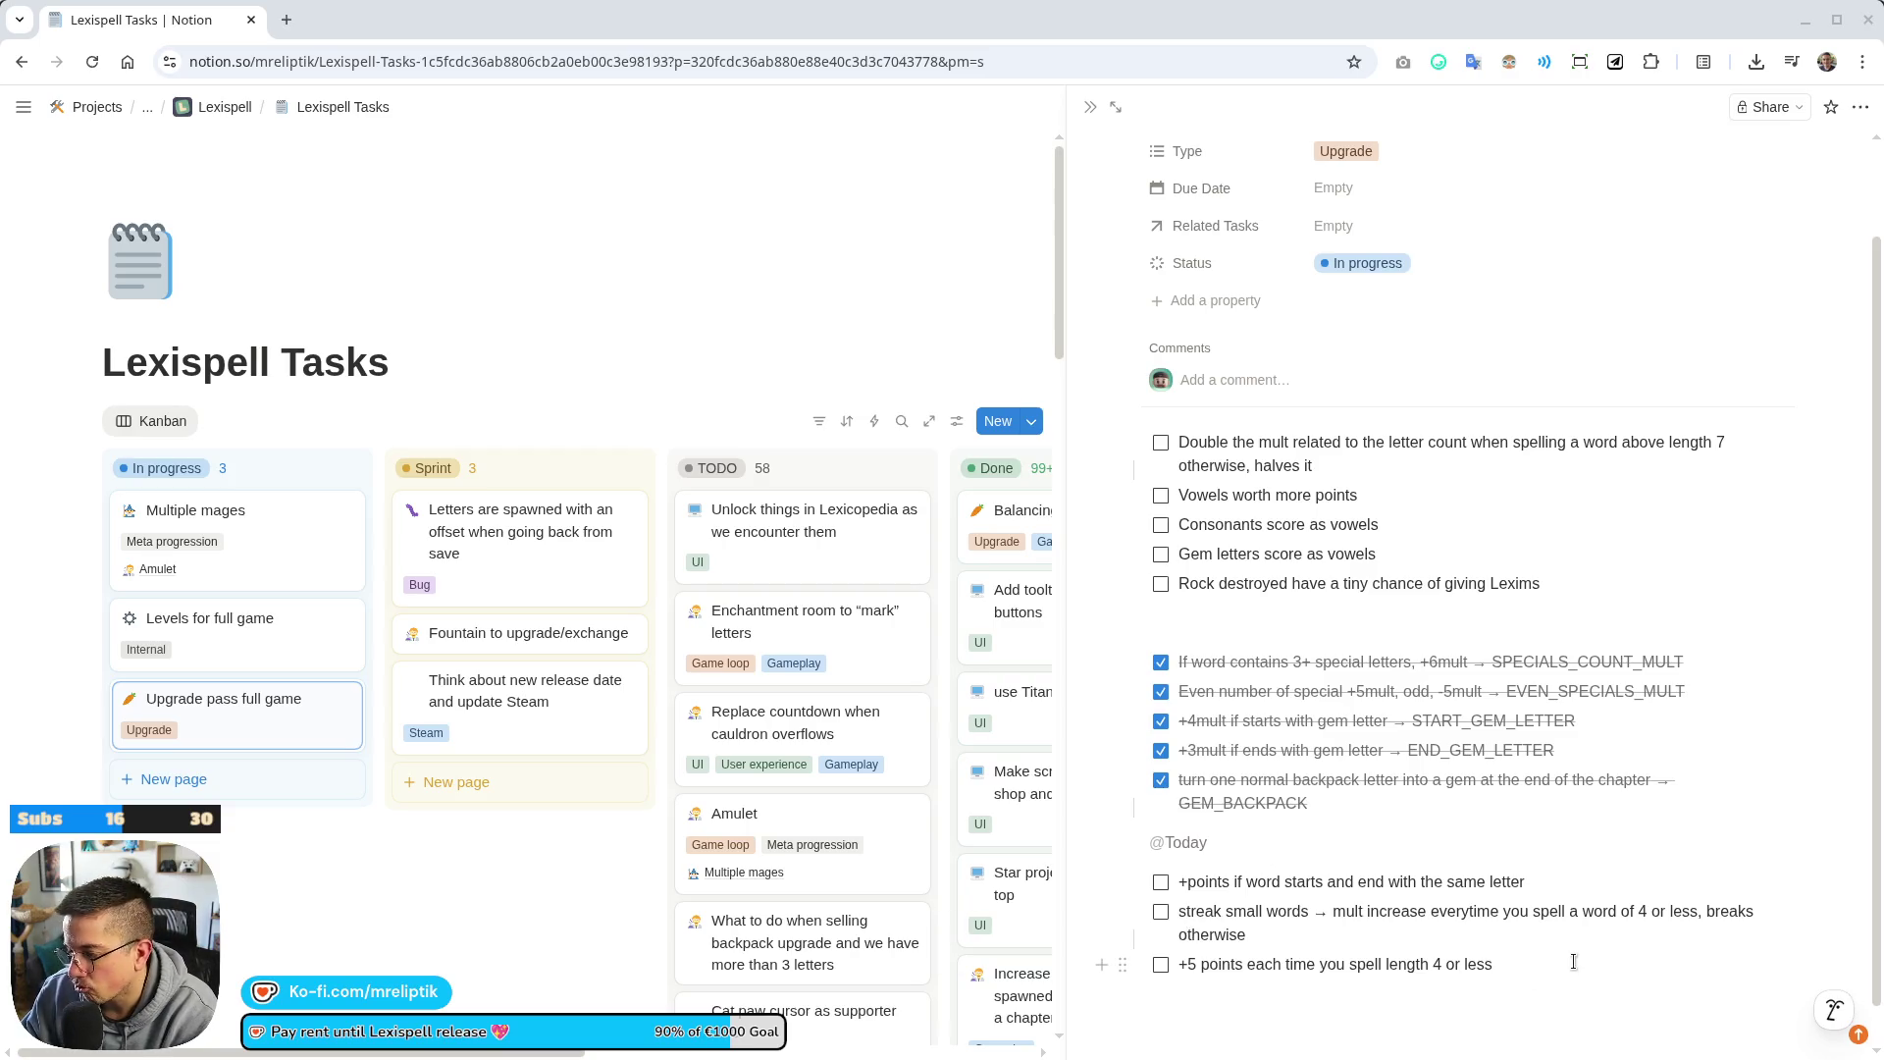
# Step: Append '-10 points otherwise: Currently: 0 points' to the small-word to-do and start a fresh to-do below
pyautogui.click(1610, 967)
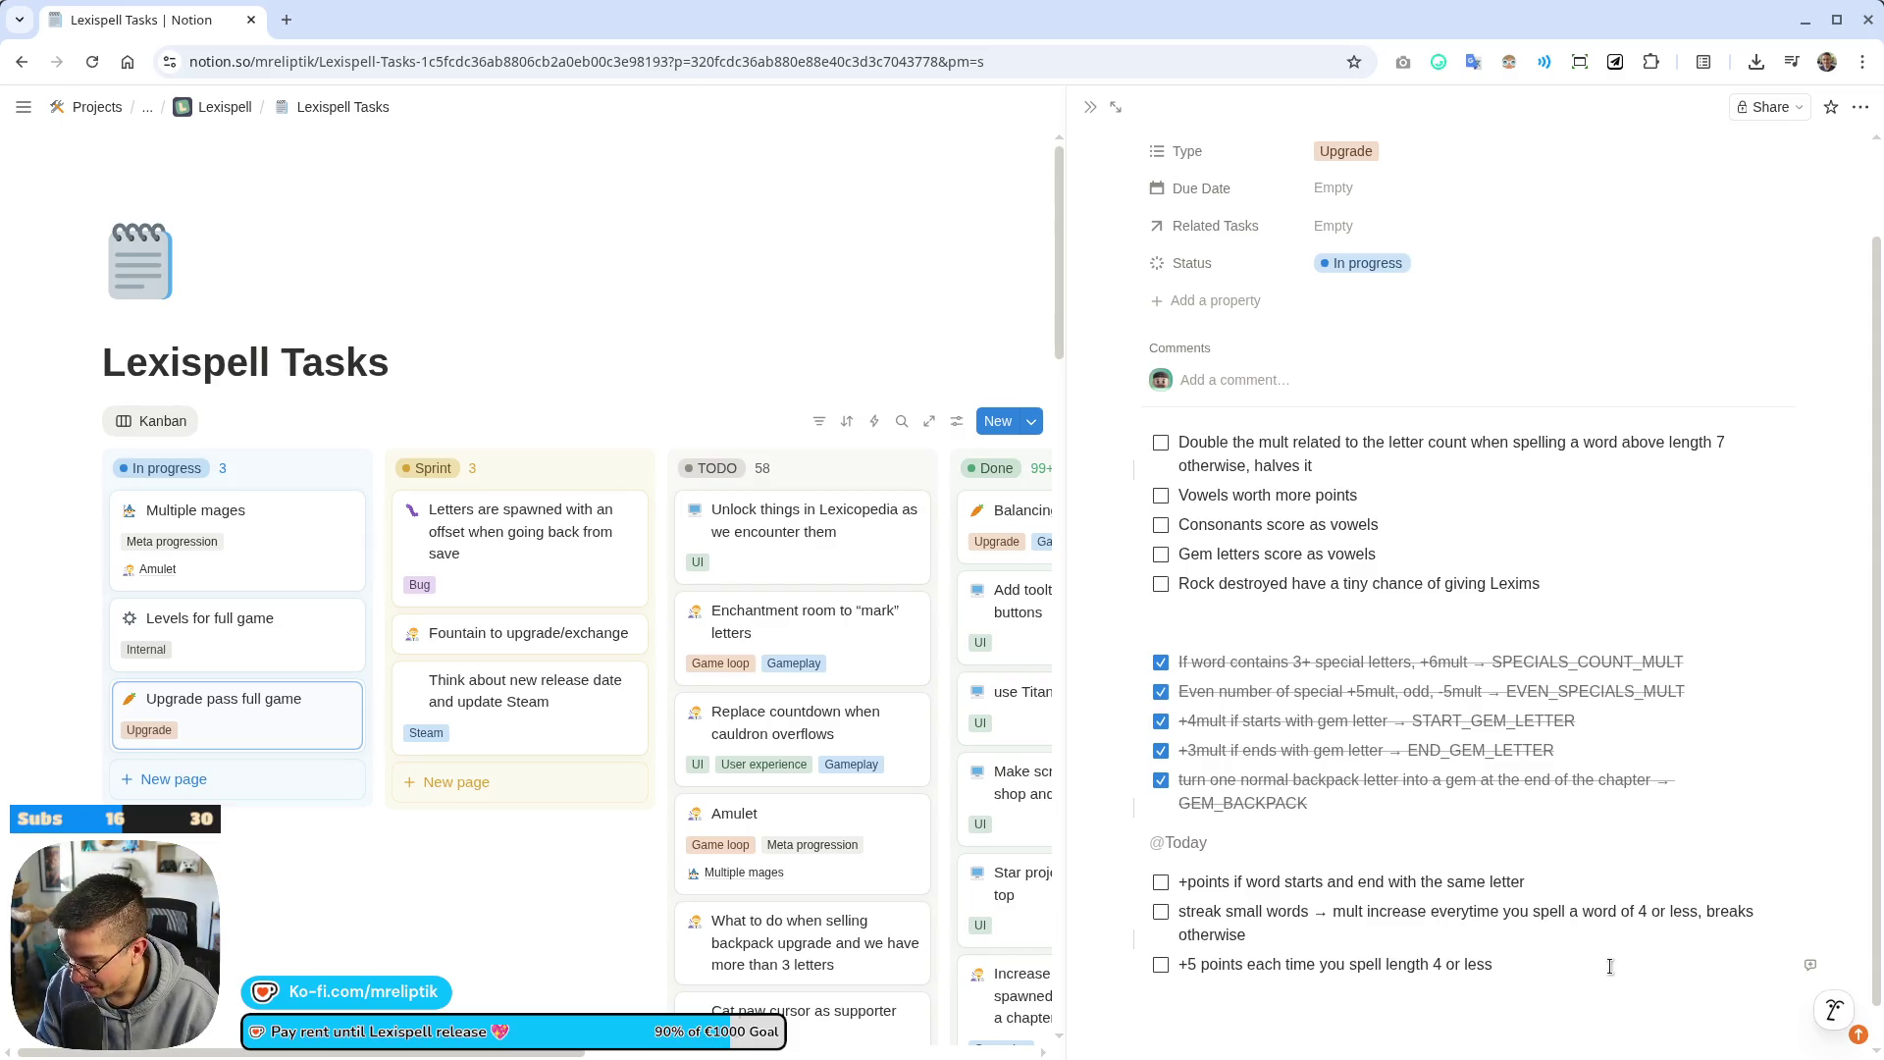
pyautogui.write('-10 p')
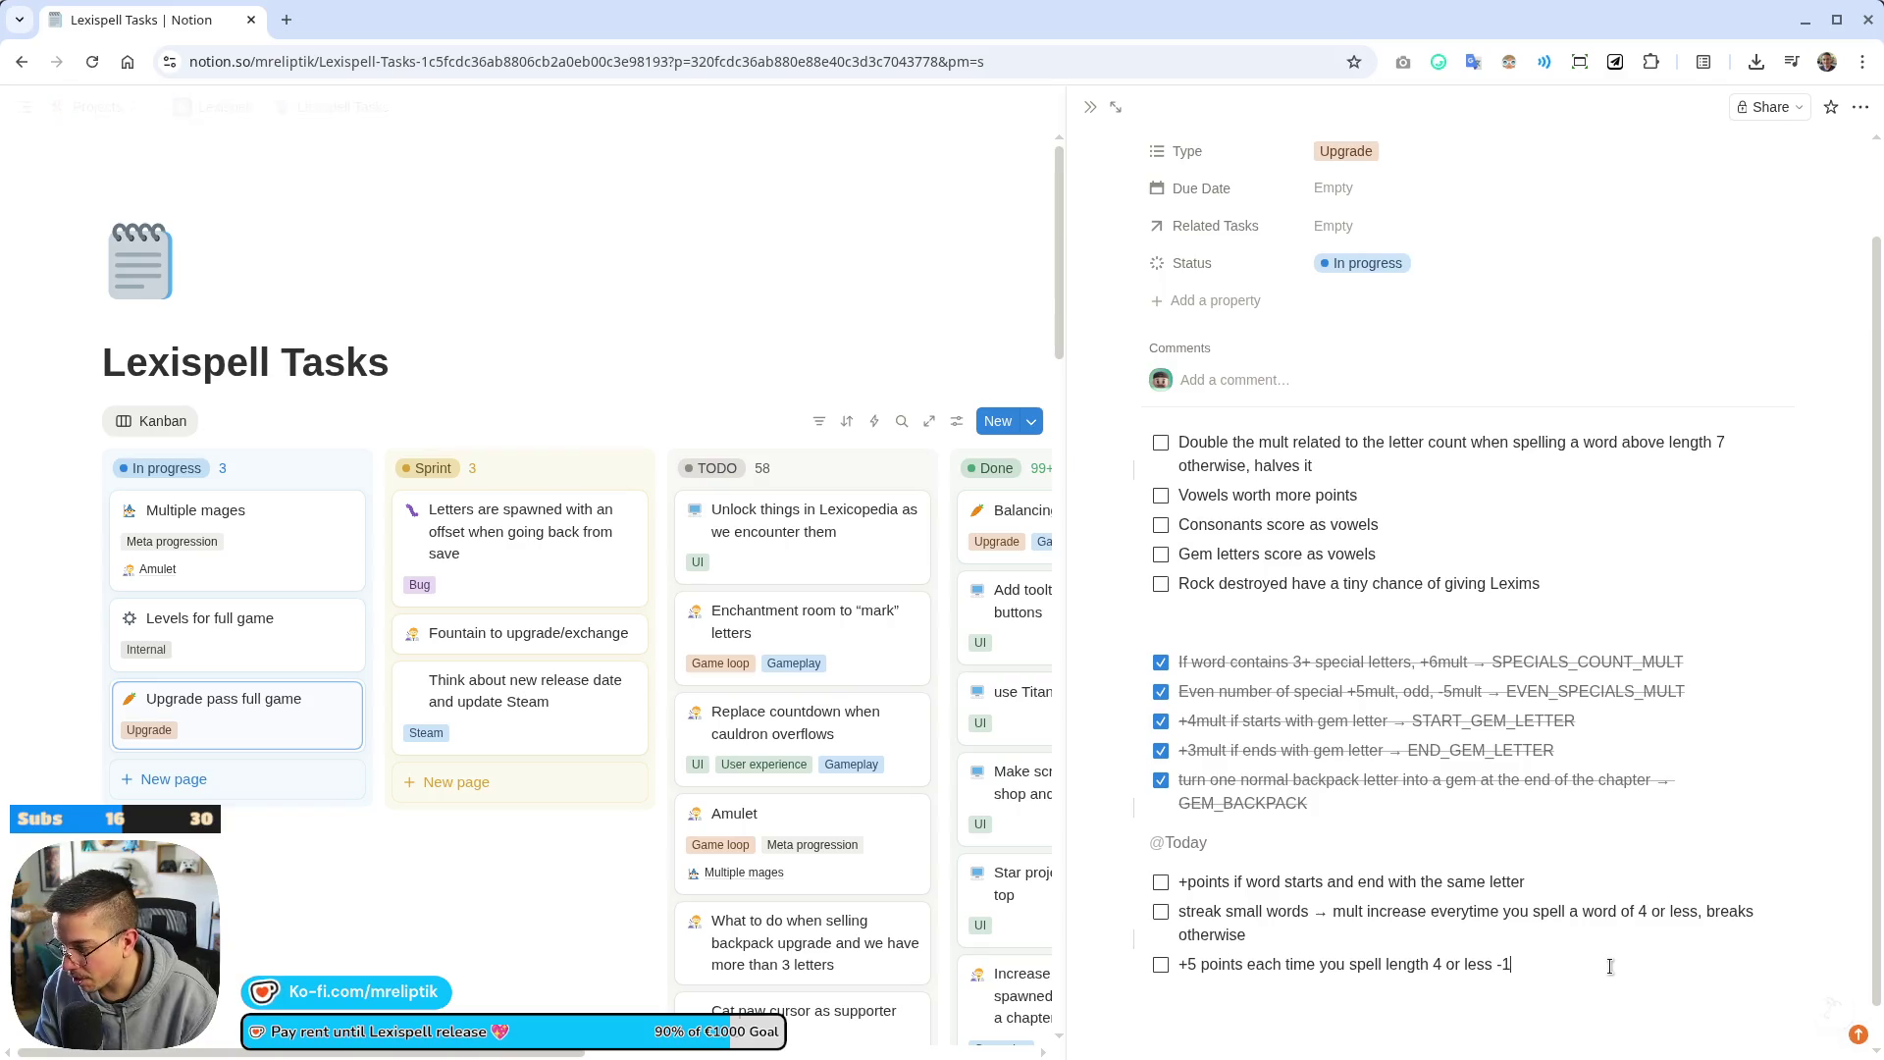
pyautogui.write('oints')
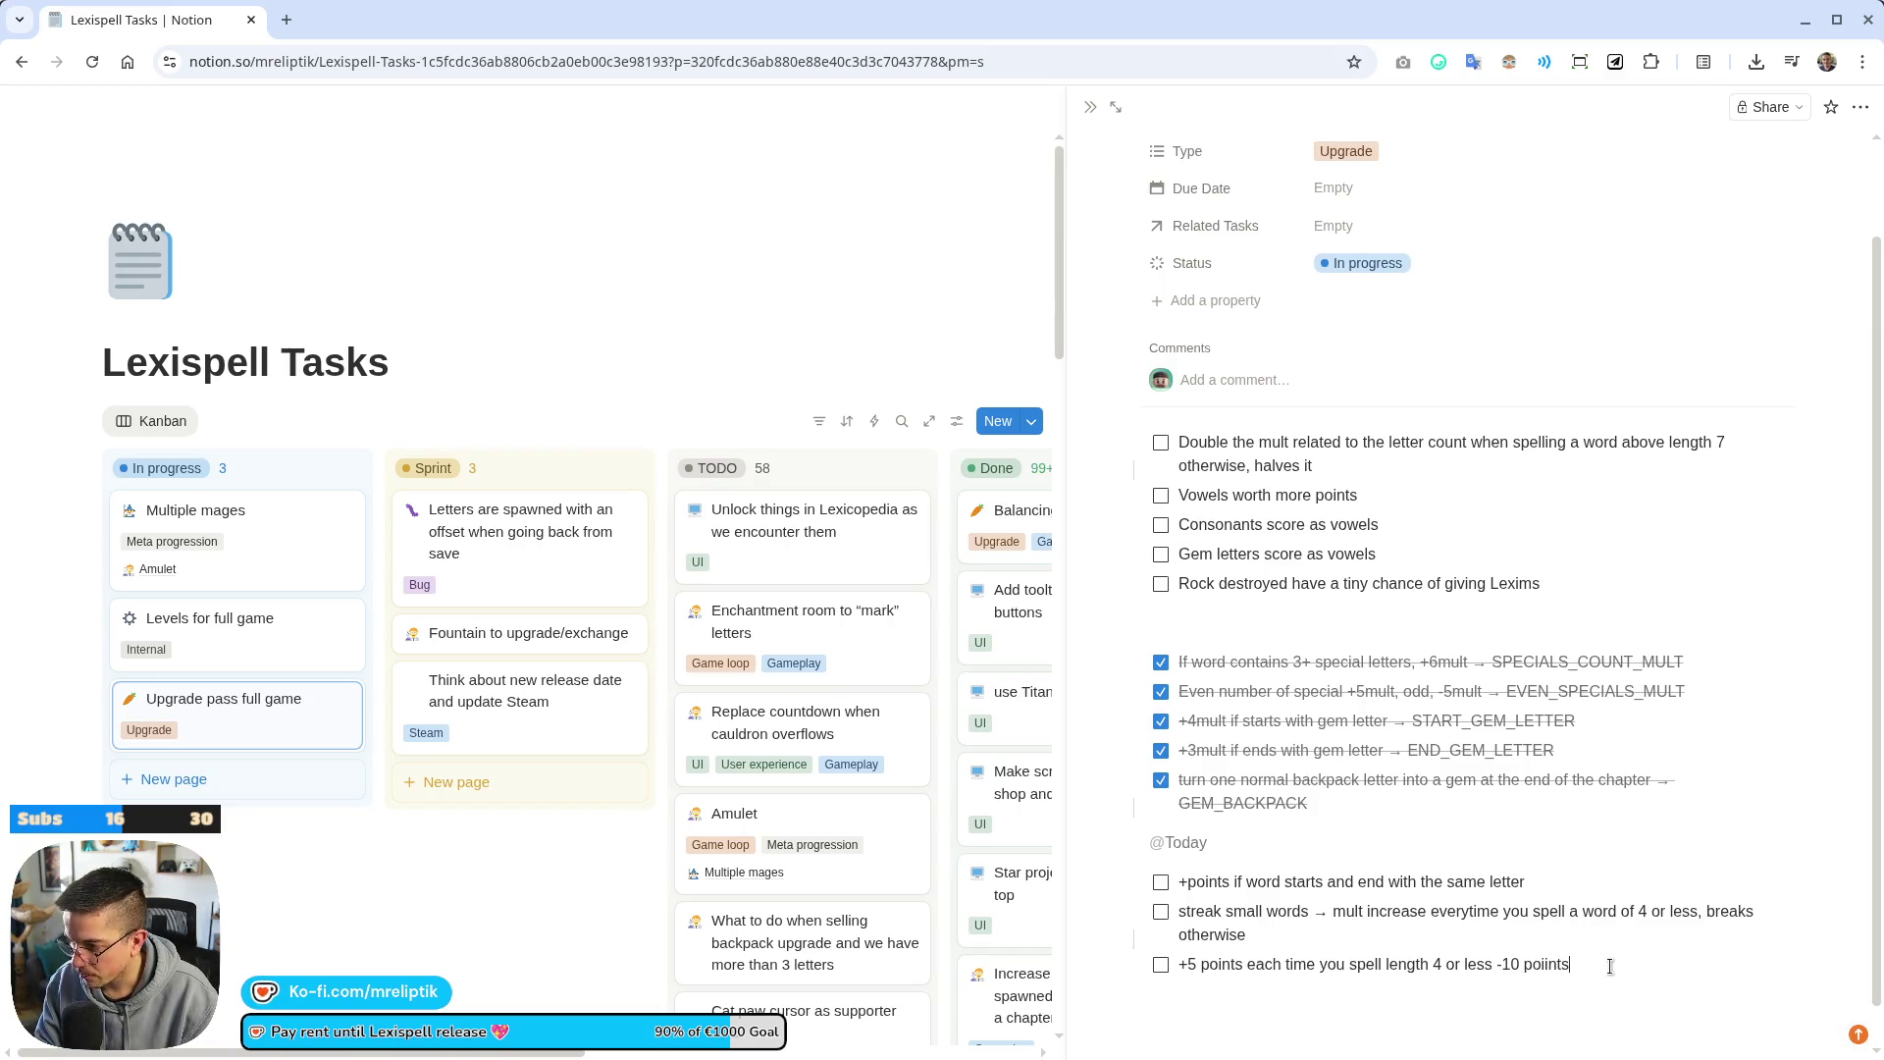
pyautogui.press('BackSpace')
pyautogui.press('BackSpace')
pyautogui.press('BackSpace')
pyautogui.write('it')
pyautogui.press('BackSpace')
pyautogui.press('BackSpace')
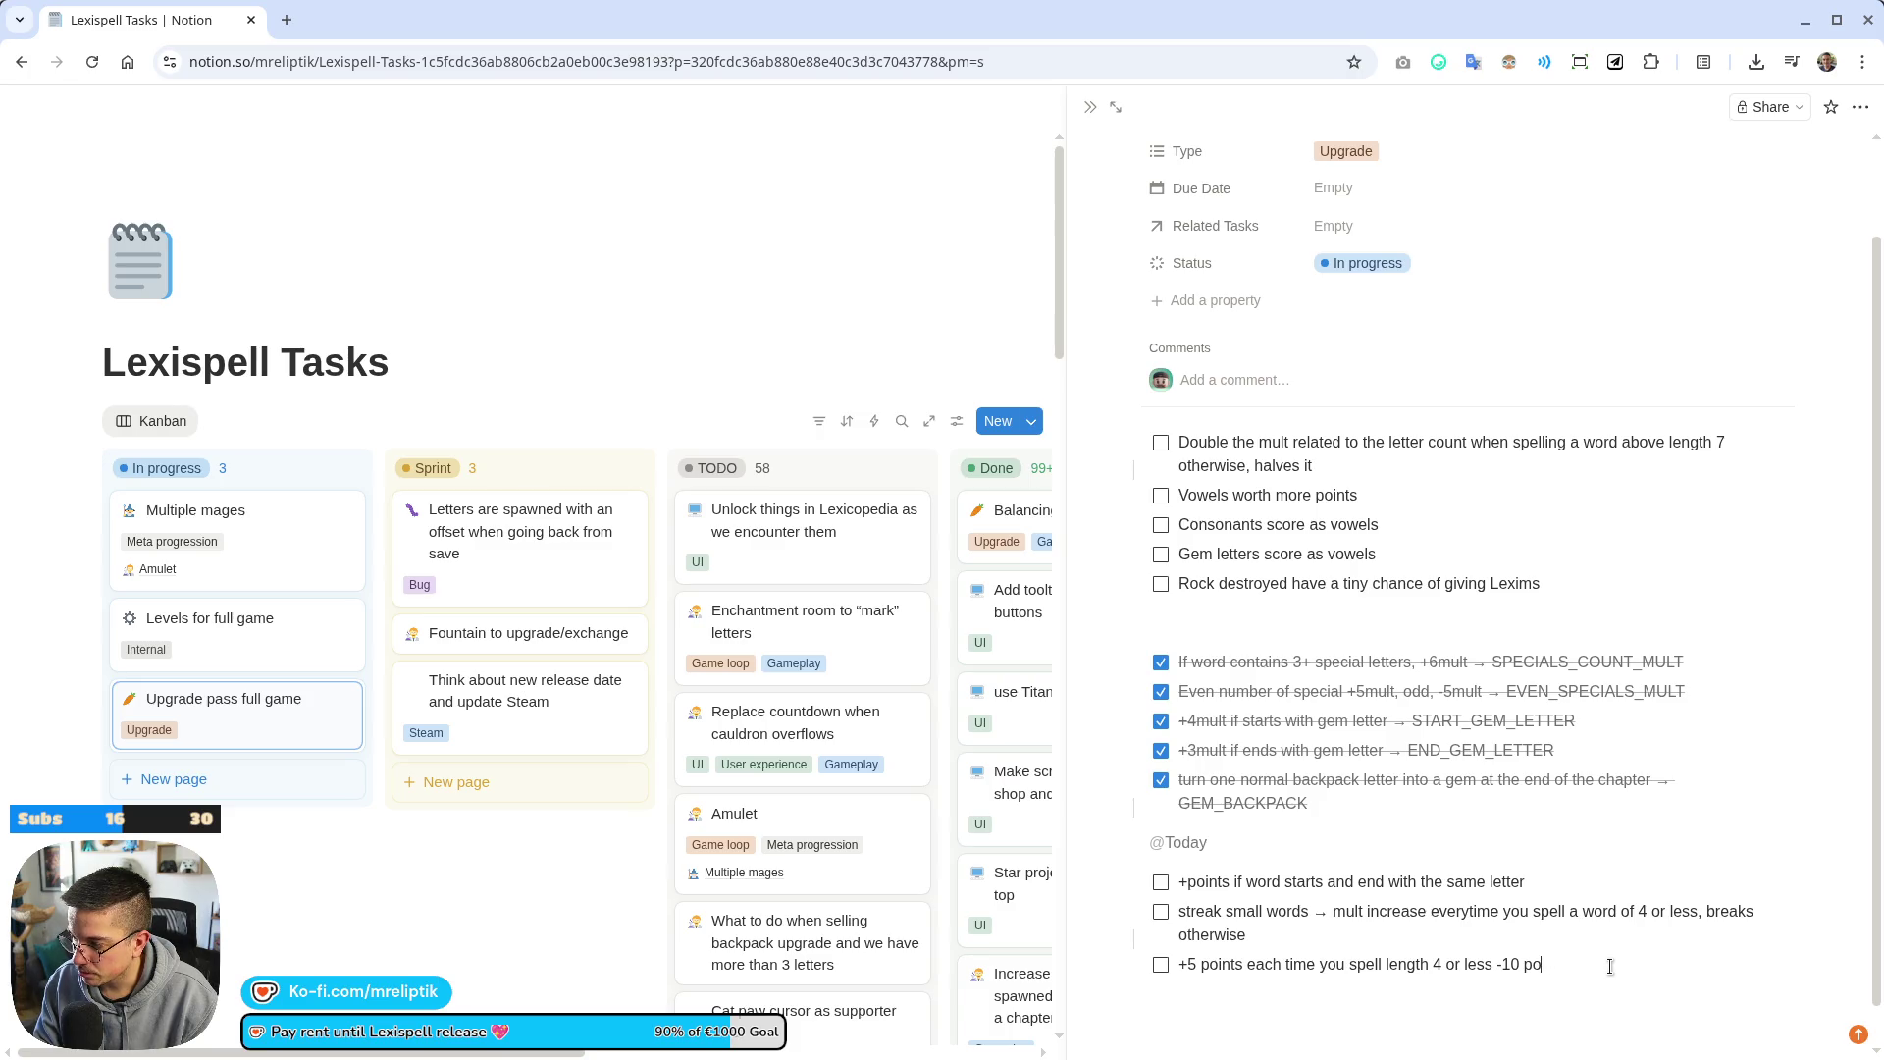
pyautogui.write('nt')
pyautogui.press('BackSpace')
pyautogui.press('BackSpace')
pyautogui.write('int')
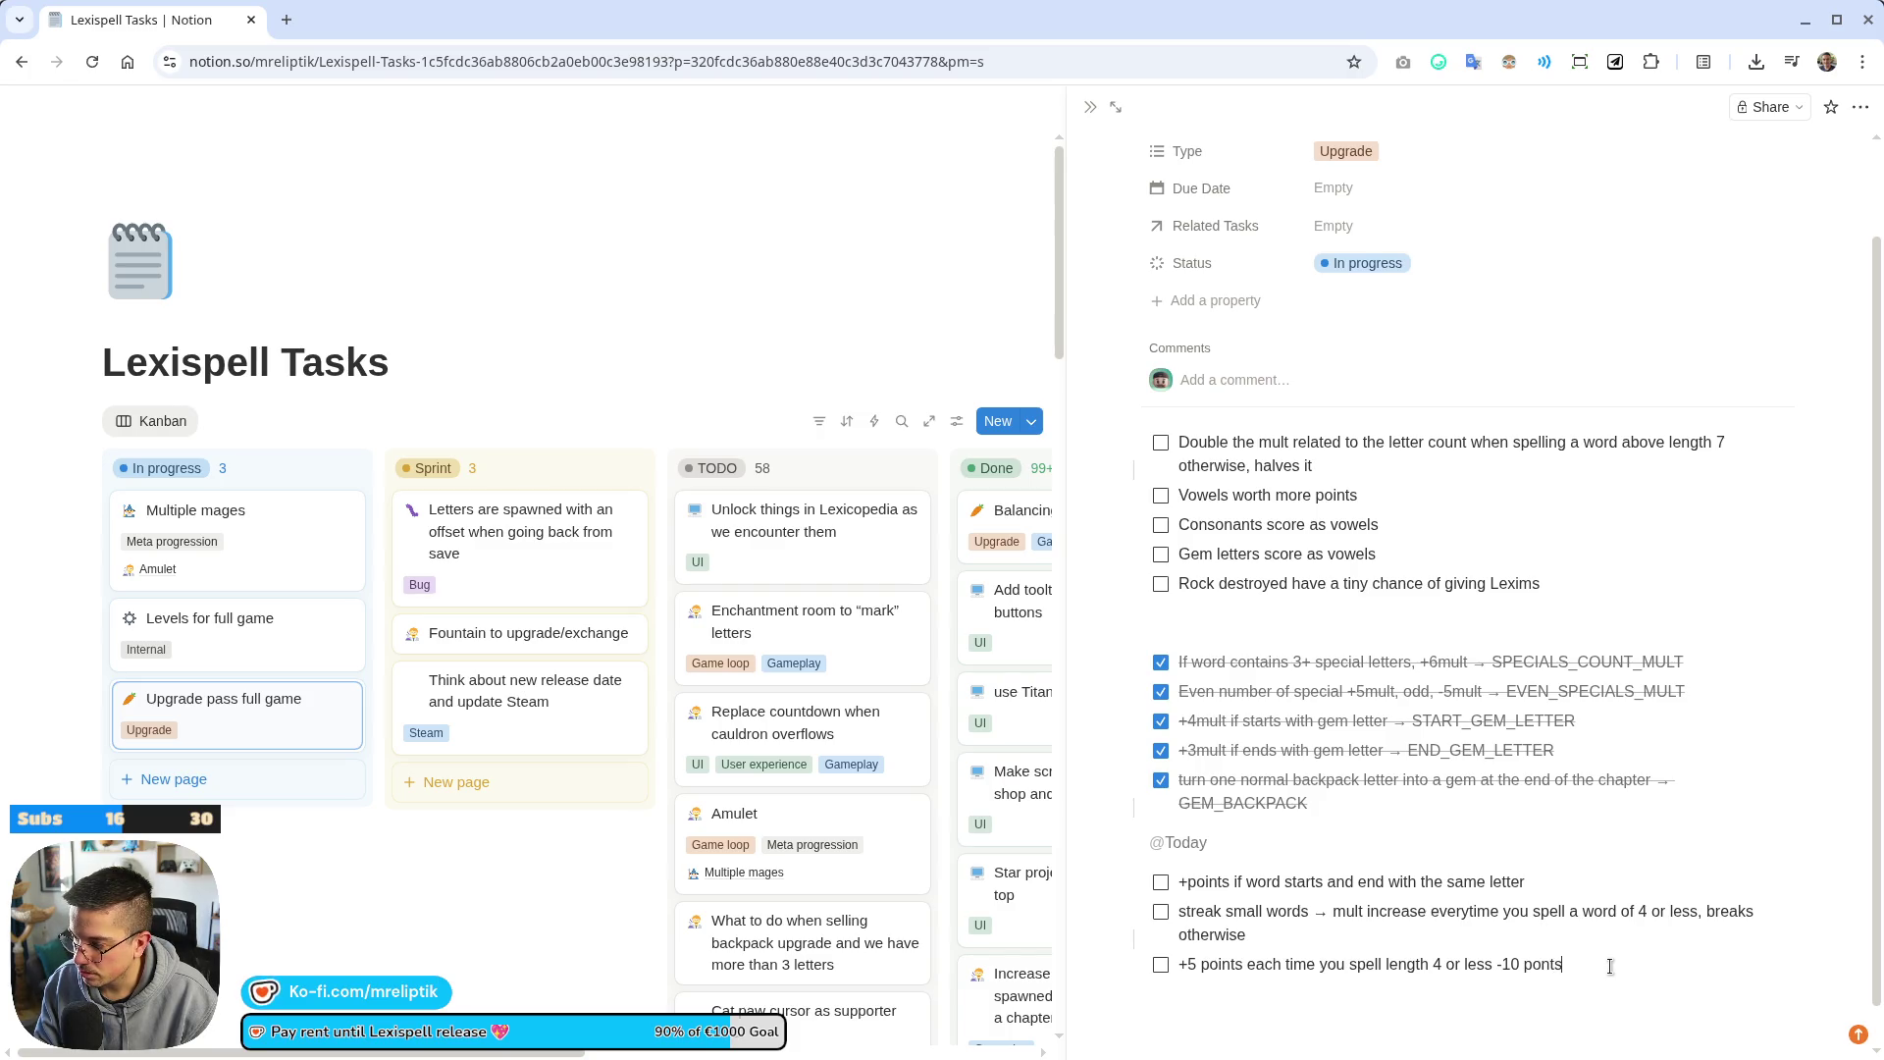
pyautogui.press('BackSpace')
pyautogui.press('BackSpace')
pyautogui.press('BackSpace')
pyautogui.write('ints ')
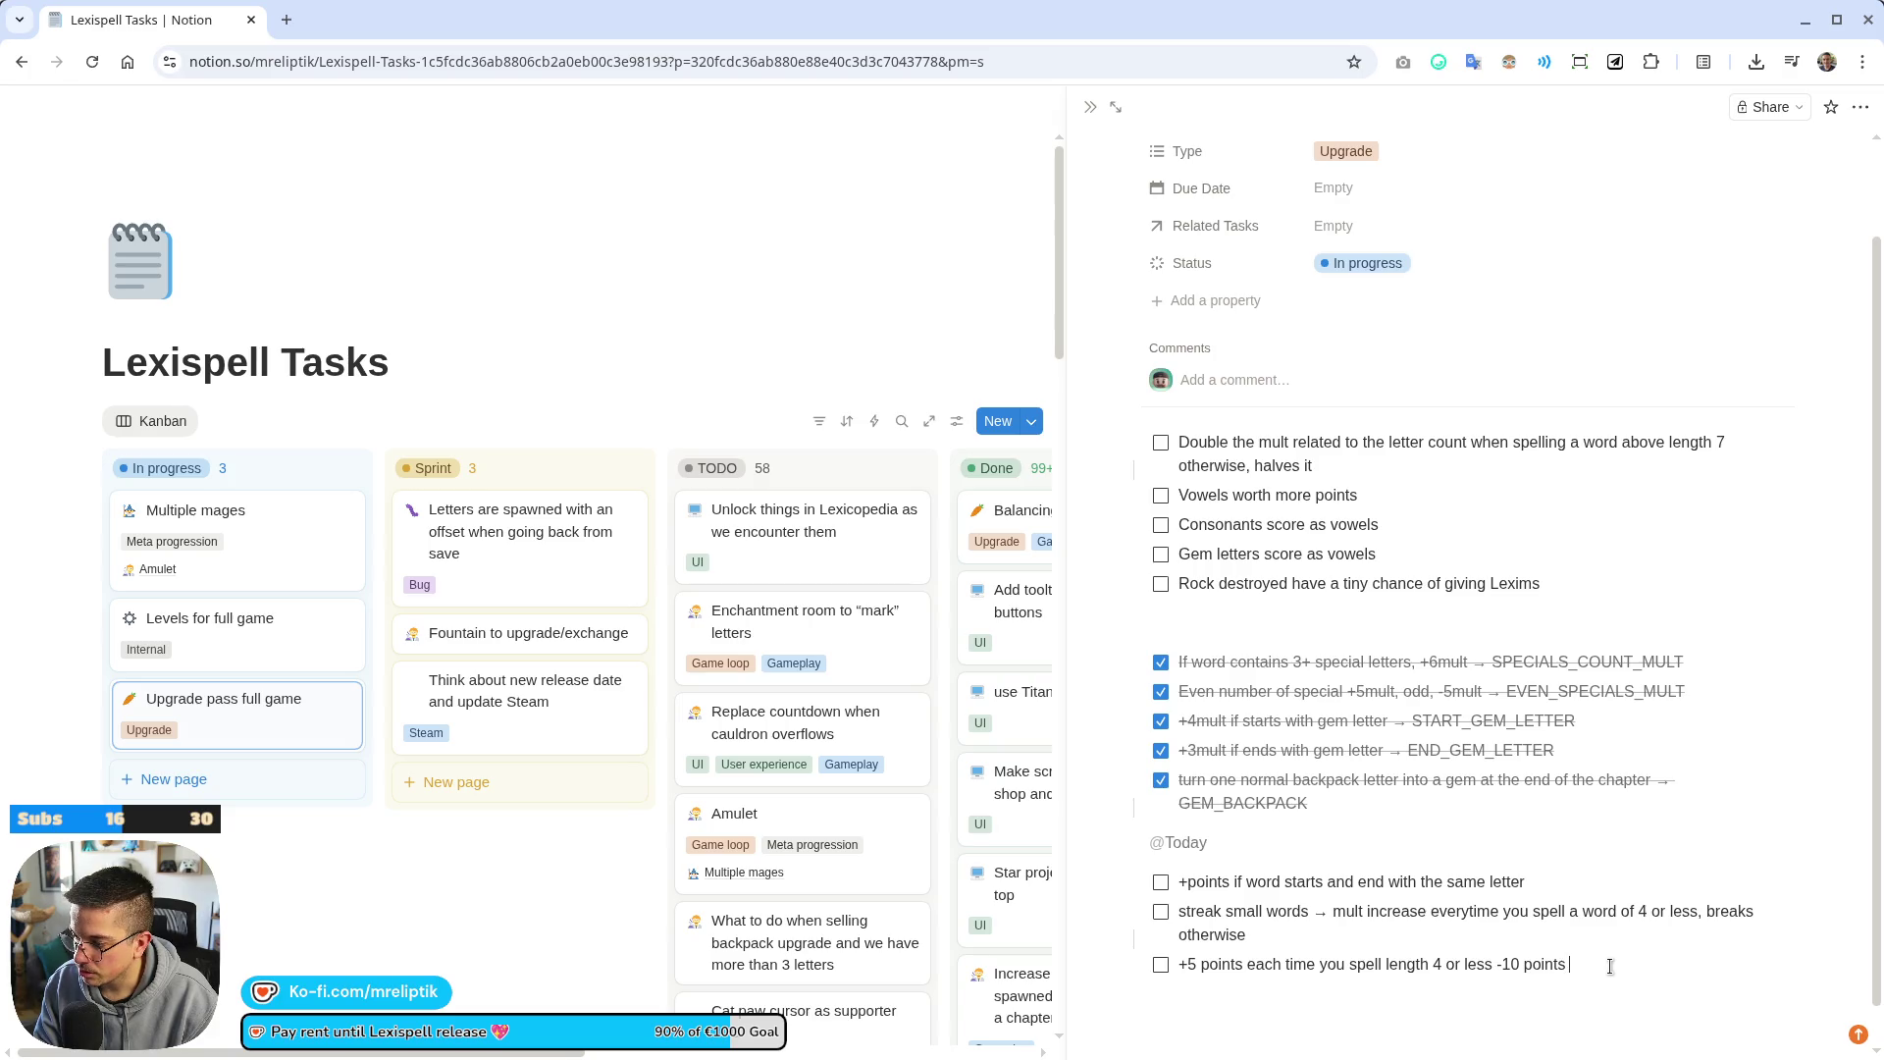
pyautogui.write('otherwise: Cur')
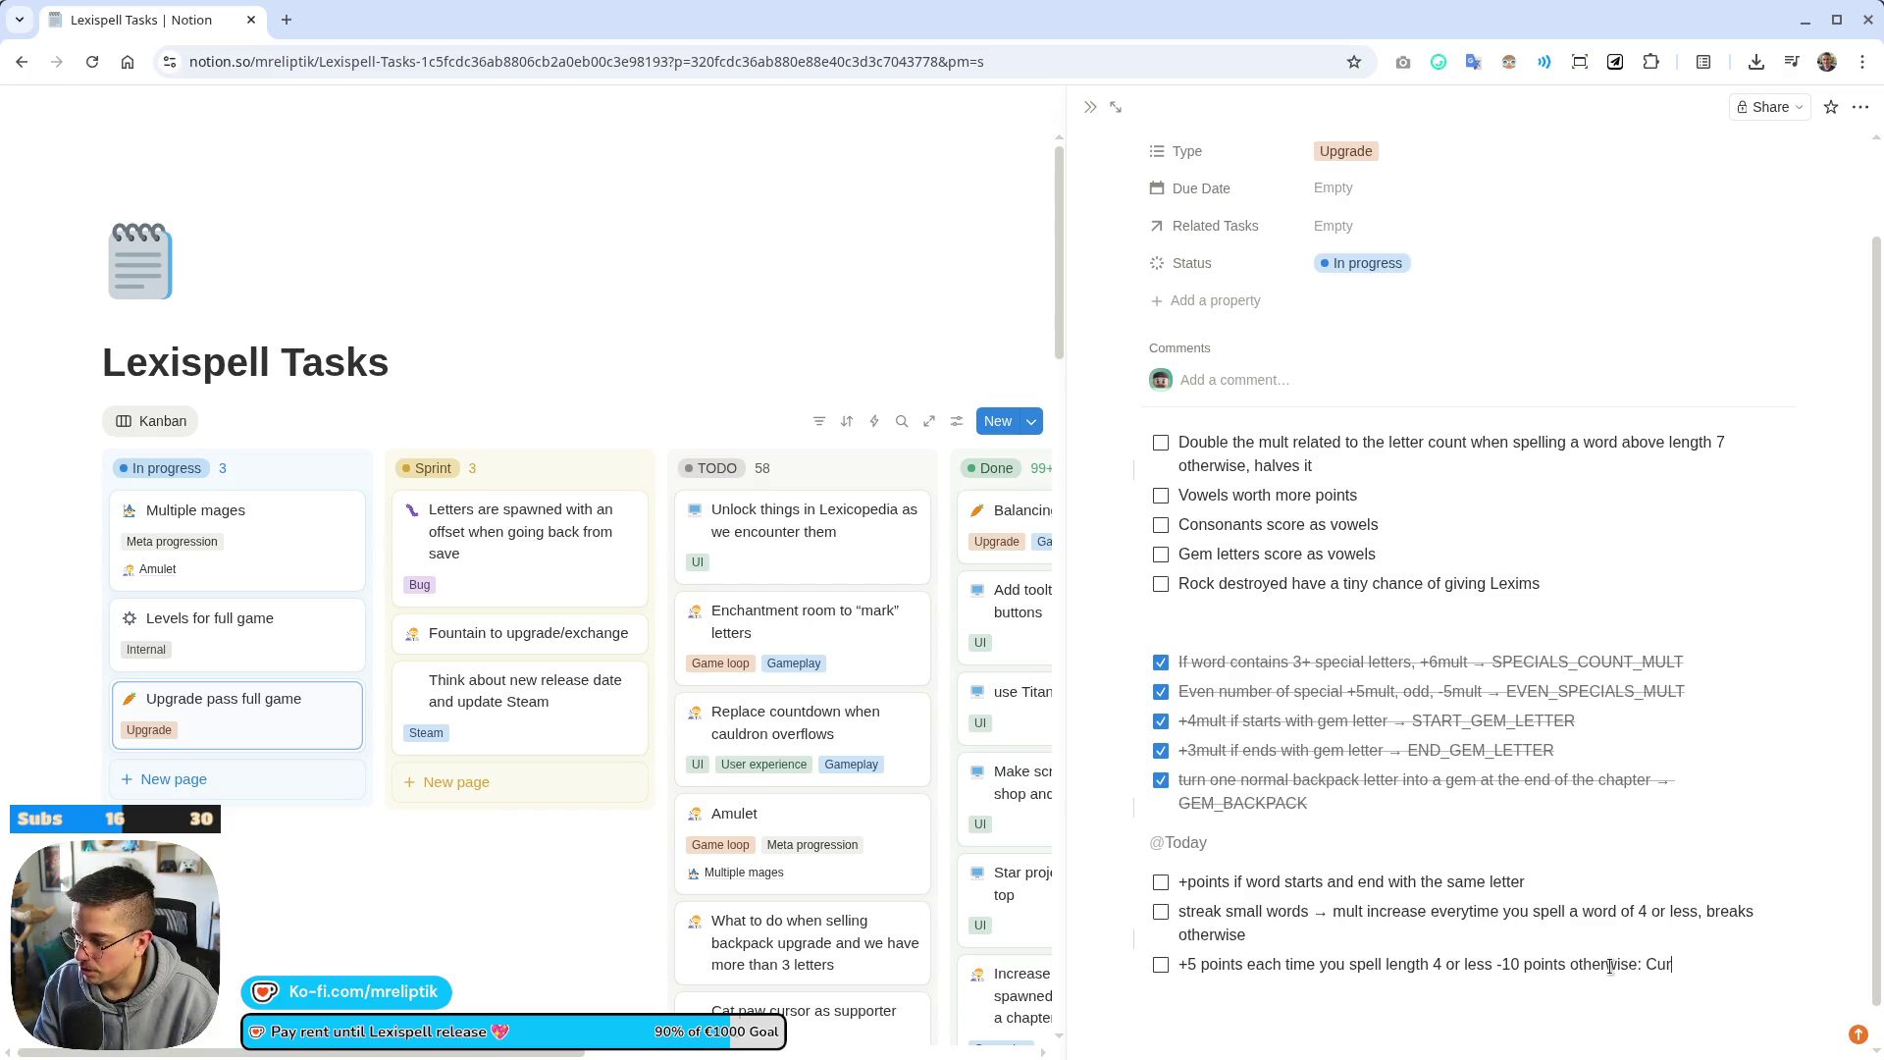
pyautogui.write('rently: 0 points')
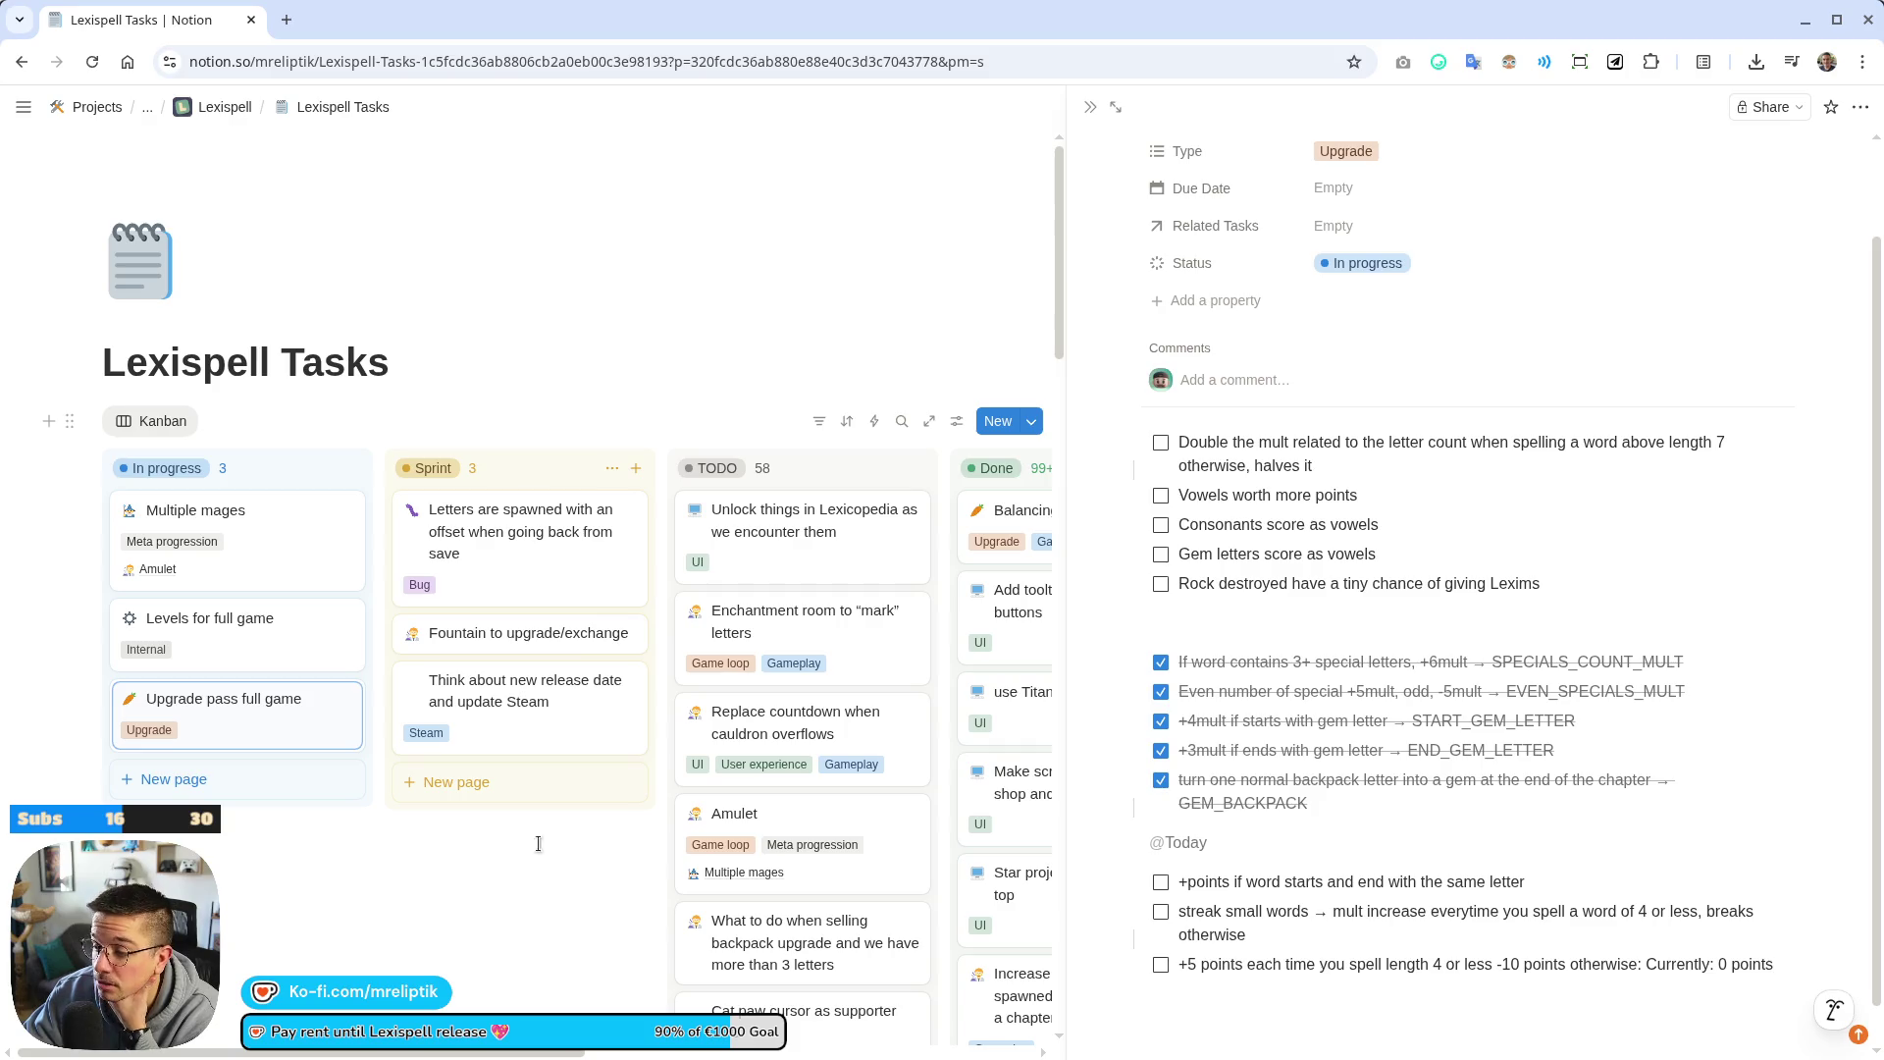
pyautogui.scroll(-1, 1315, 859)
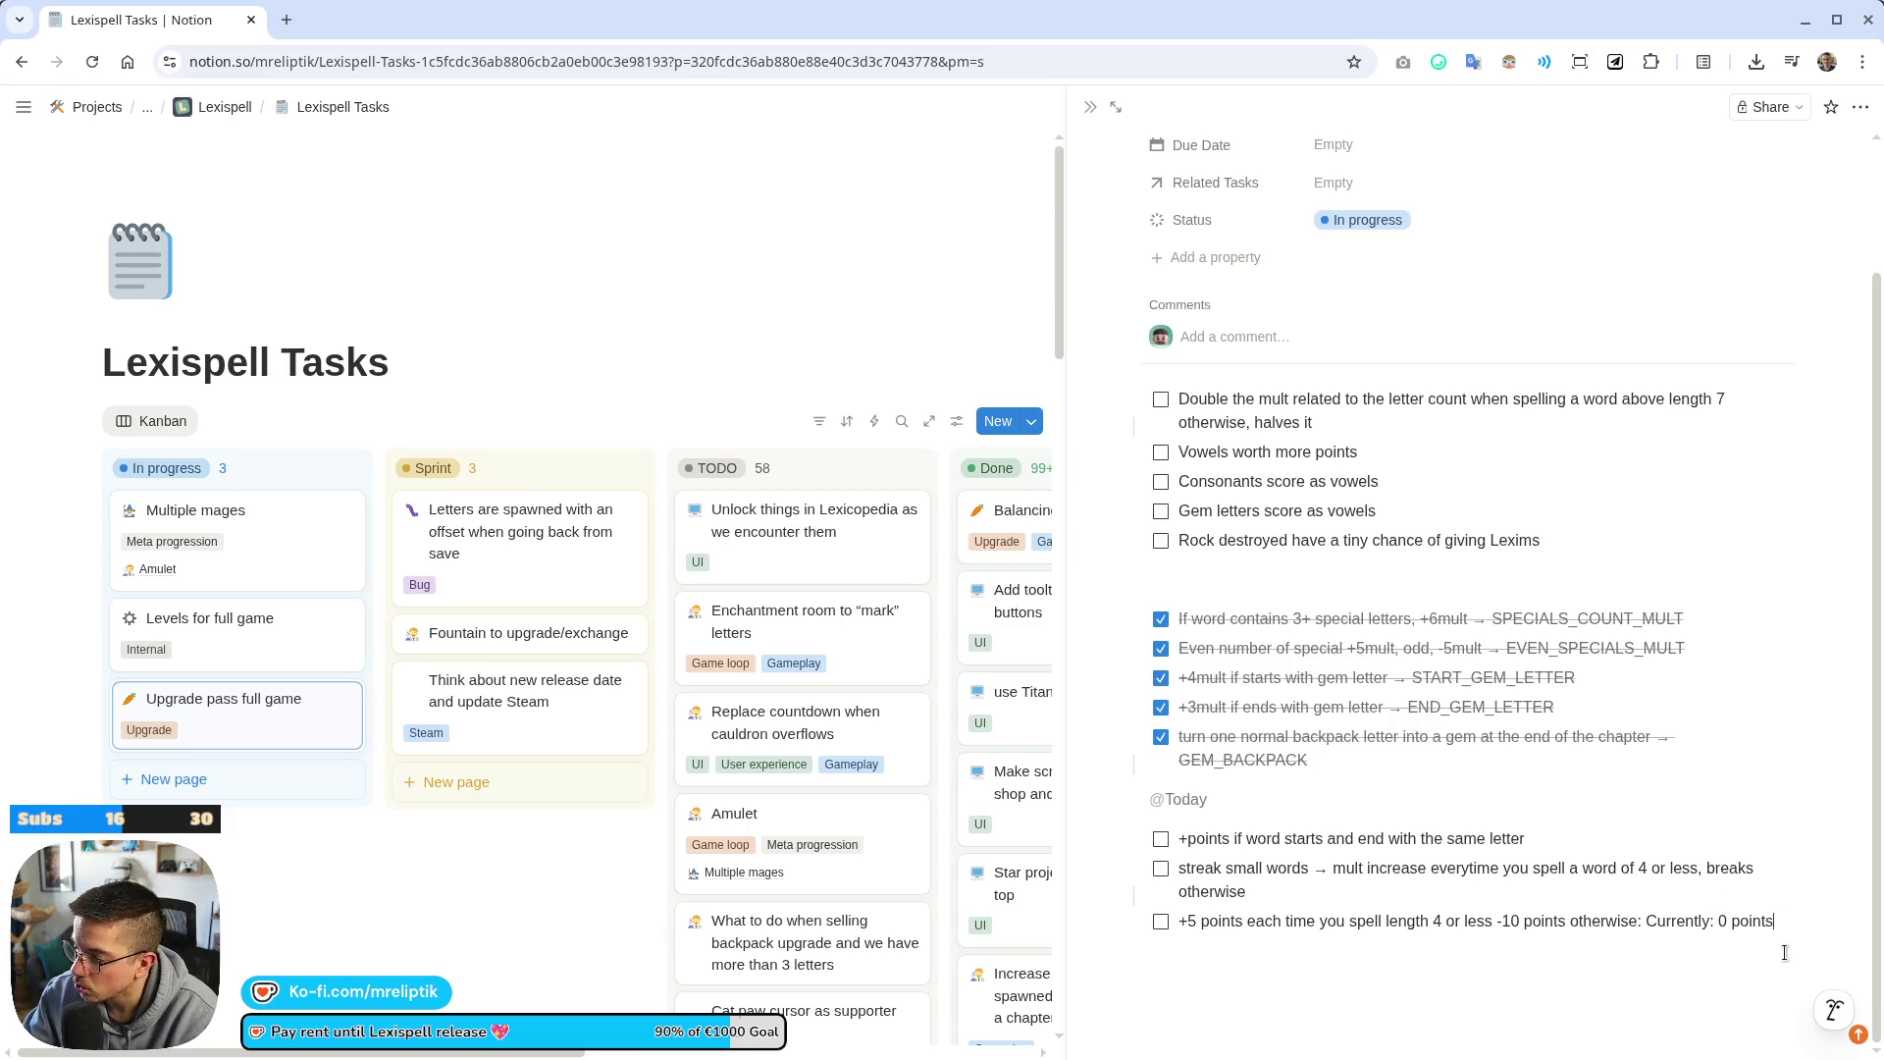
pyautogui.press('Return')
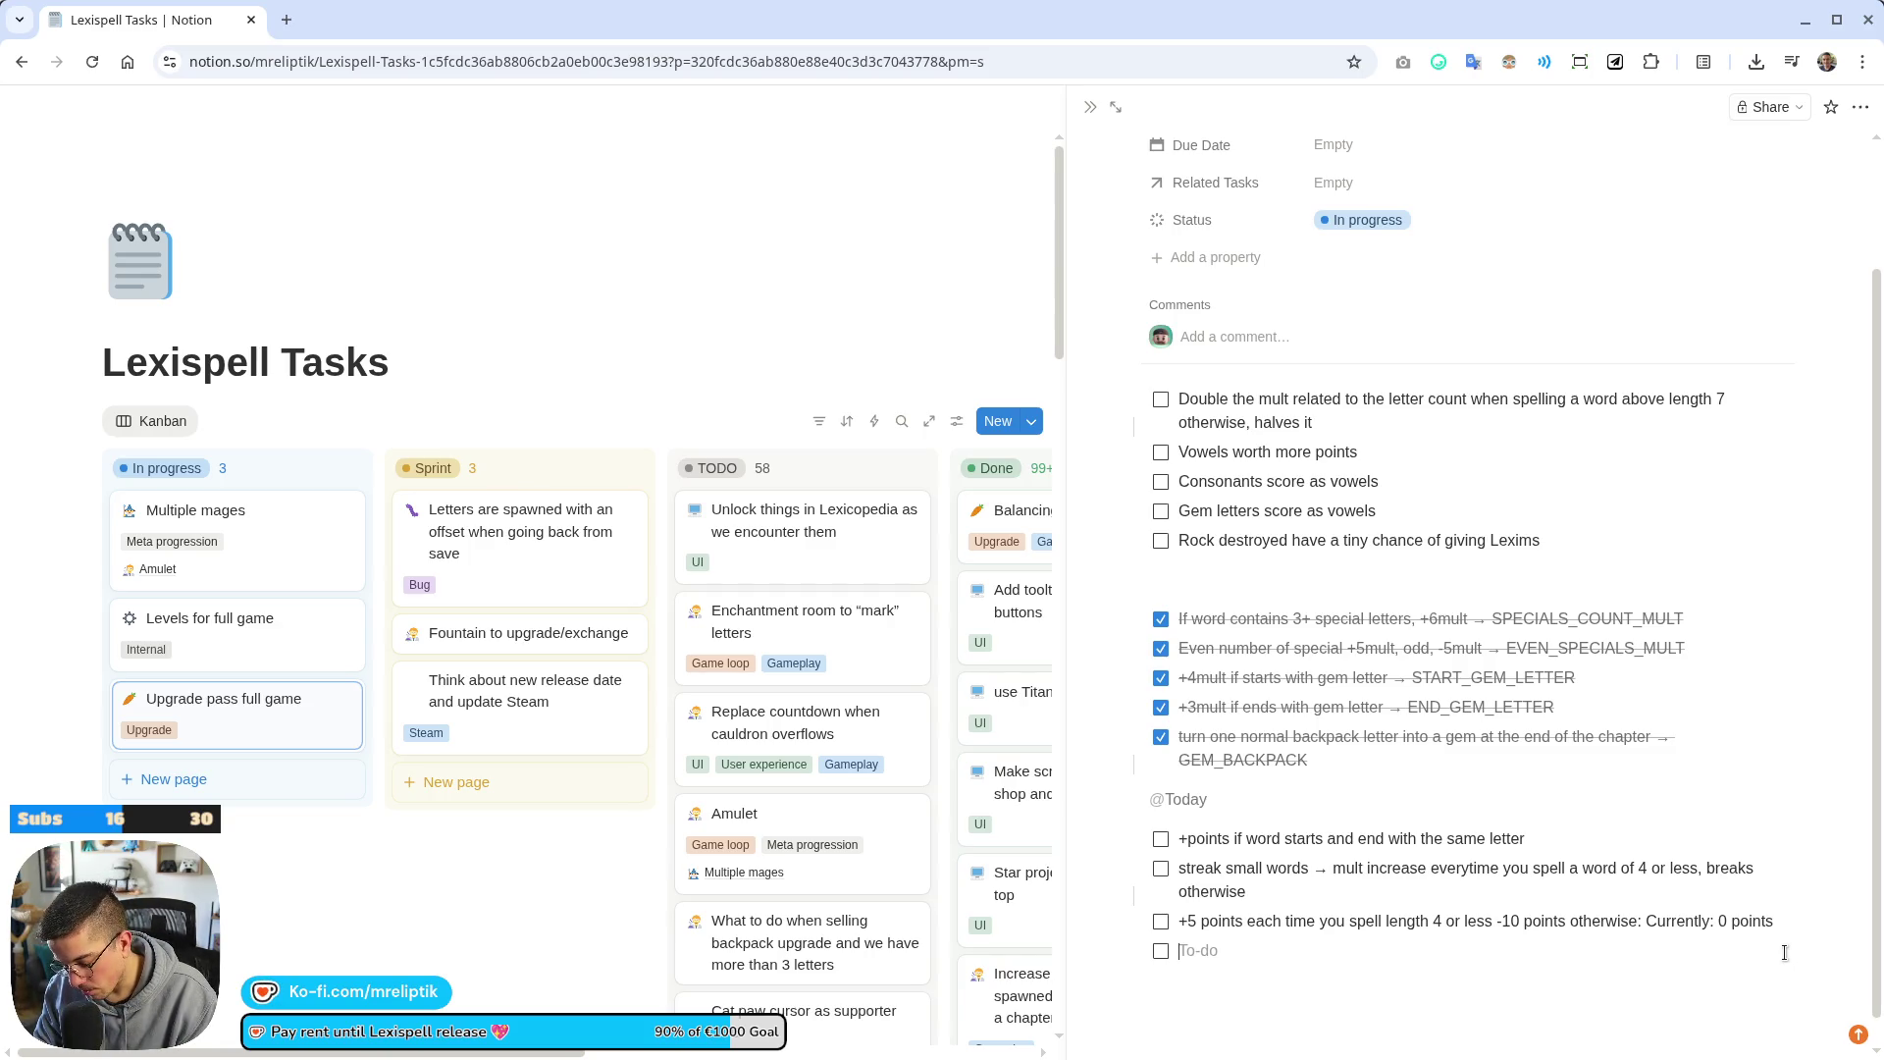
# Step: Write the to-do '+X mult but gem letters don't score'
pyautogui.write('+X mult but')
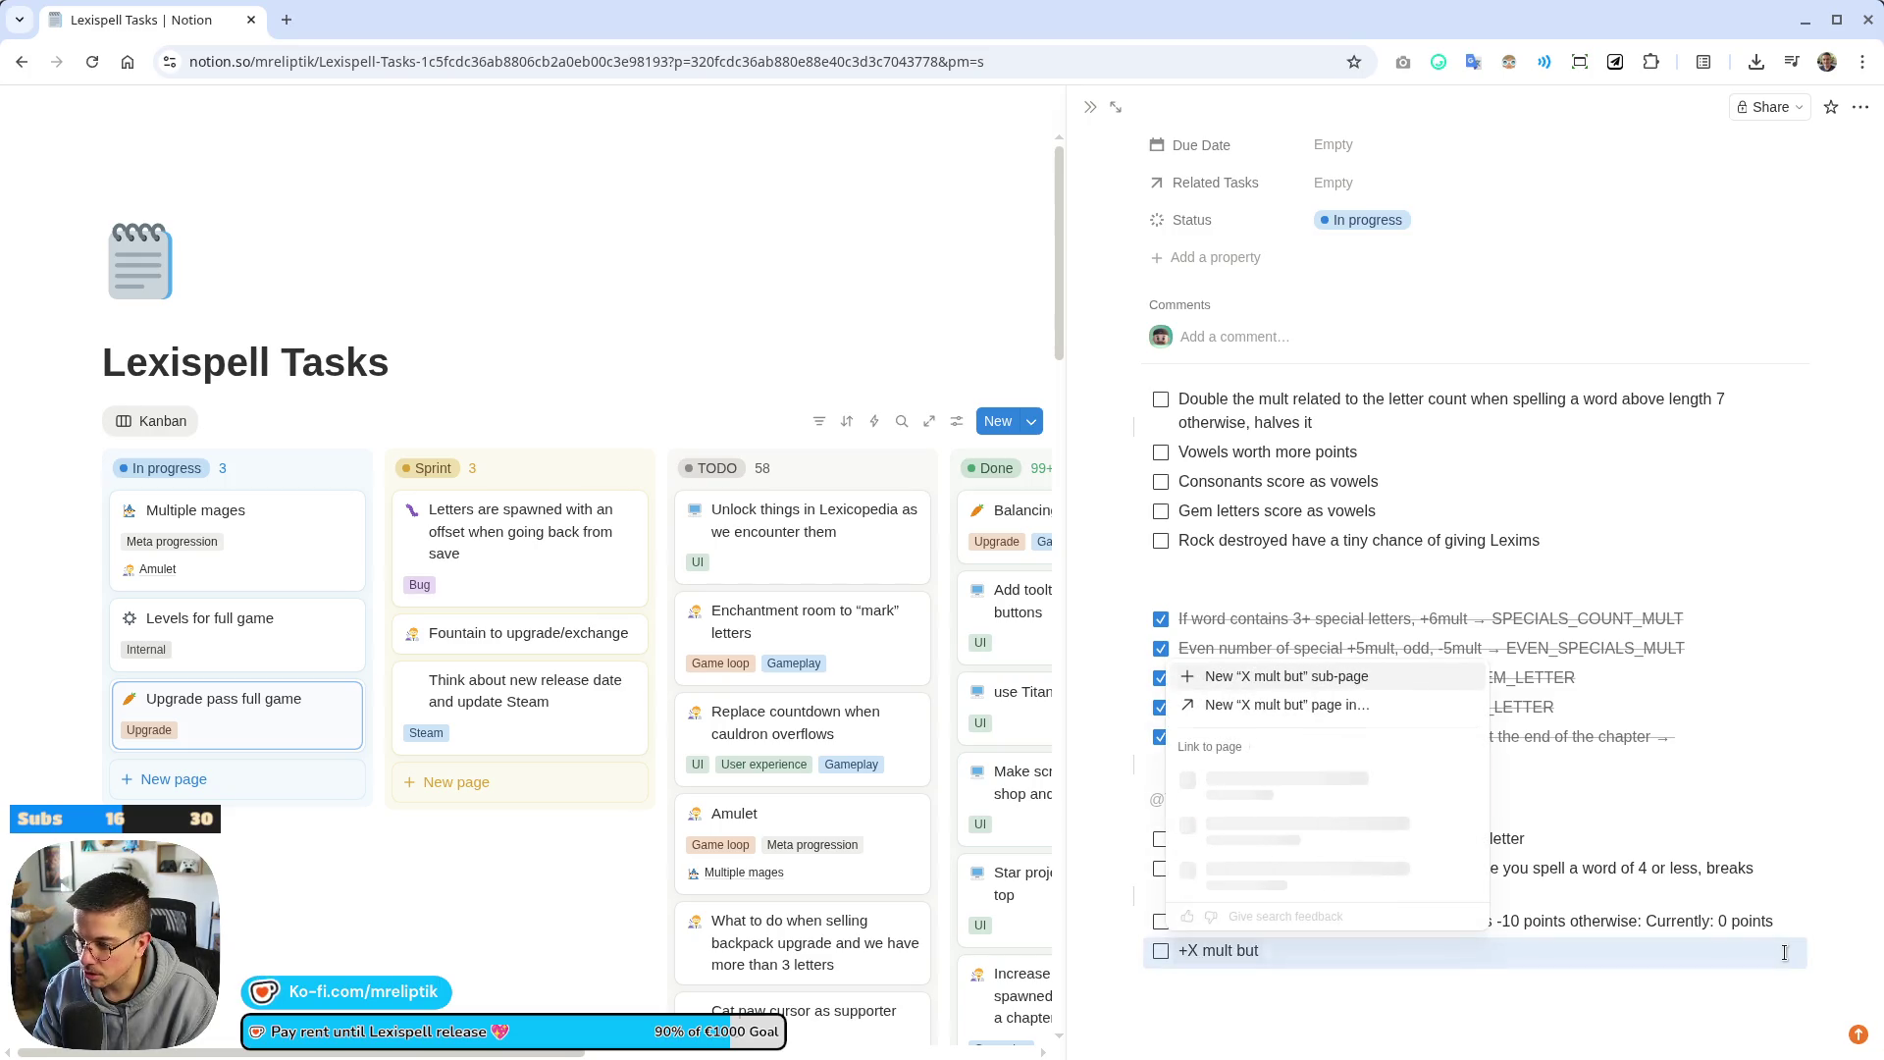
pyautogui.press('Escape')
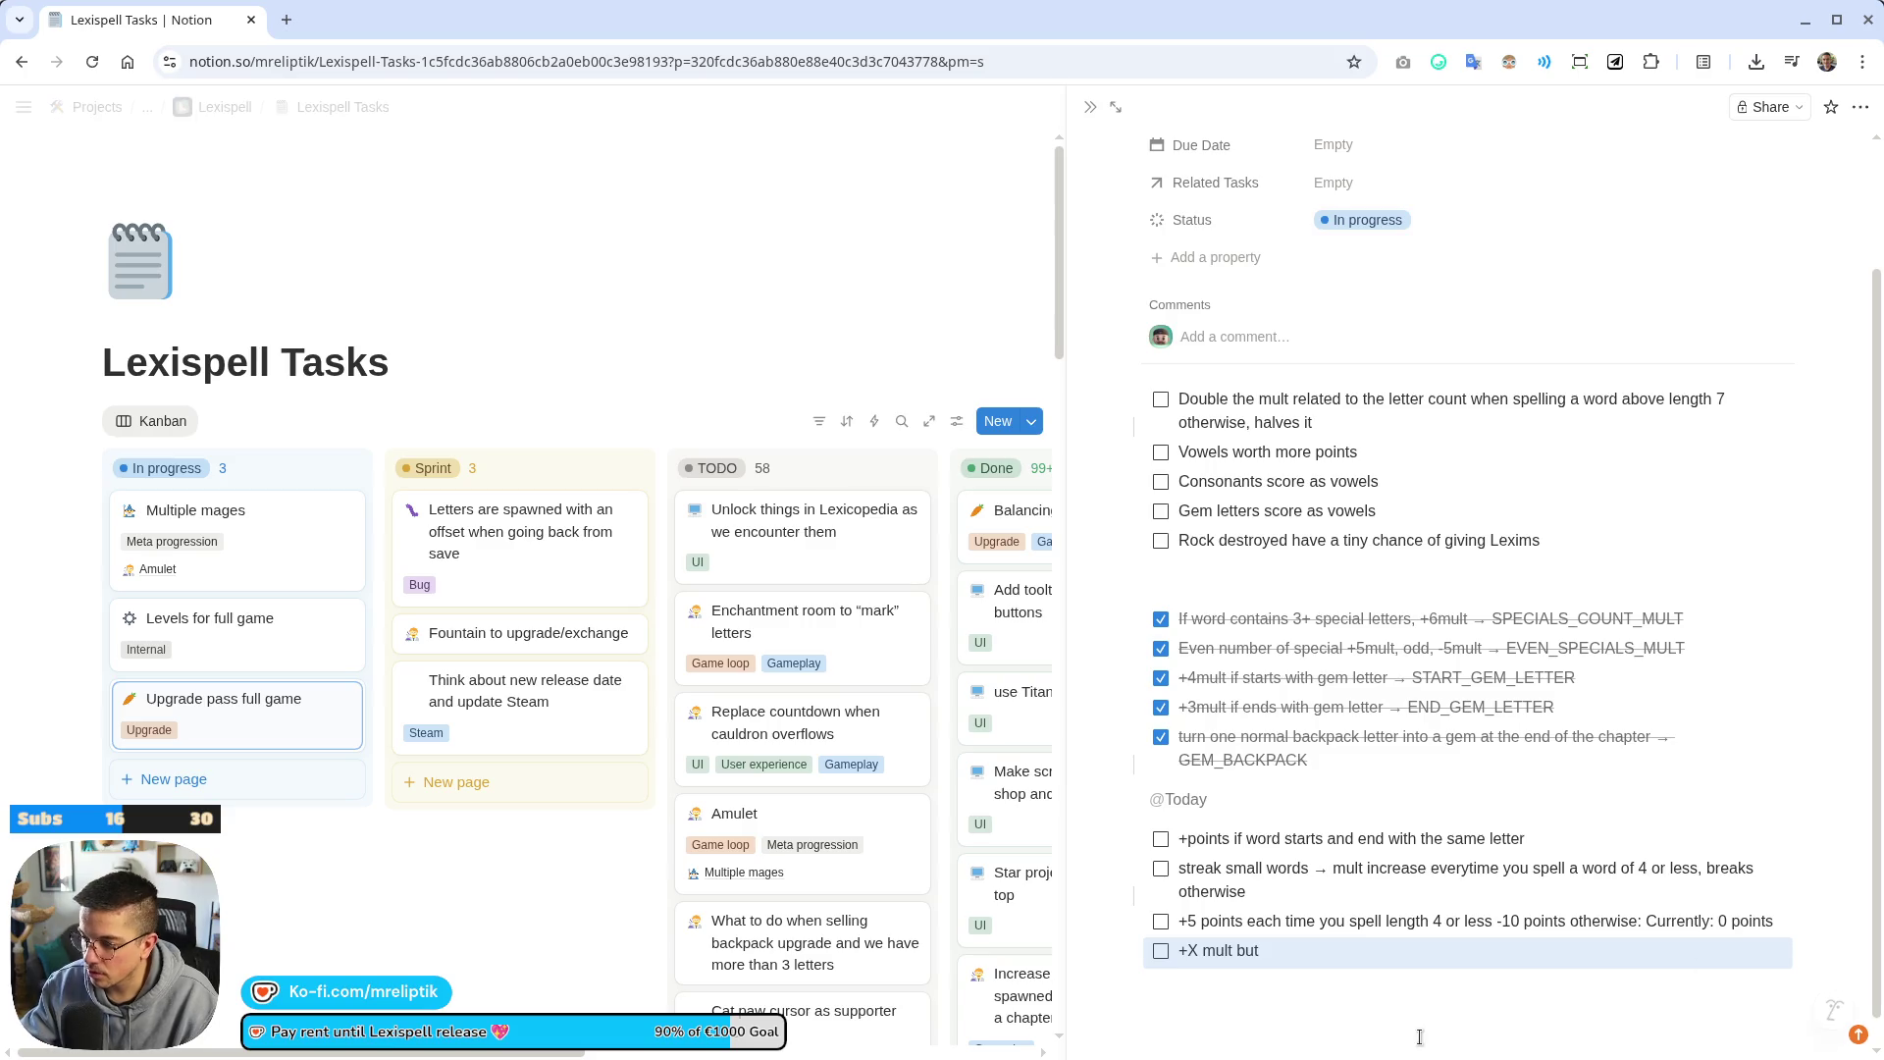
pyautogui.click(1320, 954)
pyautogui.write('gem letters do')
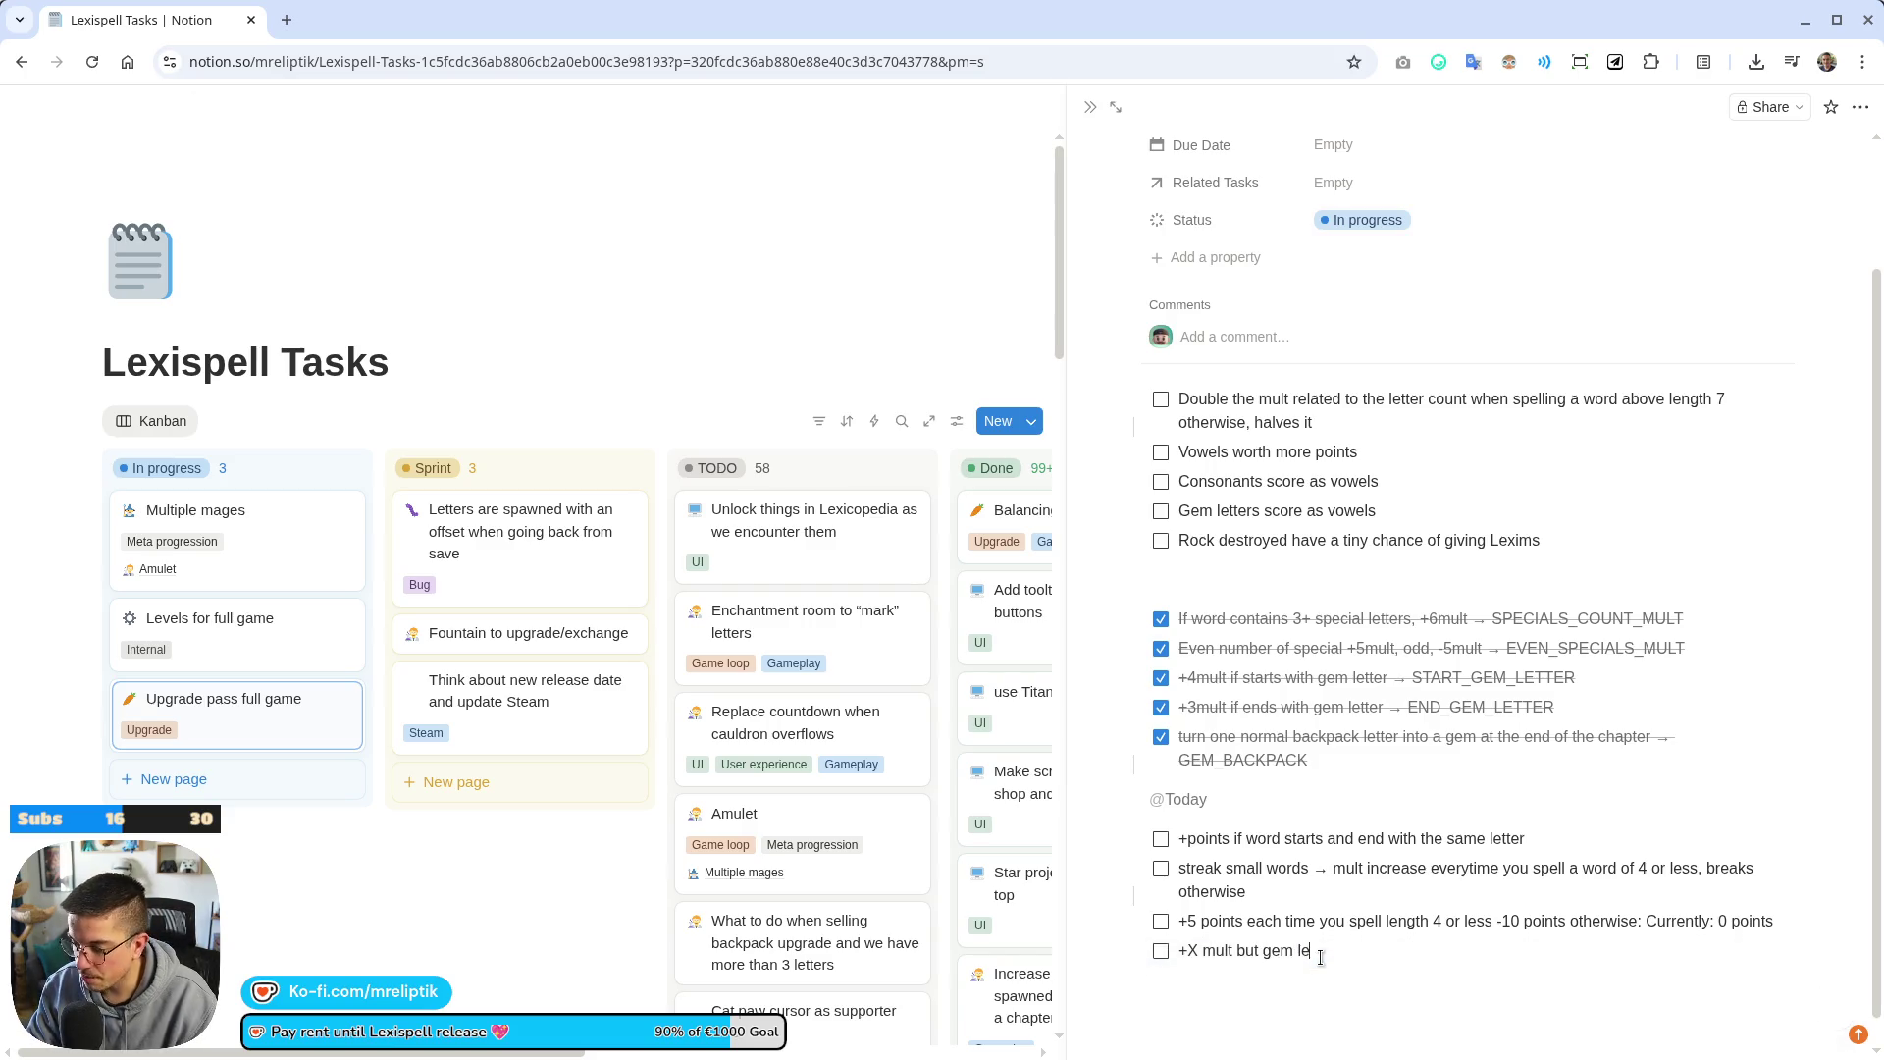
pyautogui.write("n't ")
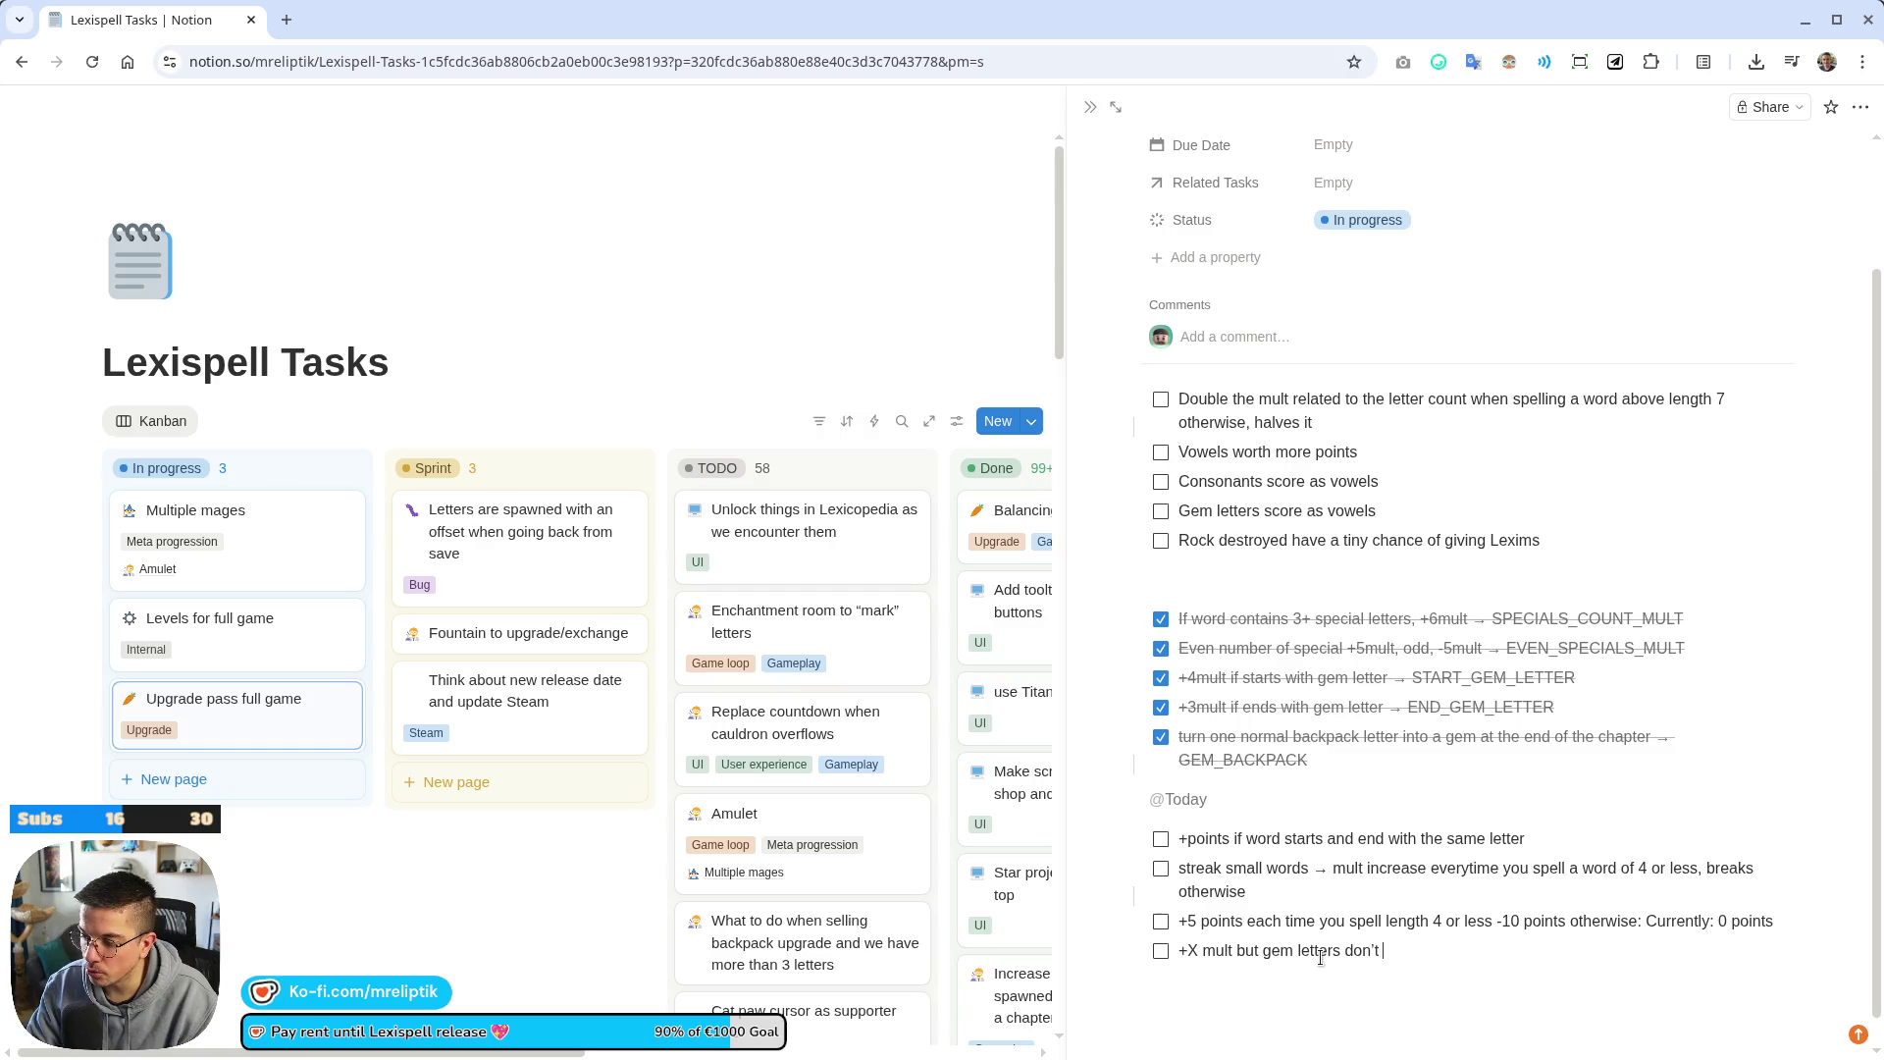
pyautogui.write('score')
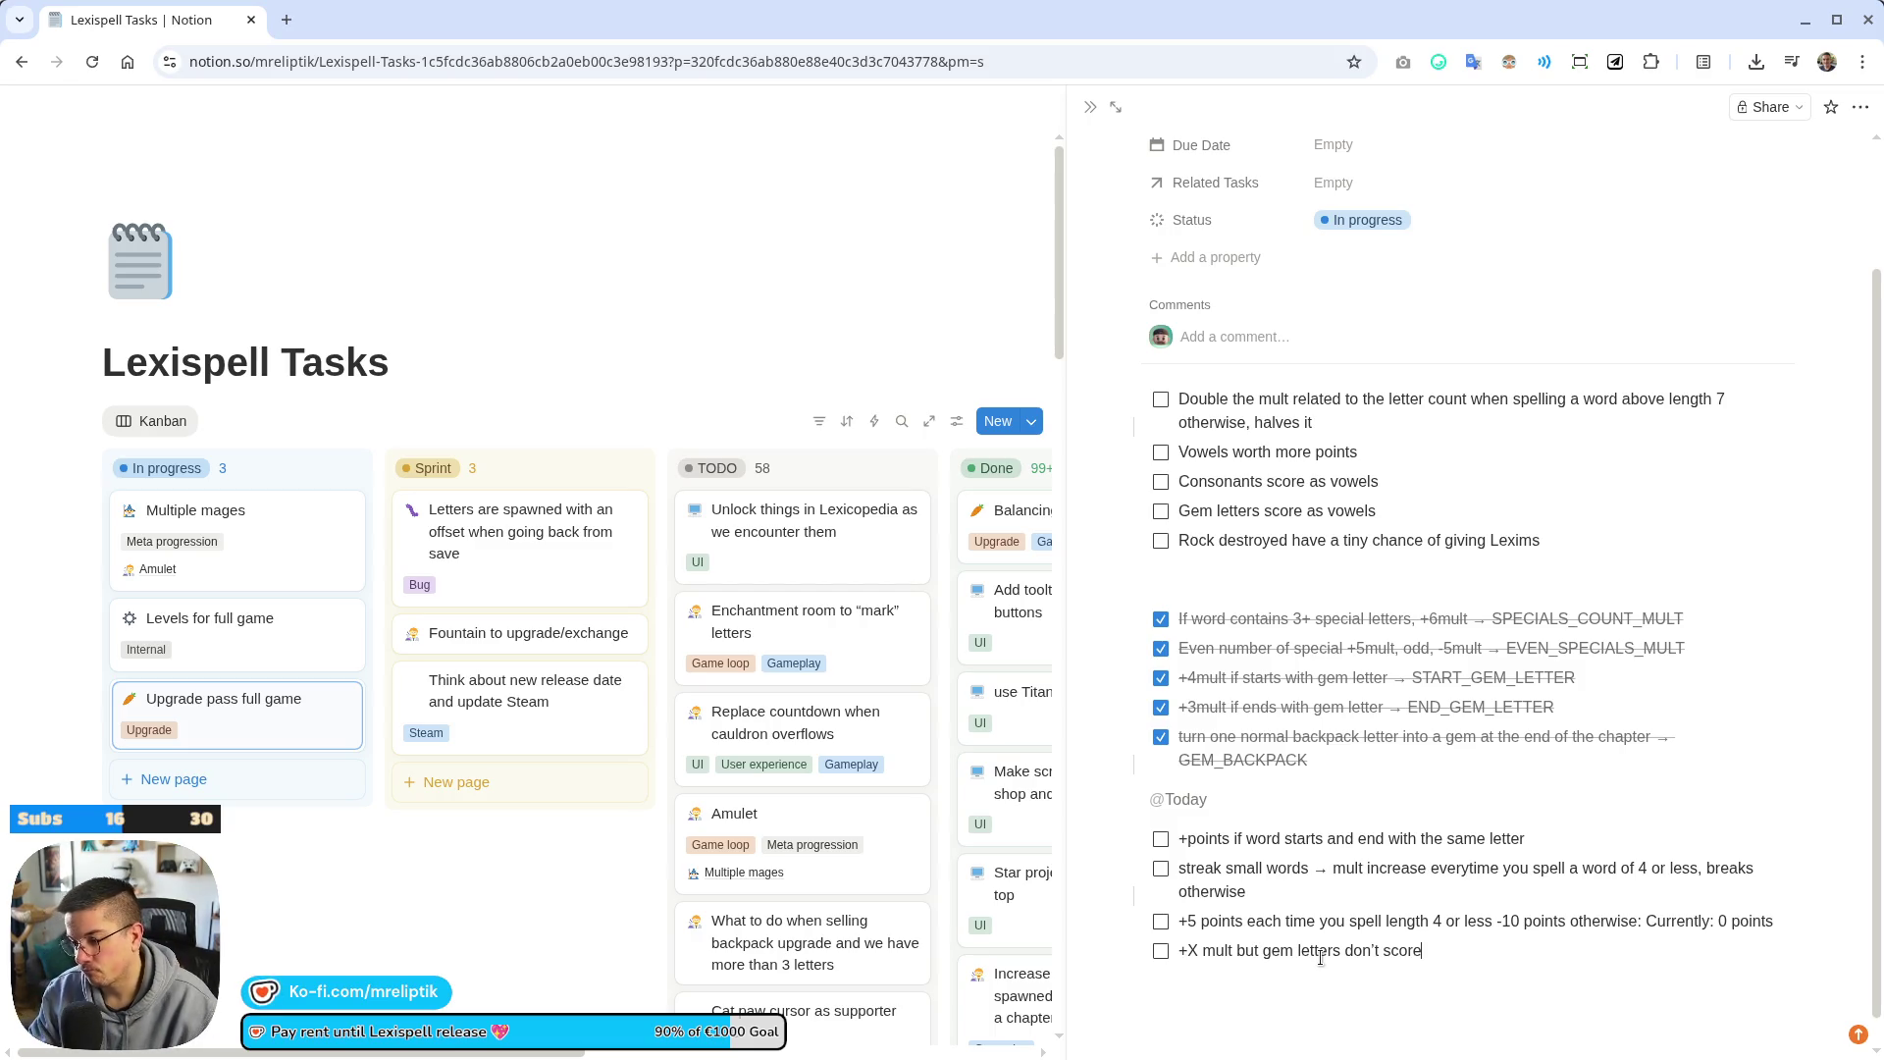
pyautogui.press('Return')
# Step: Add the to-do '+X points but specials don't score', then select the words mult and points
pyautogui.press('BackSpace')
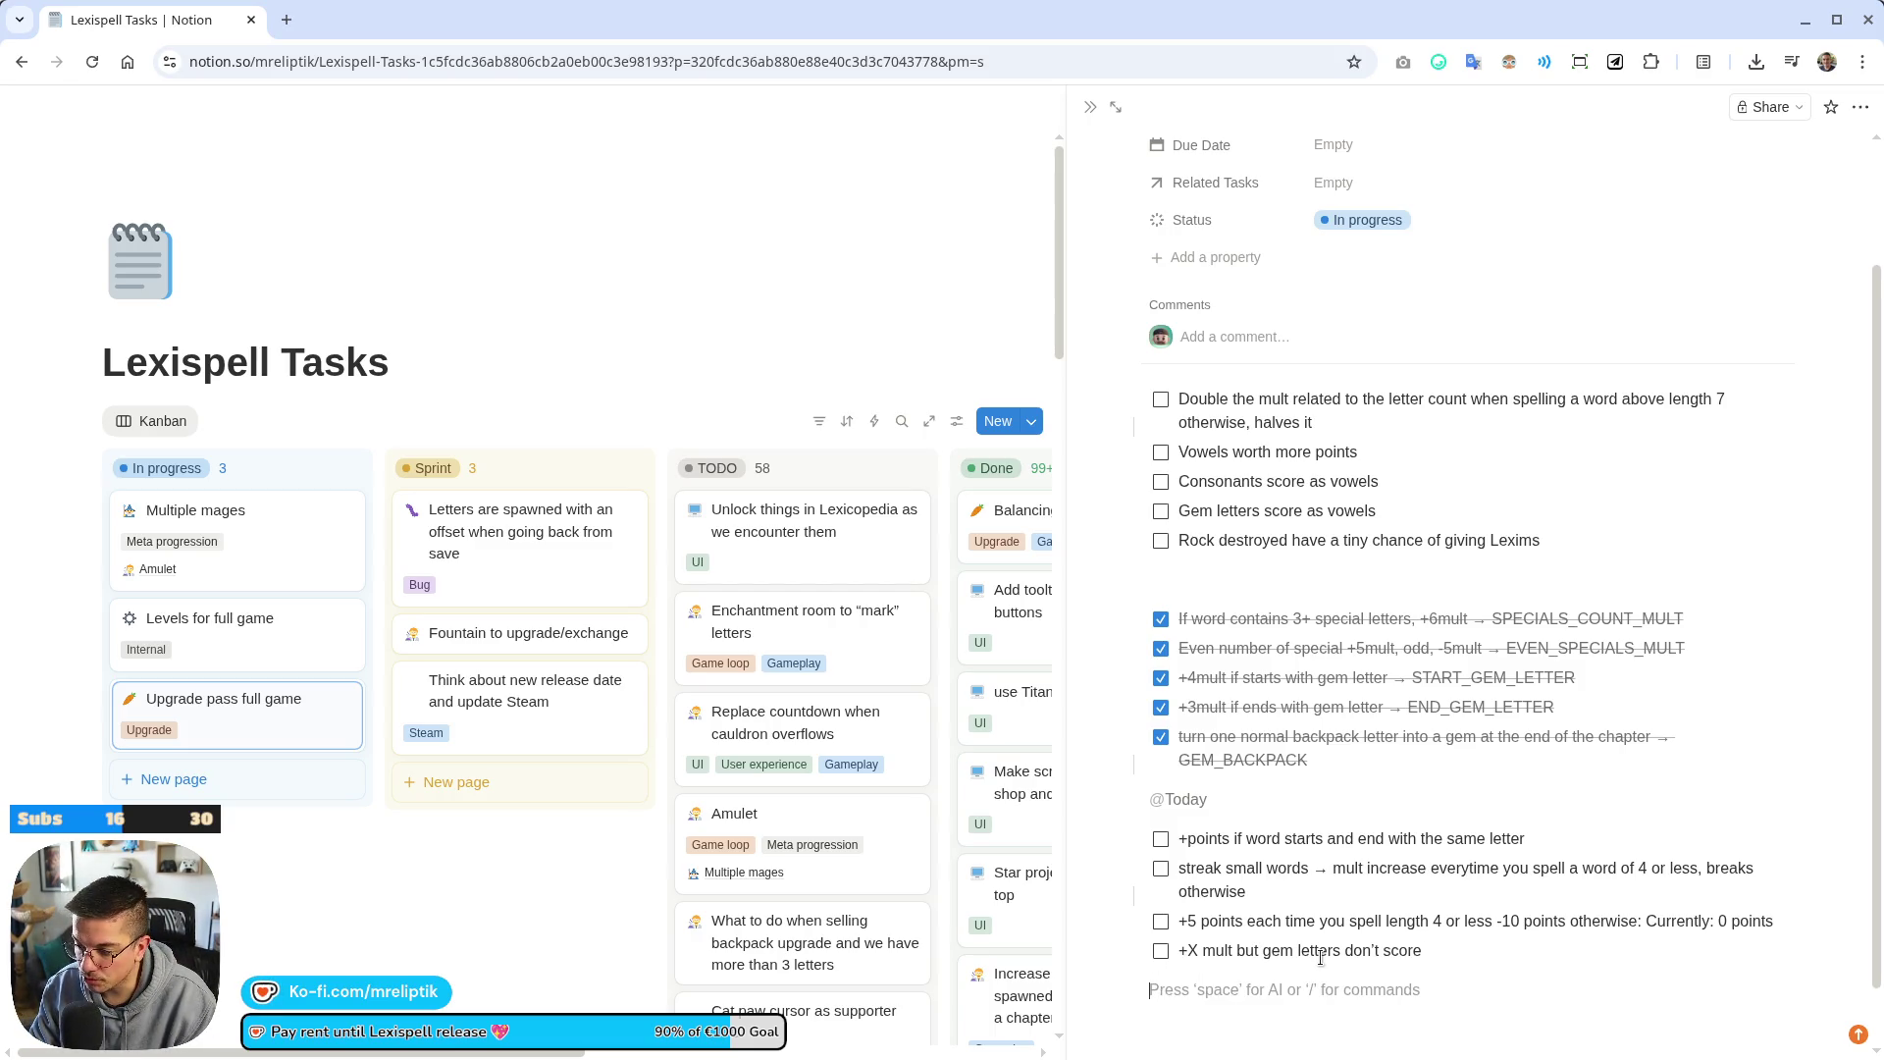
pyautogui.write('[]')
pyautogui.write('+')
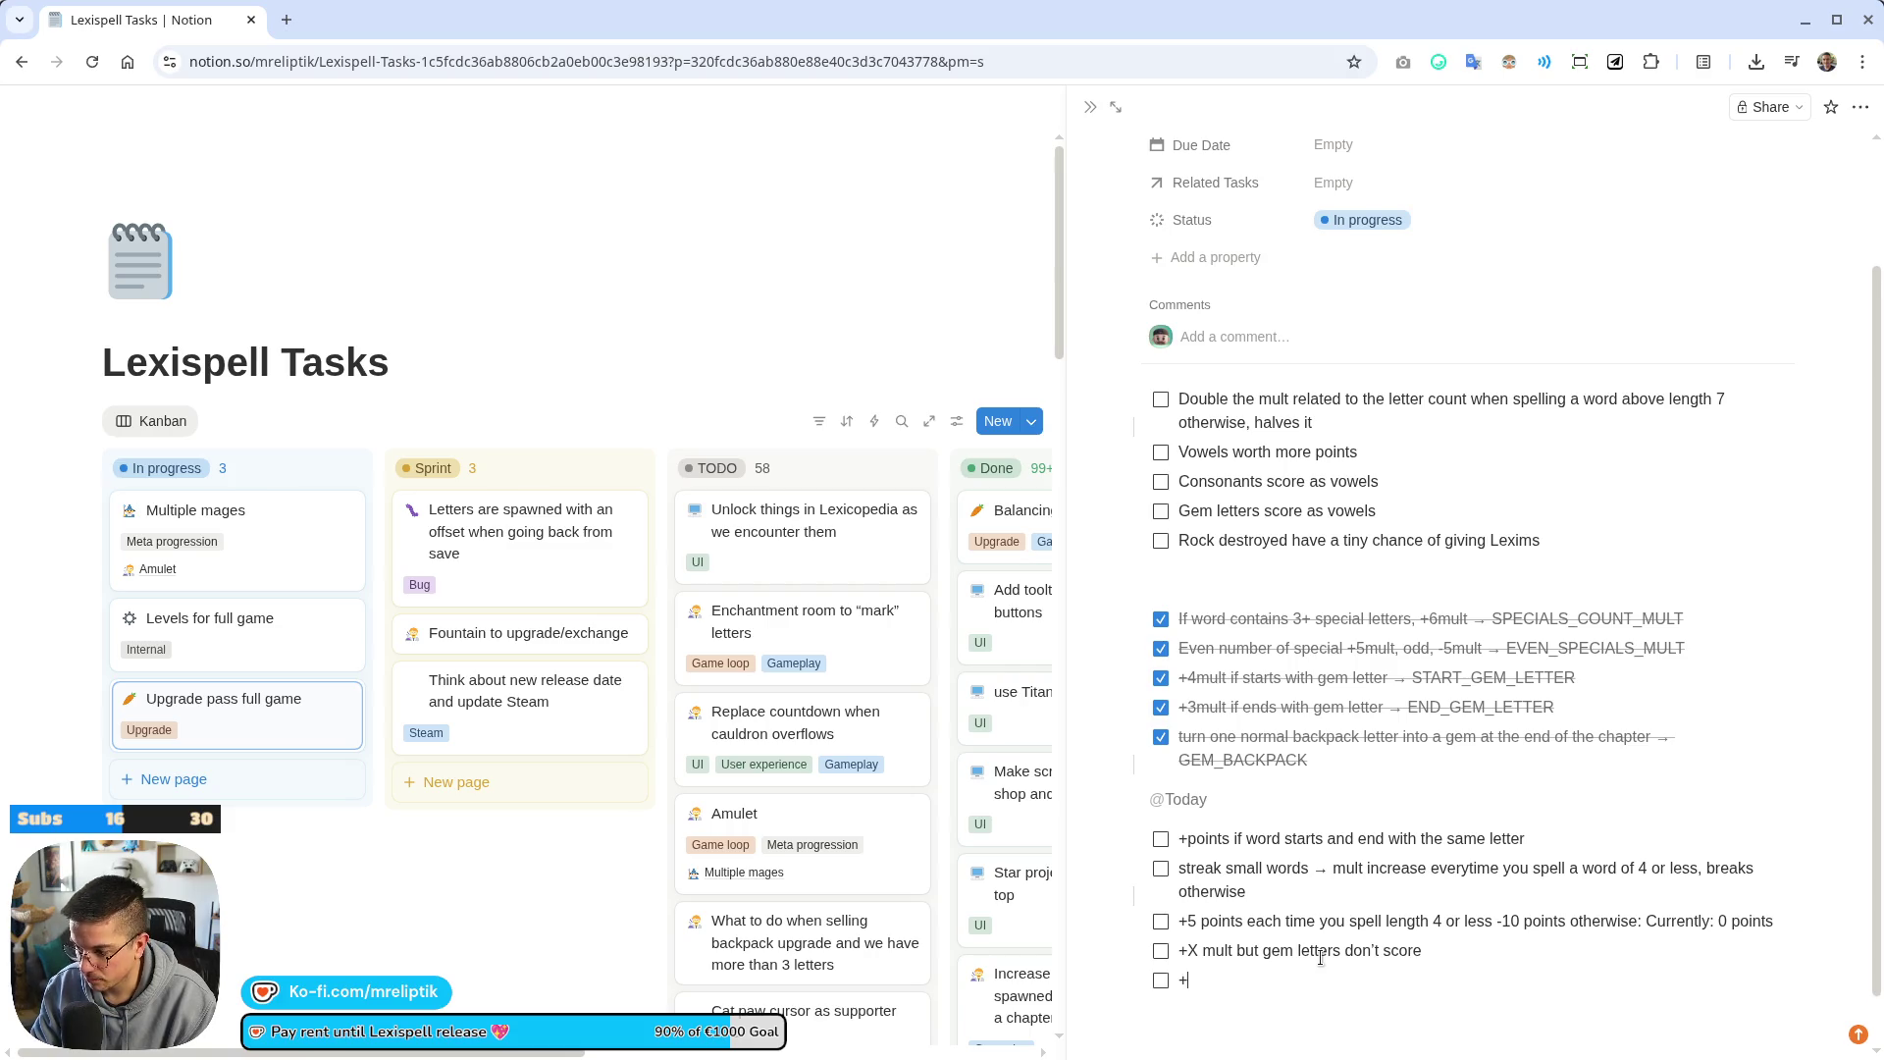
pyautogui.write('X point')
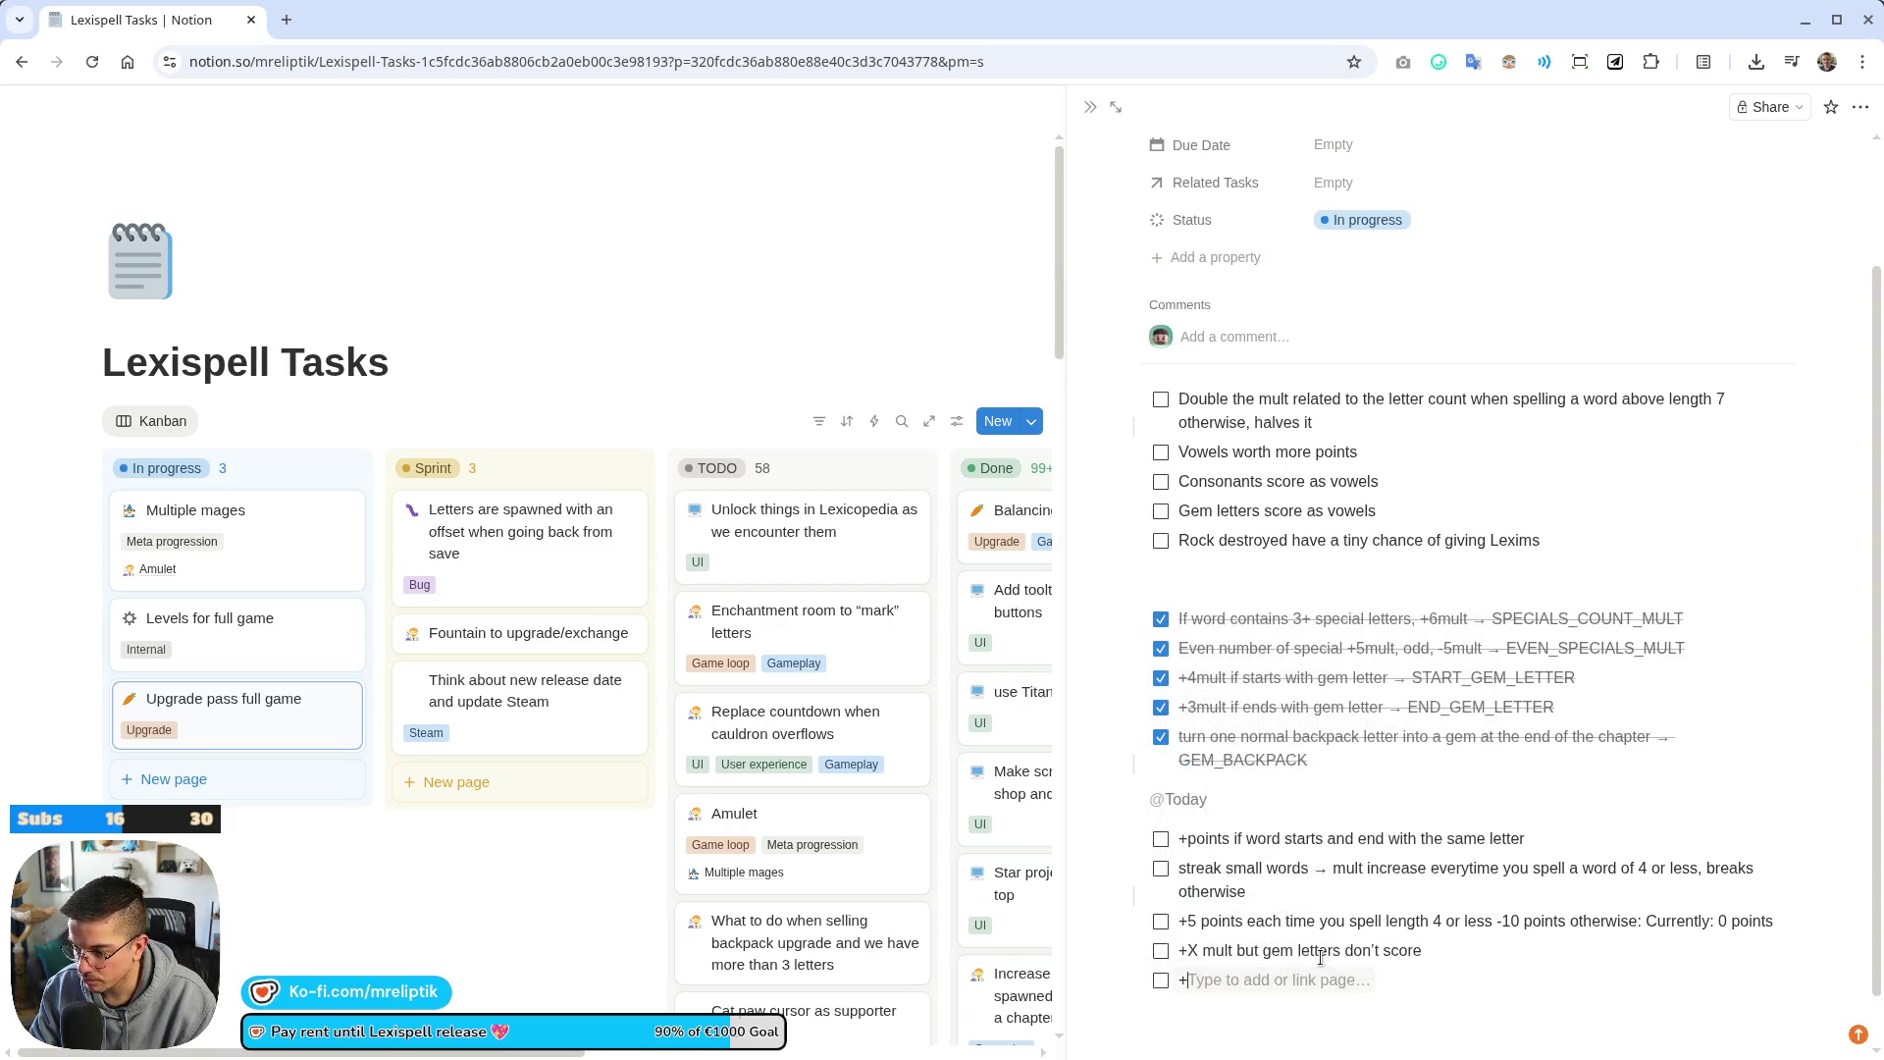
pyautogui.write('s but')
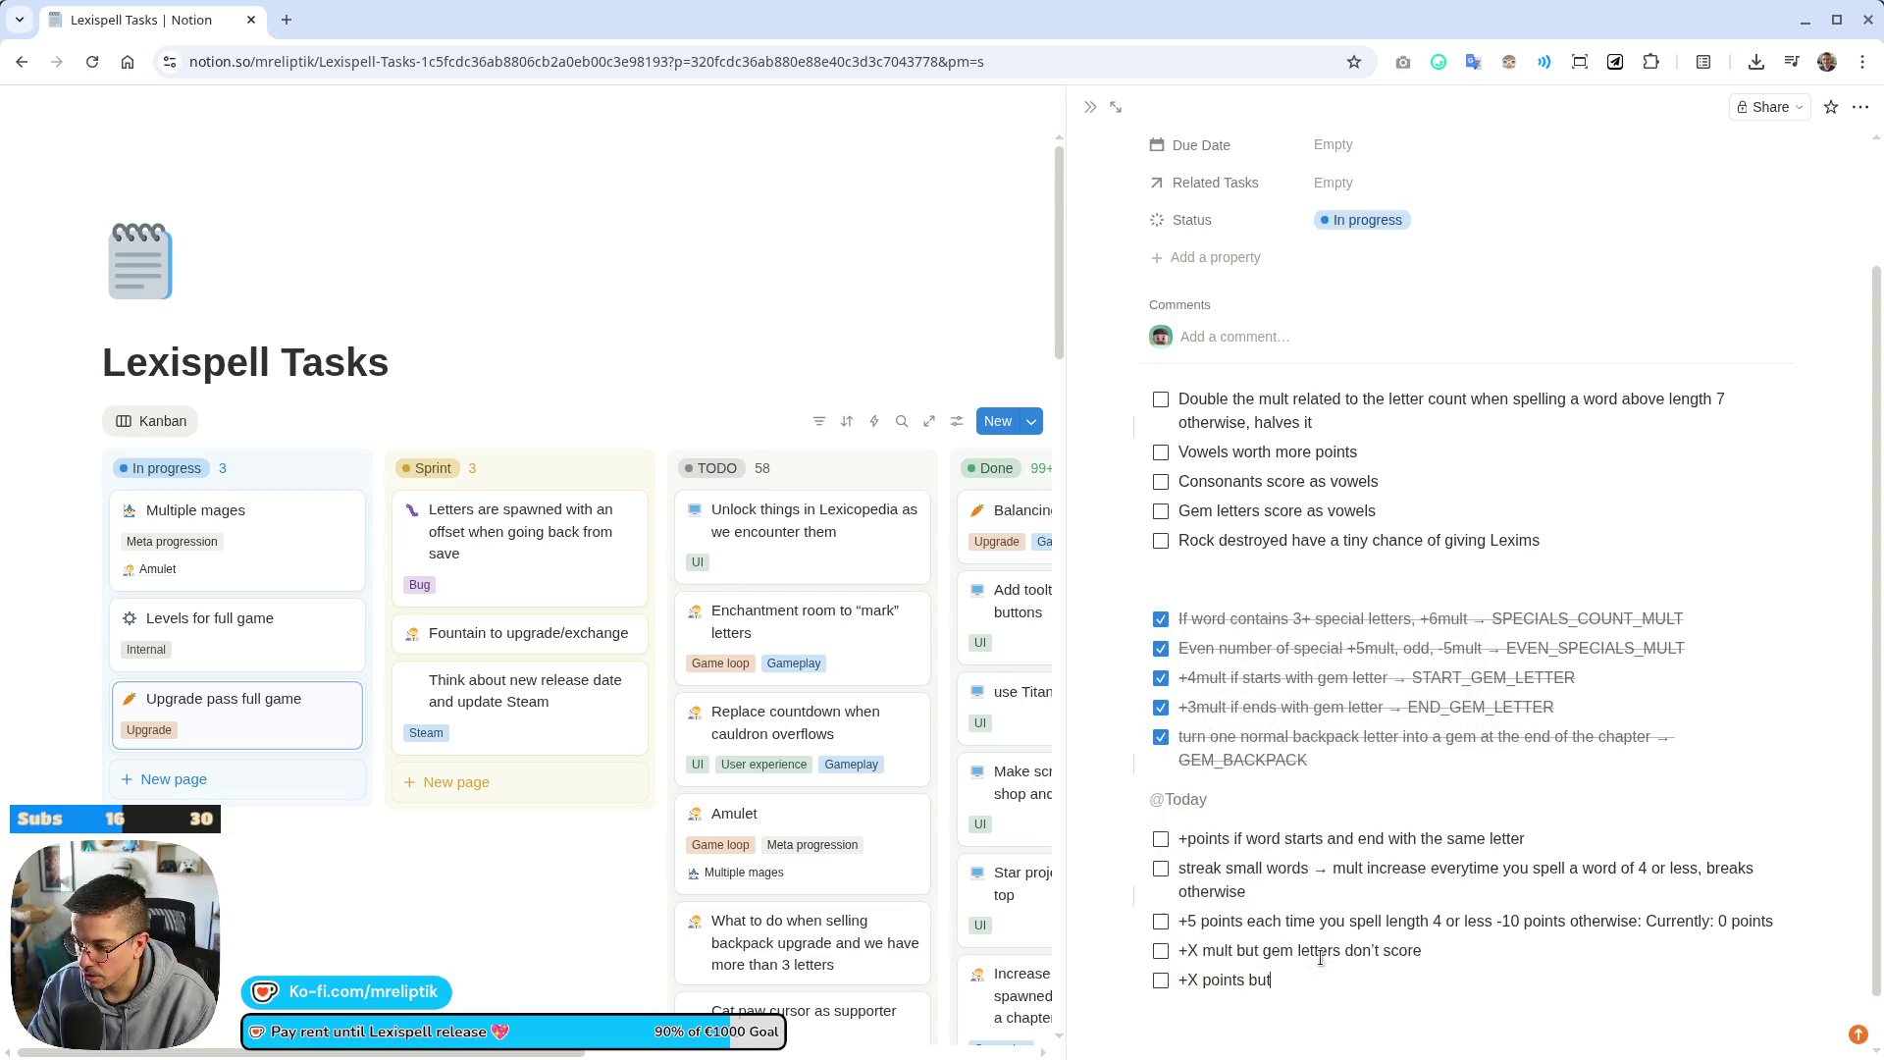
pyautogui.write("specials don't ")
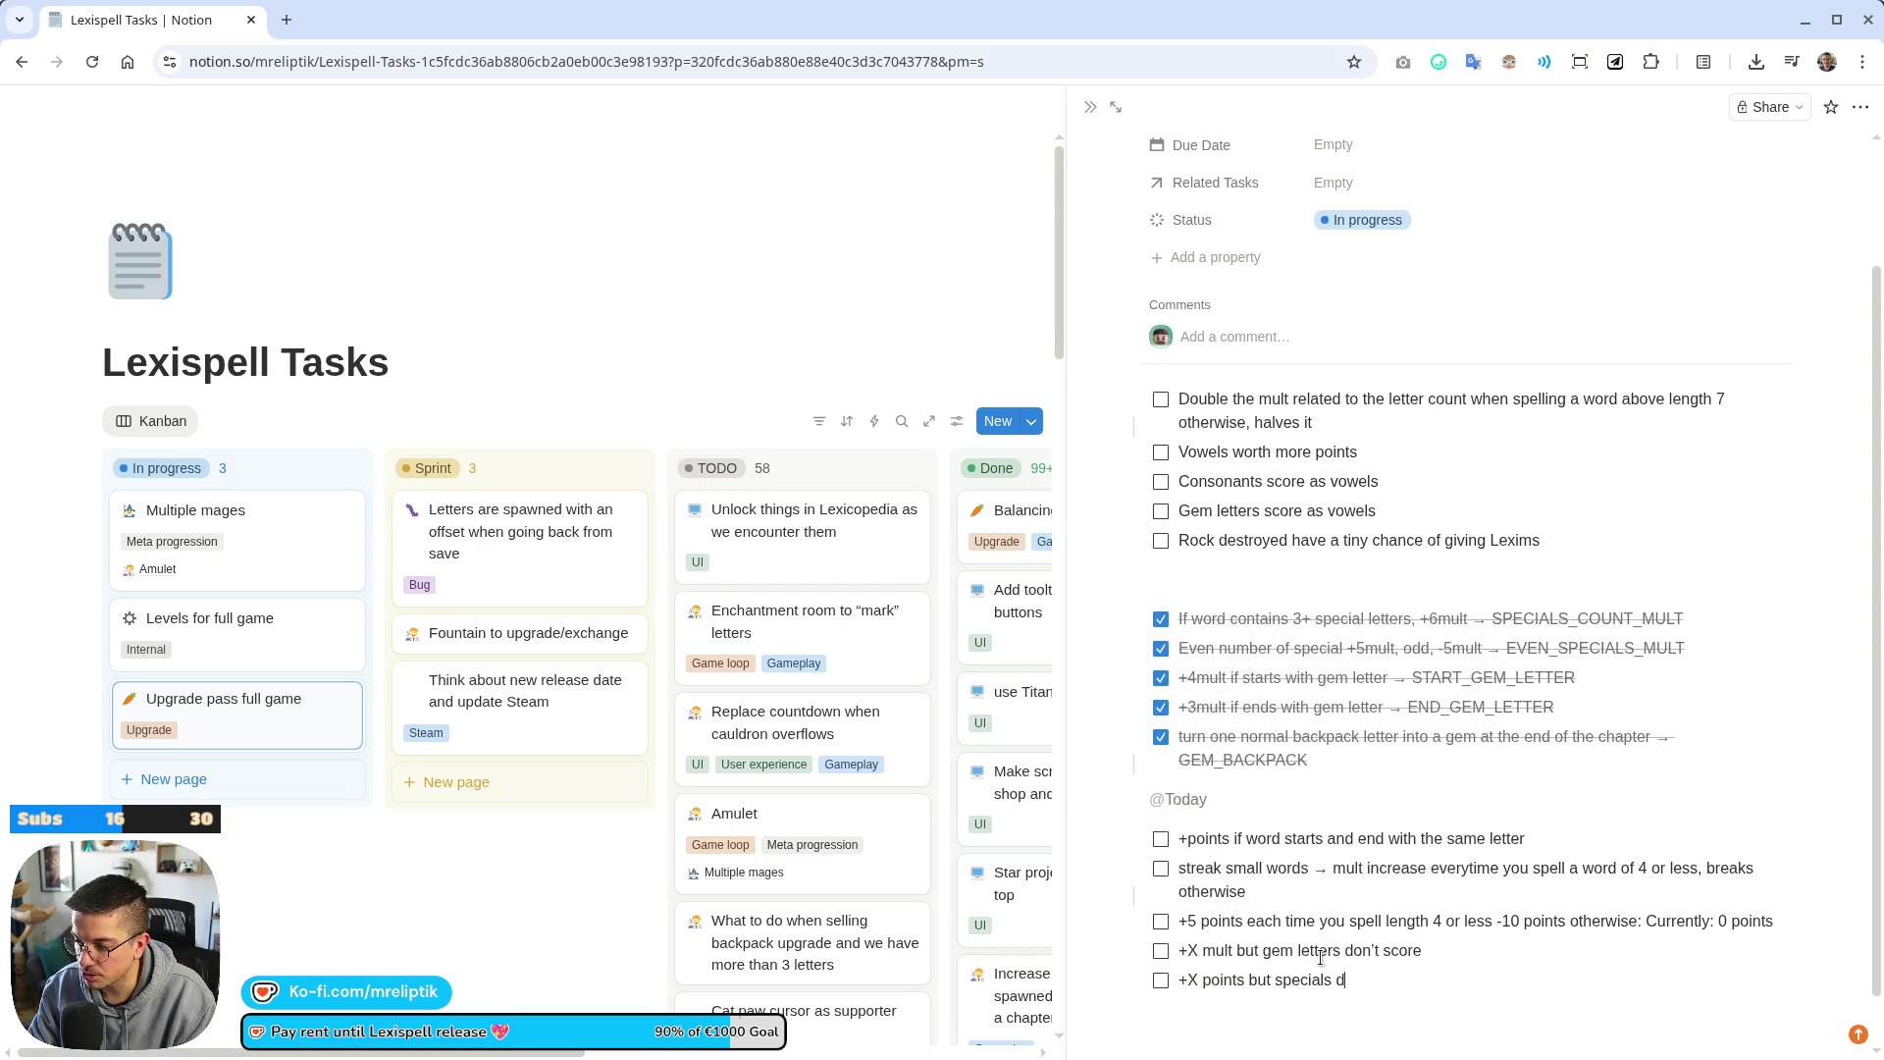
pyautogui.write('score')
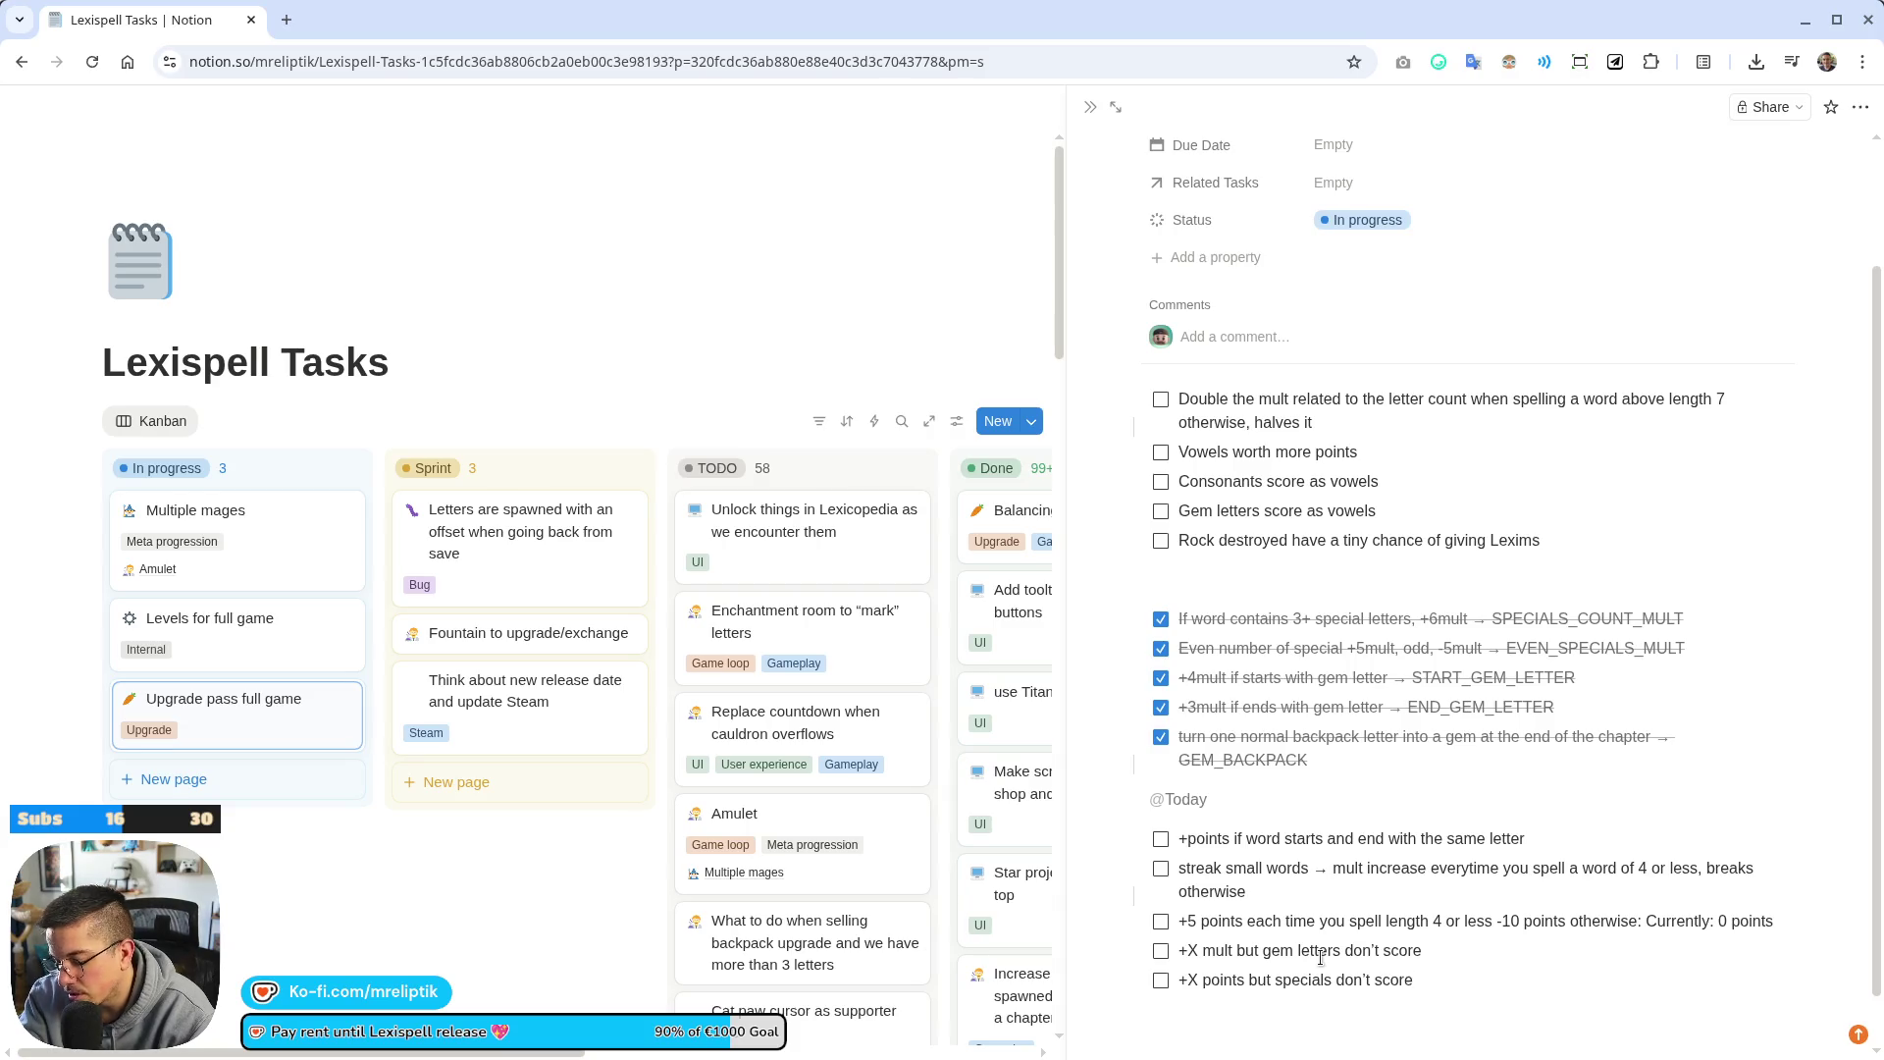
pyautogui.doubleClick(1217, 950)
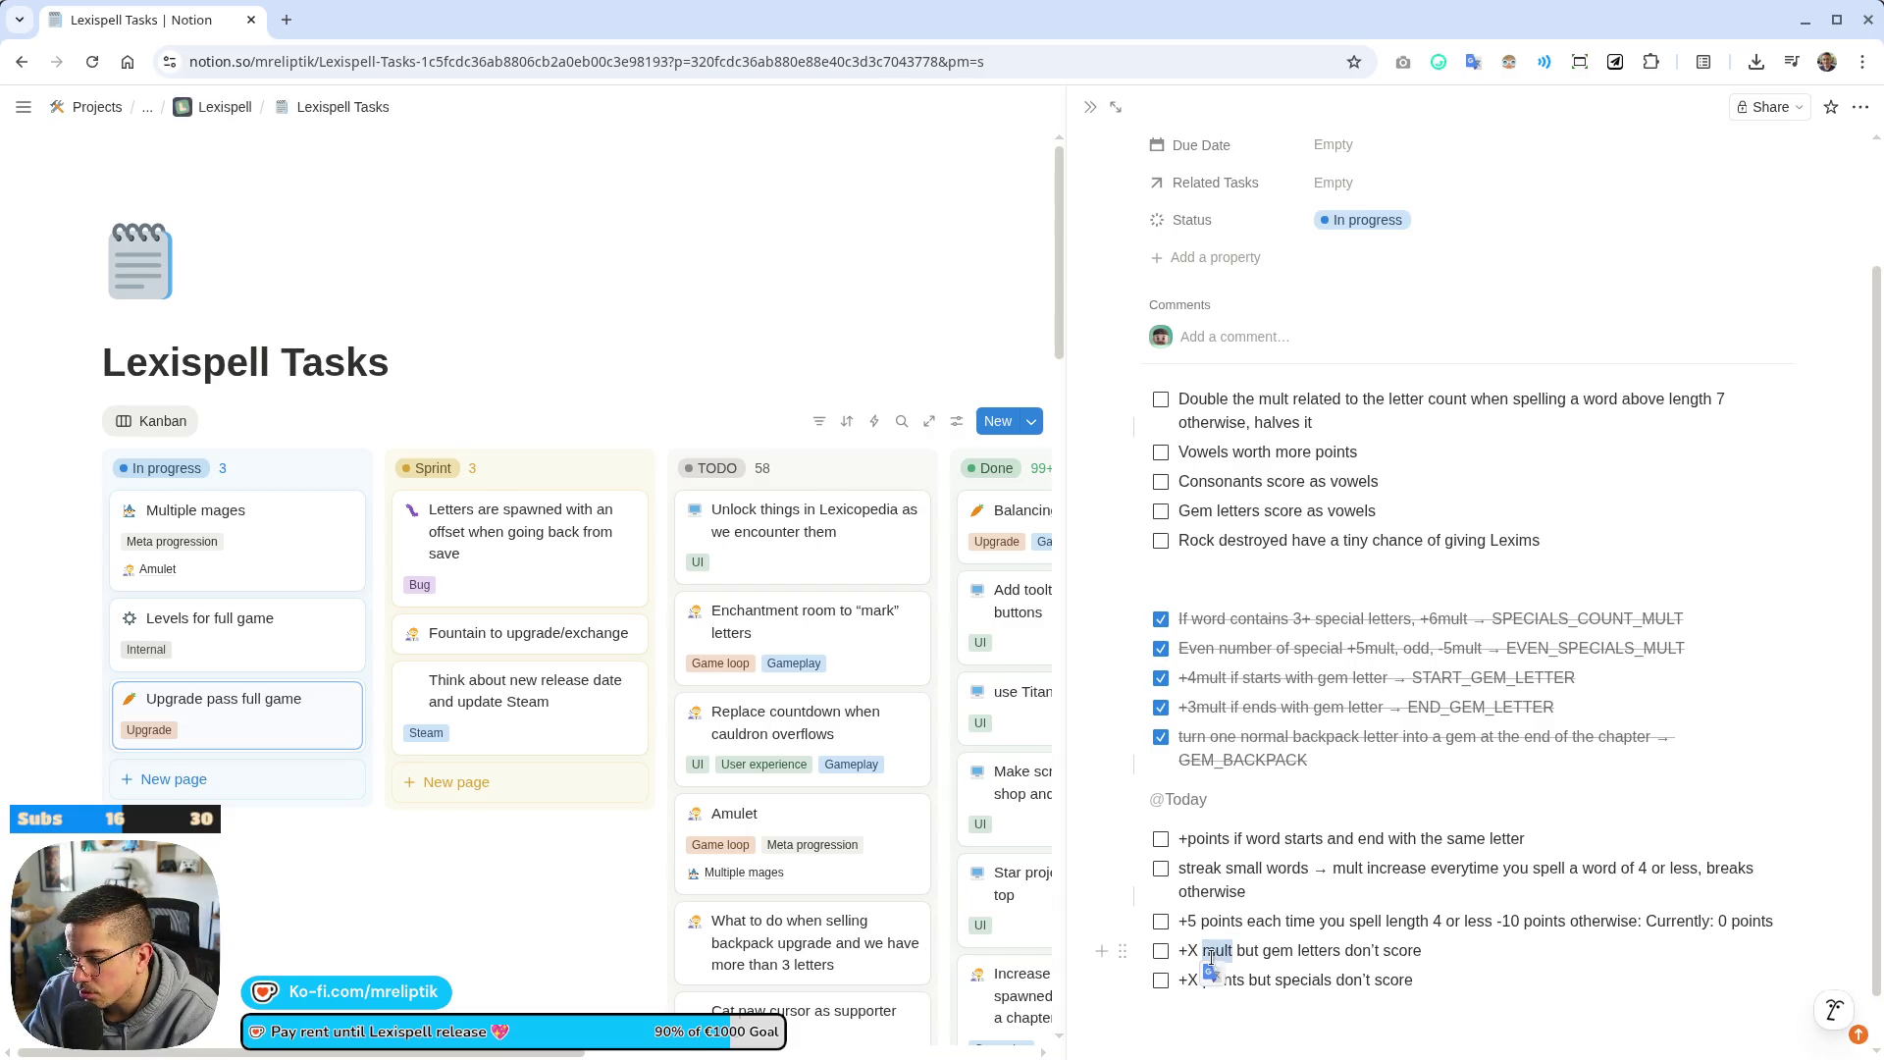
pyautogui.click(1241, 979)
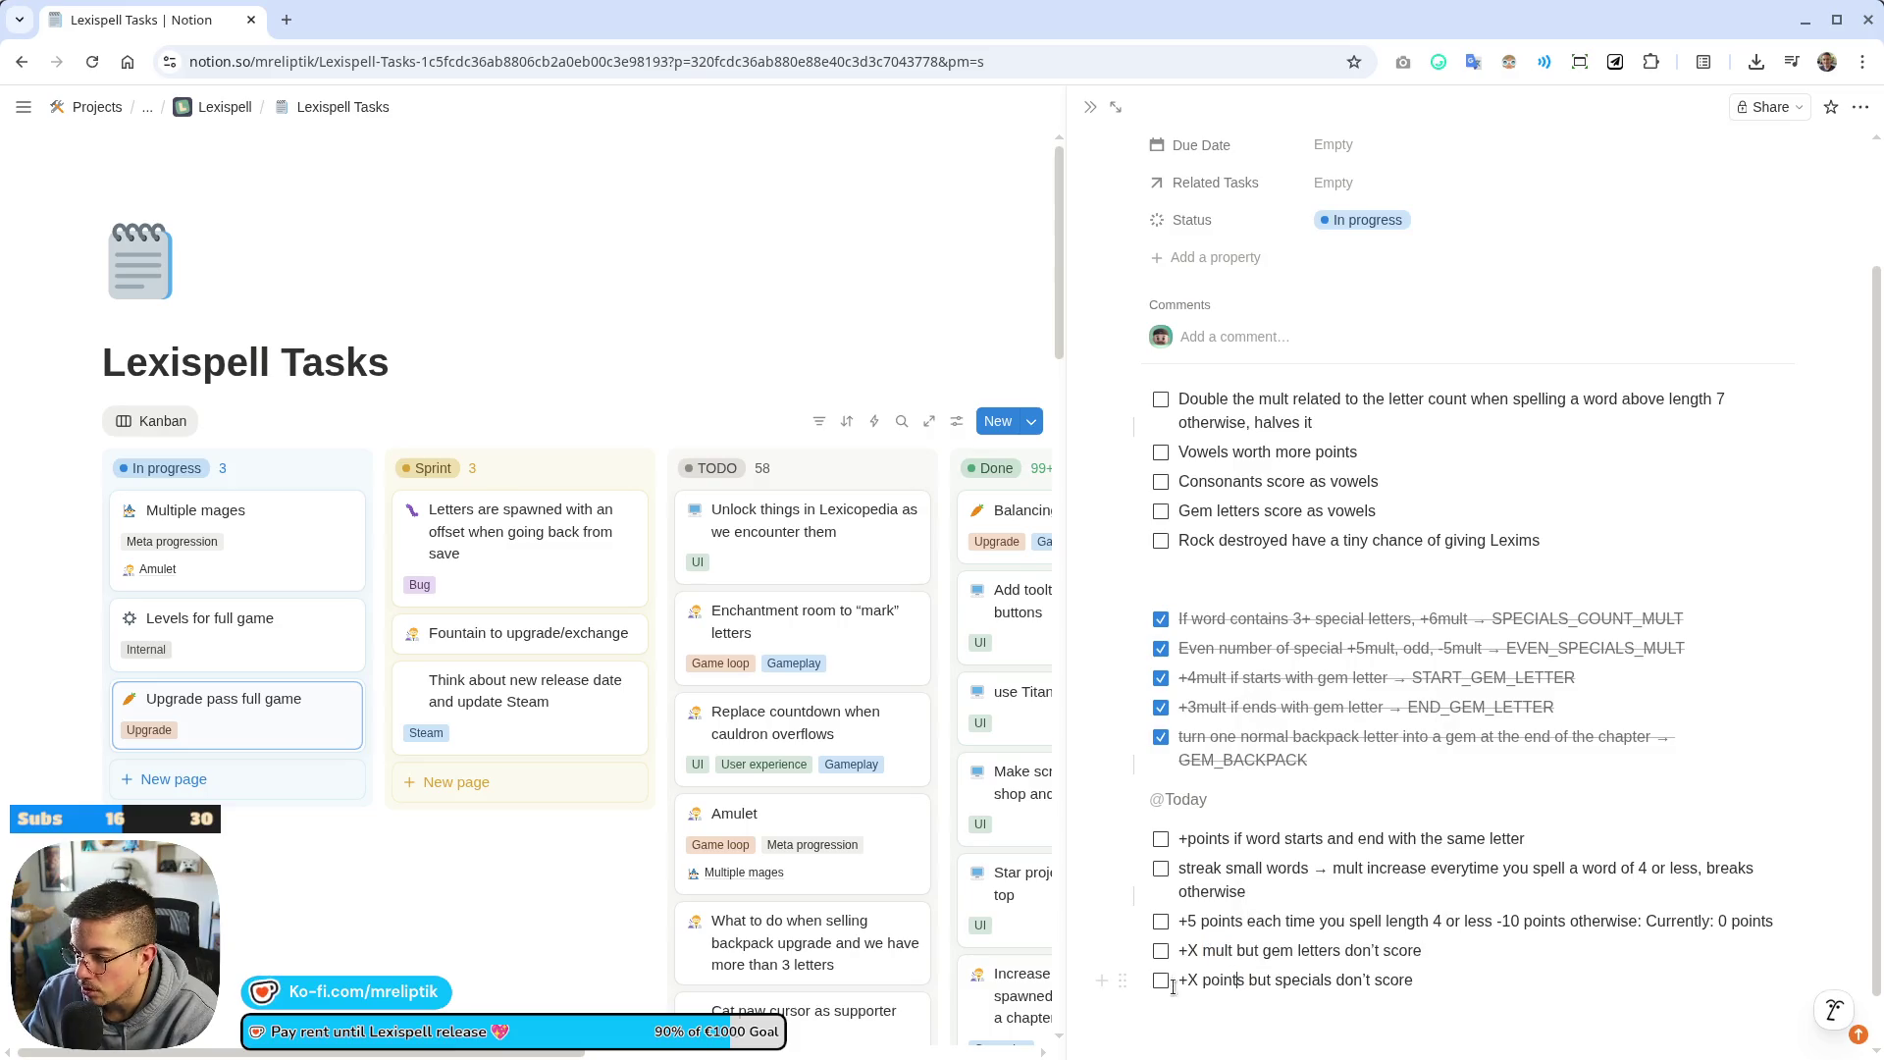
pyautogui.doubleClick(1222, 977)
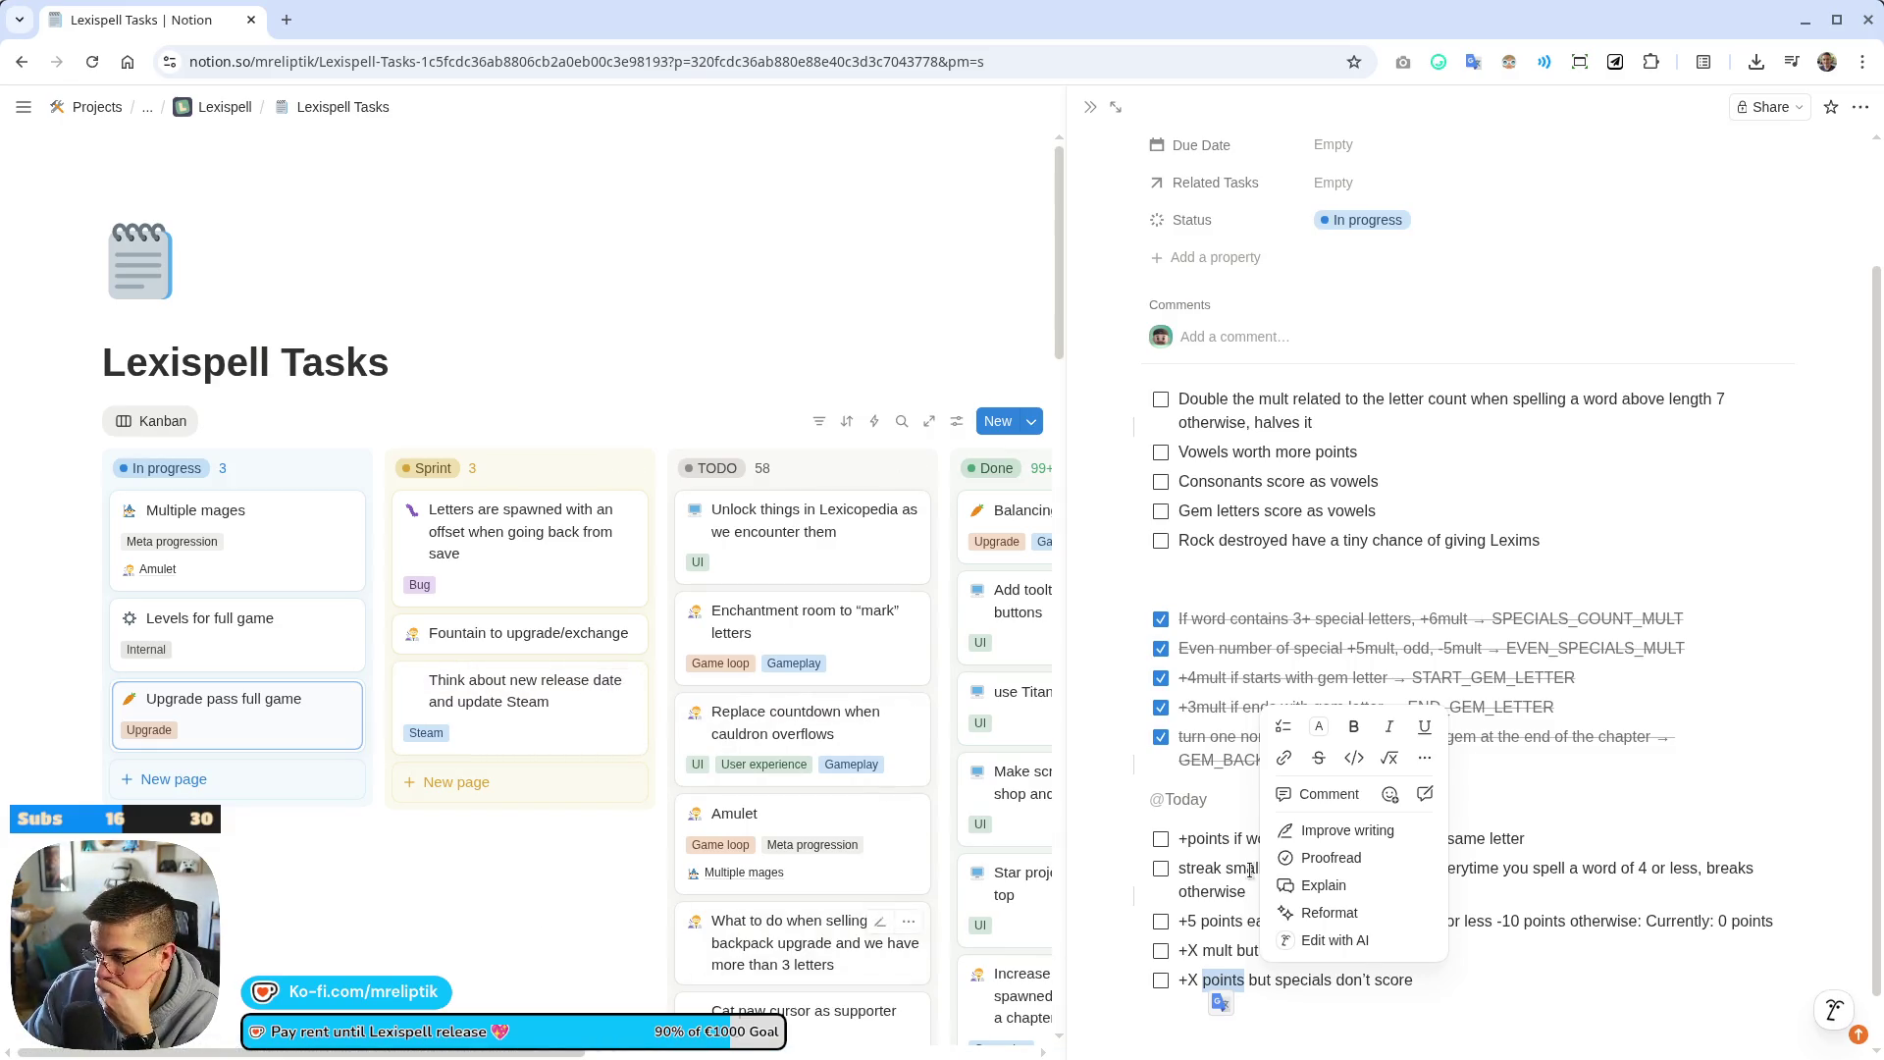
# Step: Close the task side peek and drag 'Fountain to upgrade/exchange' to the top of Sprint
pyautogui.scroll(-1, 1249, 870)
pyautogui.moveTo(1413, 920); pyautogui.dragTo(1250, 782)
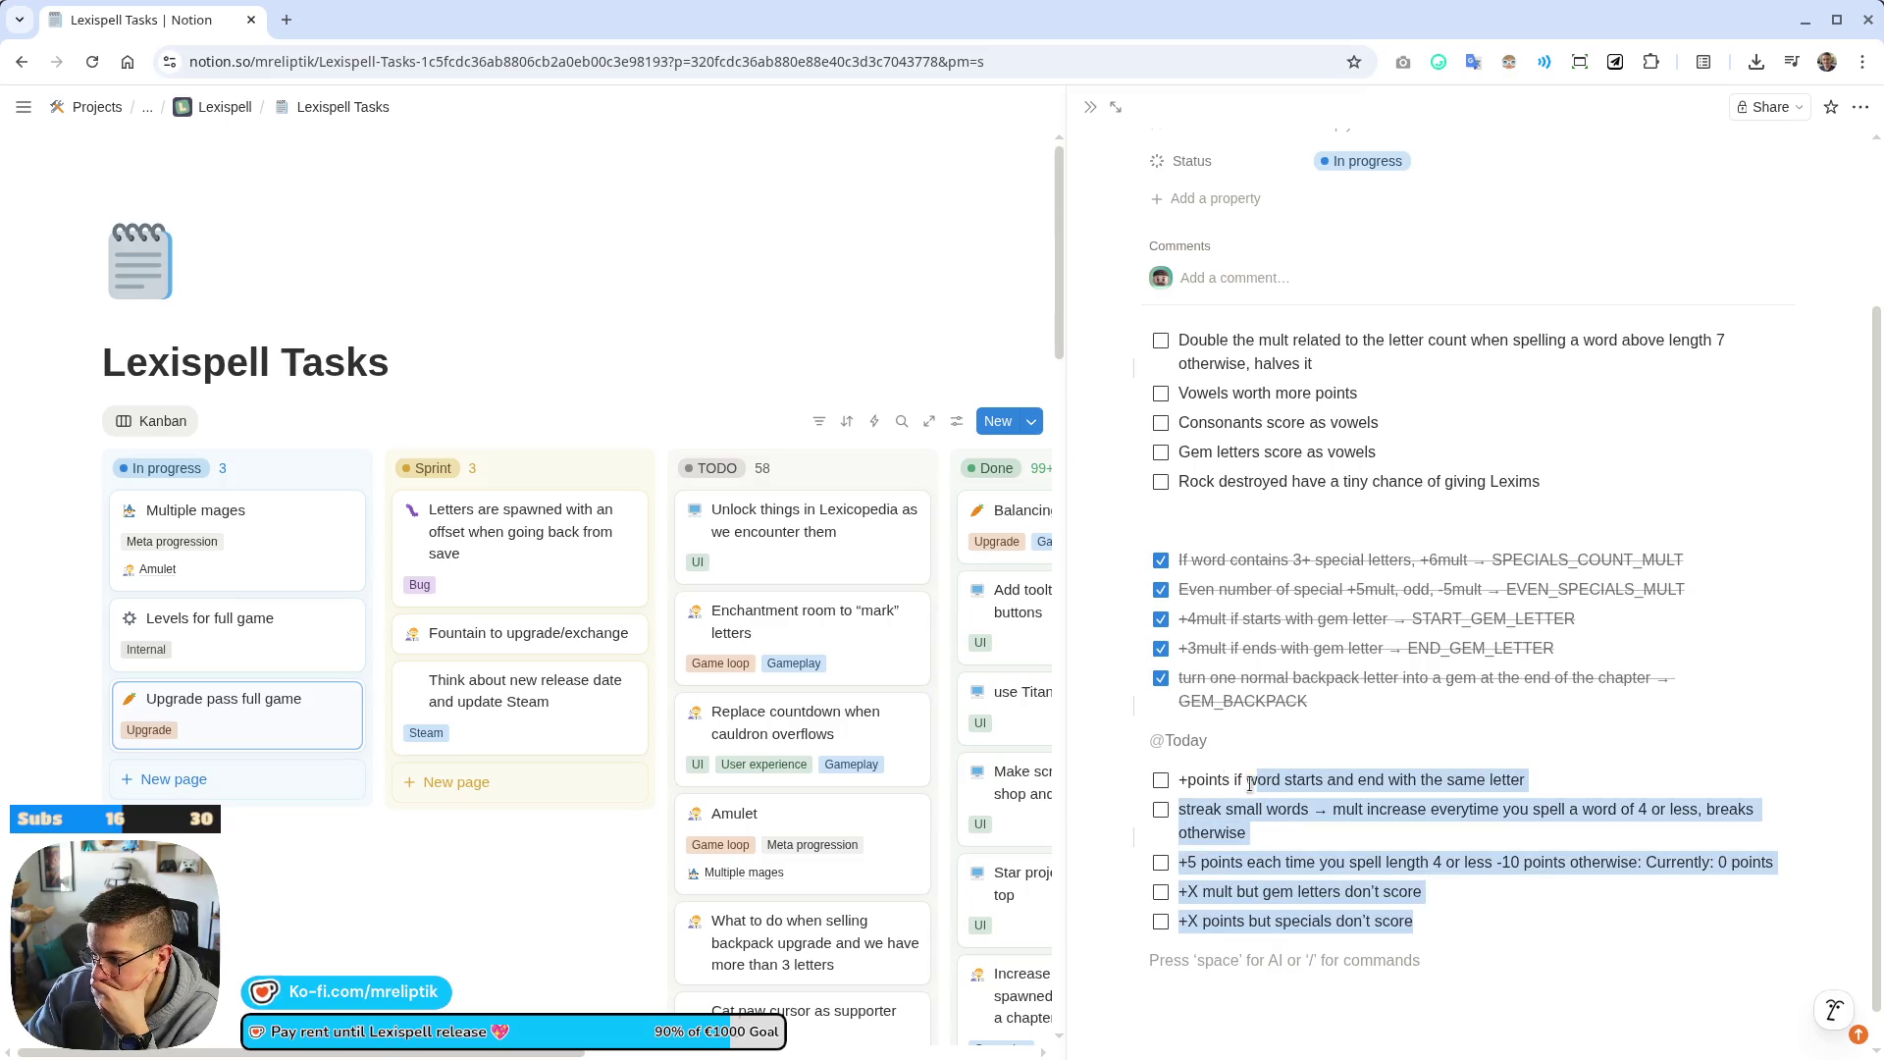
pyautogui.click(418, 934)
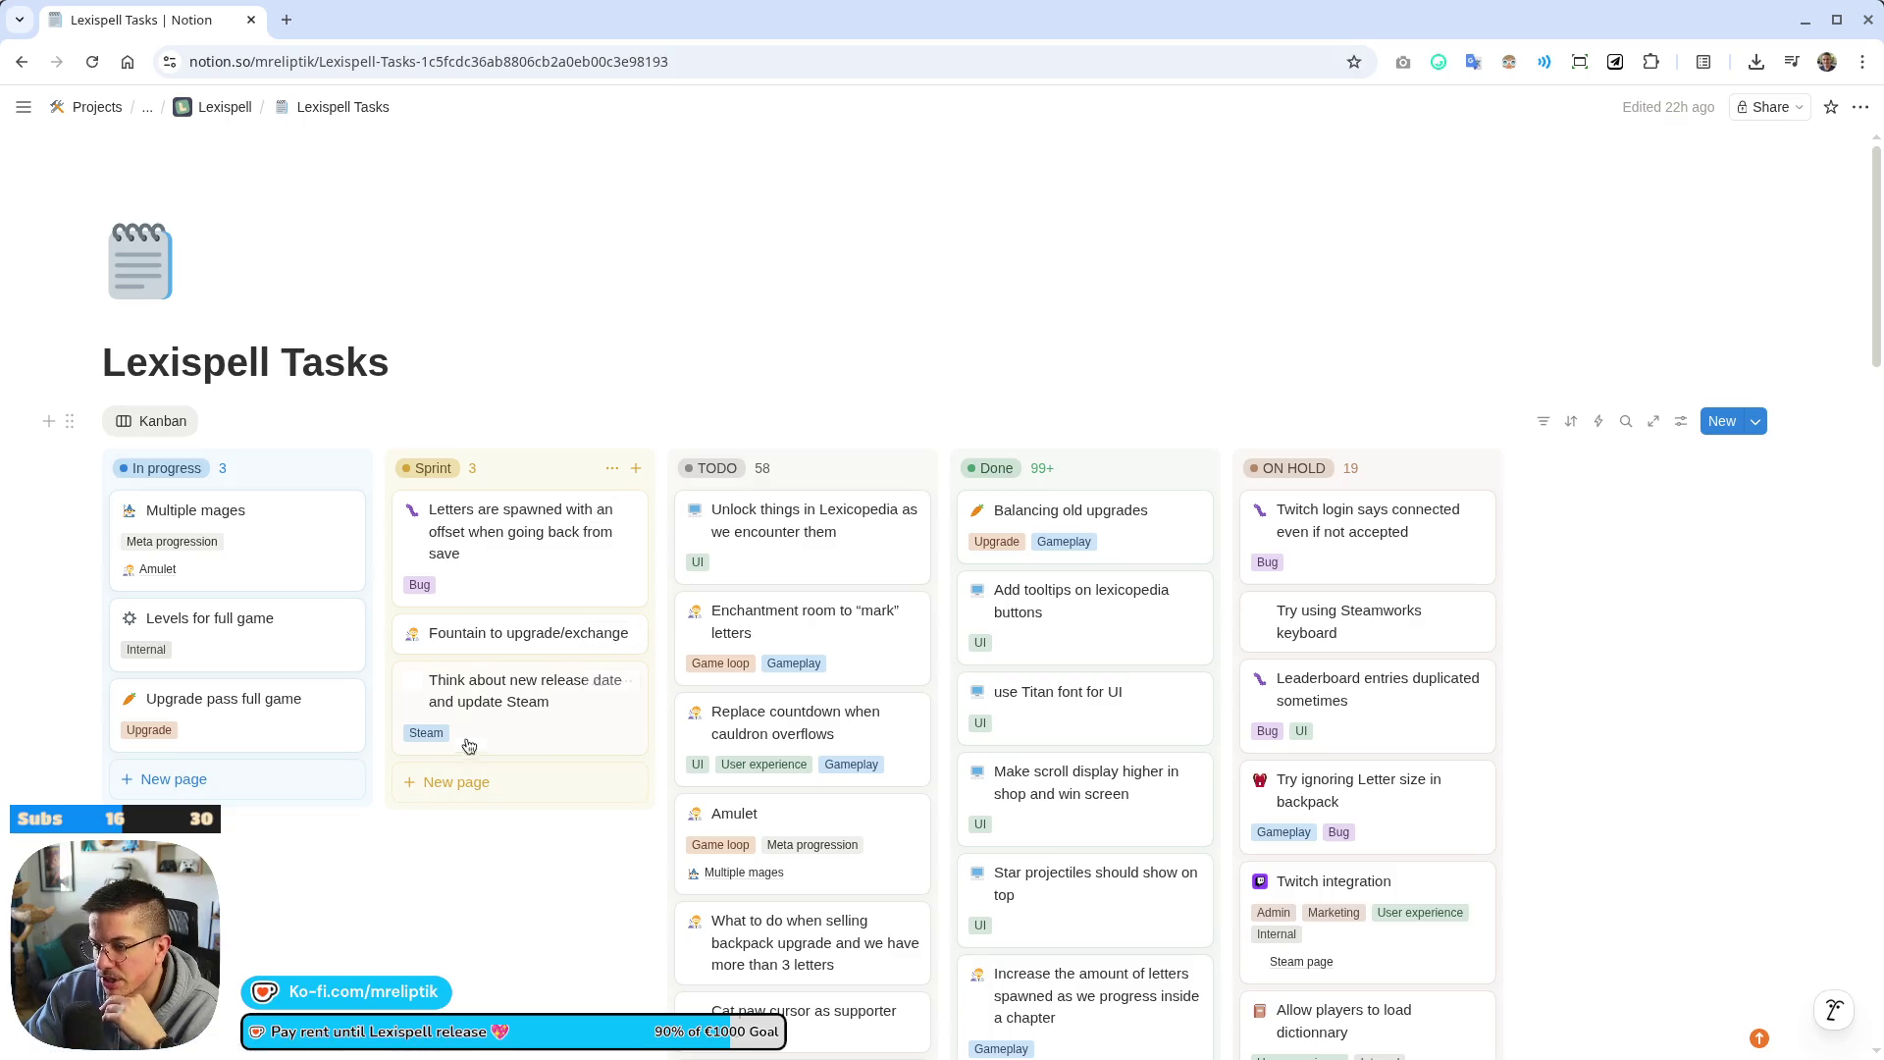
pyautogui.moveTo(491, 638); pyautogui.dragTo(512, 520)
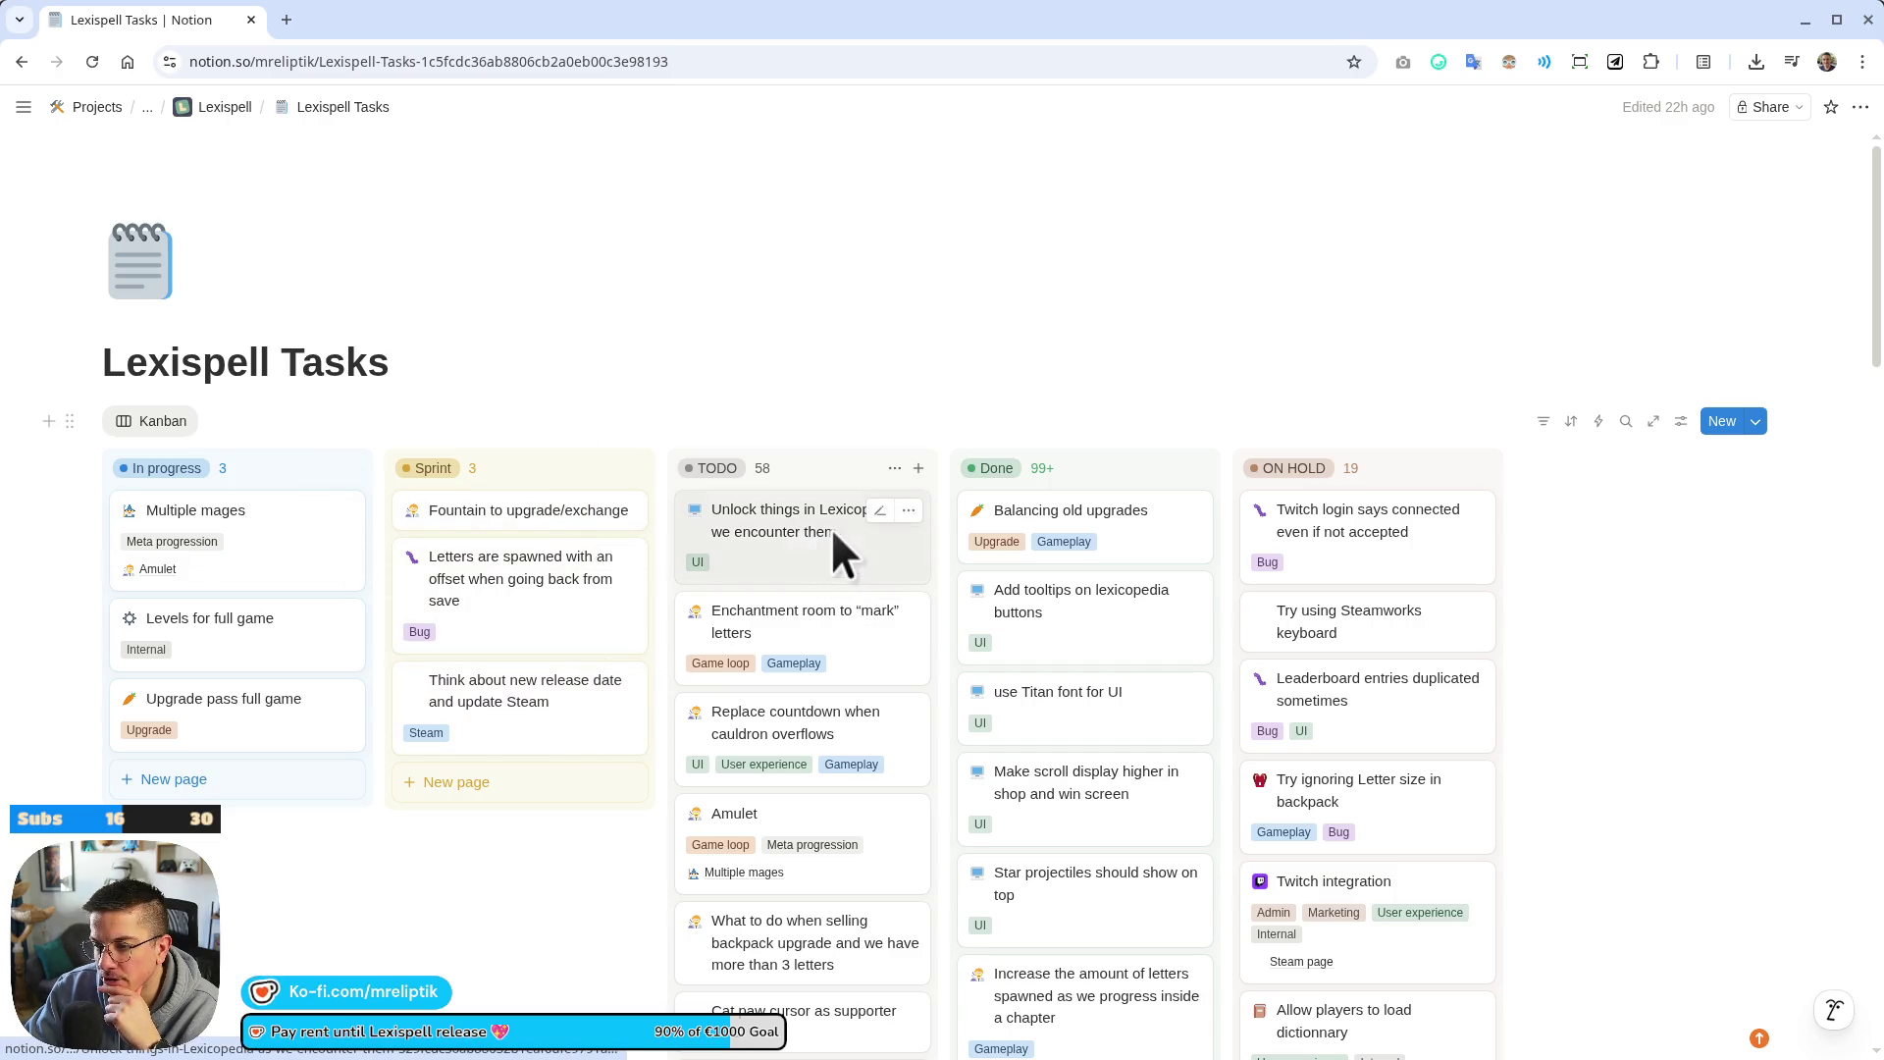
# Step: Drag 'Unlock things in Lexicopedia as we encounter them' from TODO into Sprint and open its page
pyautogui.moveTo(830, 527); pyautogui.dragTo(559, 549)
pyautogui.click(559, 350)
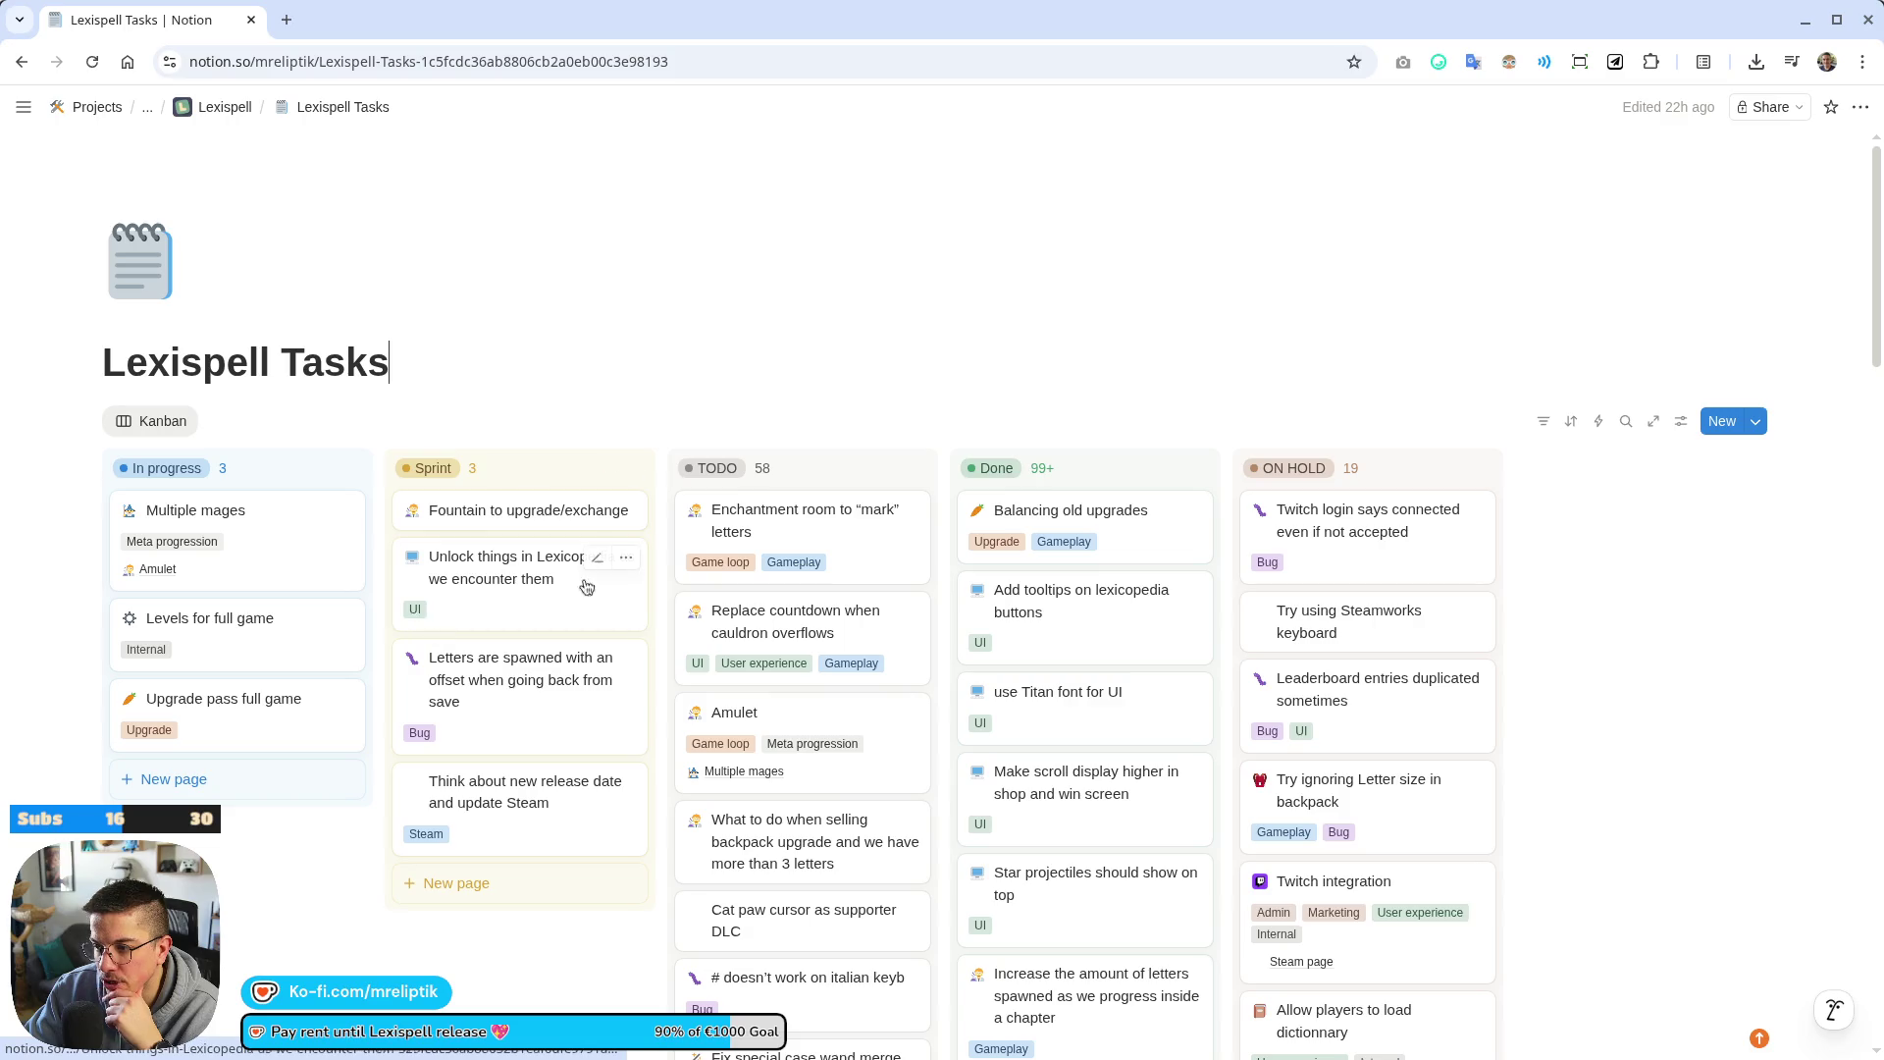
pyautogui.click(504, 586)
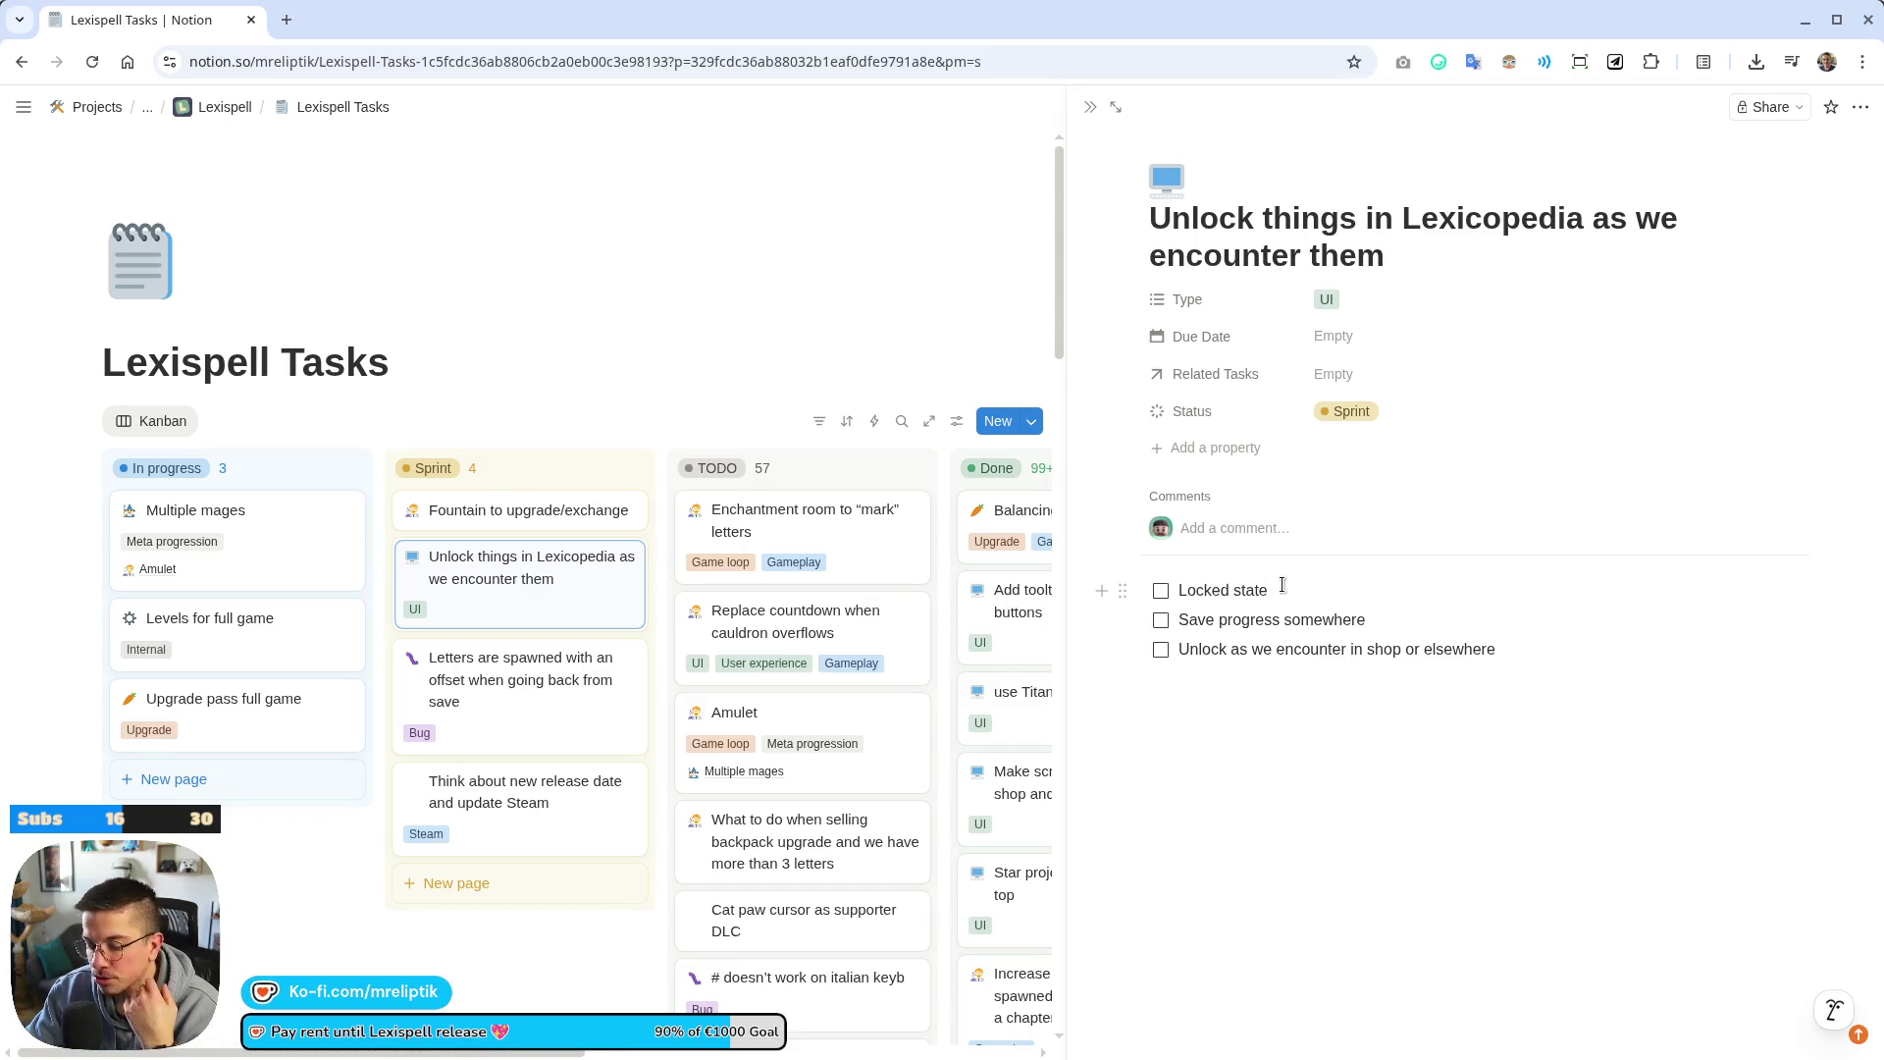
pyautogui.moveTo(330, 1050)
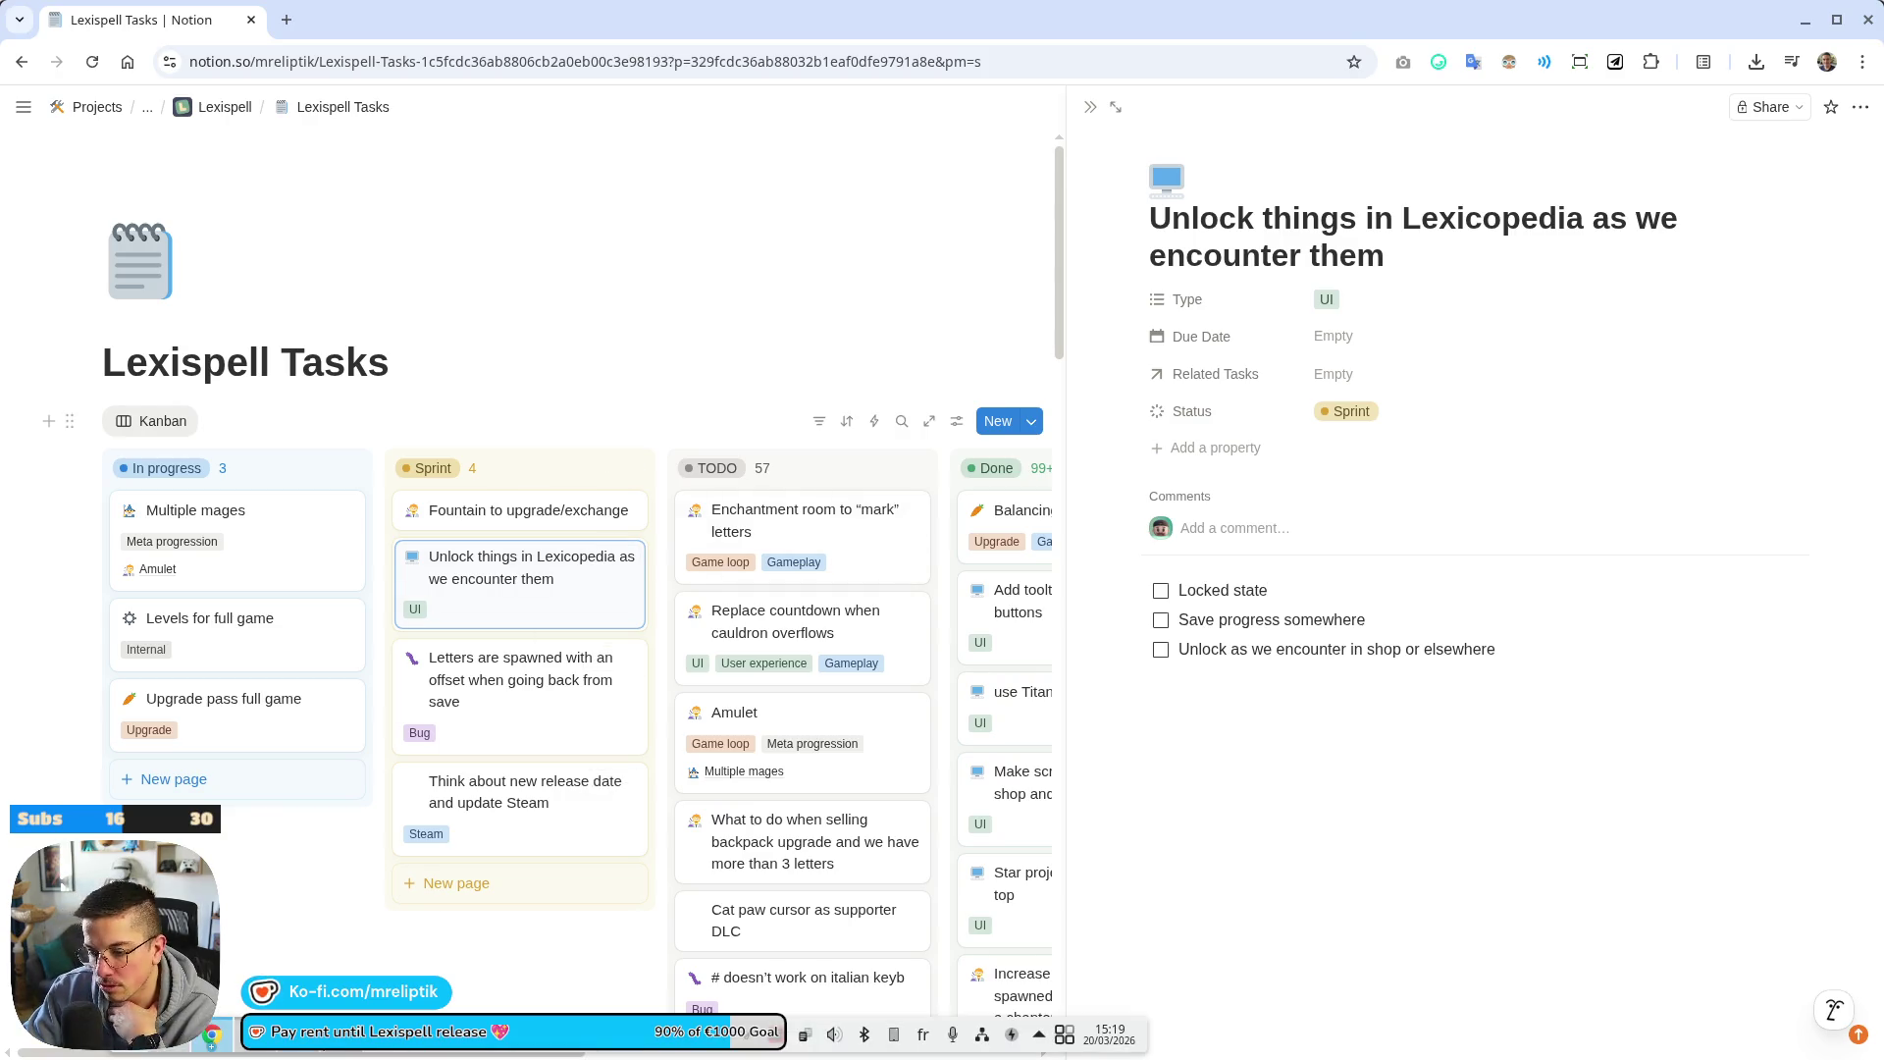
pyautogui.press('super+Page_Down')
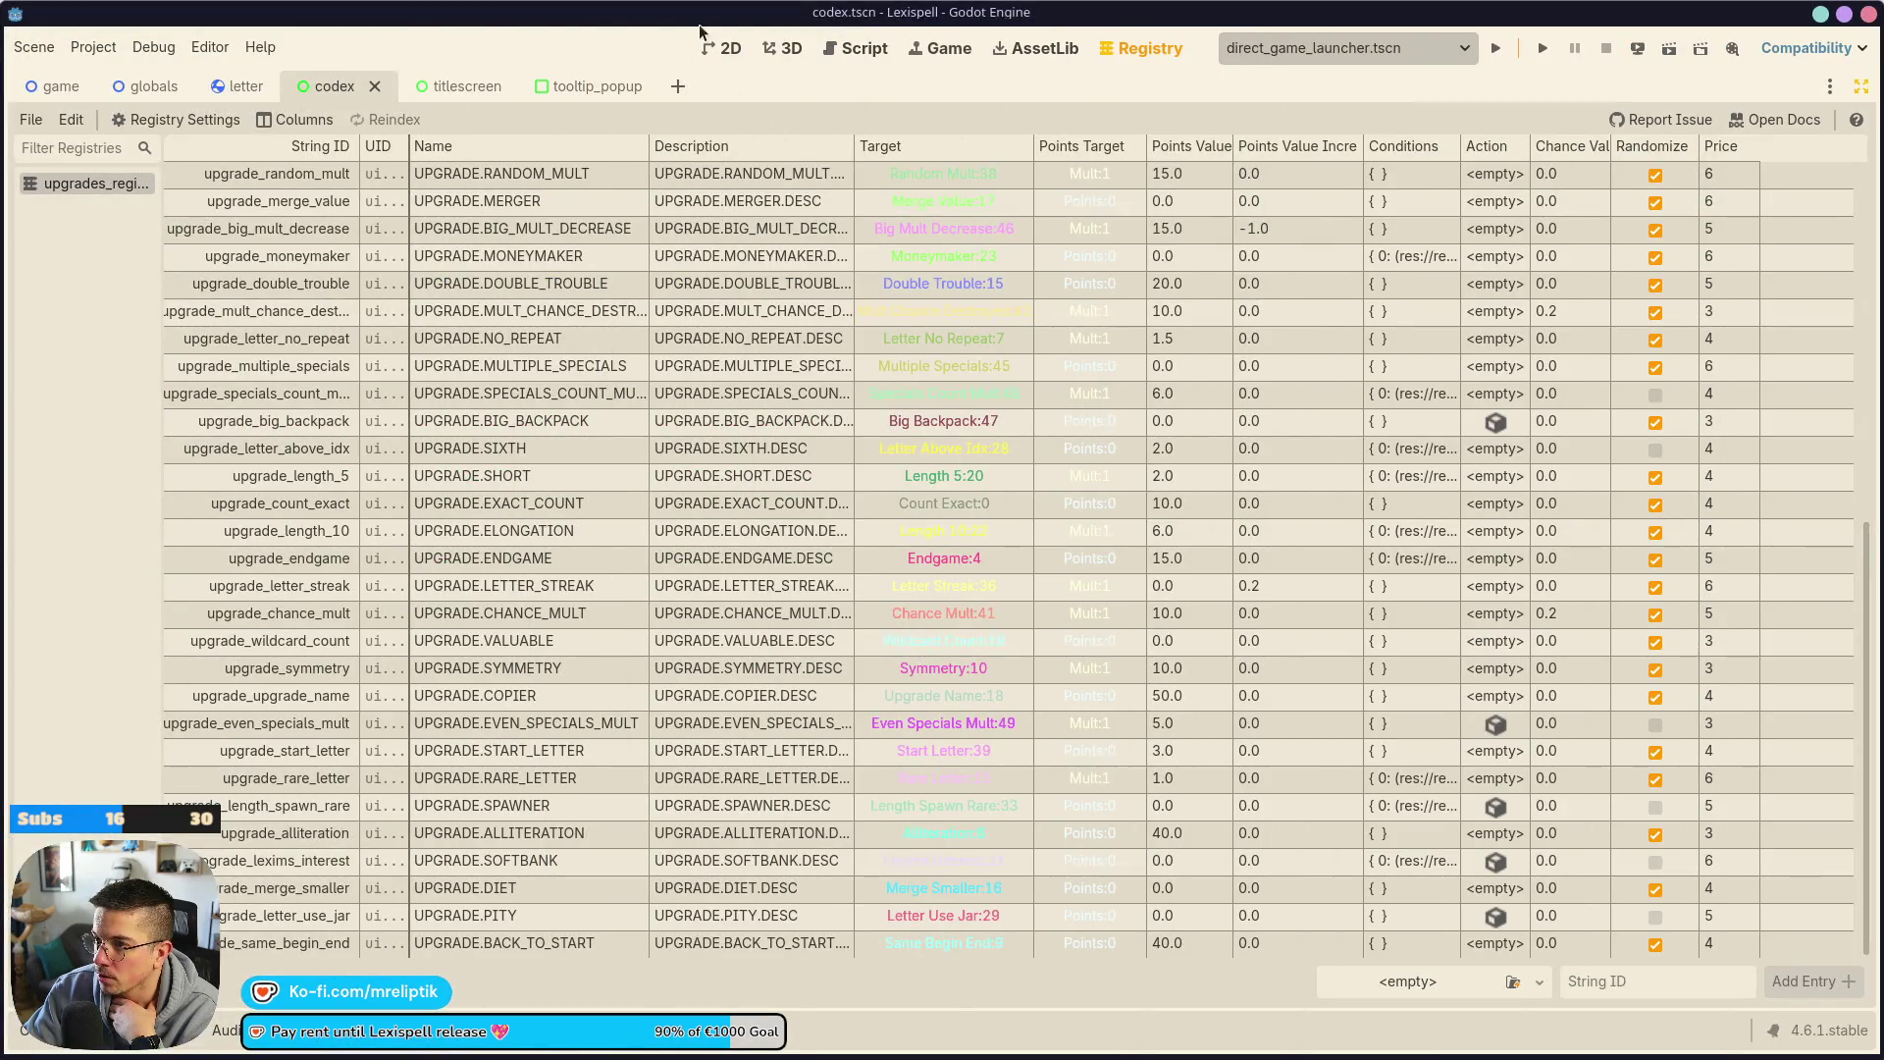
# Step: Run Lexispell from Godot in its own debug window and open the Librarium from the main menu
pyautogui.click(723, 48)
pyautogui.click(1543, 48)
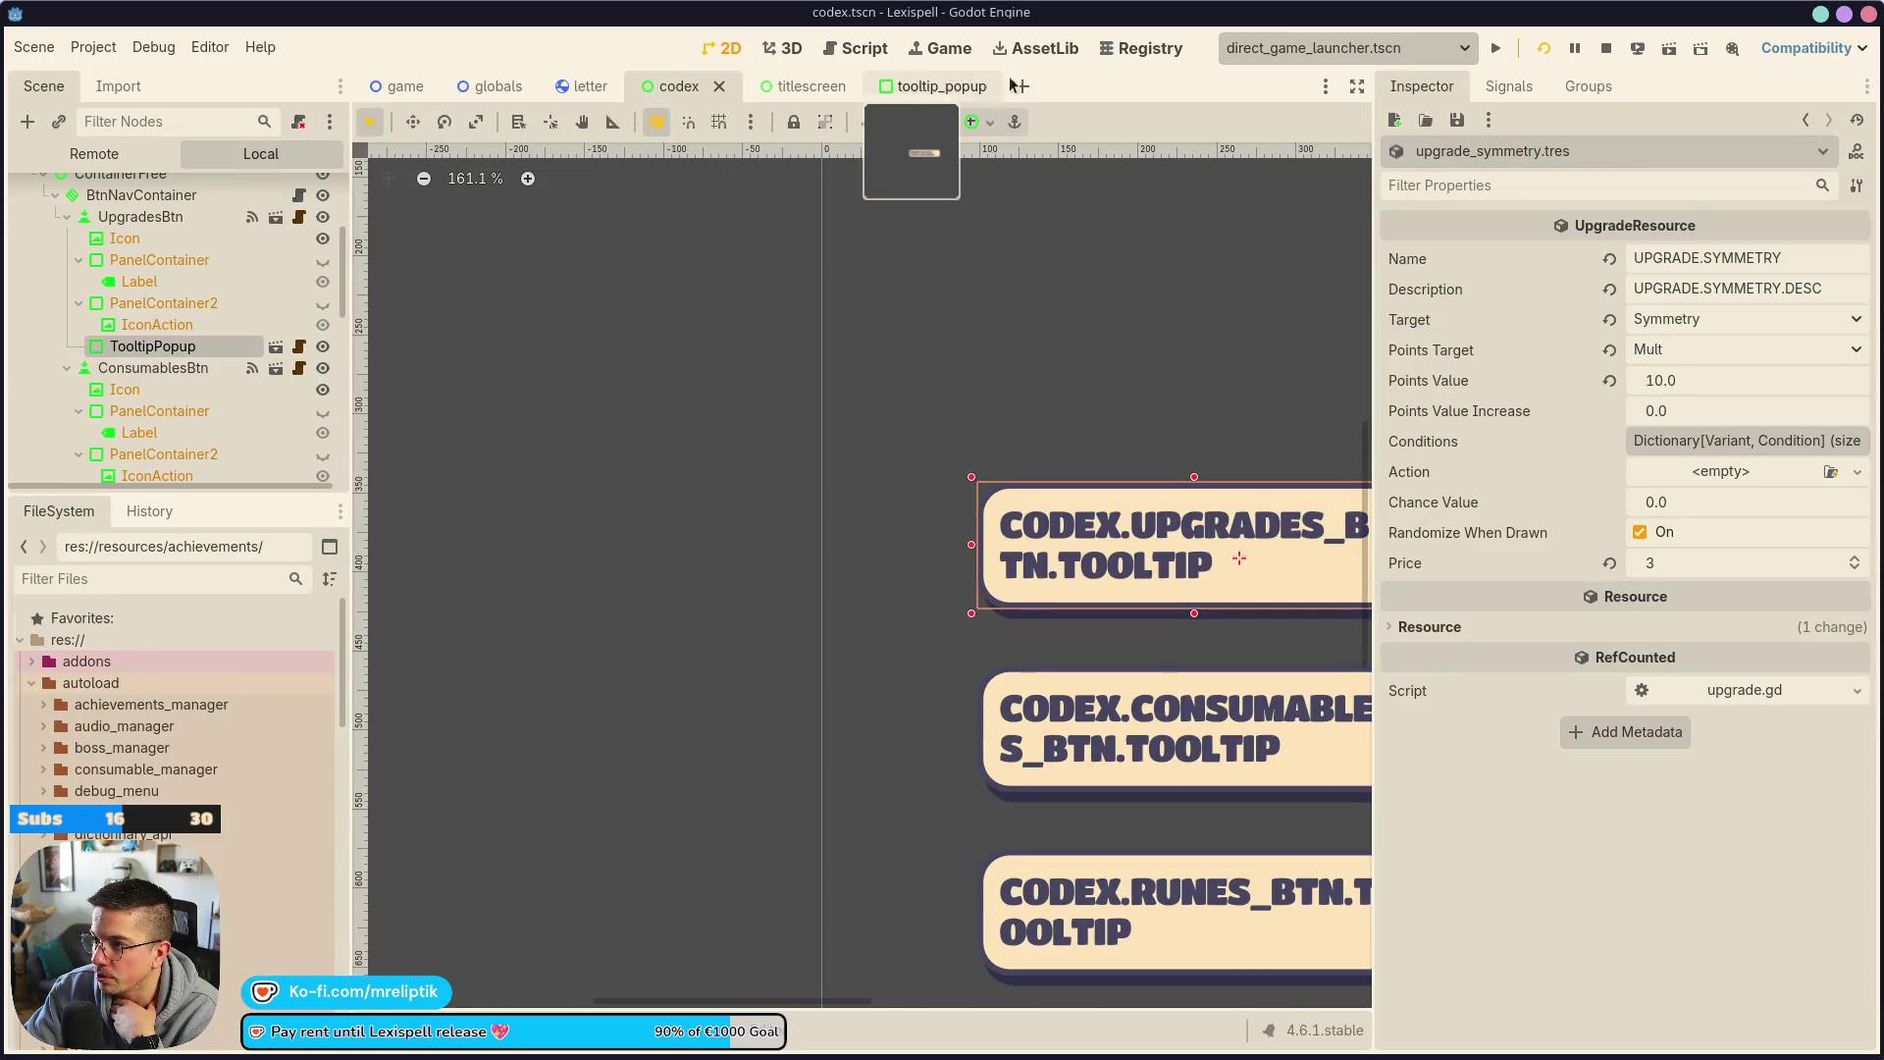
pyautogui.click(950, 51)
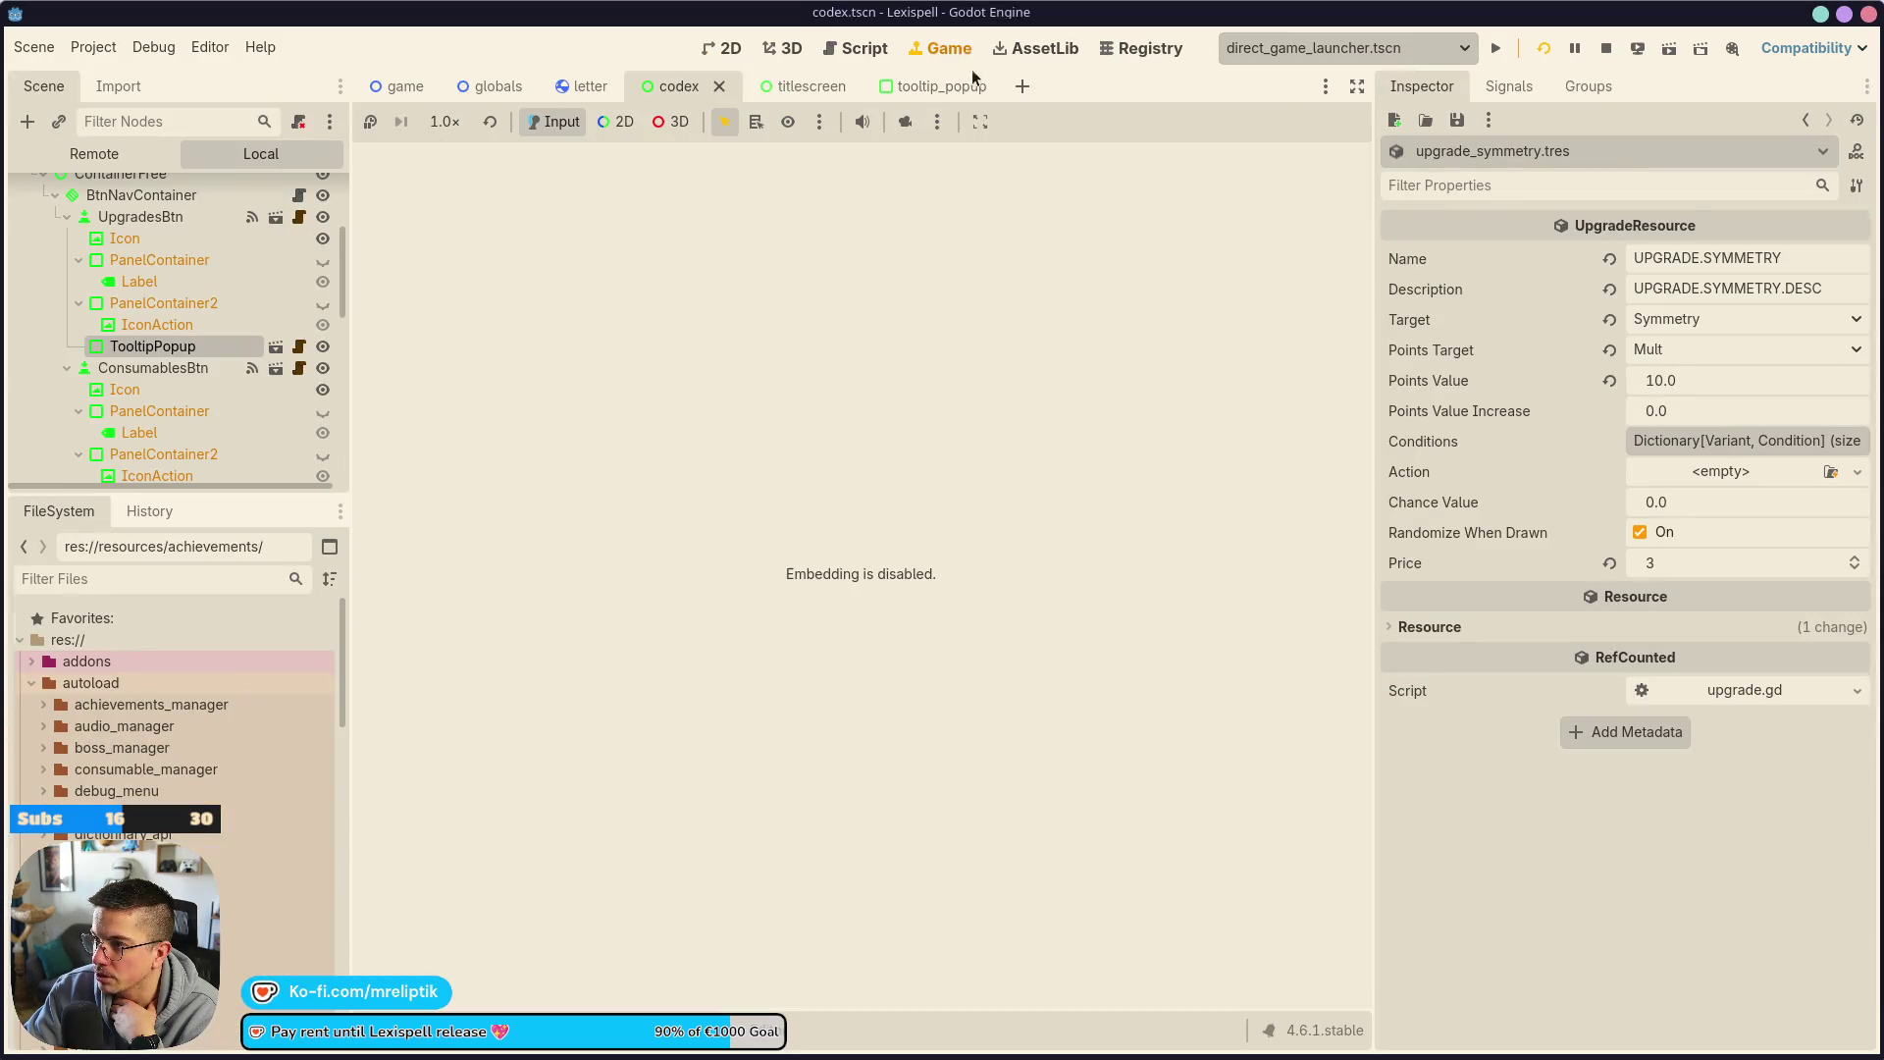
pyautogui.click(980, 121)
pyautogui.click(1033, 154)
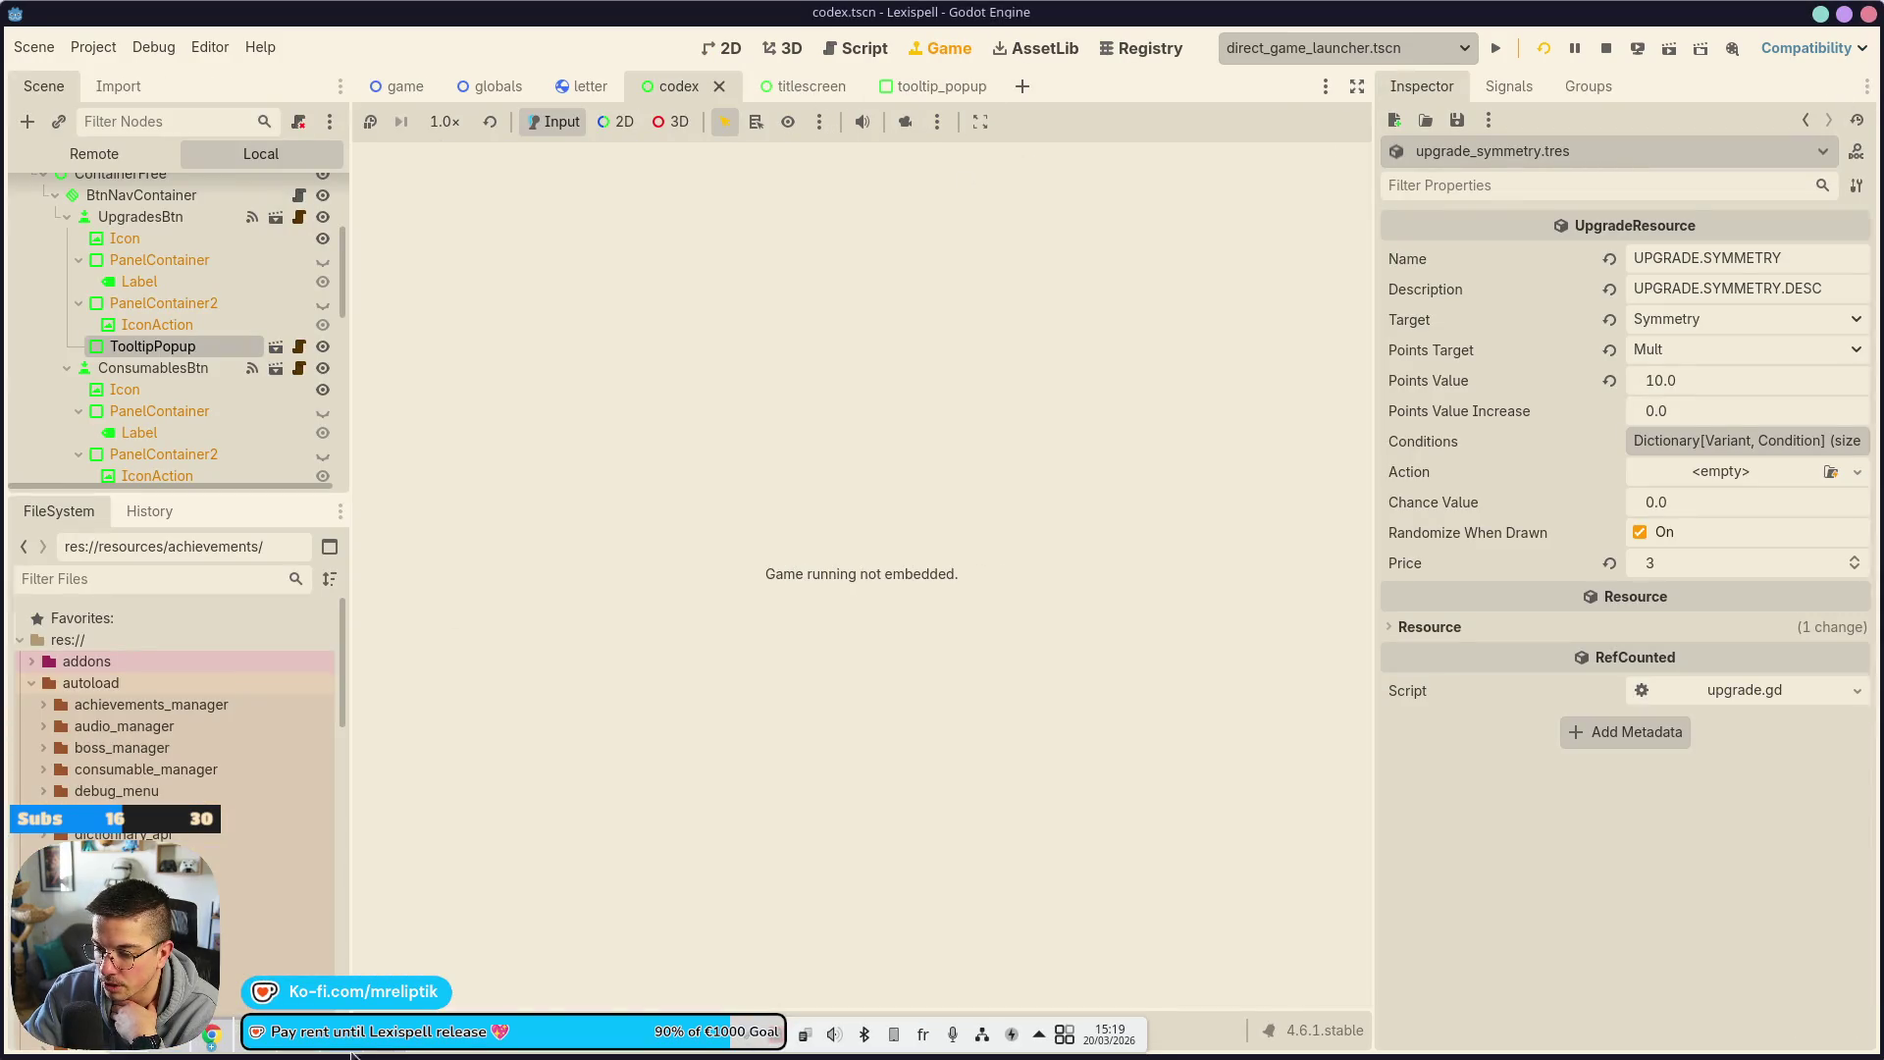
pyautogui.click(353, 1055)
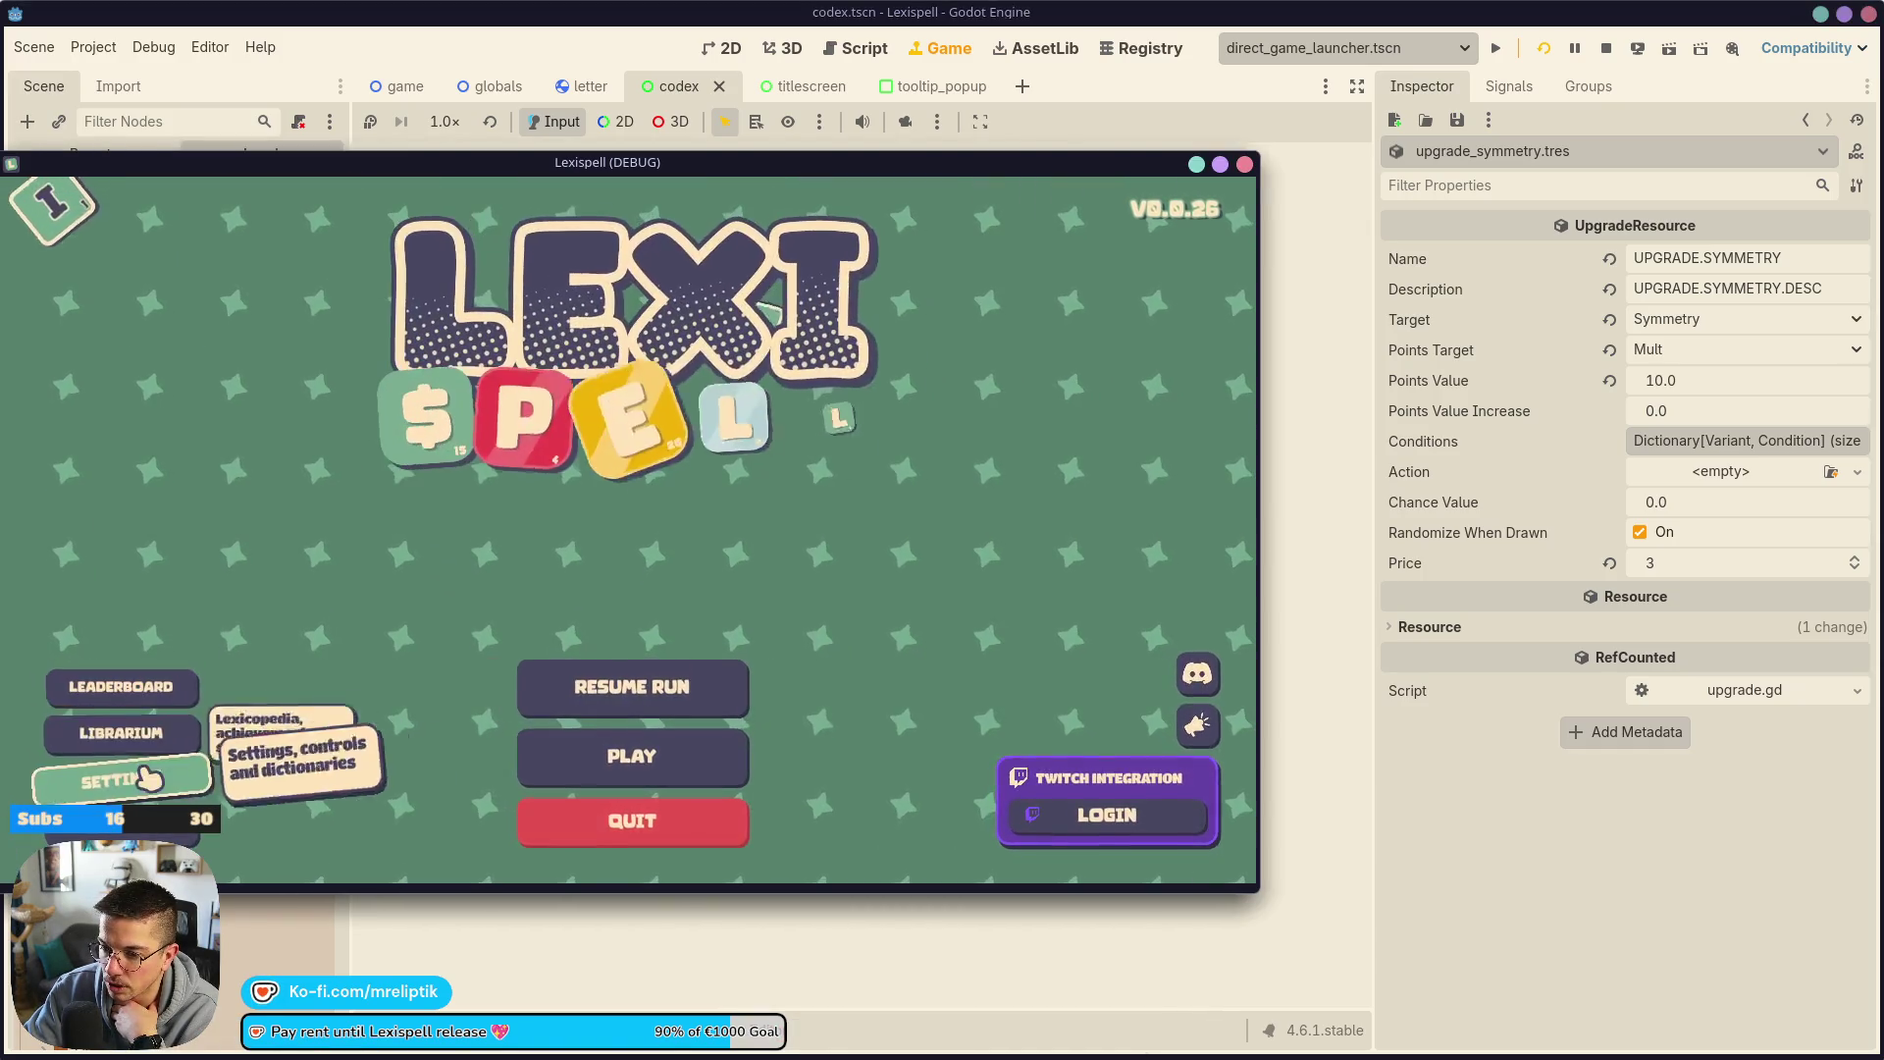
pyautogui.click(122, 733)
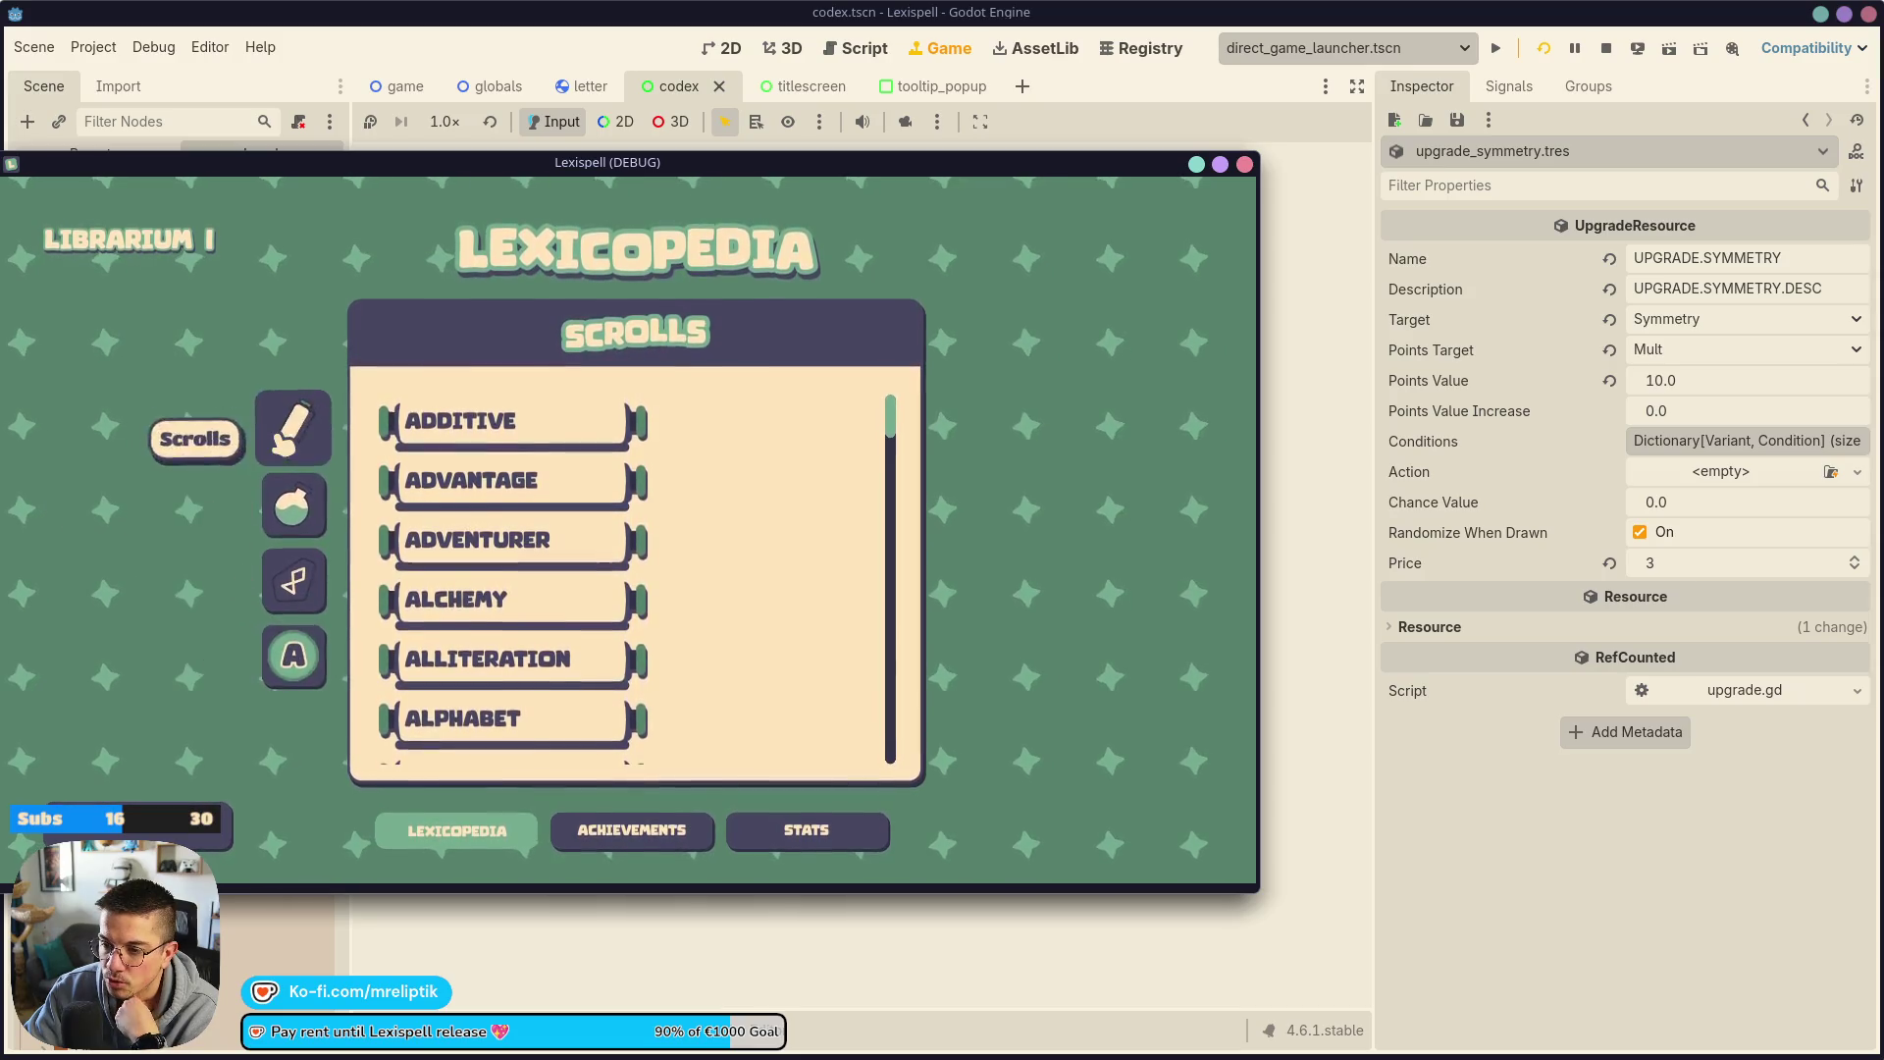
# Step: Switch the Lexicopedia to the Potions & Wands category and shift the game window right
pyautogui.moveTo(527, 455)
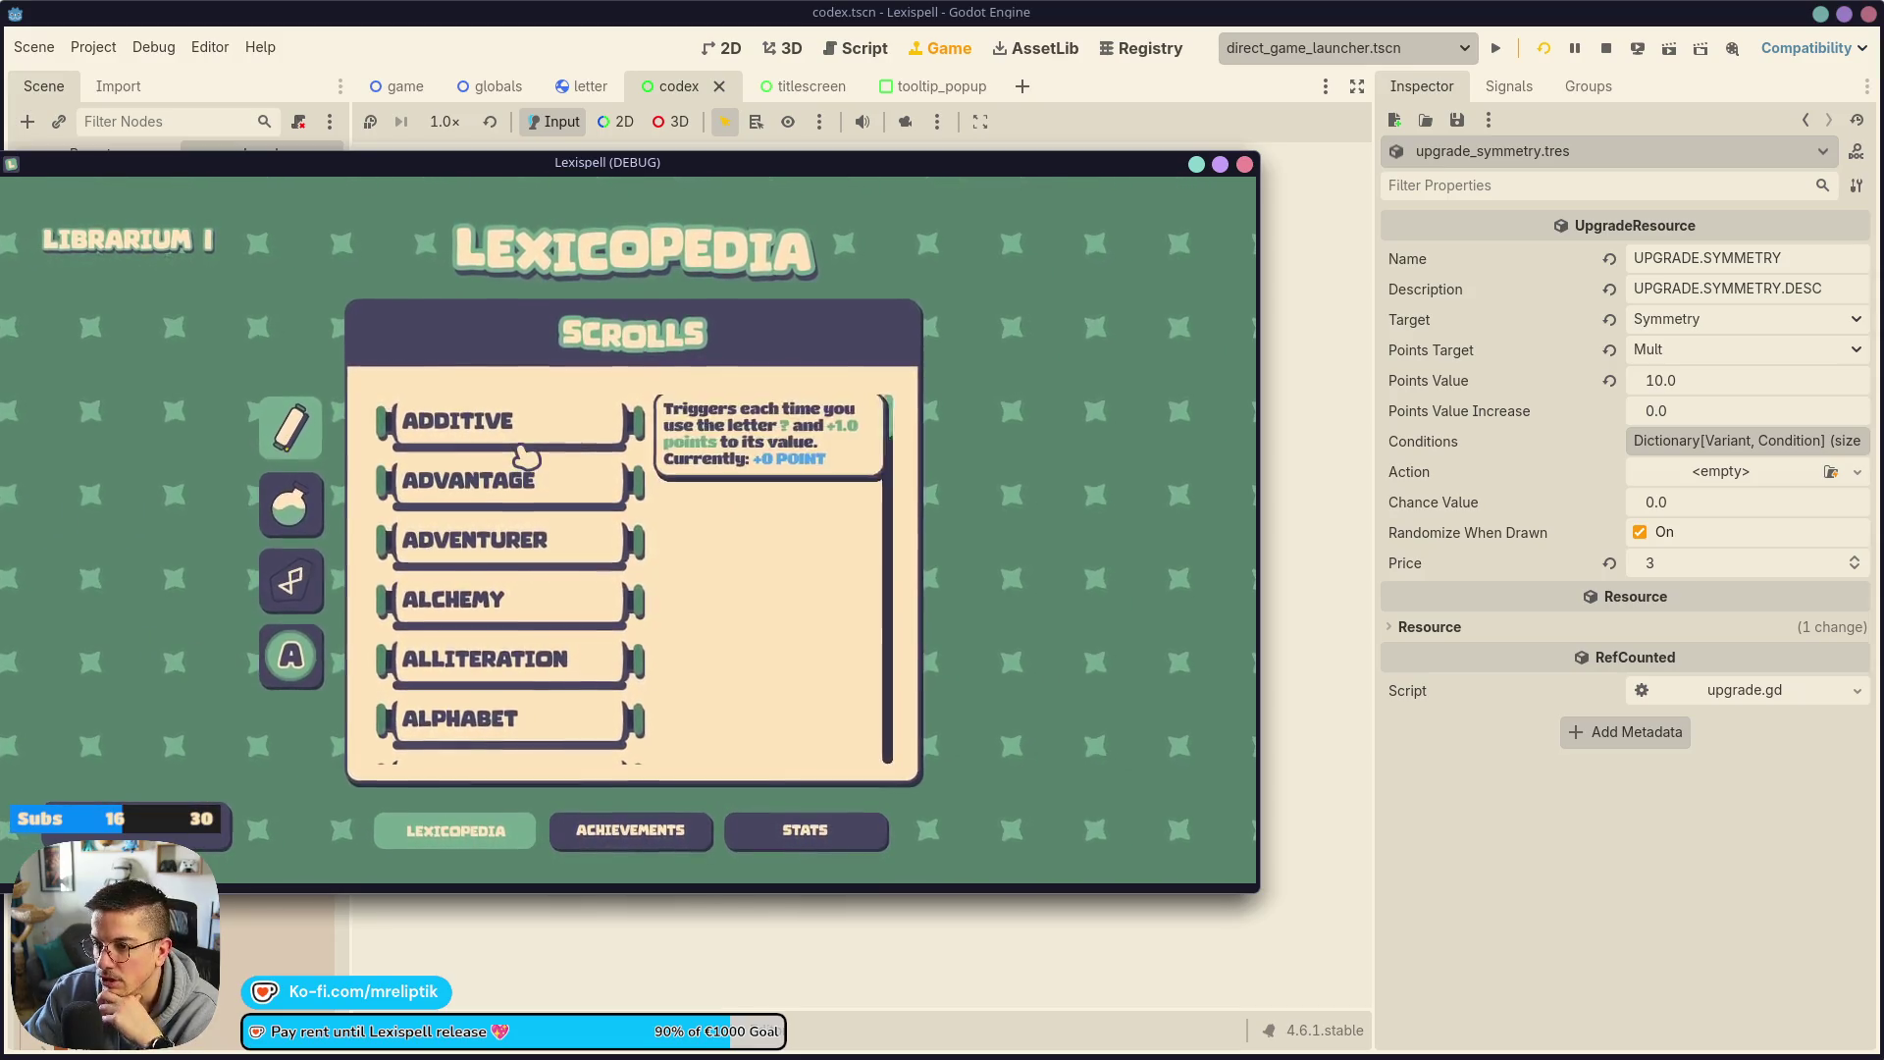
pyautogui.click(289, 506)
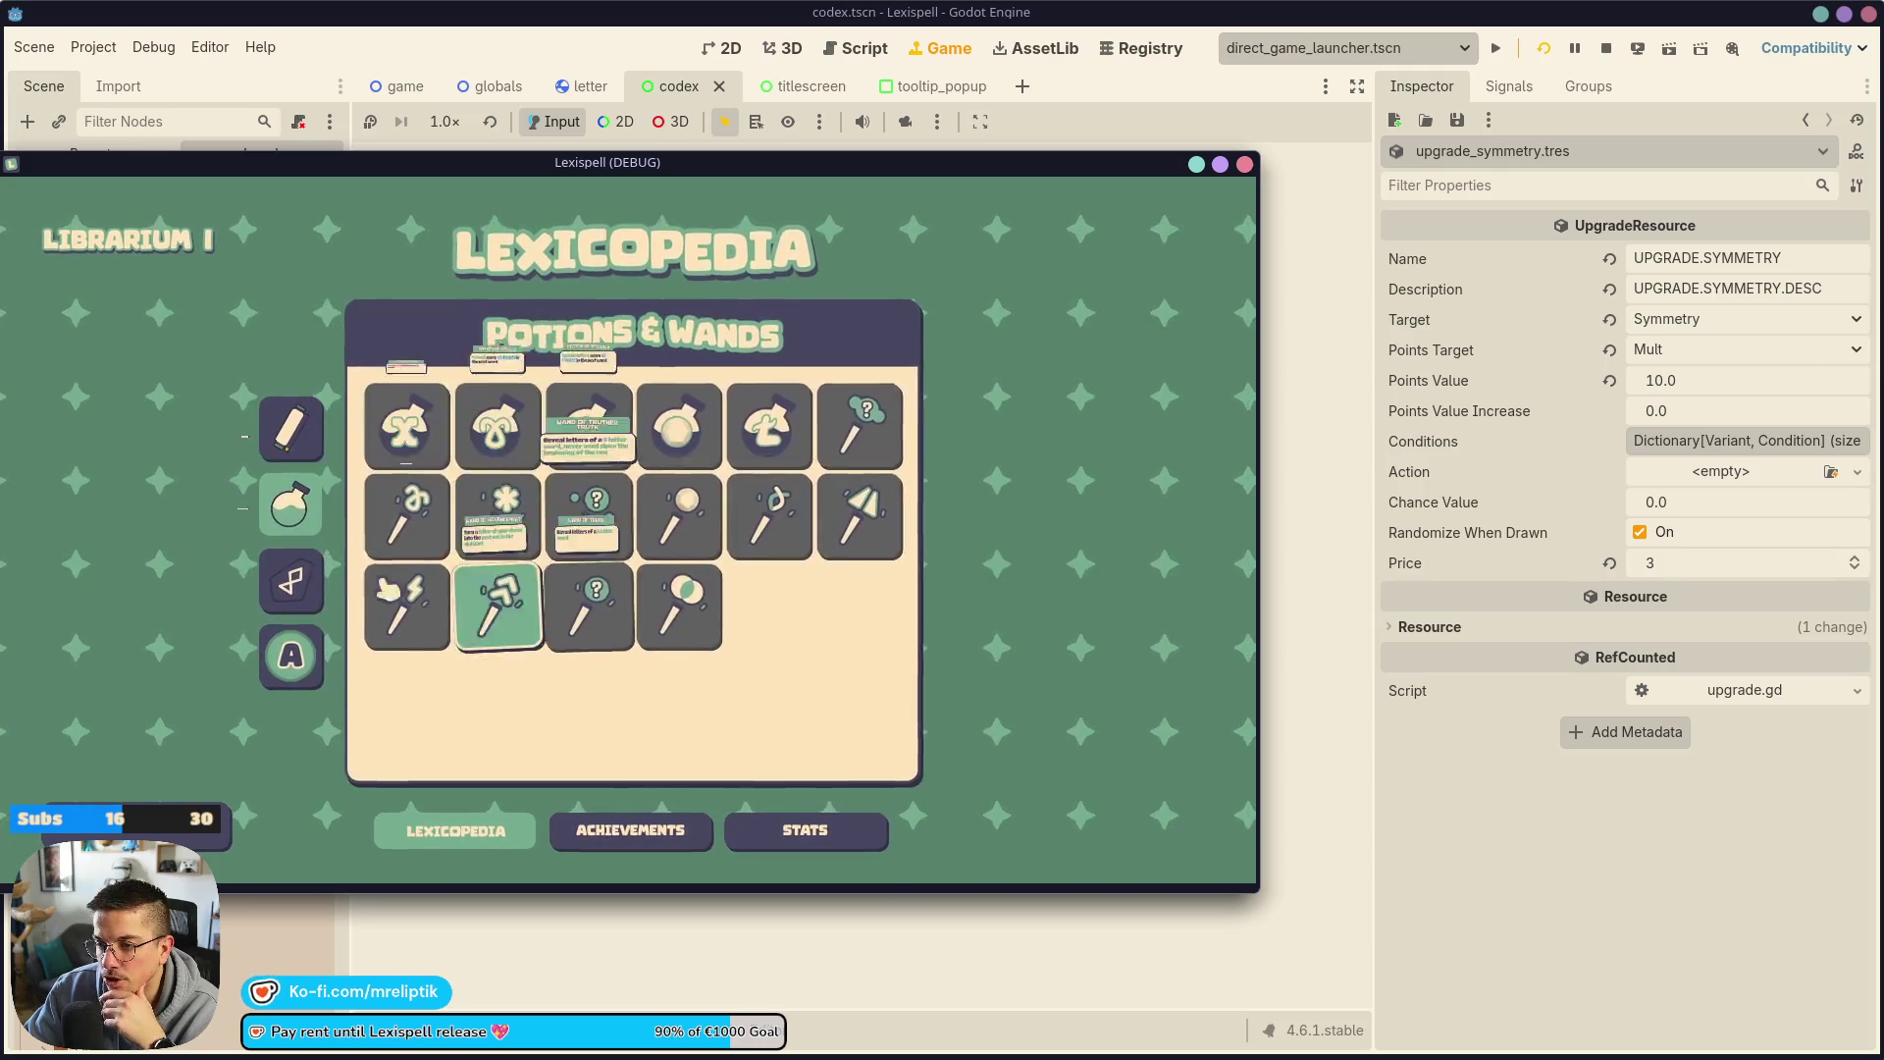
pyautogui.moveTo(861, 446)
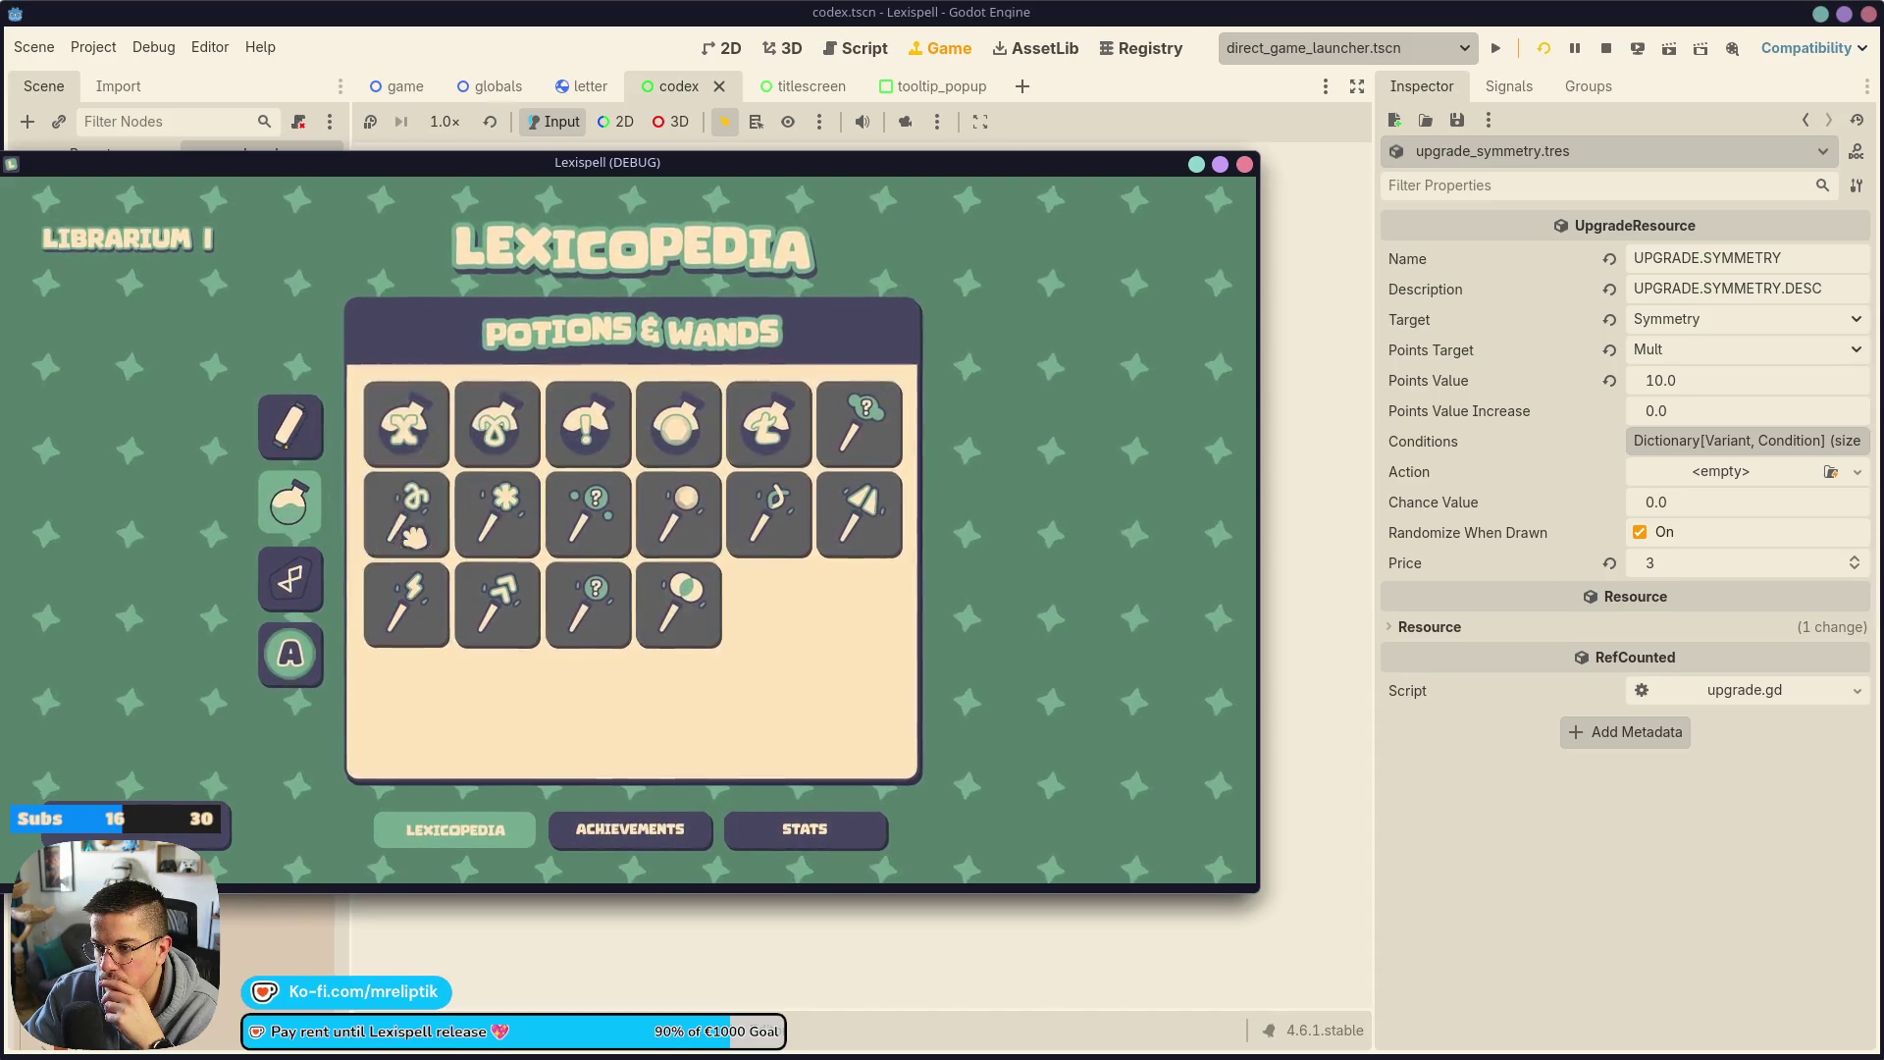
pyautogui.moveTo(431, 486)
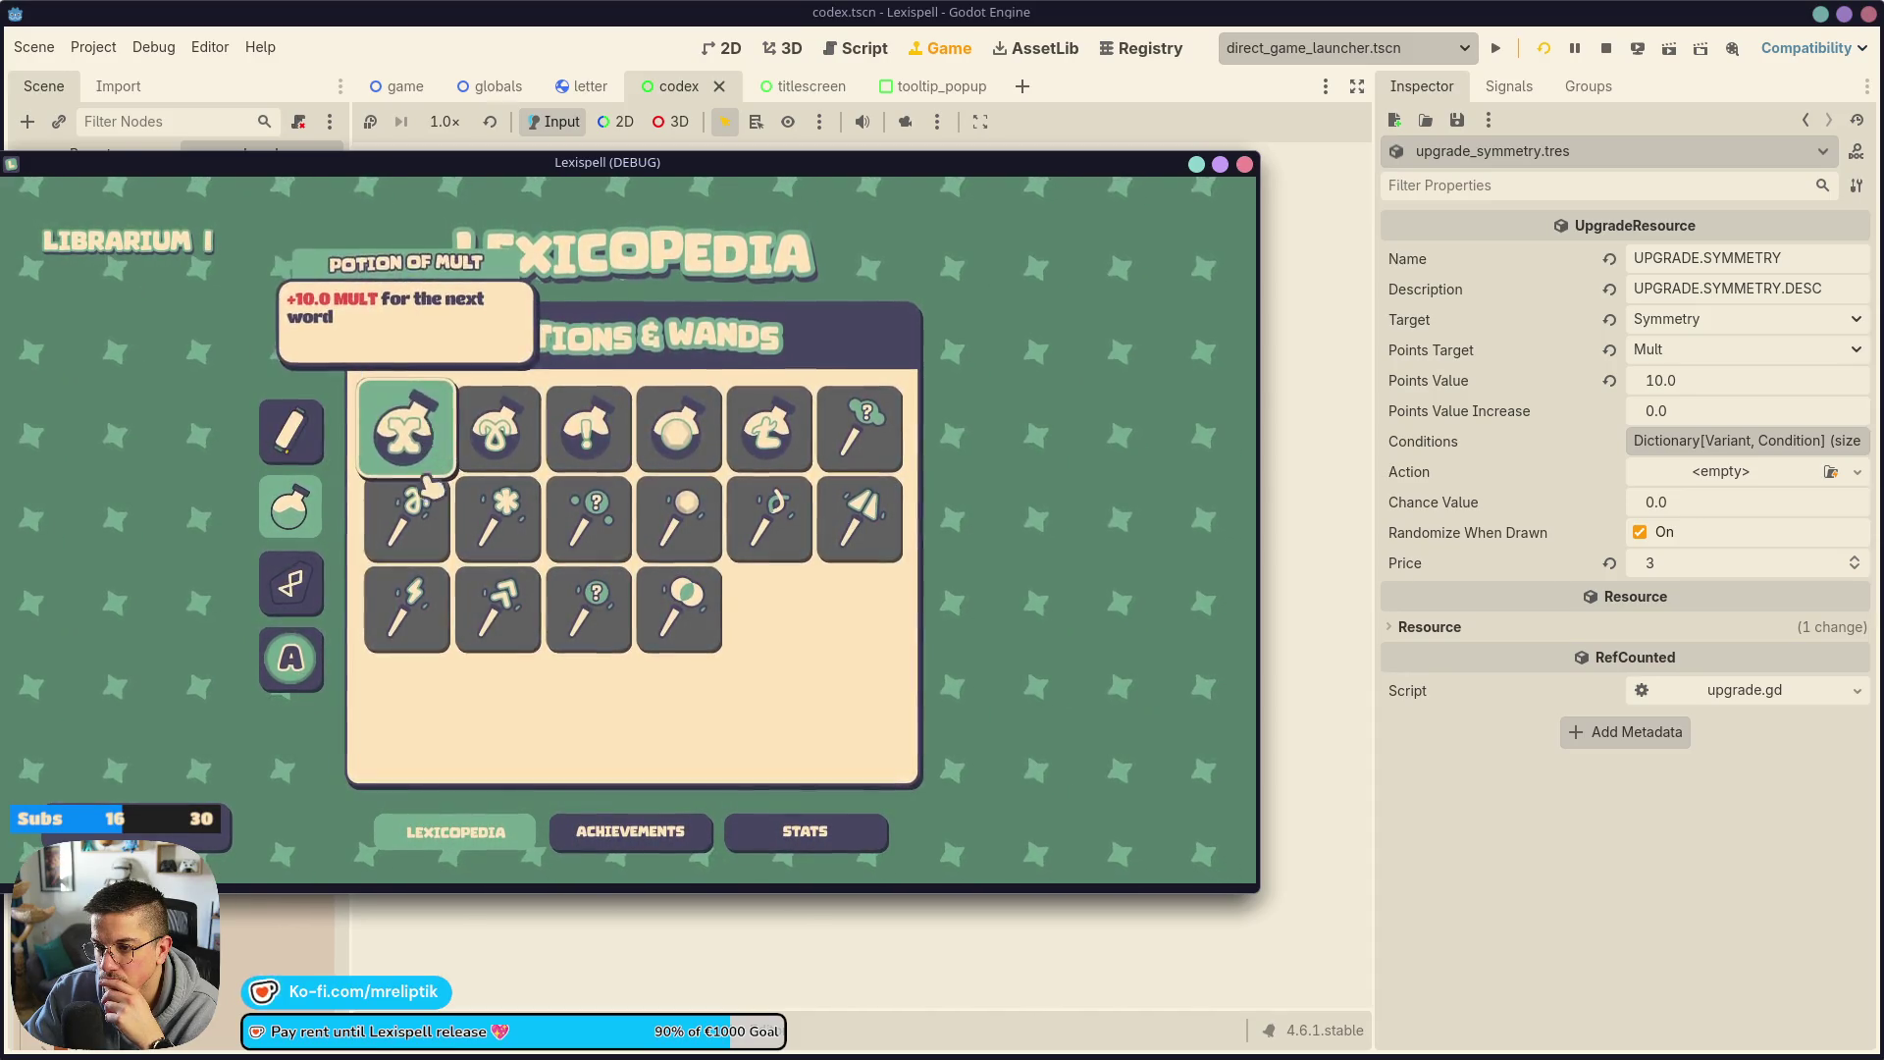
pyautogui.moveTo(510, 546)
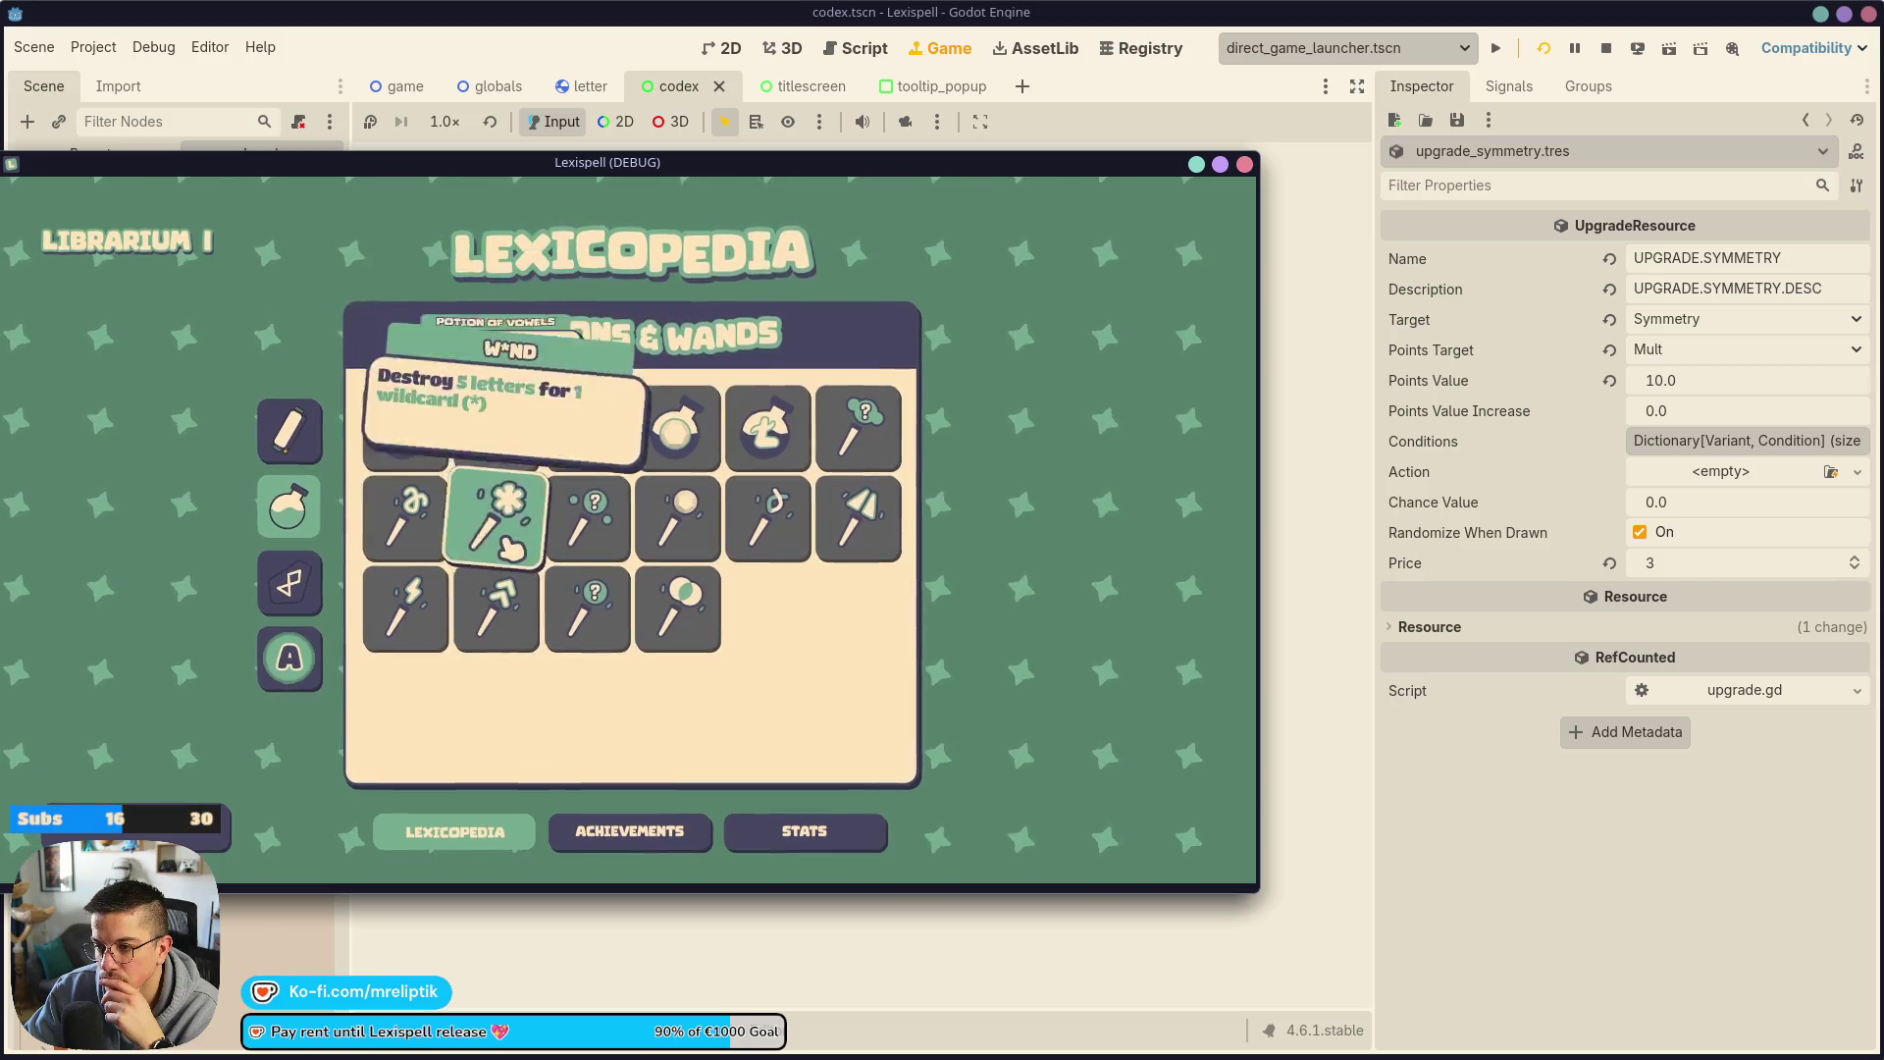
pyautogui.moveTo(716, 593)
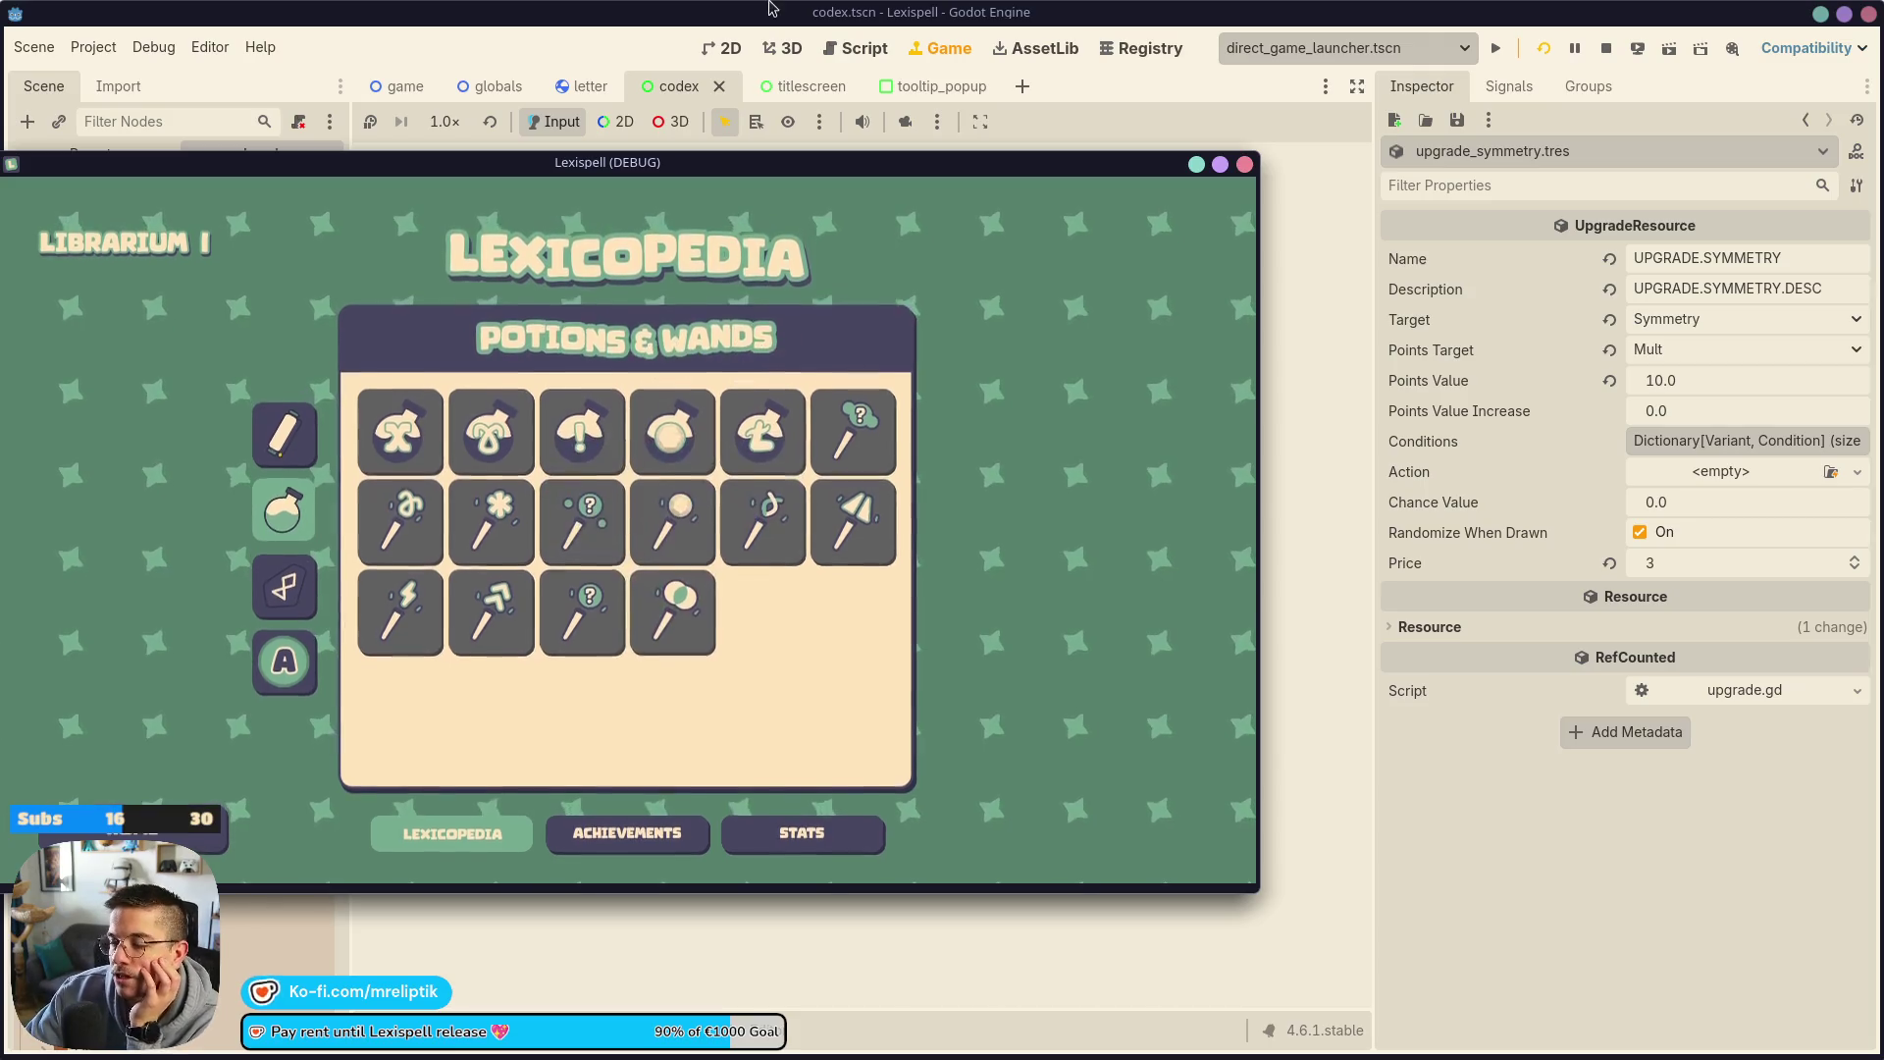
pyautogui.moveTo(628, 162); pyautogui.dragTo(800, 166)
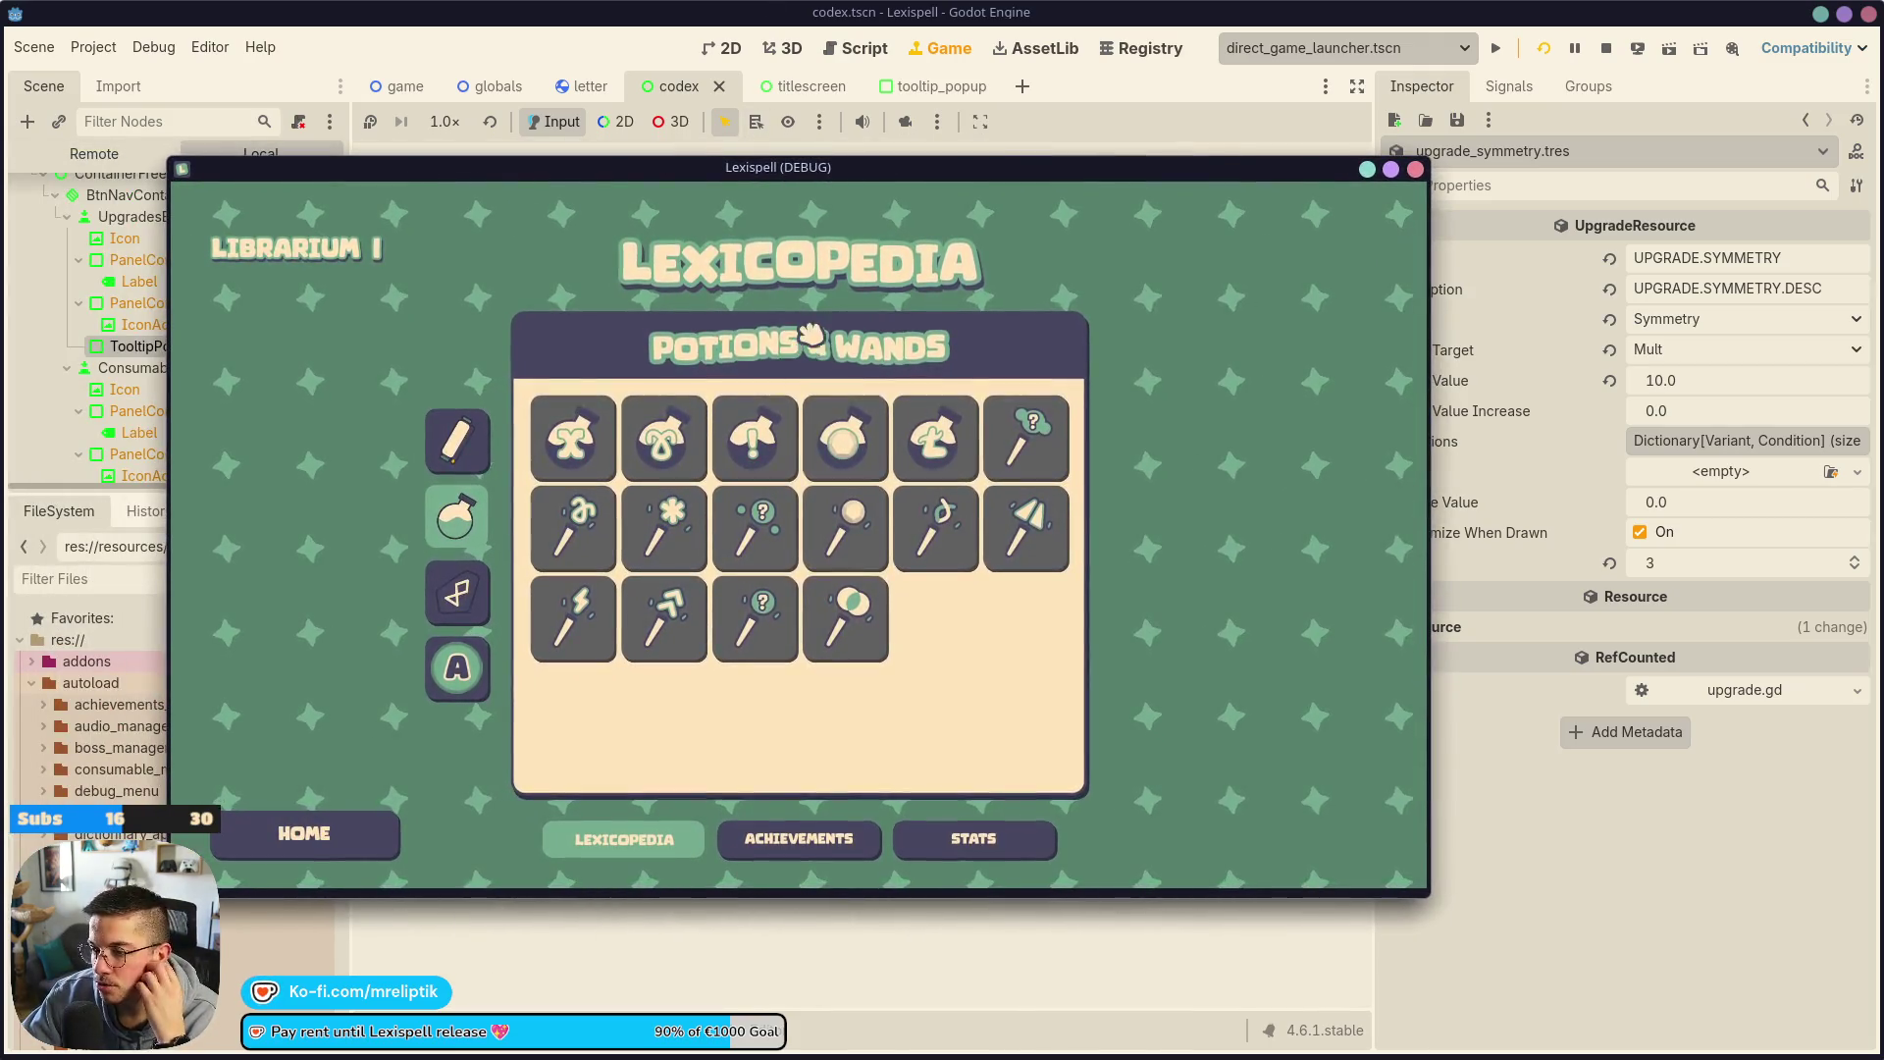
# Step: Exit the Lexicopedia with Esc and choose PLAY, reaching the Resume Run? prompt
pyautogui.moveTo(606, 633)
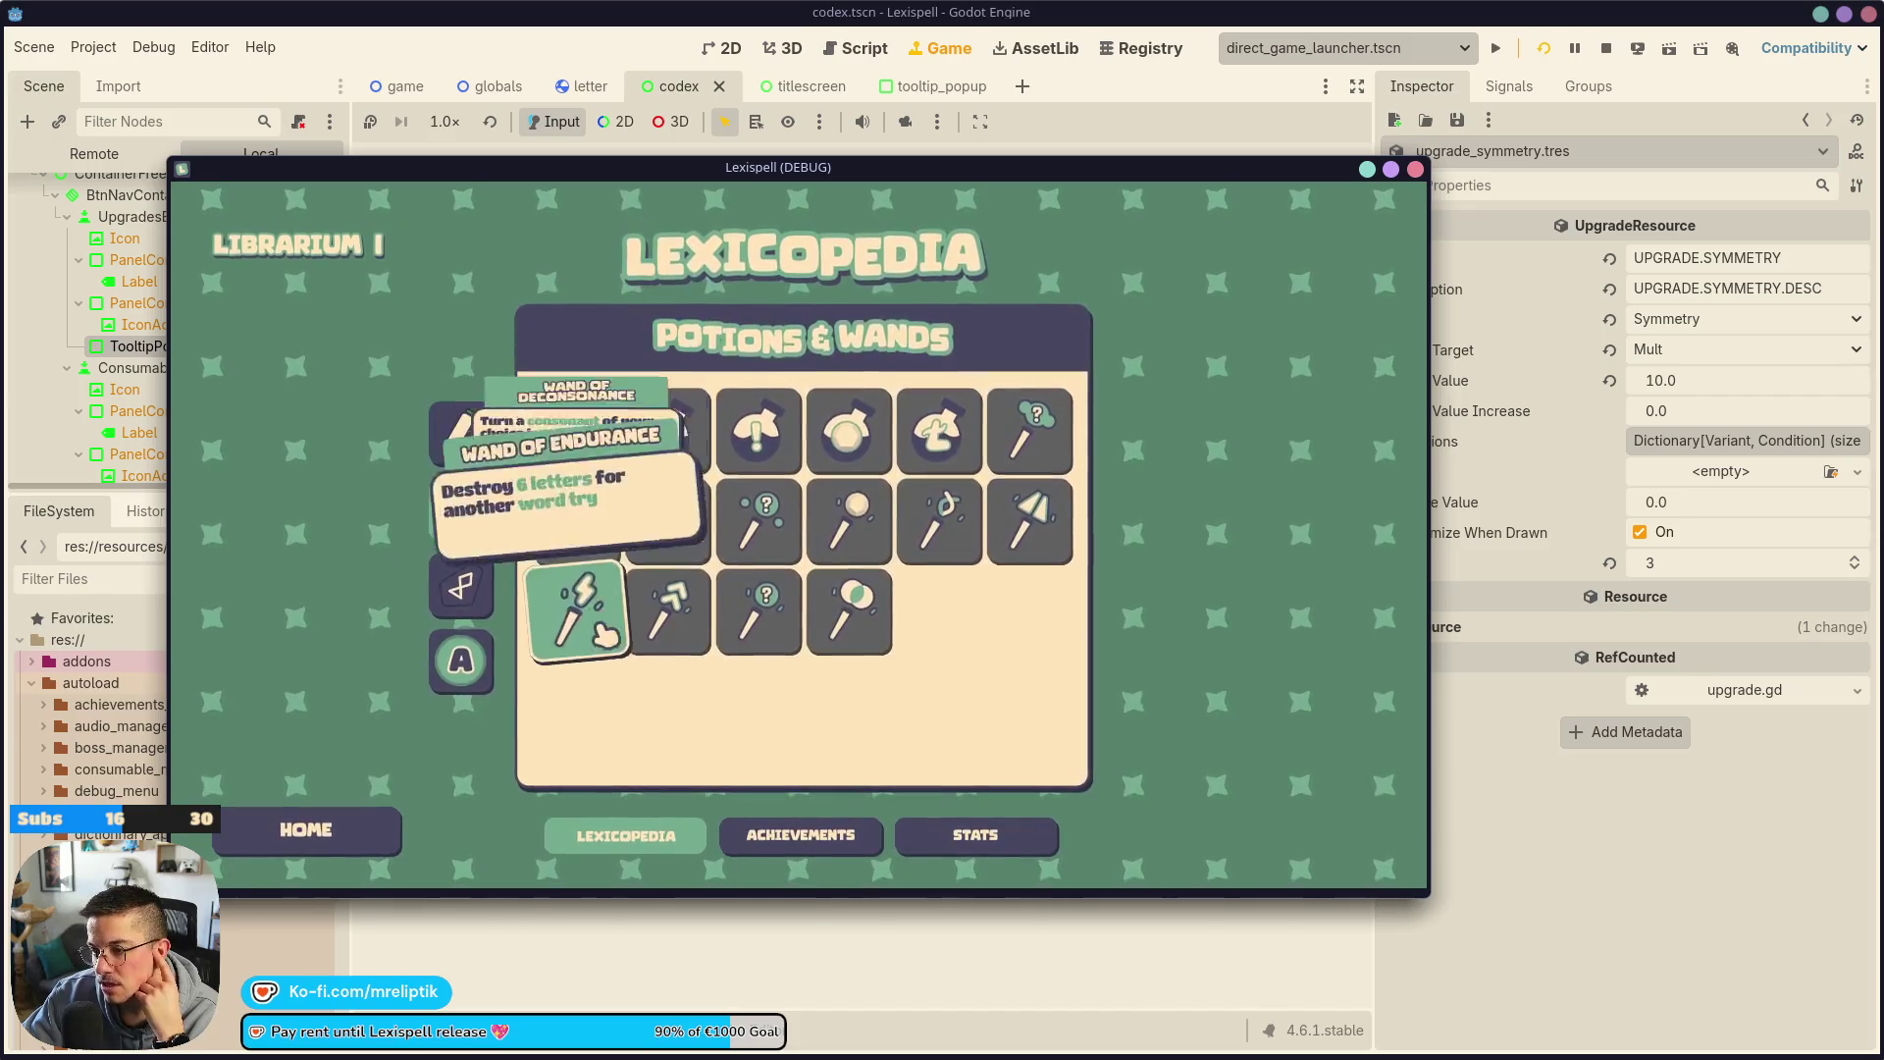
pyautogui.moveTo(618, 459)
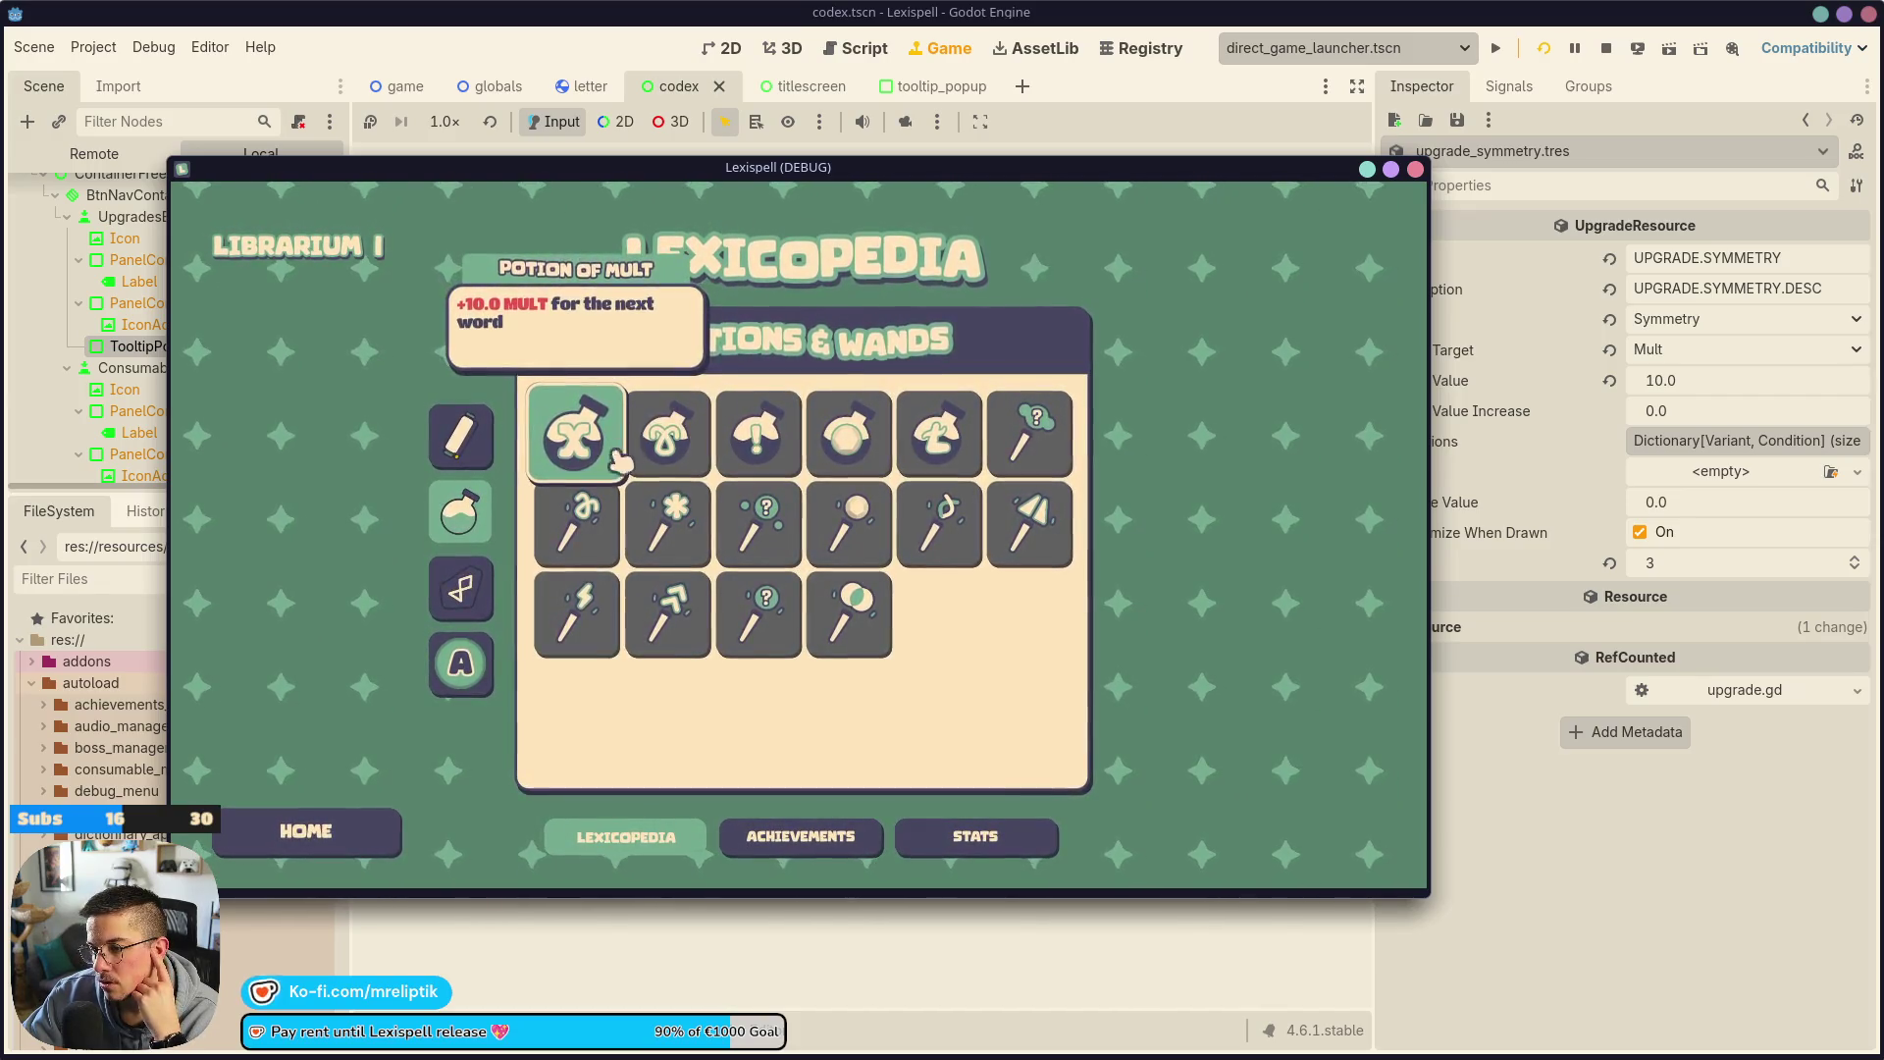
pyautogui.moveTo(588, 527)
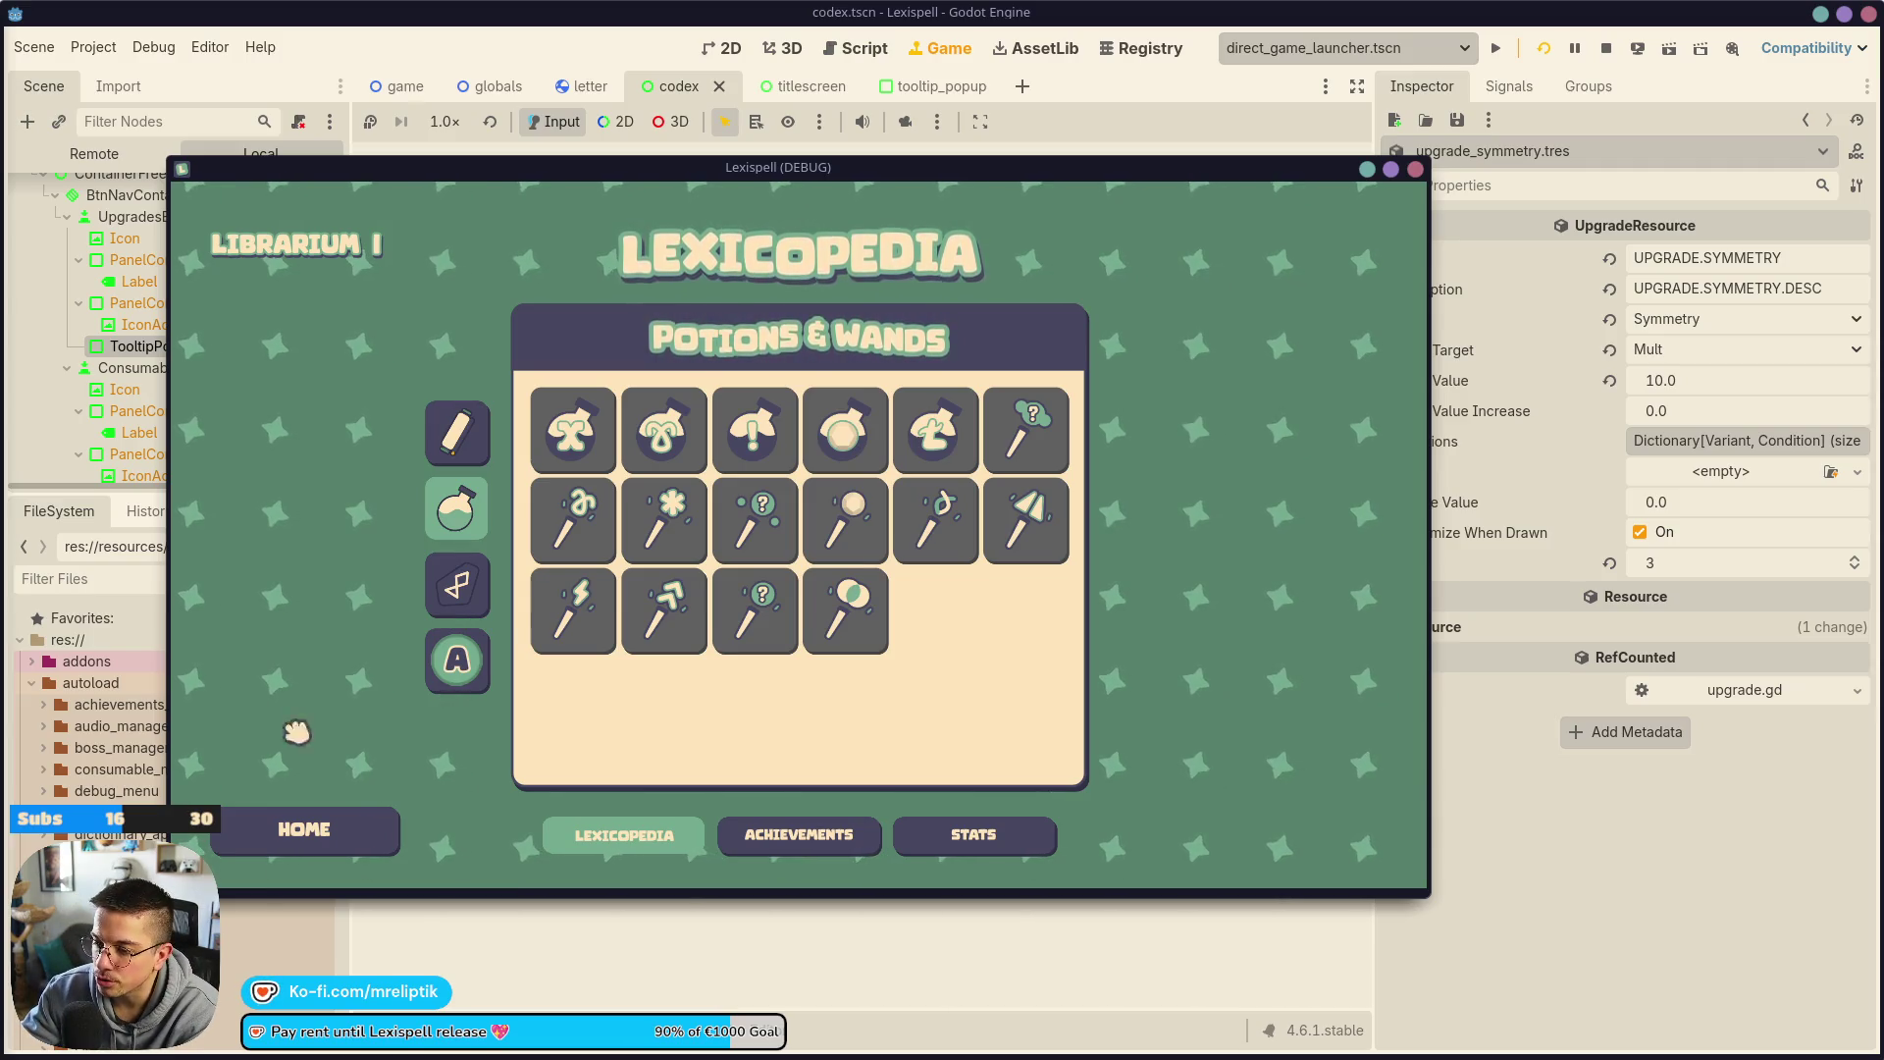
pyautogui.press('Escape')
pyautogui.click(849, 775)
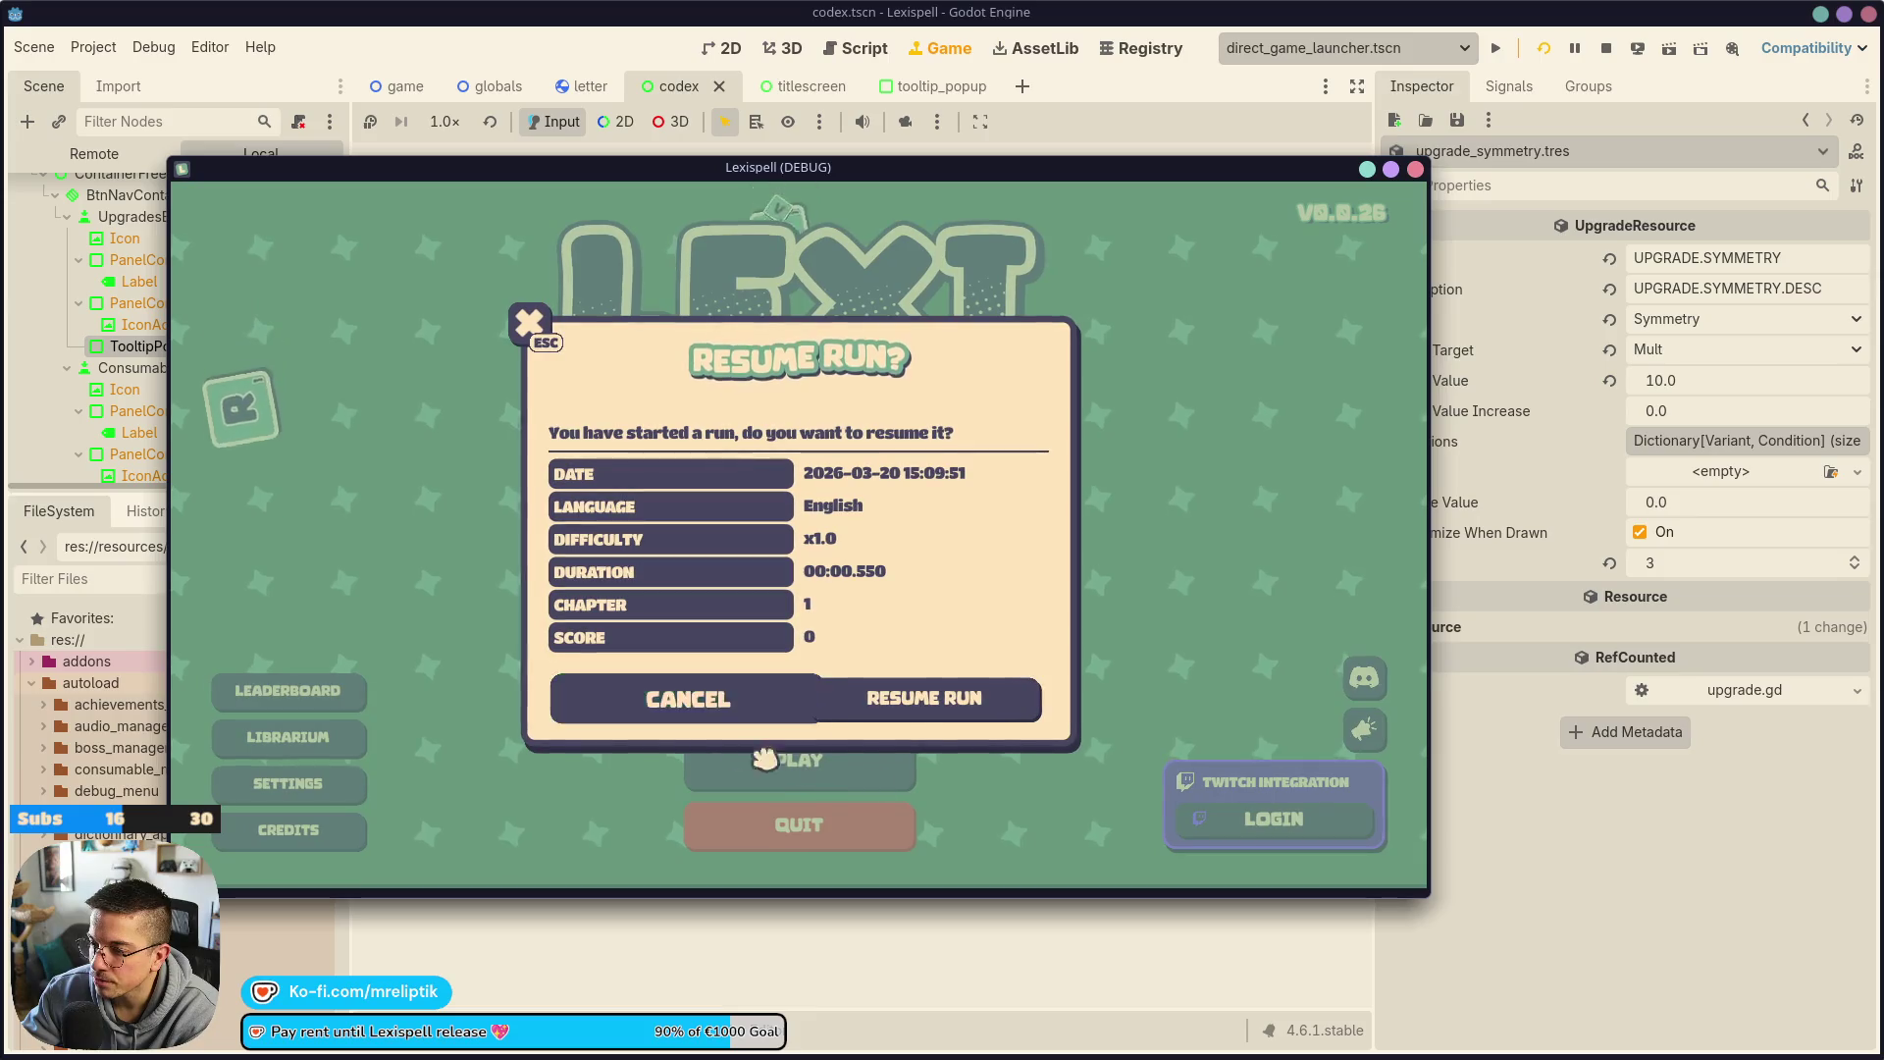
# Step: Decline resuming, pick a mode, choose English, start a NEW RUN, and begin a word with B
pyautogui.click(775, 711)
pyautogui.click(820, 761)
pyautogui.click(799, 546)
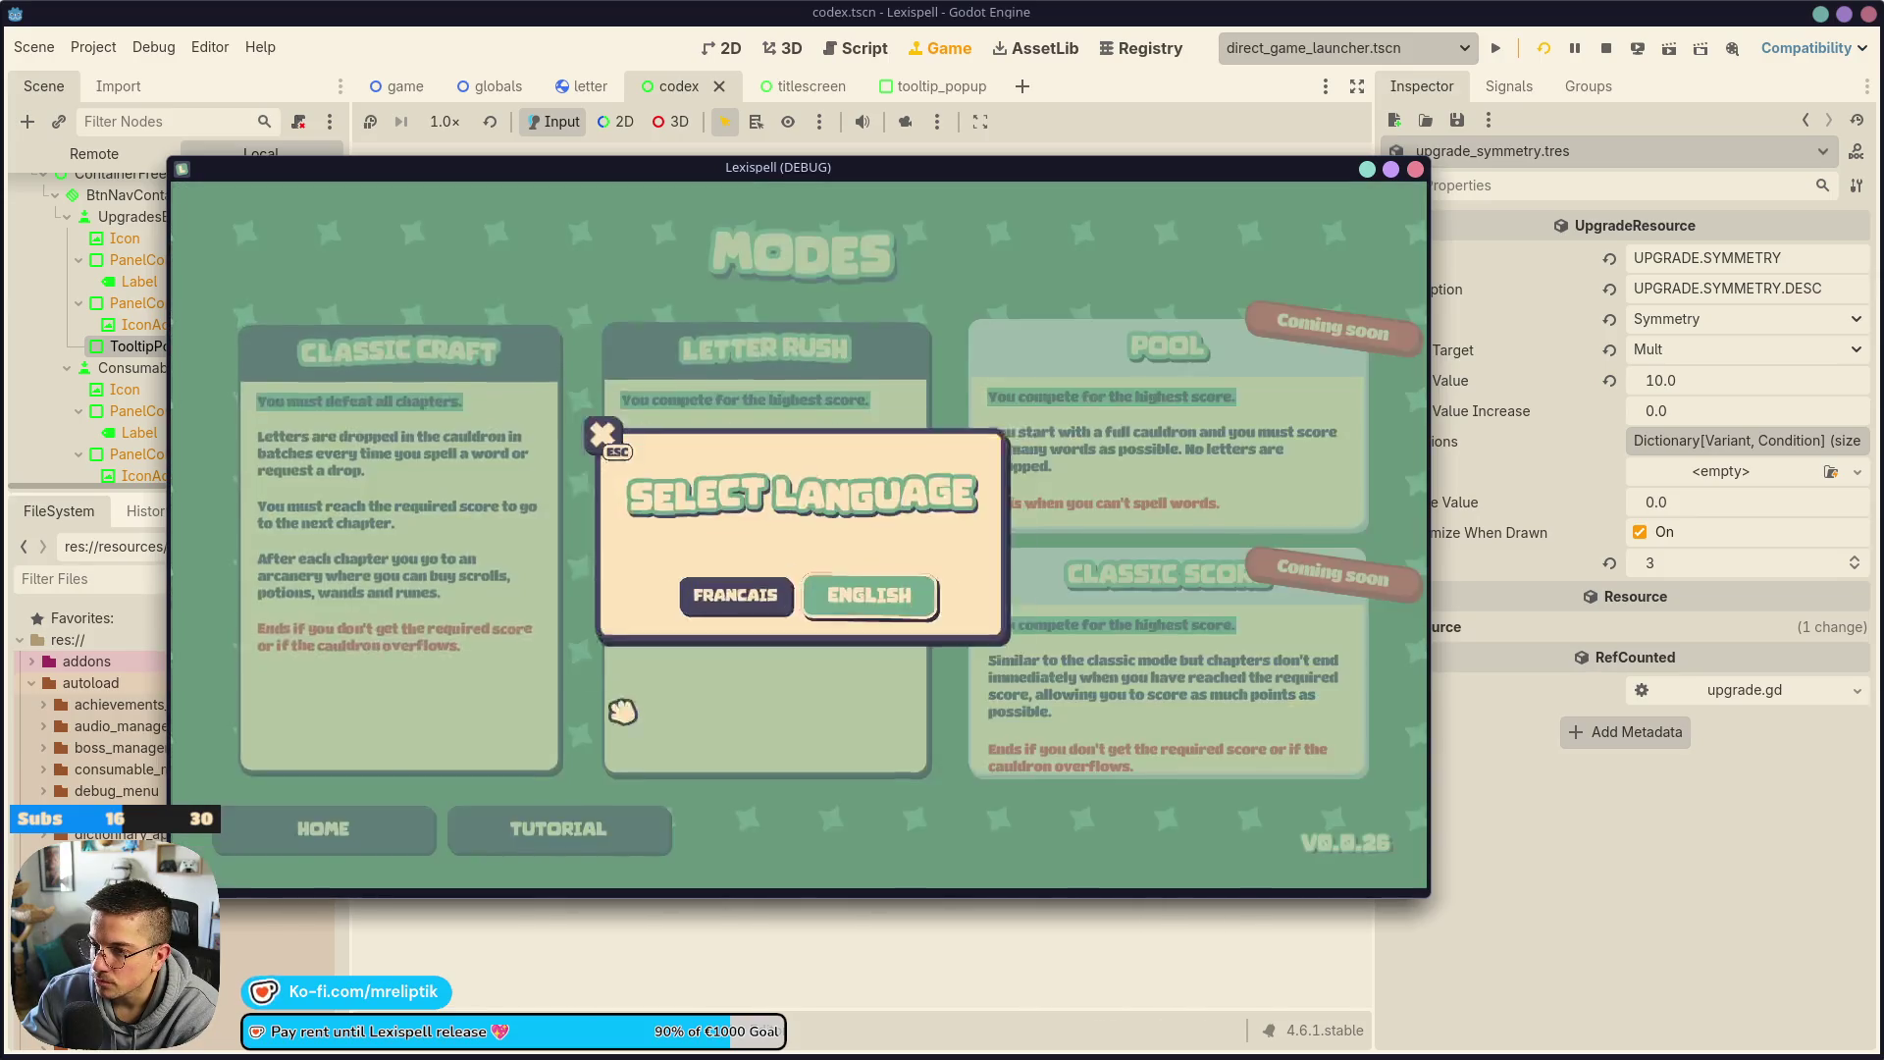
pyautogui.click(908, 608)
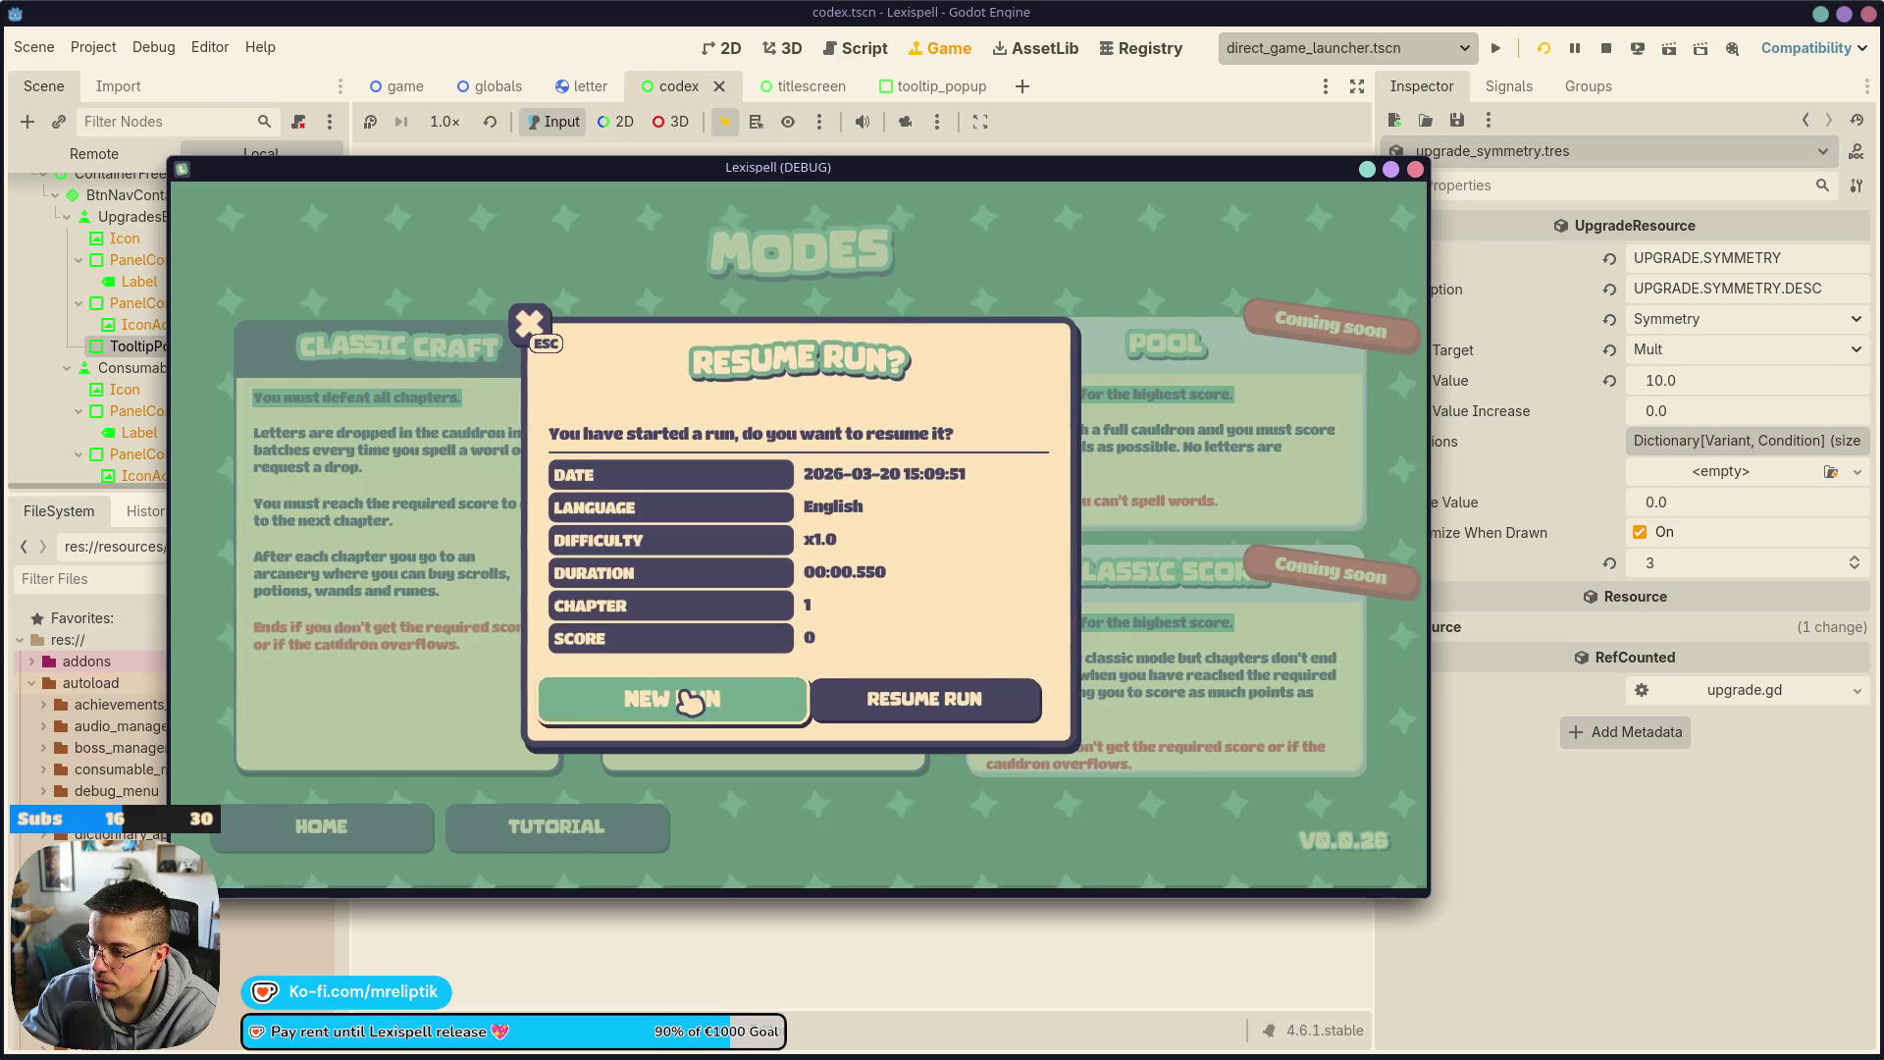
pyautogui.click(692, 700)
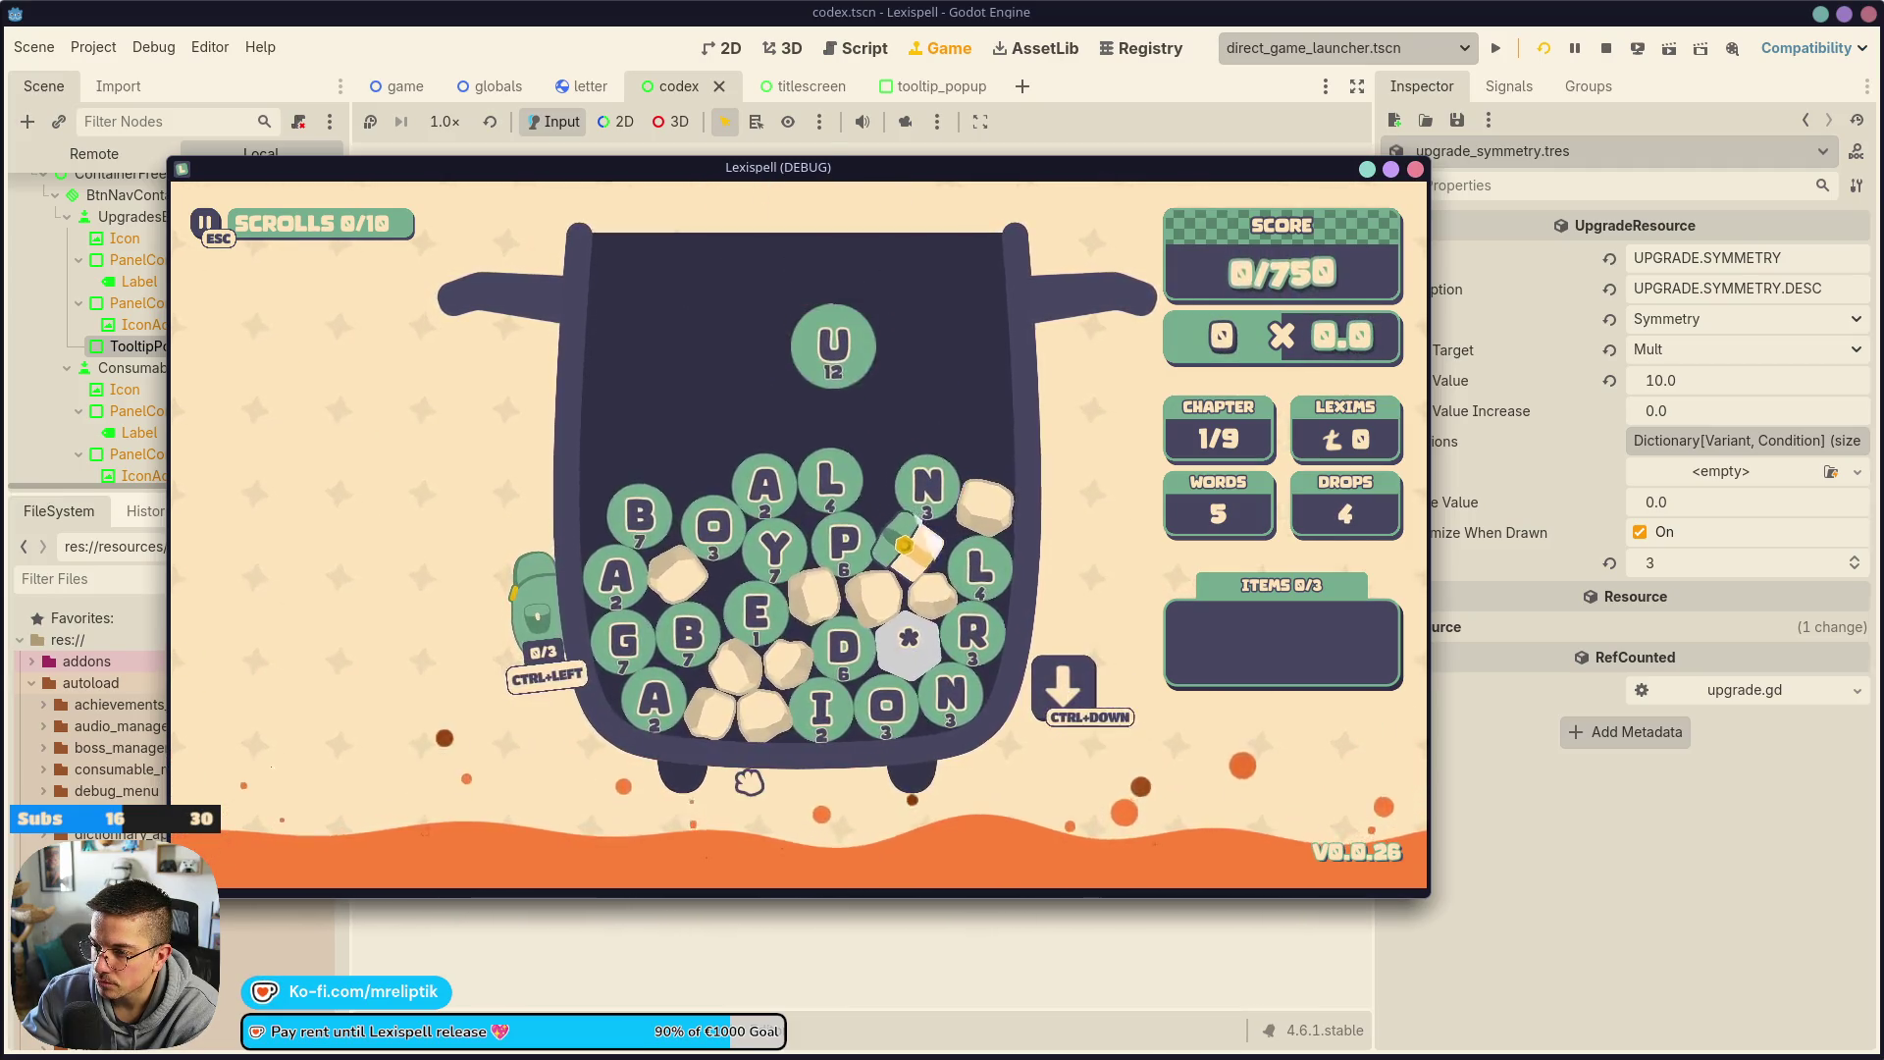
pyautogui.click(669, 535)
pyautogui.click(716, 531)
pyautogui.click(768, 490)
pyautogui.click(830, 488)
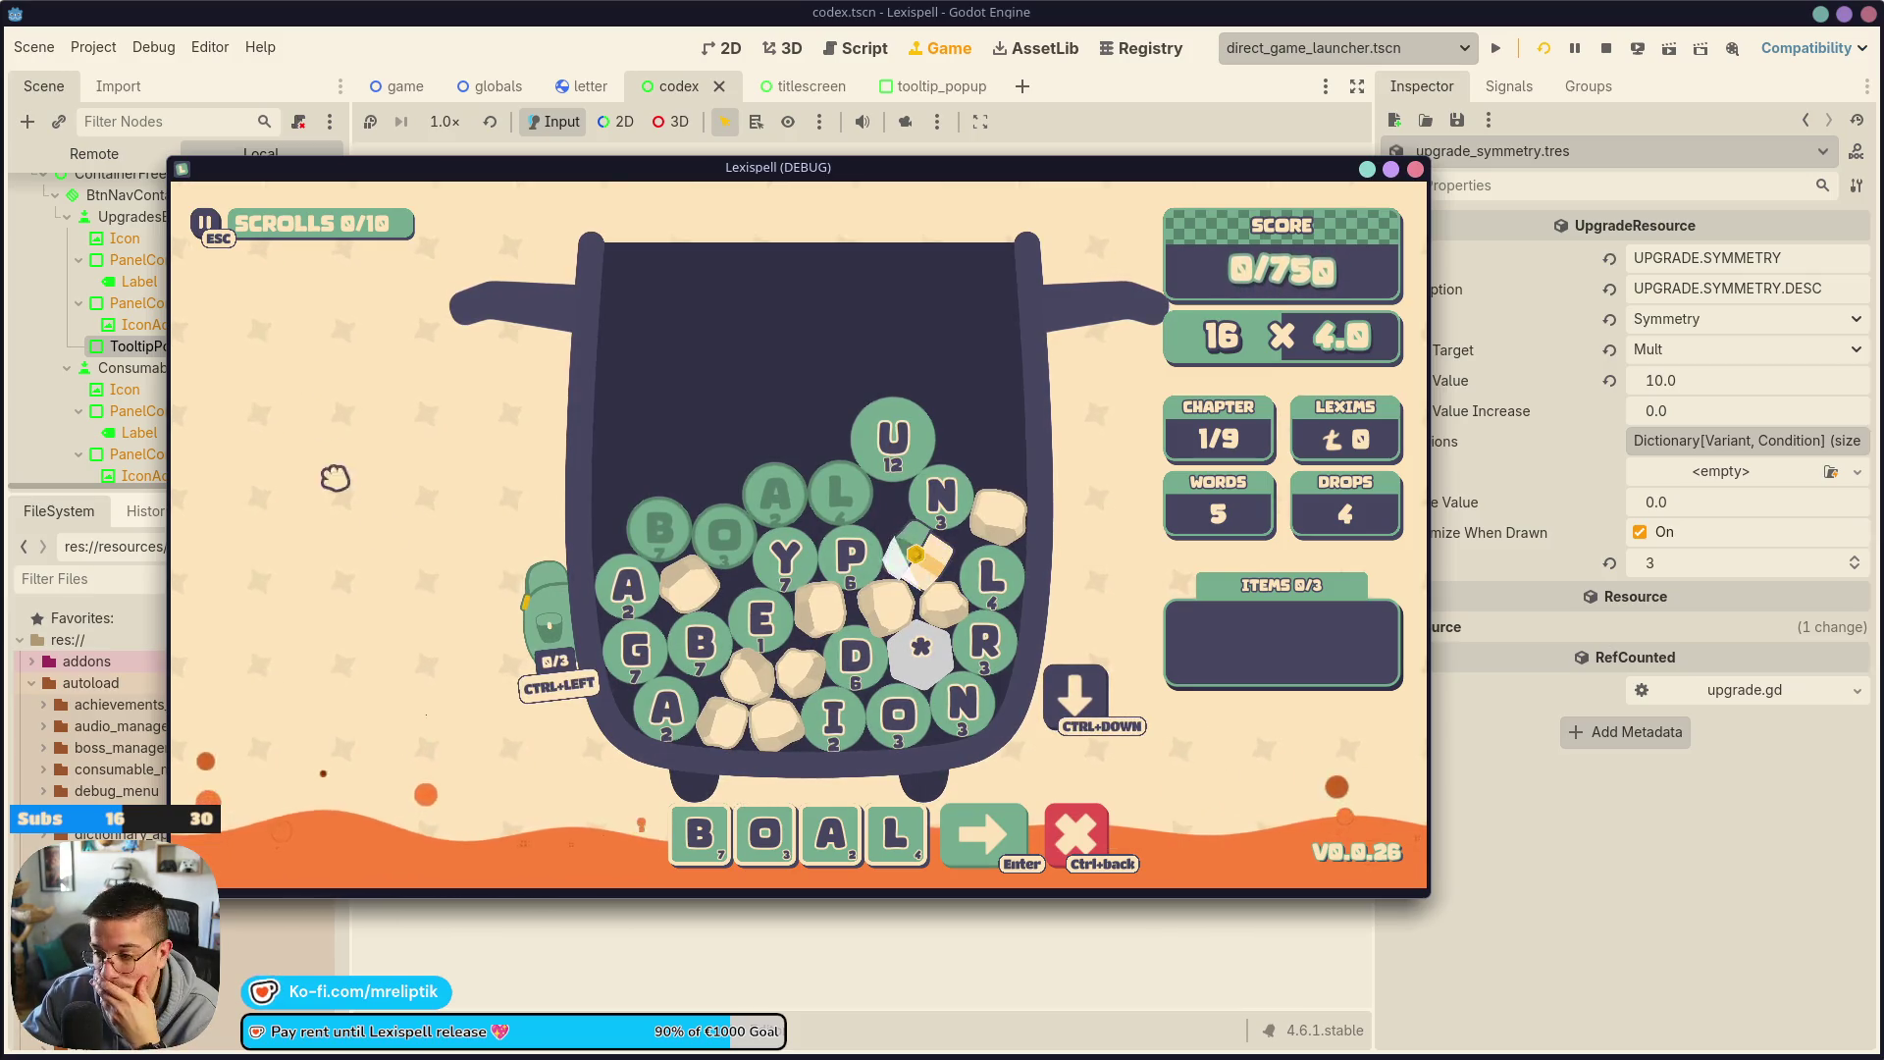
pyautogui.click(883, 437)
pyautogui.click(931, 494)
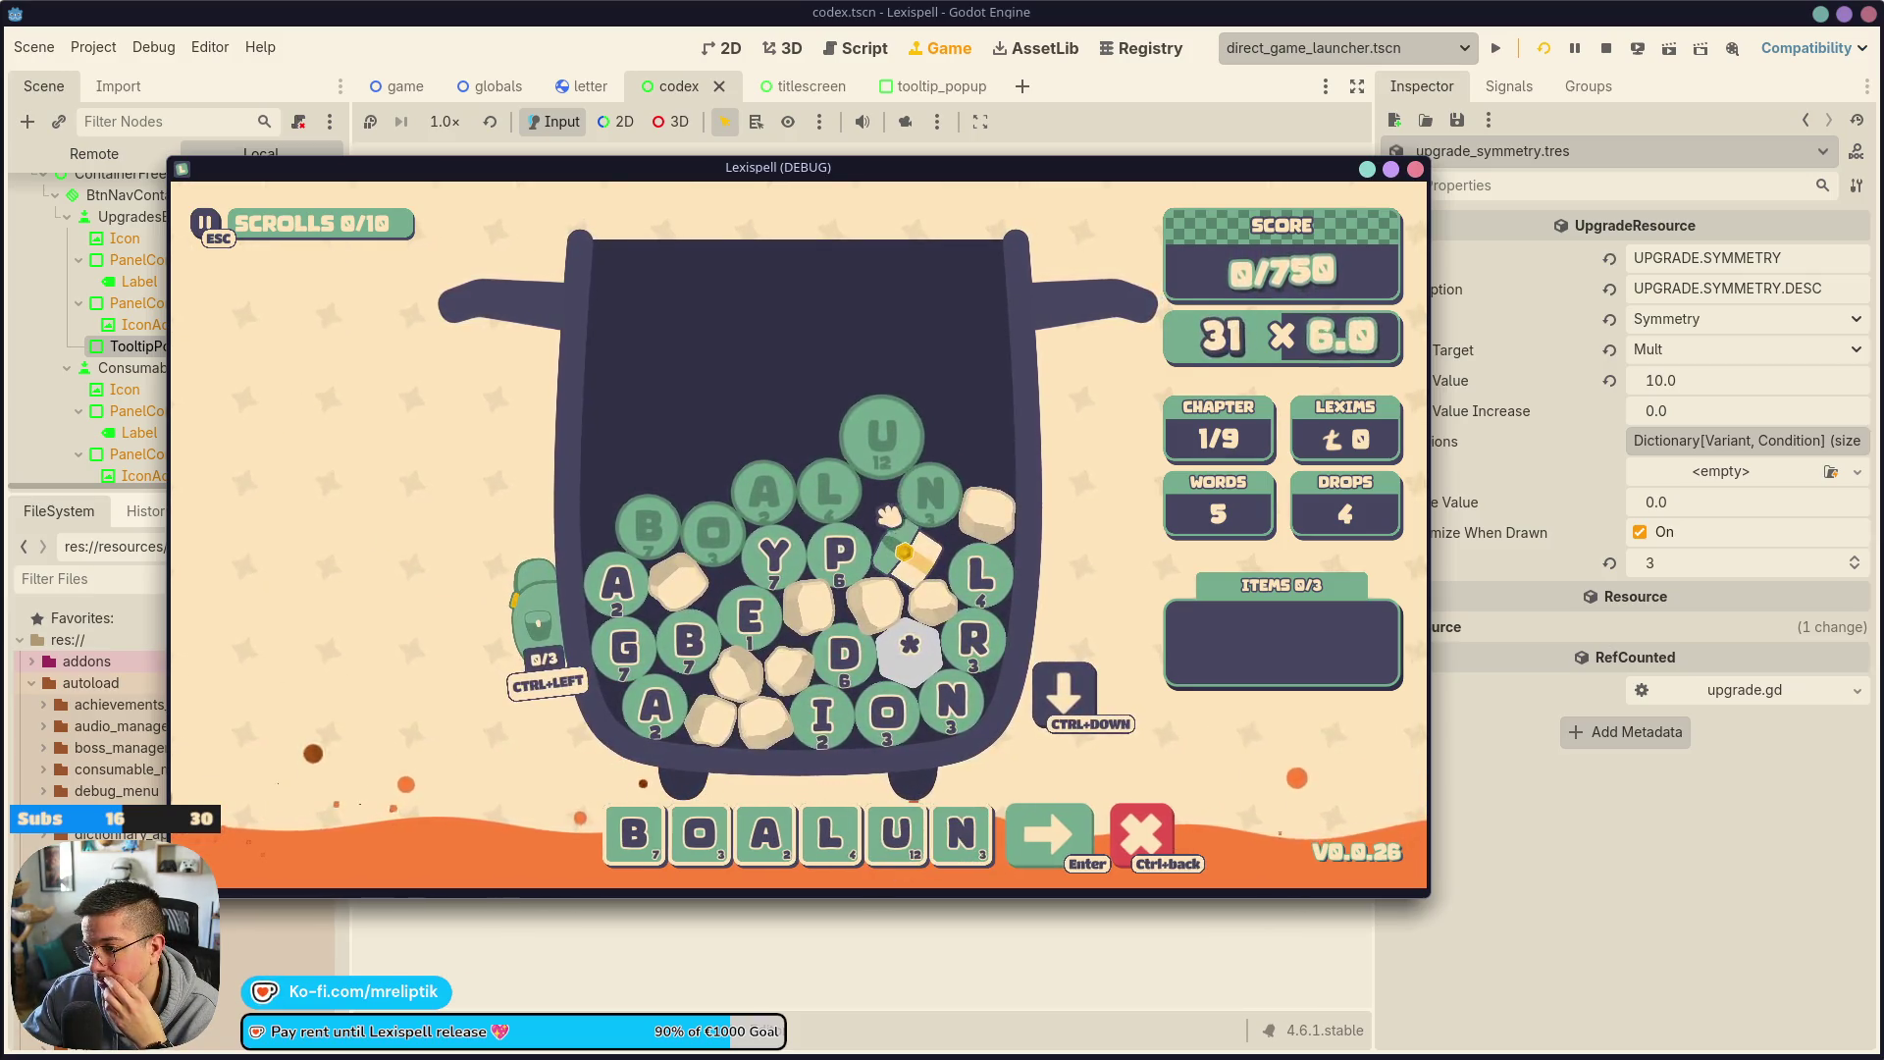
pyautogui.click(619, 587)
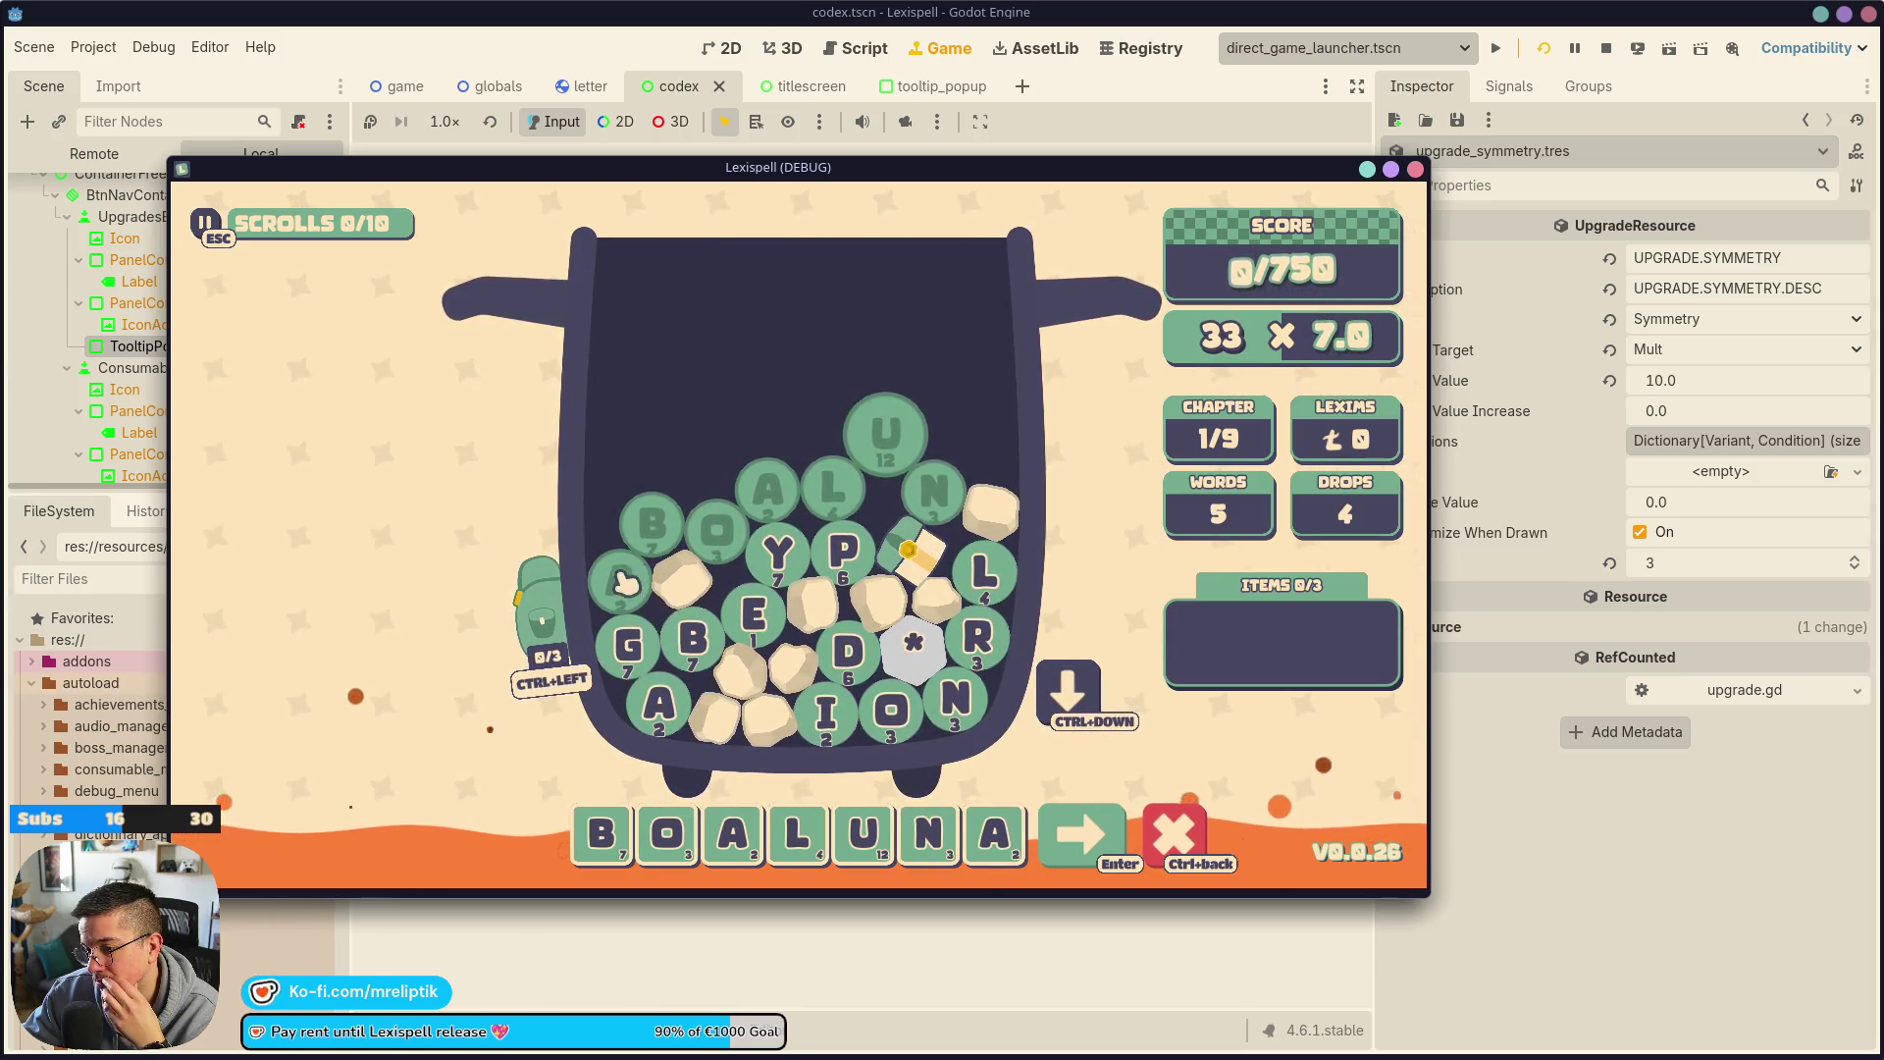
pyautogui.click(626, 640)
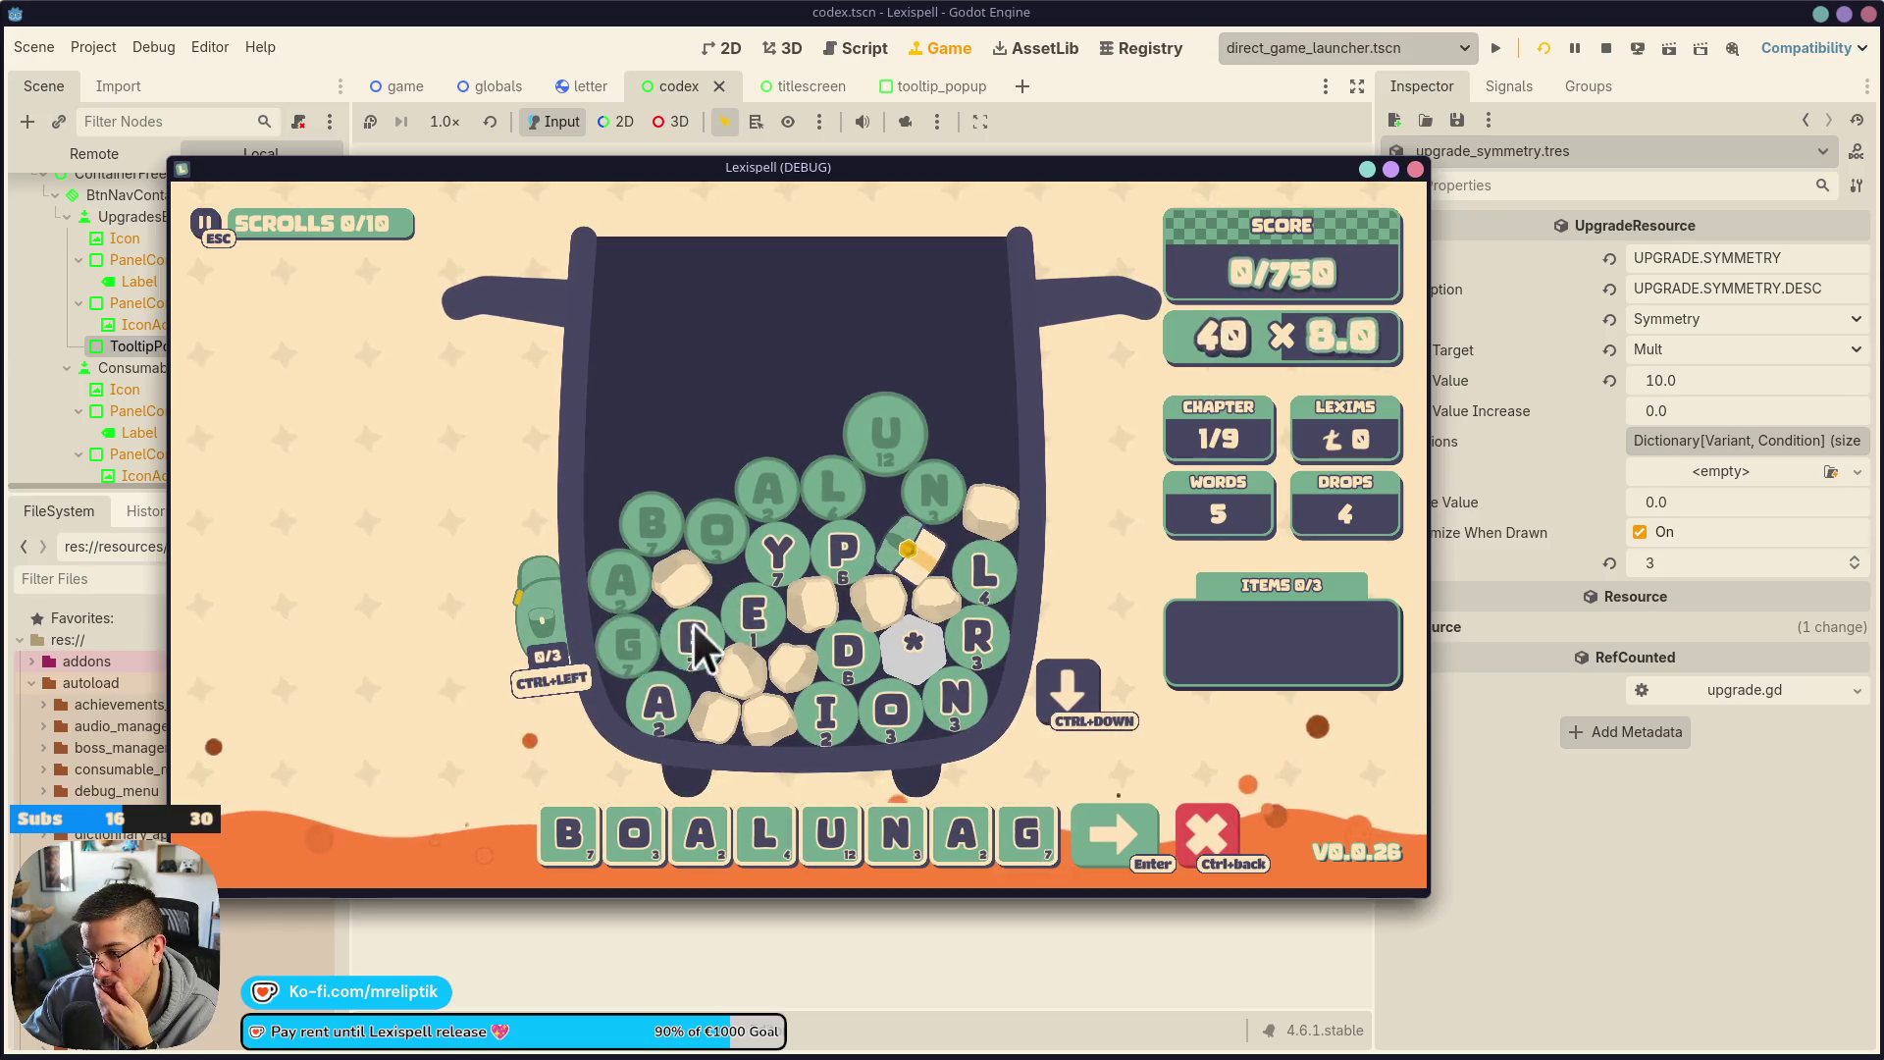
pyautogui.click(689, 636)
pyautogui.click(753, 614)
pyautogui.click(659, 703)
pyautogui.click(847, 650)
pyautogui.click(826, 711)
pyautogui.click(890, 708)
pyautogui.click(954, 698)
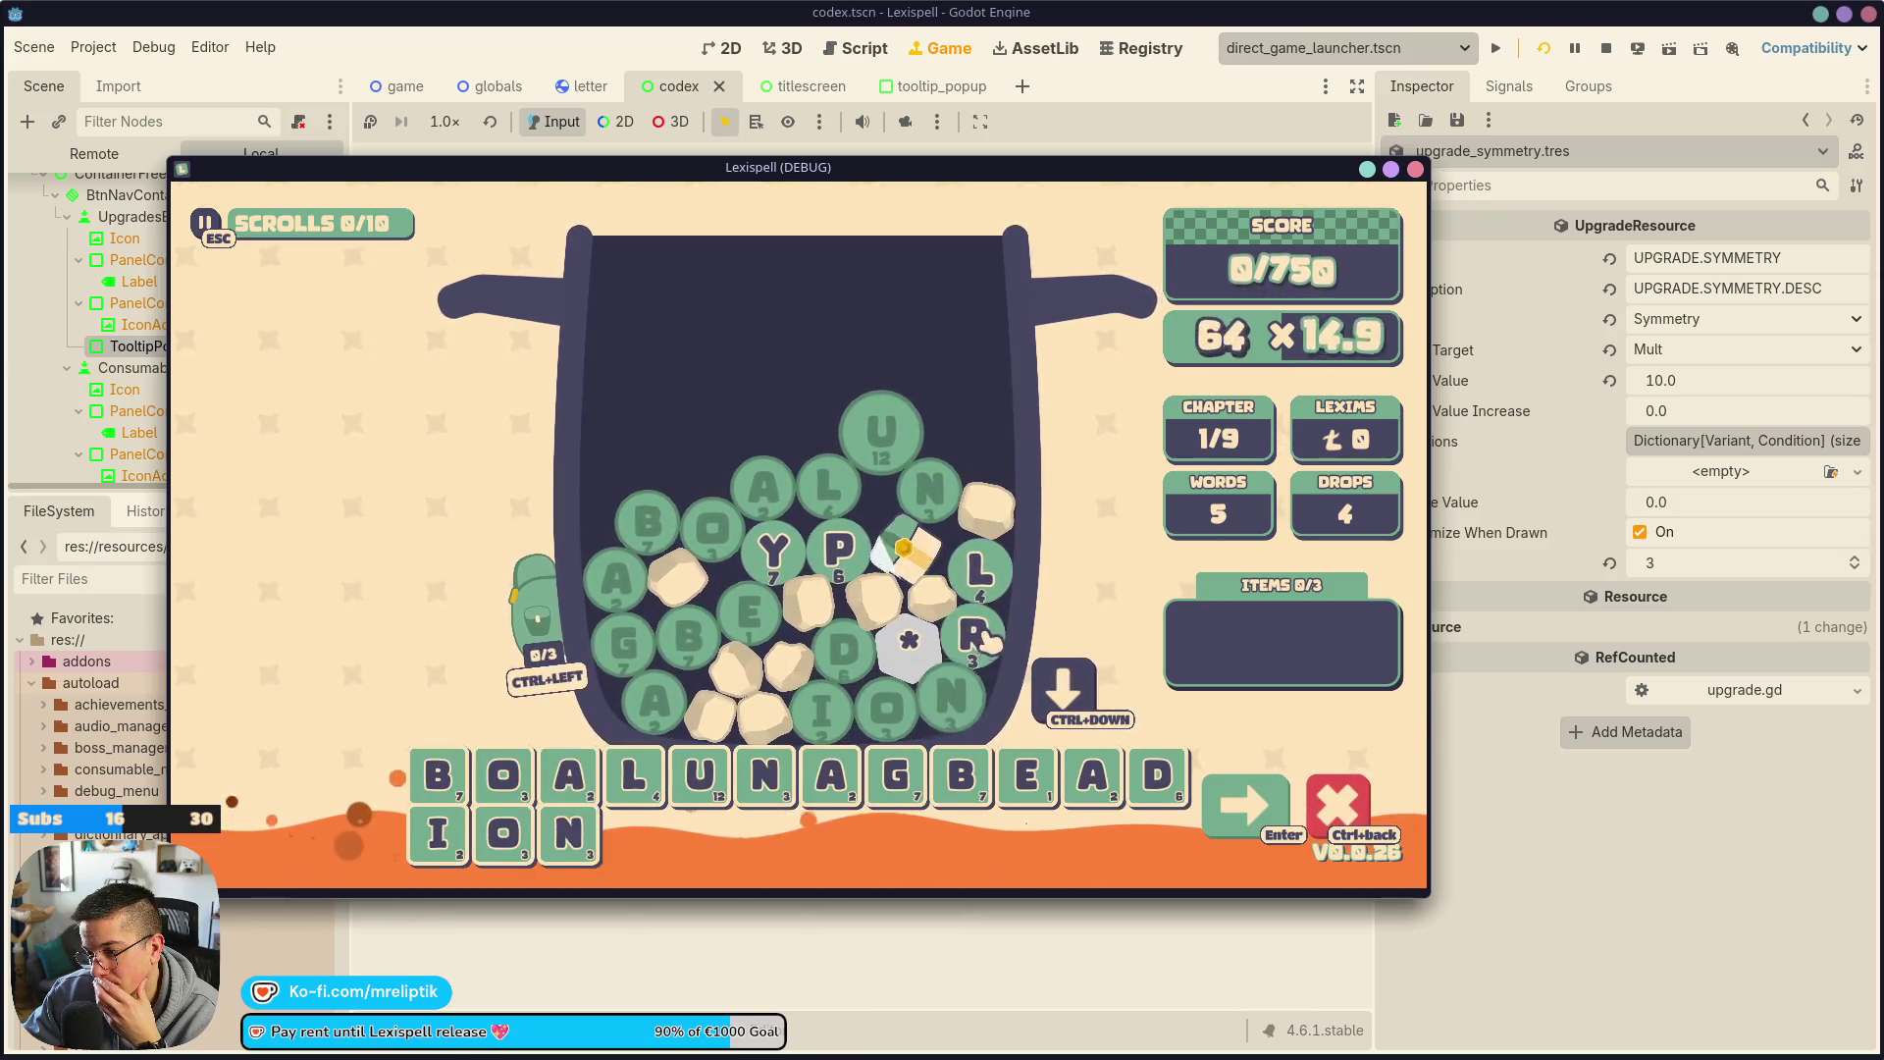
pyautogui.click(977, 636)
pyautogui.click(980, 569)
pyautogui.click(838, 552)
pyautogui.click(773, 553)
pyautogui.click(909, 643)
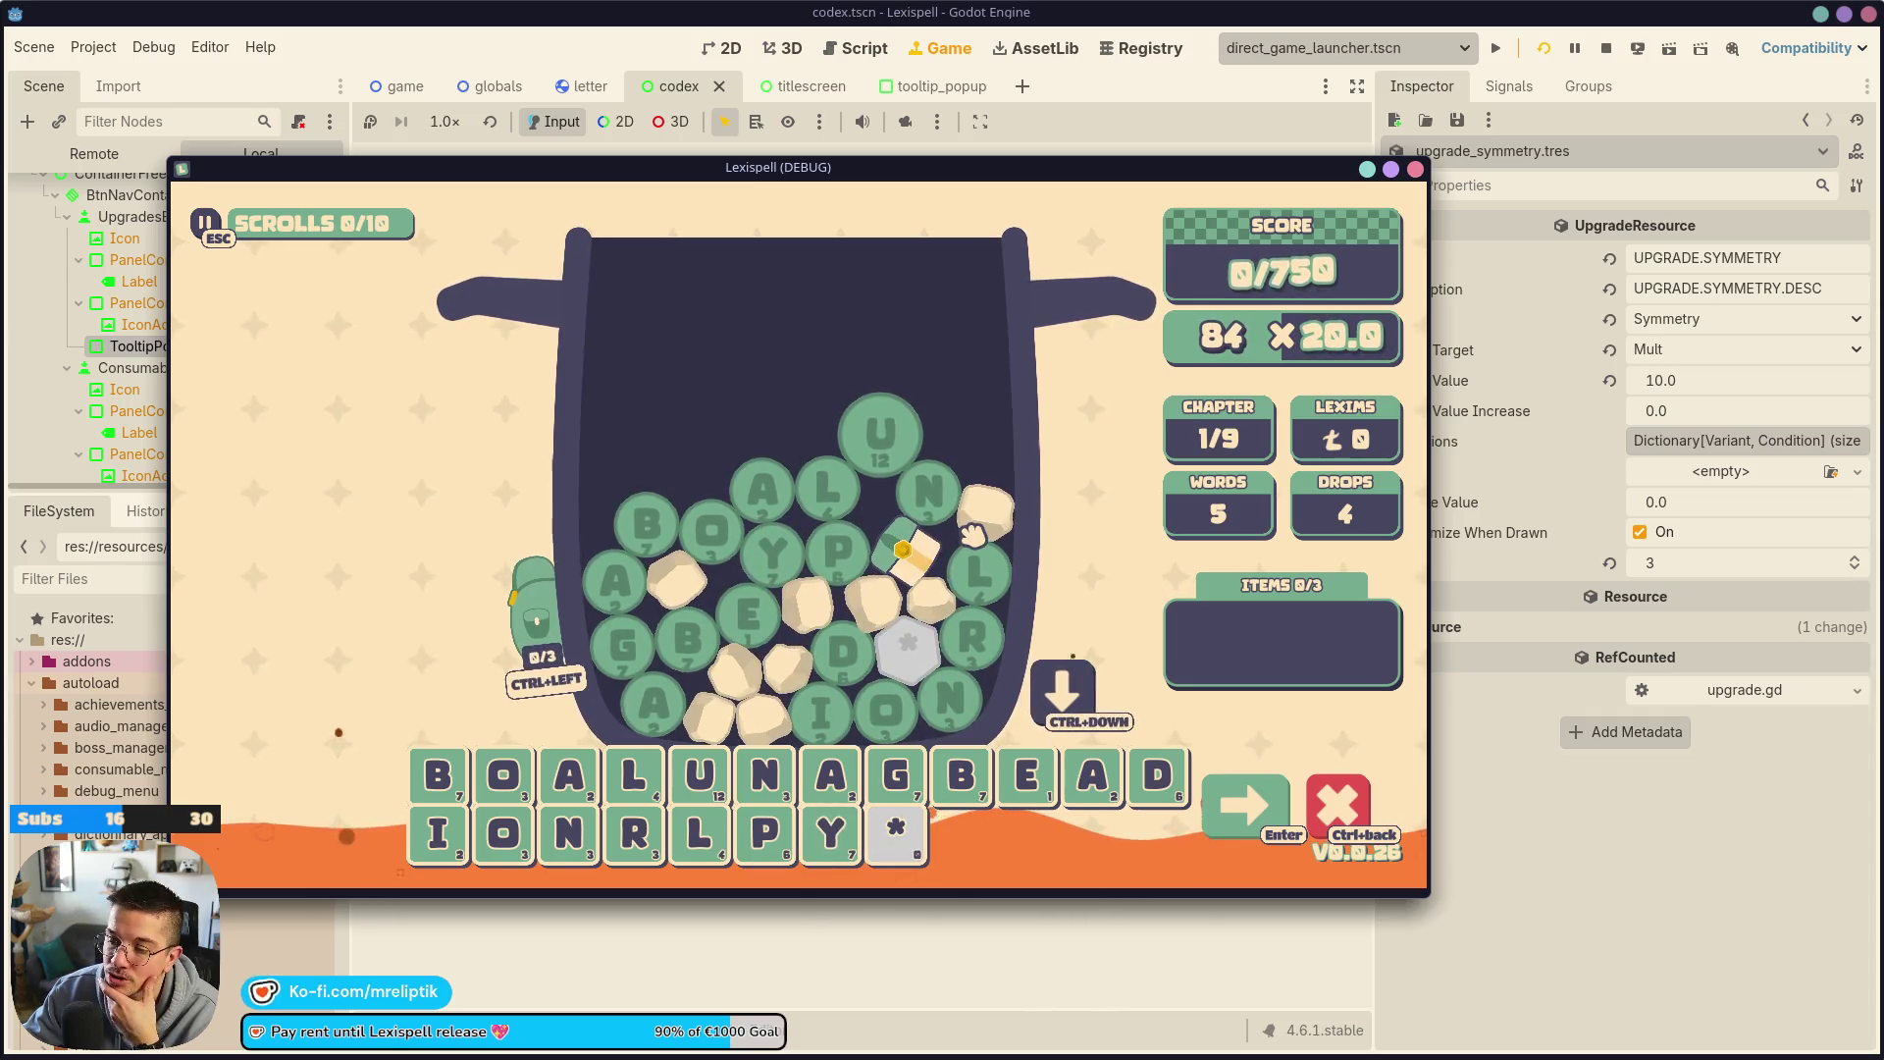
pyautogui.click(1338, 810)
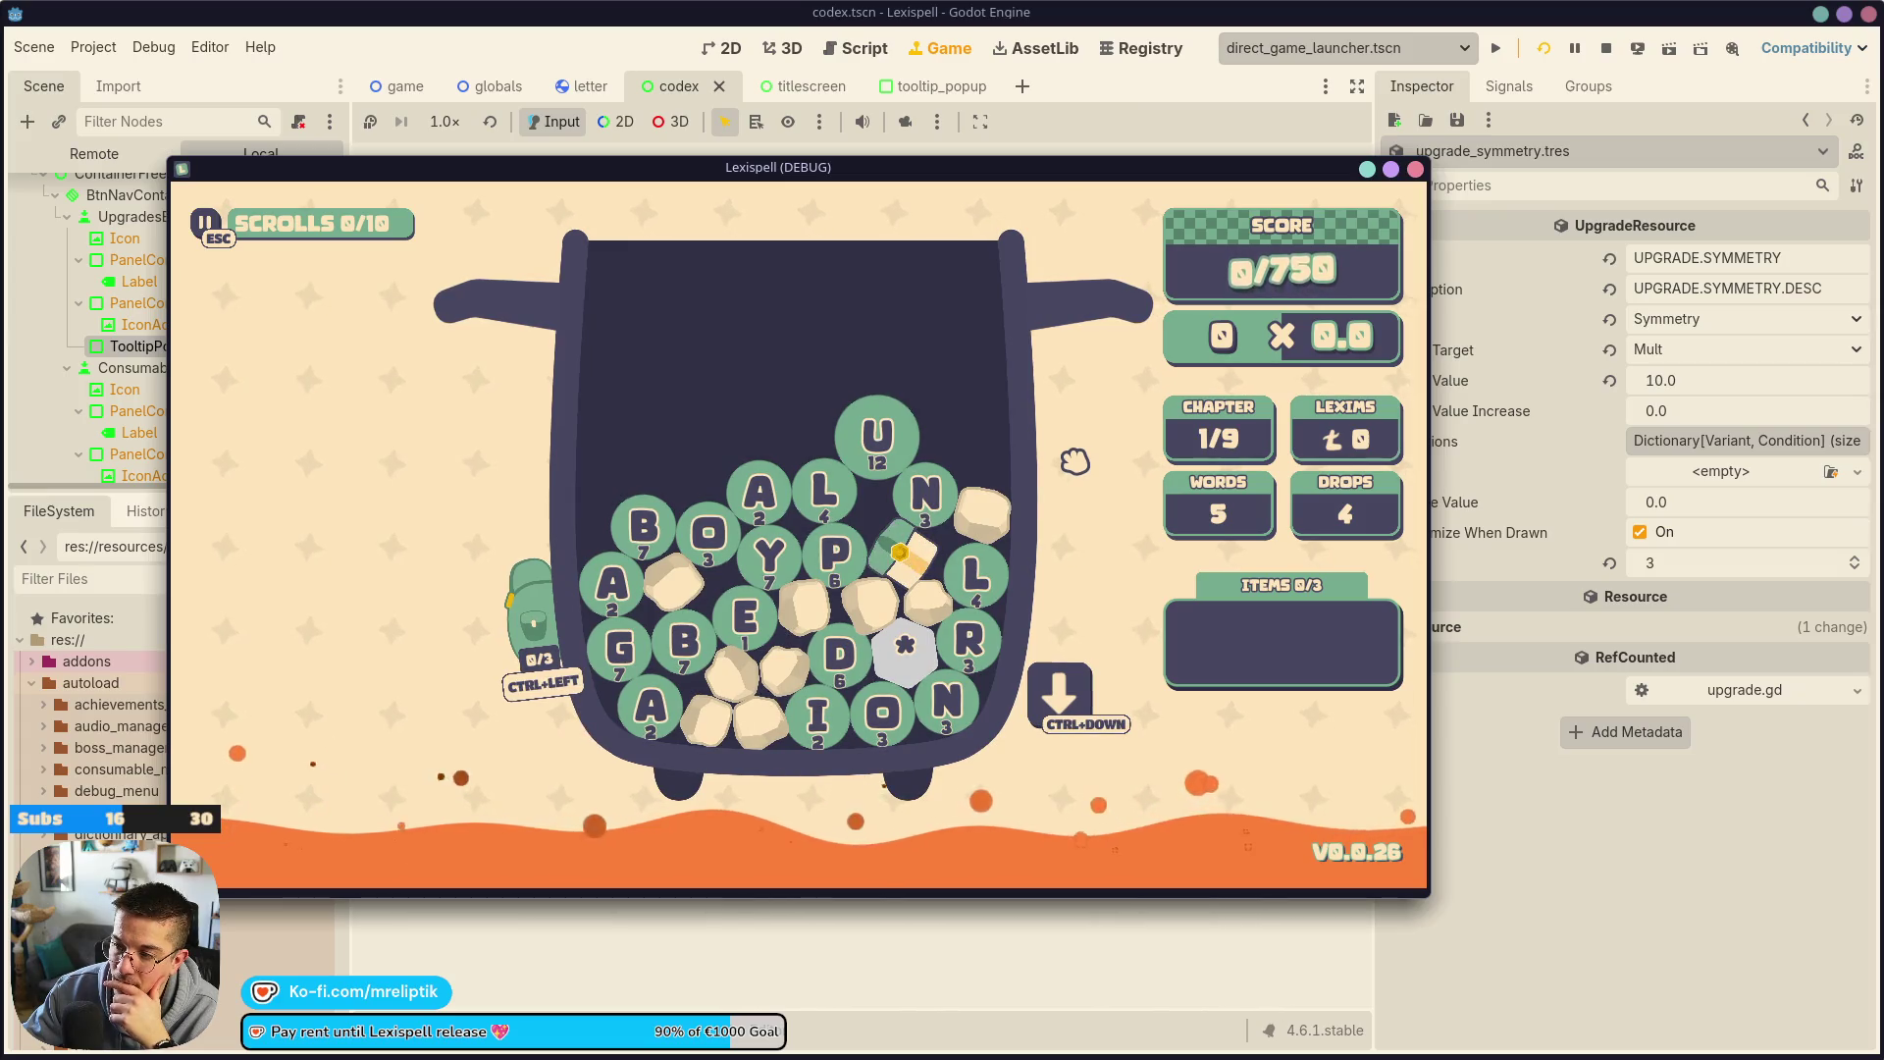
# Step: Spell ULAOB from the cauldron for 28 × 5.0, then switch to the Notion Lexicopedia task page
pyautogui.click(878, 436)
pyautogui.click(826, 488)
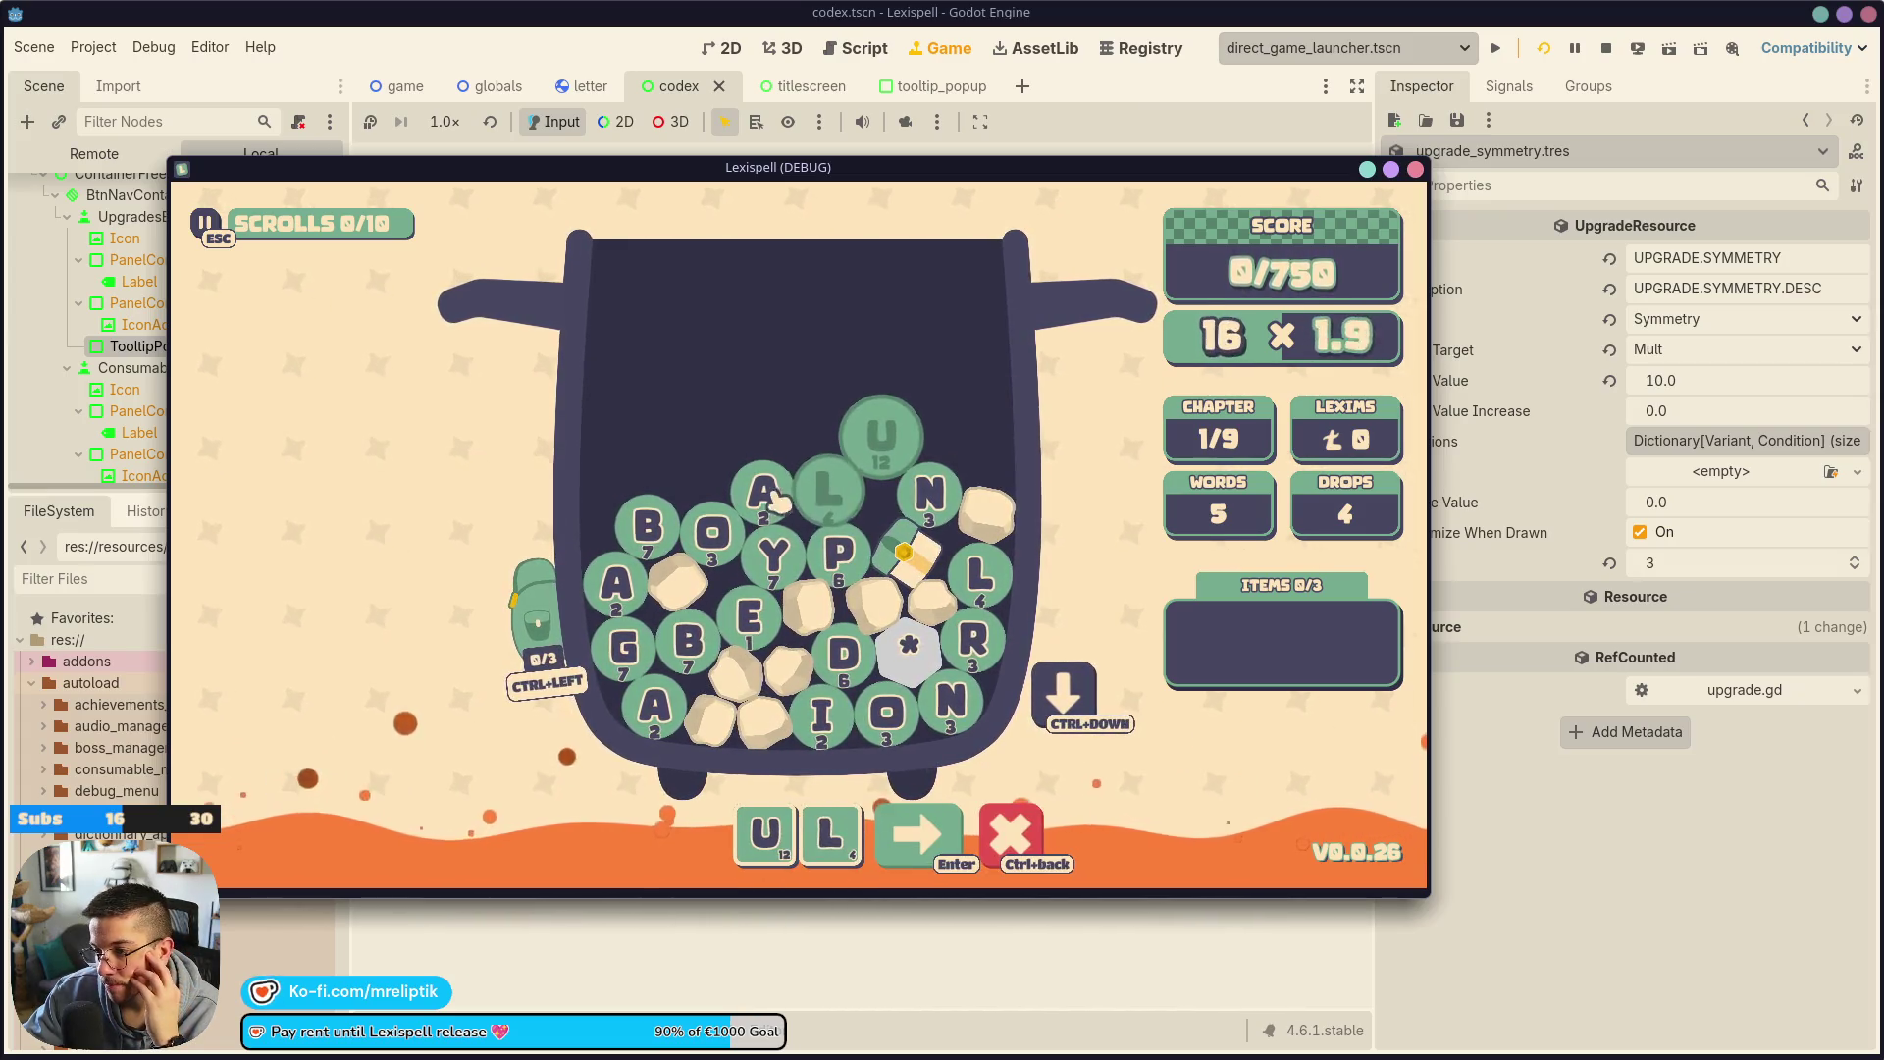
pyautogui.click(764, 493)
pyautogui.click(712, 532)
pyautogui.click(648, 527)
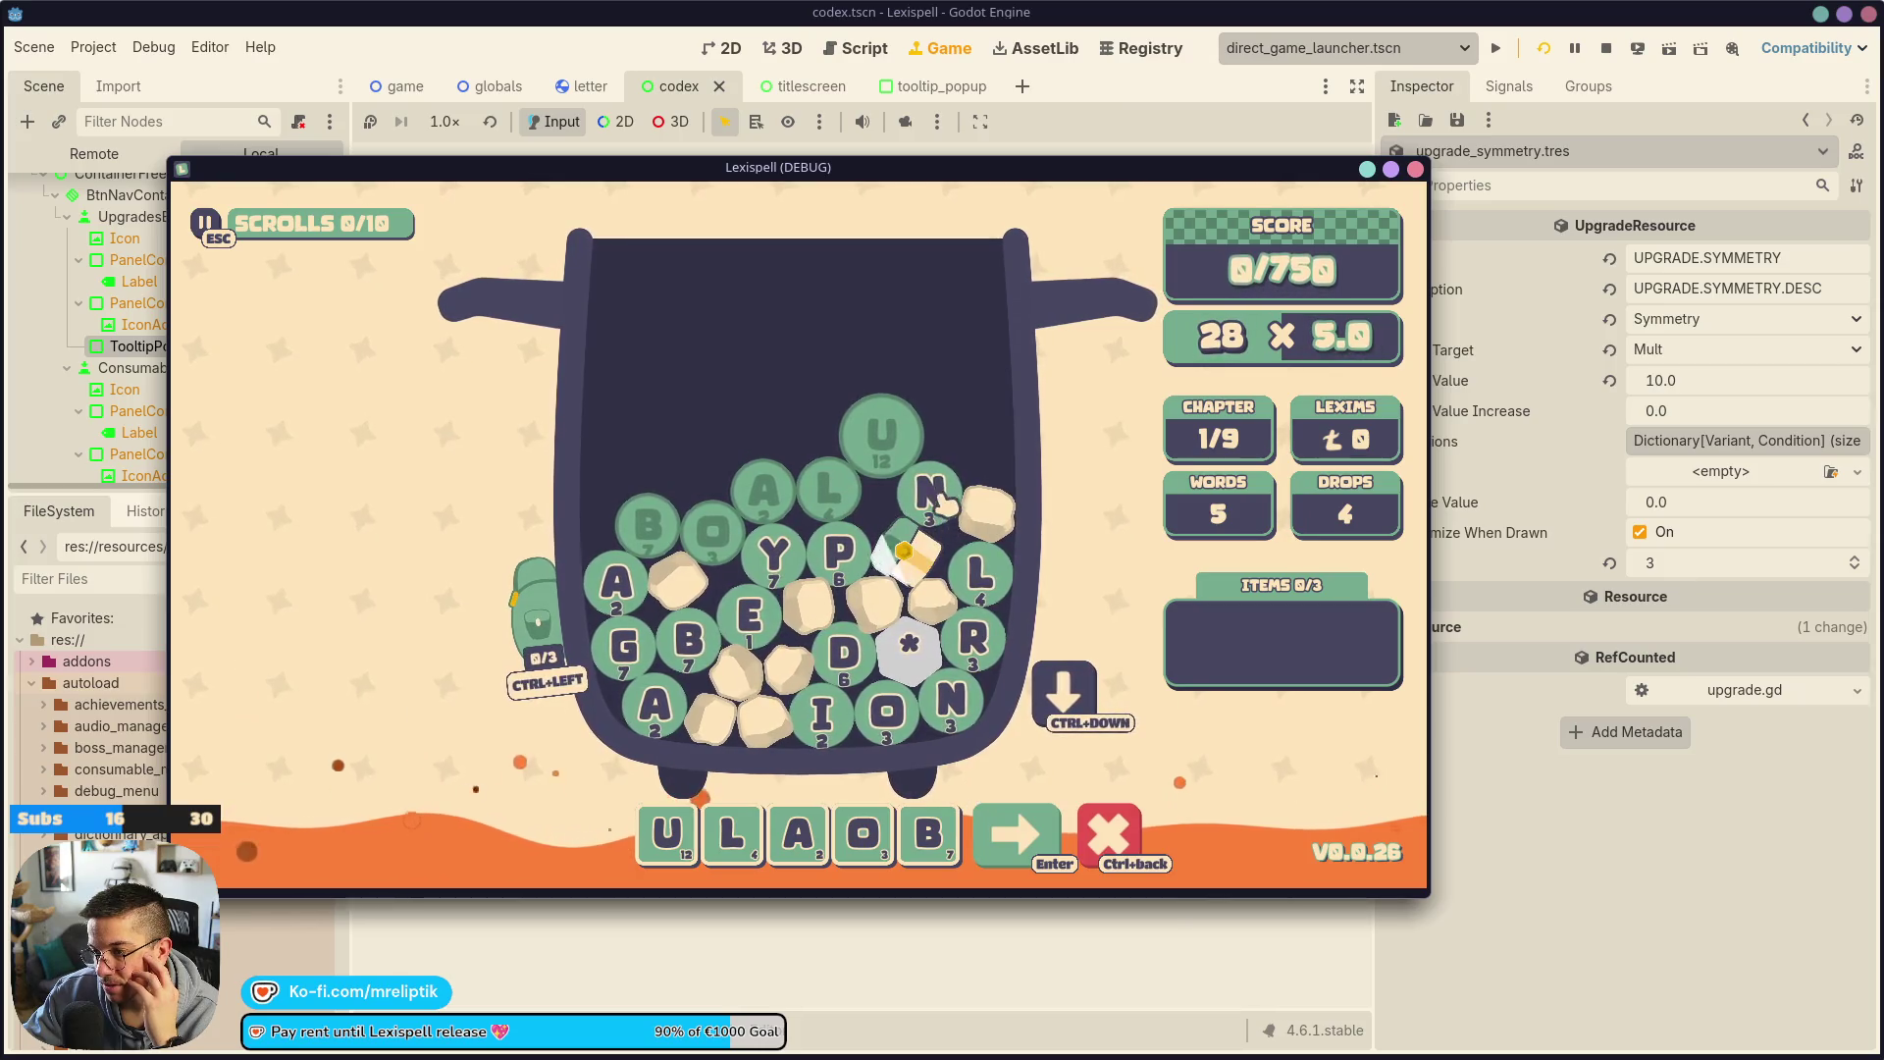
pyautogui.moveTo(924, 574)
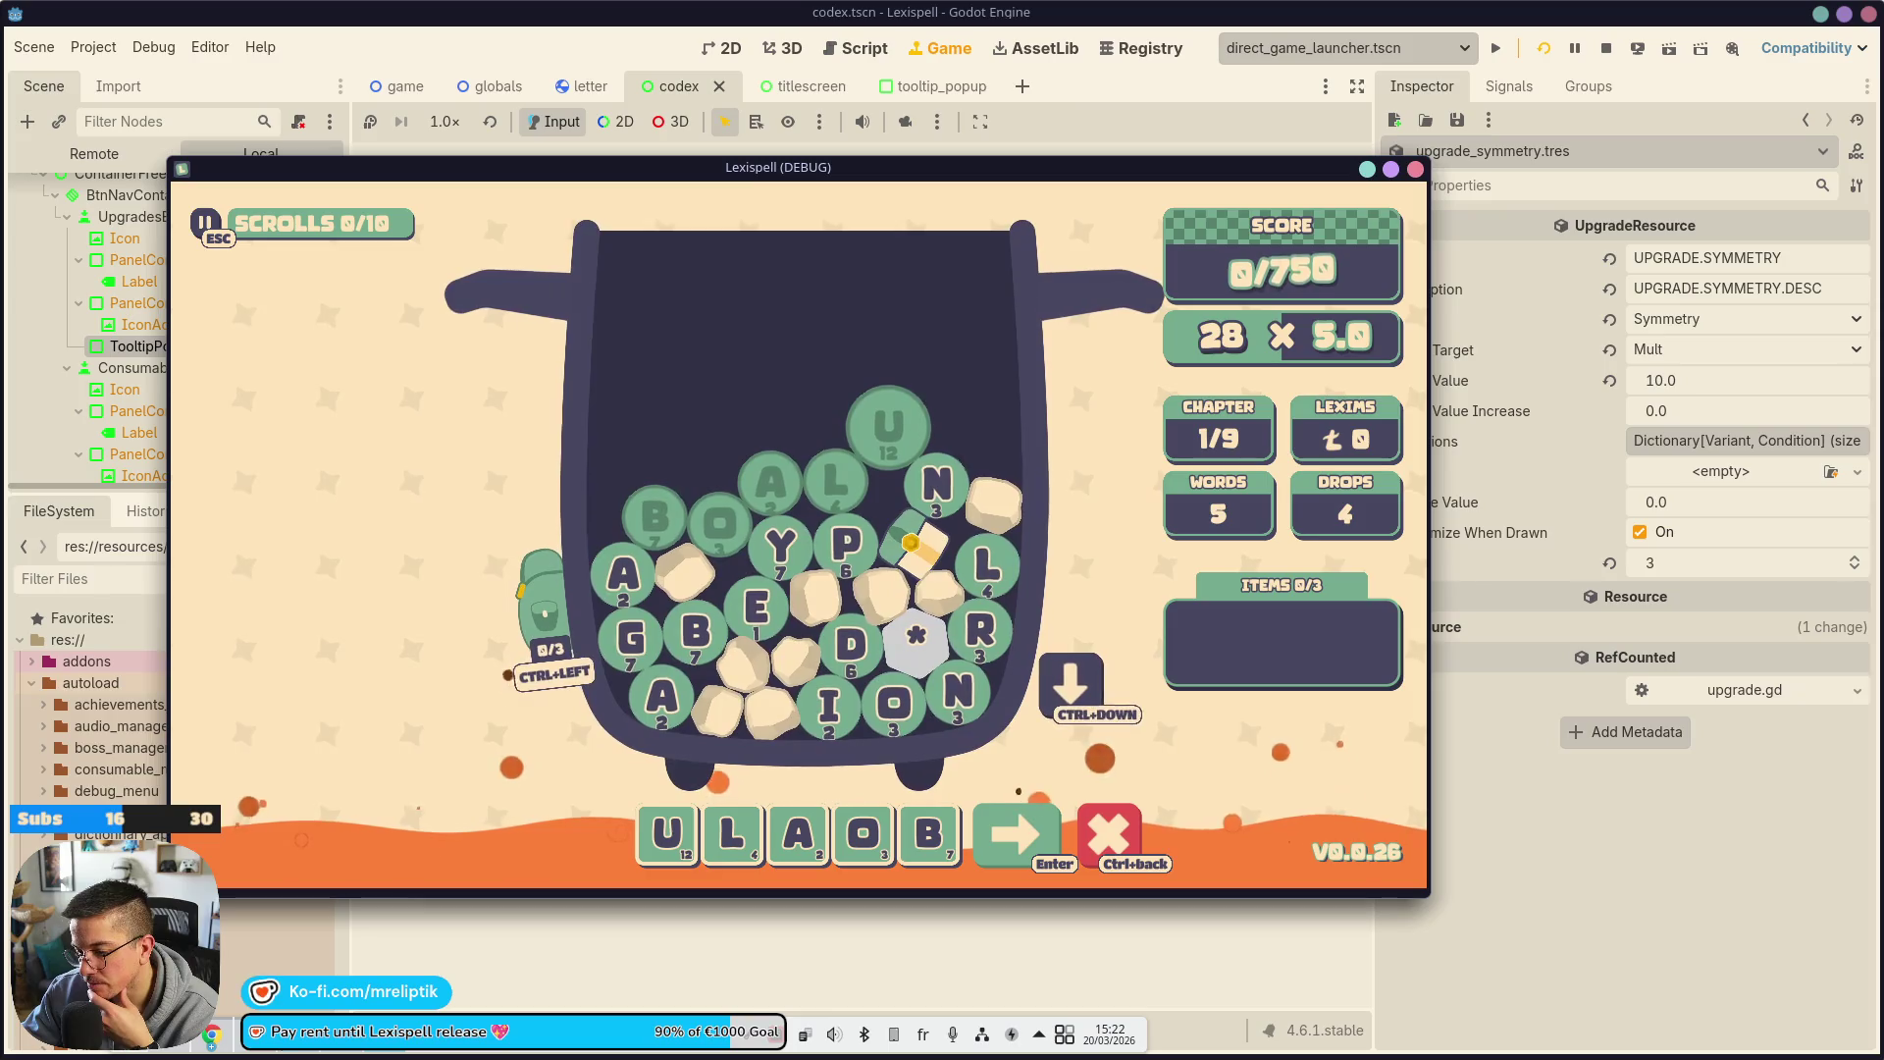
pyautogui.moveTo(211, 1033)
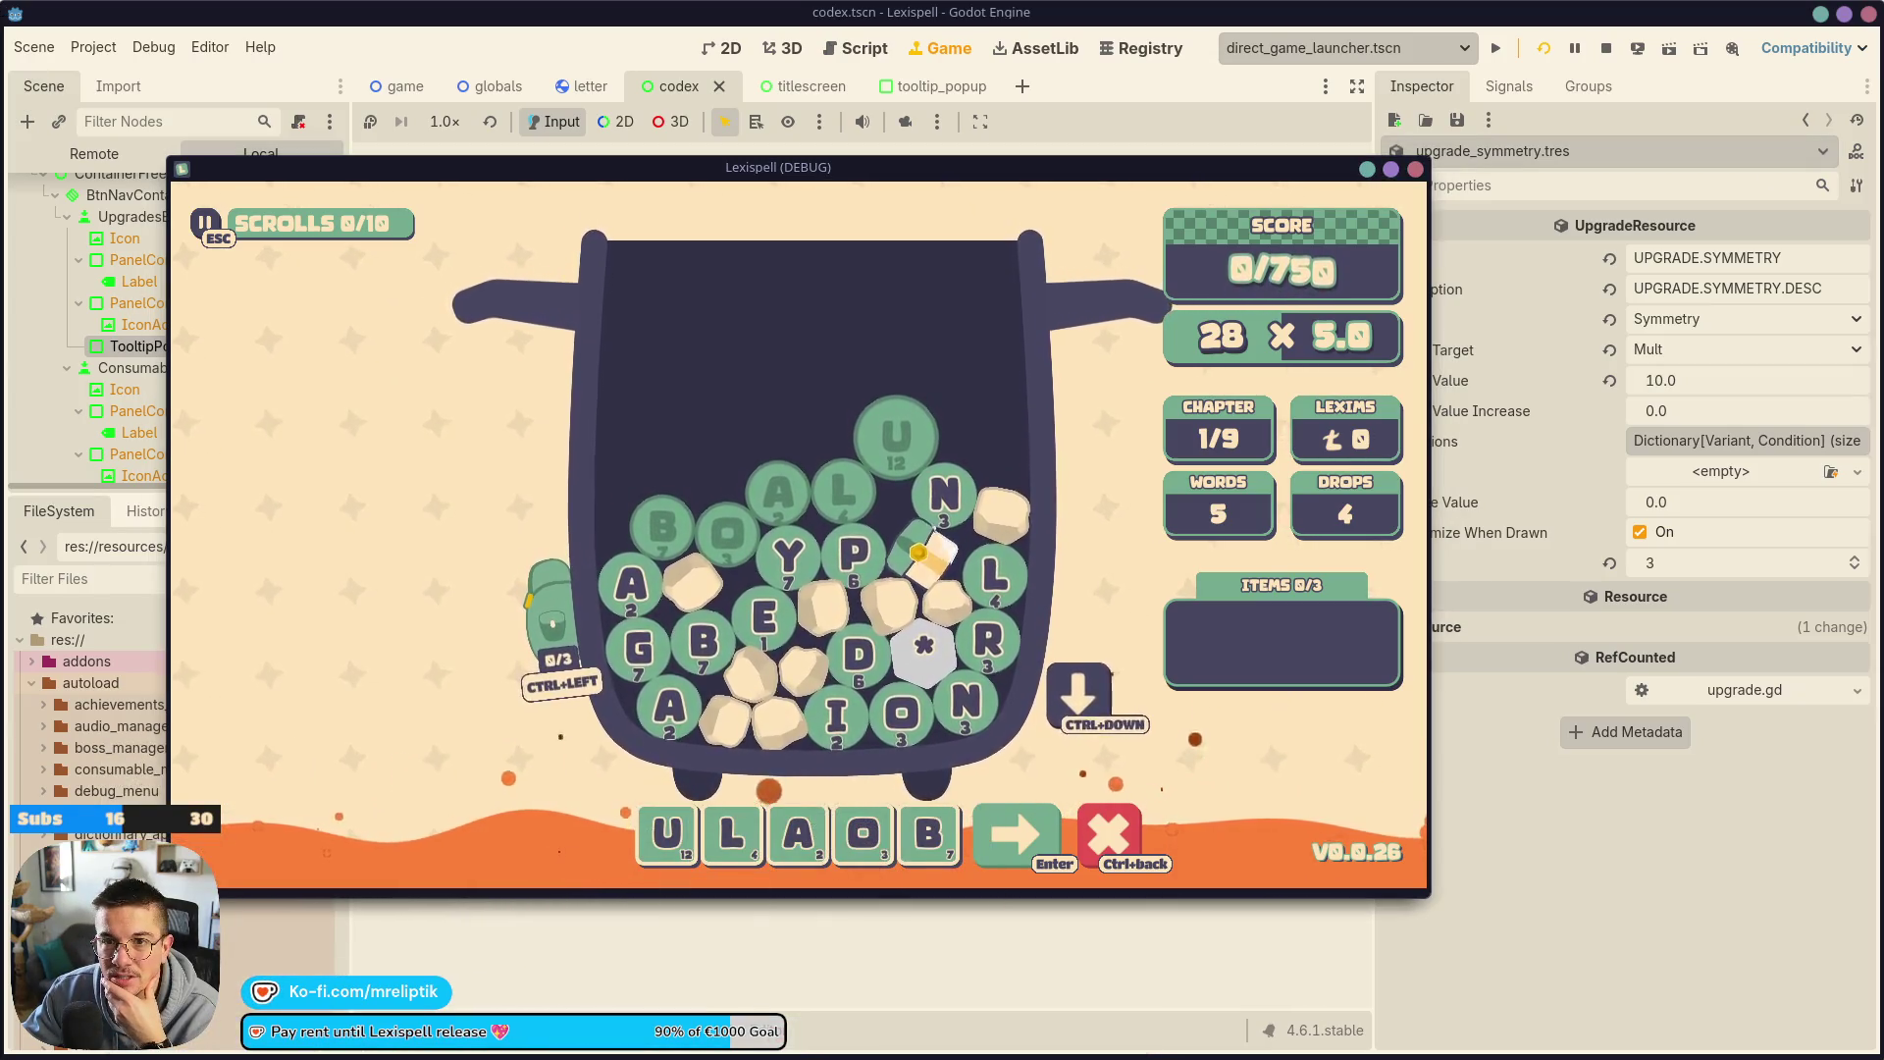
pyautogui.hotkey('alt', 'Tab')
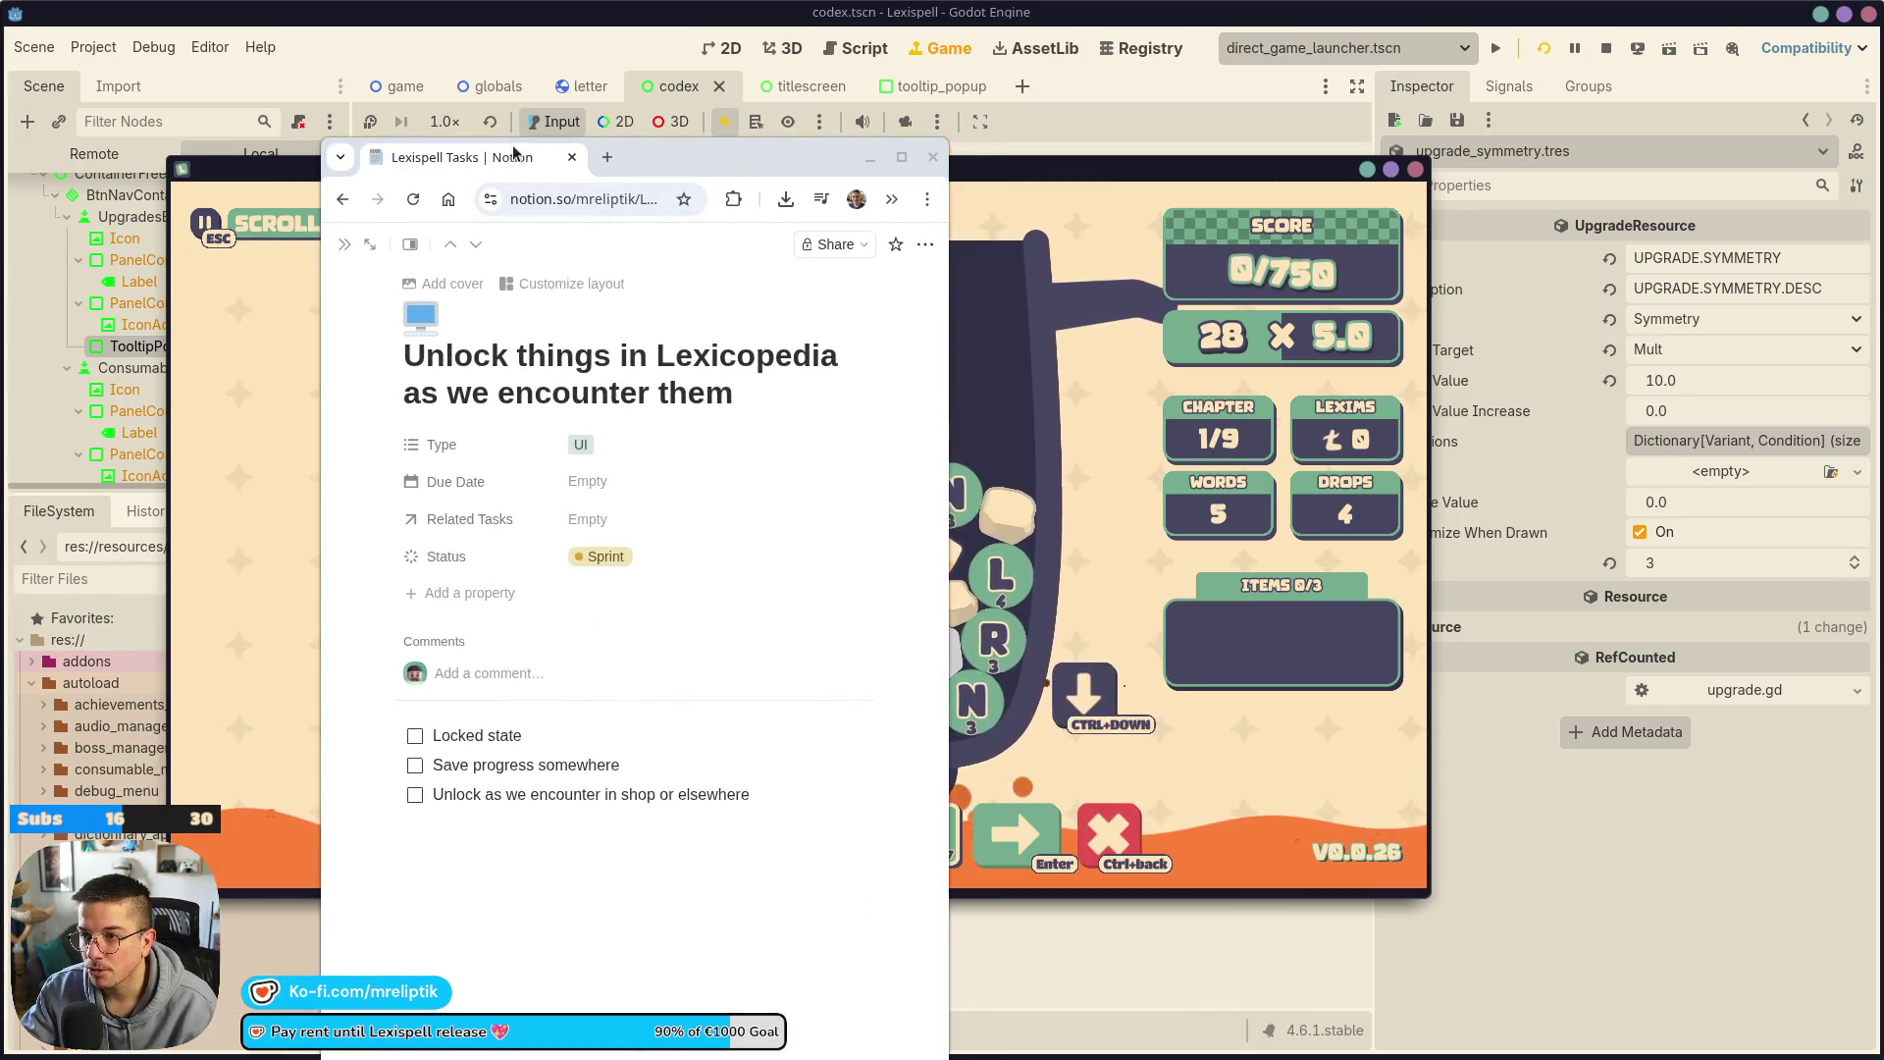
pyautogui.moveTo(738, 158); pyautogui.dragTo(955, 169)
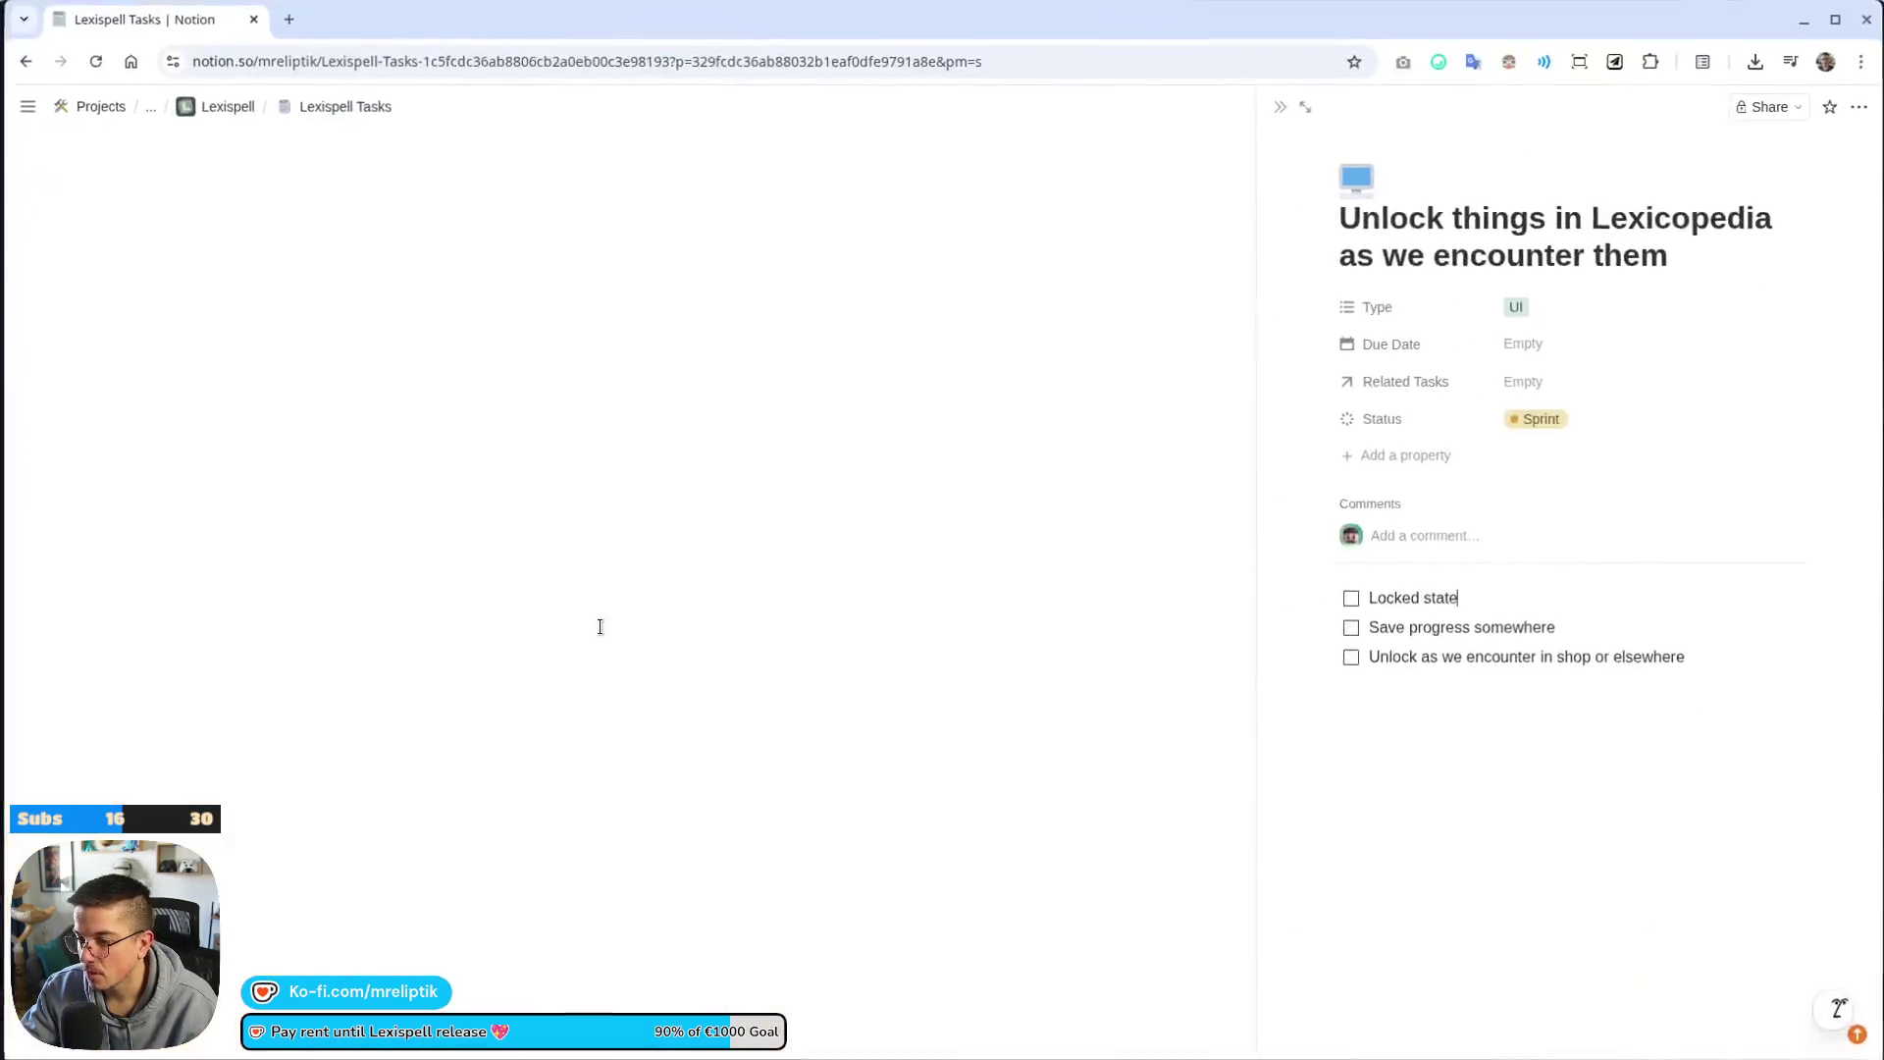
pyautogui.press('Escape')
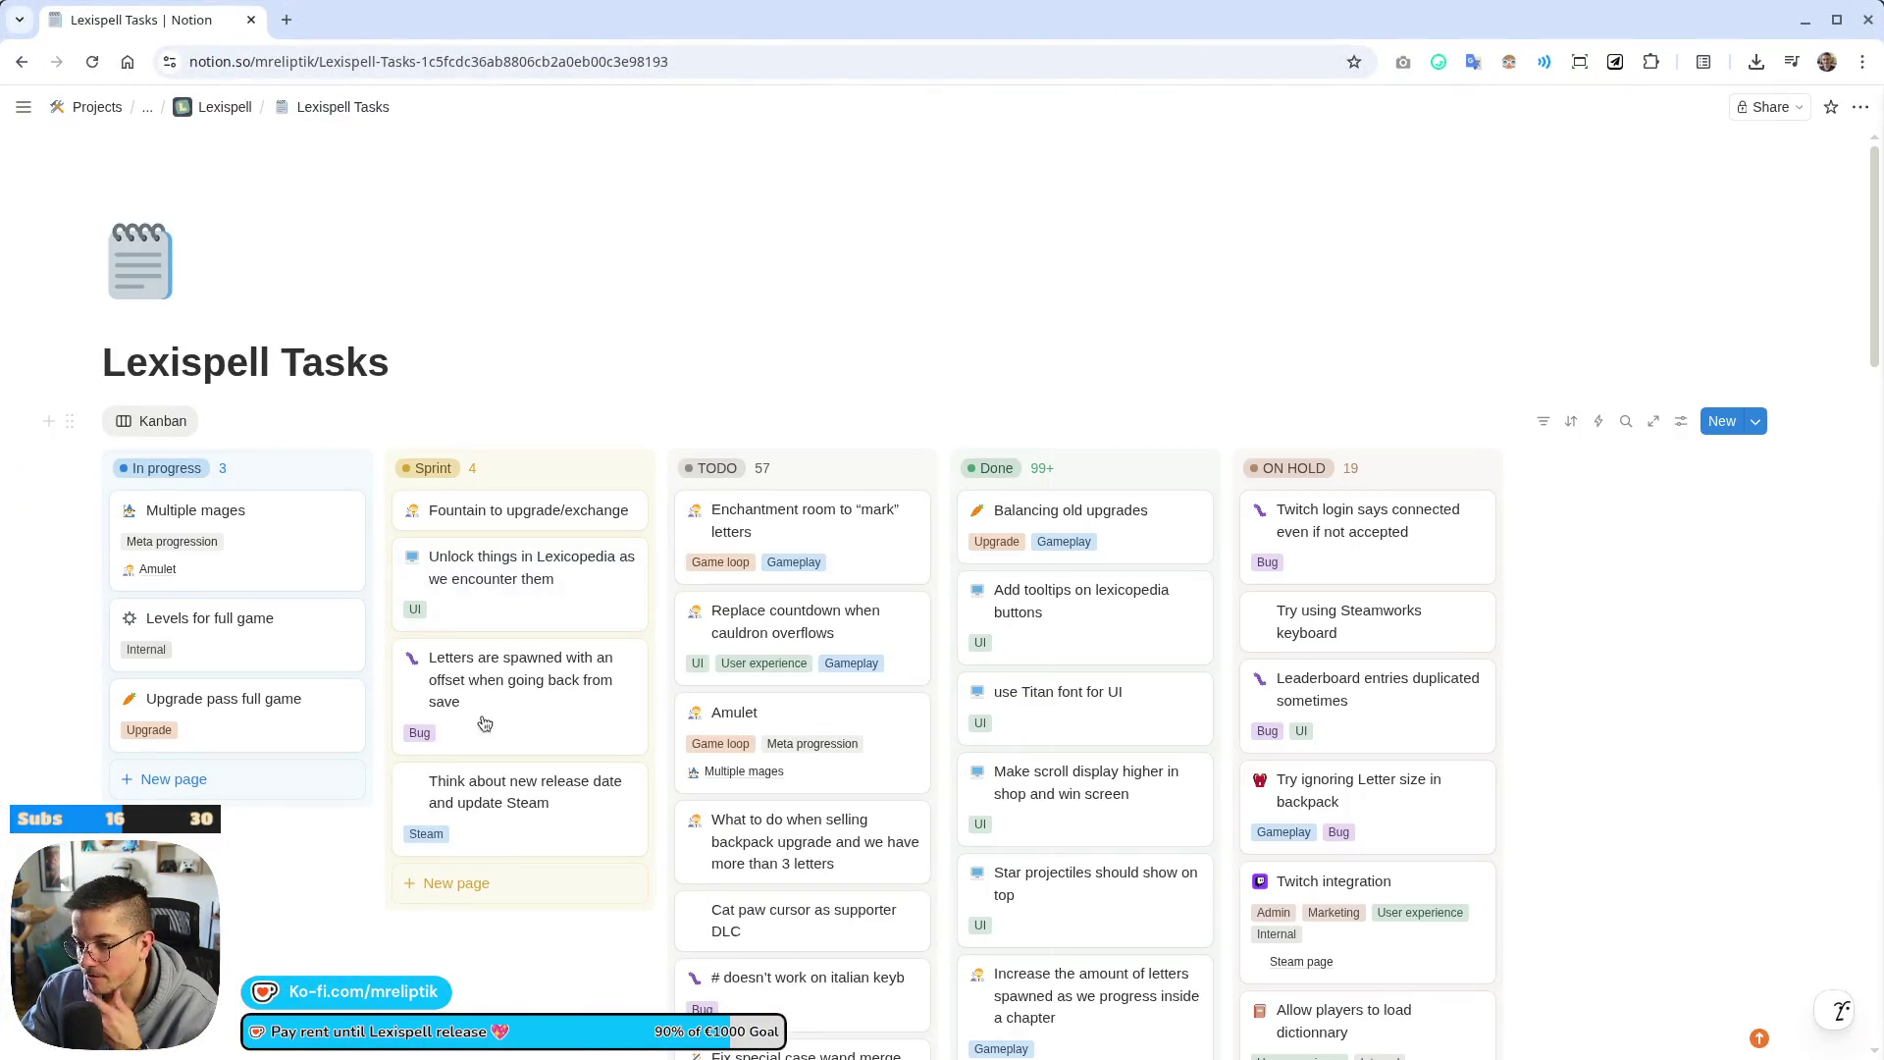
pyautogui.click(245, 703)
pyautogui.scroll(-3, 1357, 839)
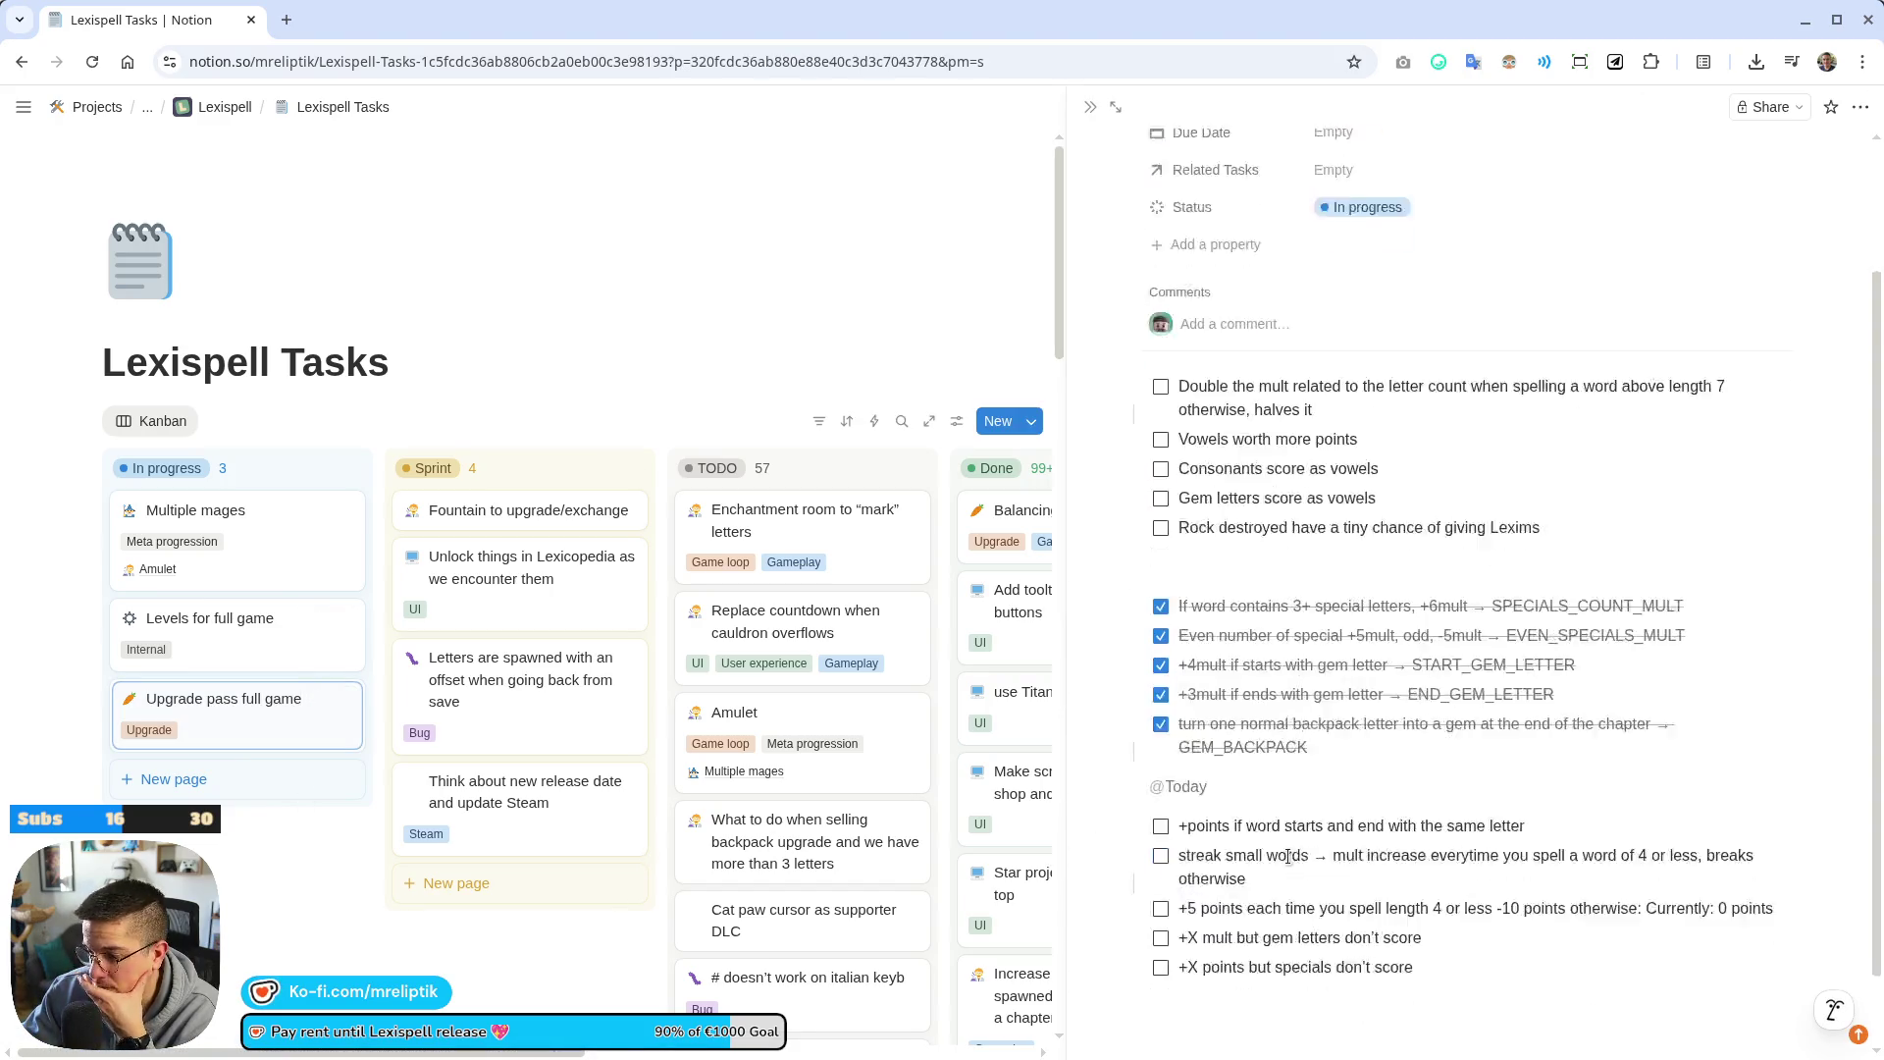
pyautogui.click(1226, 922)
pyautogui.press('Return')
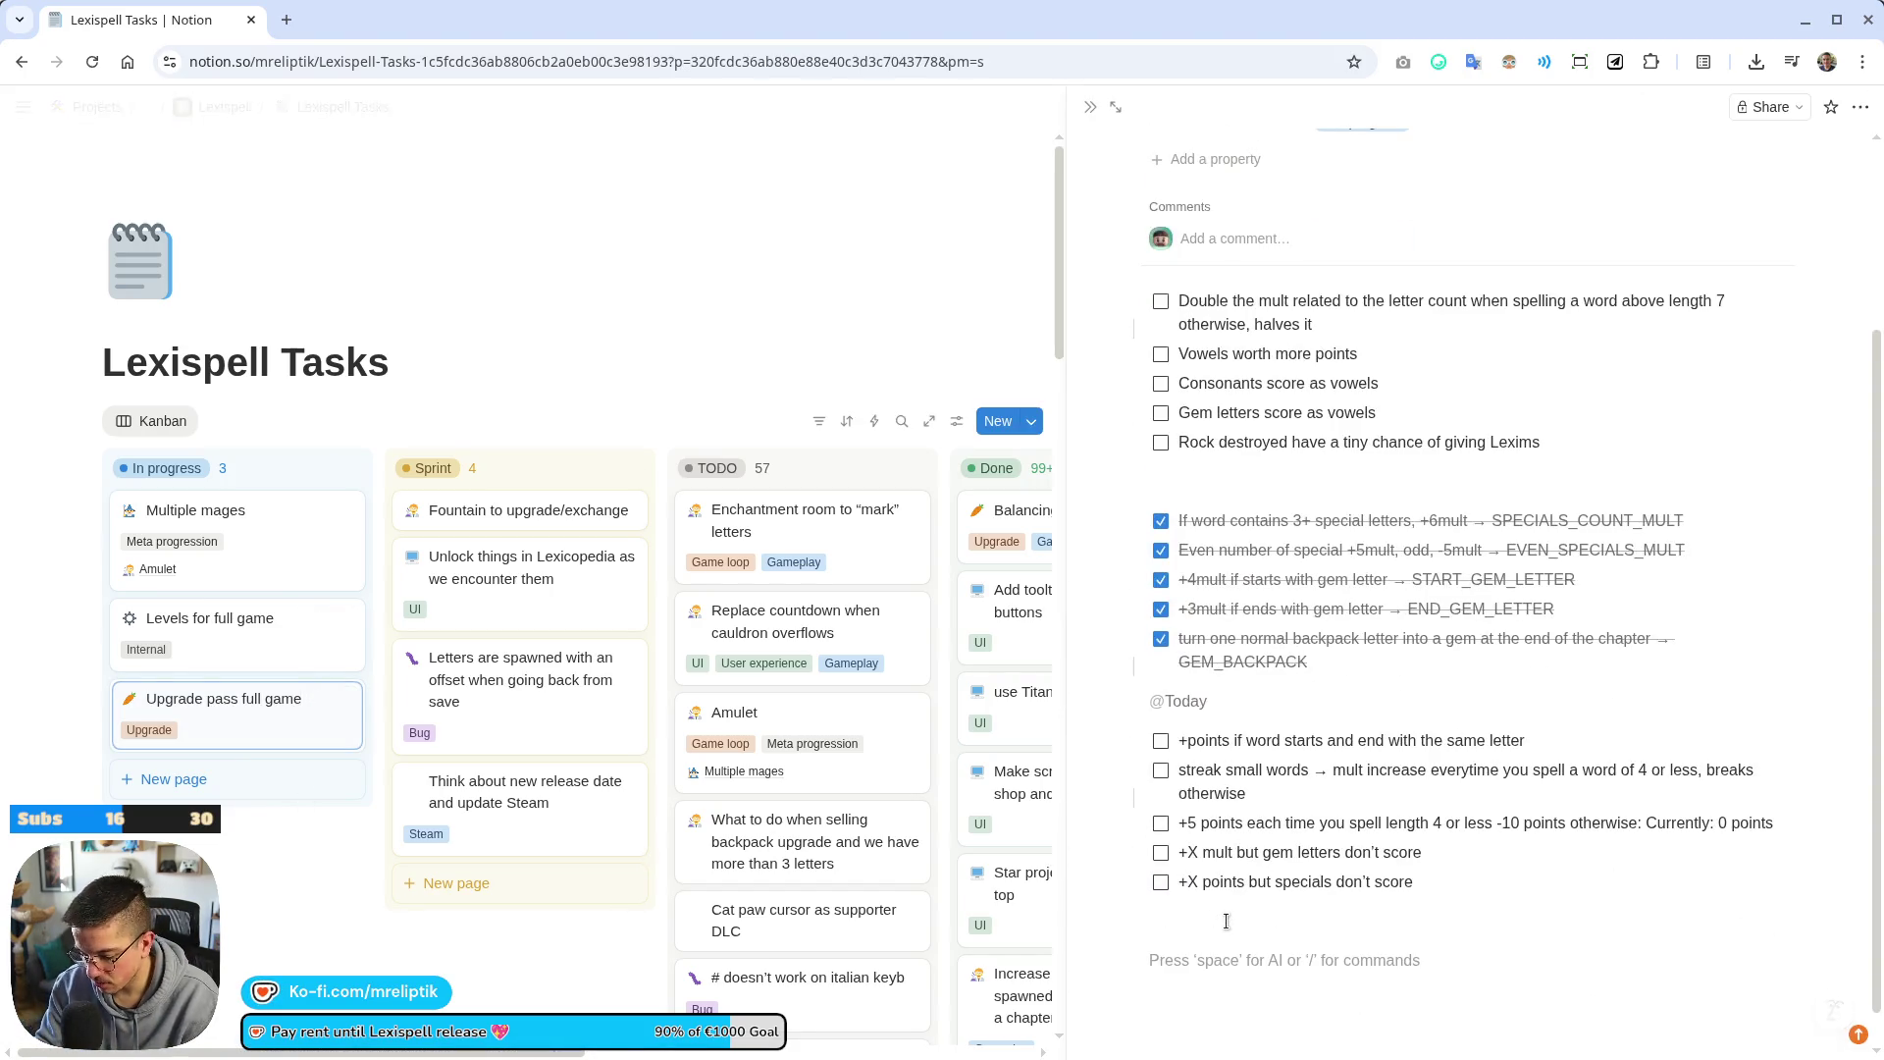
# Step: Add the to-do 'Bonus if letters touching (decide how we check that?)' and type the cauldron same-letter bonus below
pyautogui.write('/toso')
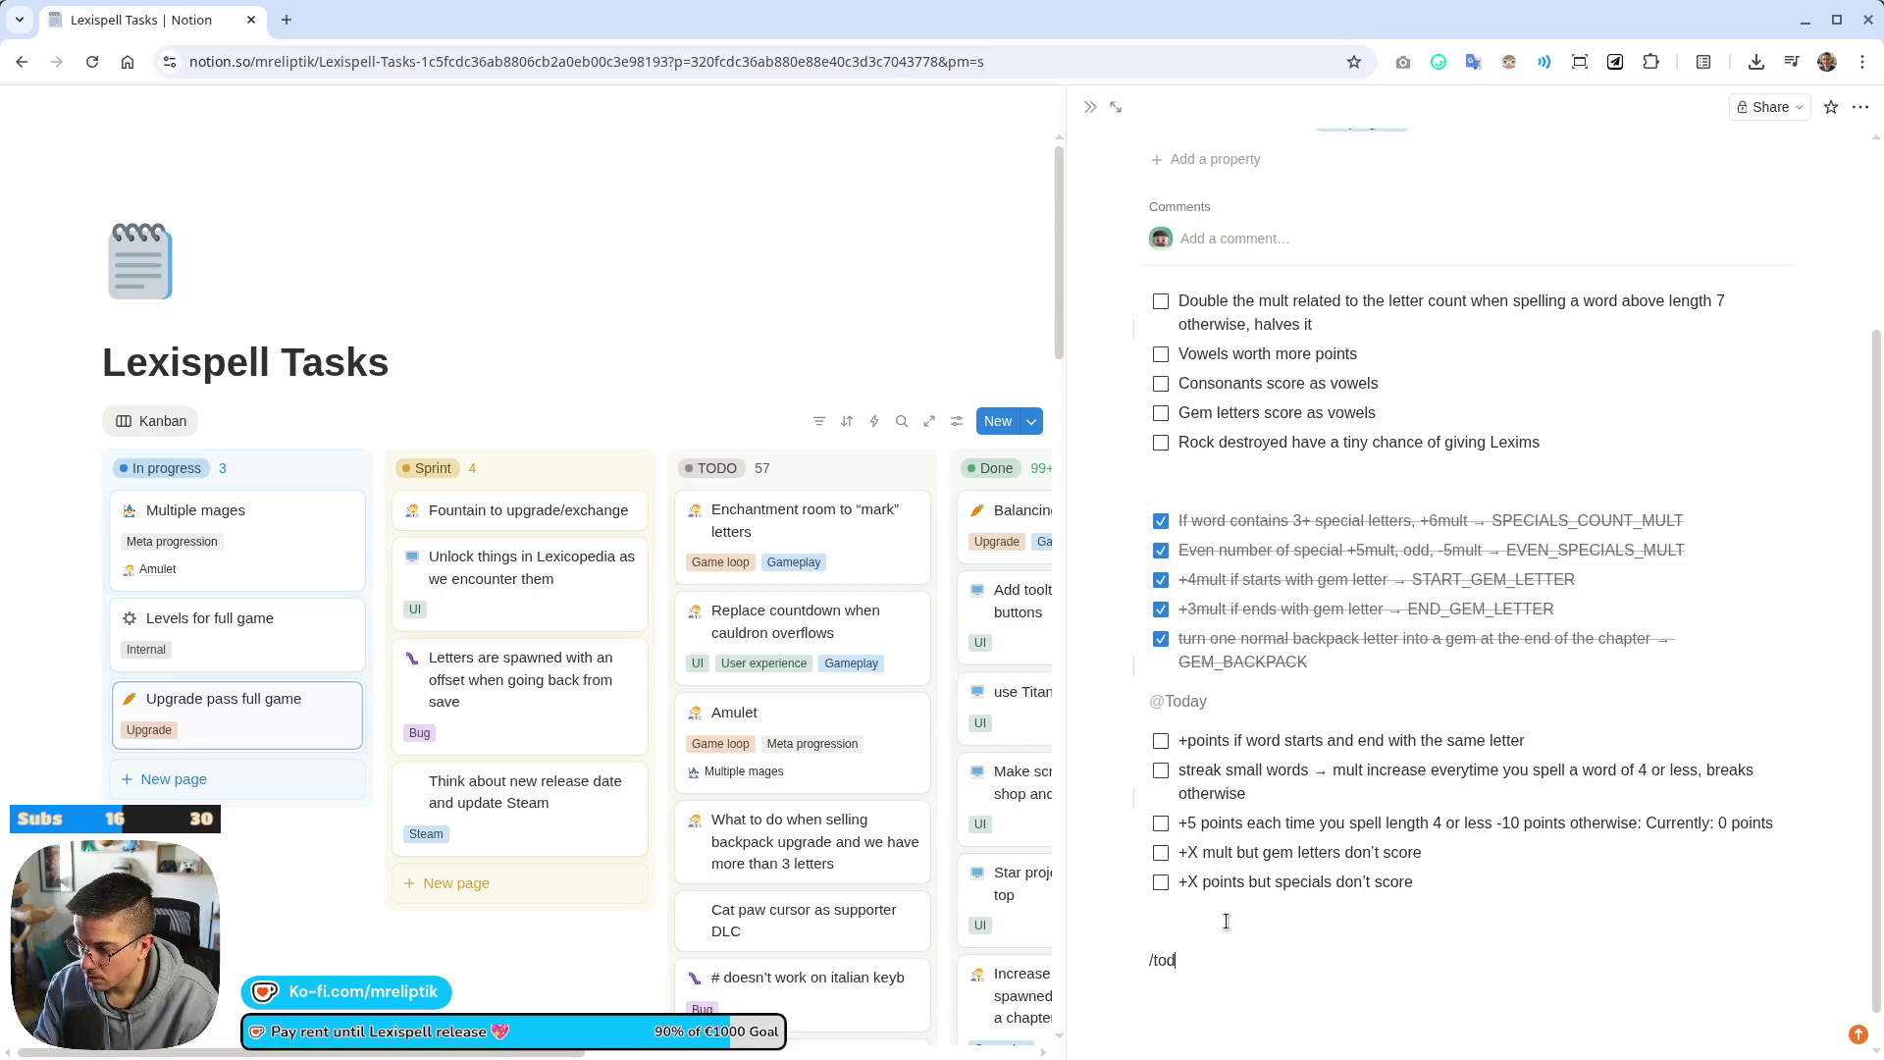
pyautogui.press('BackSpace')
pyautogui.press('BackSpace')
pyautogui.press('BackSpace')
pyautogui.write('/todo')
pyautogui.press('Return')
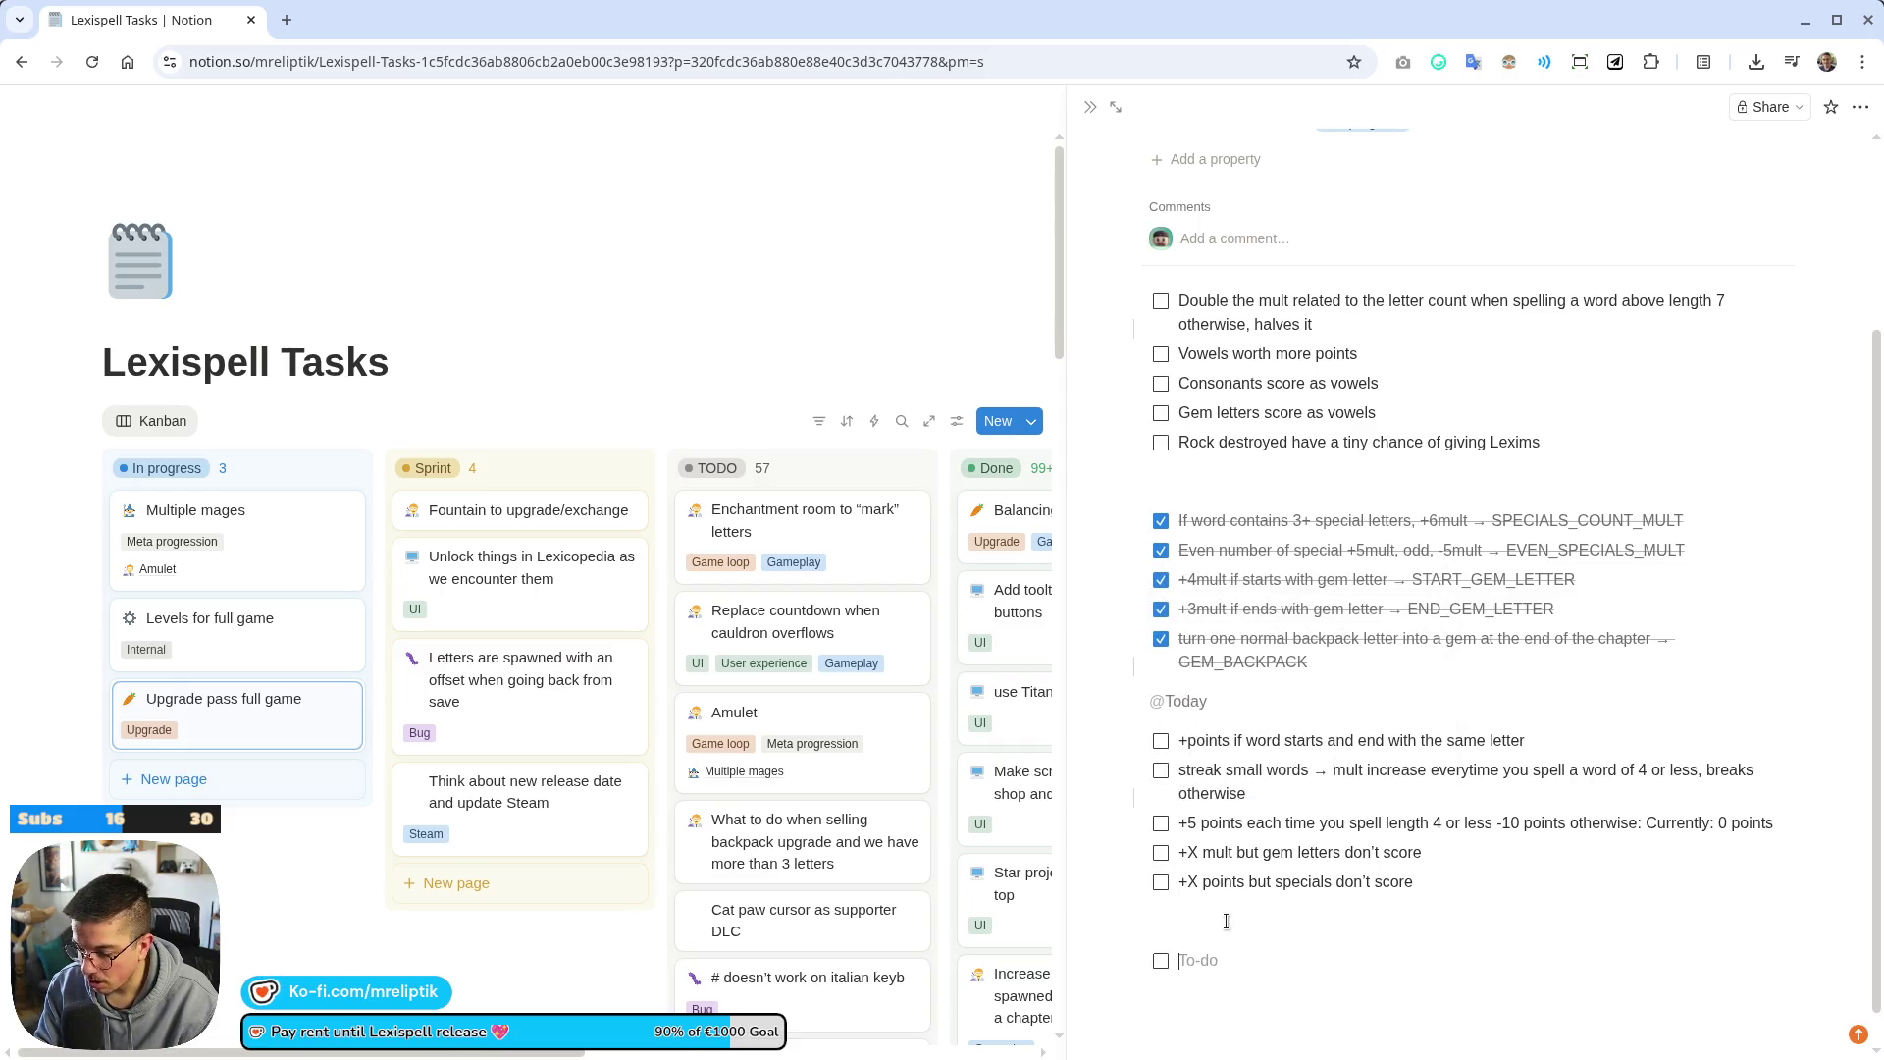
pyautogui.write('Bonus if letters')
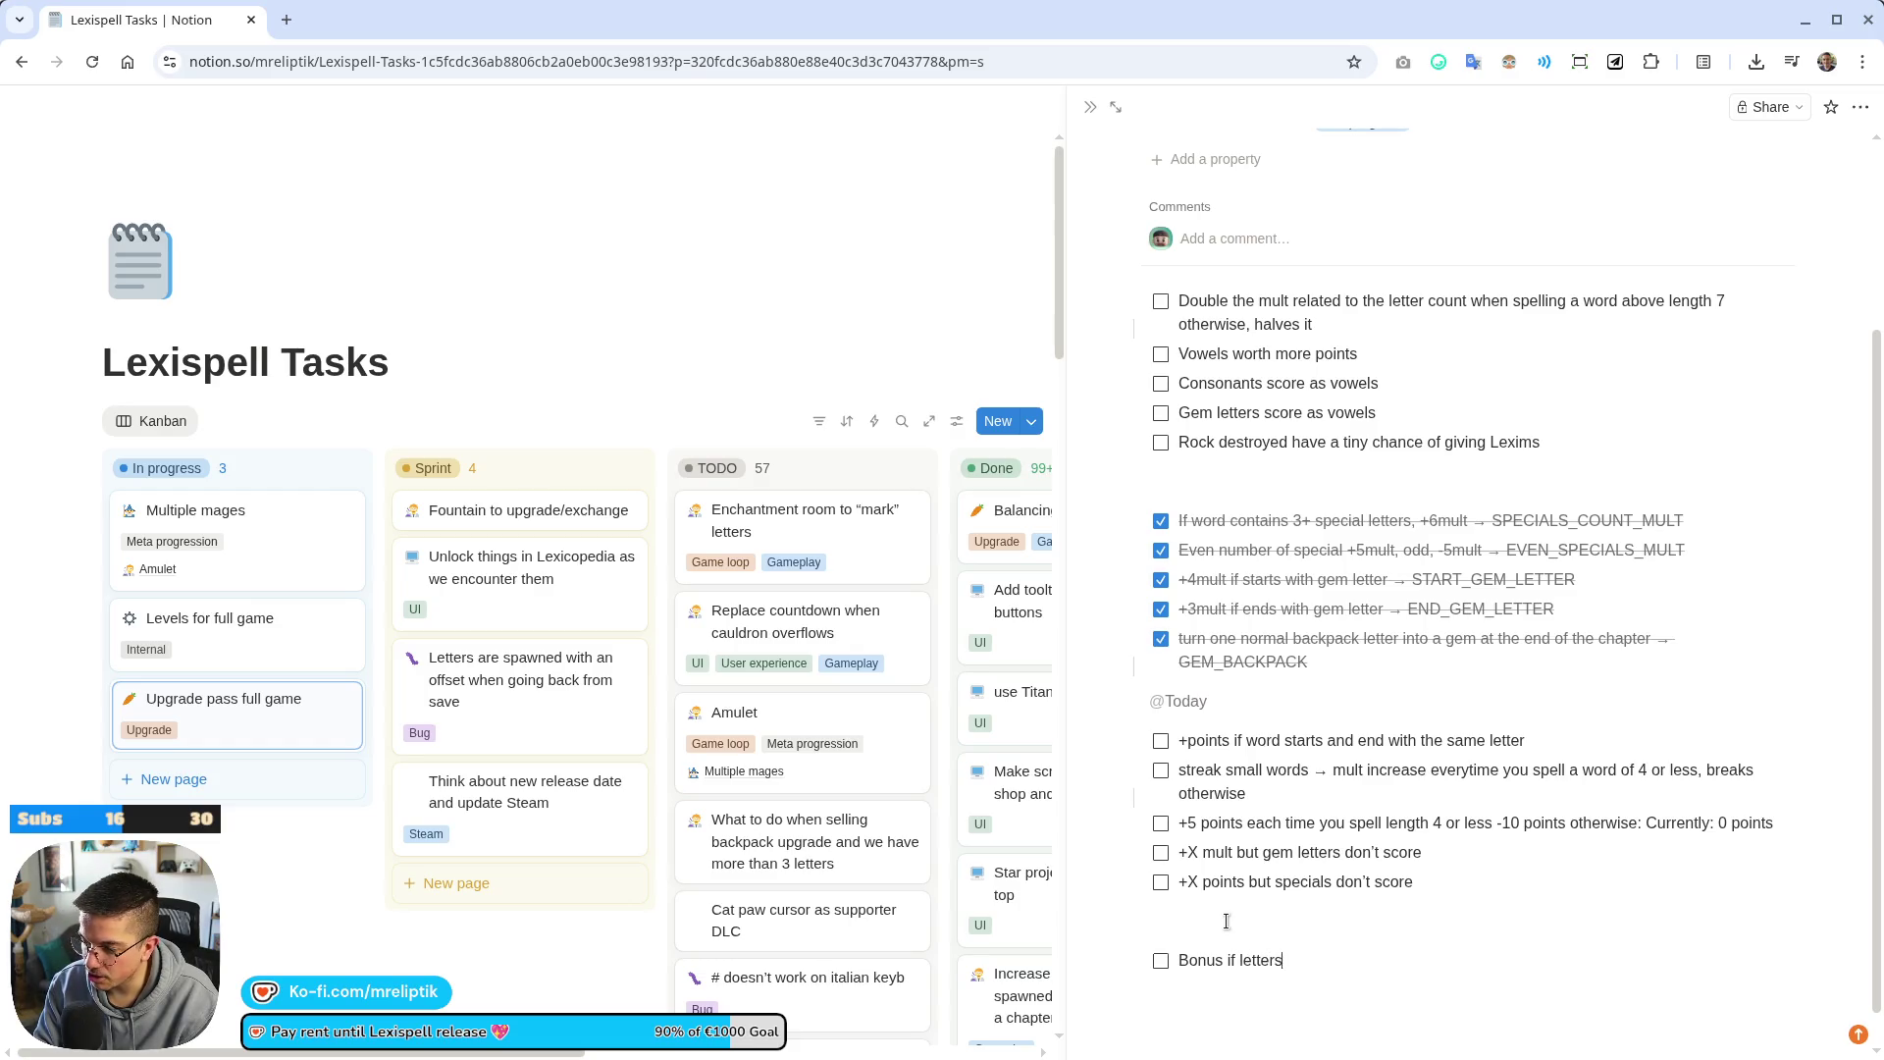
pyautogui.write(' touching (')
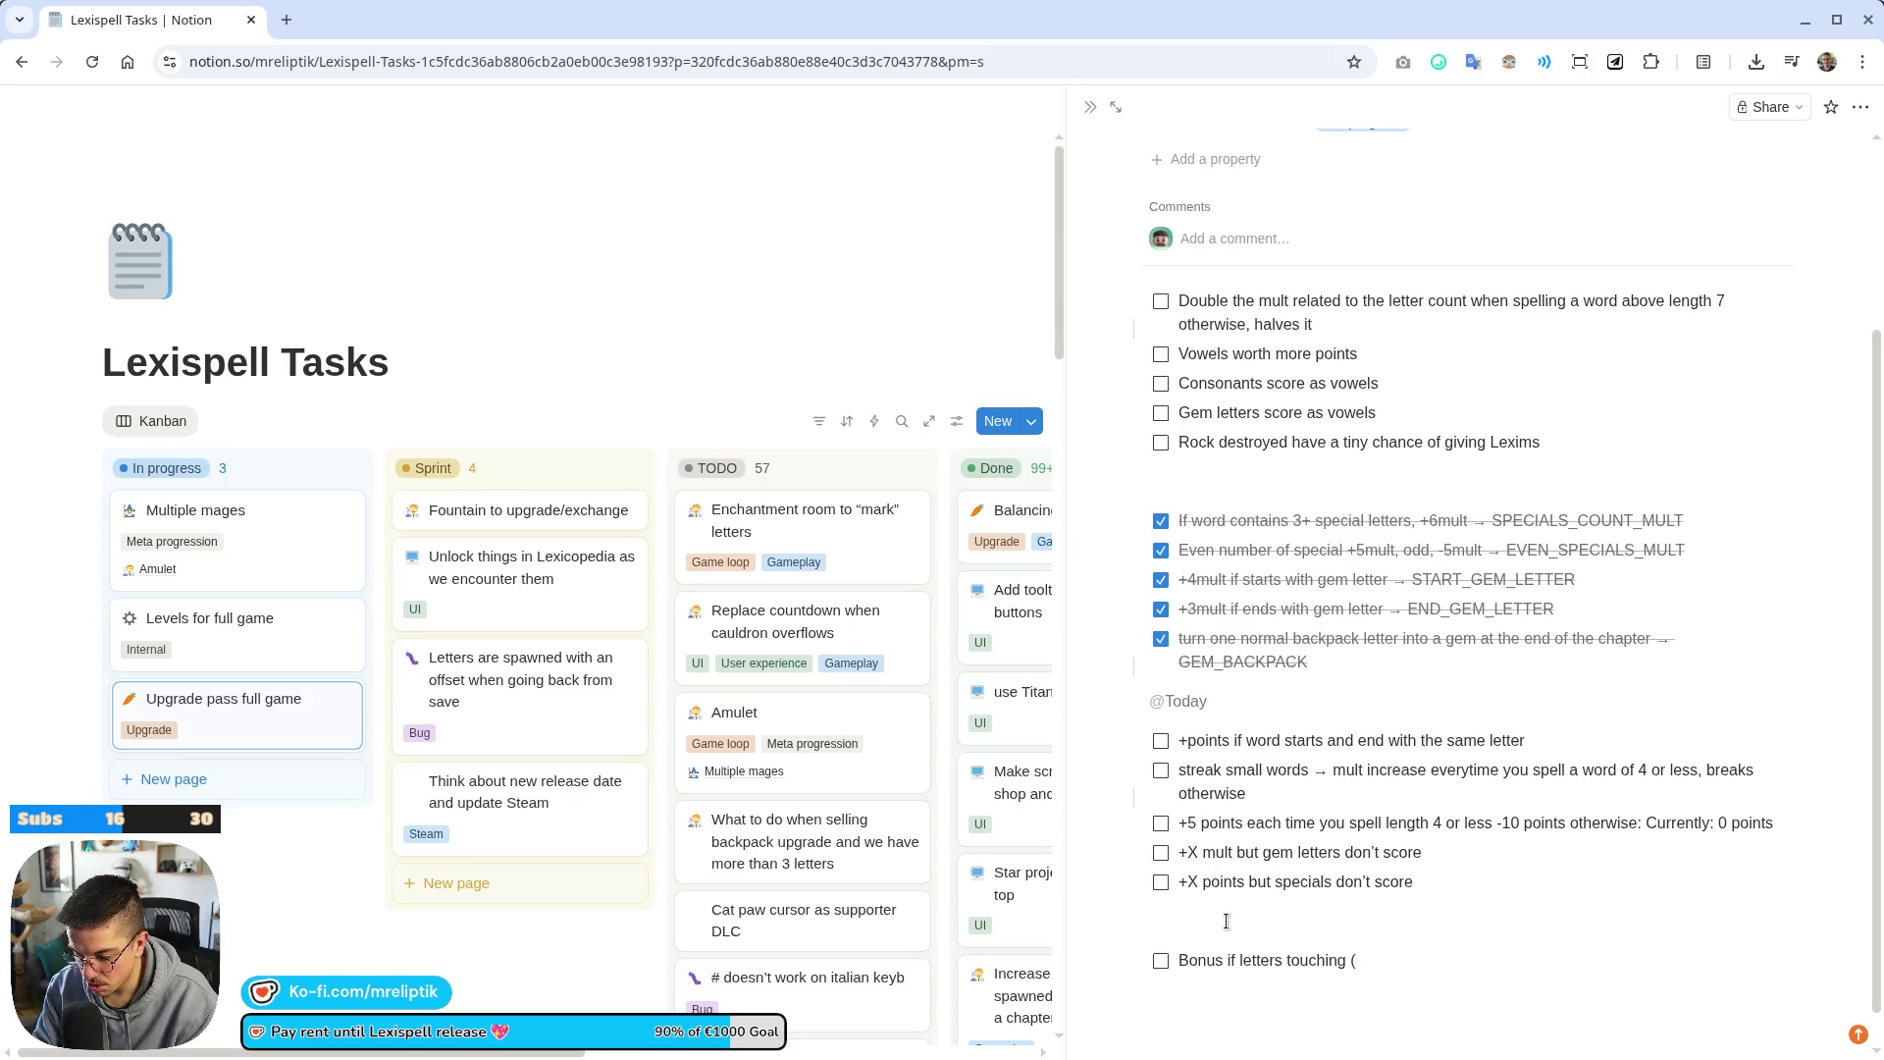
pyautogui.write('define how')
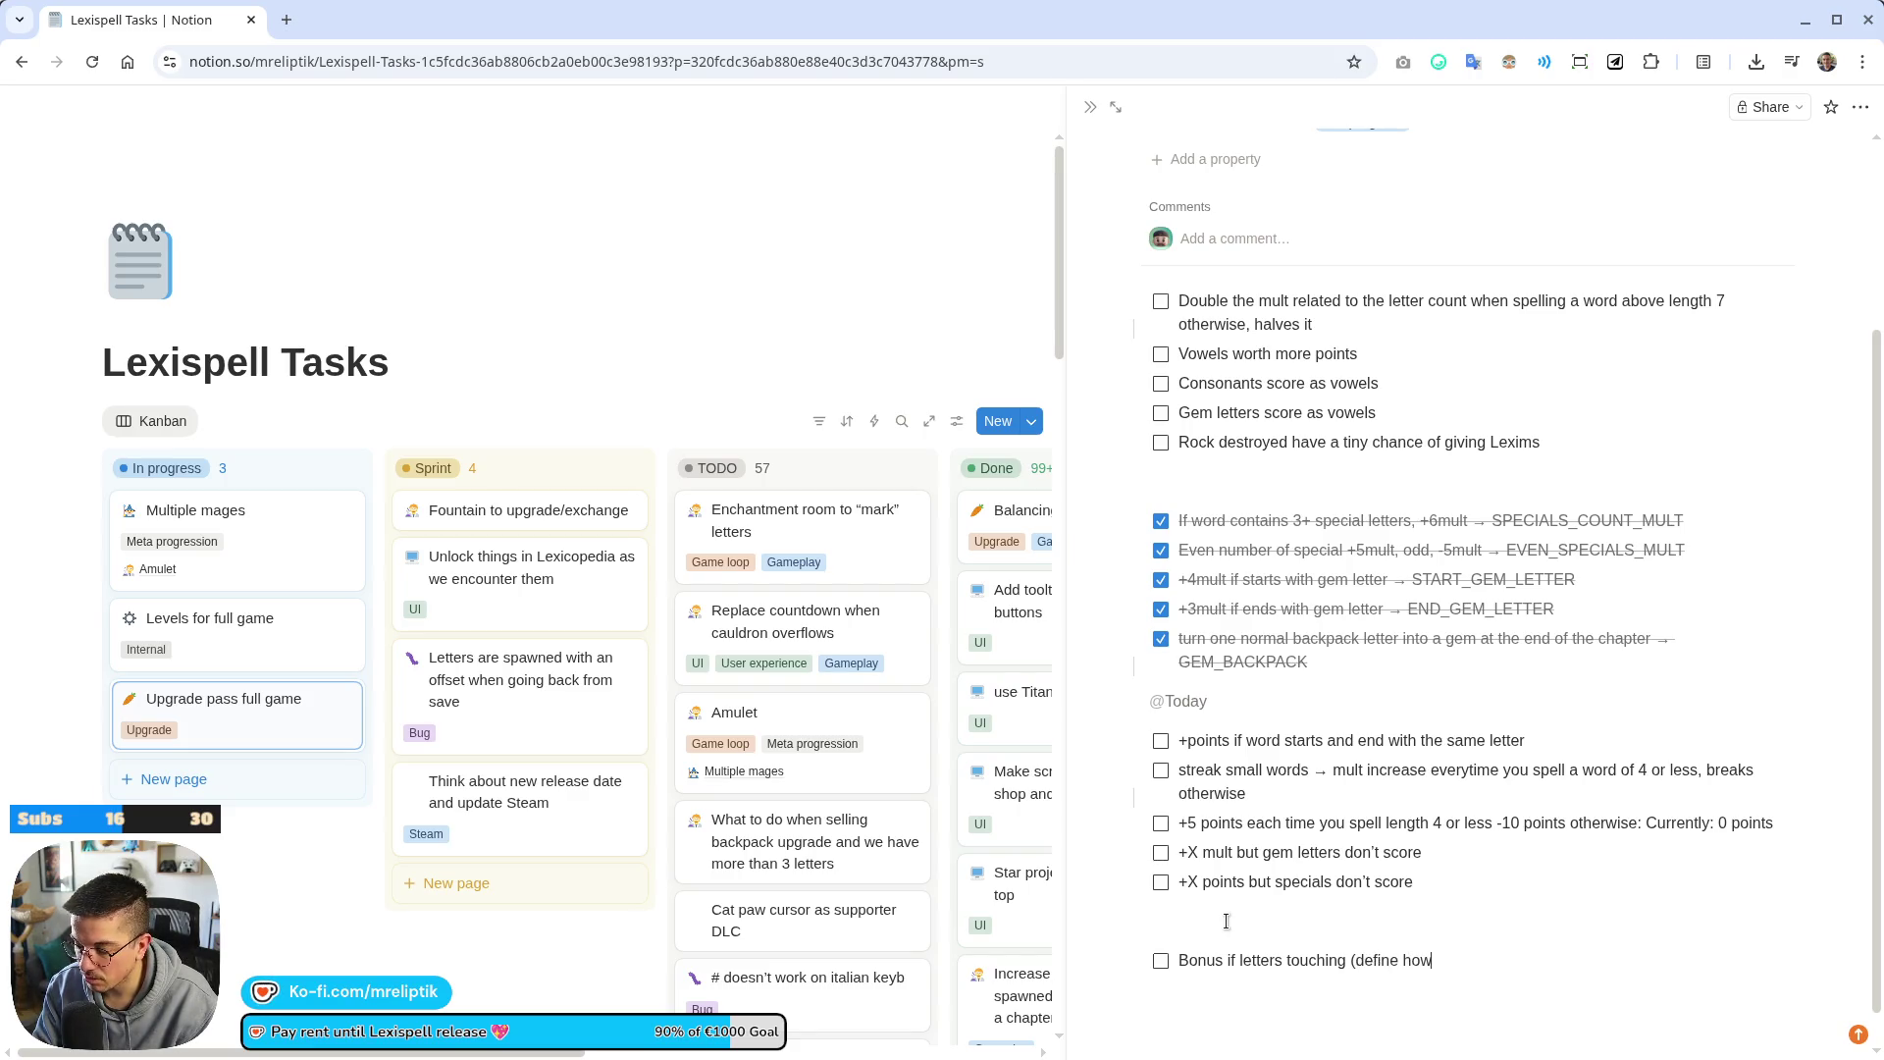
pyautogui.press('BackSpace')
pyautogui.press('BackSpace')
pyautogui.press('BackSpace')
pyautogui.press('BackSpace')
pyautogui.press('BackSpace')
pyautogui.write('cide how w')
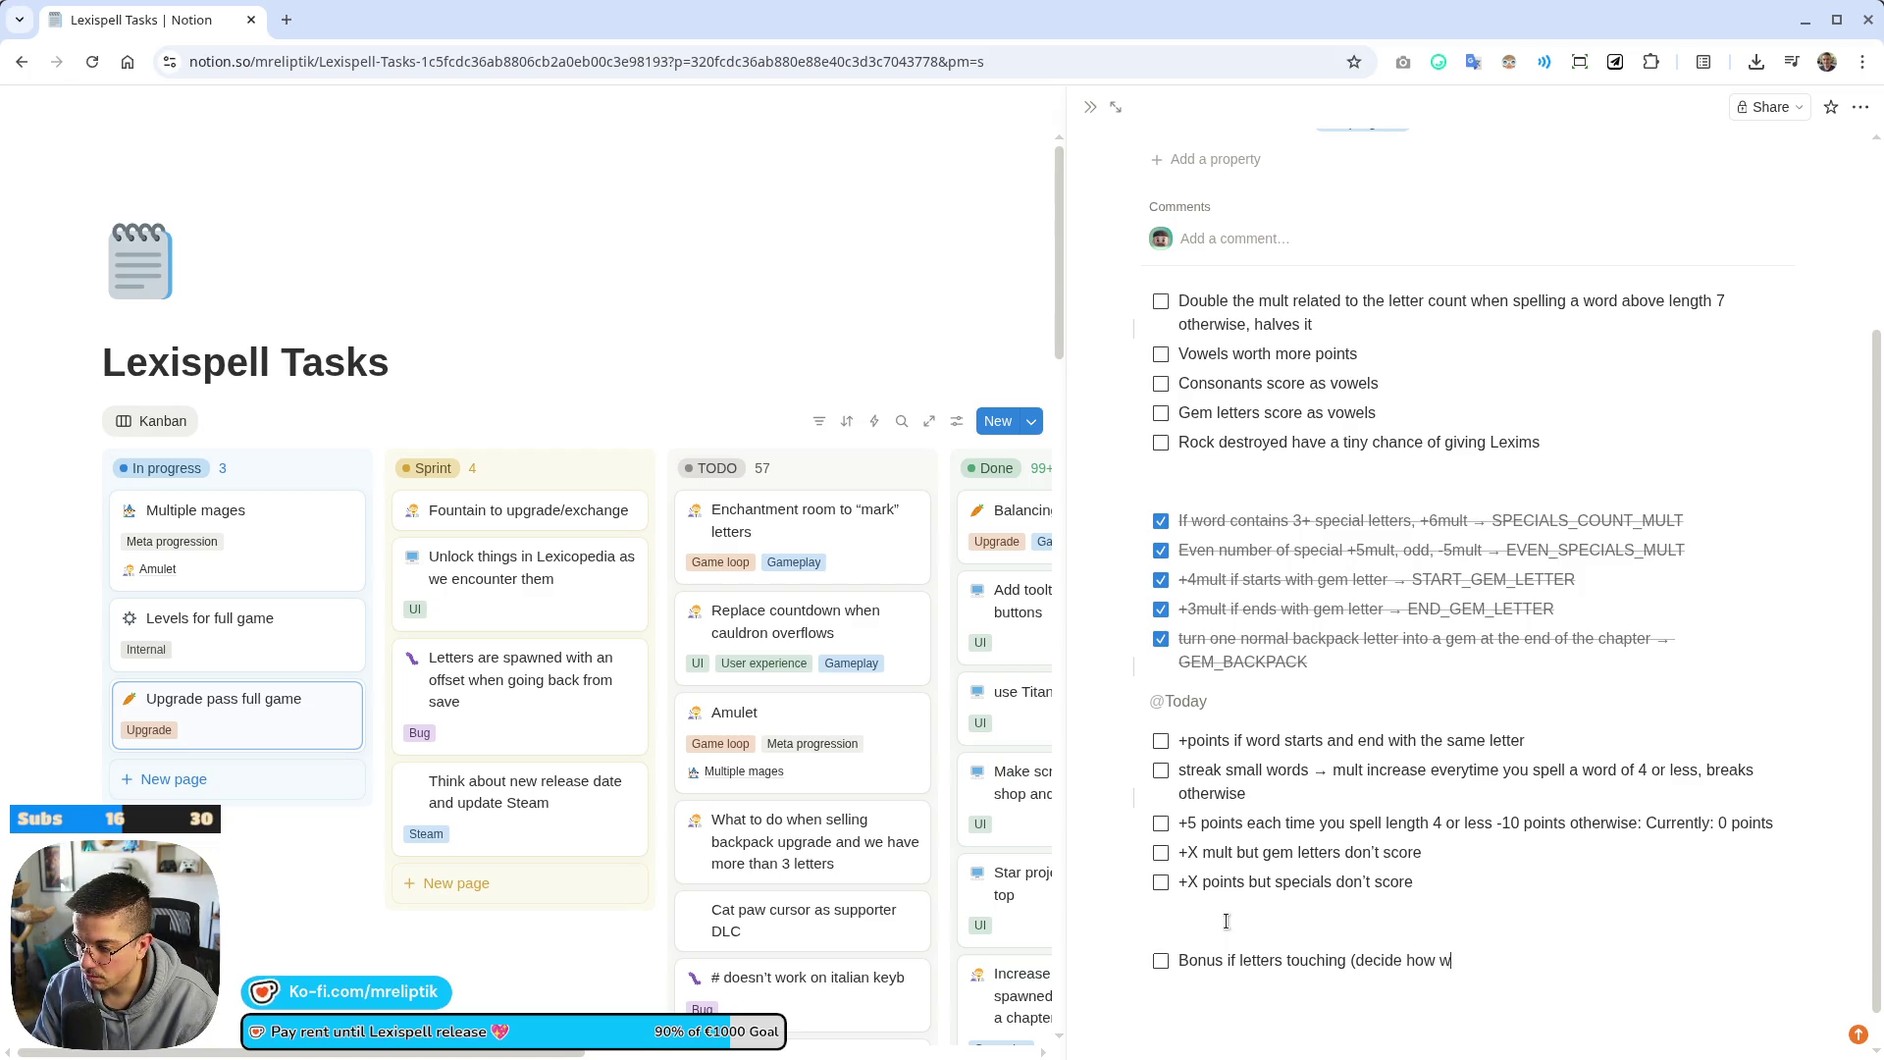
pyautogui.write('e check that?')
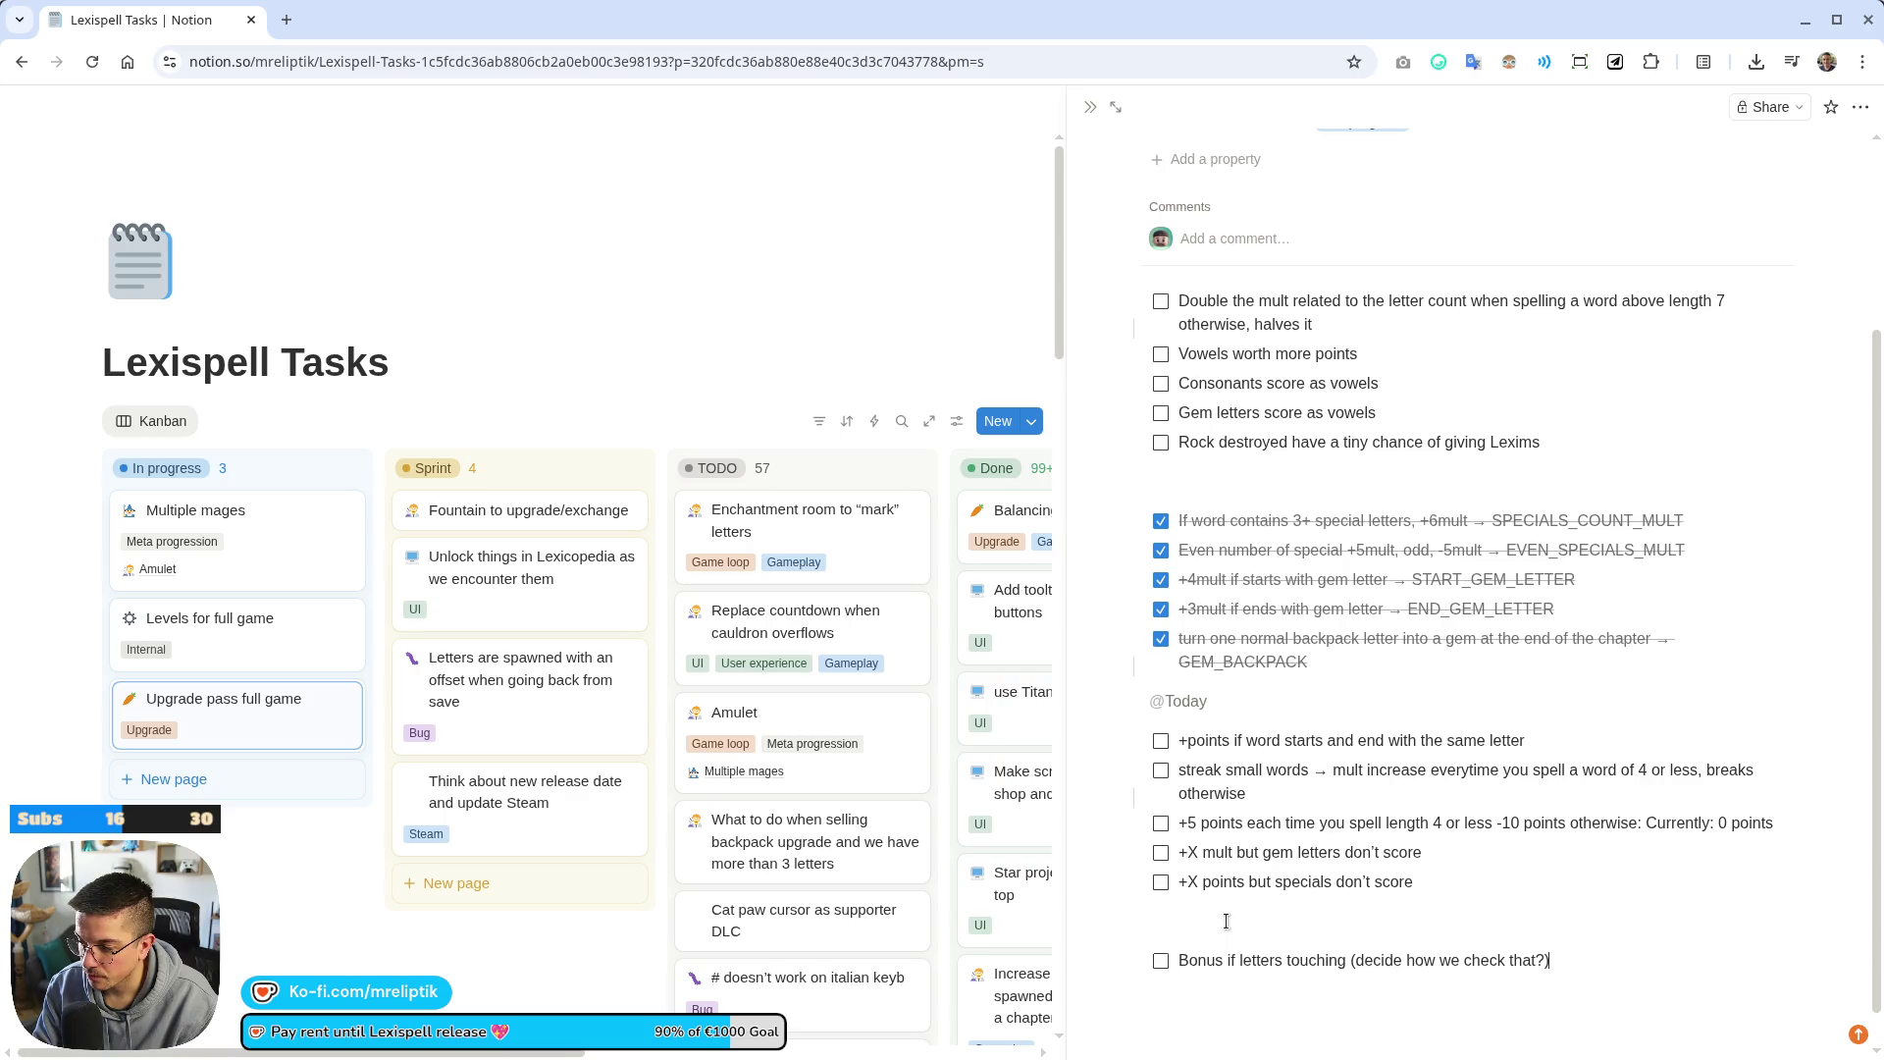
pyautogui.press('Return')
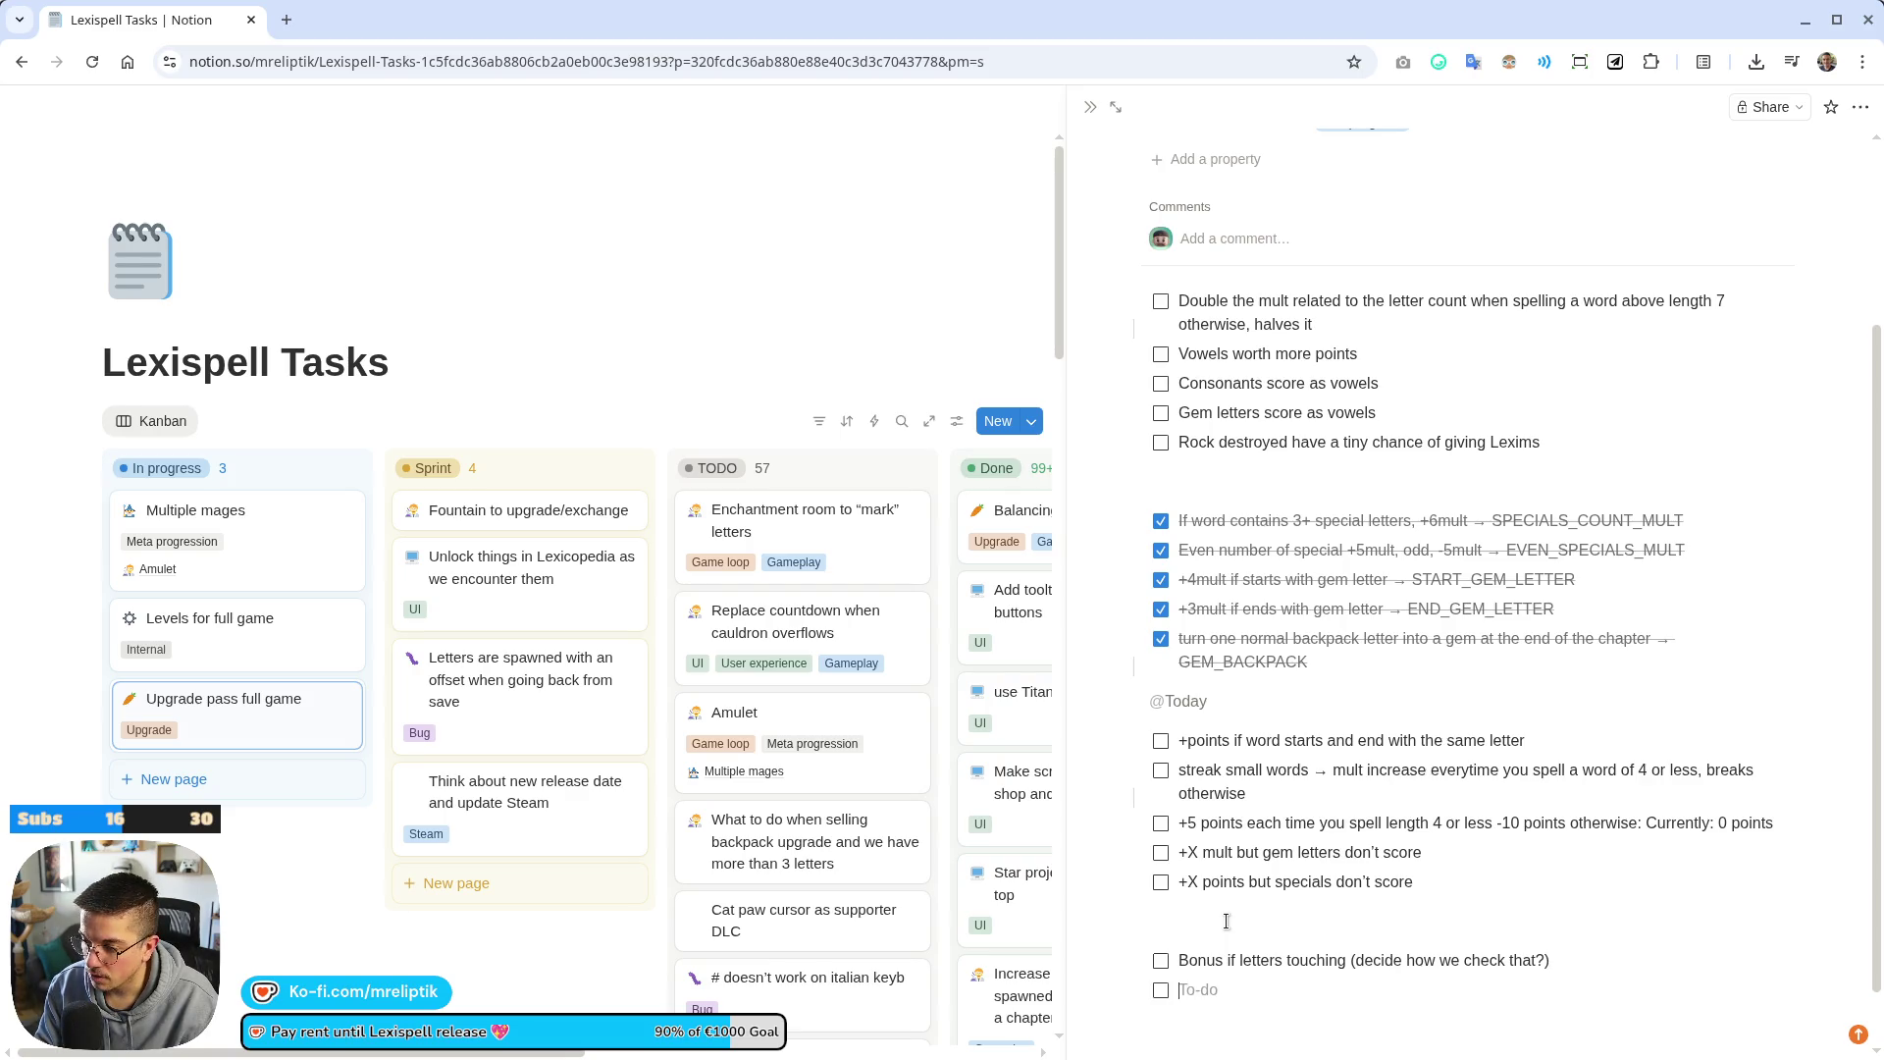
pyautogui.write('Bonus depe')
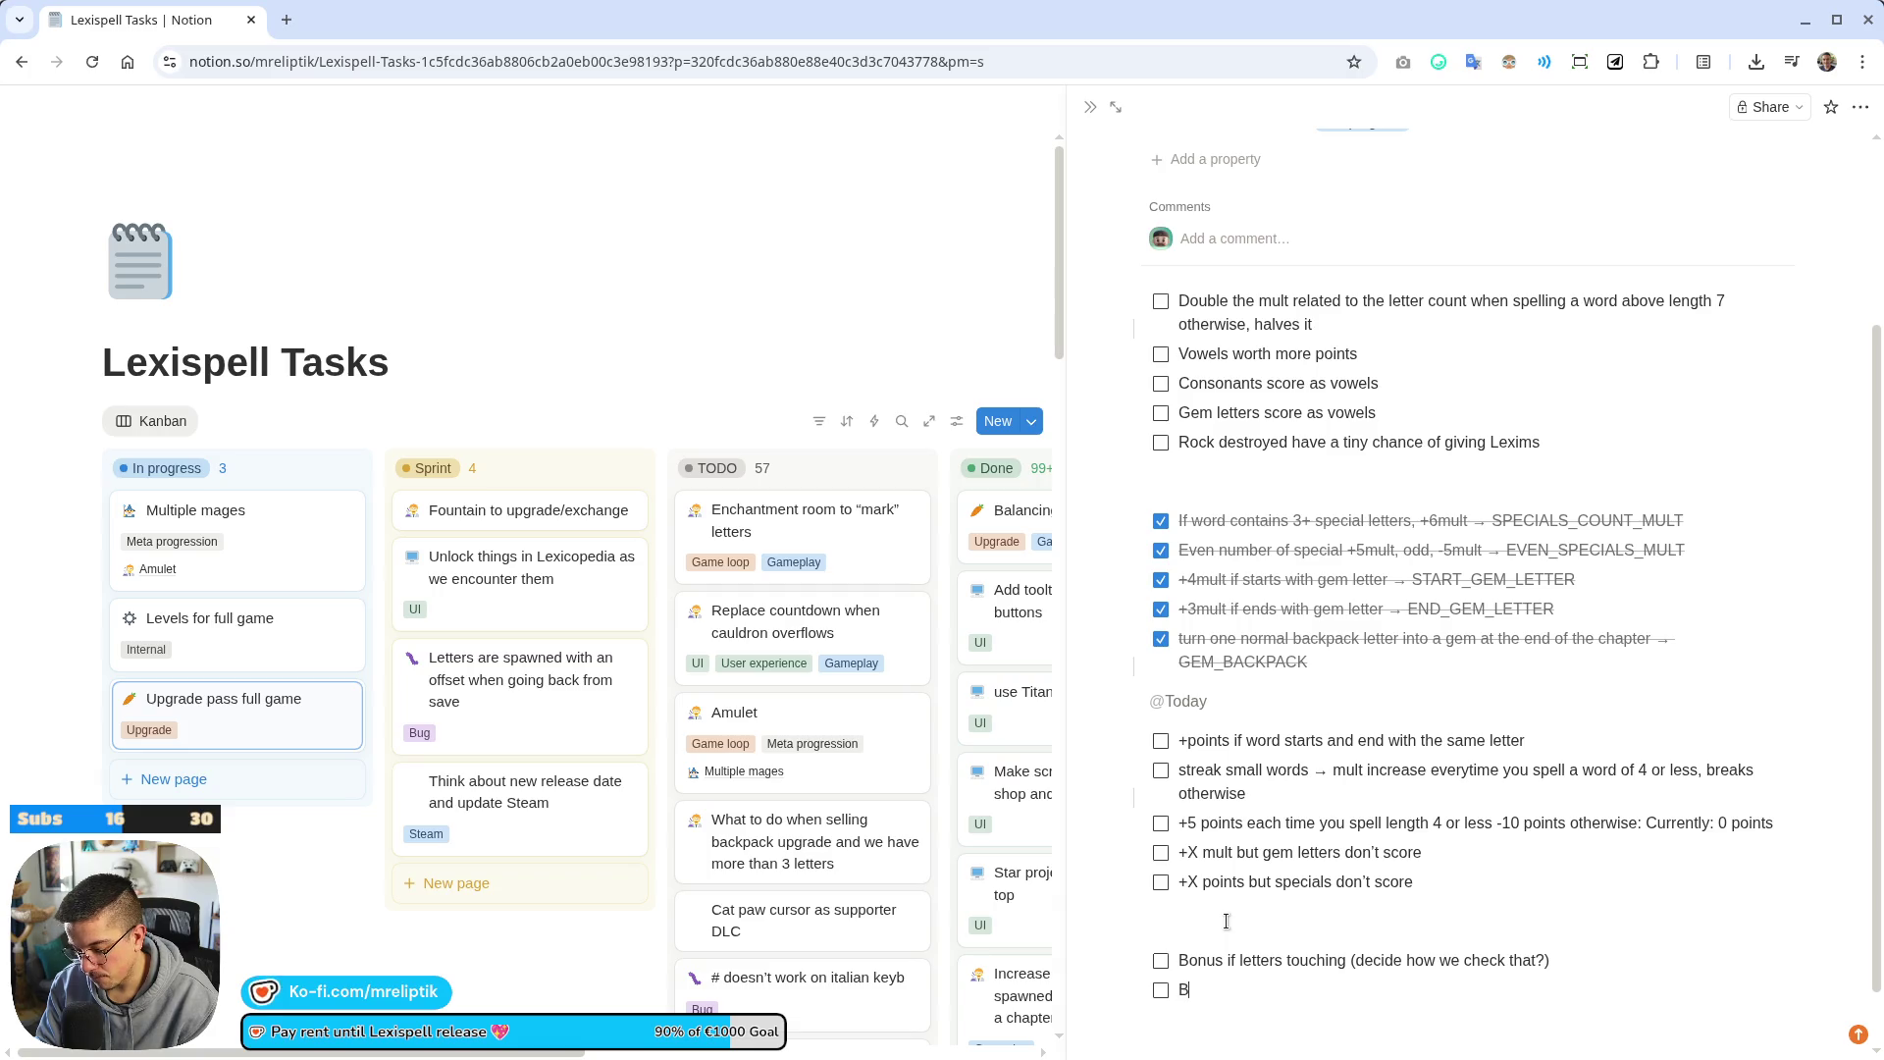
pyautogui.write('nding on ')
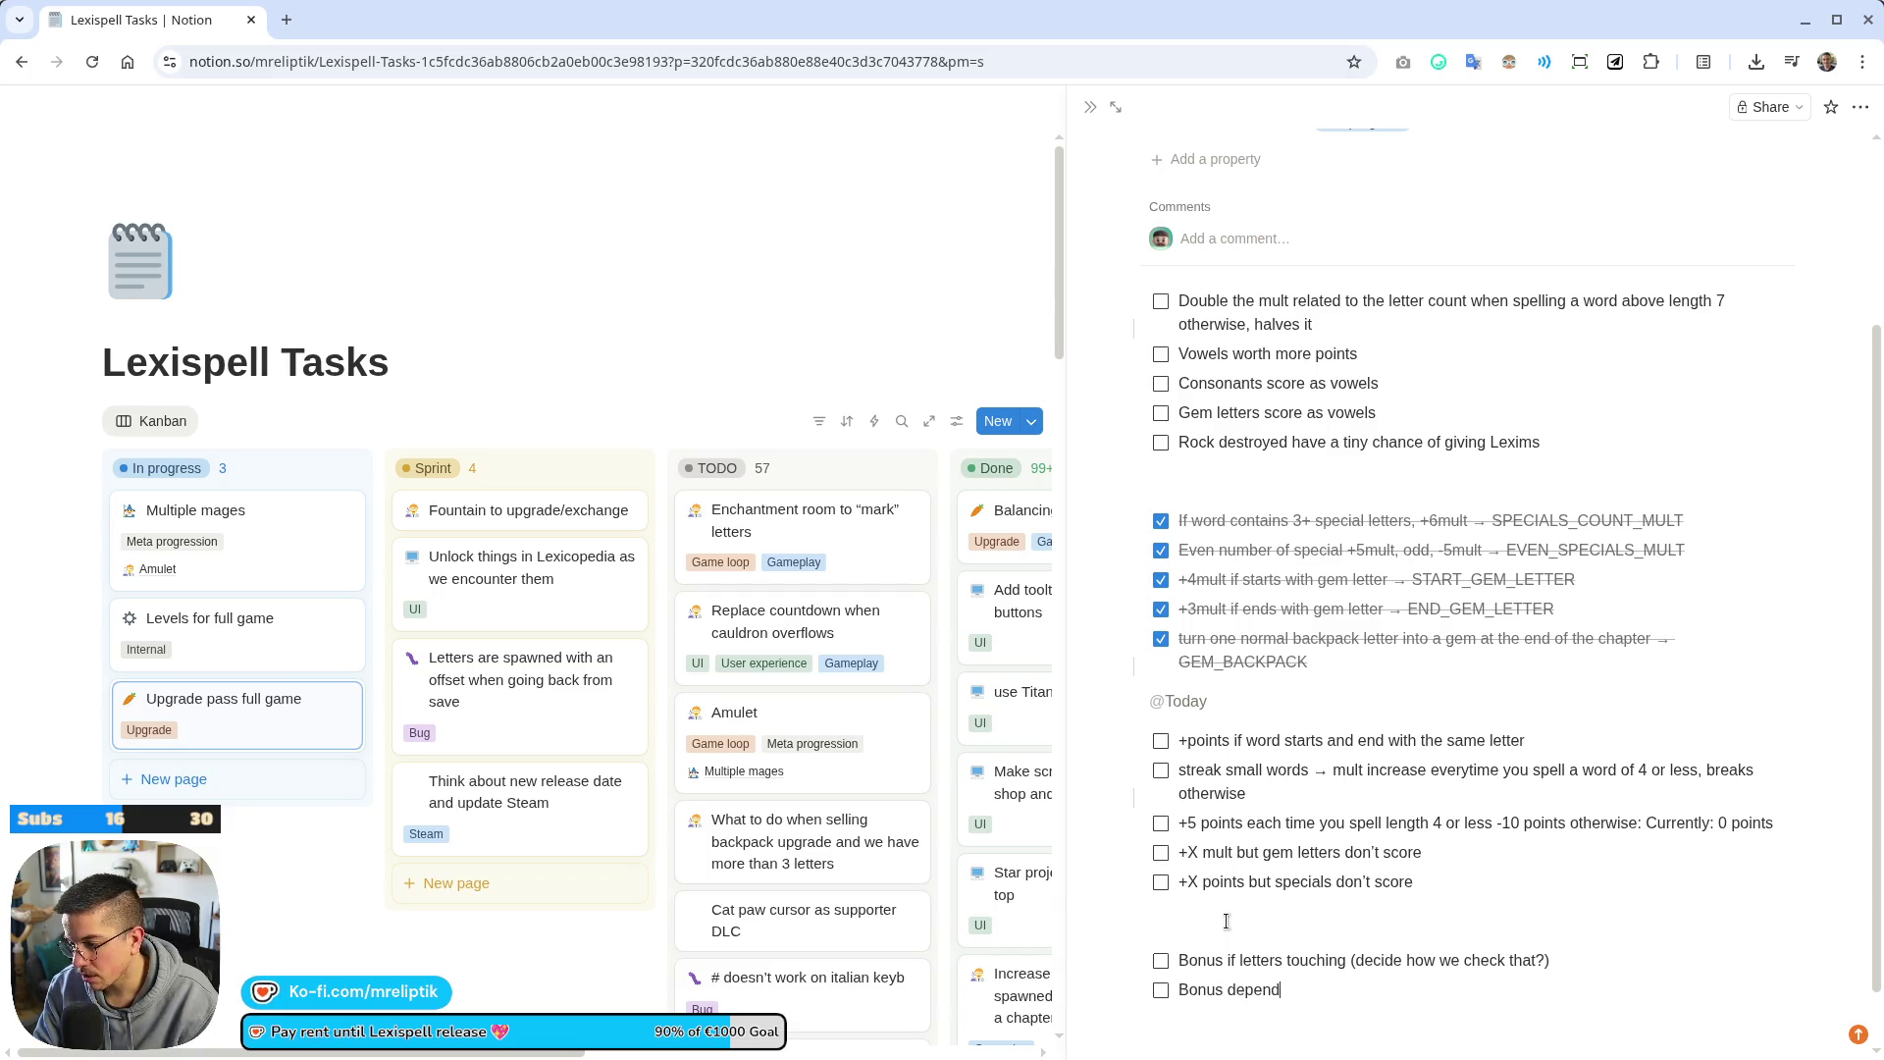
pyautogui.write('how many of the ')
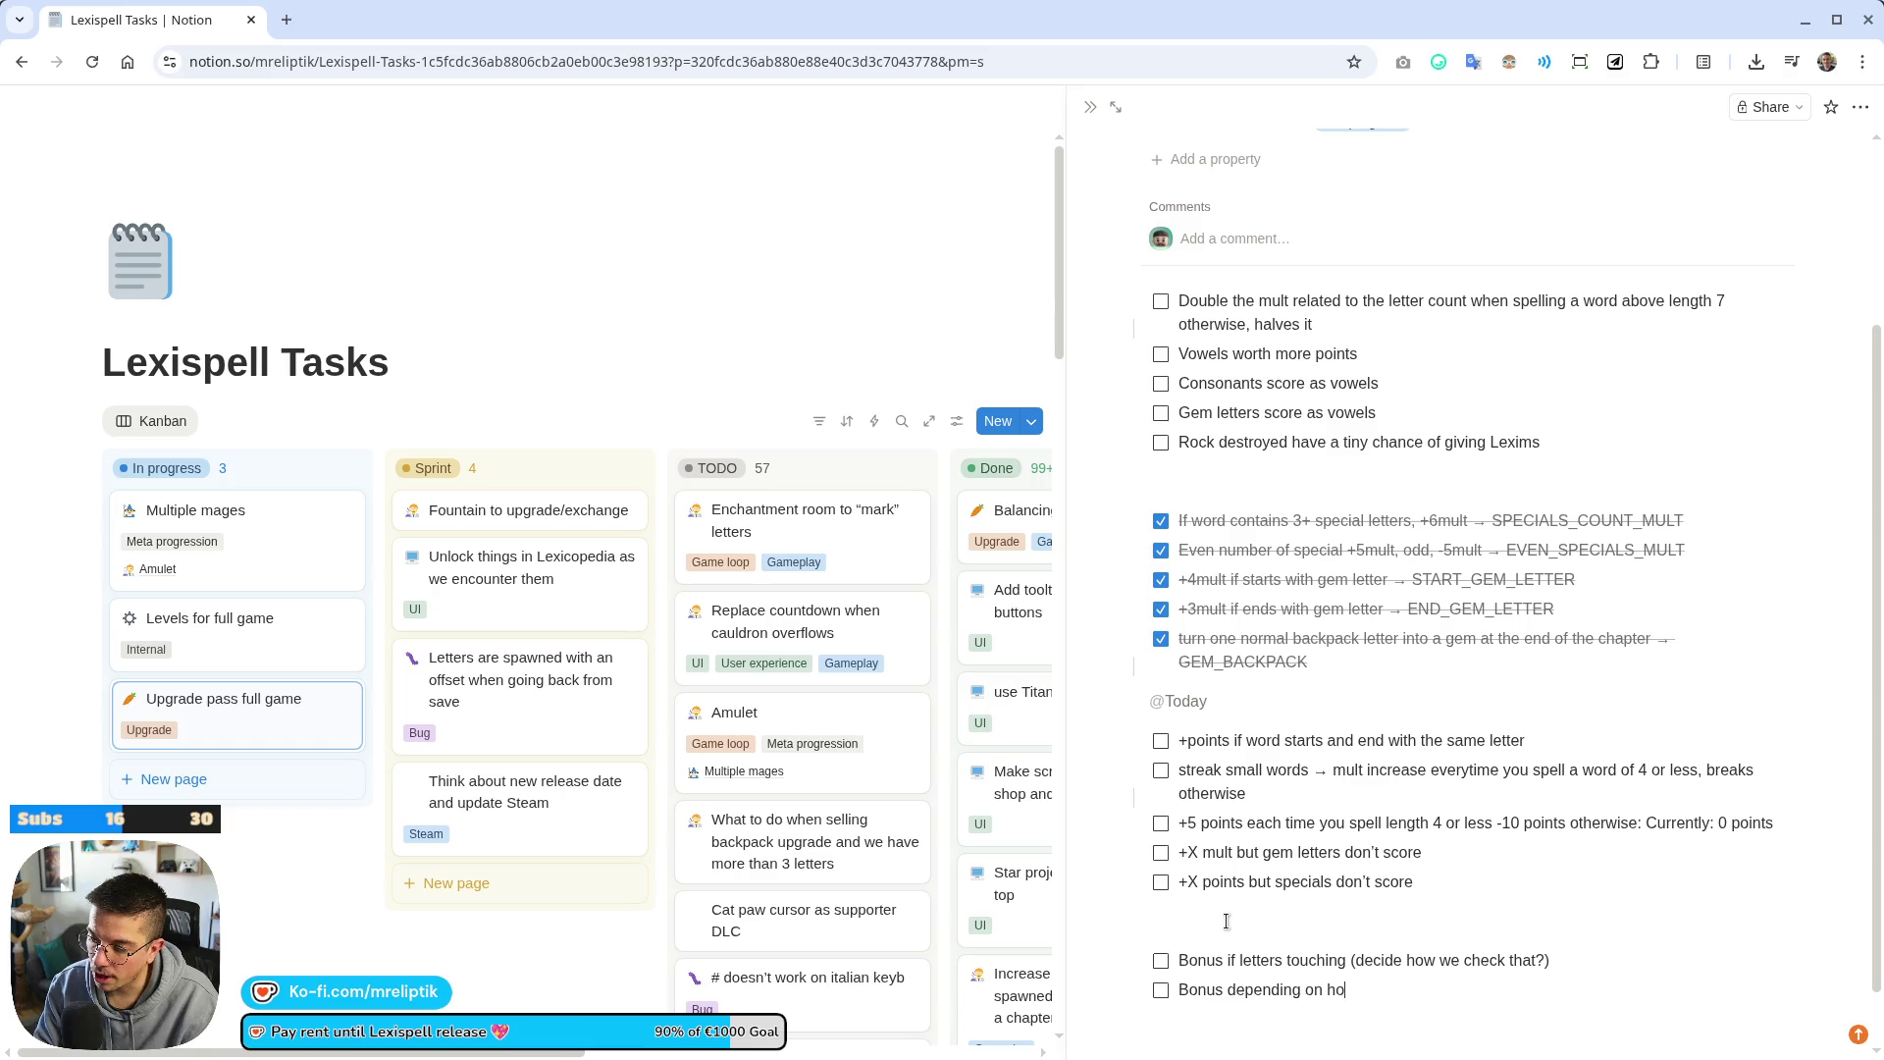
pyautogui.write('same letter ')
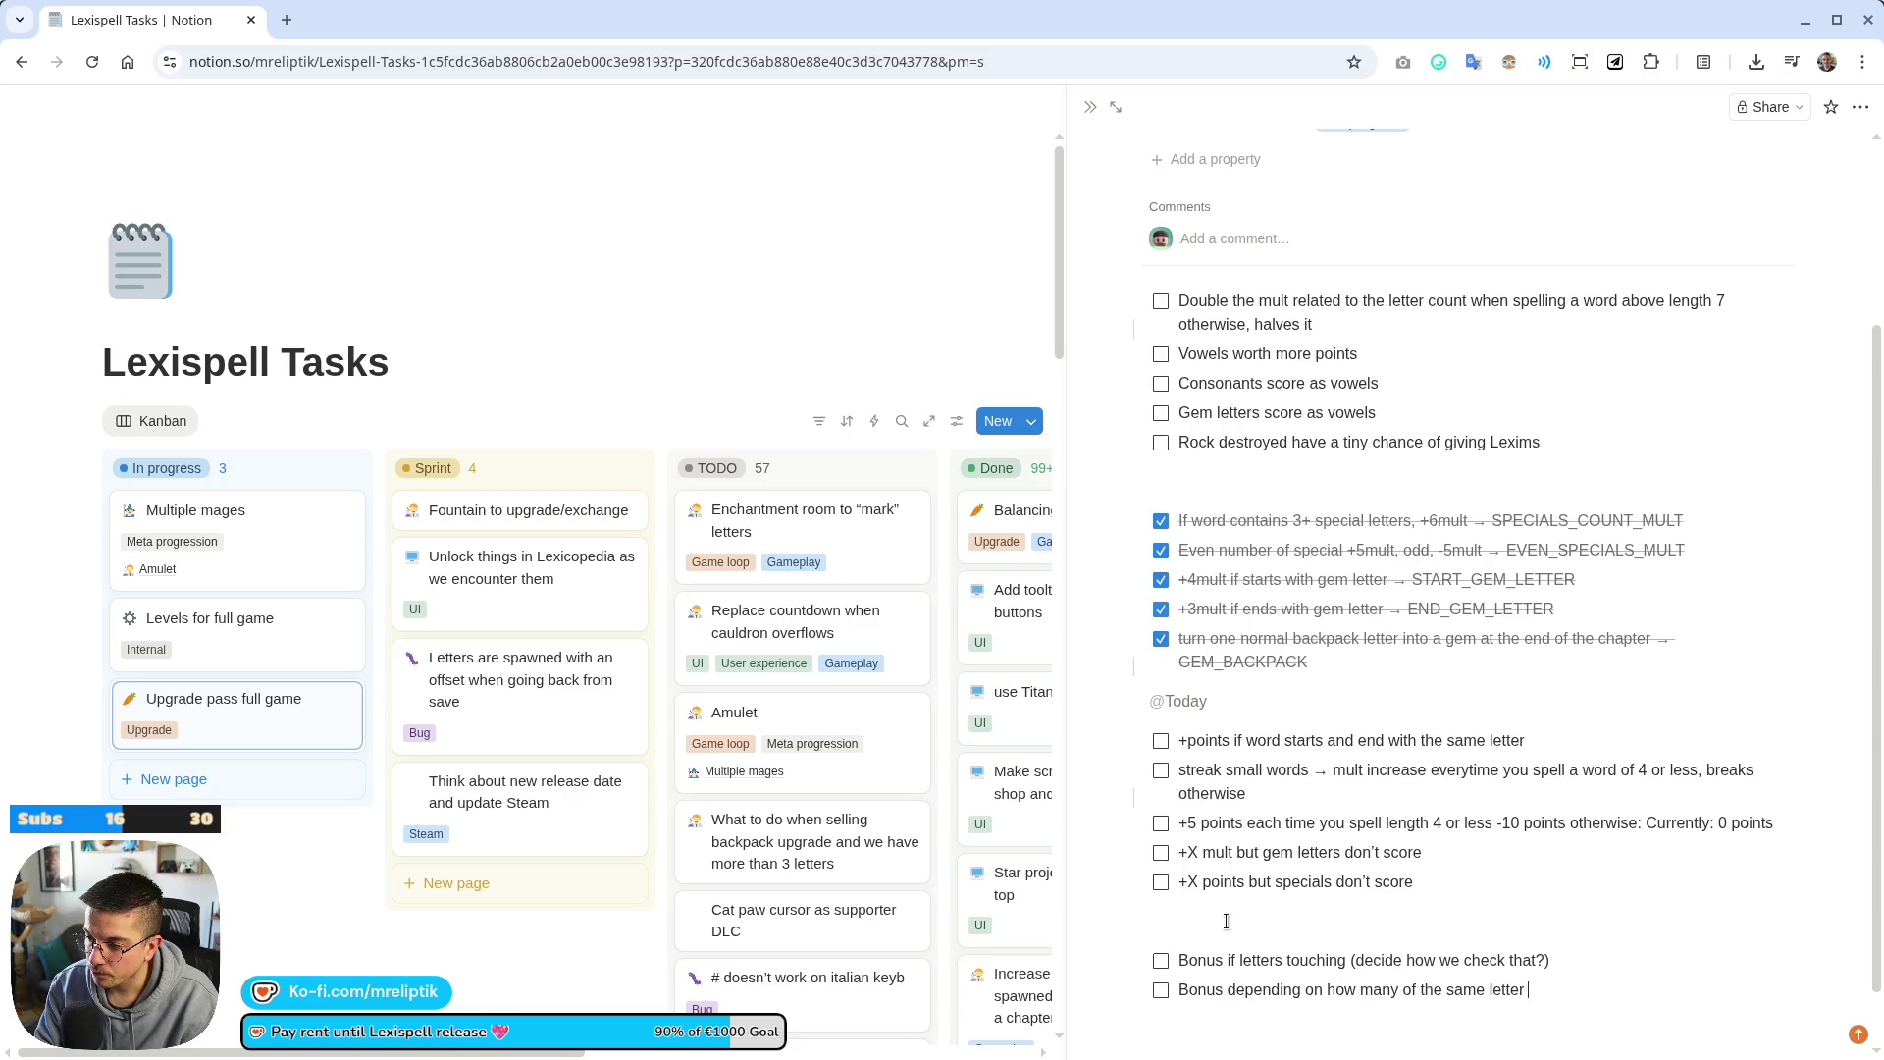
pyautogui.write('you have ')
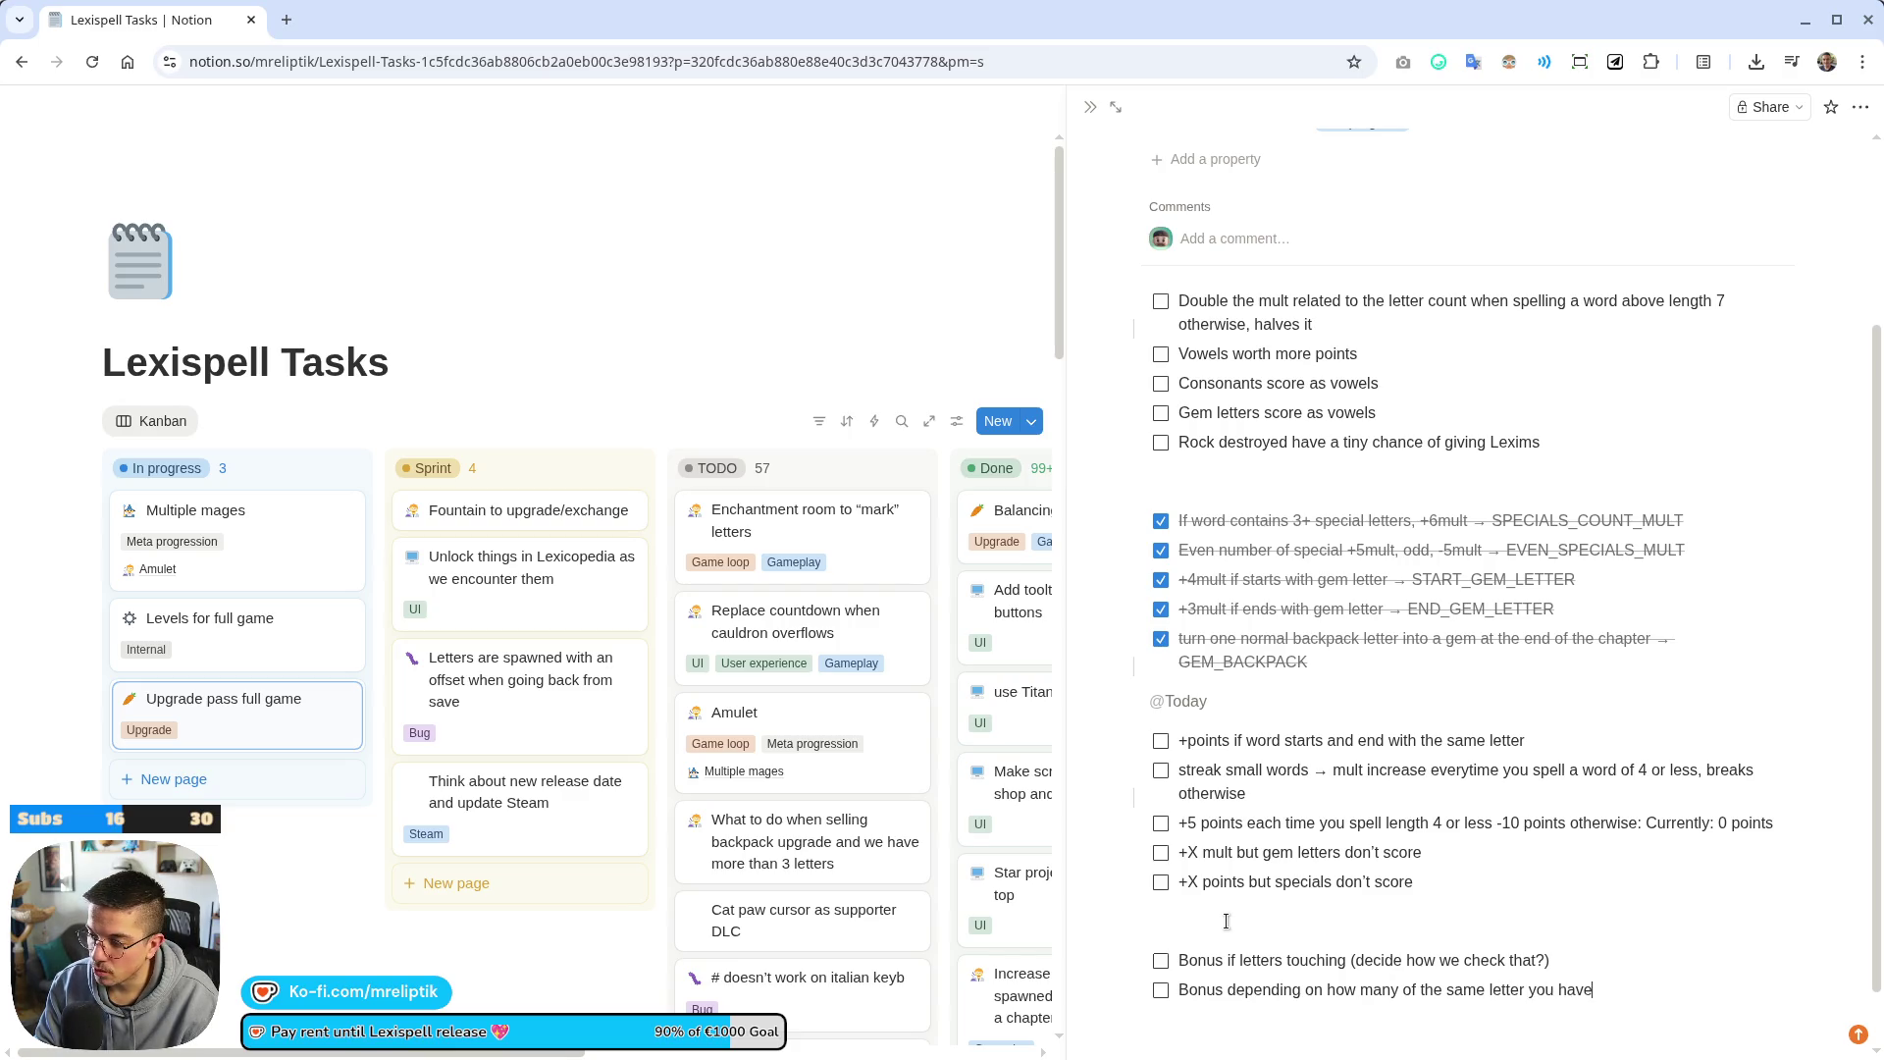
pyautogui.write('in the c')
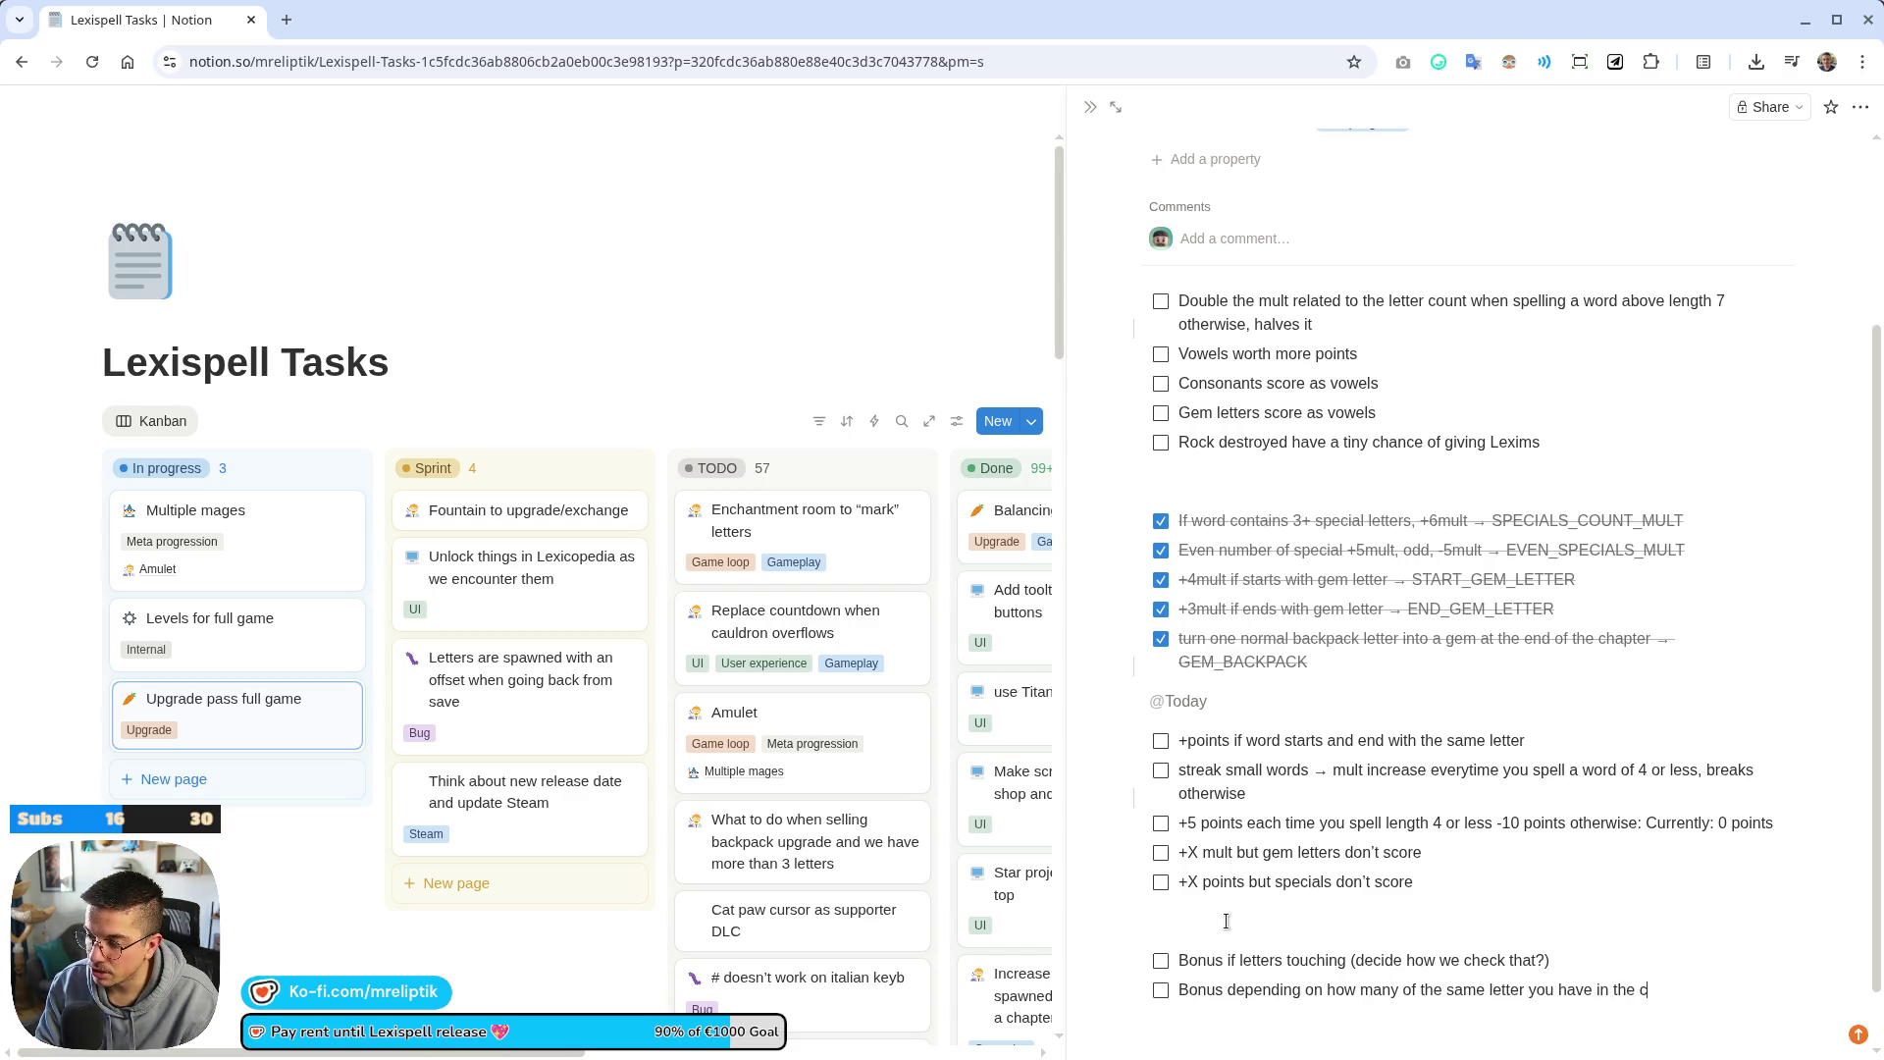
pyautogui.write('auldron')
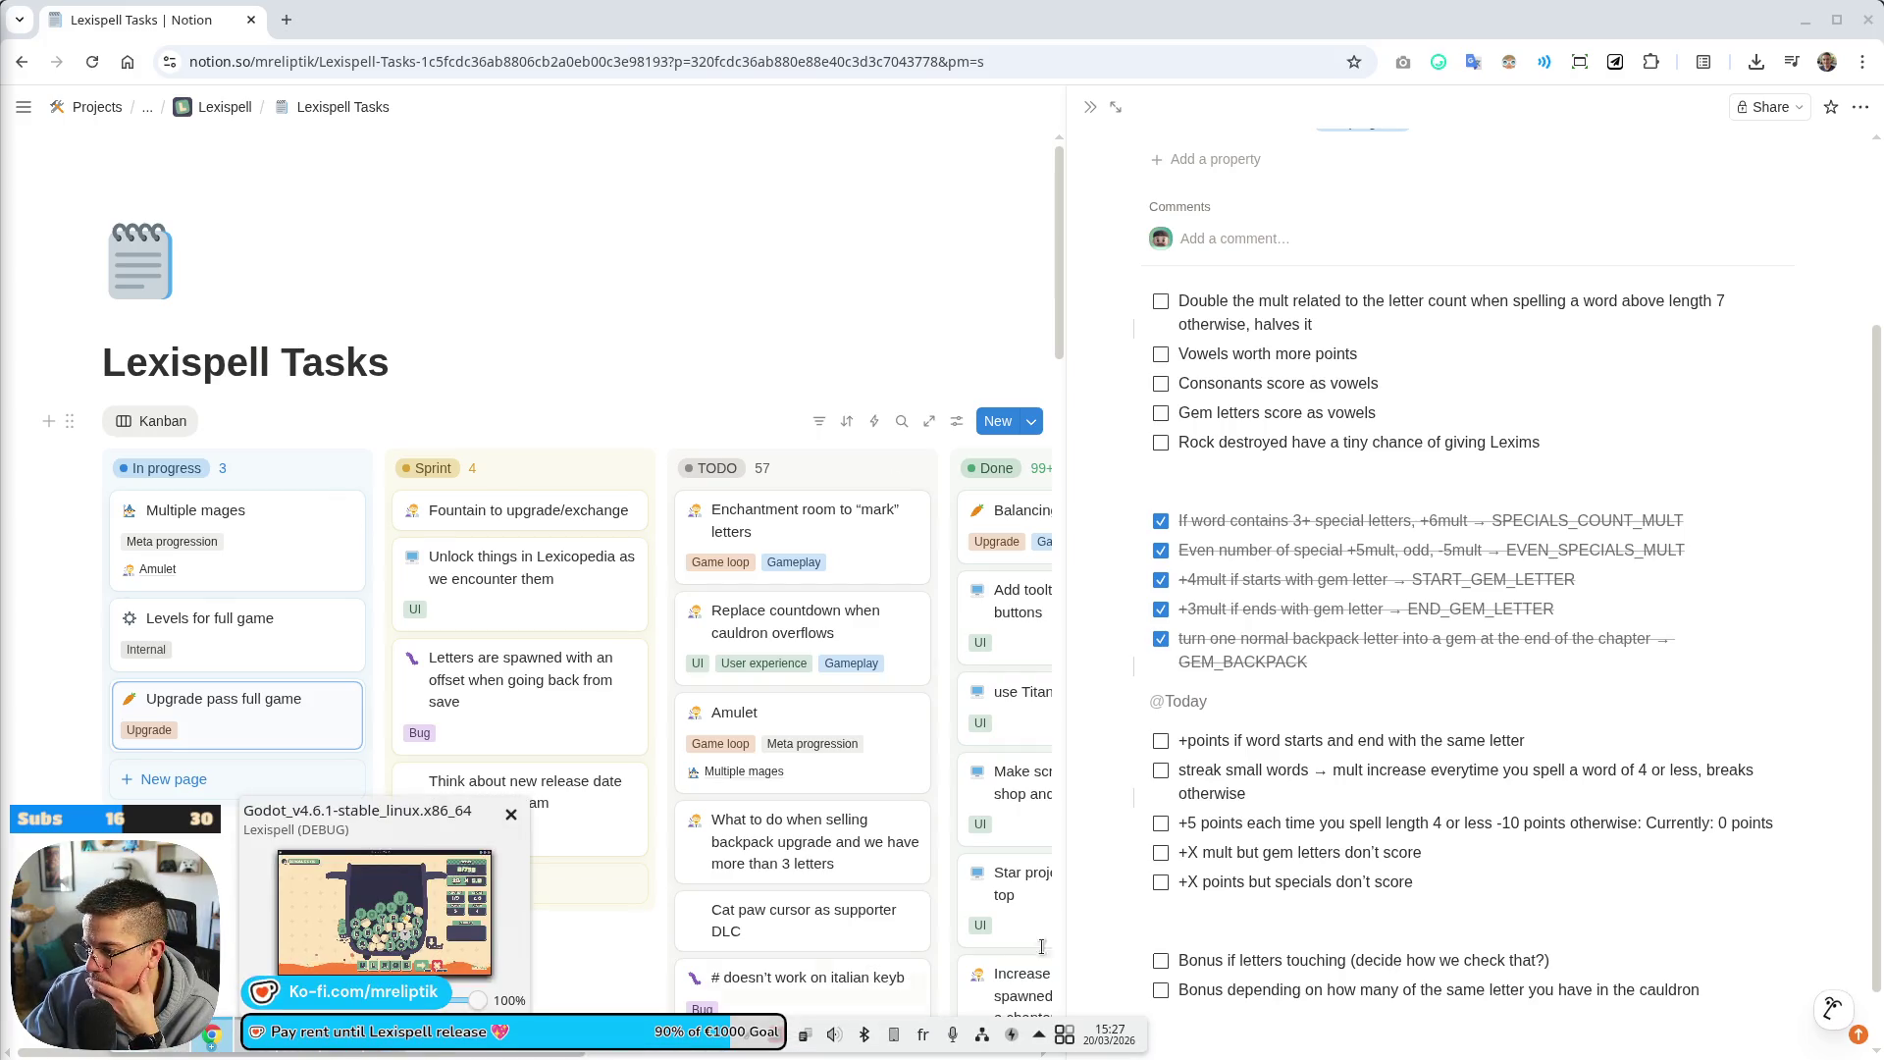
pyautogui.scroll(-1, 1241, 949)
pyautogui.click(1241, 949)
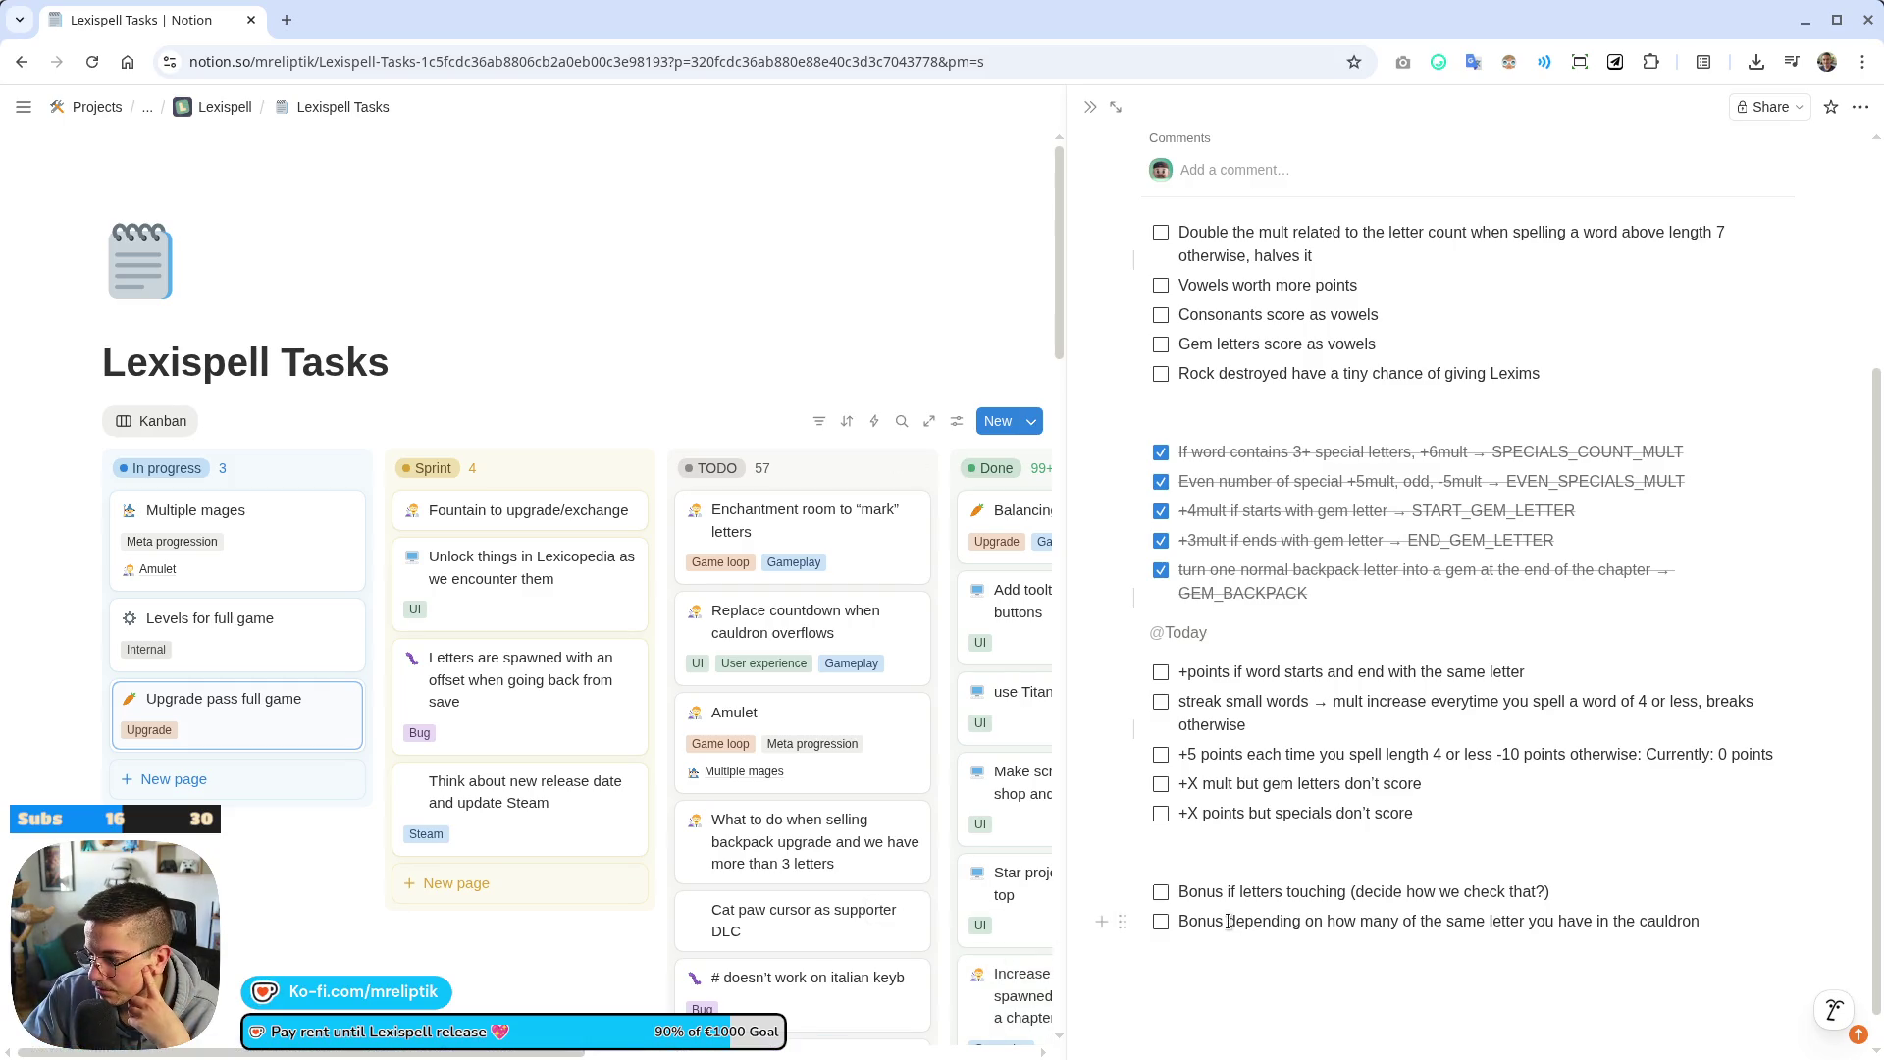
# Step: Review the words 'Bonus' and 'letters' in the bonus to-dos, returning to the empty line below
pyautogui.doubleClick(1183, 922)
pyautogui.click(1232, 966)
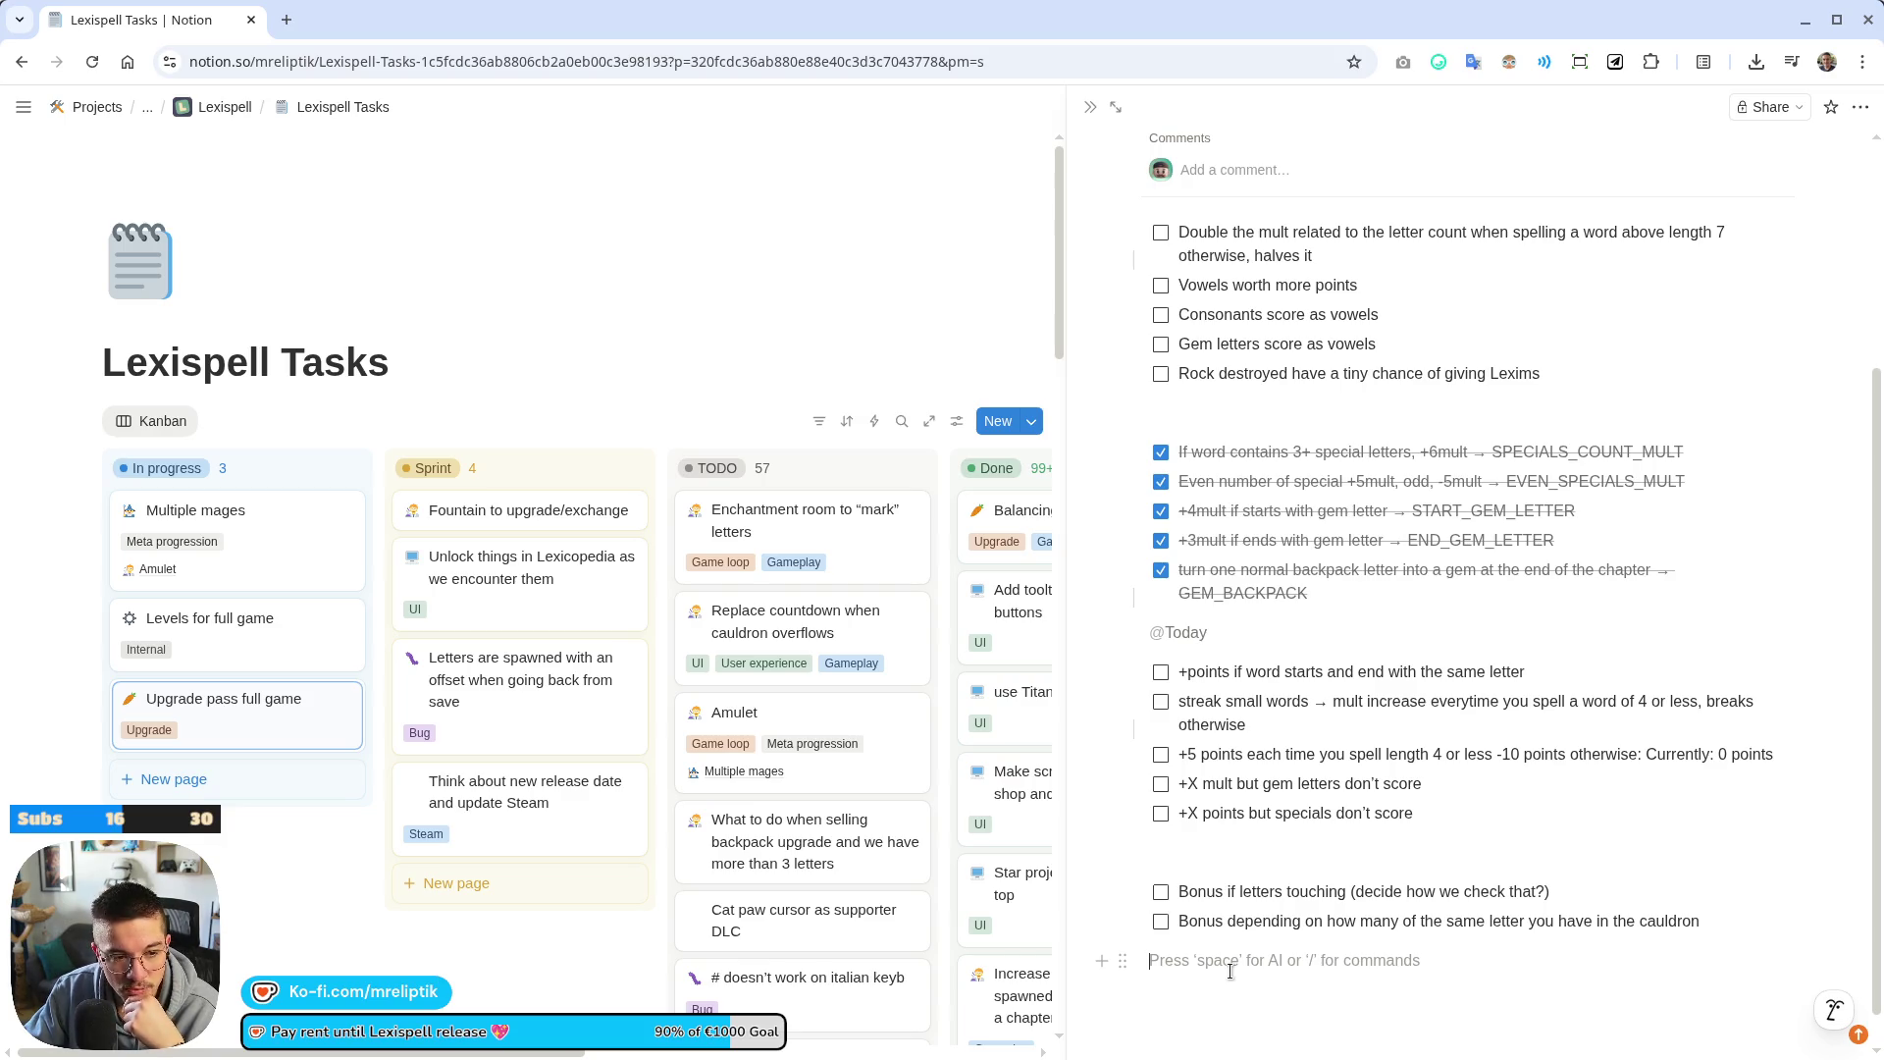
pyautogui.doubleClick(1249, 893)
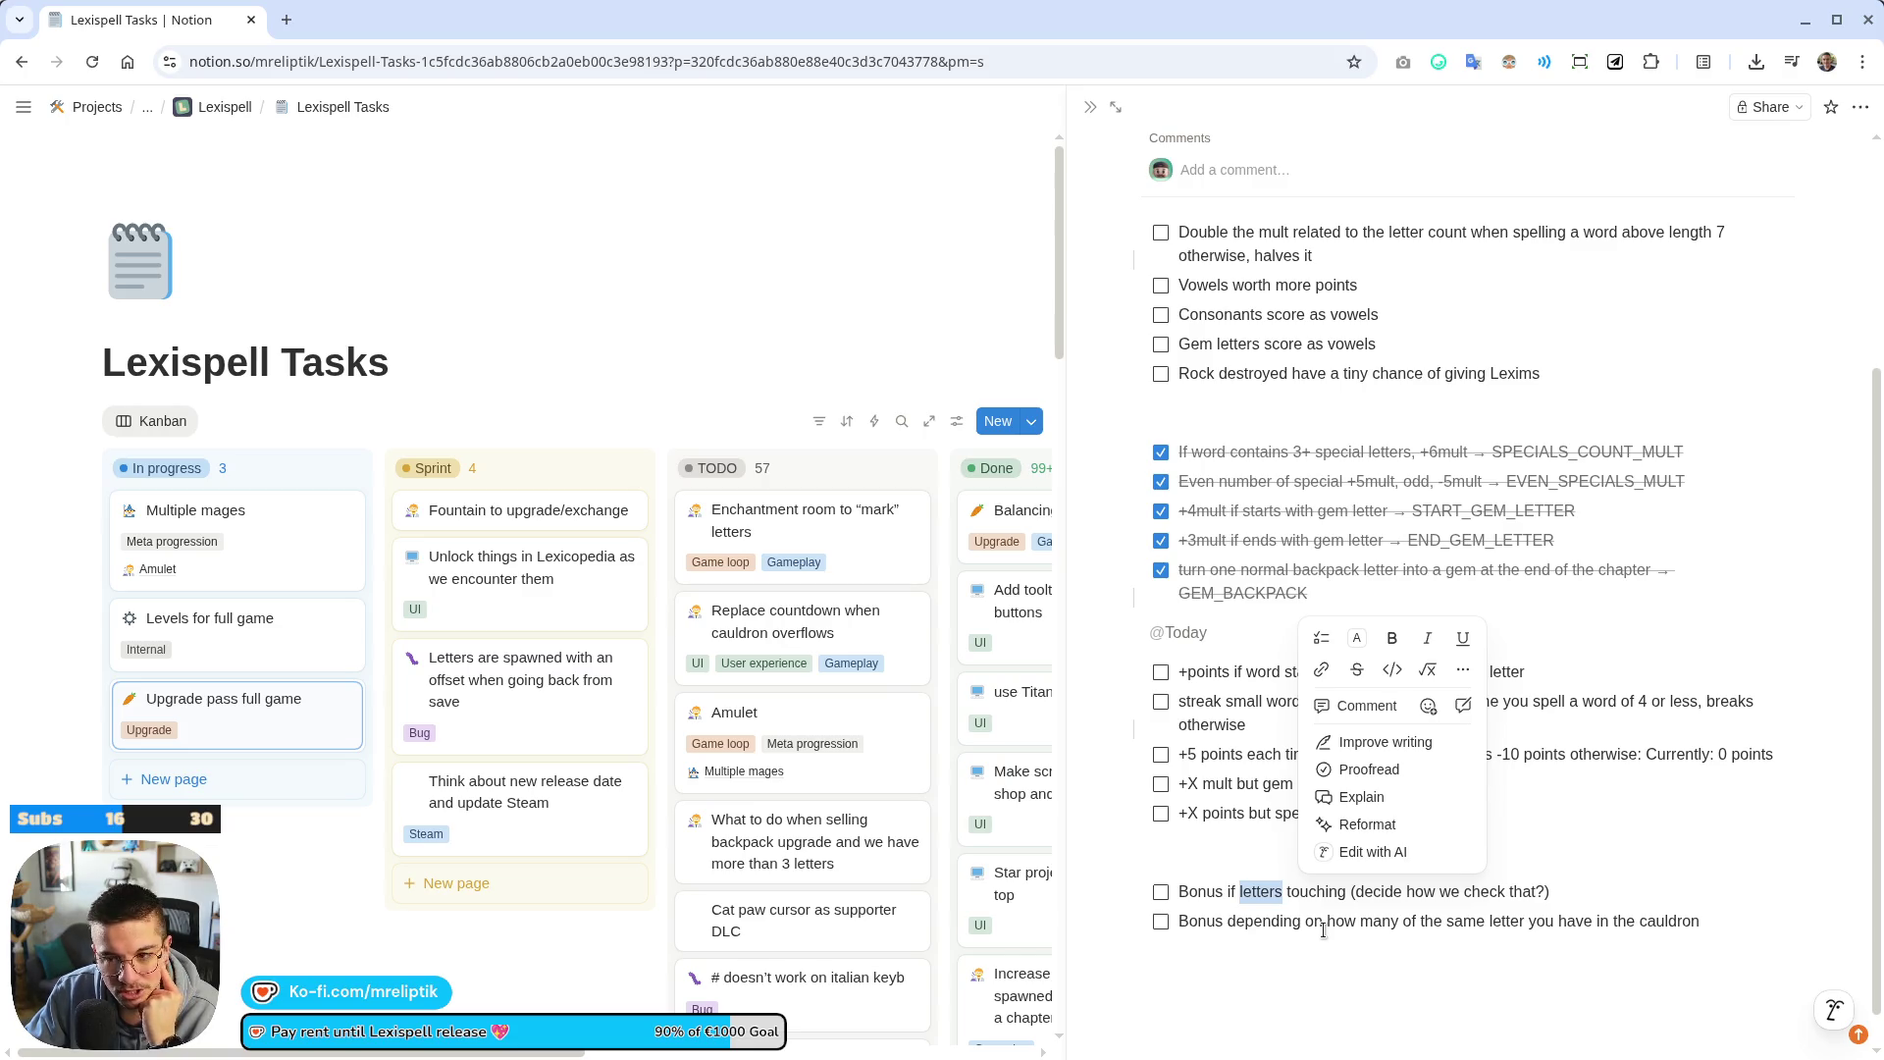
pyautogui.click(1315, 951)
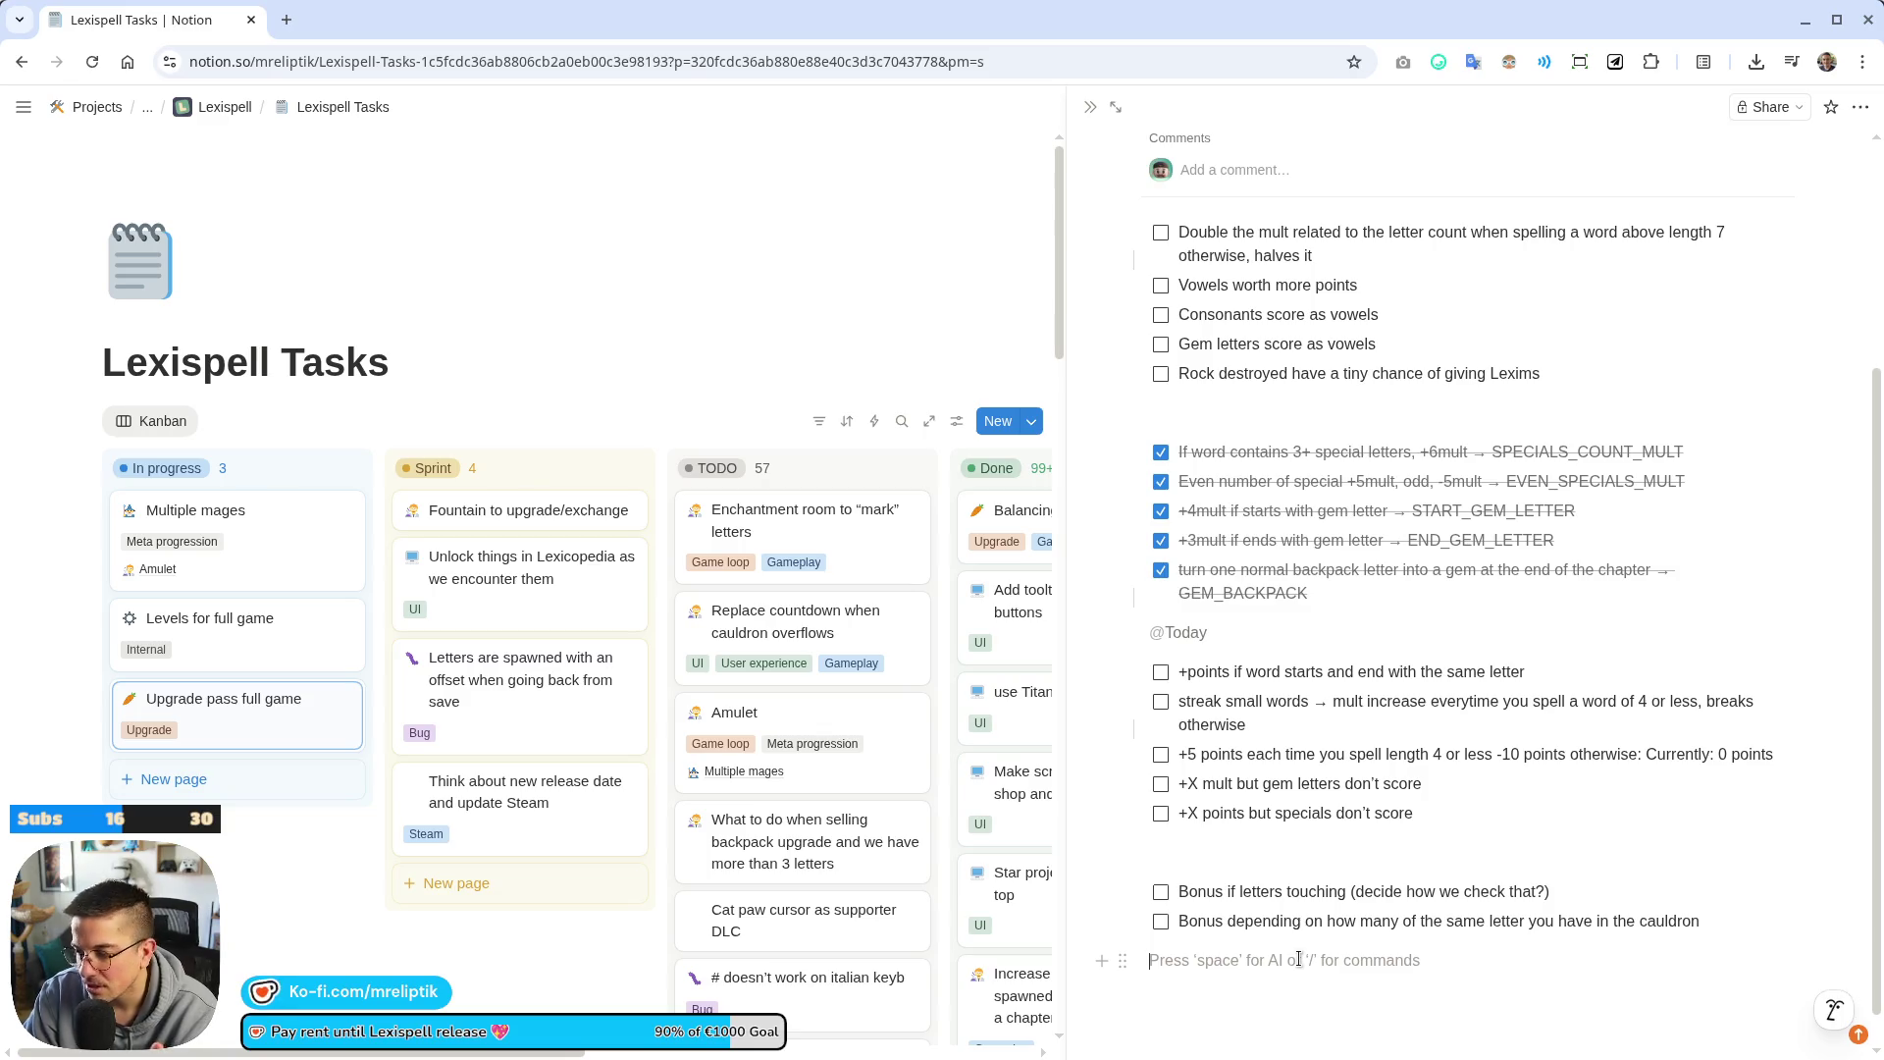
# Step: Turn the empty line into a to-do with [] and begin it with 'Bonus if'
pyautogui.write('[]')
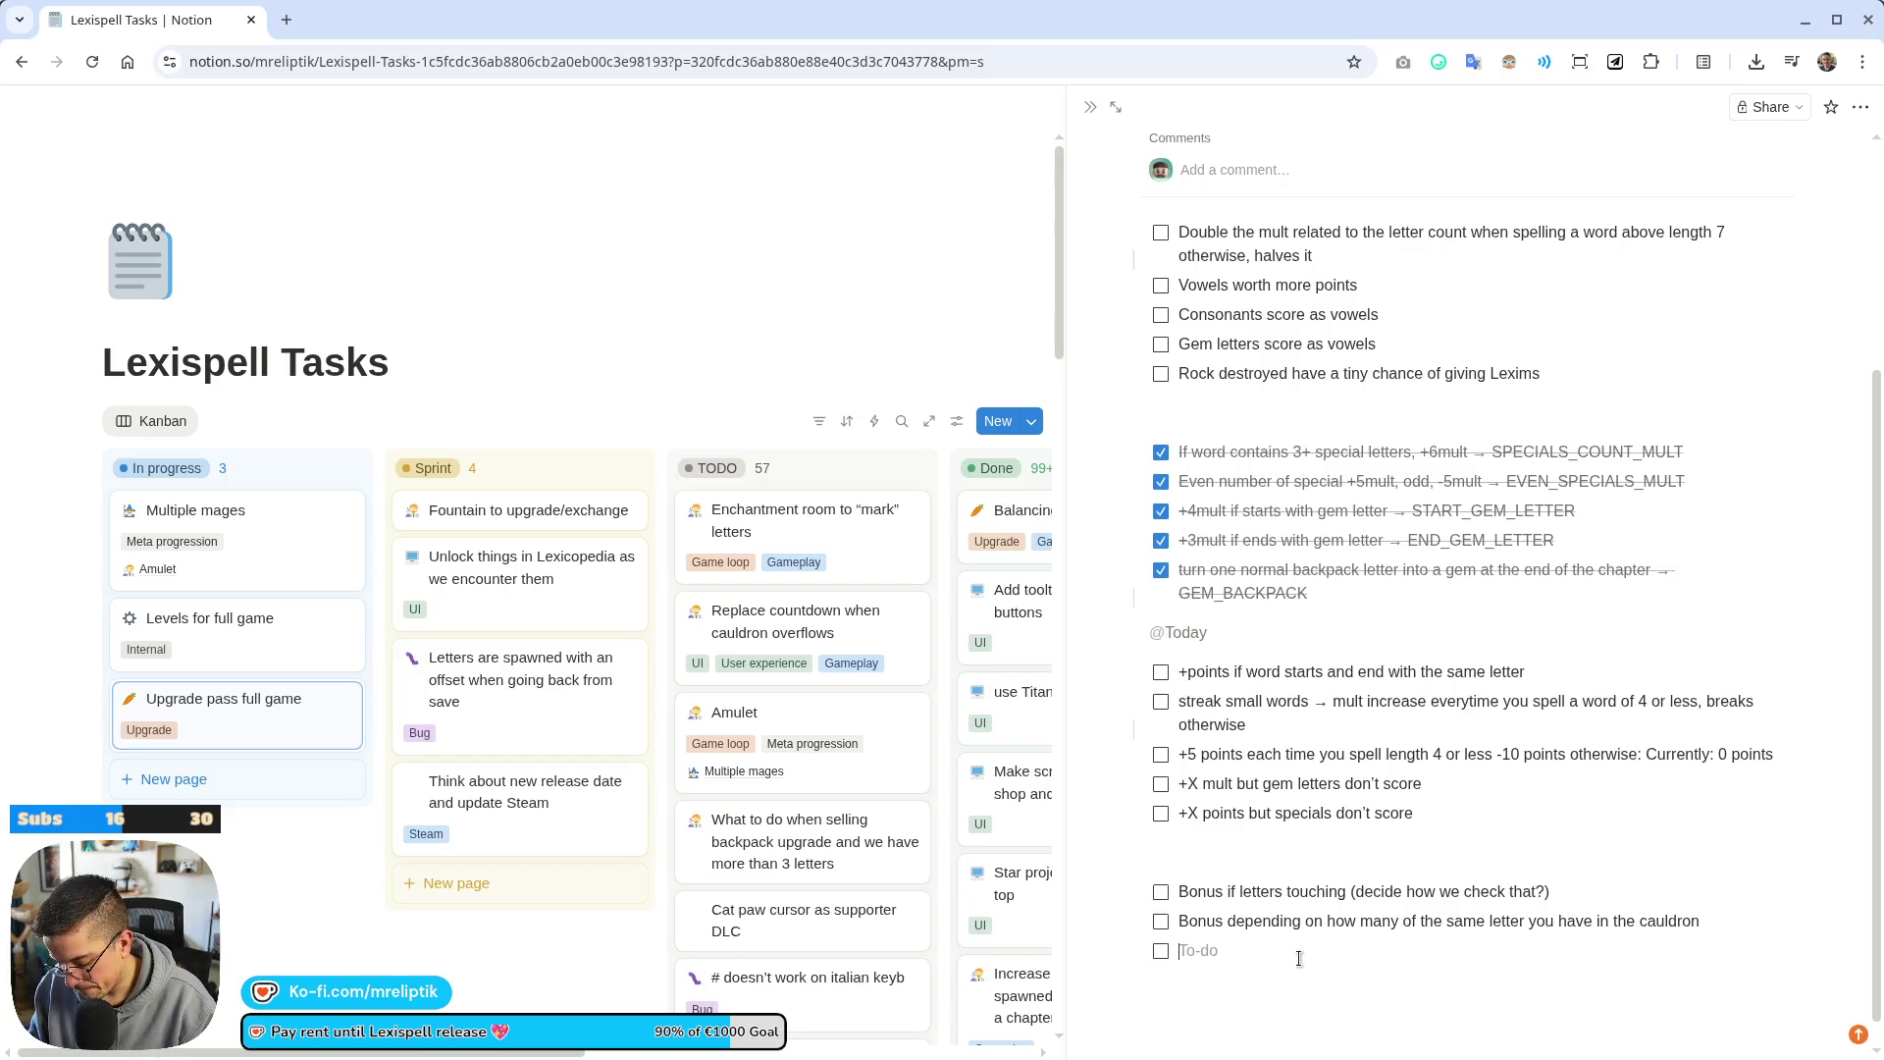
pyautogui.write('Bonus if')
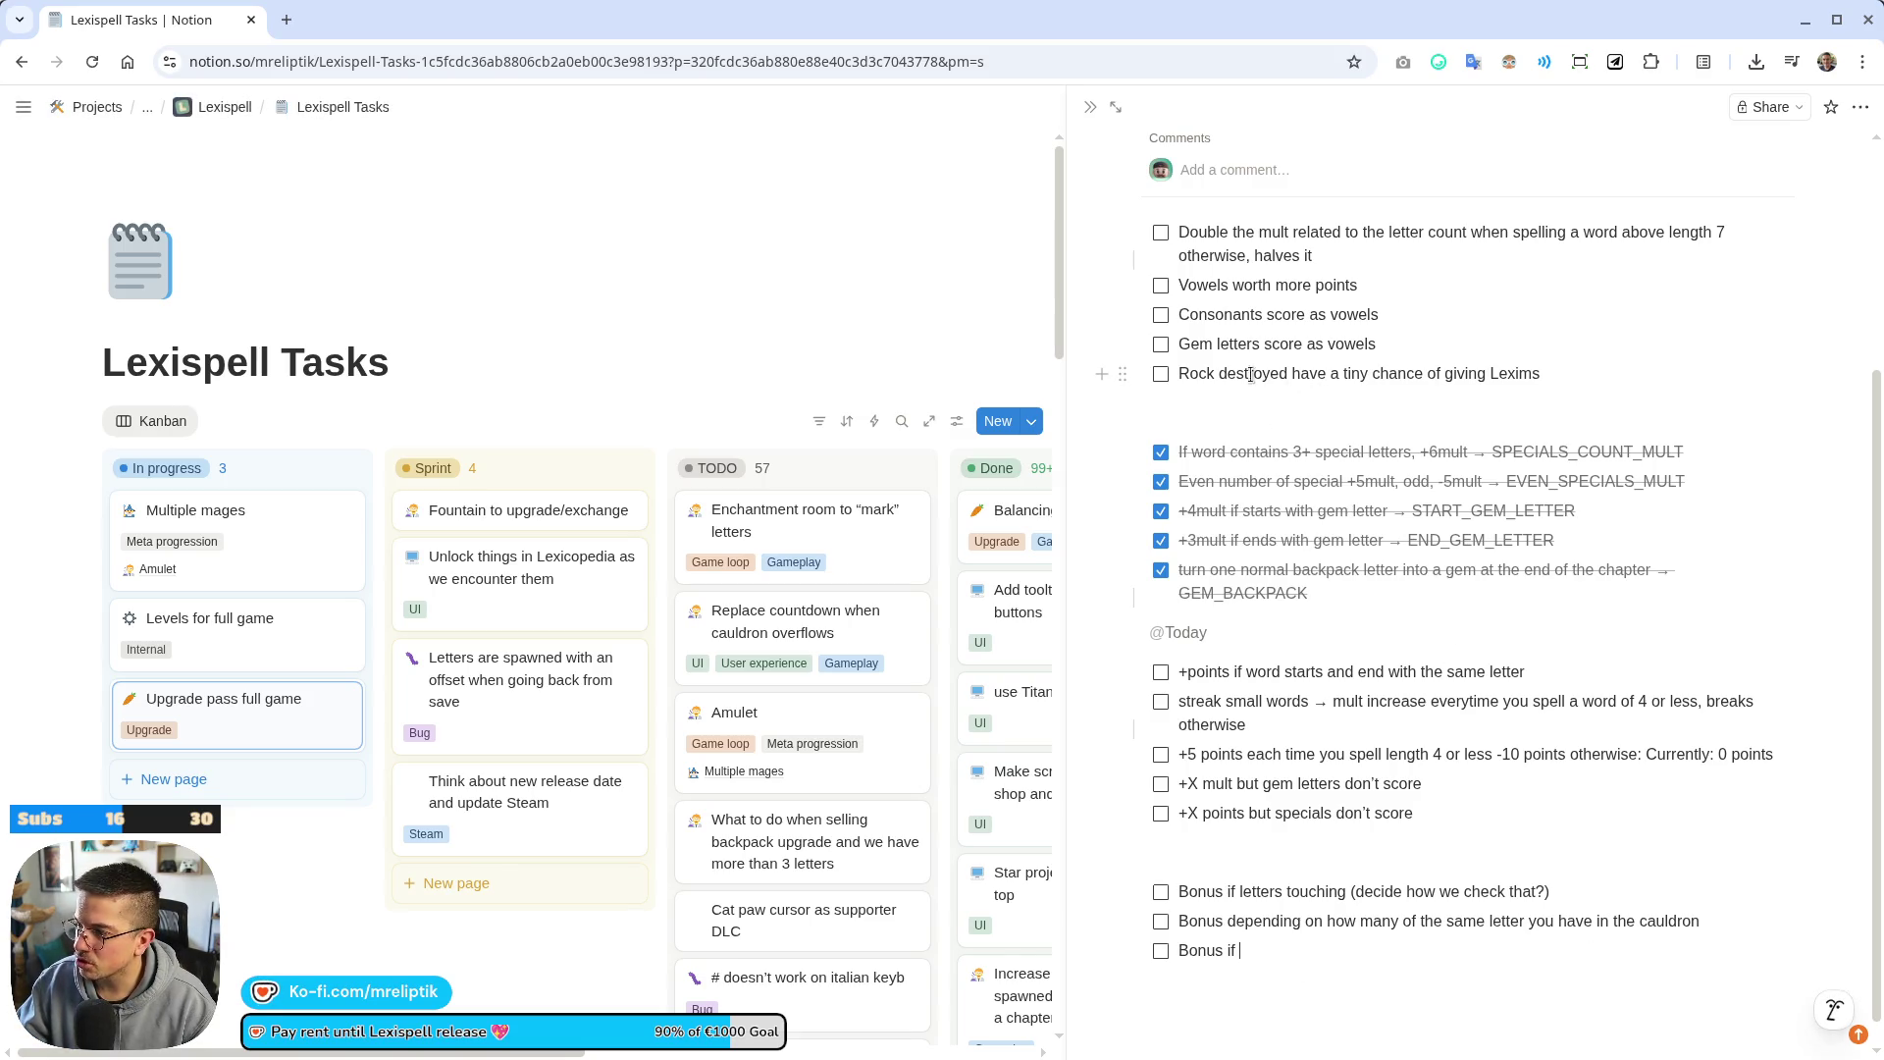
# Step: Complete the to-do as 'Bonus if the next letter is also the next letter in the alphabet'
pyautogui.moveTo(1172, 375); pyautogui.dragTo(1557, 375)
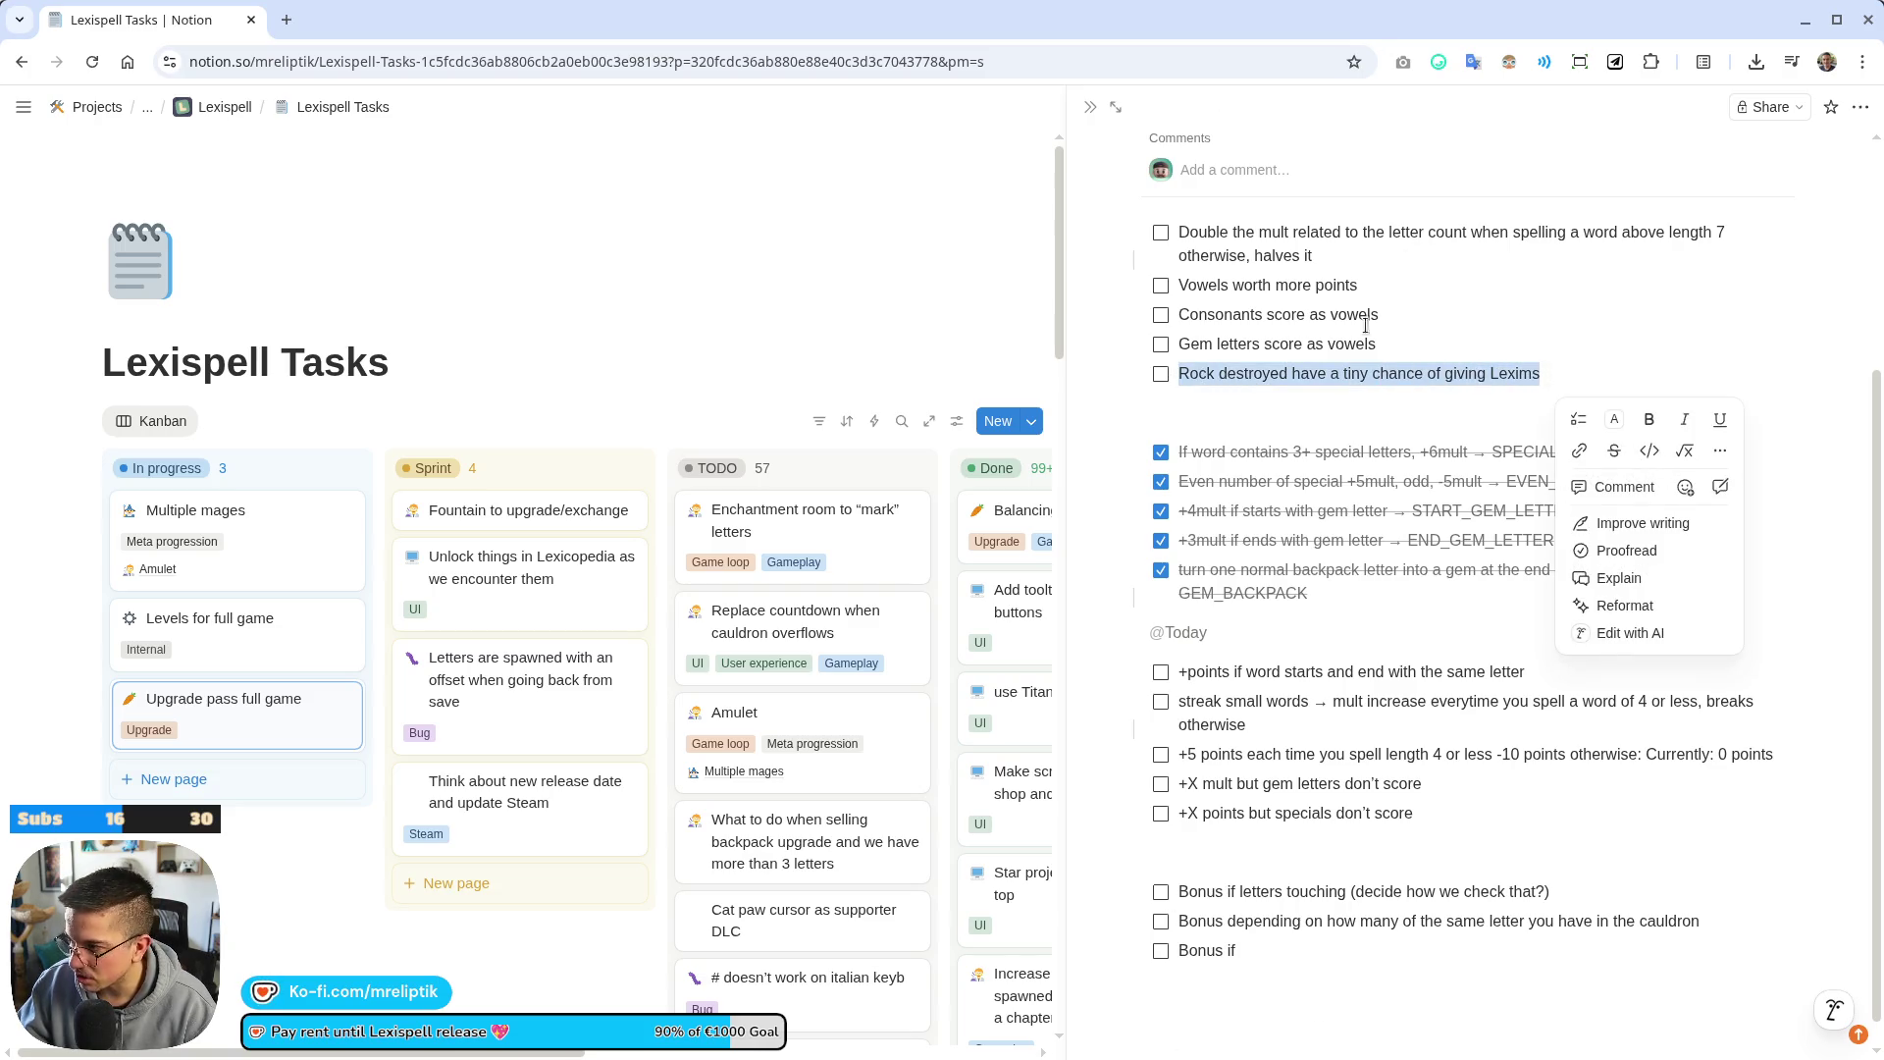
pyautogui.click(1264, 951)
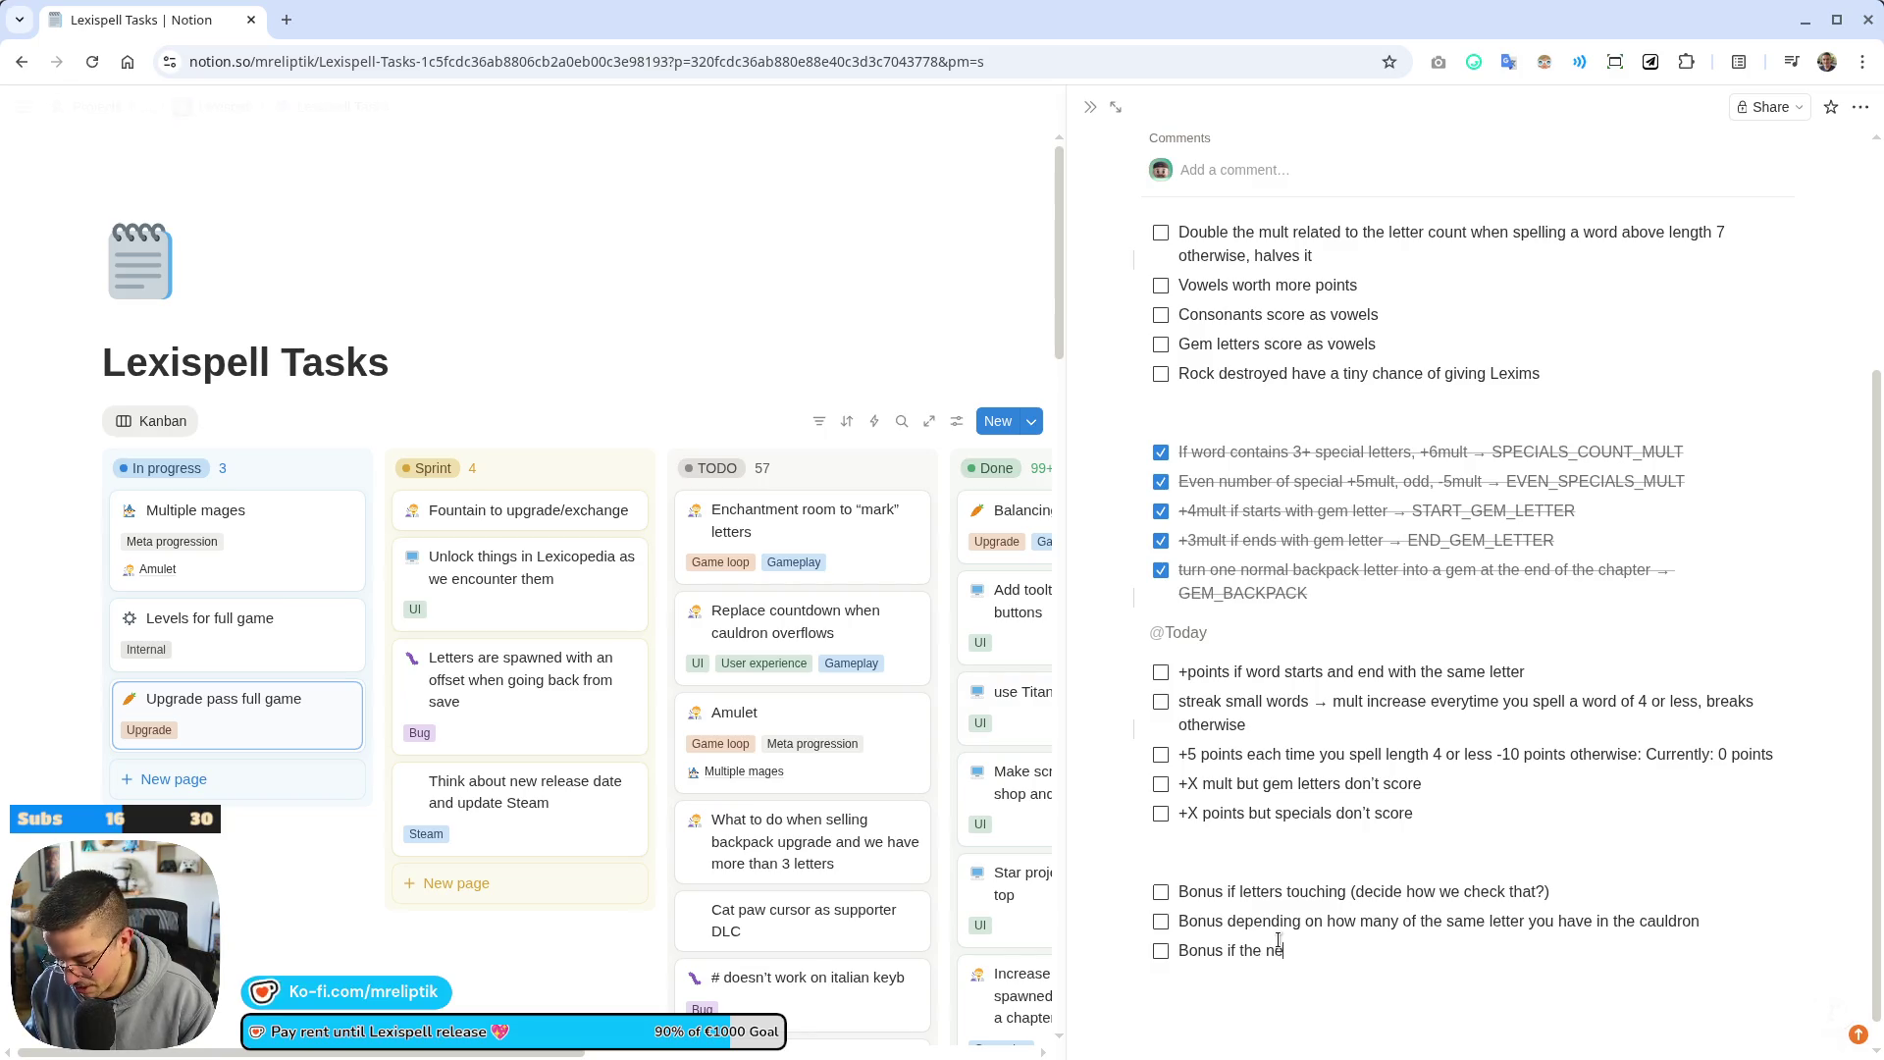
pyautogui.write('the next letter is ')
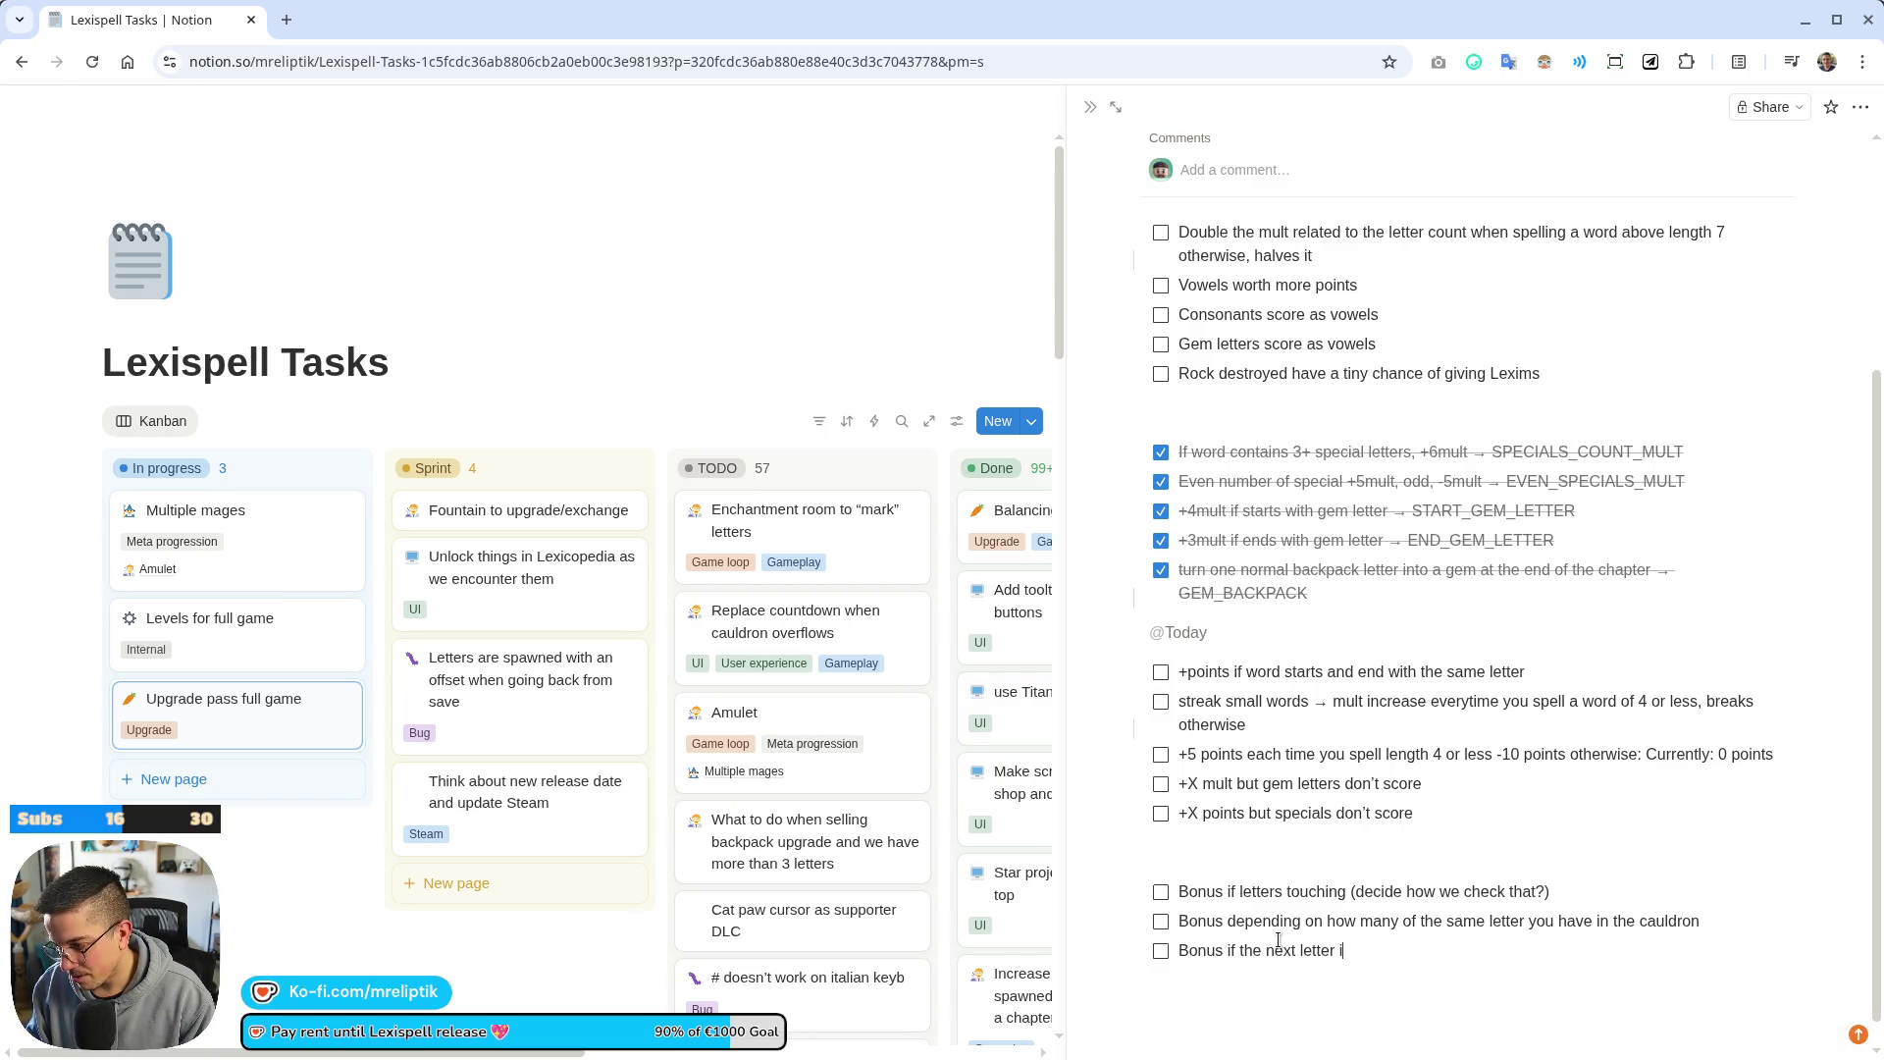
pyautogui.write('al')
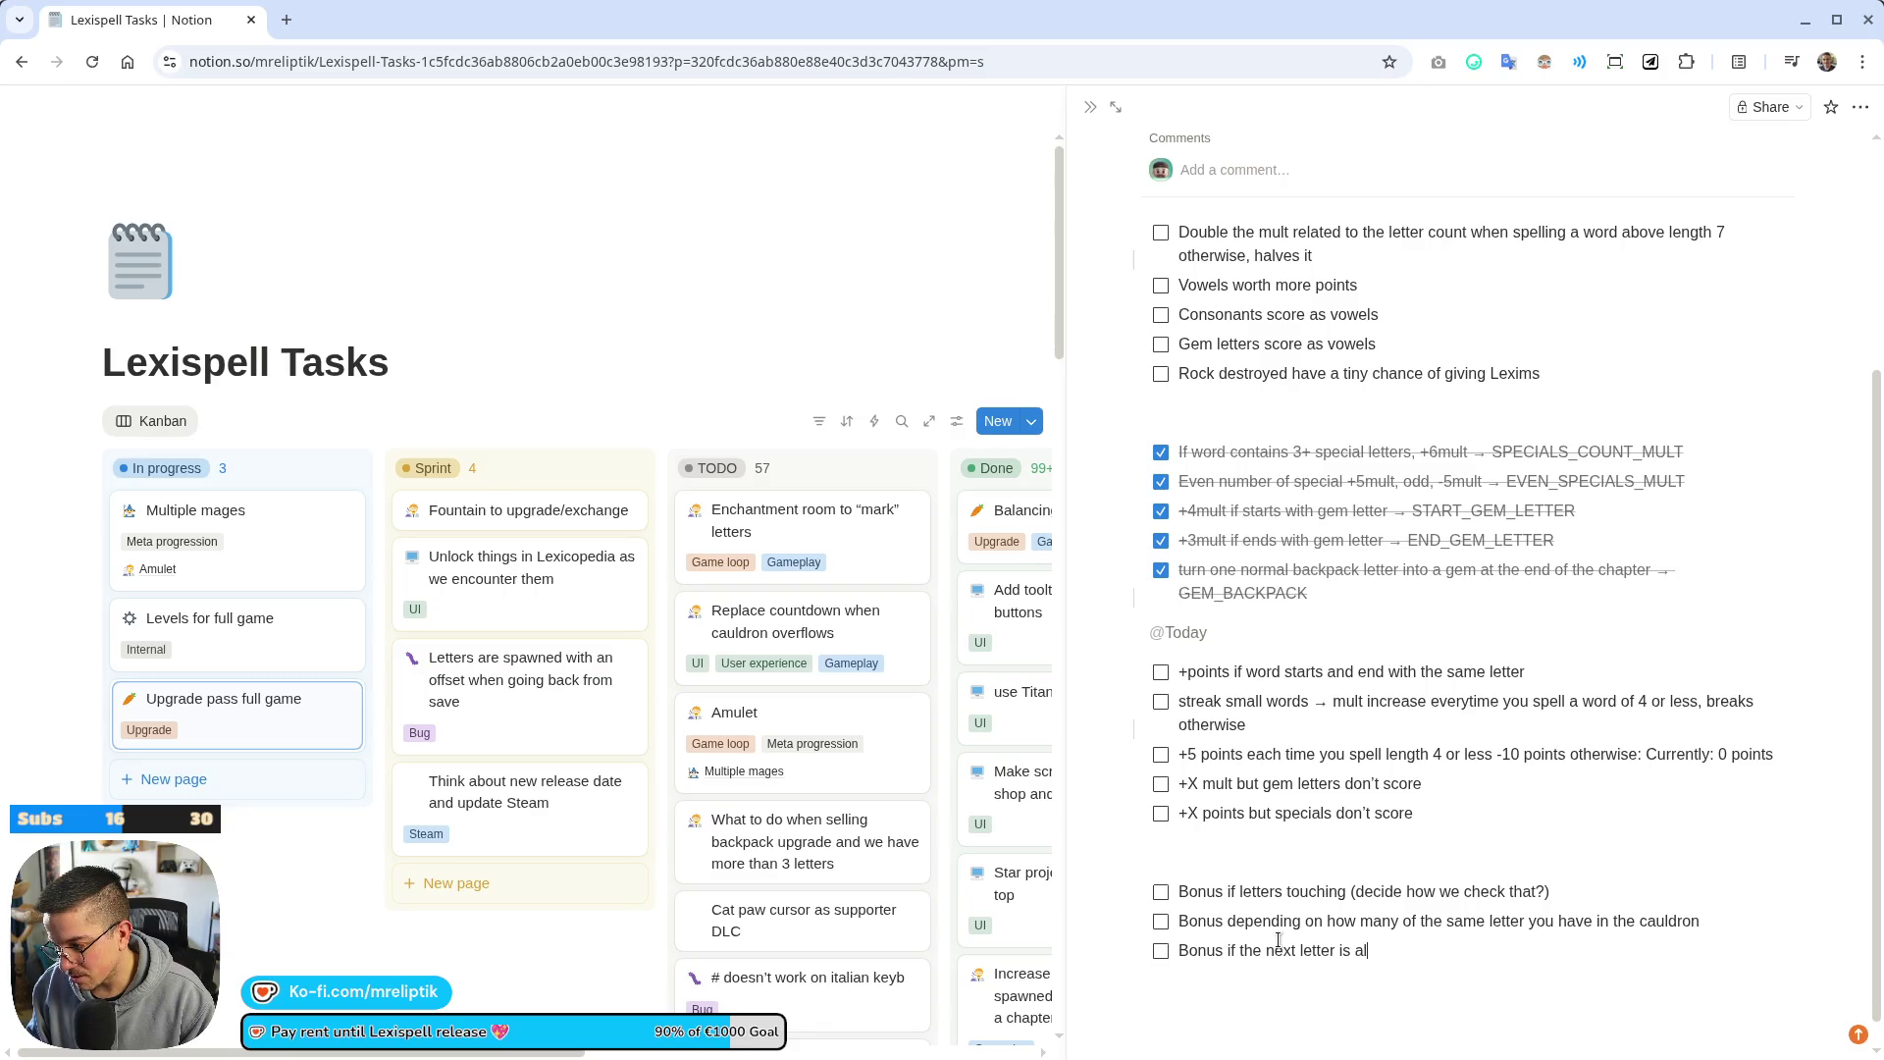
pyautogui.write('so the next letter')
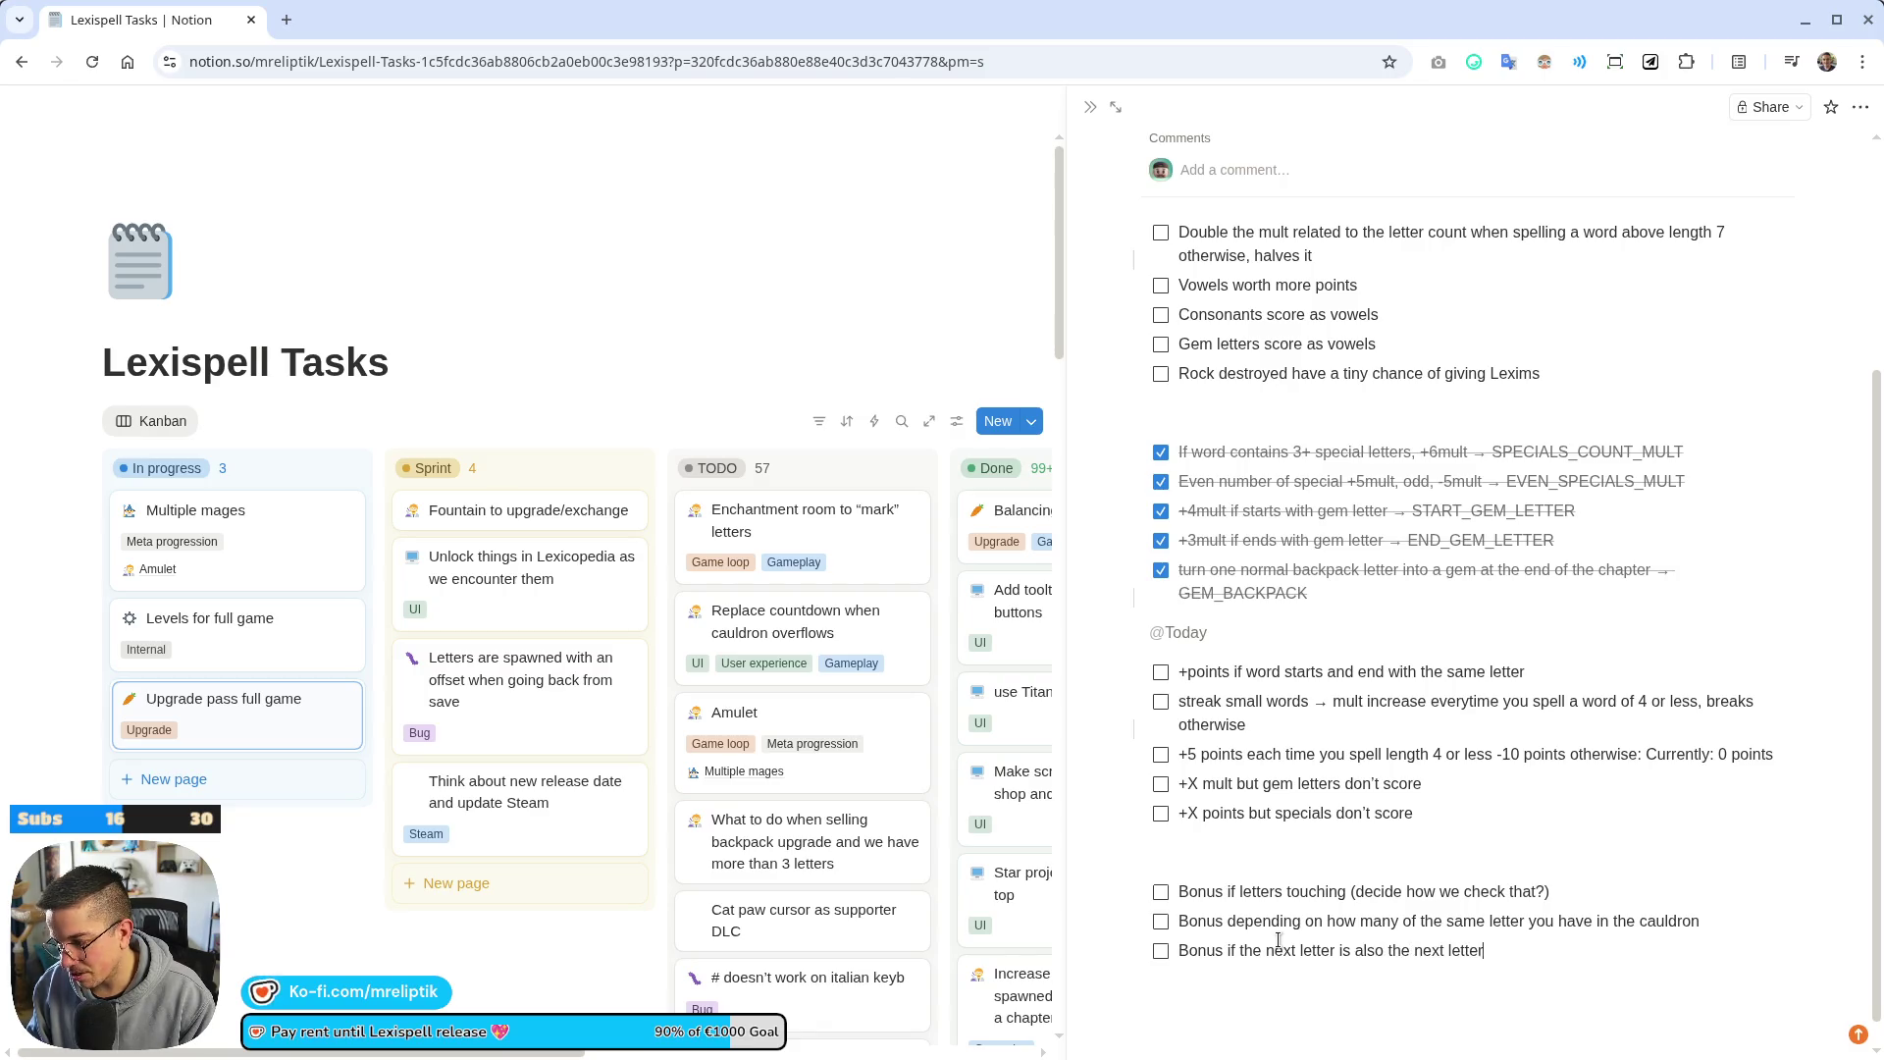
pyautogui.write(' in the alpha')
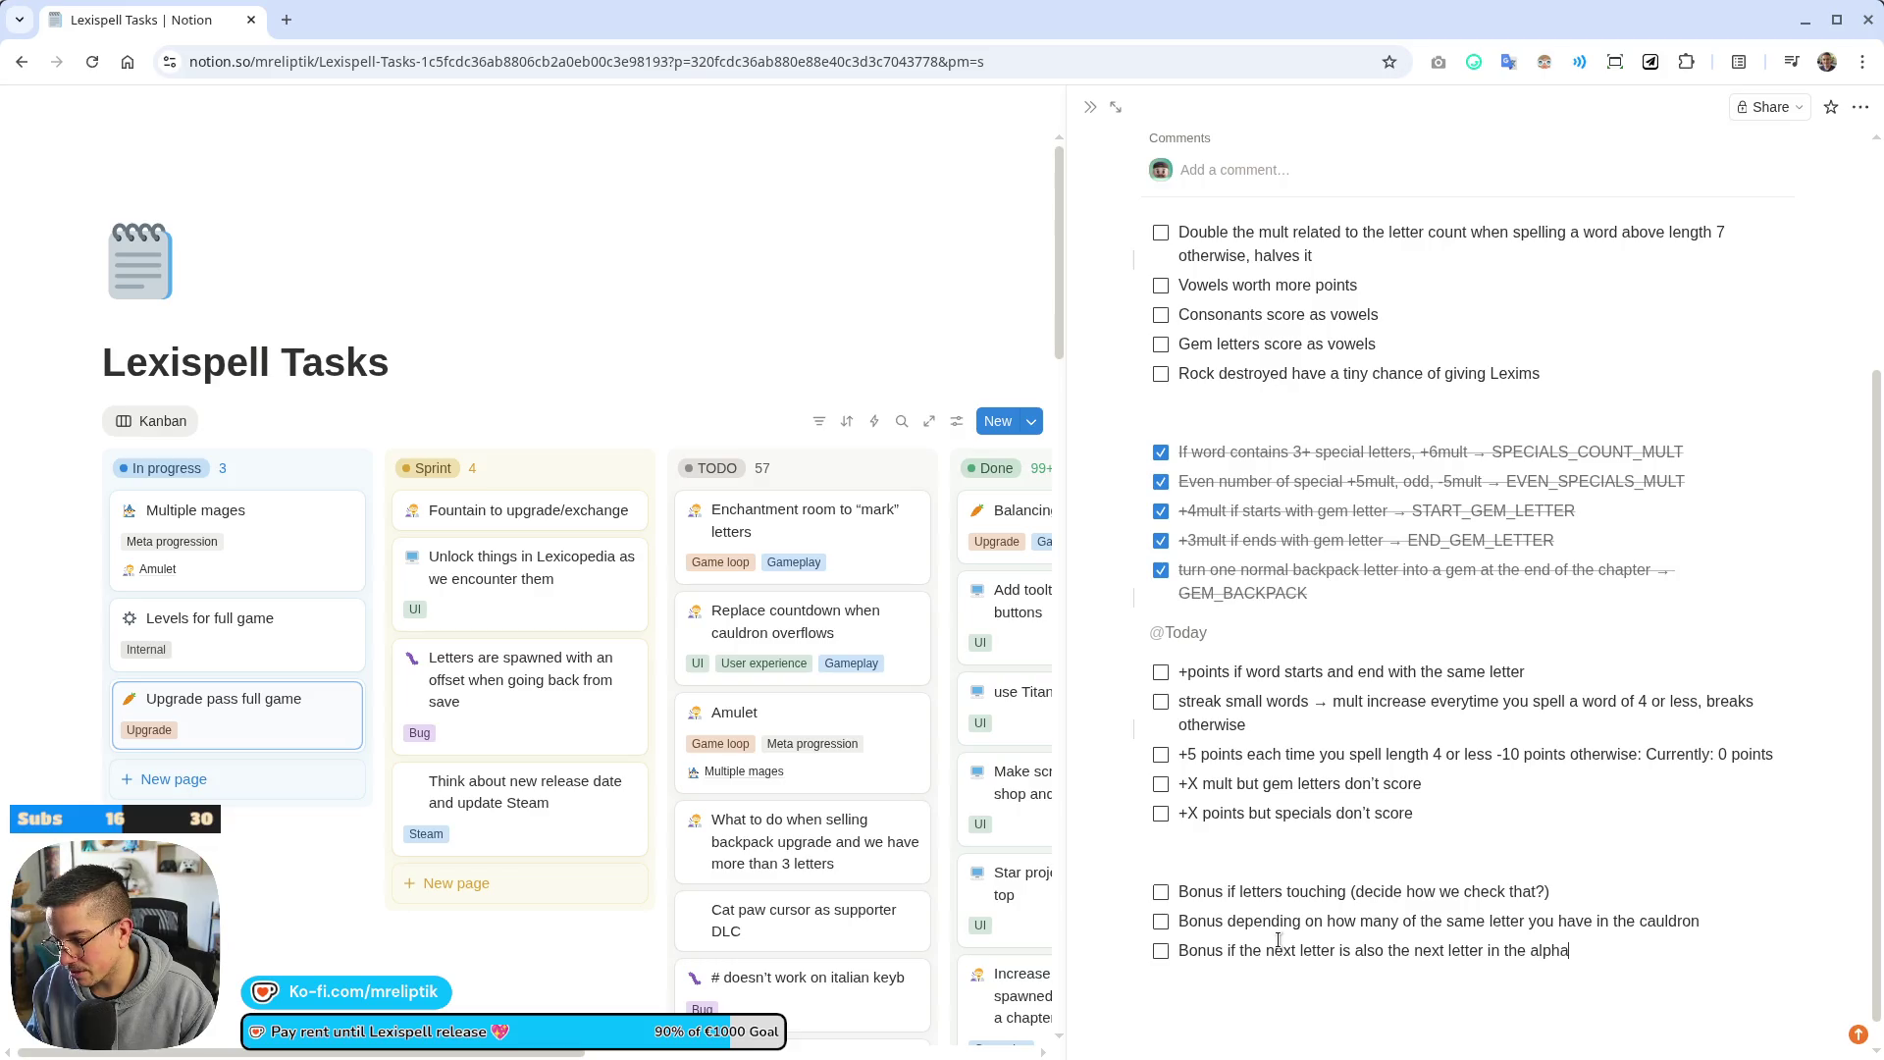
pyautogui.write('bet (')
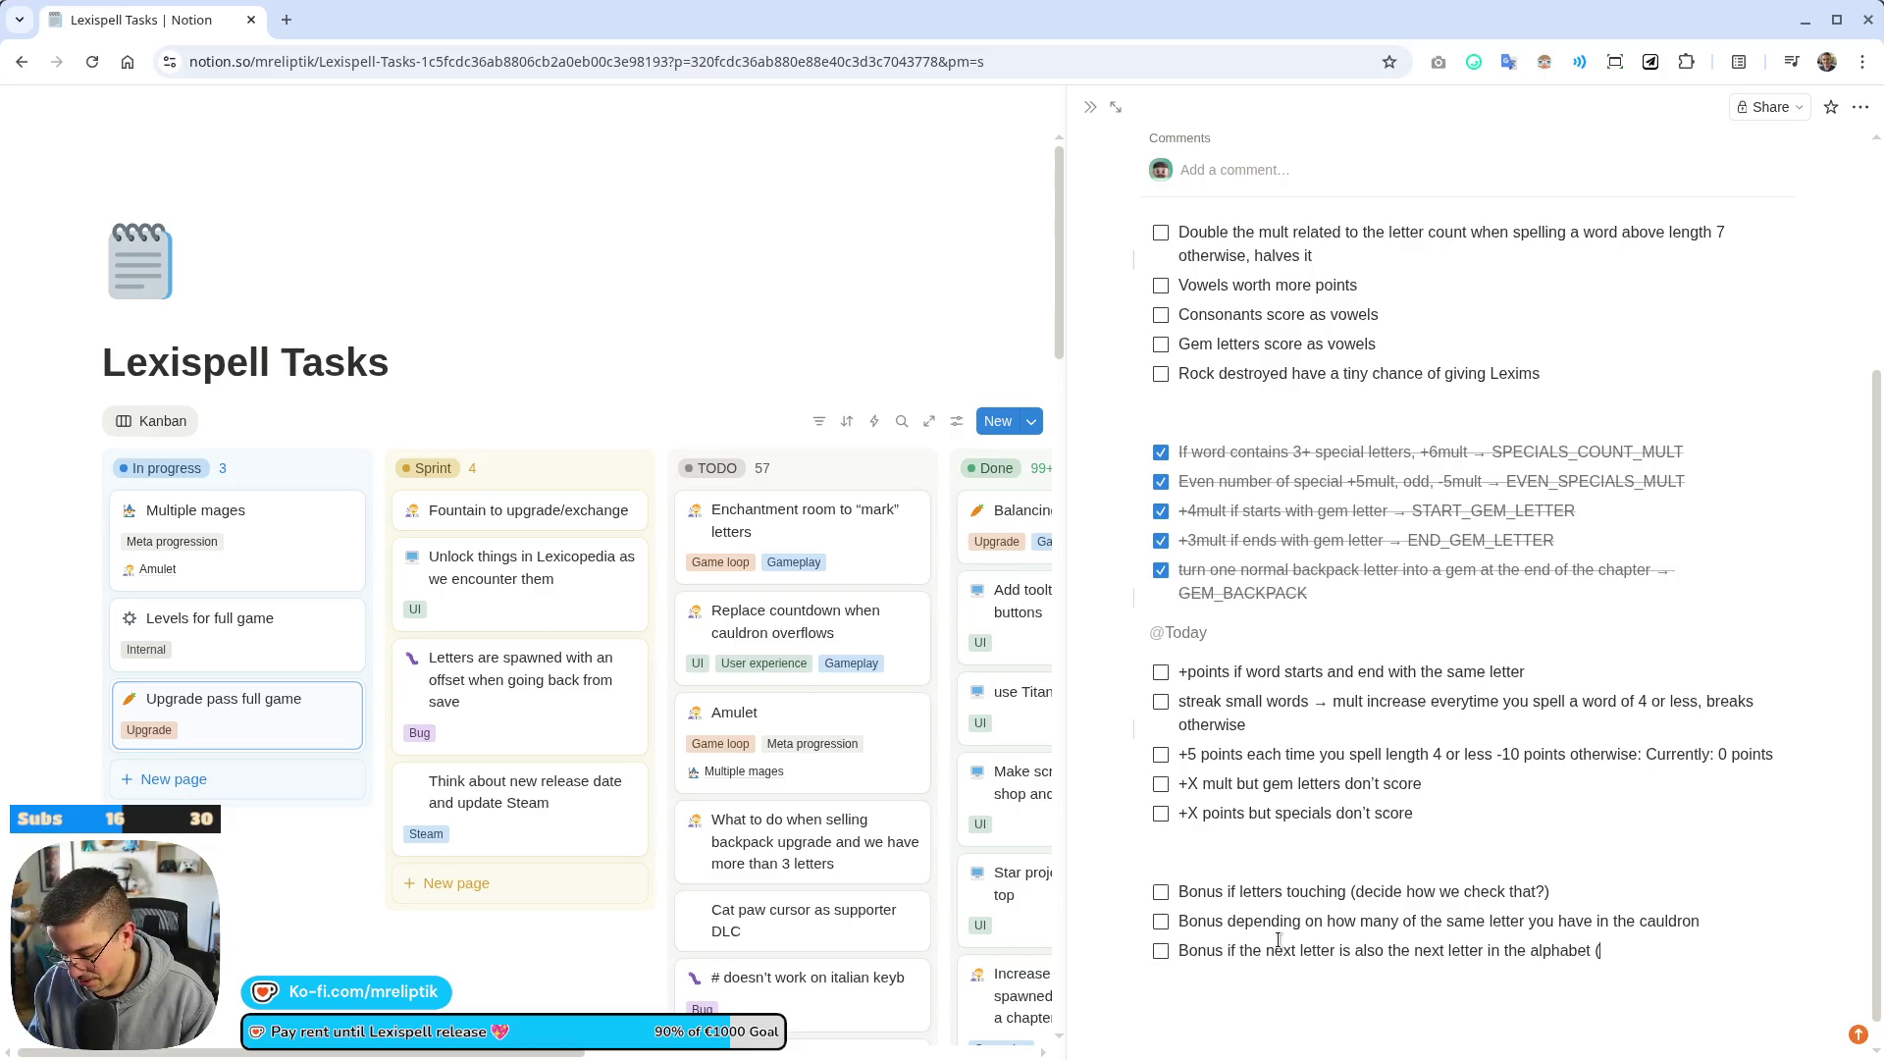
pyautogui.write('ab → ')
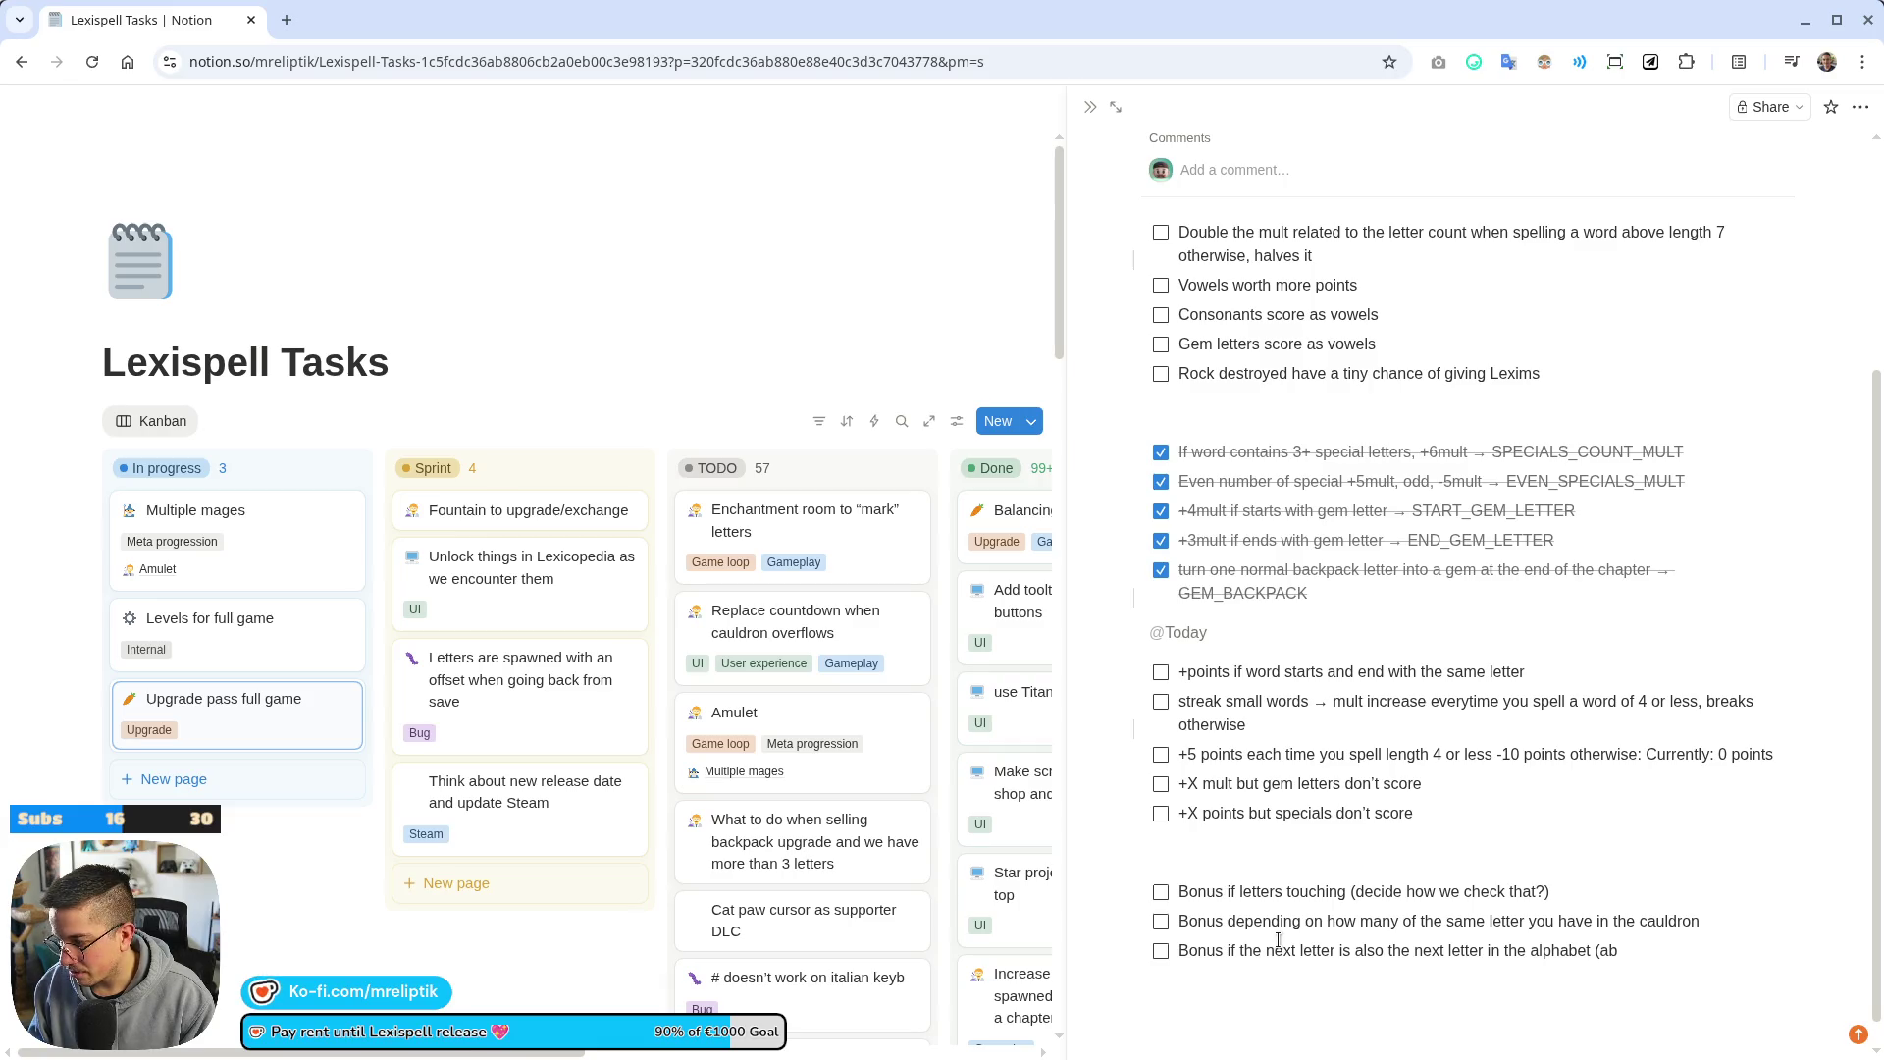
pyautogui.write('b')
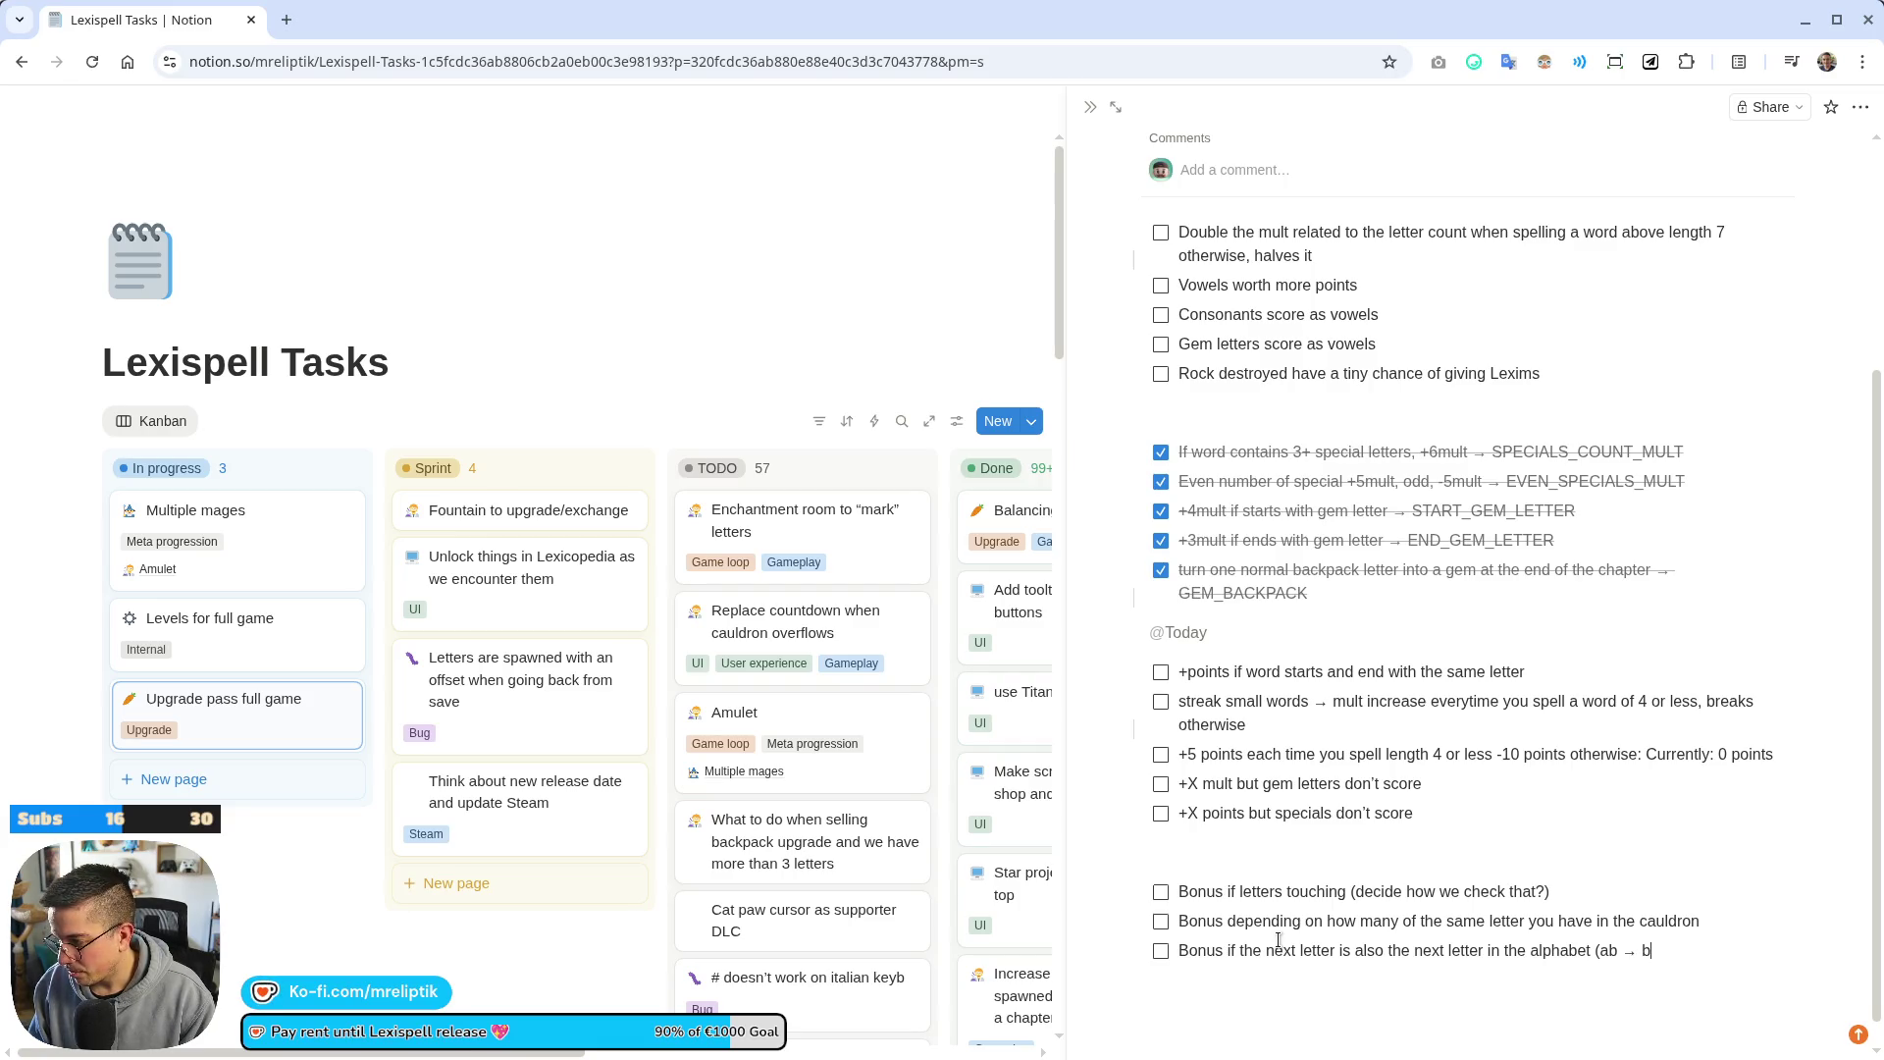
pyautogui.write(' is ne')
pyautogui.press('BackSpace')
pyautogui.press('BackSpace')
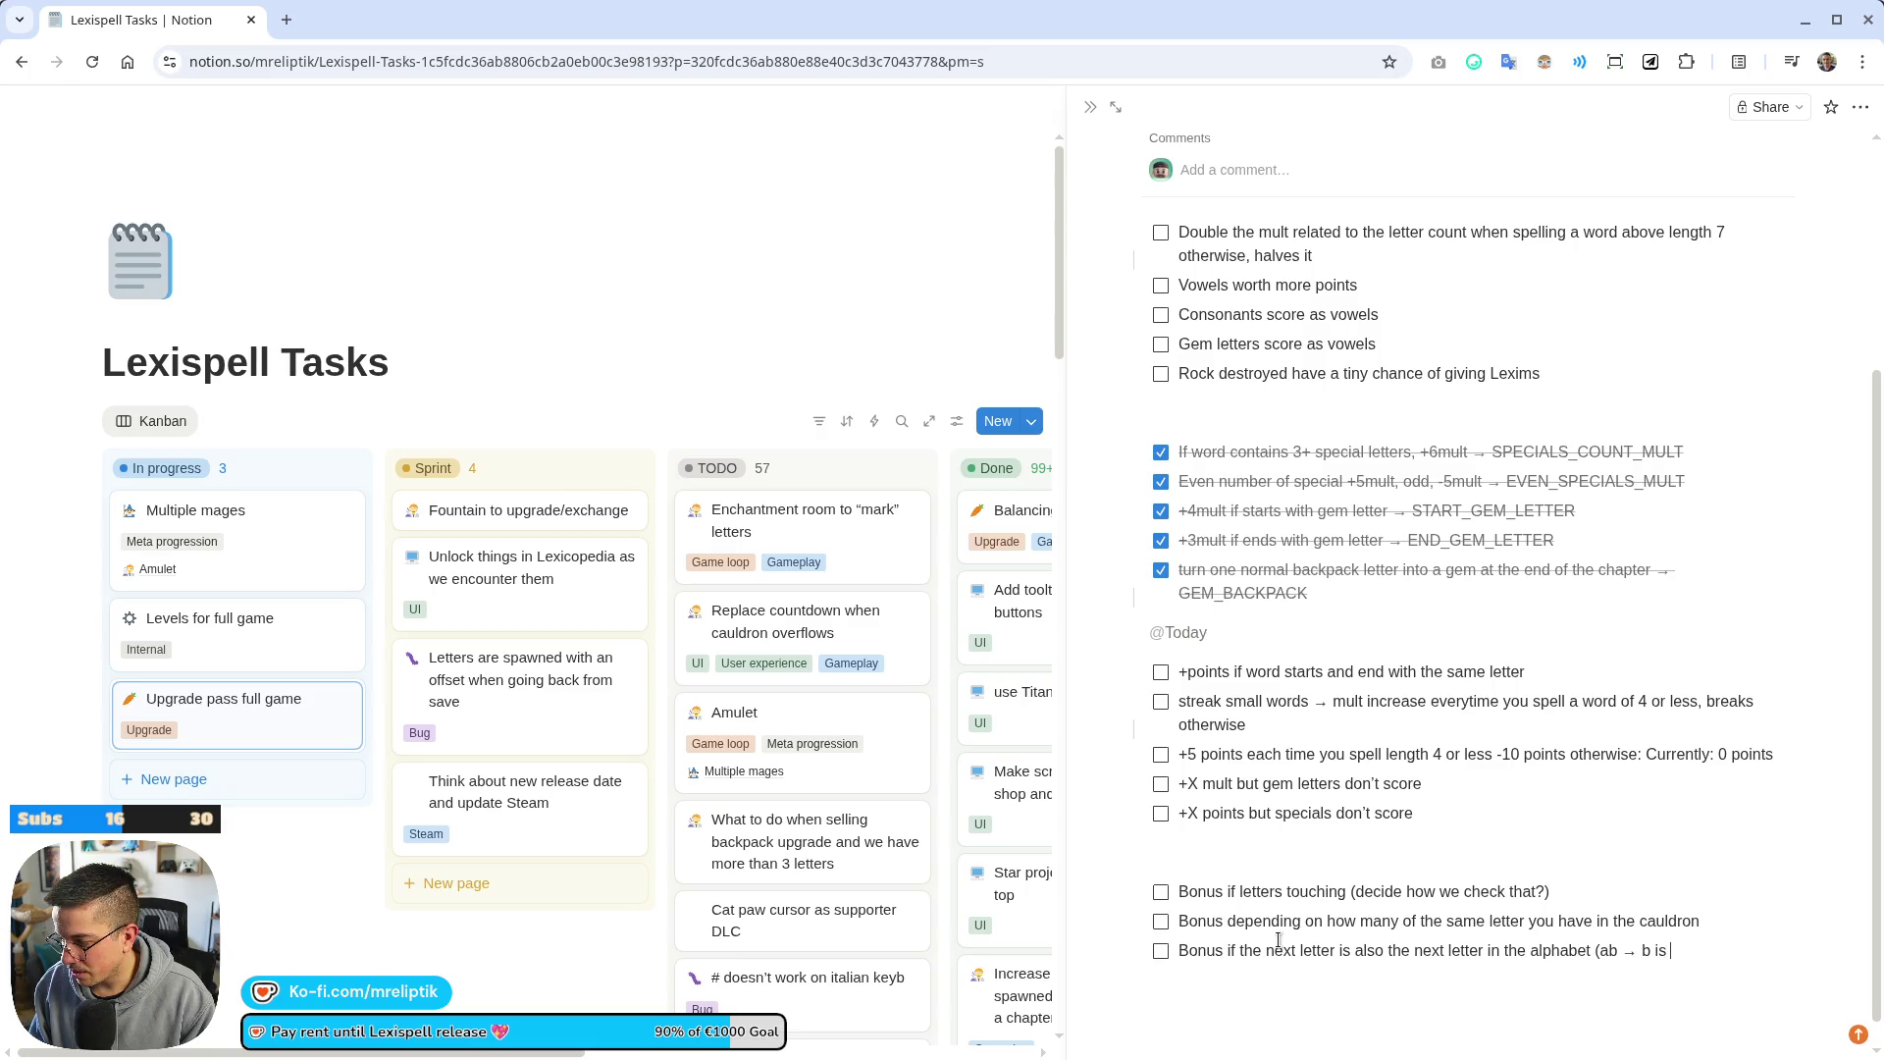
pyautogui.write('the next le')
pyautogui.write('tter and the next ')
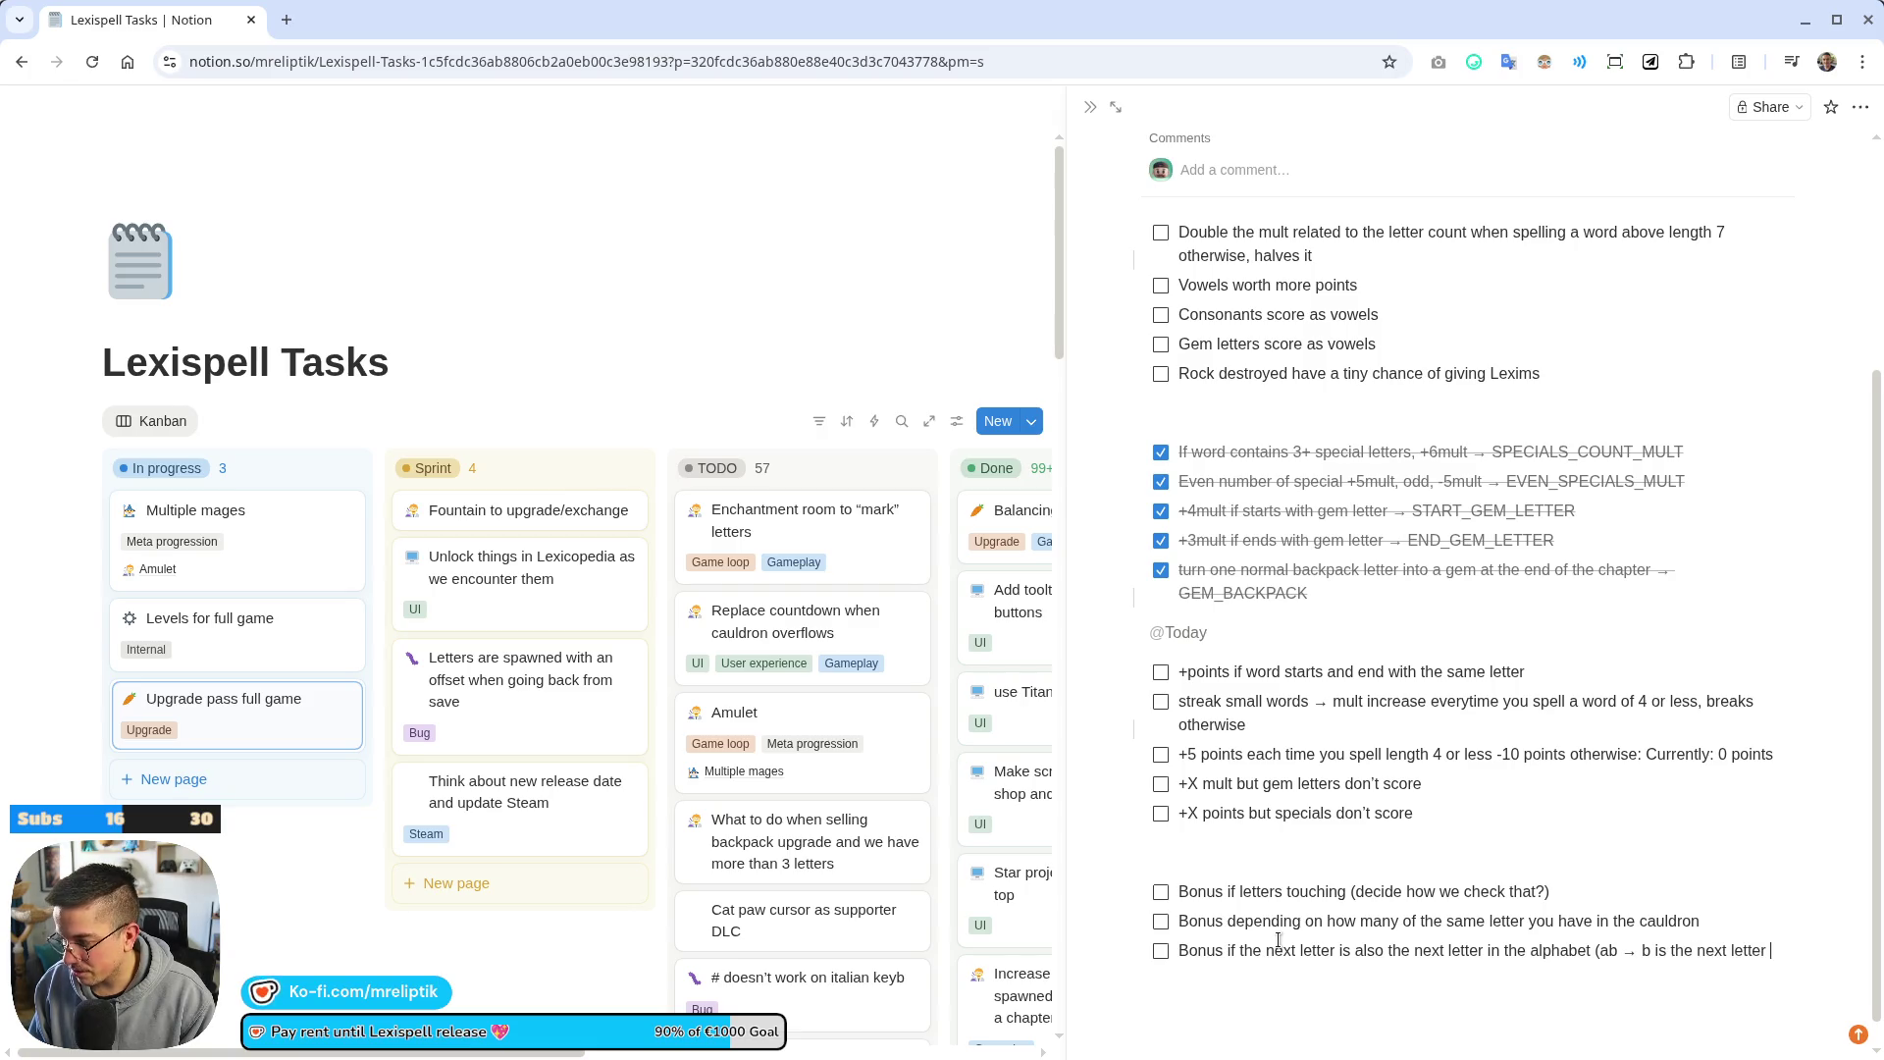
pyautogui.write('in the lp')
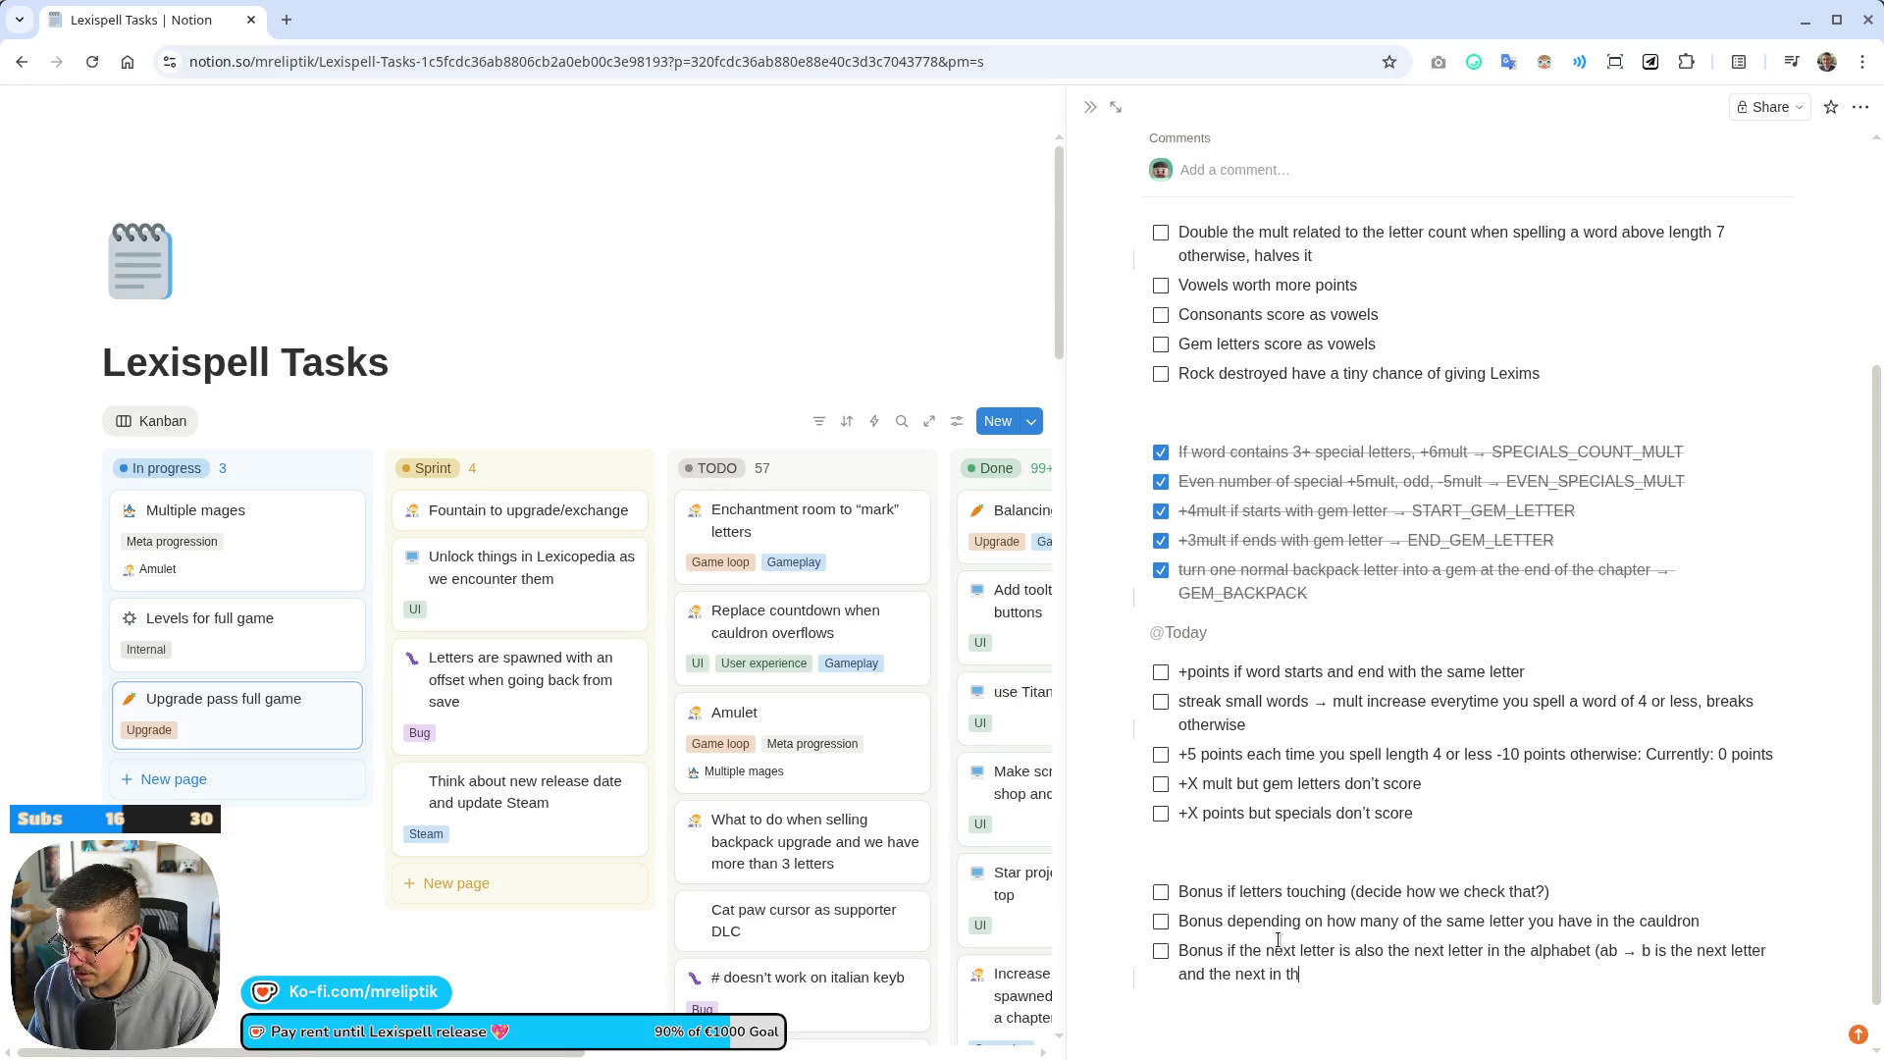
pyautogui.press('BackSpace')
pyautogui.press('BackSpace')
pyautogui.write('alphba')
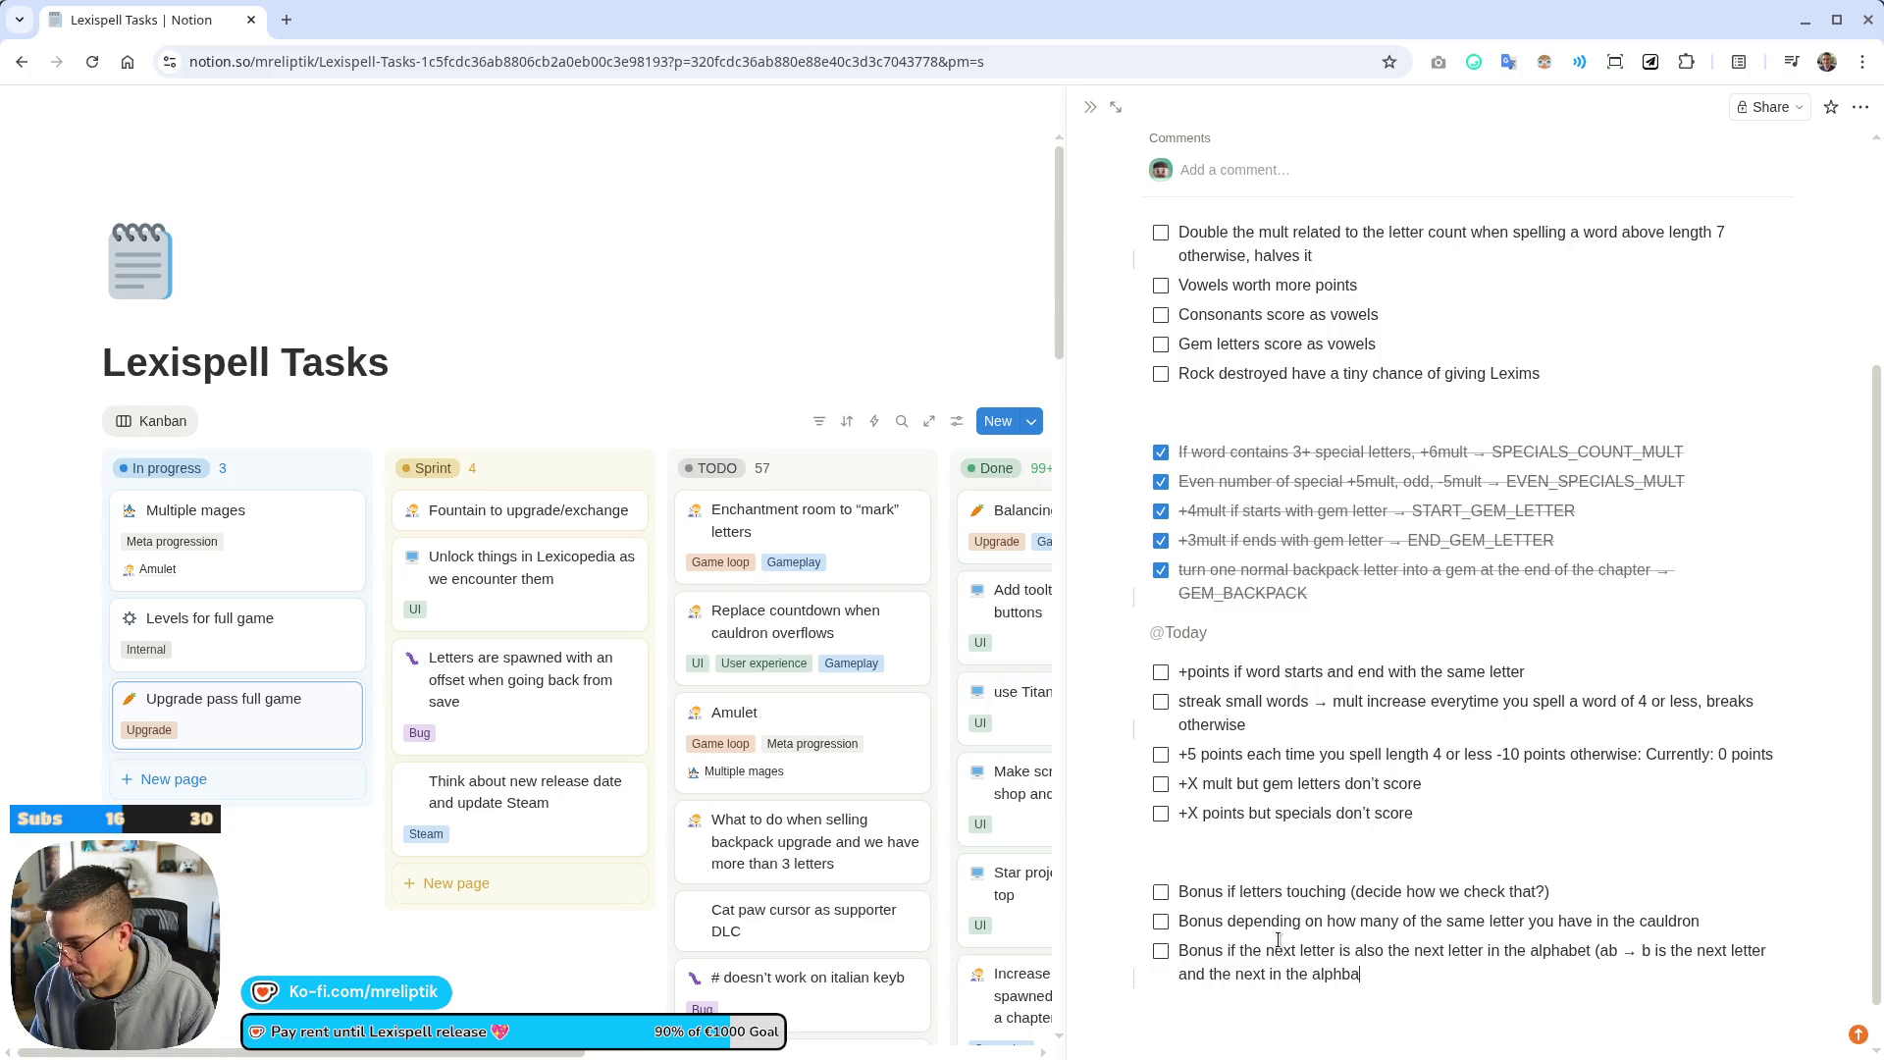
pyautogui.press('BackSpace')
pyautogui.write('abet)')
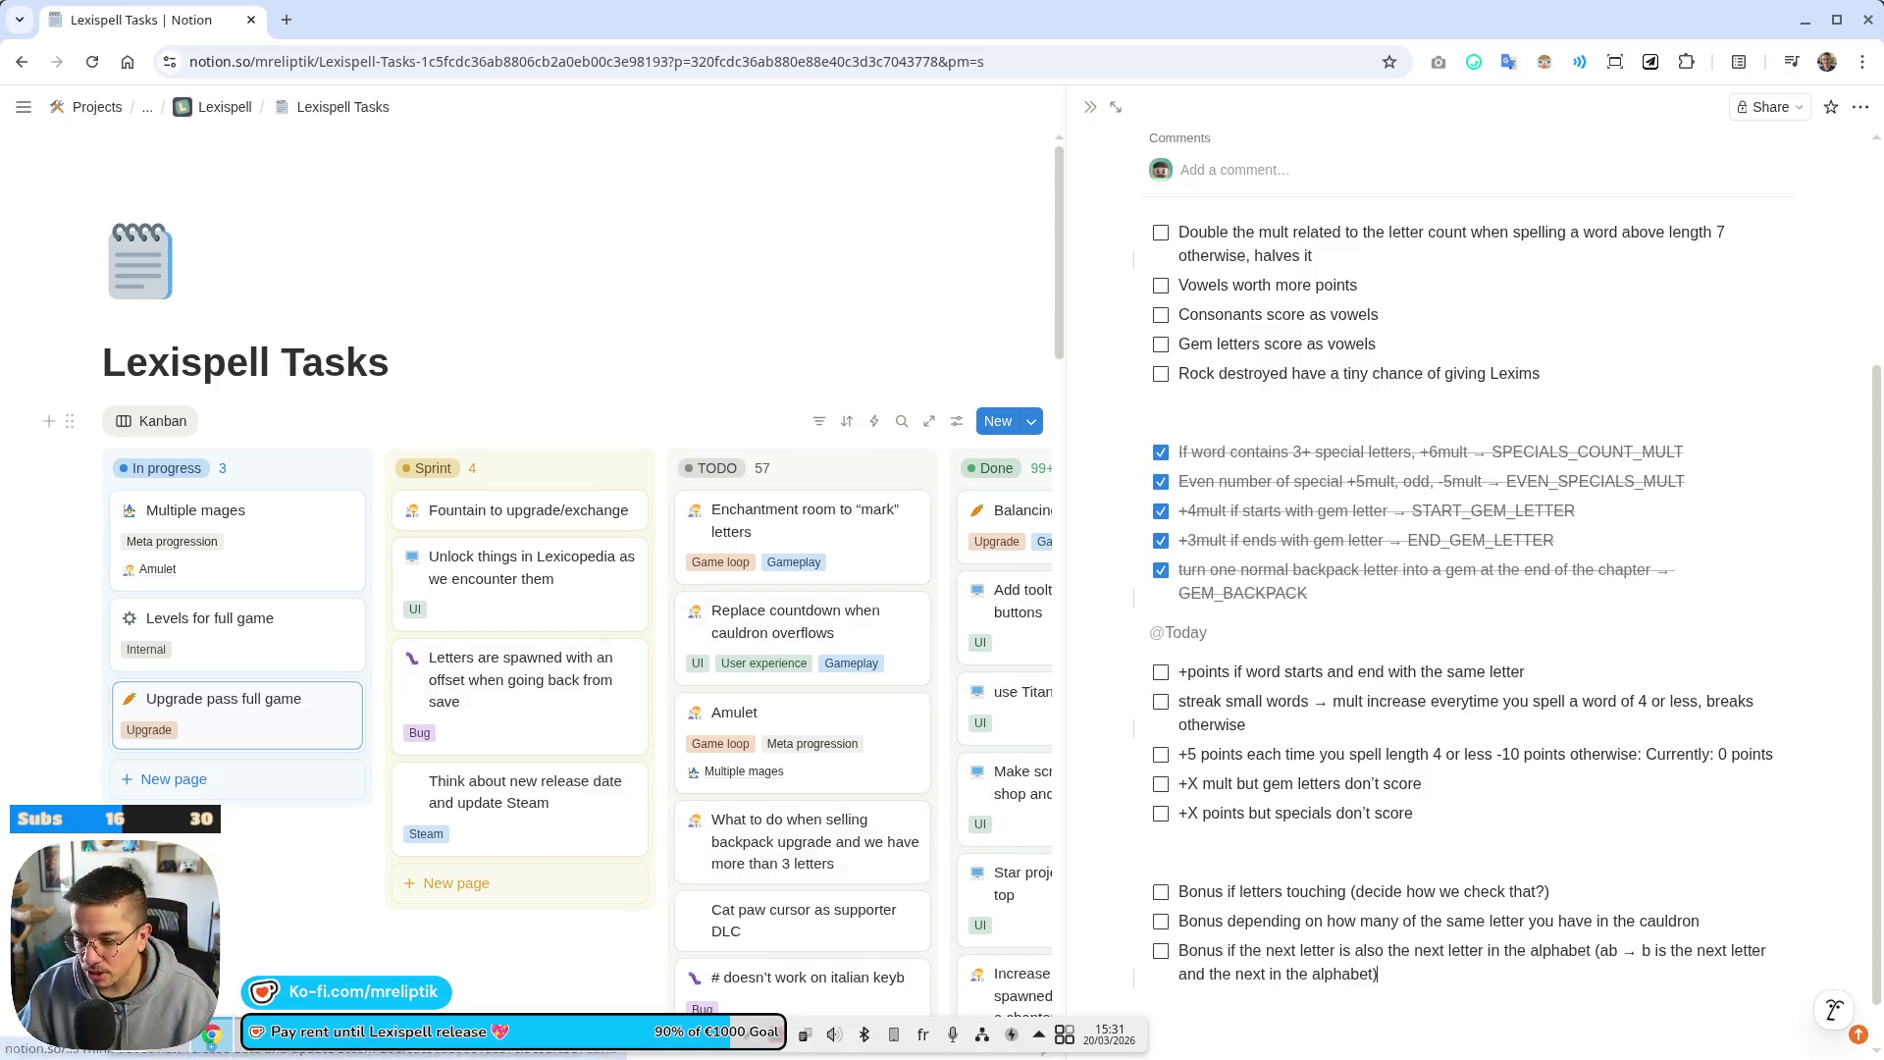
# Step: Launch Discord from the app launcher, closing a file manager opened by mistake
pyautogui.press('super')
pyautogui.write('do')
pyautogui.press('Return')
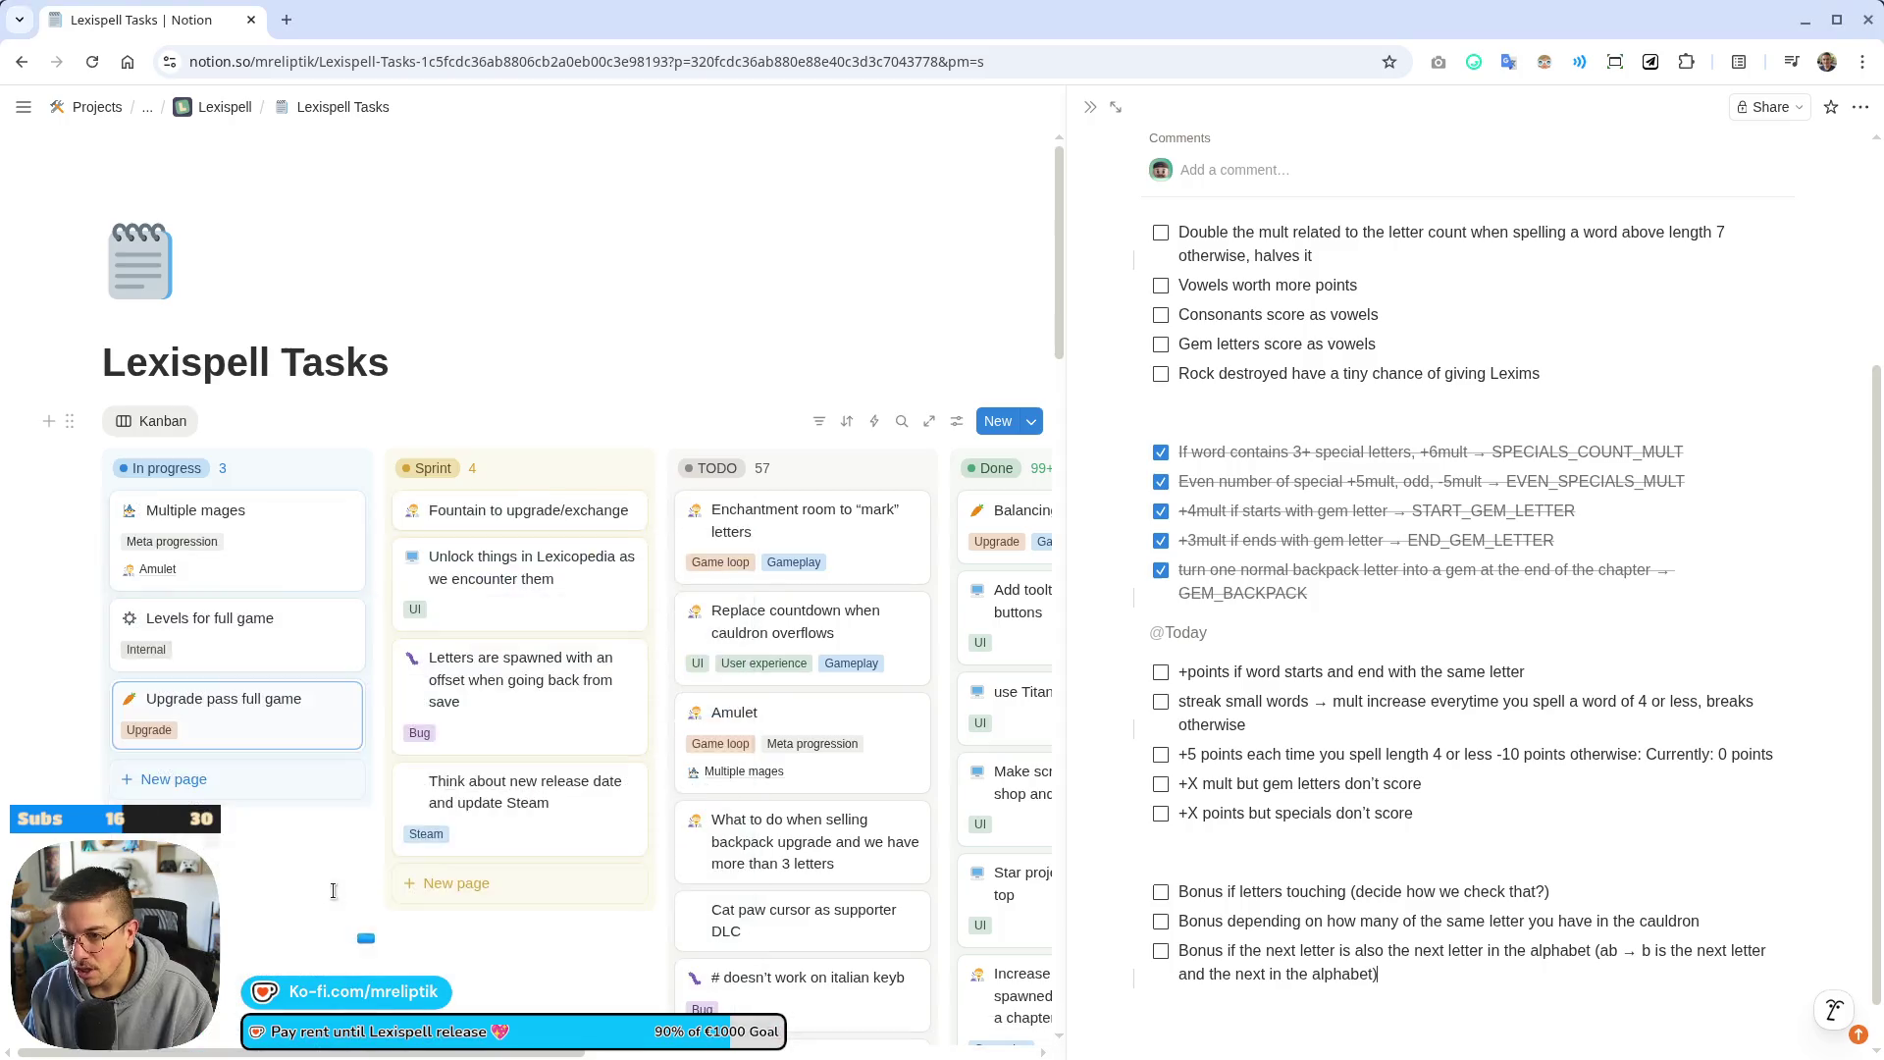
pyautogui.click(1131, 159)
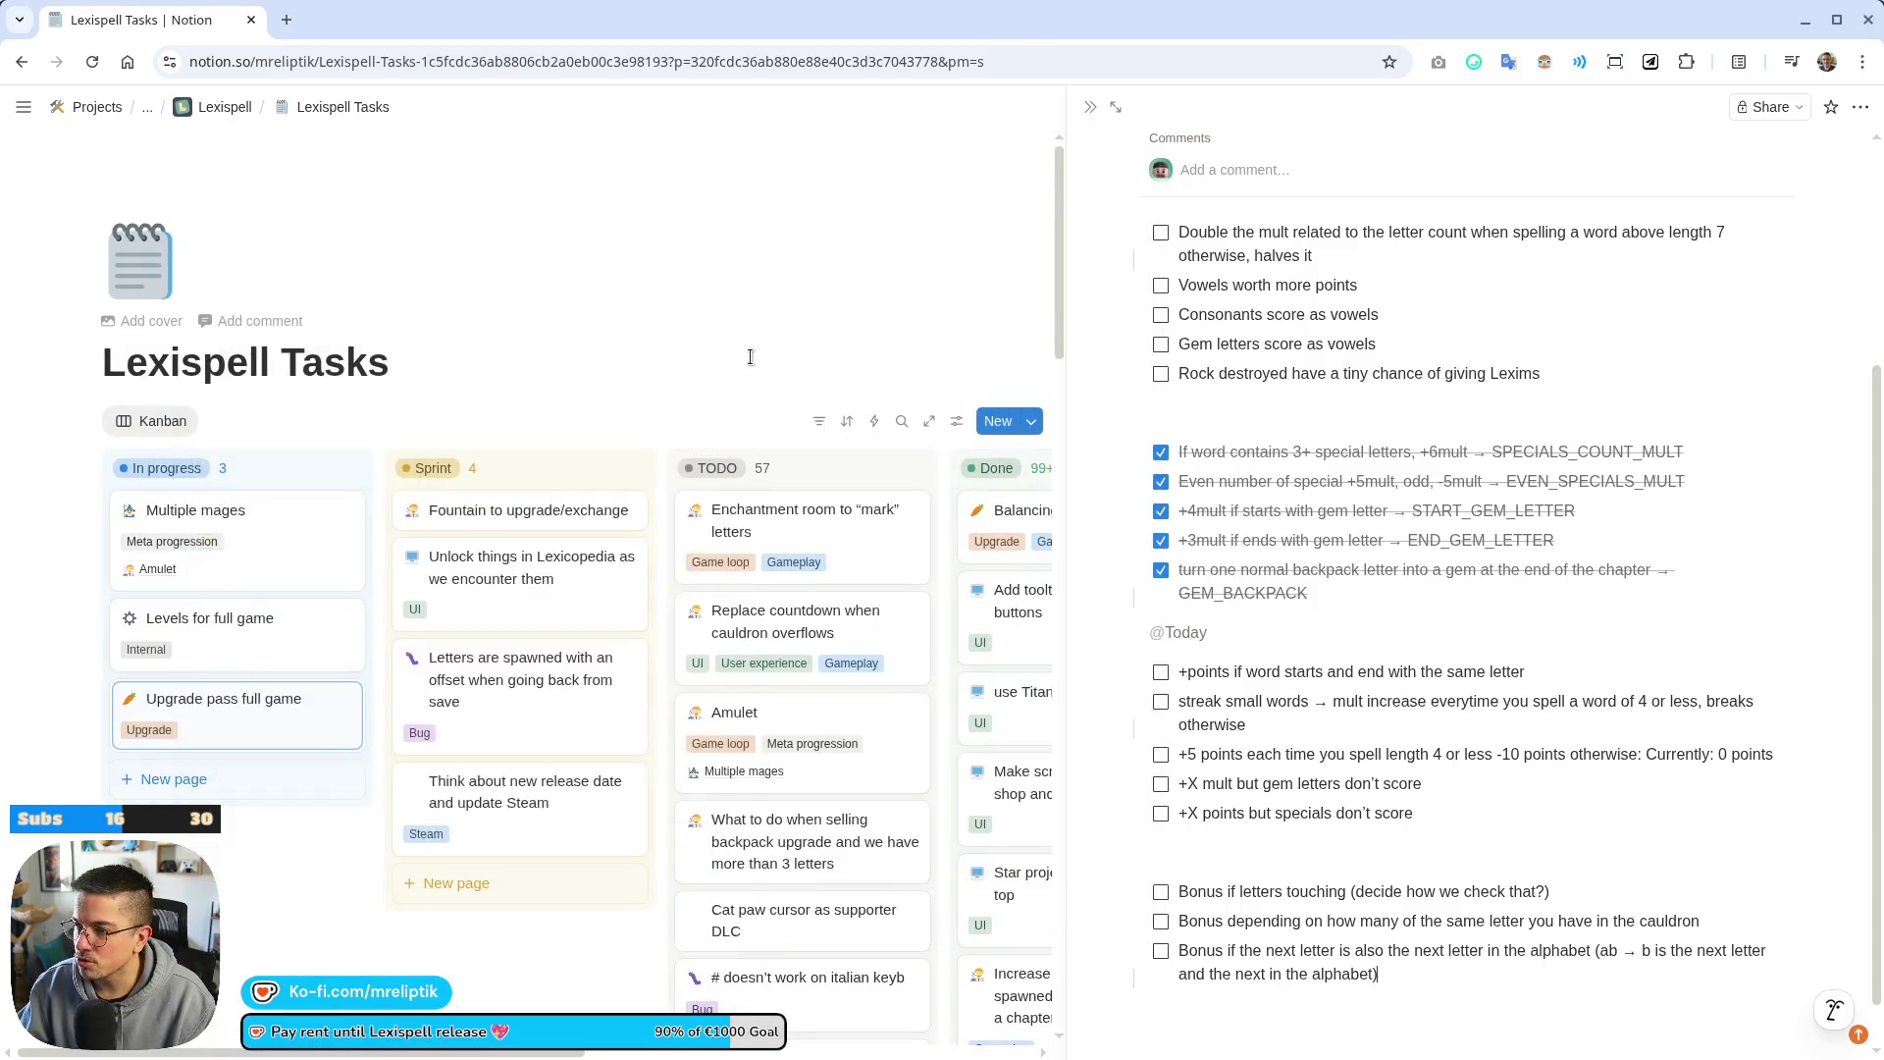
pyautogui.press('super')
pyautogui.write('disc')
pyautogui.press('Return')
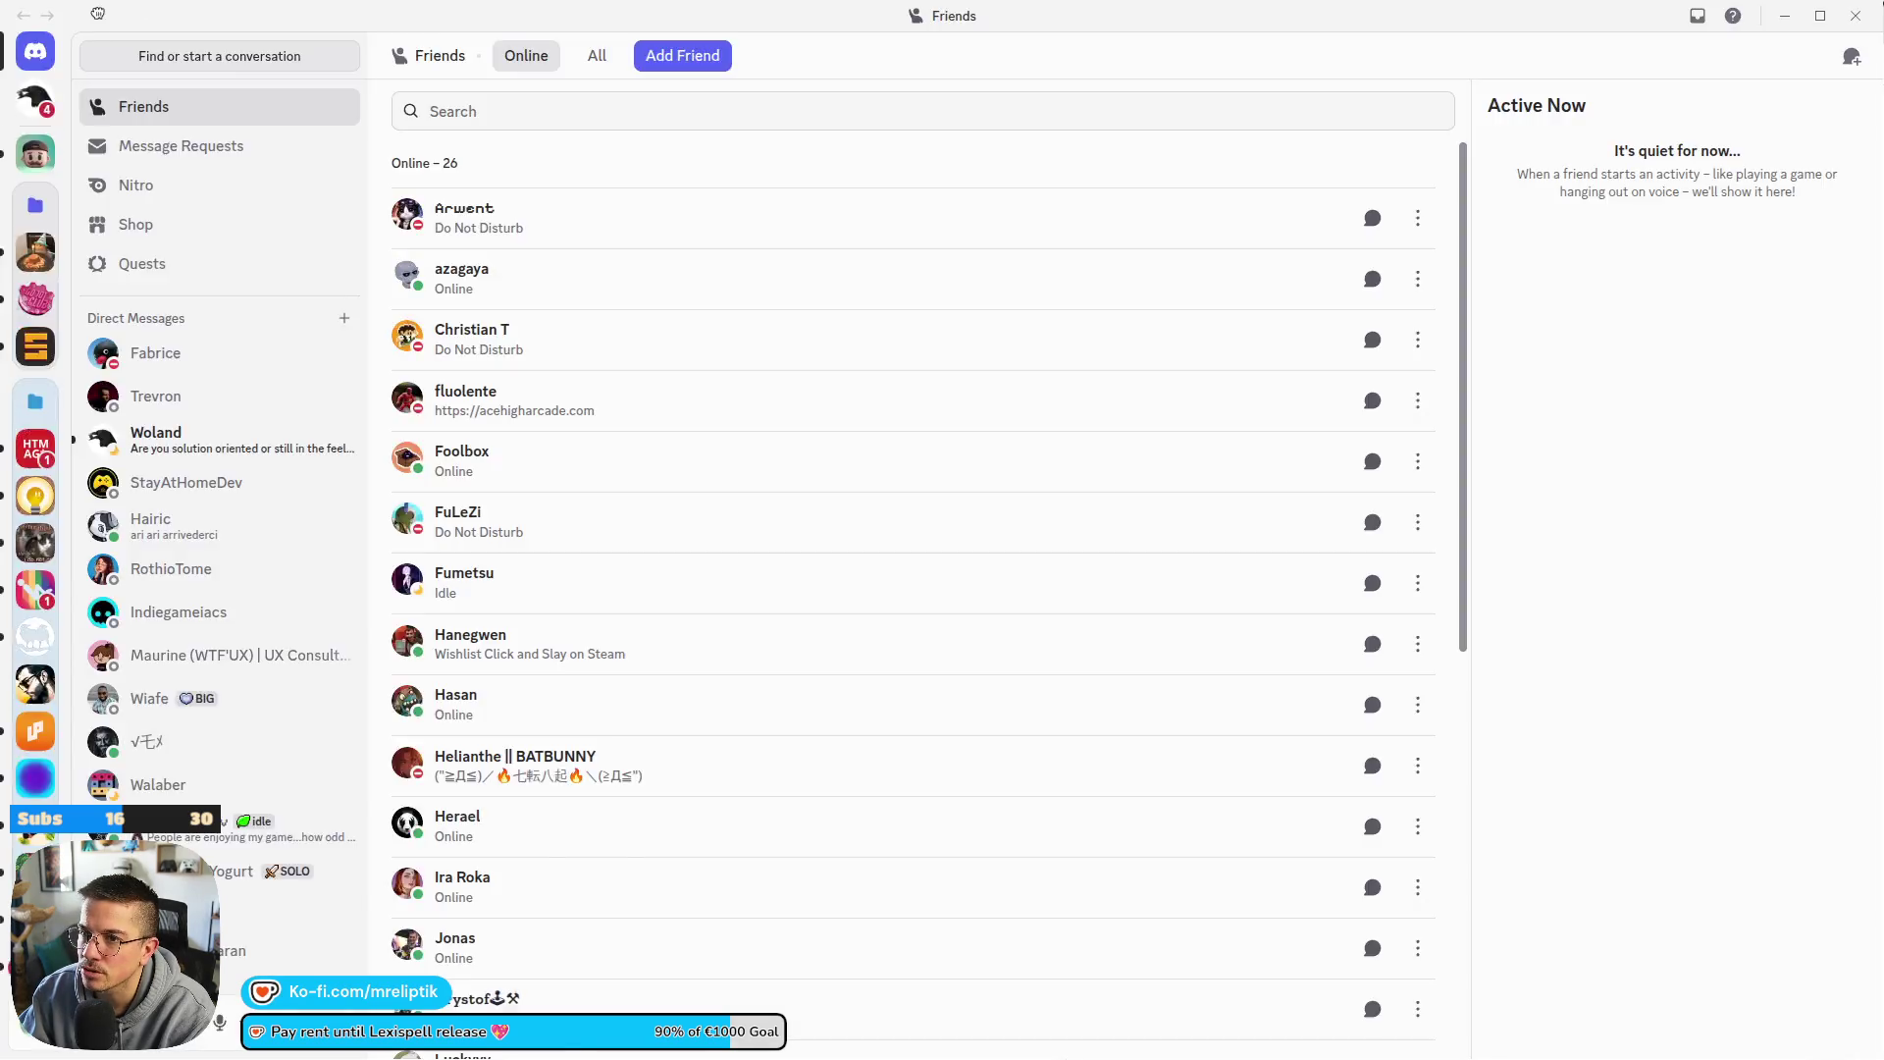
# Step: Drag the Discord window off to the right edge of the screen
pyautogui.moveTo(122, 13); pyautogui.dragTo(1883, 20)
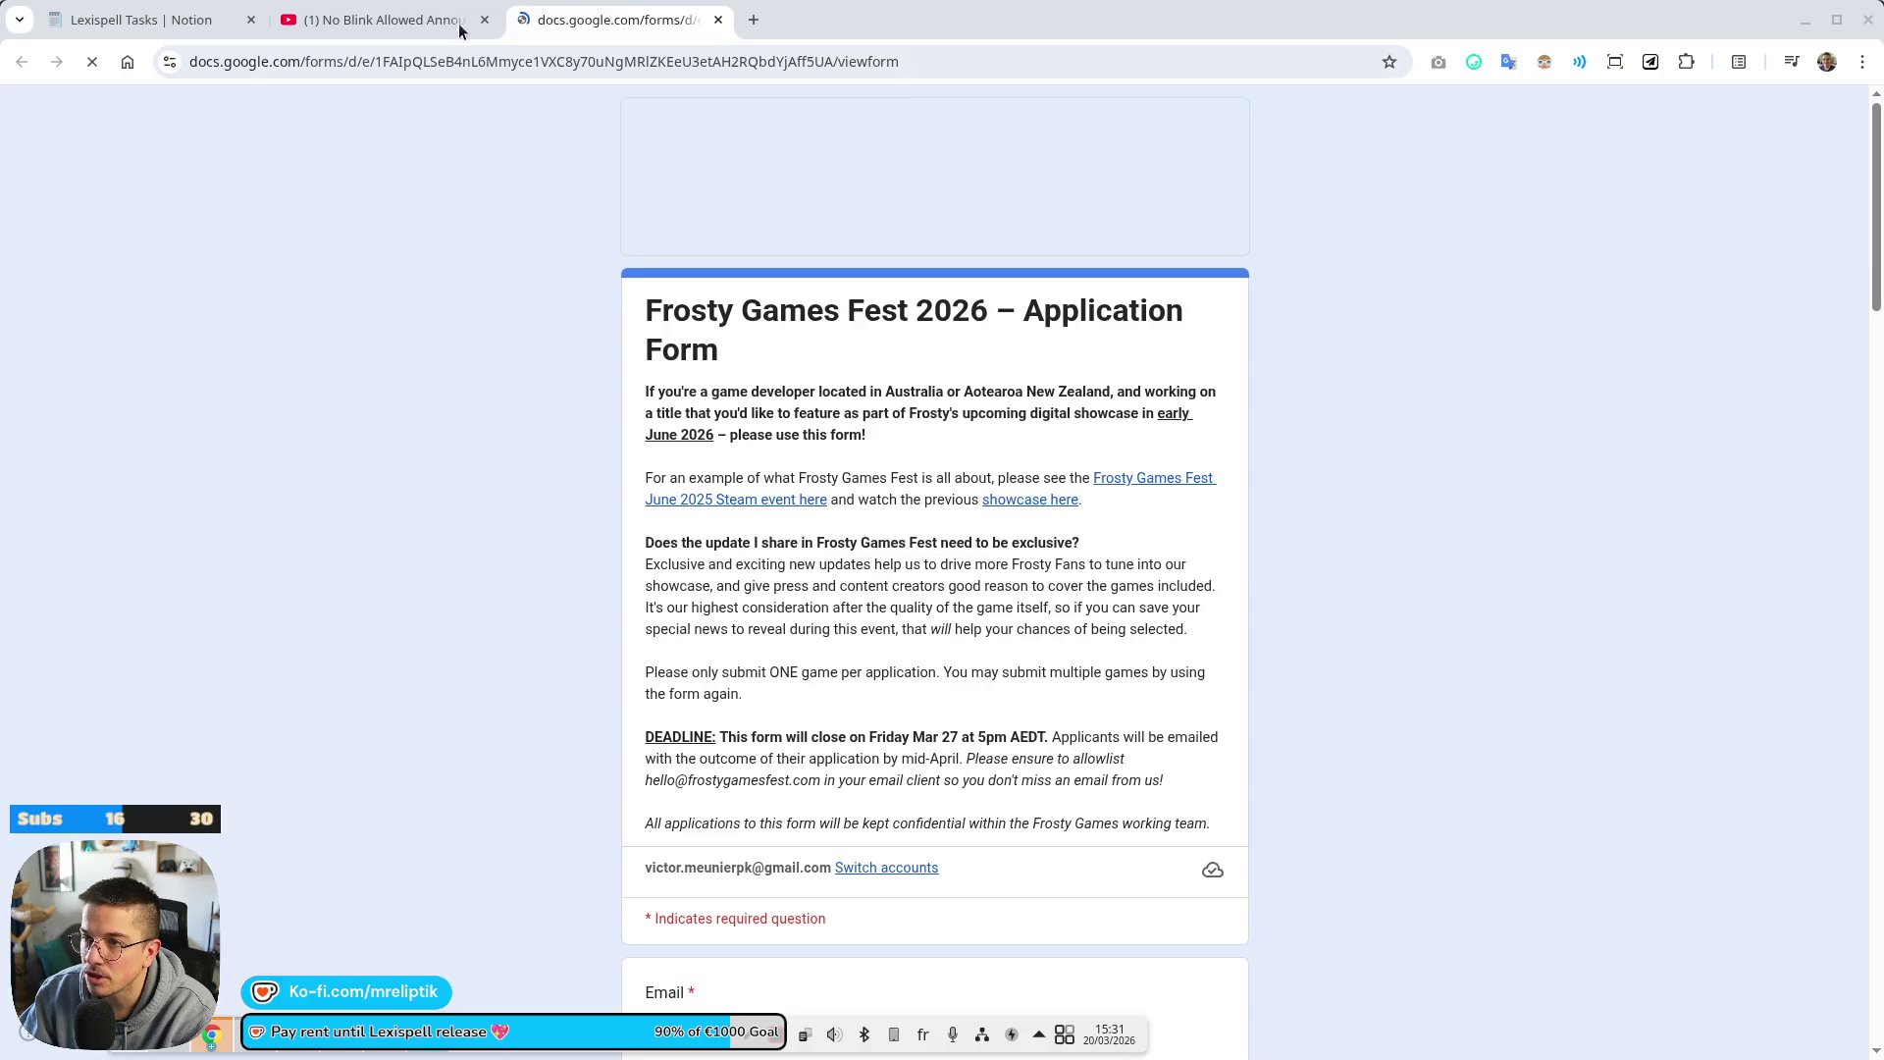
# Step: Return to the No Blink Allowed tab and open a recommended video in a background tab
pyautogui.click(459, 29)
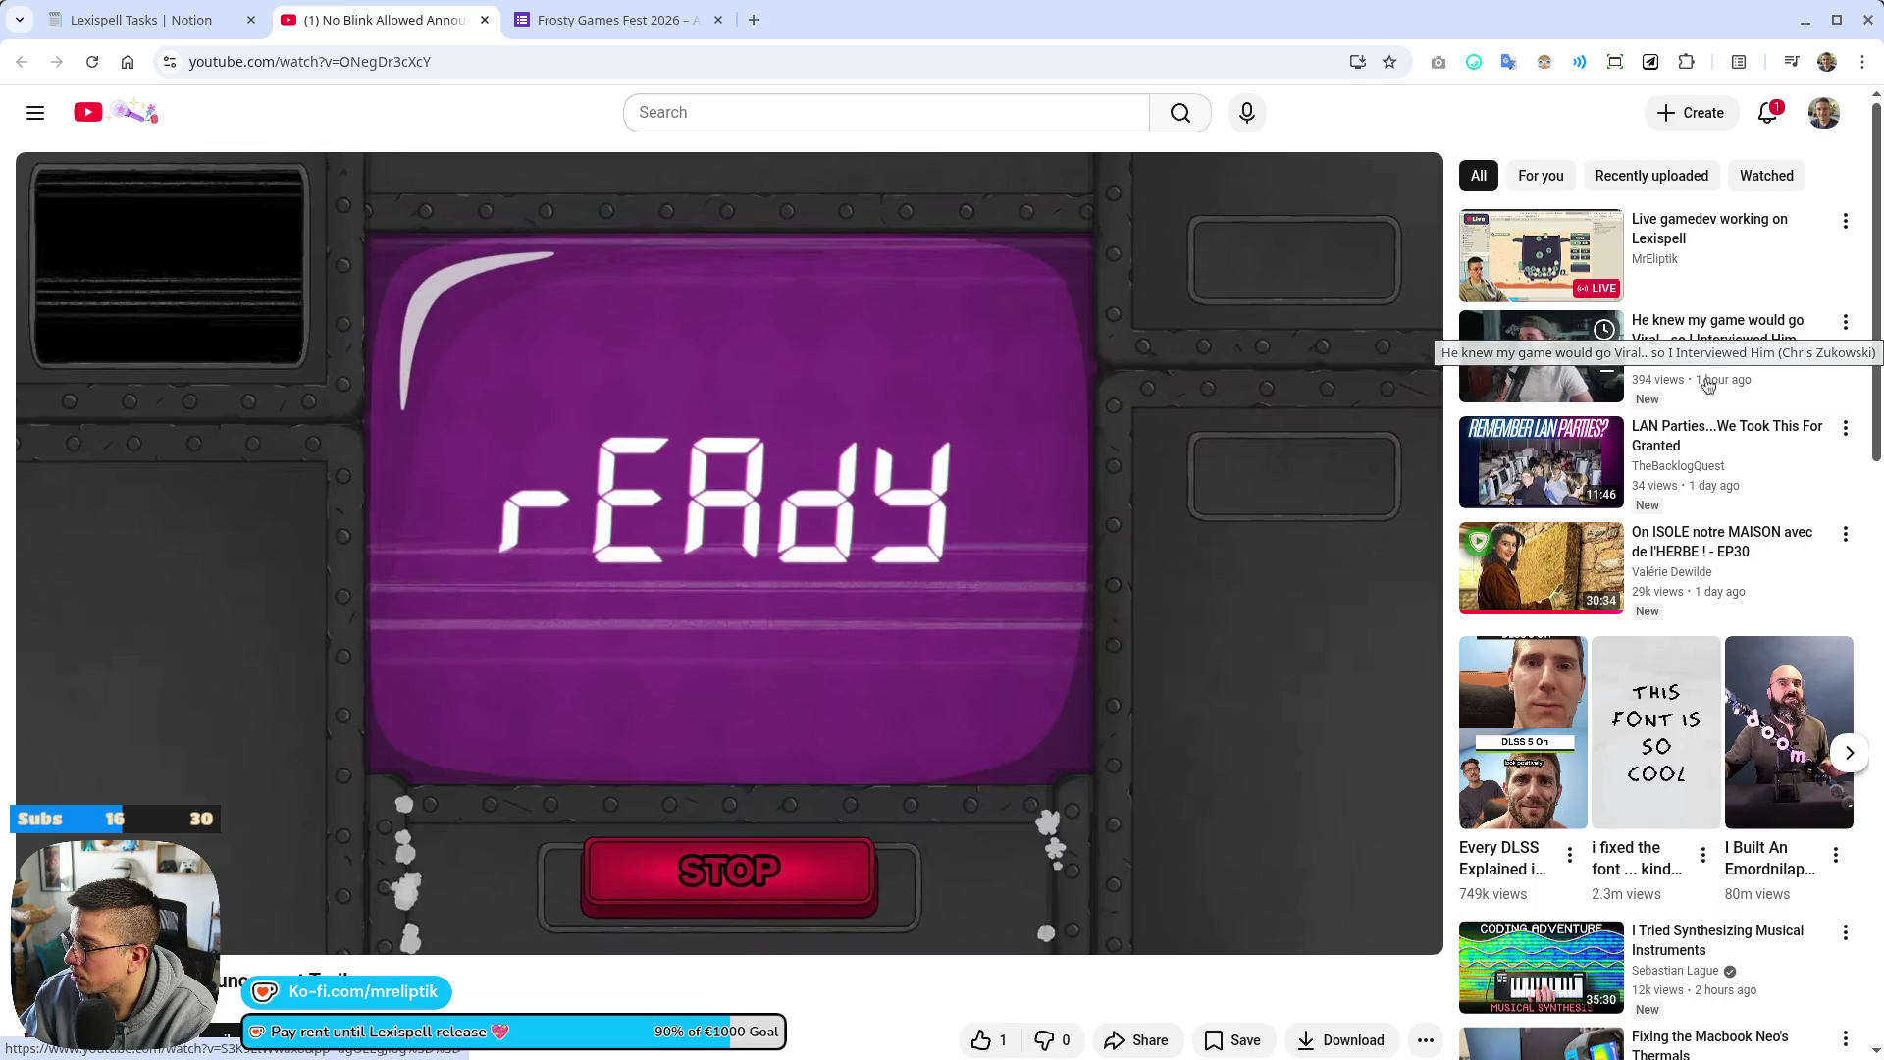
pyautogui.middleClick(1684, 441)
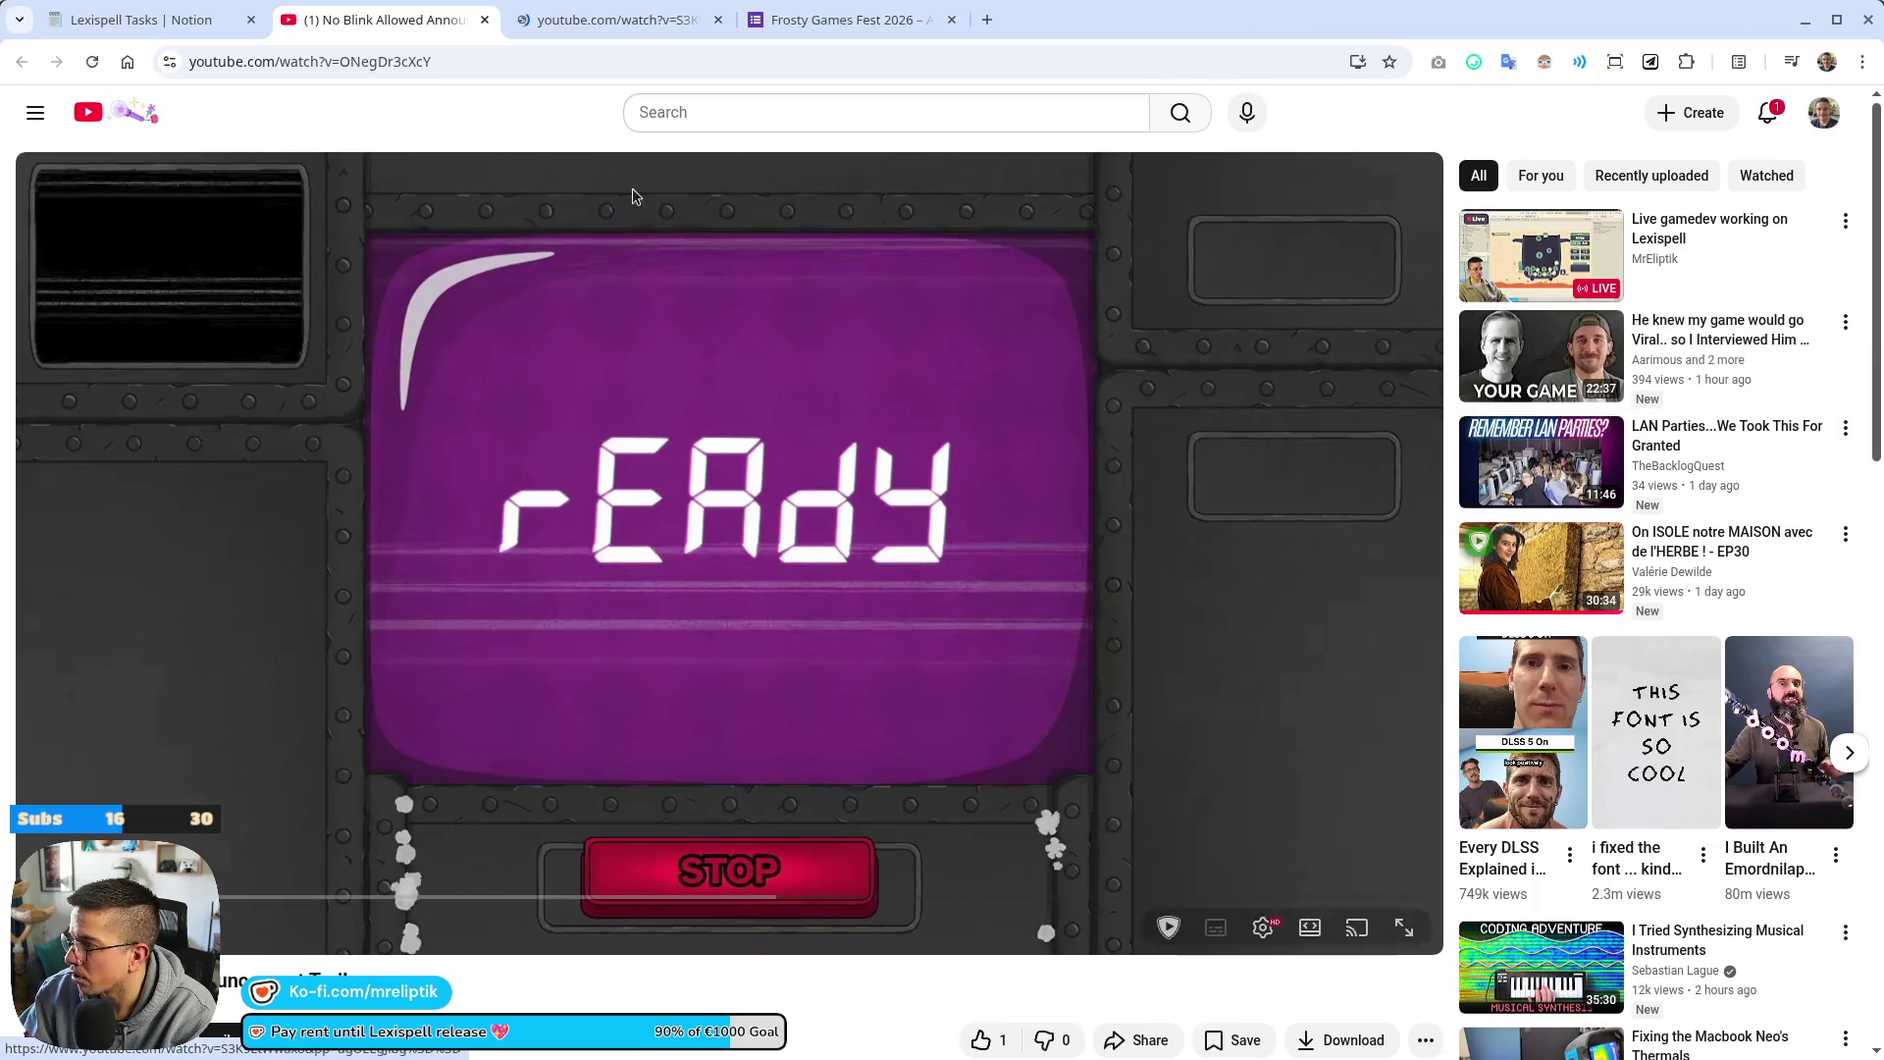
# Step: Detach the new video tab into its own window and glance at the notifications list
pyautogui.moveTo(581, 19); pyautogui.dragTo(128, 103)
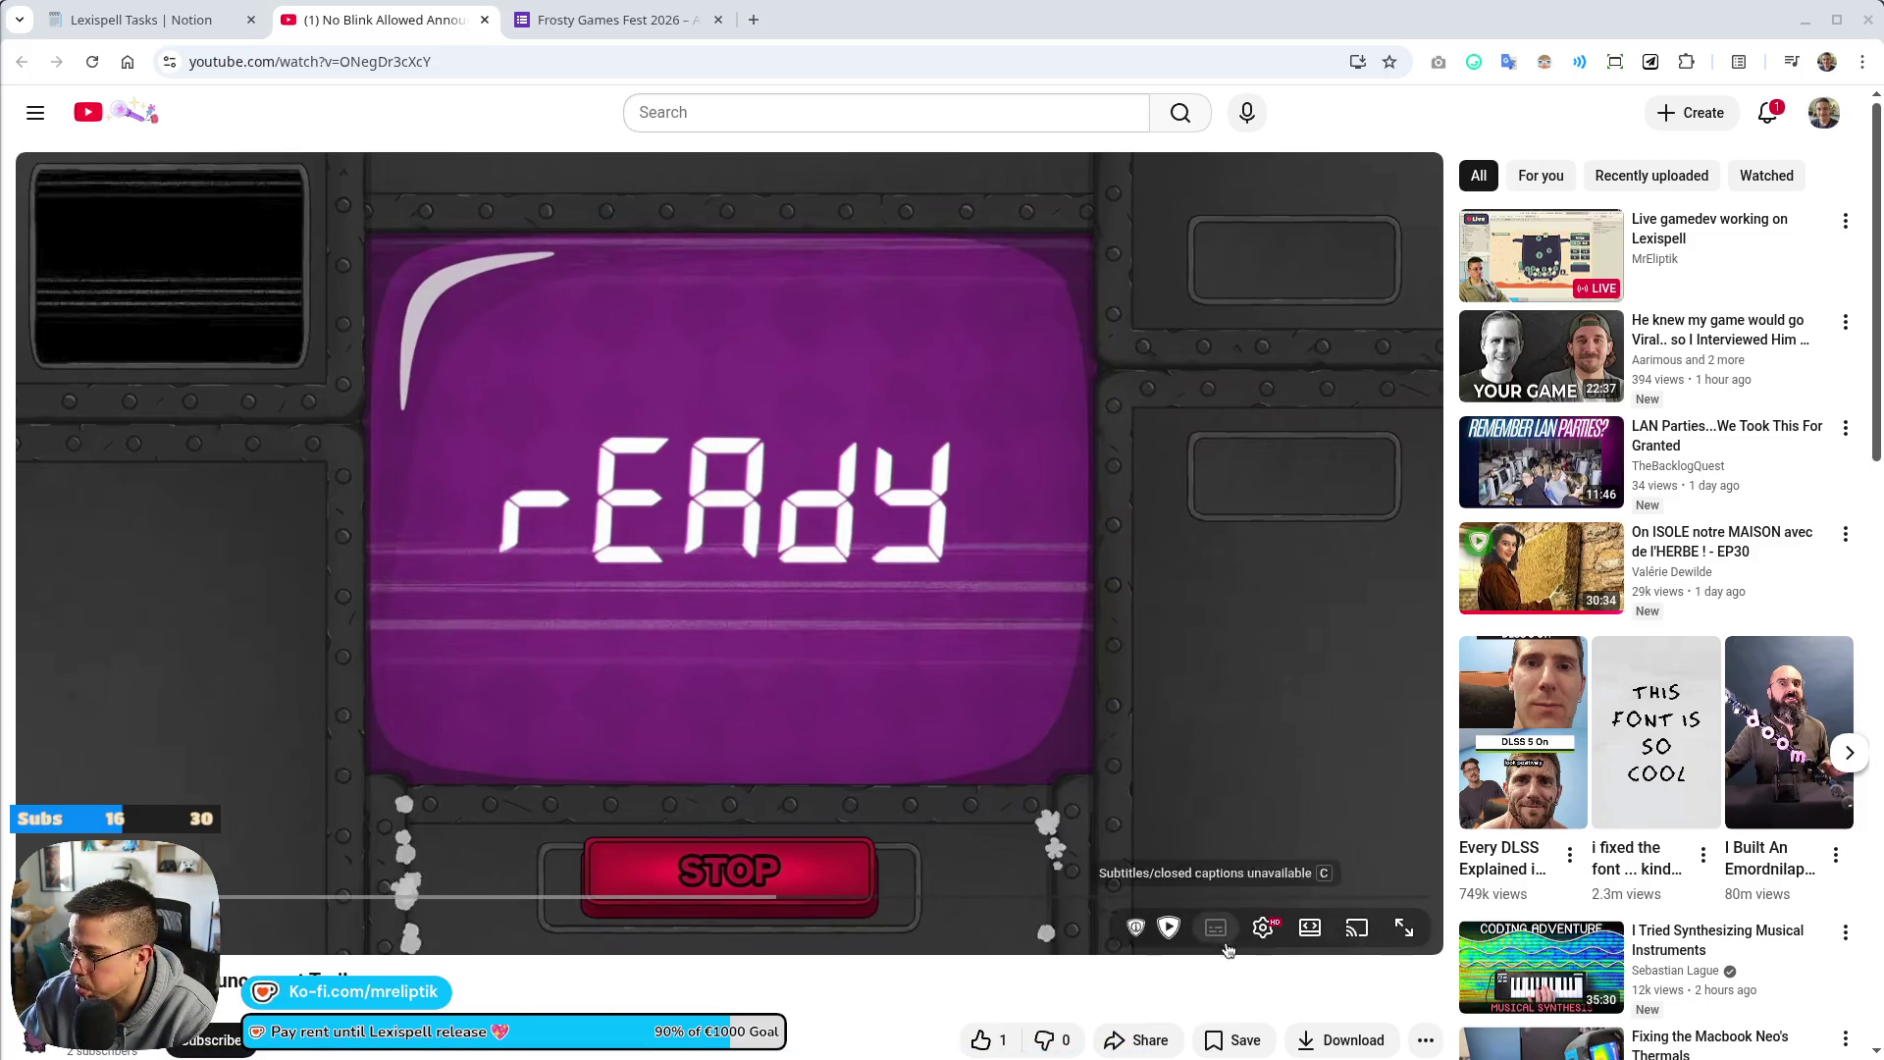
pyautogui.click(1769, 112)
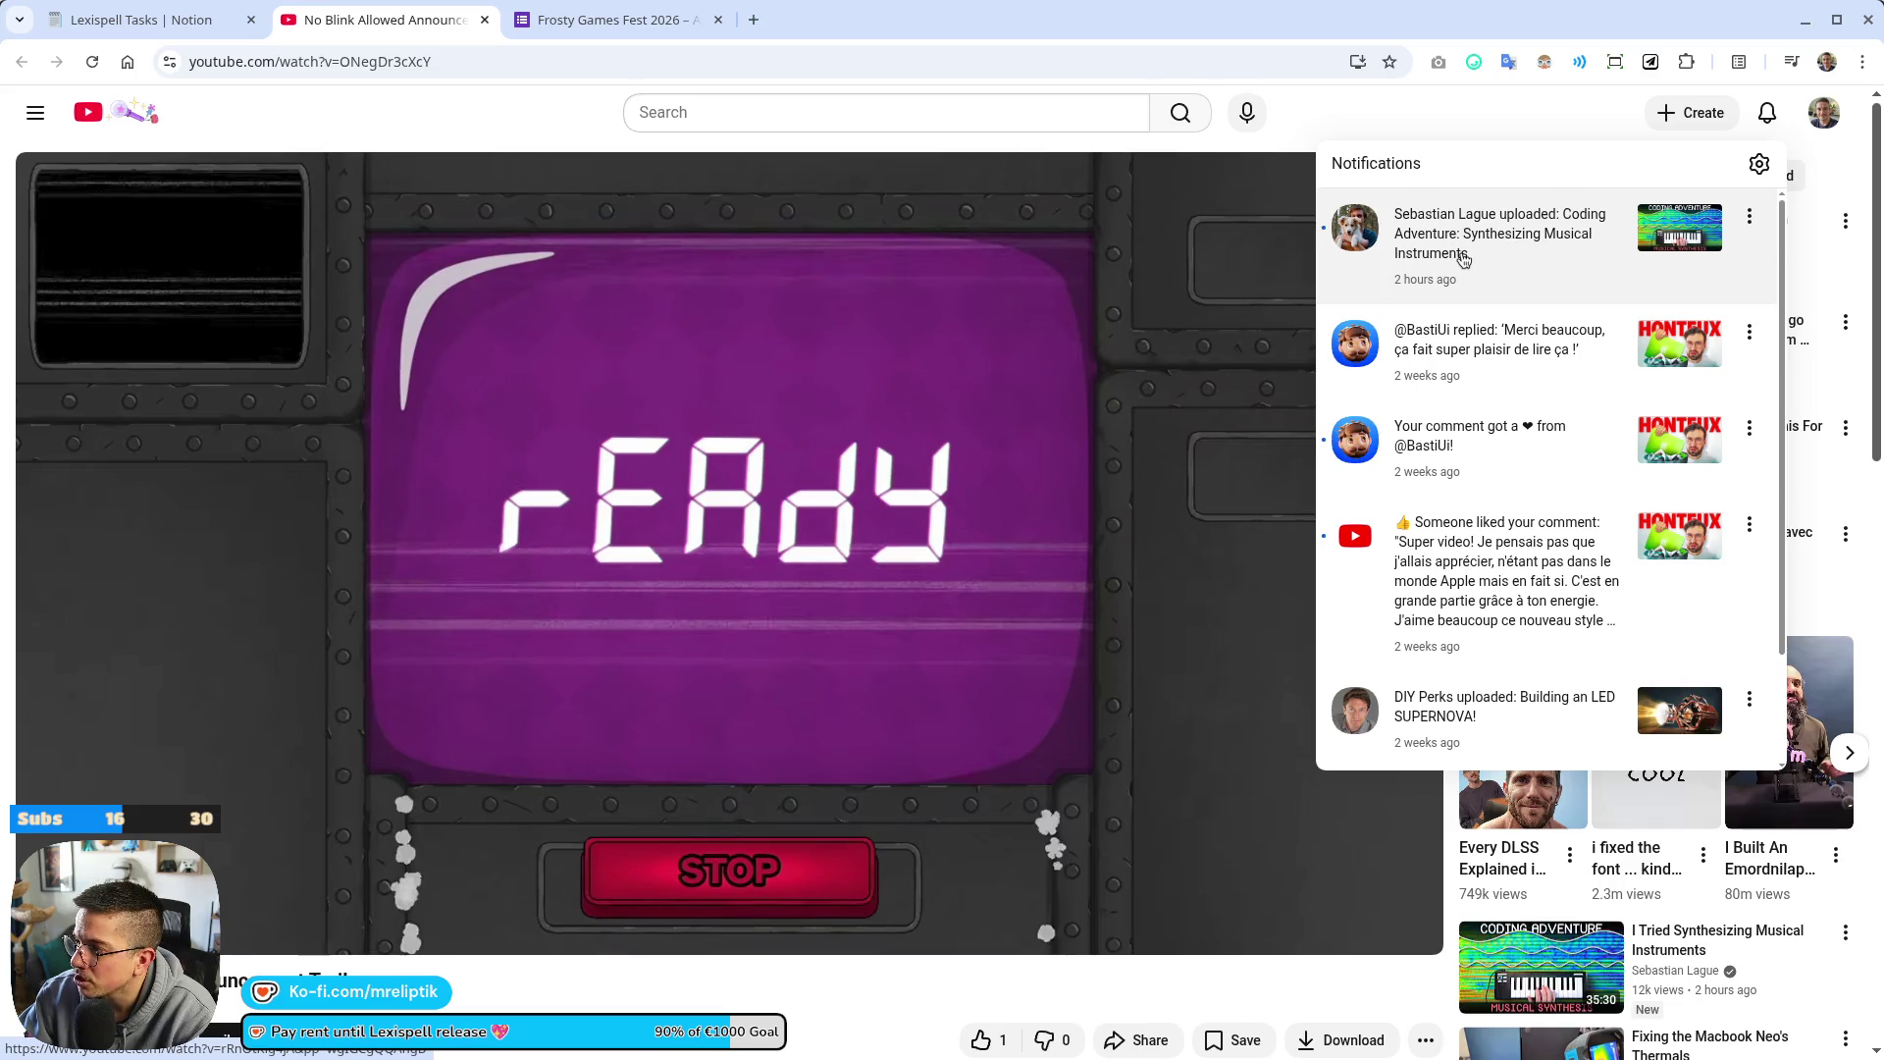
pyautogui.click(1767, 112)
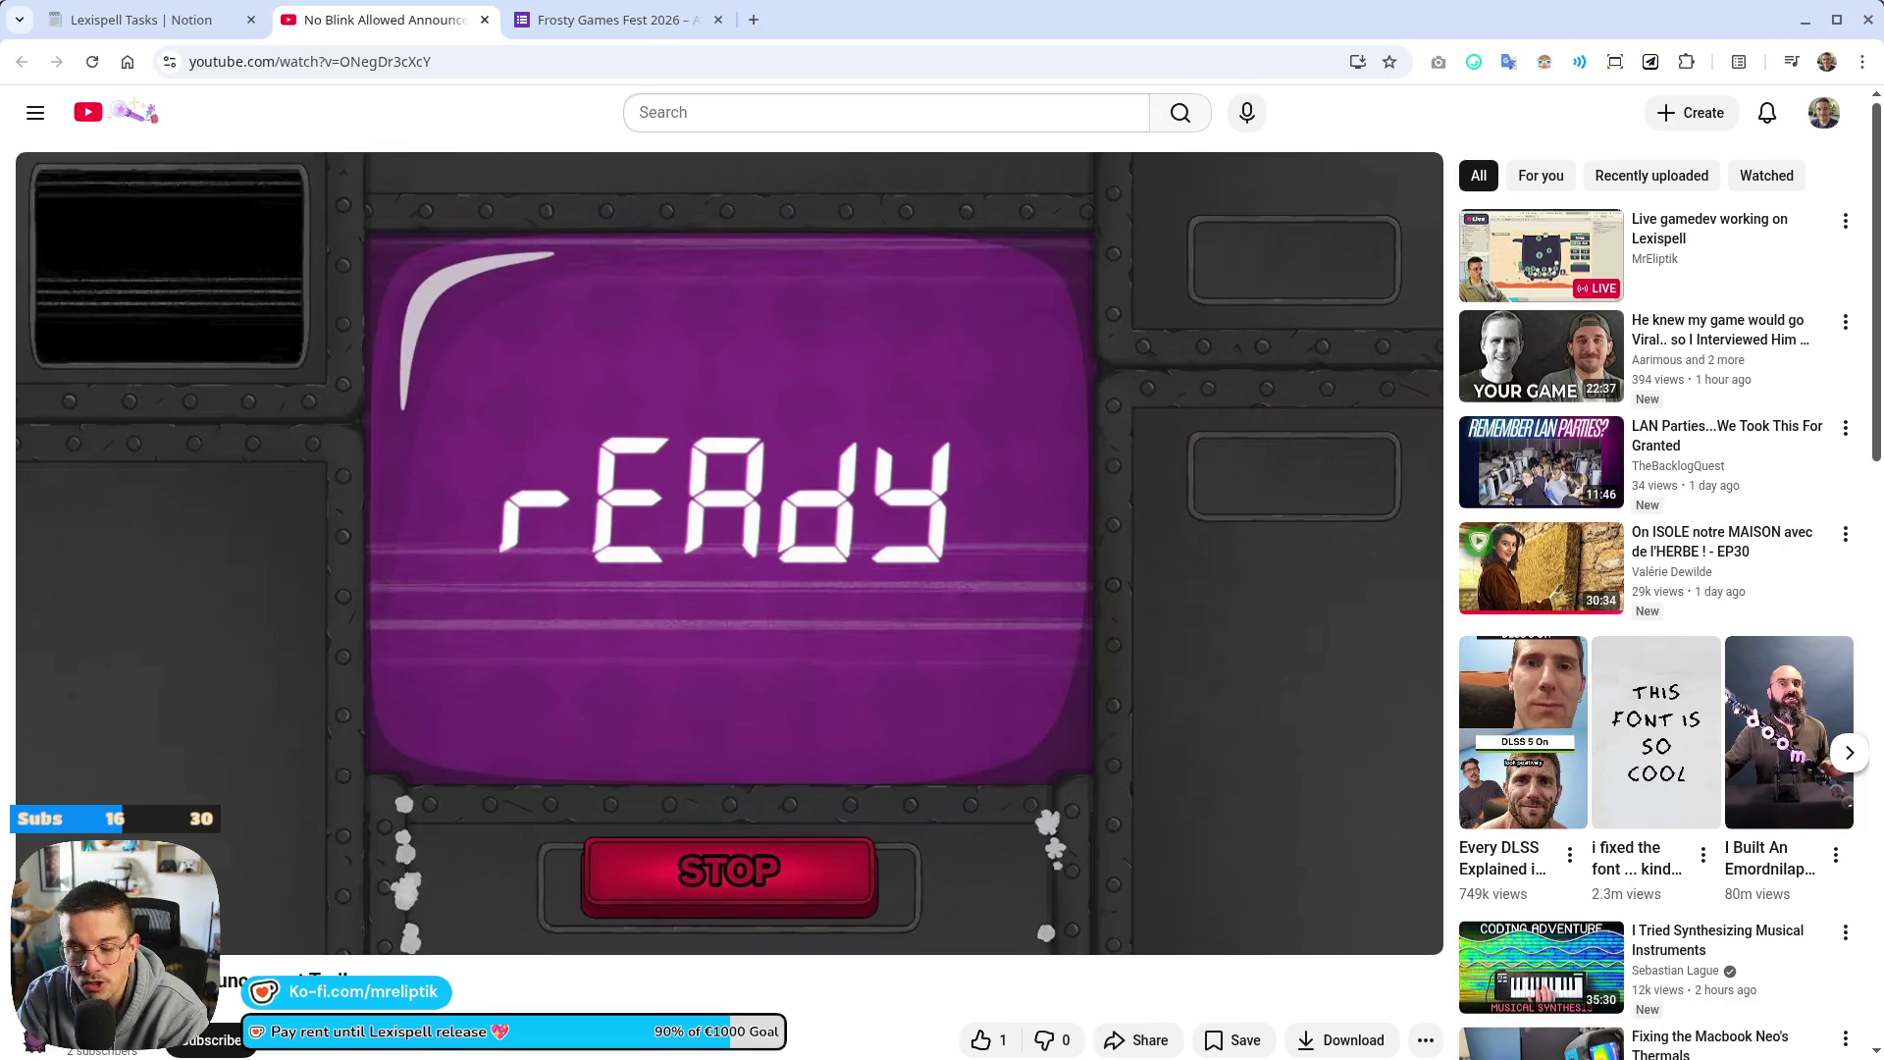
# Step: Scroll to the trailer's description and back to the player, then select the video URL
pyautogui.scroll(-5, 833, 809)
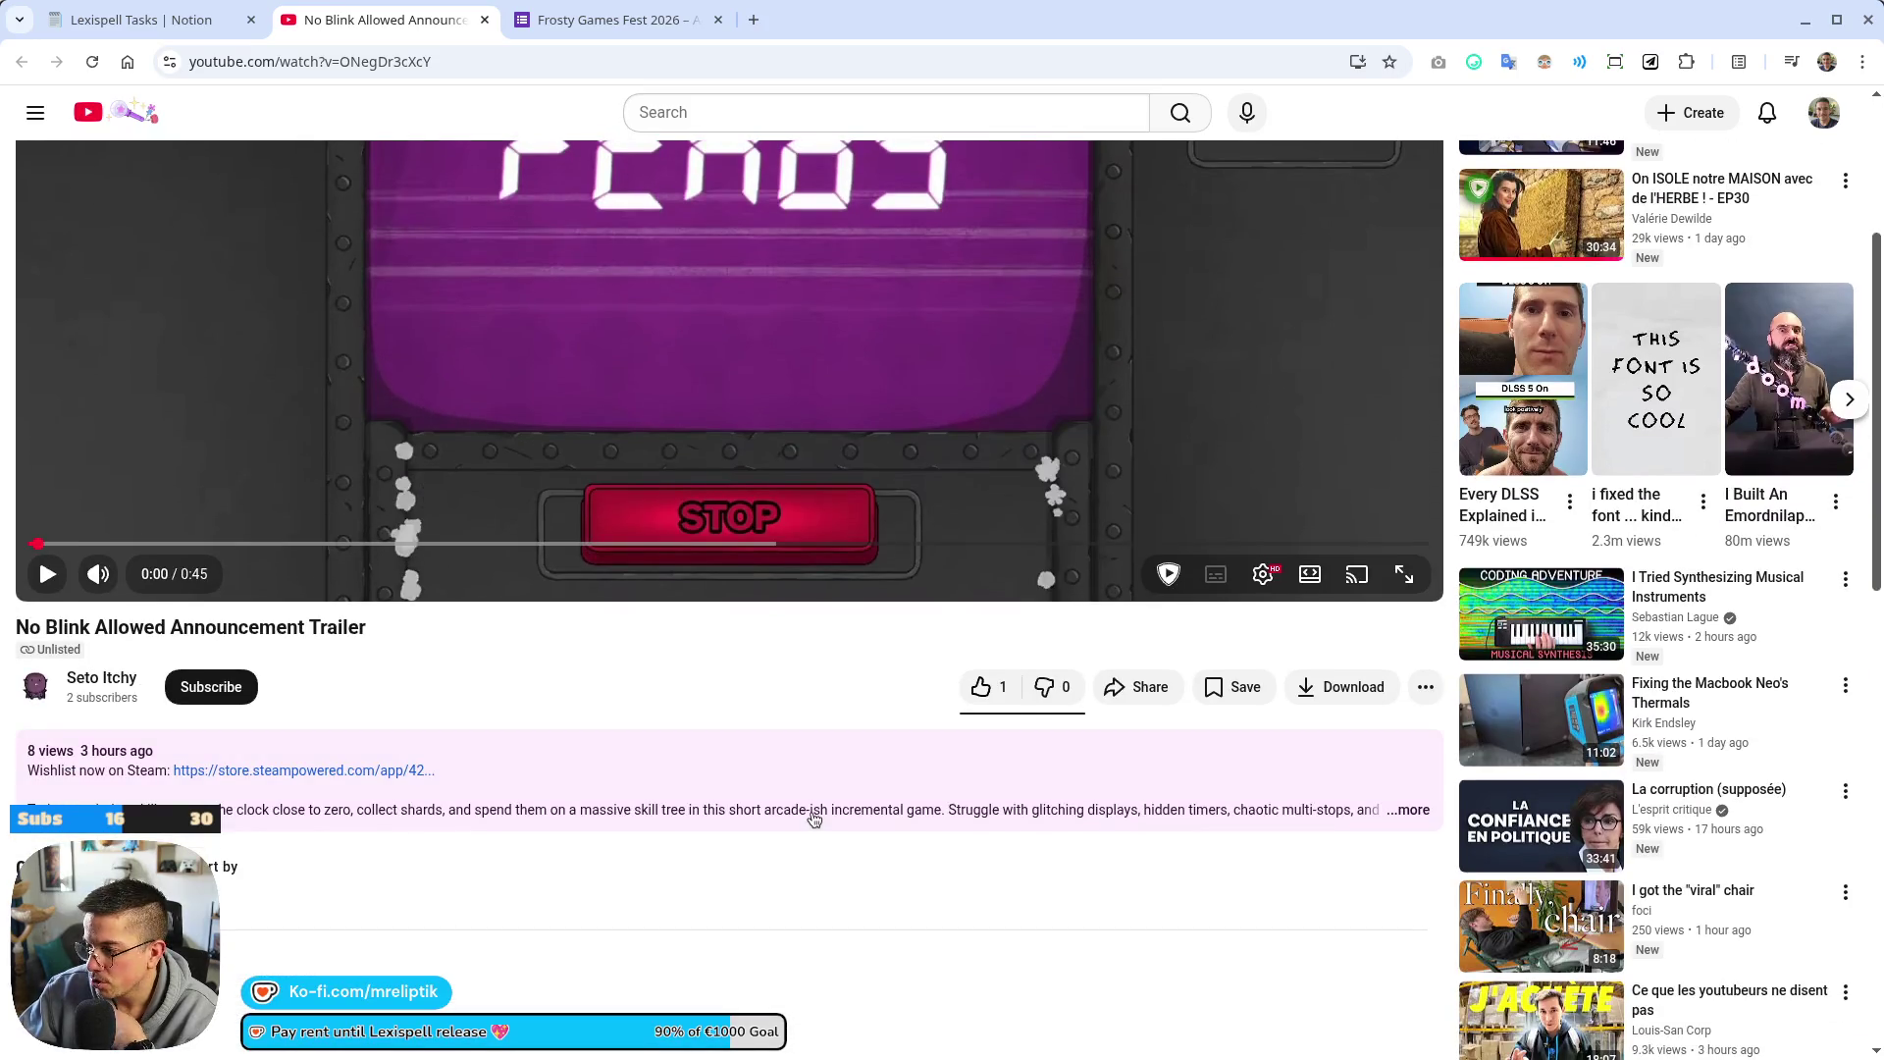
pyautogui.scroll(-1, 832, 815)
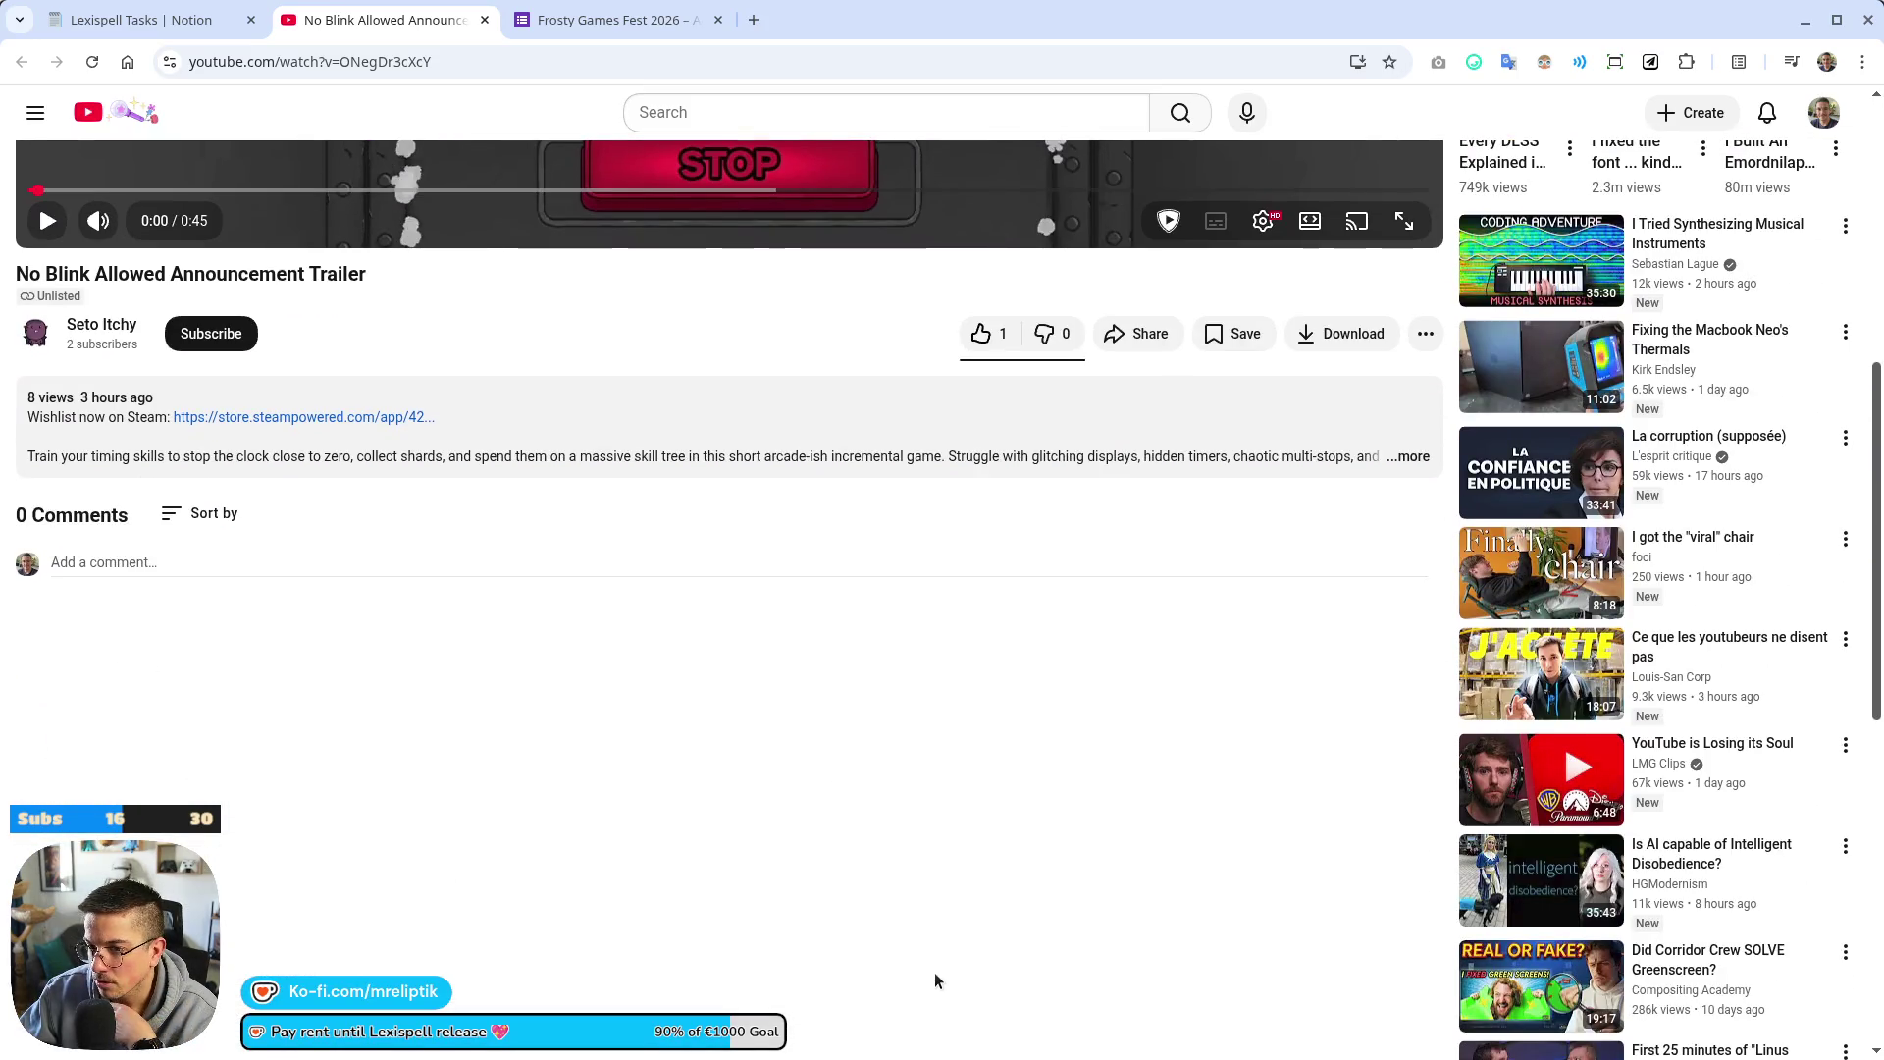
pyautogui.scroll(2, 929, 882)
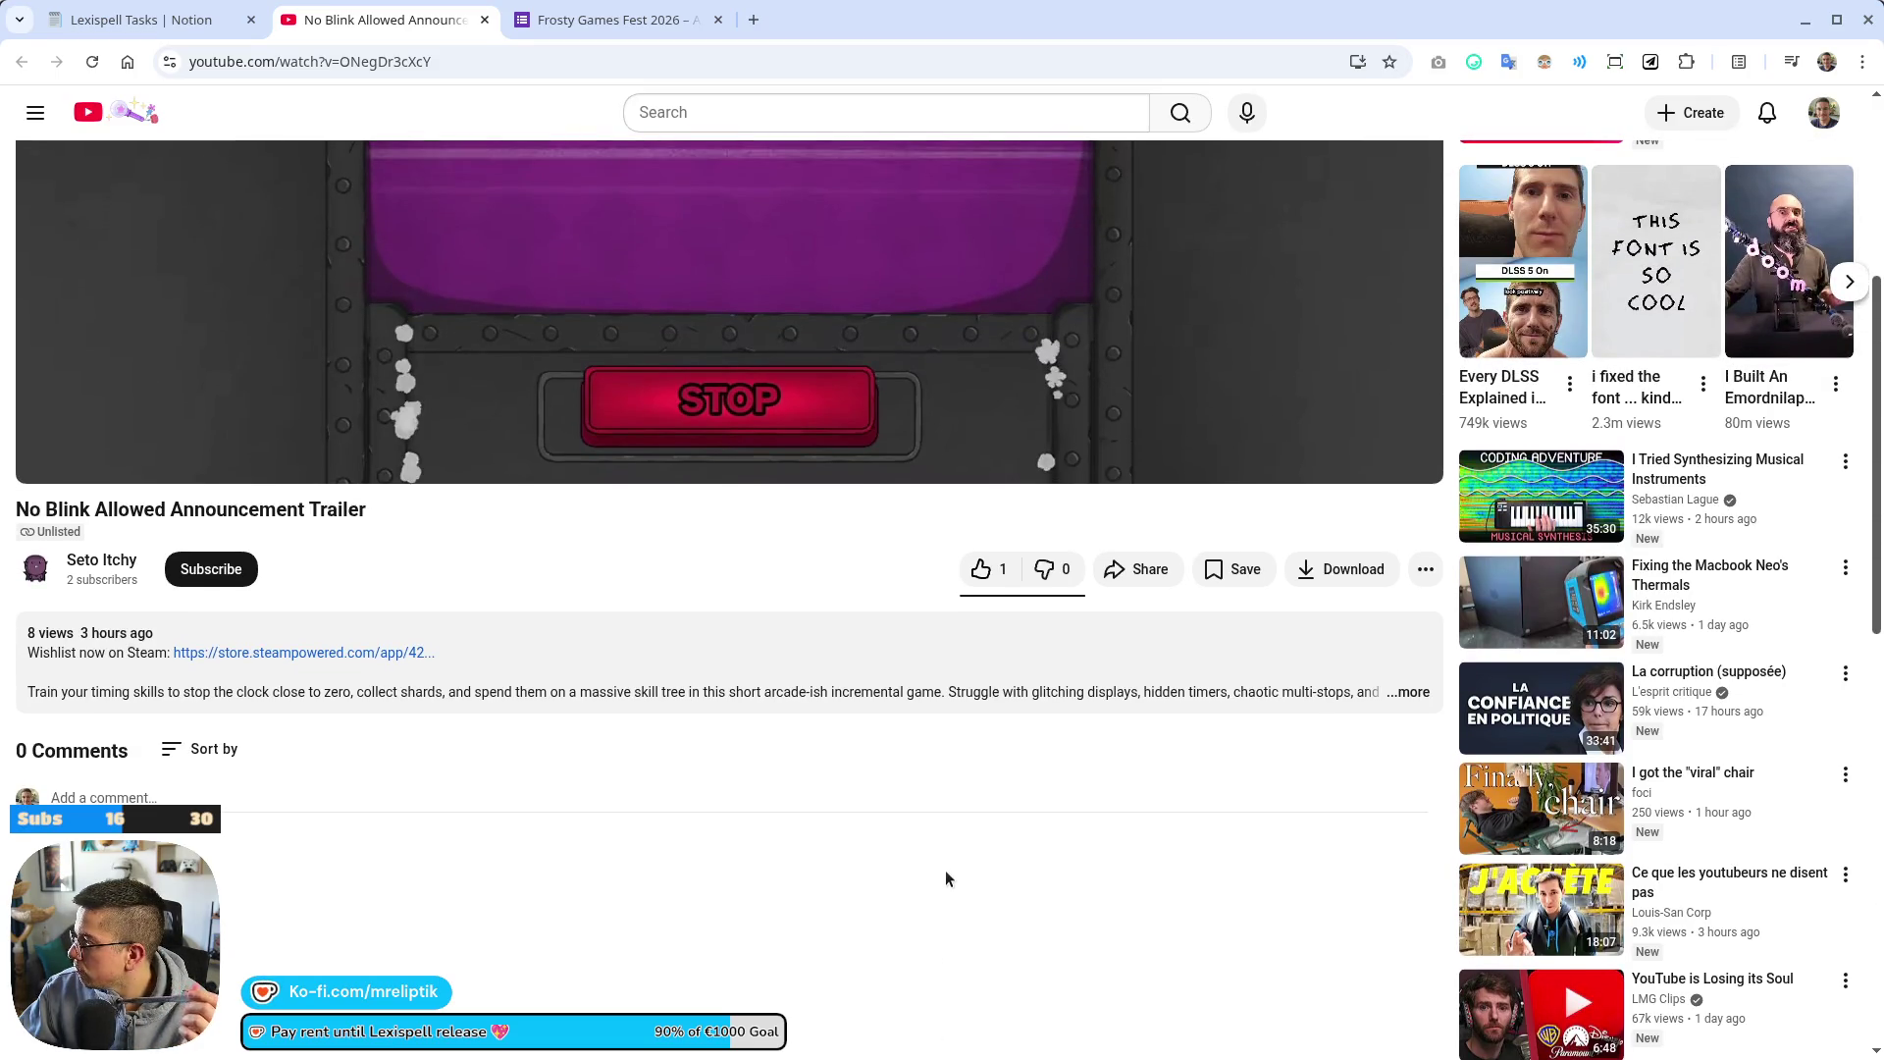
pyautogui.scroll(1, 945, 877)
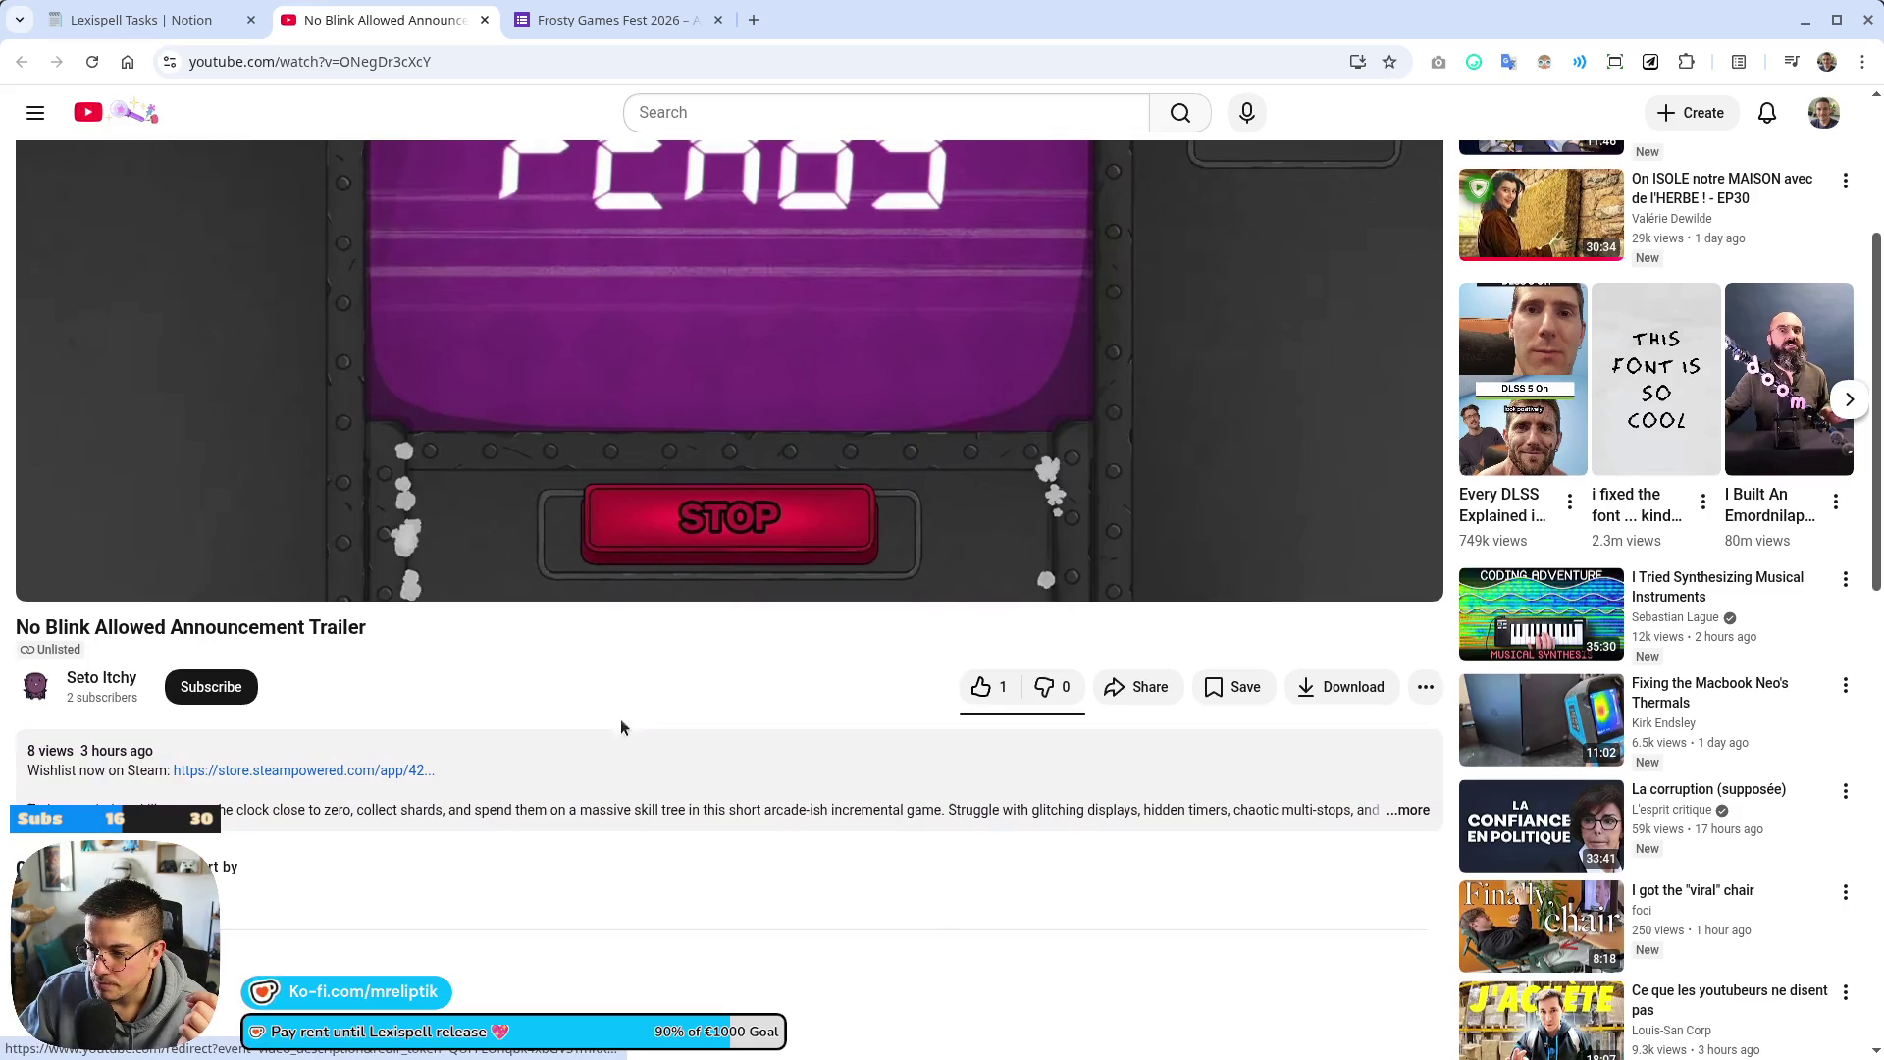
pyautogui.scroll(3, 620, 718)
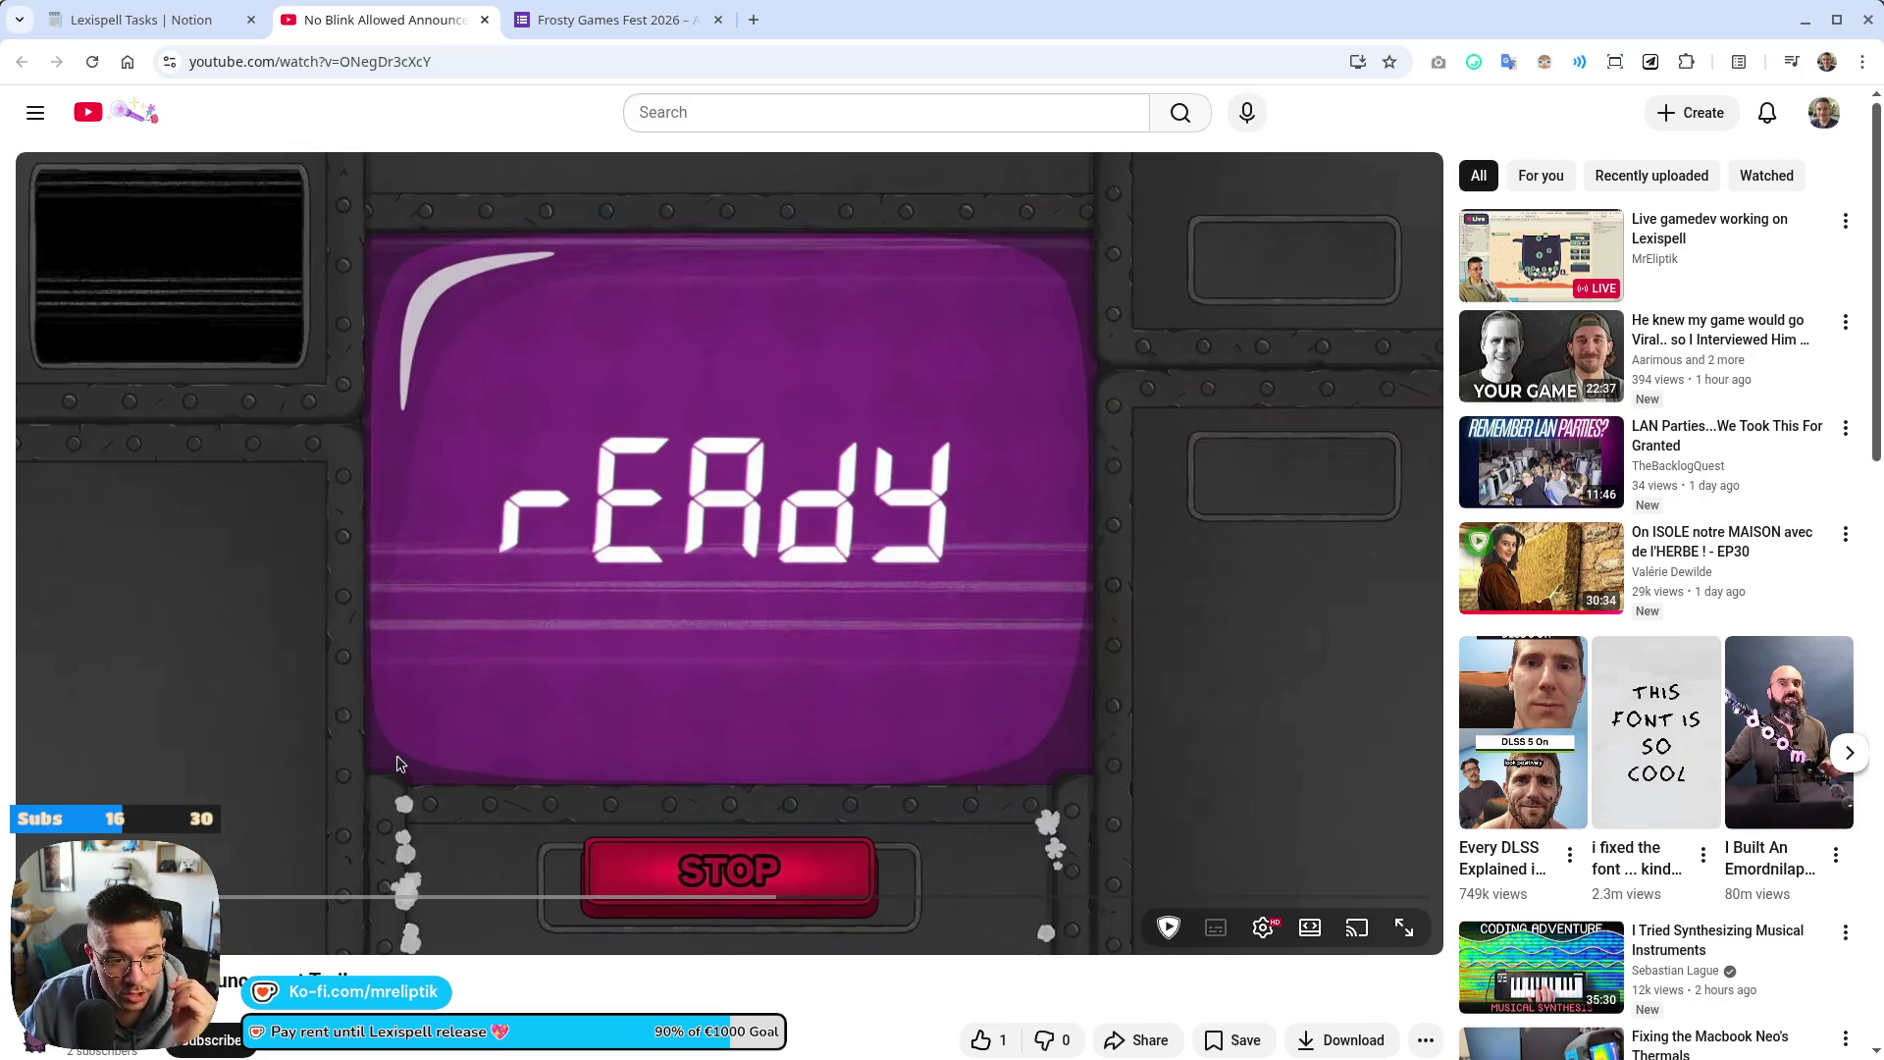
pyautogui.scroll(-3, 397, 764)
pyautogui.scroll(3, 330, 433)
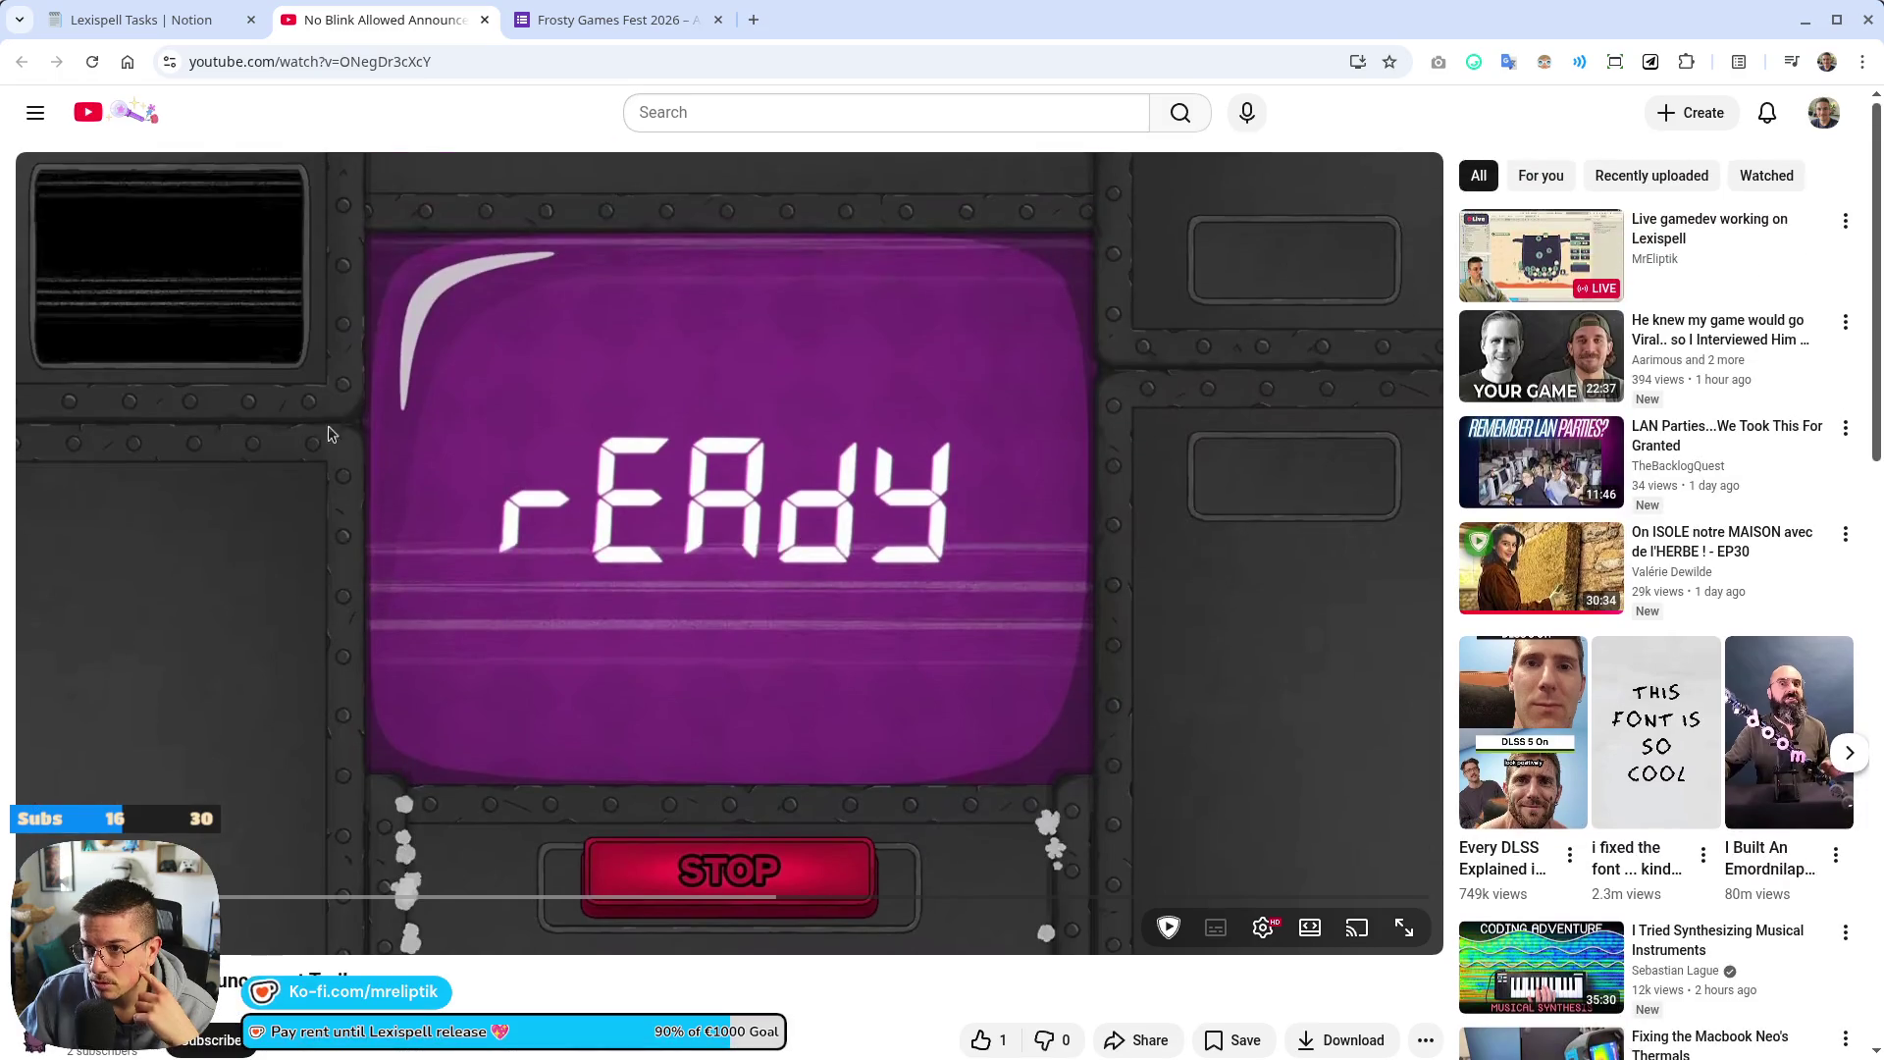
pyautogui.click(524, 66)
# Step: Search 'youtube thumbnail d', open the thumbnail grabber site, and fetch thumbnails for the pasted video link
pyautogui.click(756, 24)
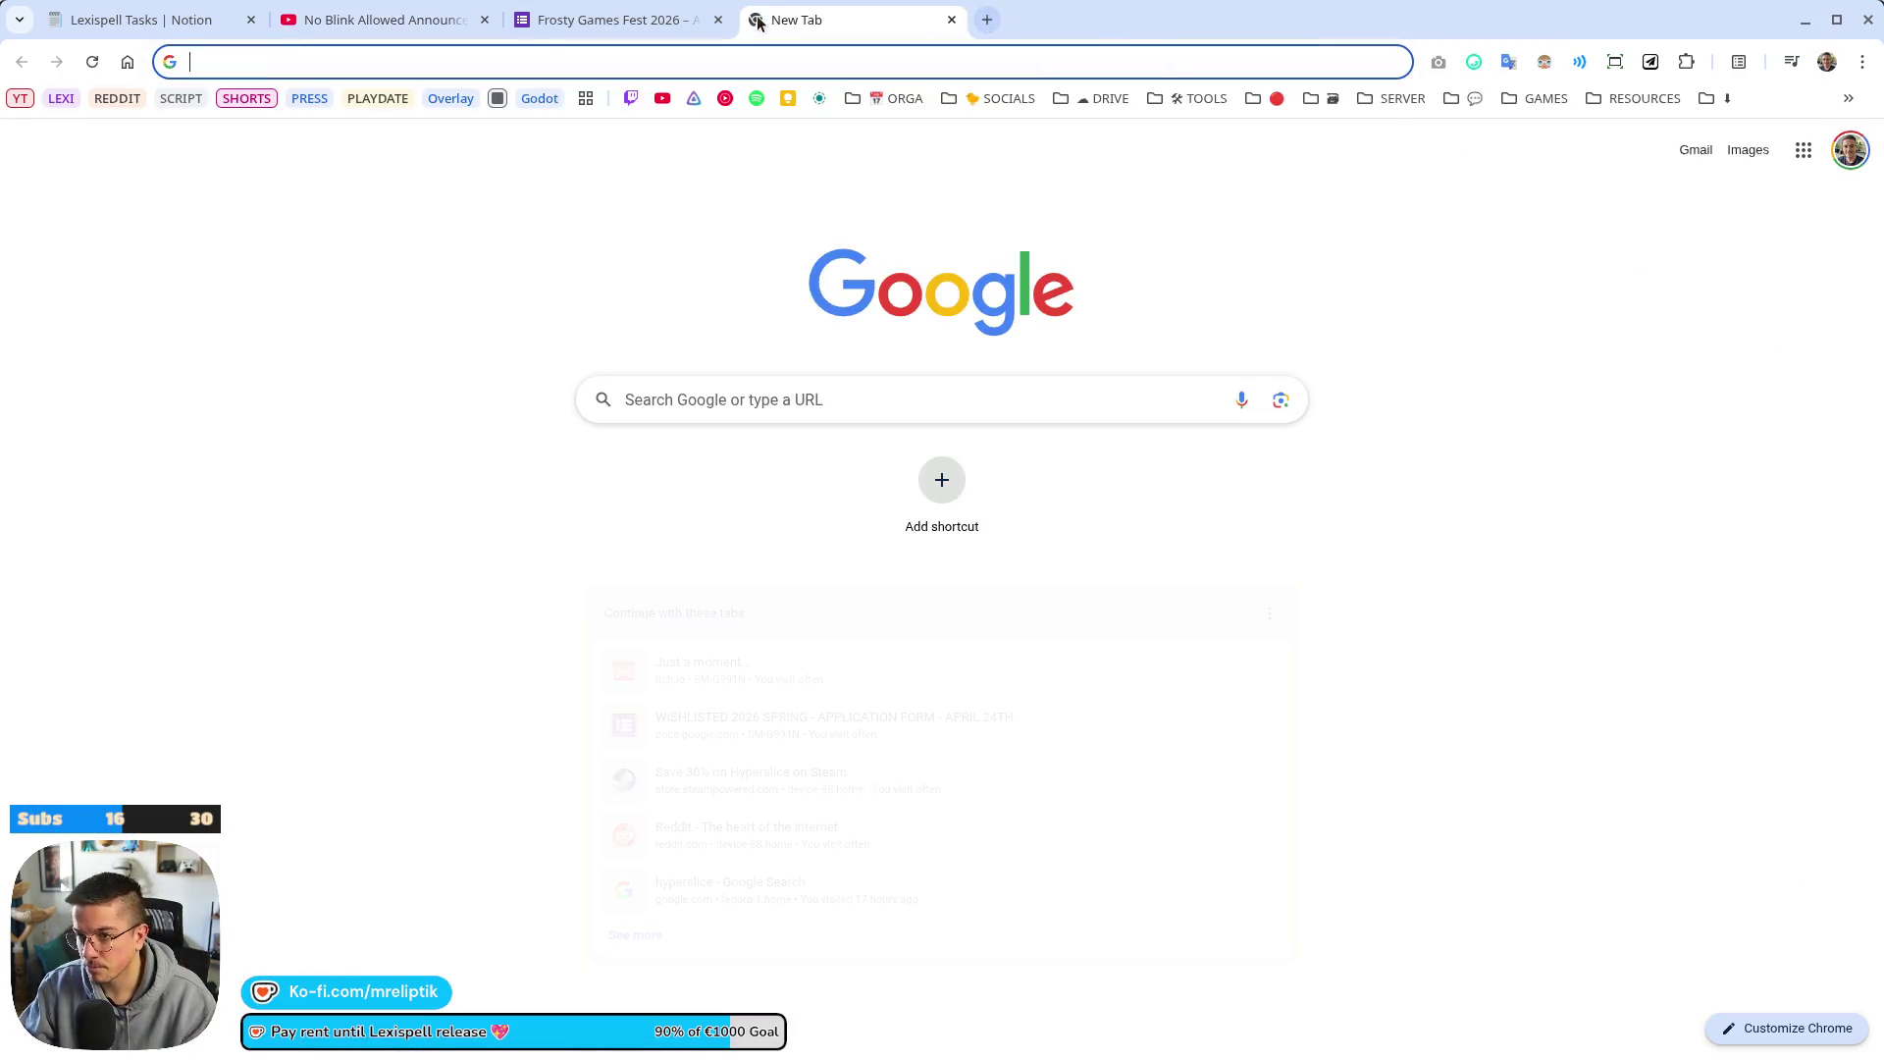
pyautogui.write('youtube thumbnail d')
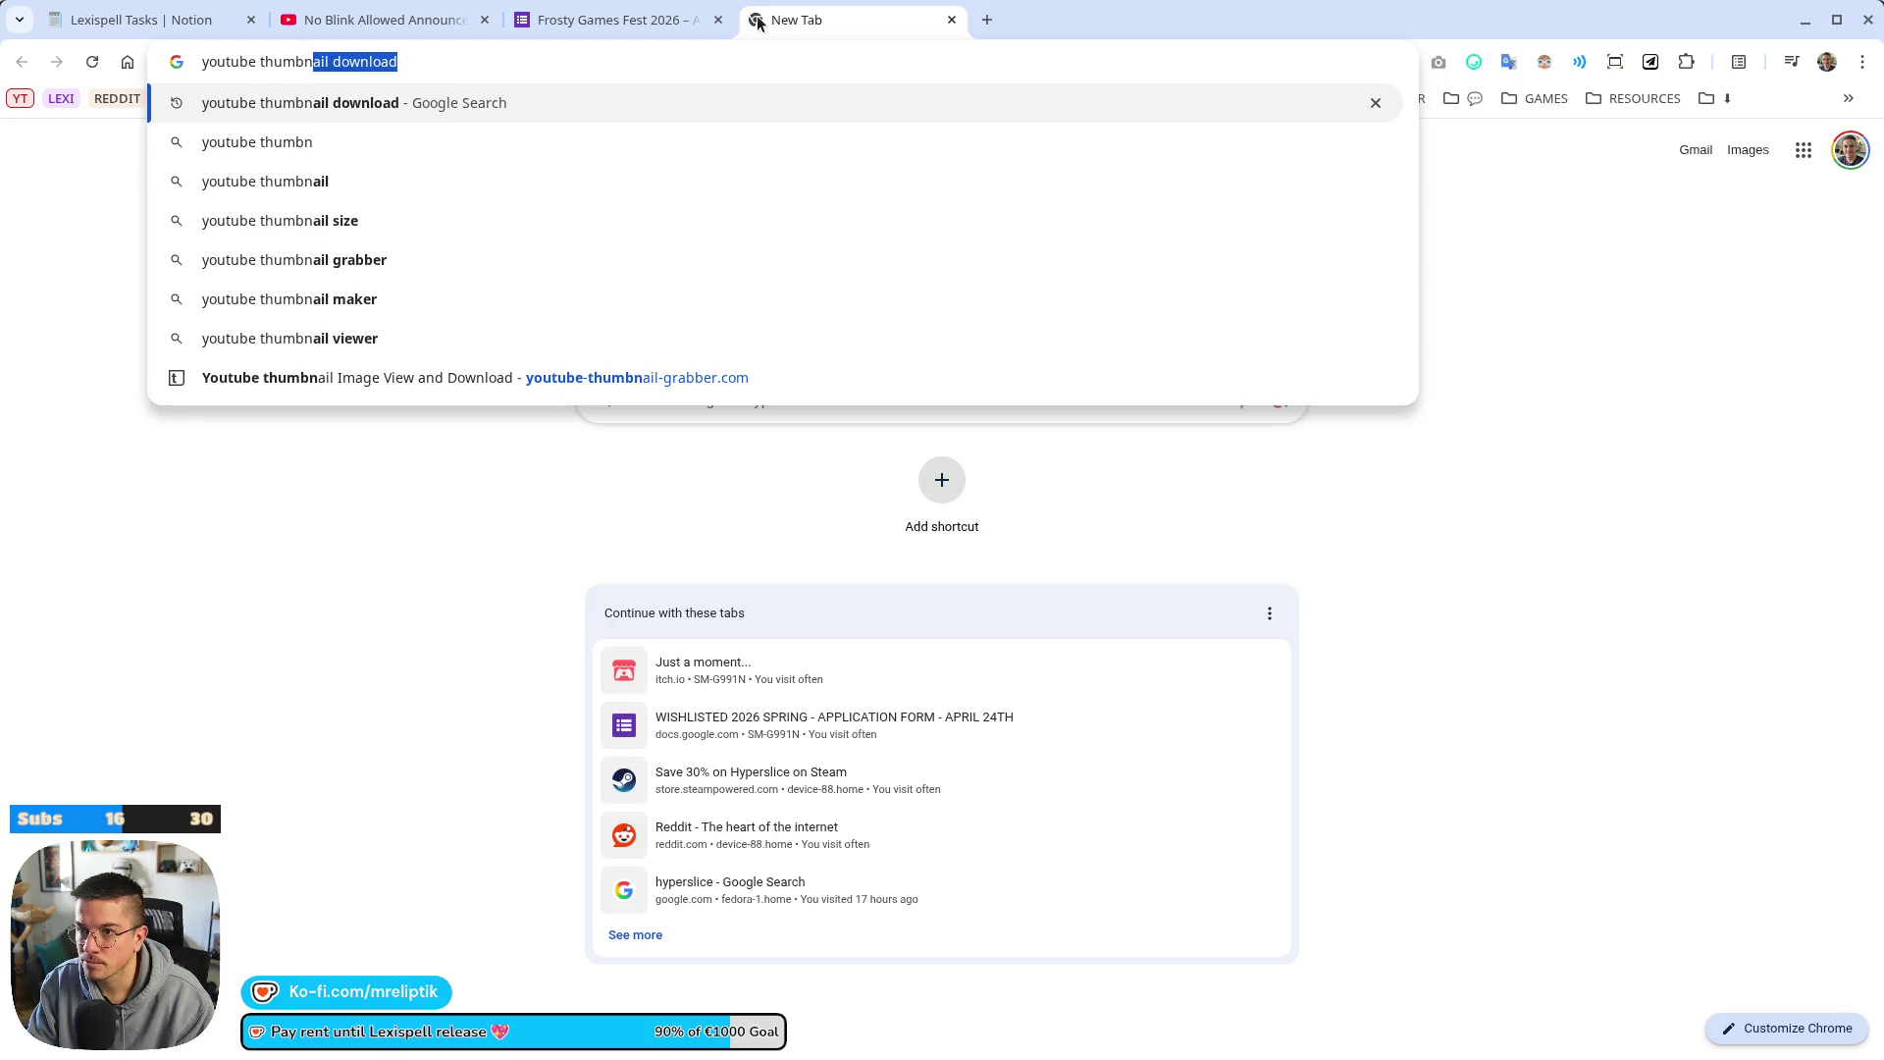
pyautogui.press('Return')
pyautogui.click(538, 305)
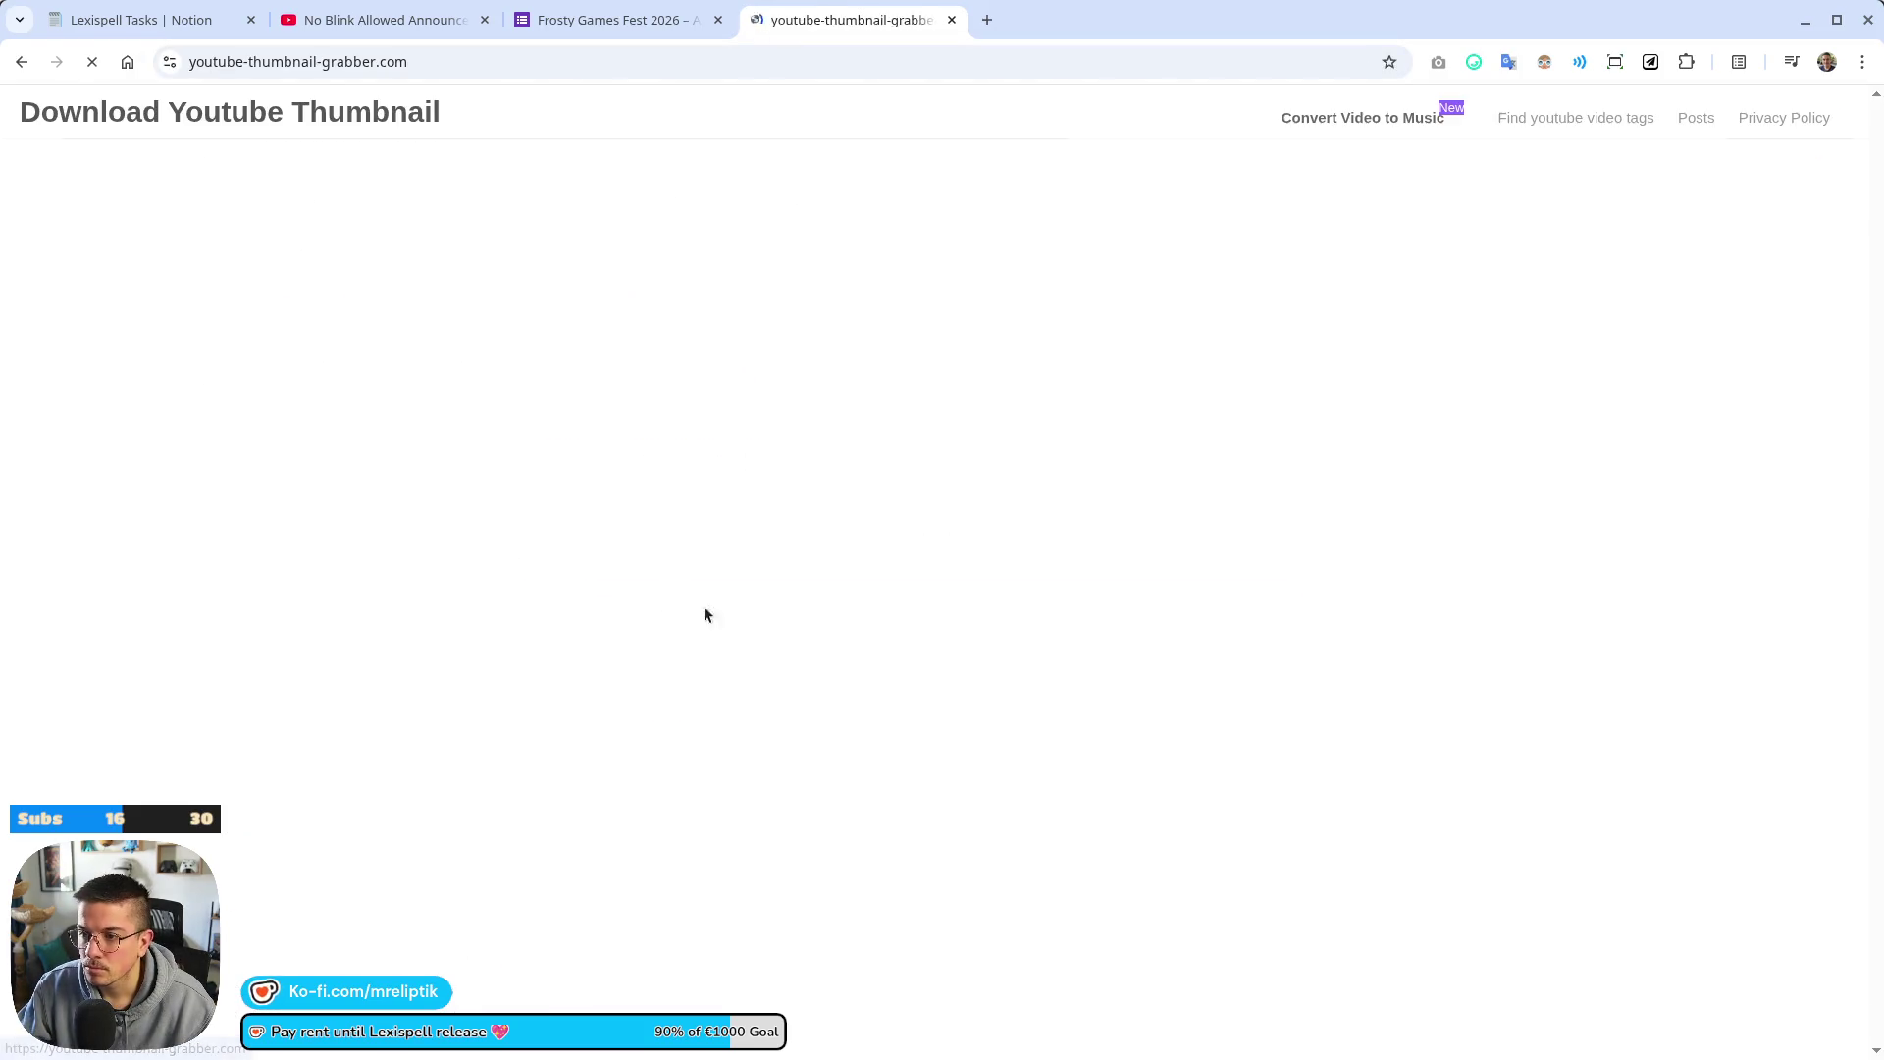
pyautogui.click(761, 402)
pyautogui.write('https://www.youtube.com/watch?v=QNeqDr3cXcY')
pyautogui.click(981, 439)
# Step: Open the HD thumbnail in its own tab, close the grabber tab, and place it beside the video
pyautogui.scroll(-5, 620, 522)
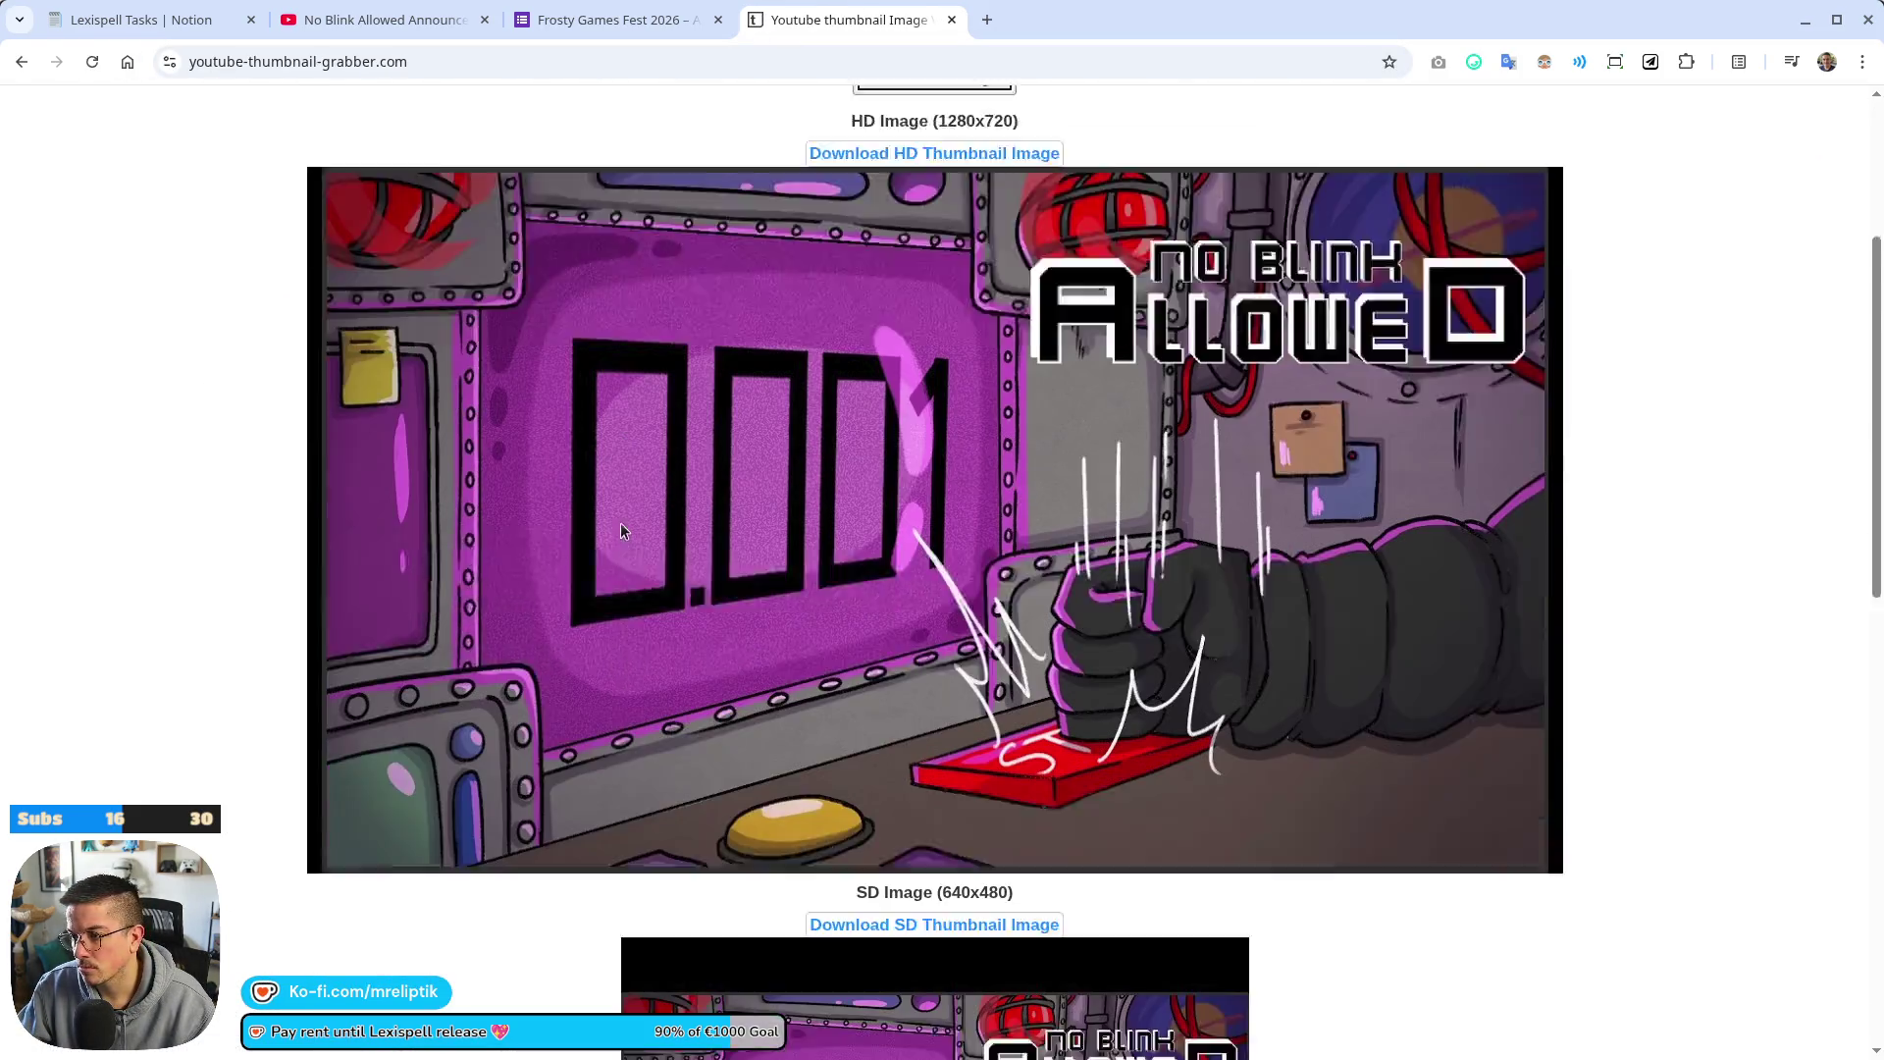
pyautogui.scroll(2, 622, 523)
pyautogui.rightClick(923, 532)
pyautogui.click(1021, 555)
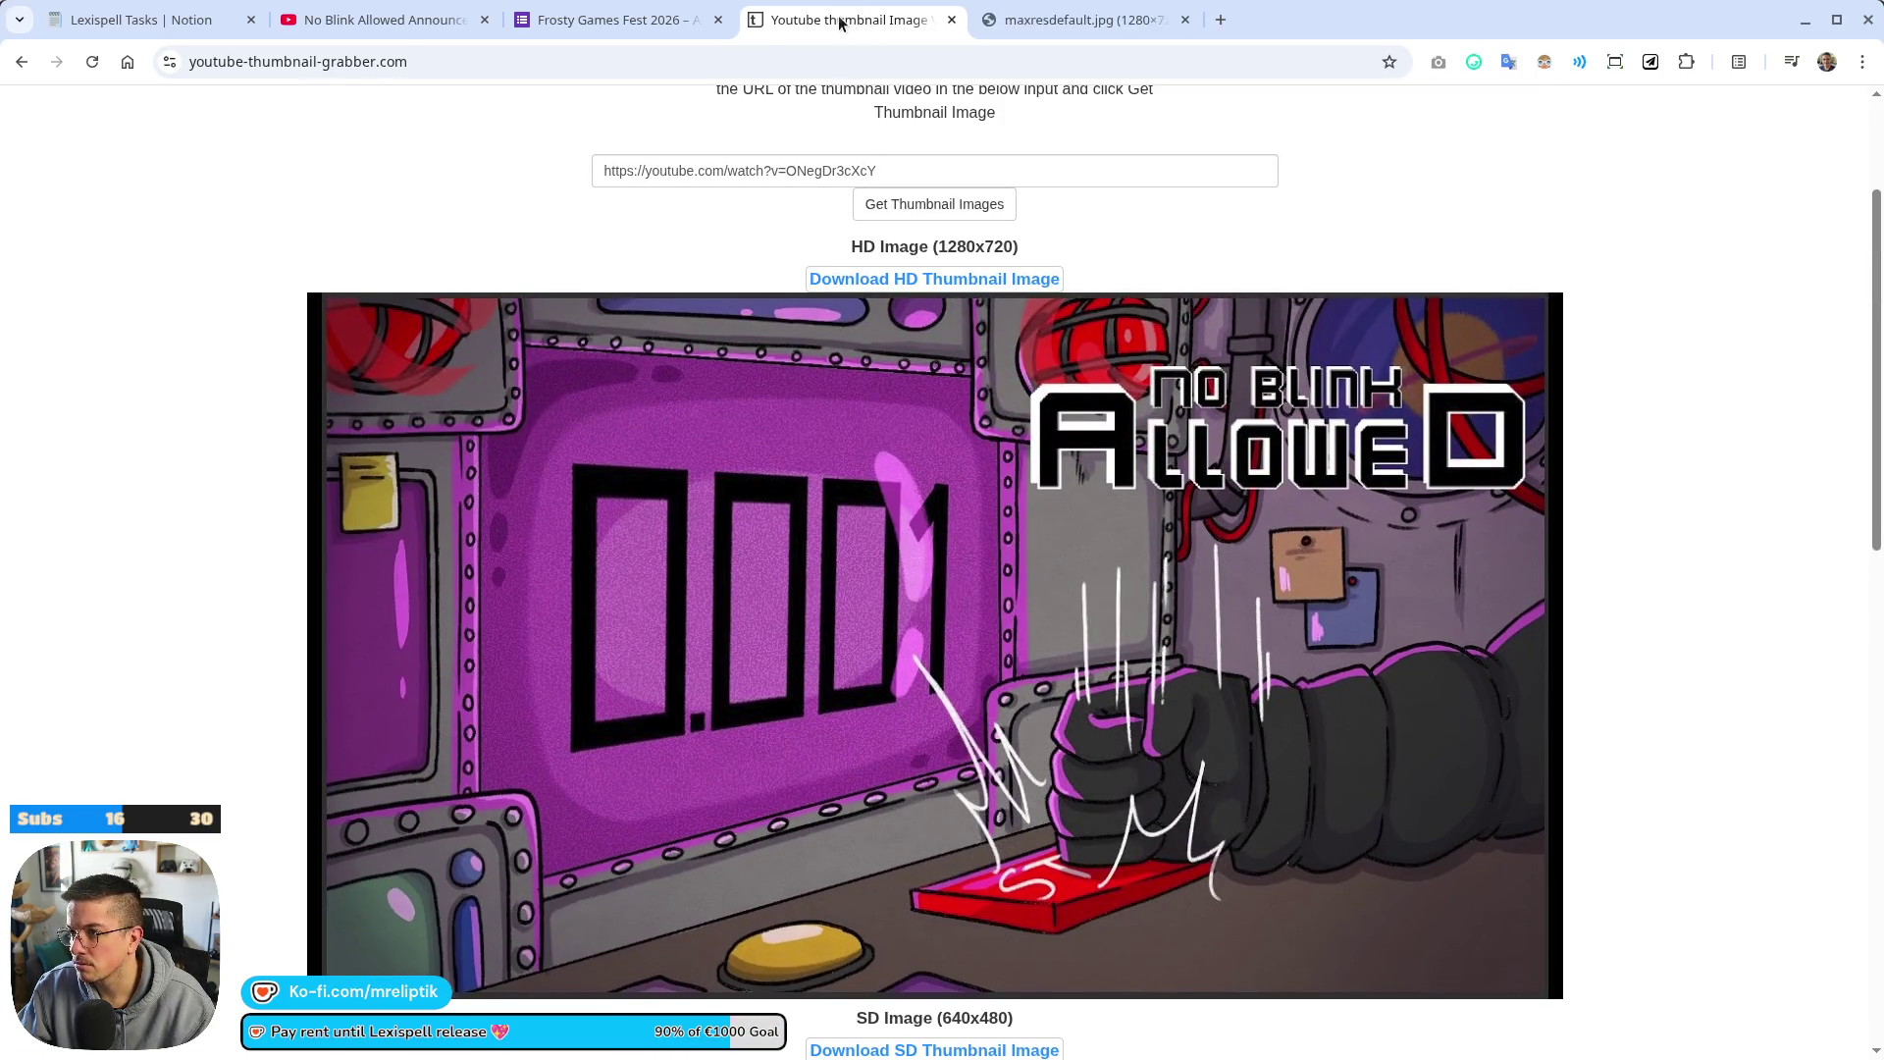
pyautogui.middleClick(850, 24)
pyautogui.moveTo(840, 21); pyautogui.dragTo(548, 14)
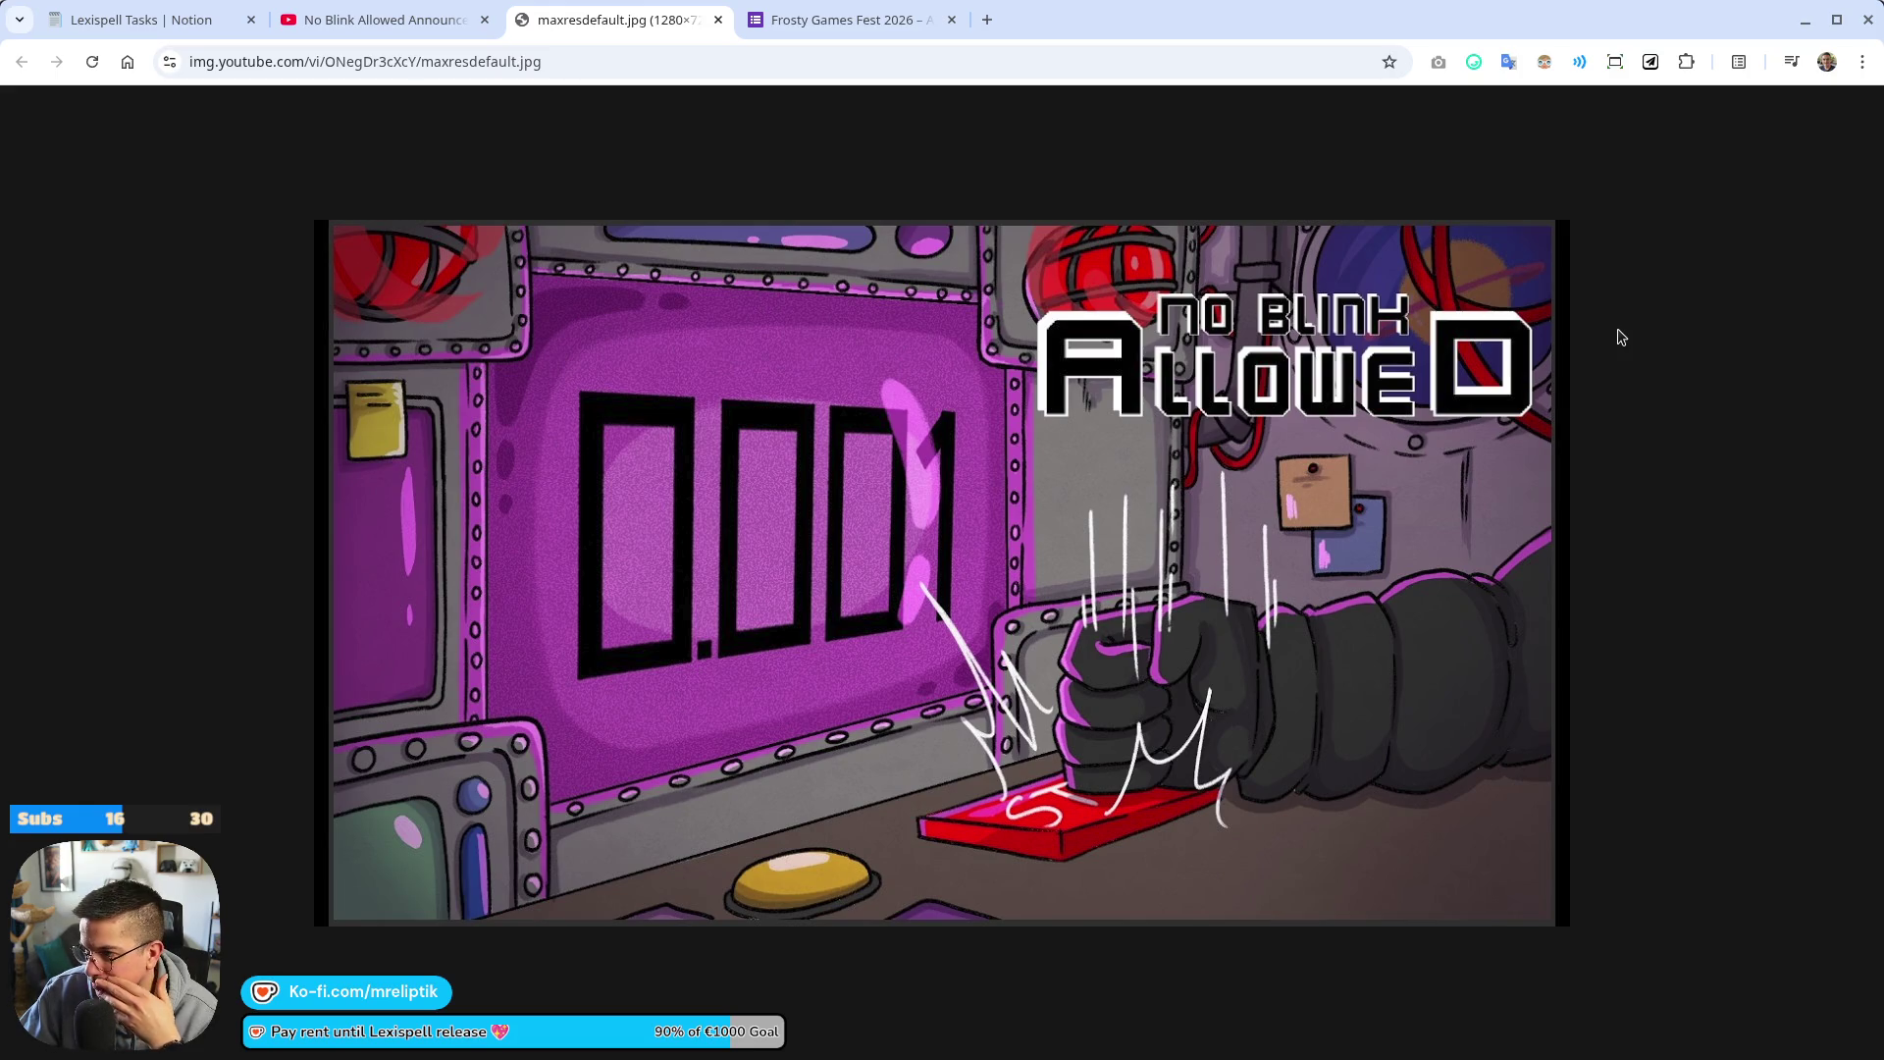
pyautogui.press('XF86AudioLowerVolume')
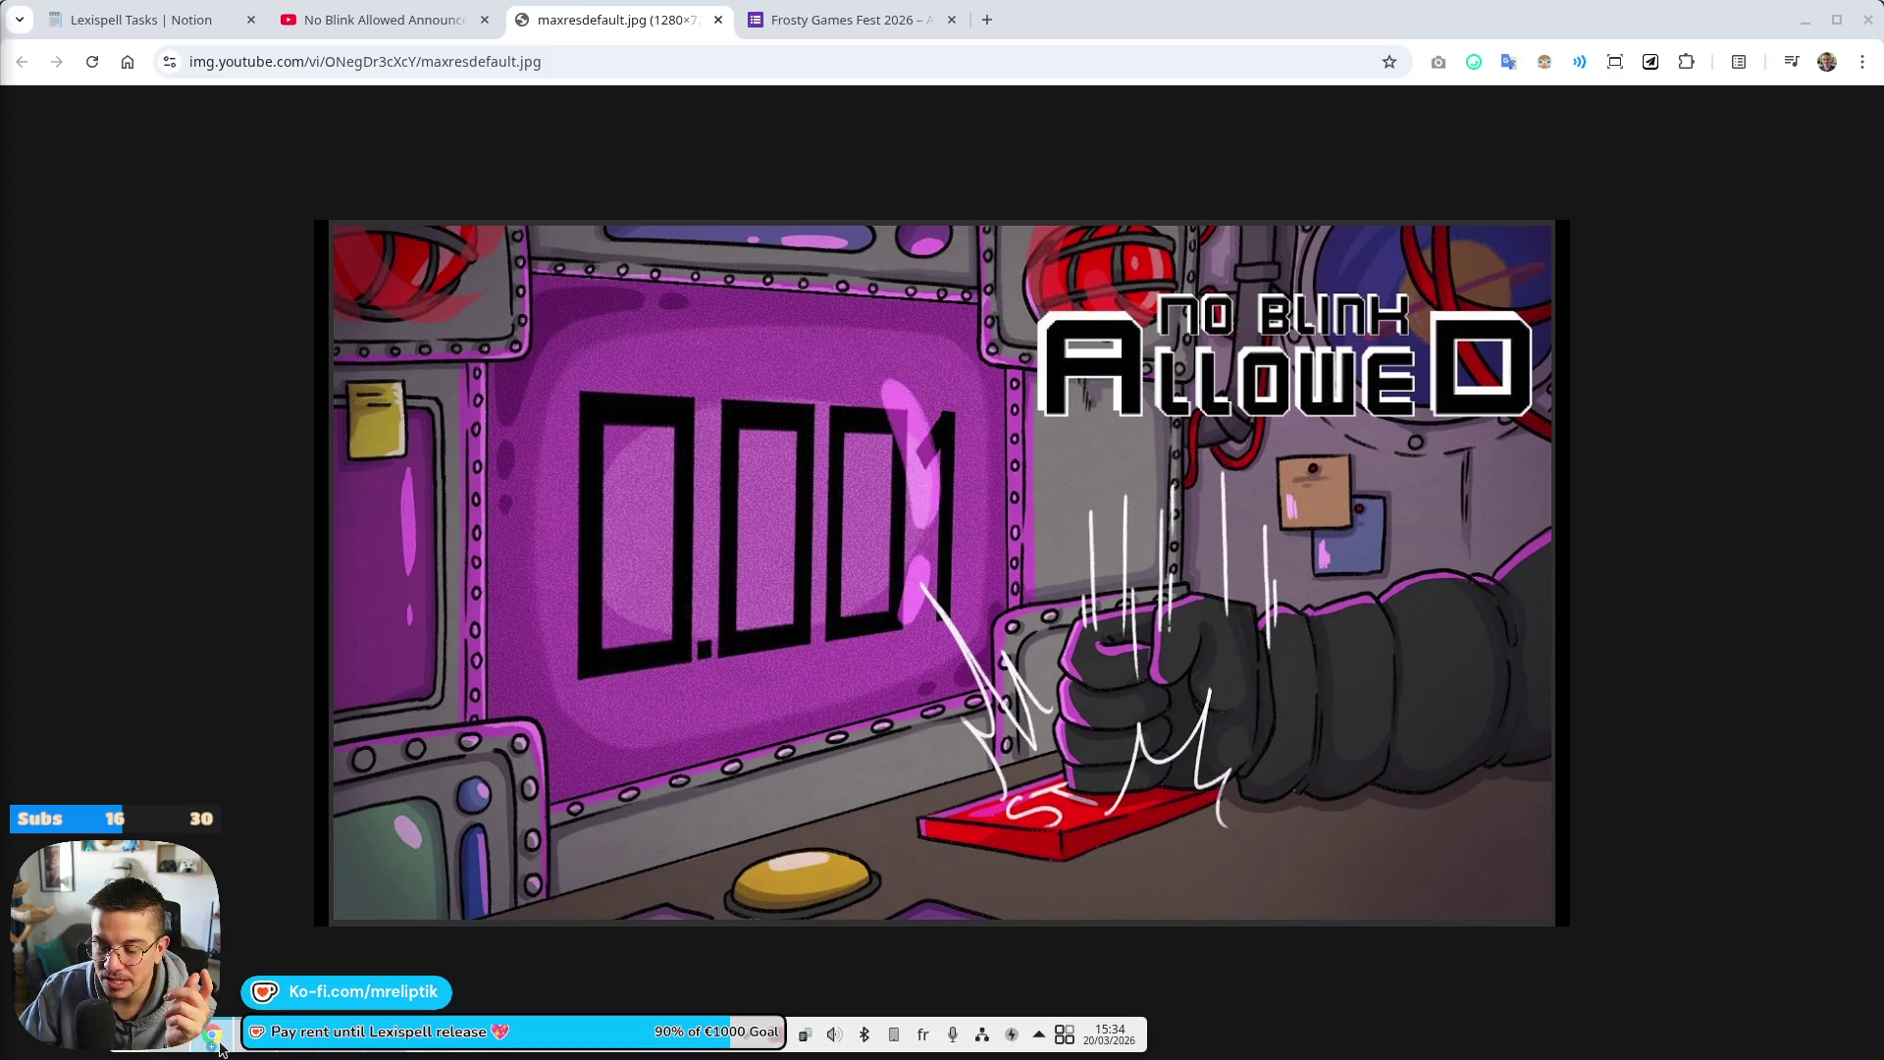
pyautogui.moveTo(218, 1046)
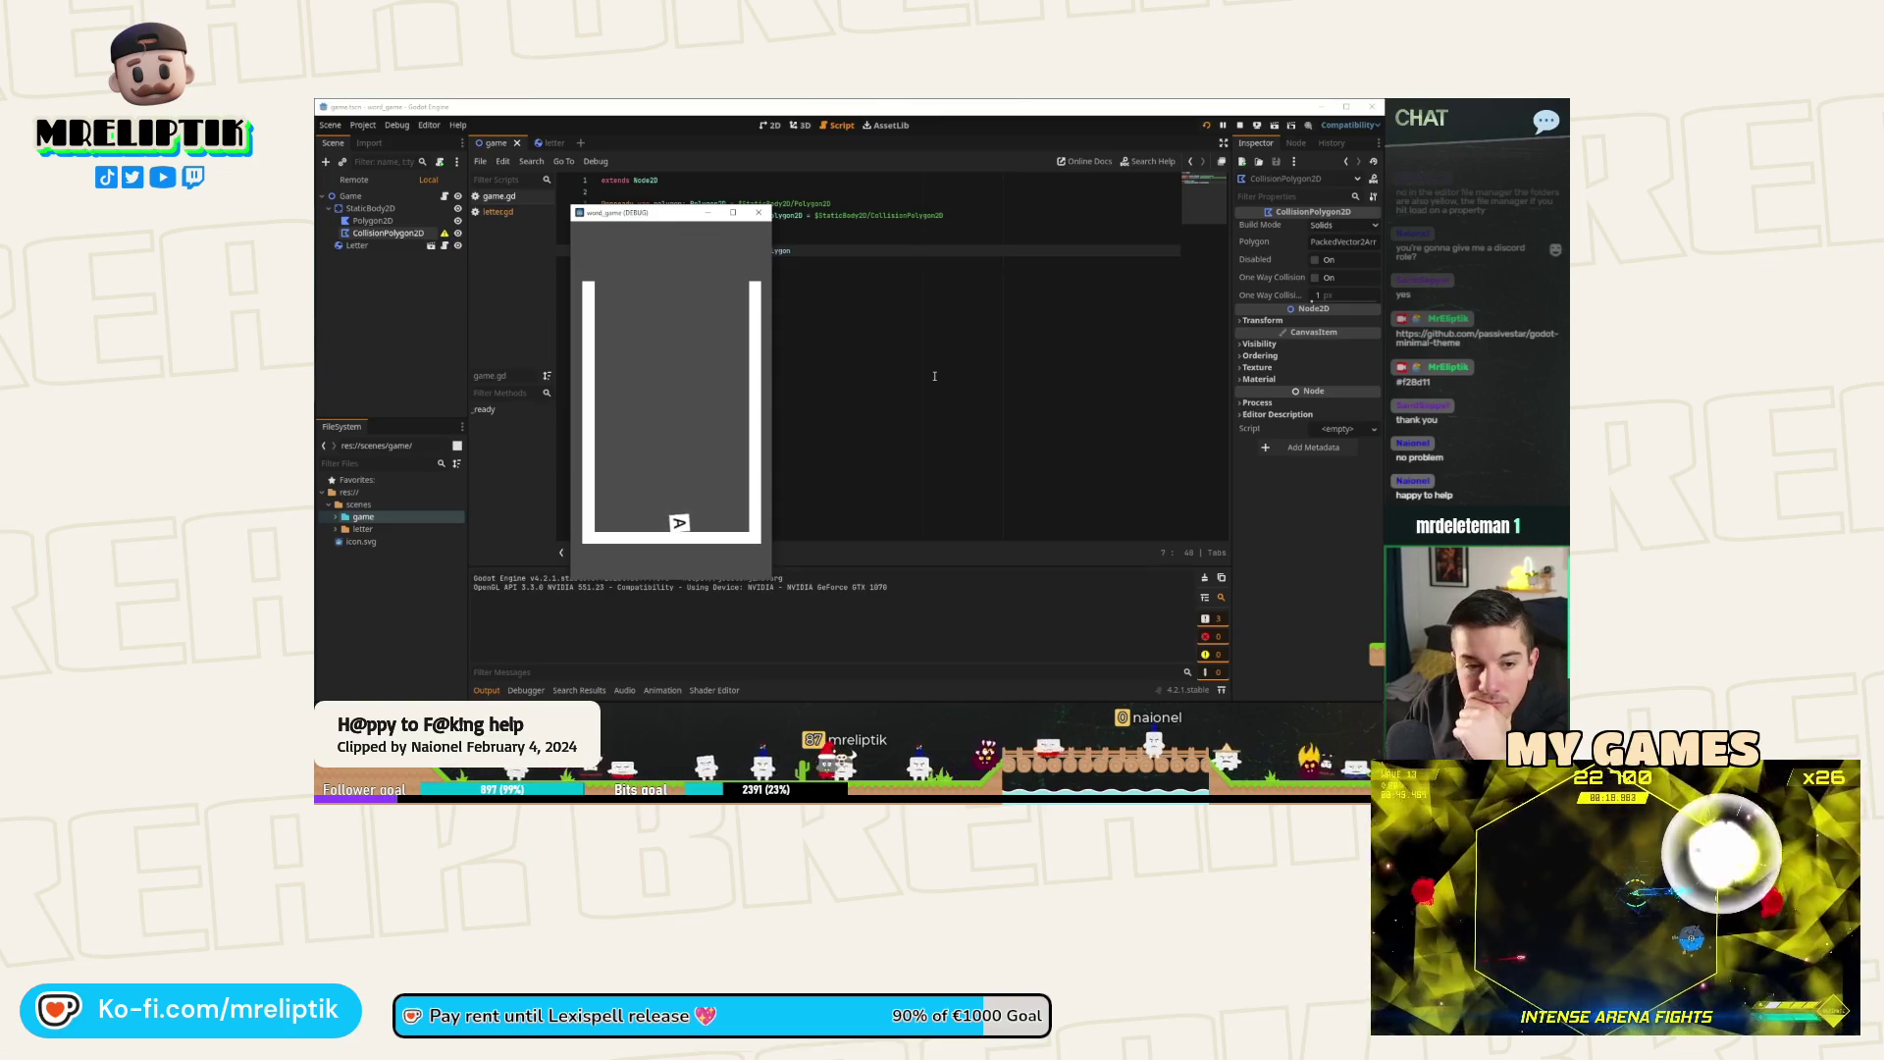
pyautogui.click(758, 212)
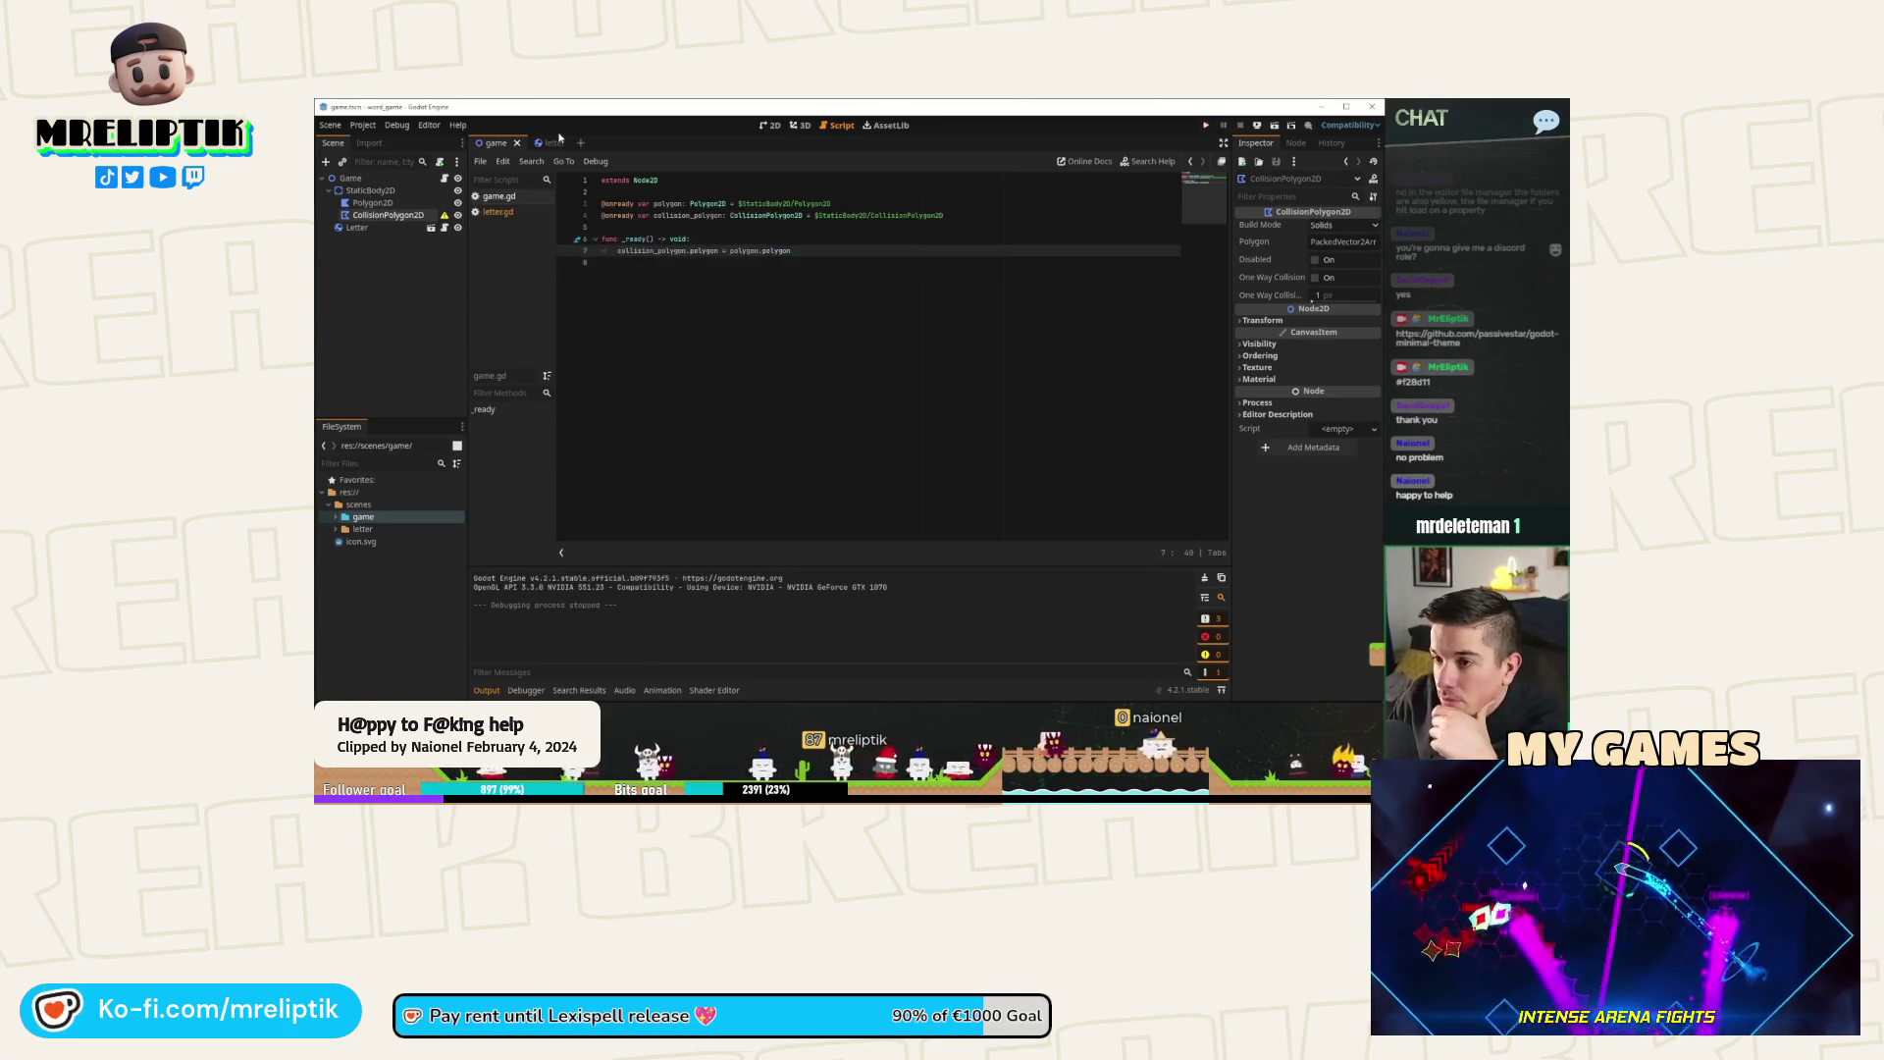
pyautogui.click(552, 142)
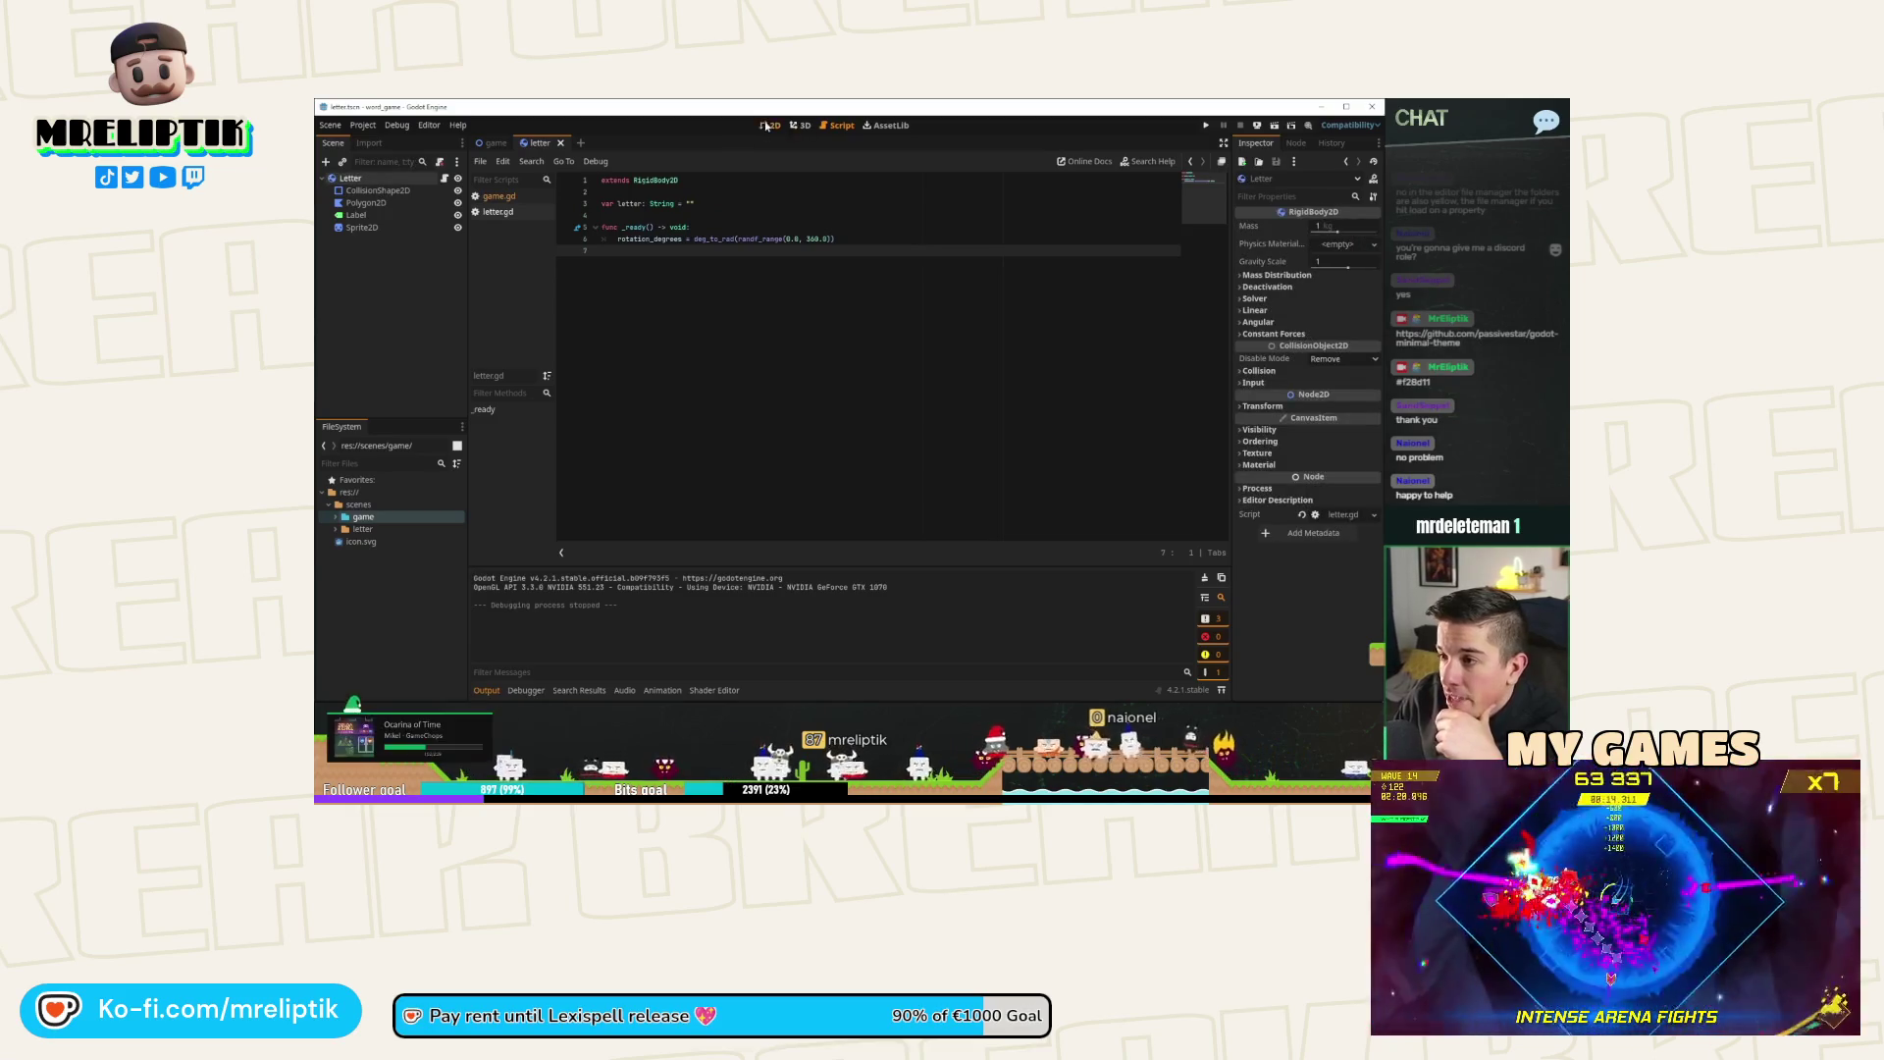
pyautogui.click(767, 125)
pyautogui.click(365, 202)
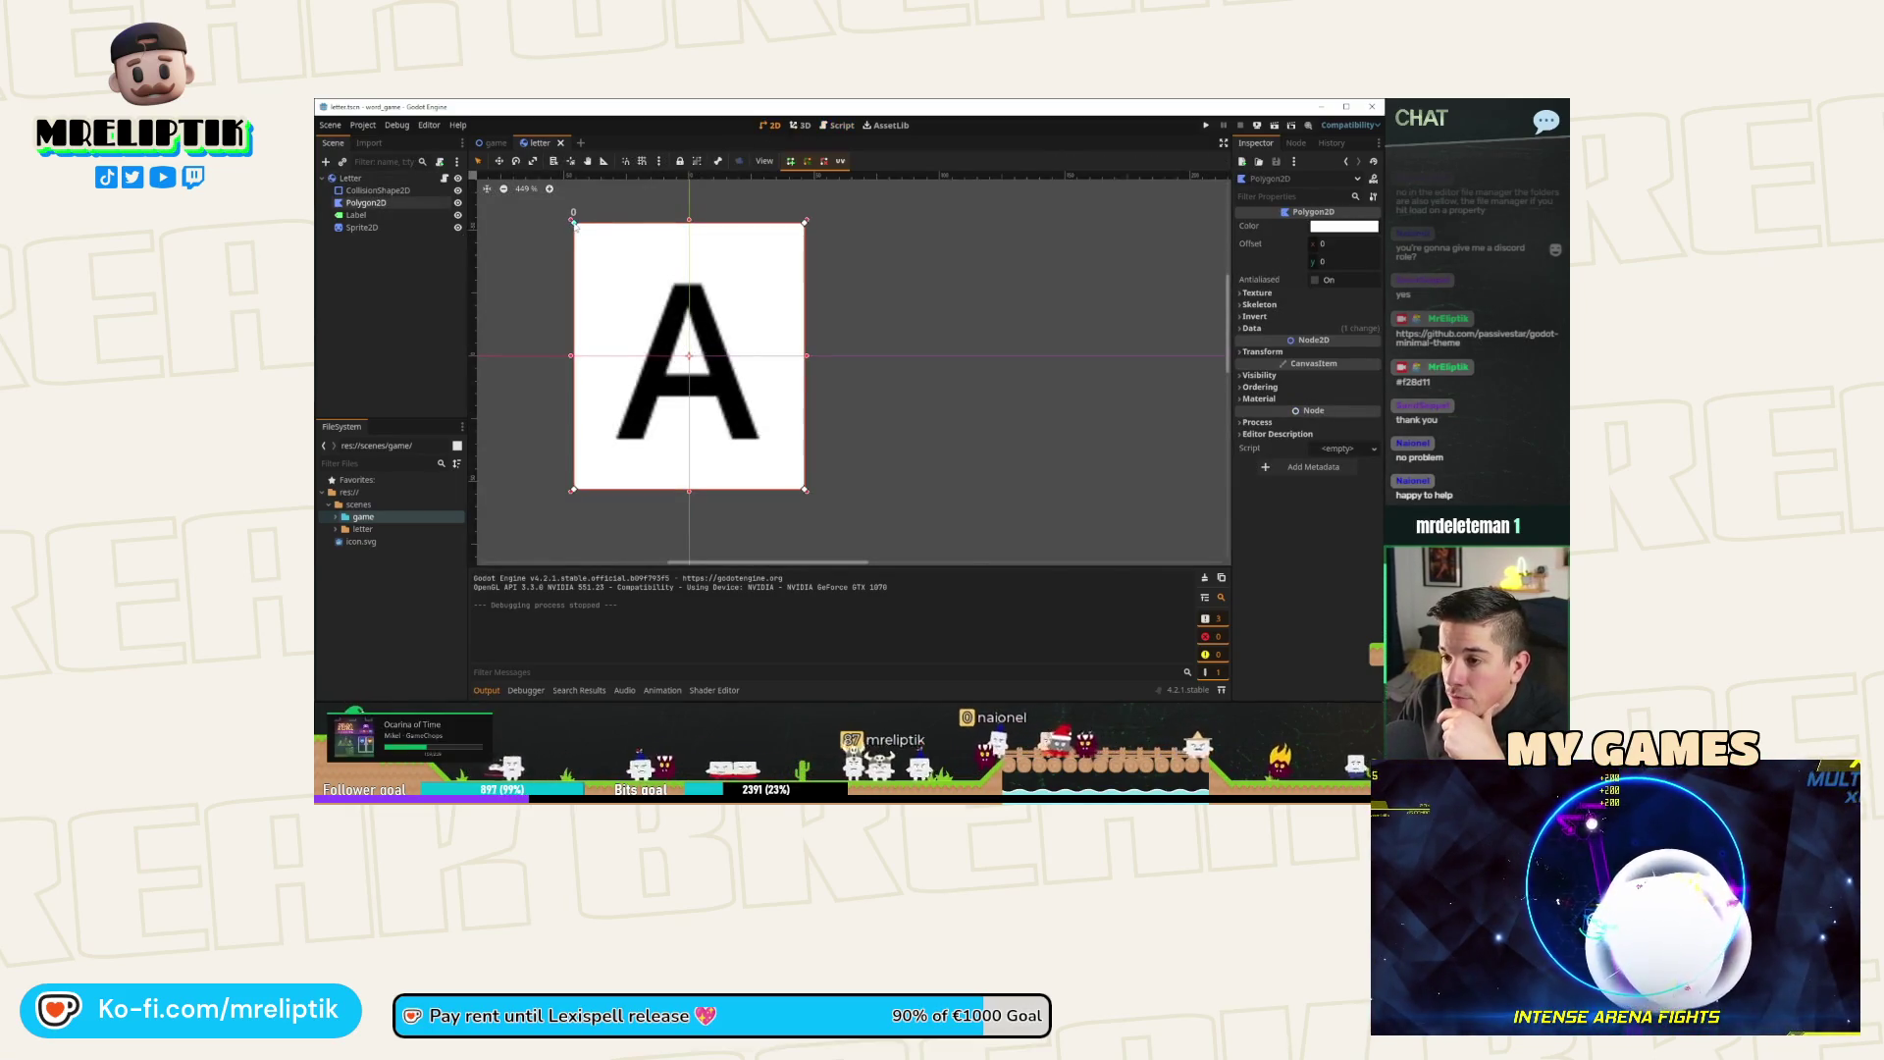
pyautogui.scroll(2, 678, 221)
pyautogui.moveTo(694, 268)
pyautogui.mouseDown()
pyautogui.moveTo(698, 327)
pyautogui.moveTo(694, 273)
pyautogui.mouseUp()
pyautogui.scroll(4, 785, 287)
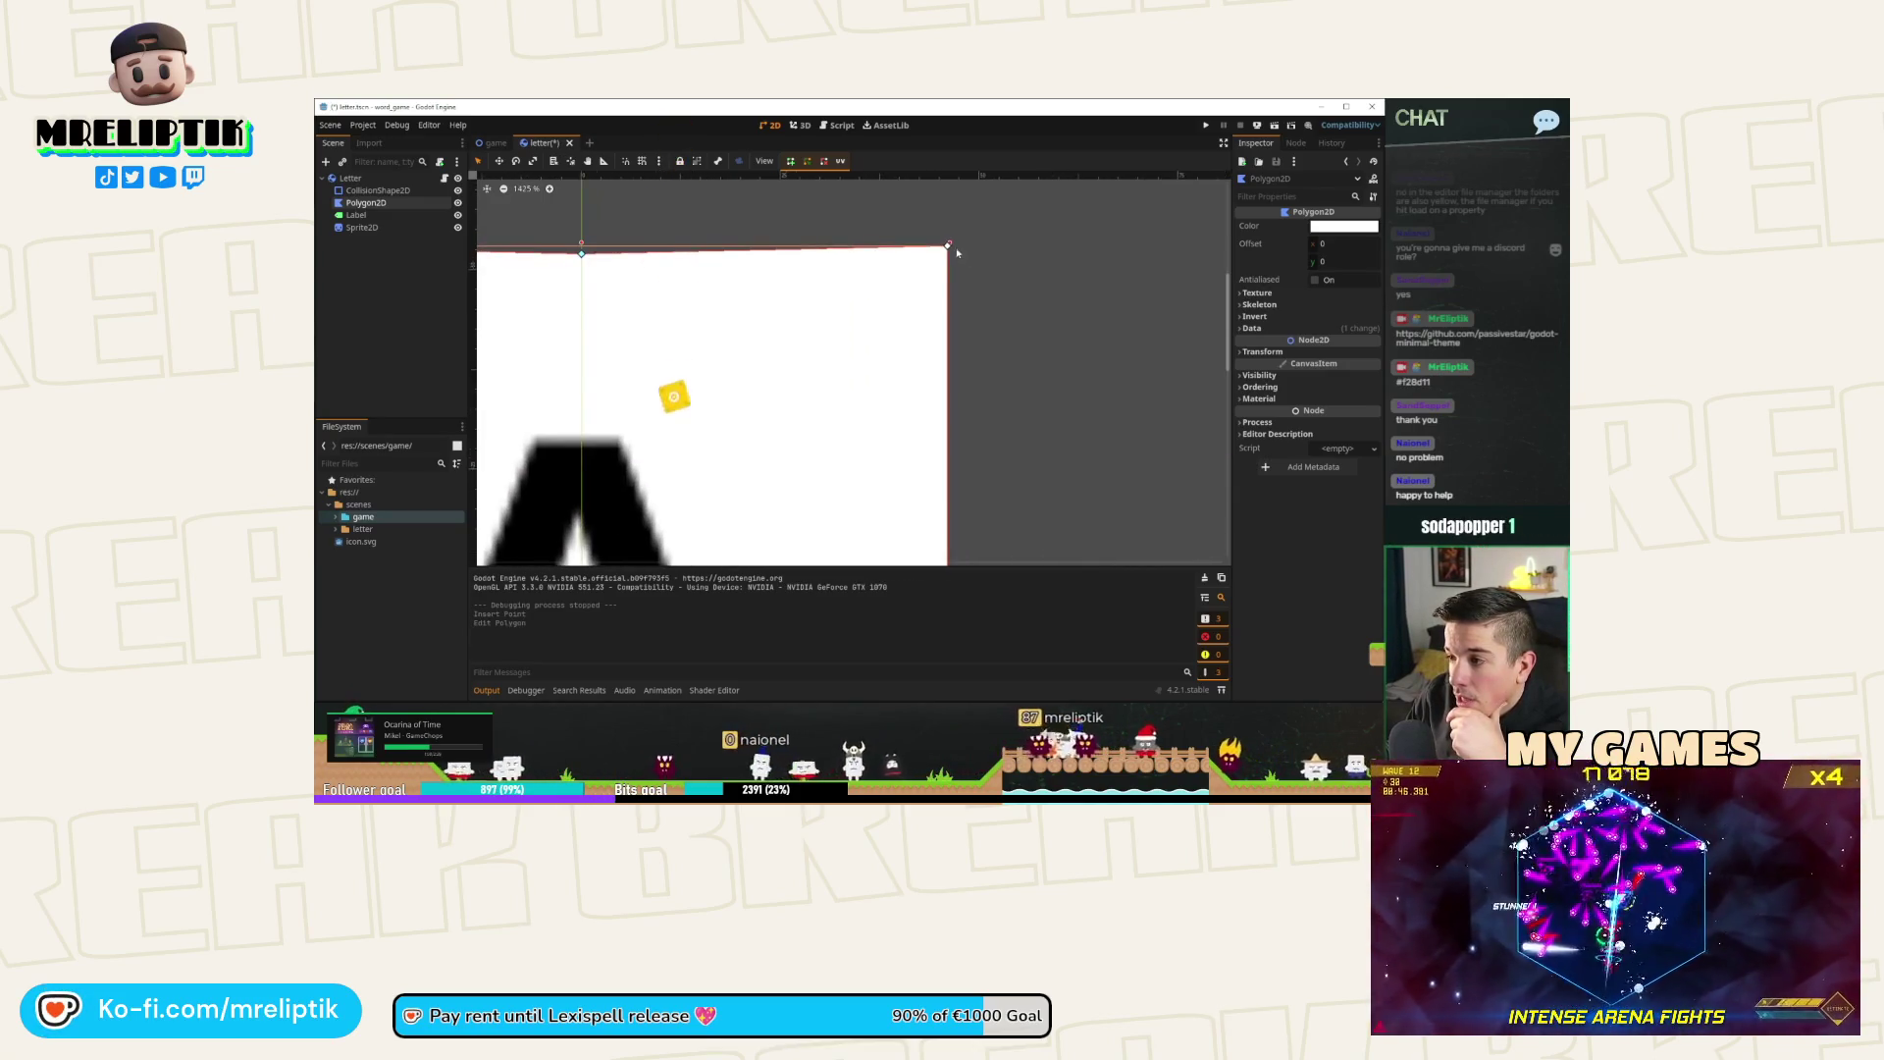
pyautogui.moveTo(949, 243)
pyautogui.mouseDown()
pyautogui.moveTo(673, 383)
pyautogui.moveTo(677, 262)
pyautogui.mouseUp()
pyautogui.moveTo(726, 412)
pyautogui.mouseDown()
pyautogui.moveTo(805, 314)
pyautogui.moveTo(765, 302)
pyautogui.moveTo(843, 351)
pyautogui.moveTo(837, 304)
pyautogui.mouseUp()
pyautogui.scroll(-2, 844, 350)
pyautogui.click(824, 311)
pyautogui.scroll(-1, 829, 333)
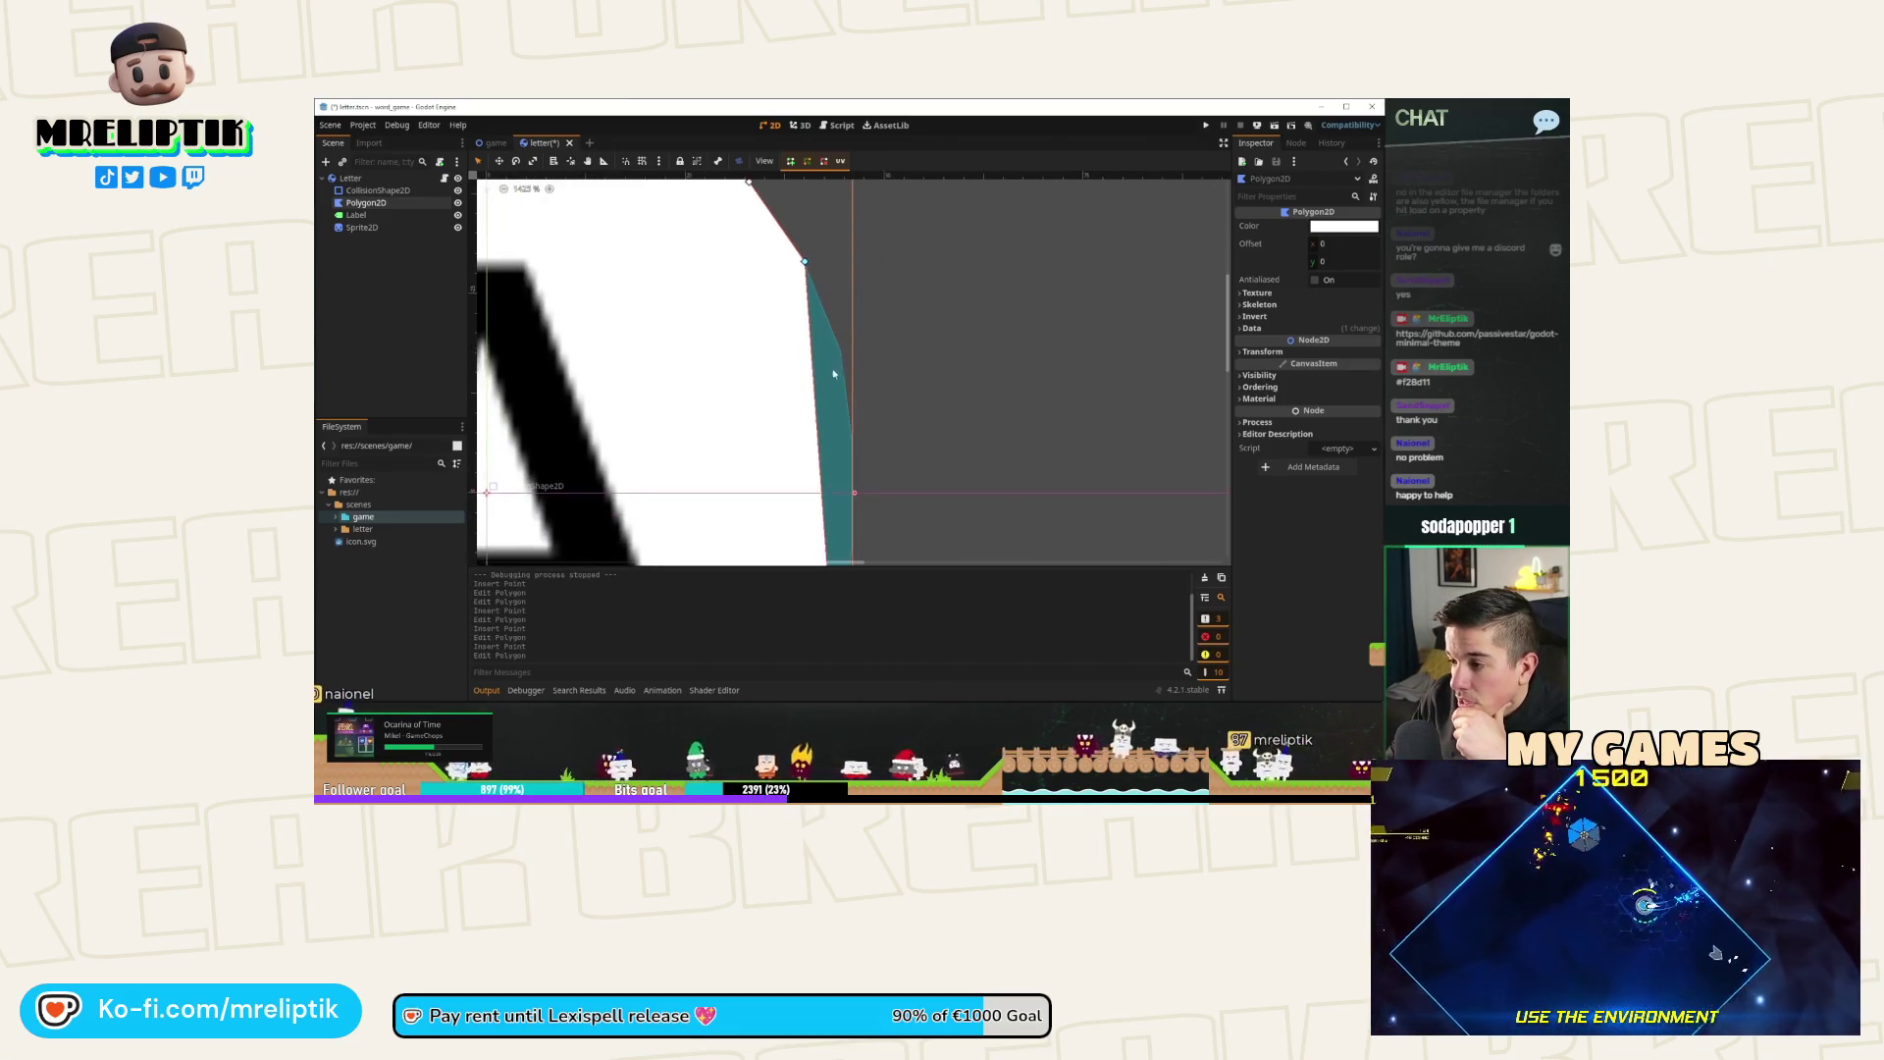
pyautogui.click(824, 362)
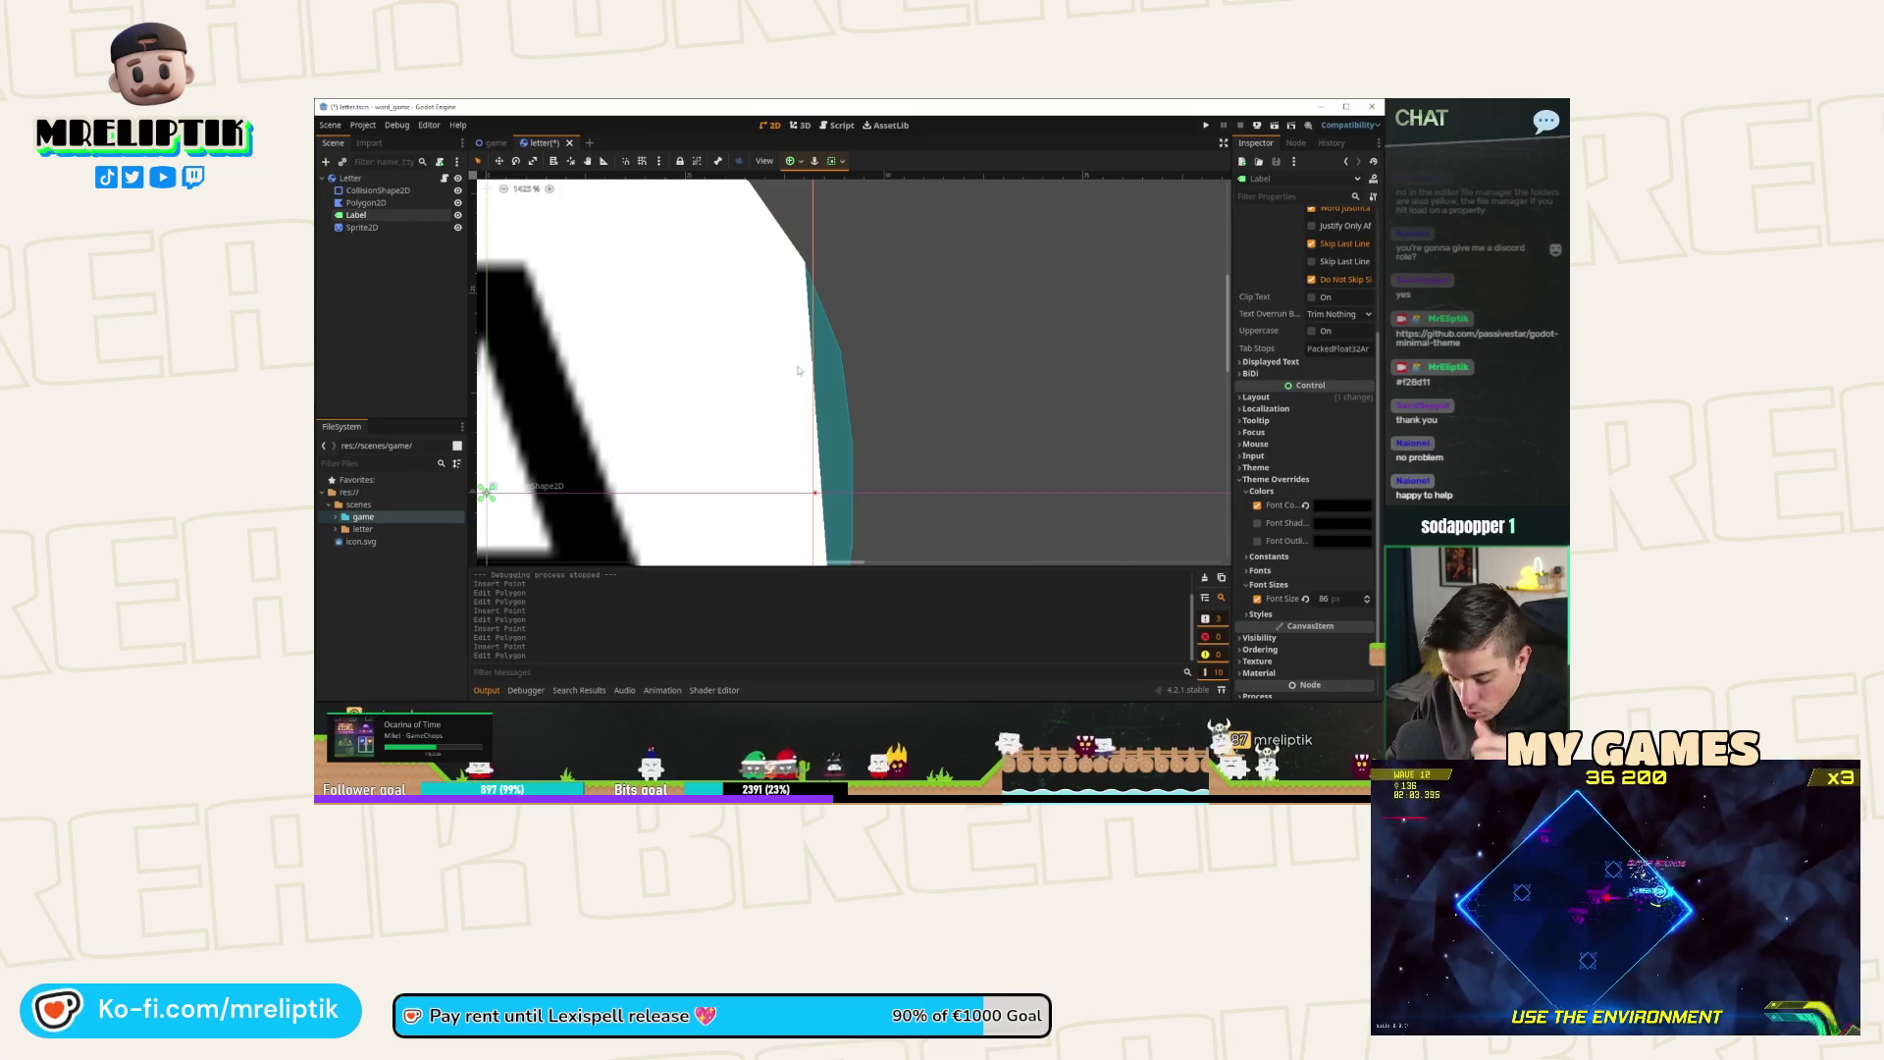
pyautogui.hotkey('ctrl', 'z')
pyautogui.scroll(1, 721, 301)
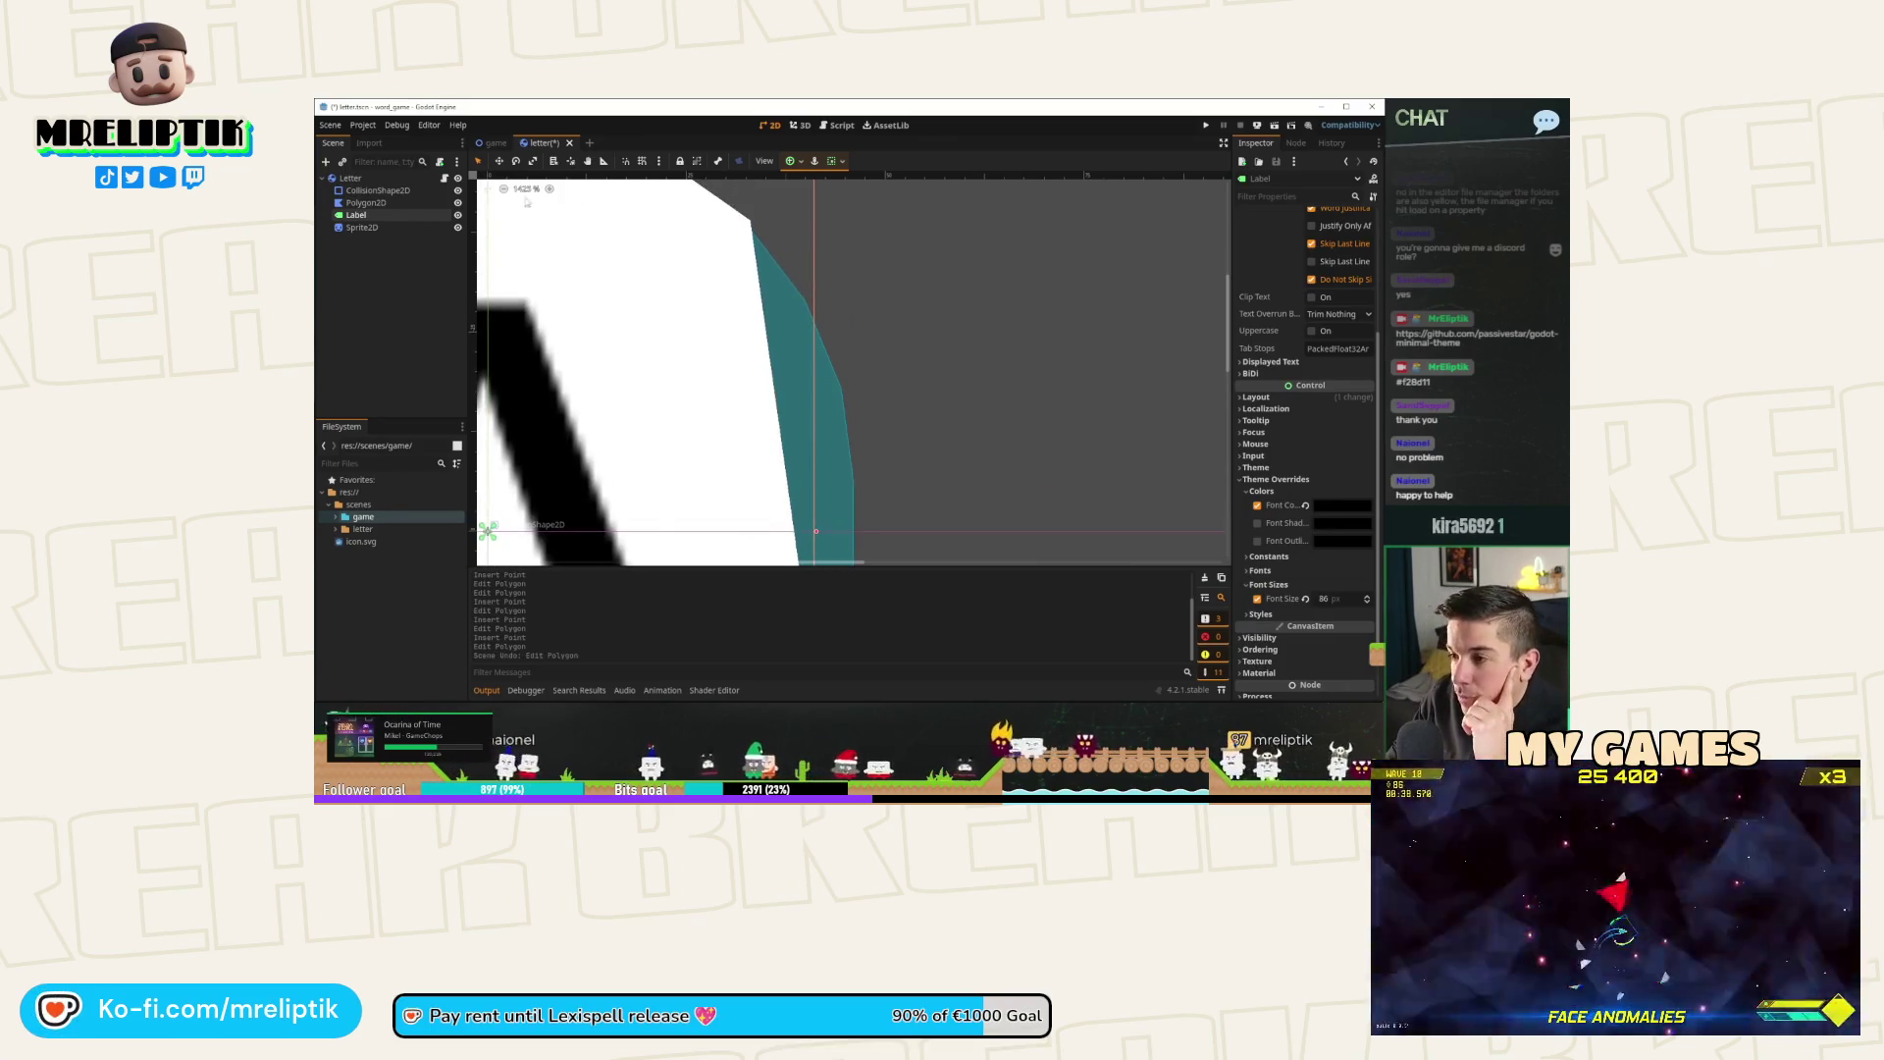
# Step: In hook.gd, add an empty line after line 22, just above hide() in _ready
pyautogui.click(383, 202)
pyautogui.moveTo(763, 316); pyautogui.dragTo(806, 299)
pyautogui.moveTo(813, 389)
pyautogui.mouseDown()
pyautogui.moveTo(845, 389)
pyautogui.moveTo(723, 432)
pyautogui.moveTo(773, 466)
pyautogui.moveTo(812, 307)
pyautogui.mouseUp()
pyautogui.scroll(-2, 824, 375)
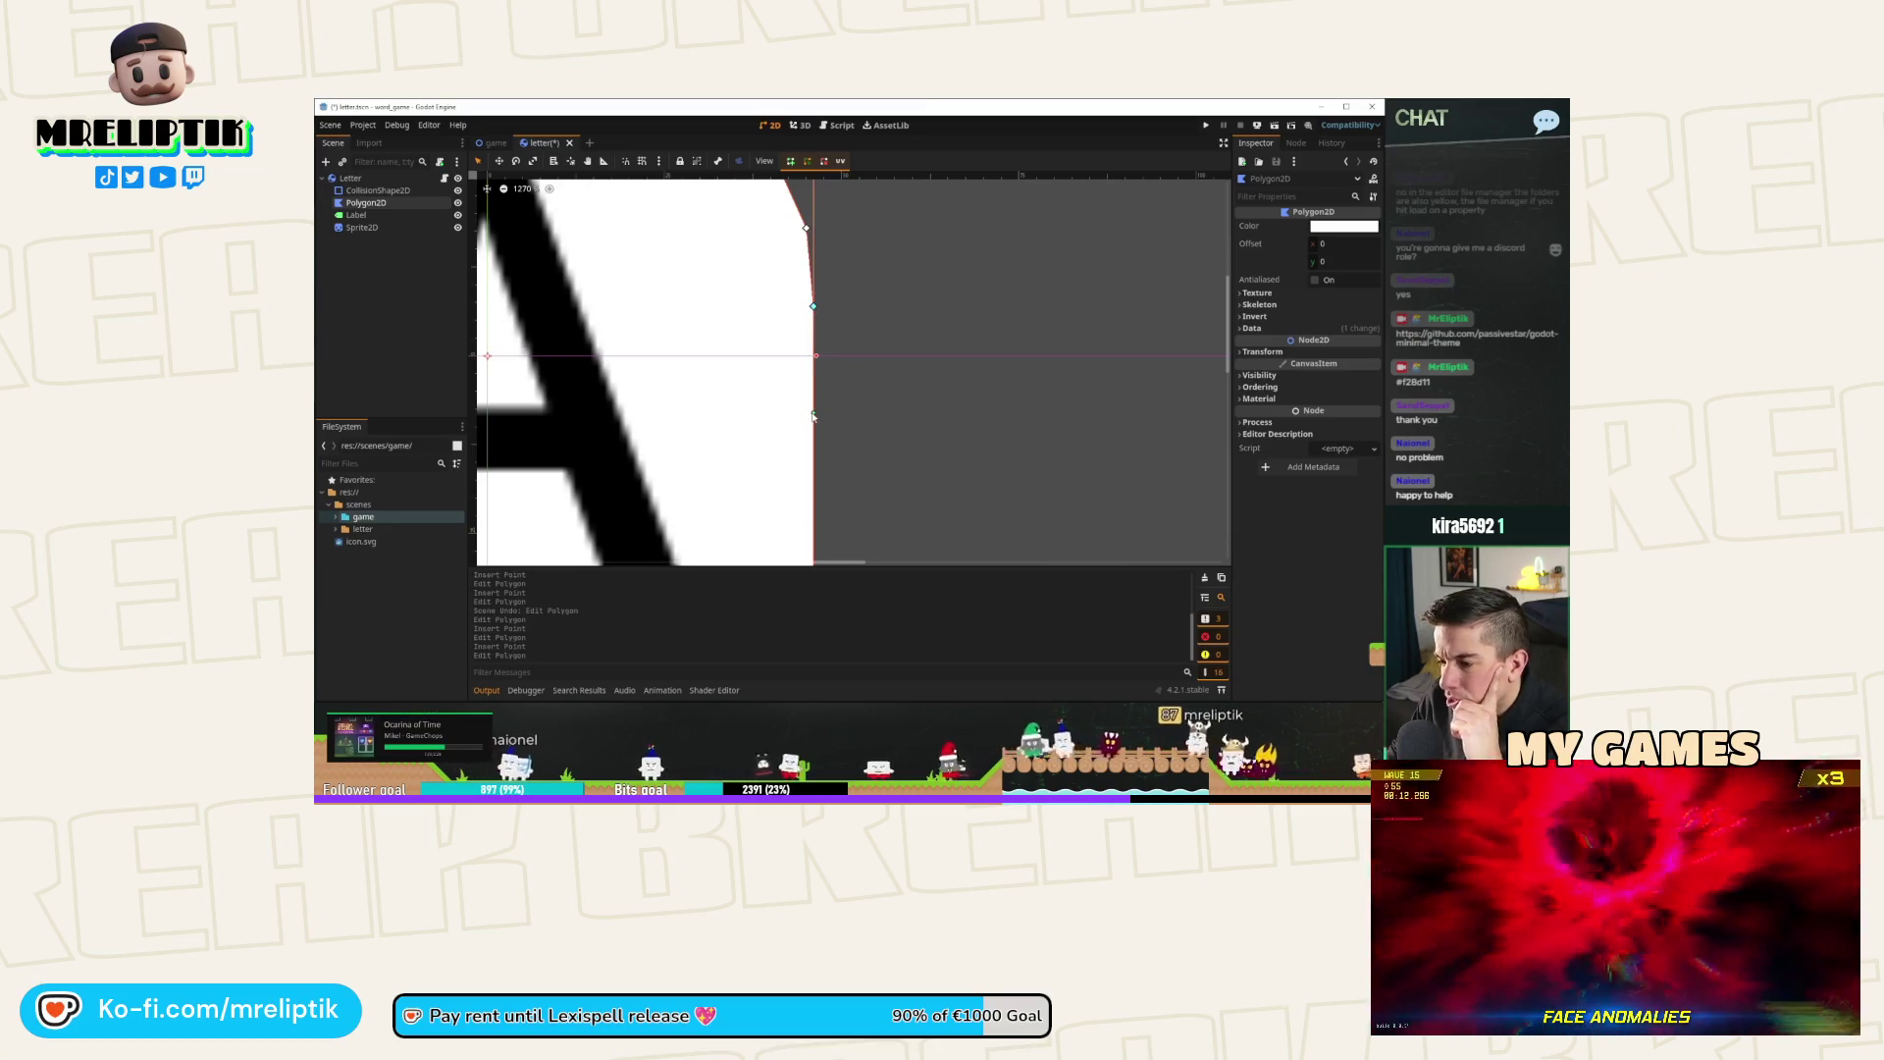
pyautogui.moveTo(814, 416)
pyautogui.mouseDown()
pyautogui.moveTo(751, 437)
pyautogui.moveTo(815, 410)
pyautogui.mouseUp()
pyautogui.moveTo(814, 484)
pyautogui.mouseDown()
pyautogui.moveTo(777, 483)
pyautogui.moveTo(807, 484)
pyautogui.mouseUp()
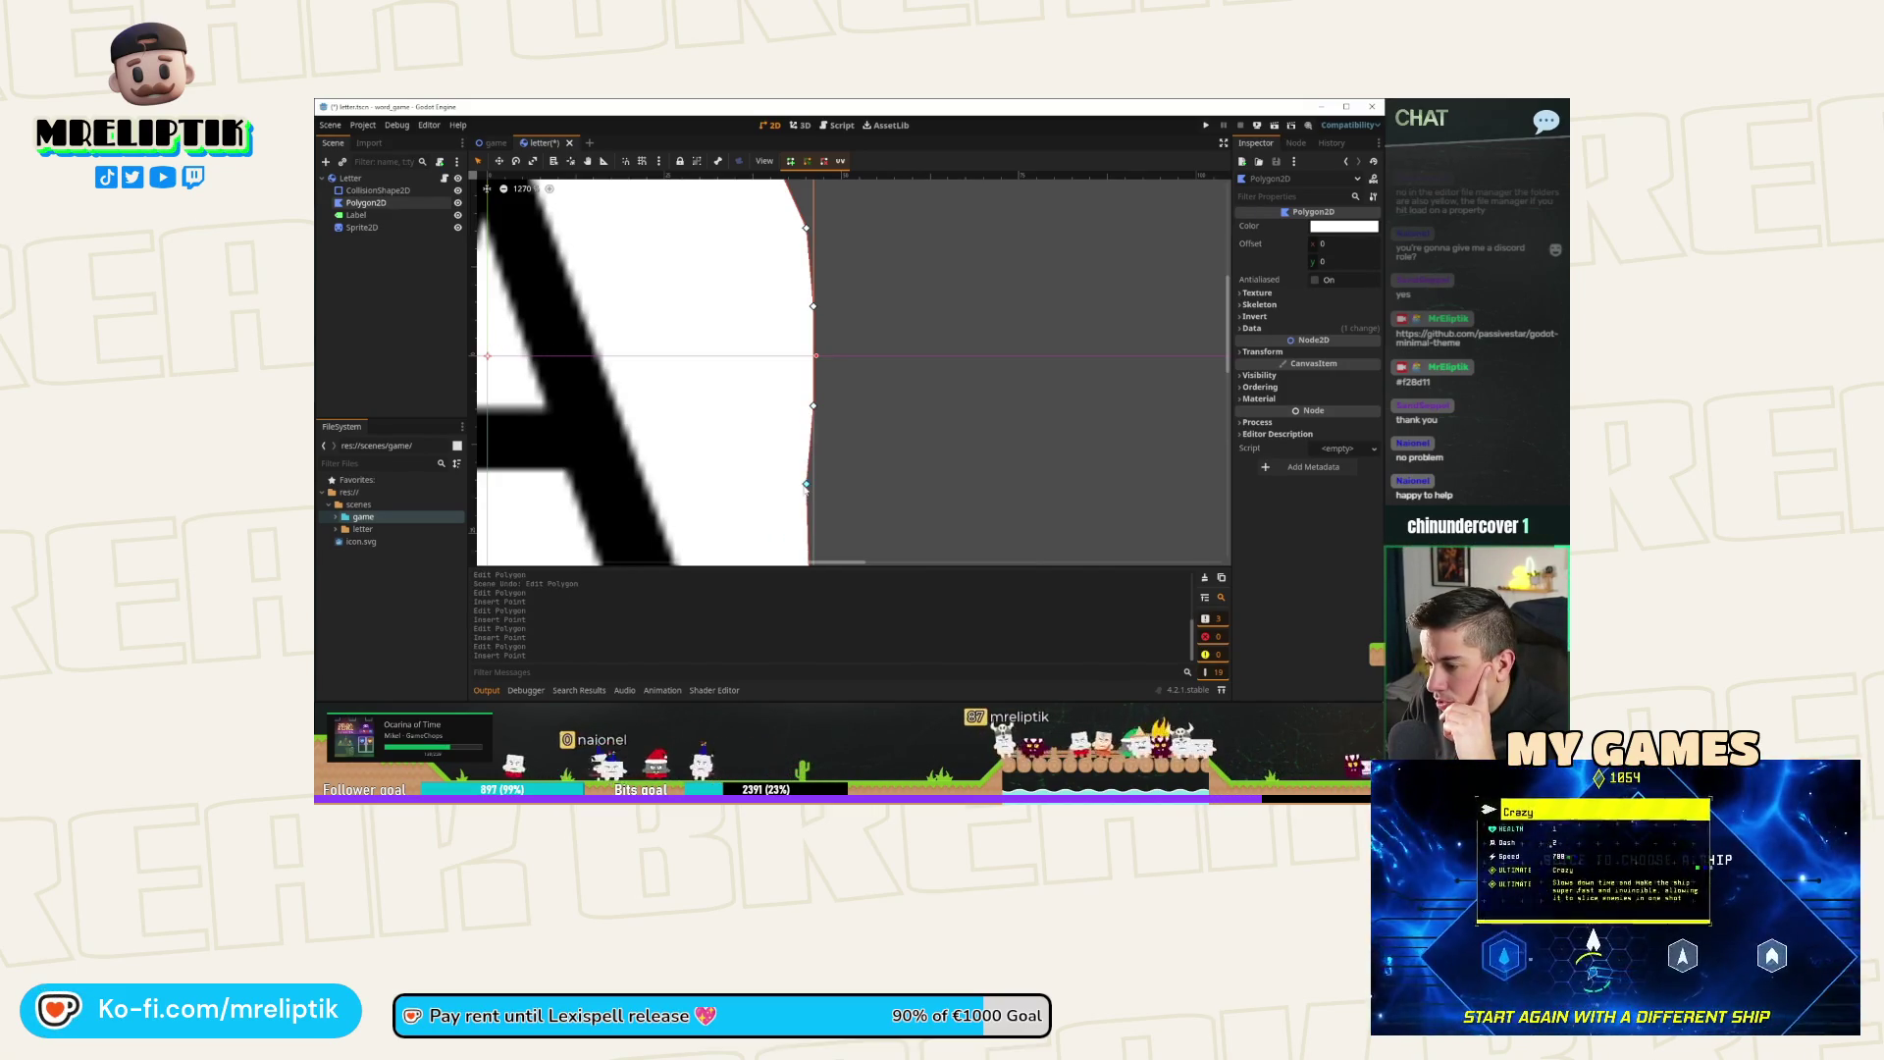
pyautogui.scroll(-1, 826, 522)
pyautogui.moveTo(686, 392); pyautogui.dragTo(665, 348)
pyautogui.scroll(3, 746, 353)
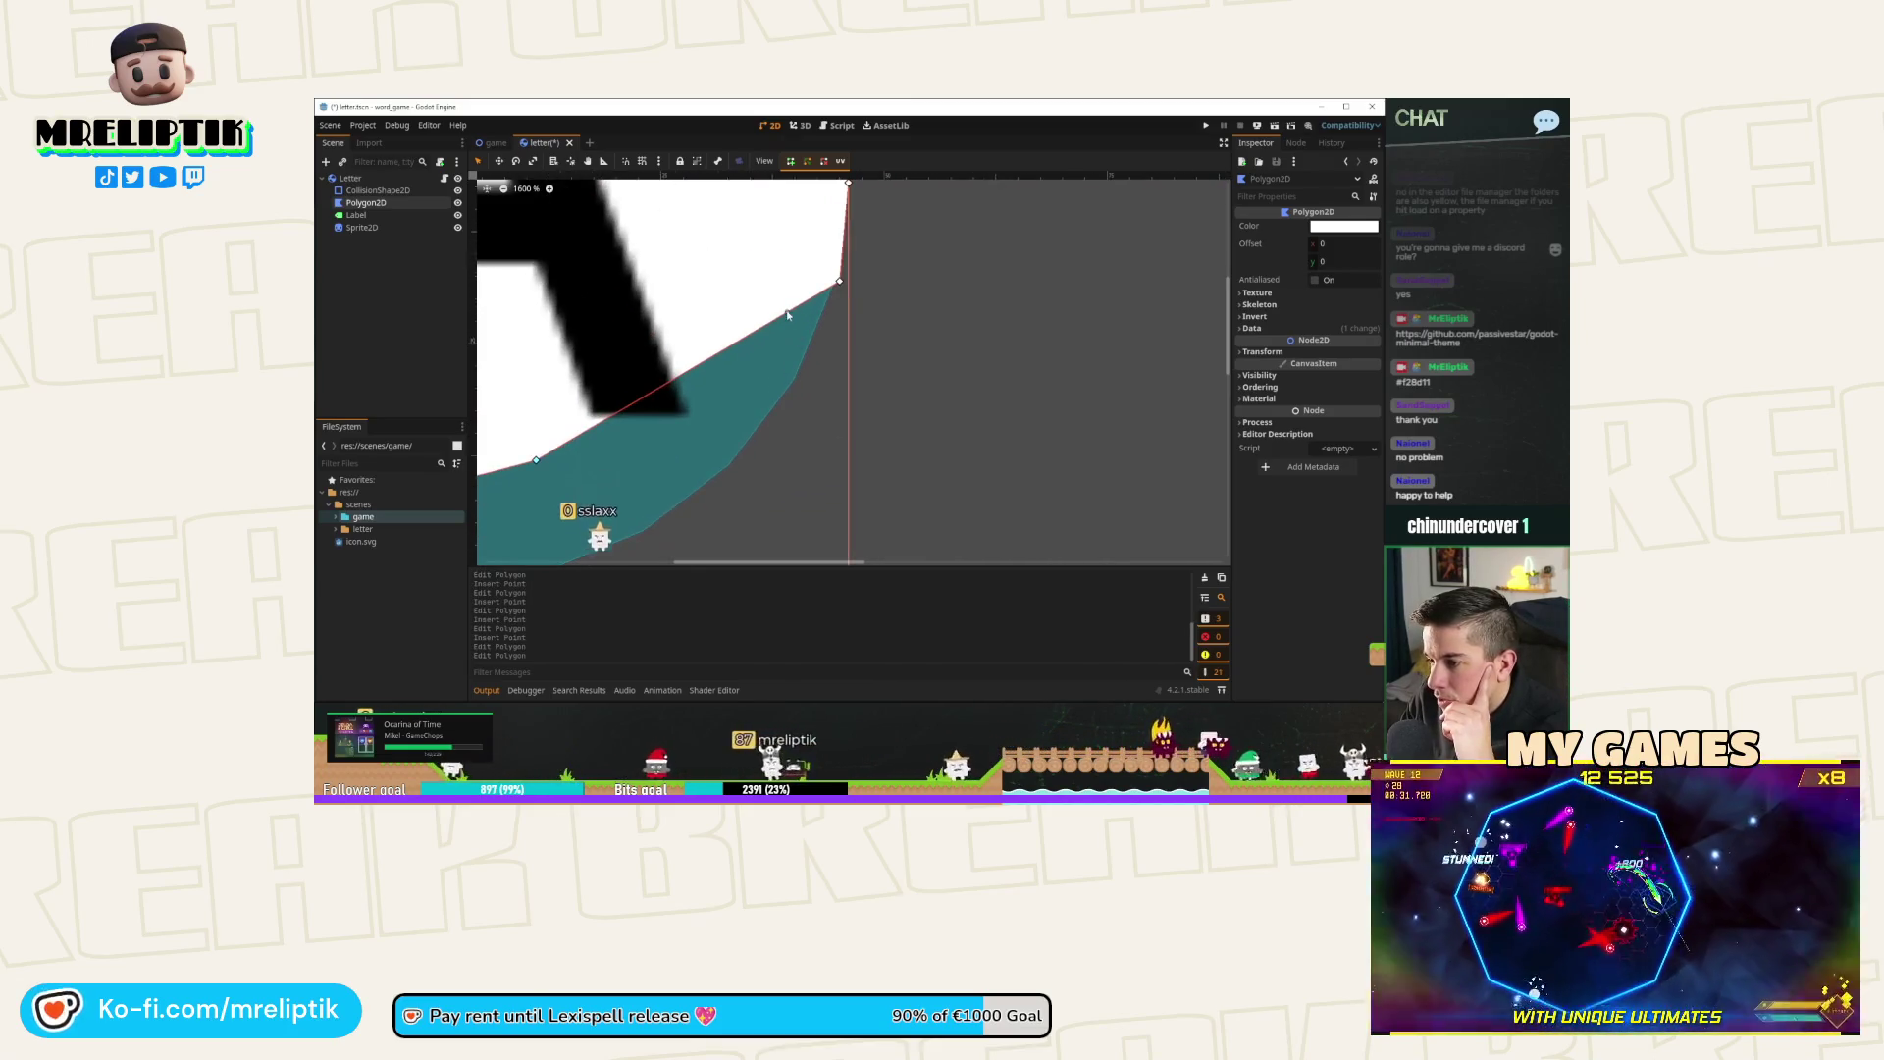
pyautogui.moveTo(782, 314)
pyautogui.mouseDown()
pyautogui.moveTo(795, 380)
pyautogui.moveTo(728, 469)
pyautogui.moveTo(790, 390)
pyautogui.mouseUp()
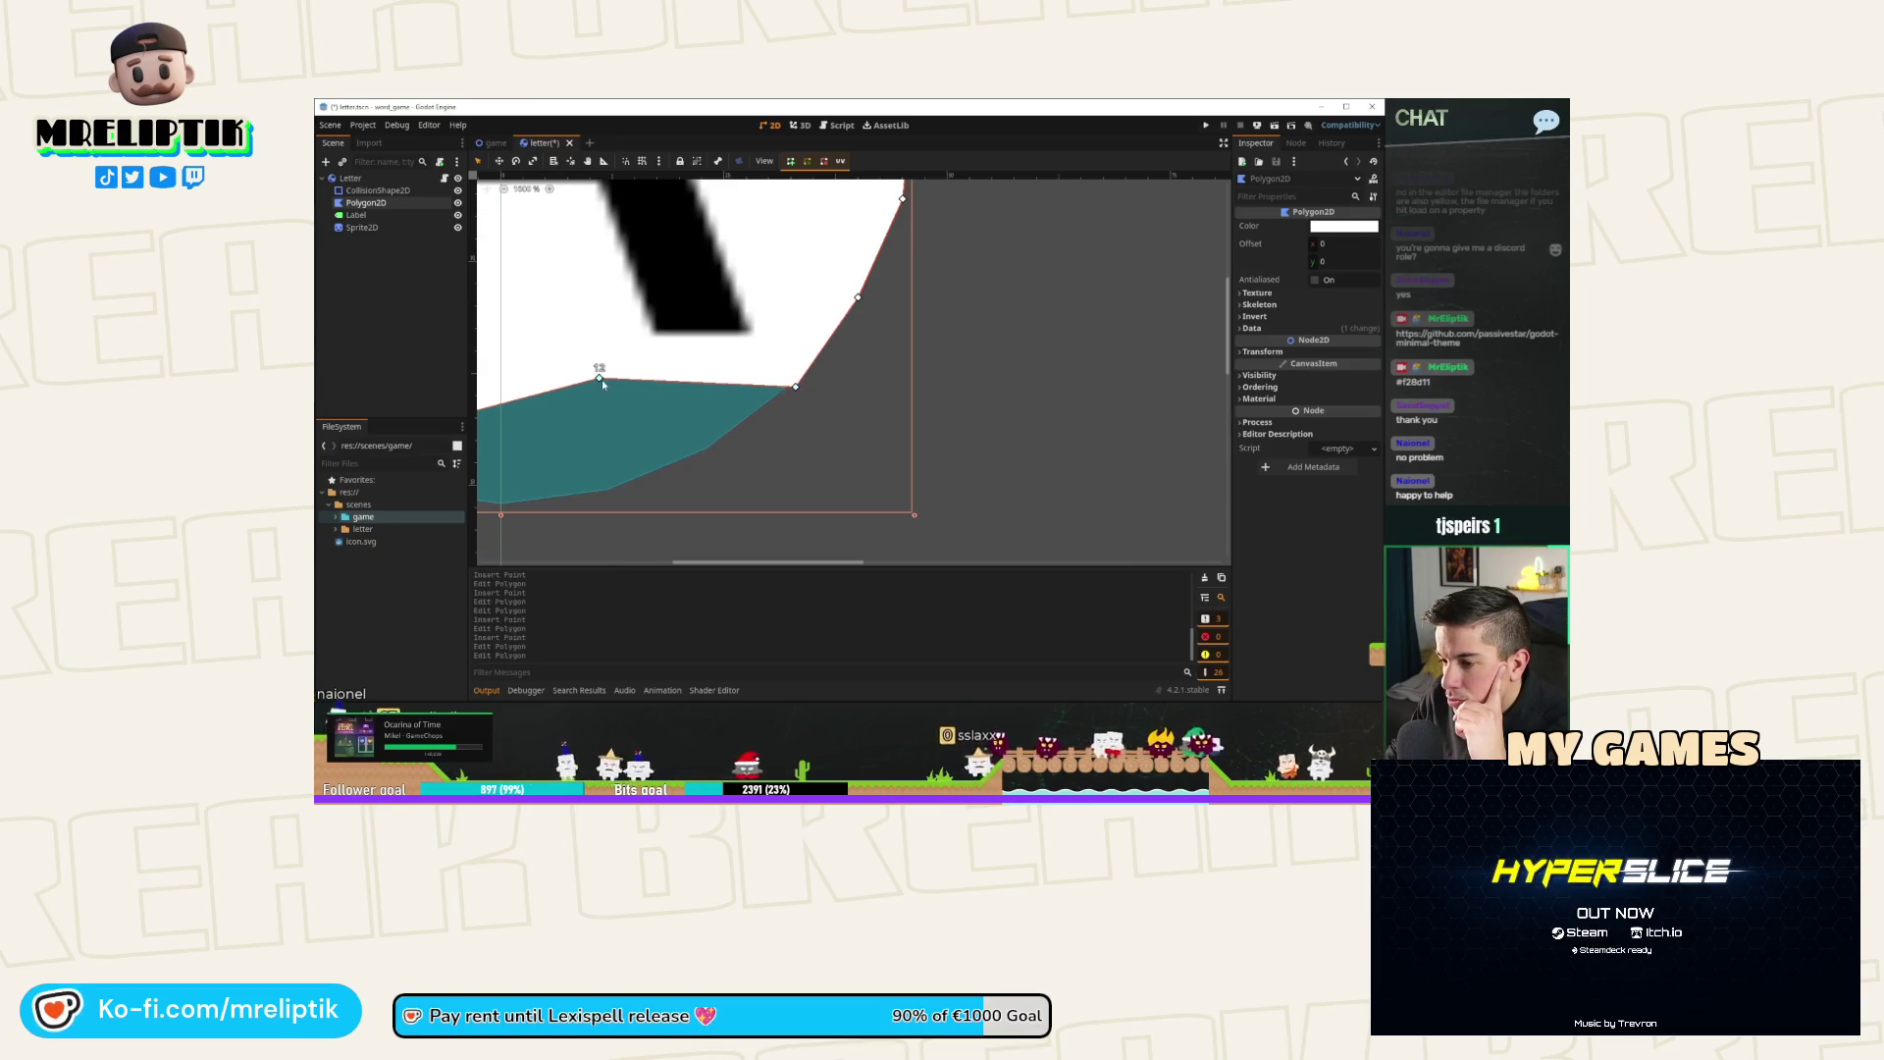
pyautogui.moveTo(599, 378)
pyautogui.mouseDown()
pyautogui.moveTo(693, 421)
pyautogui.moveTo(708, 452)
pyautogui.moveTo(865, 400)
pyautogui.moveTo(766, 439)
pyautogui.mouseUp()
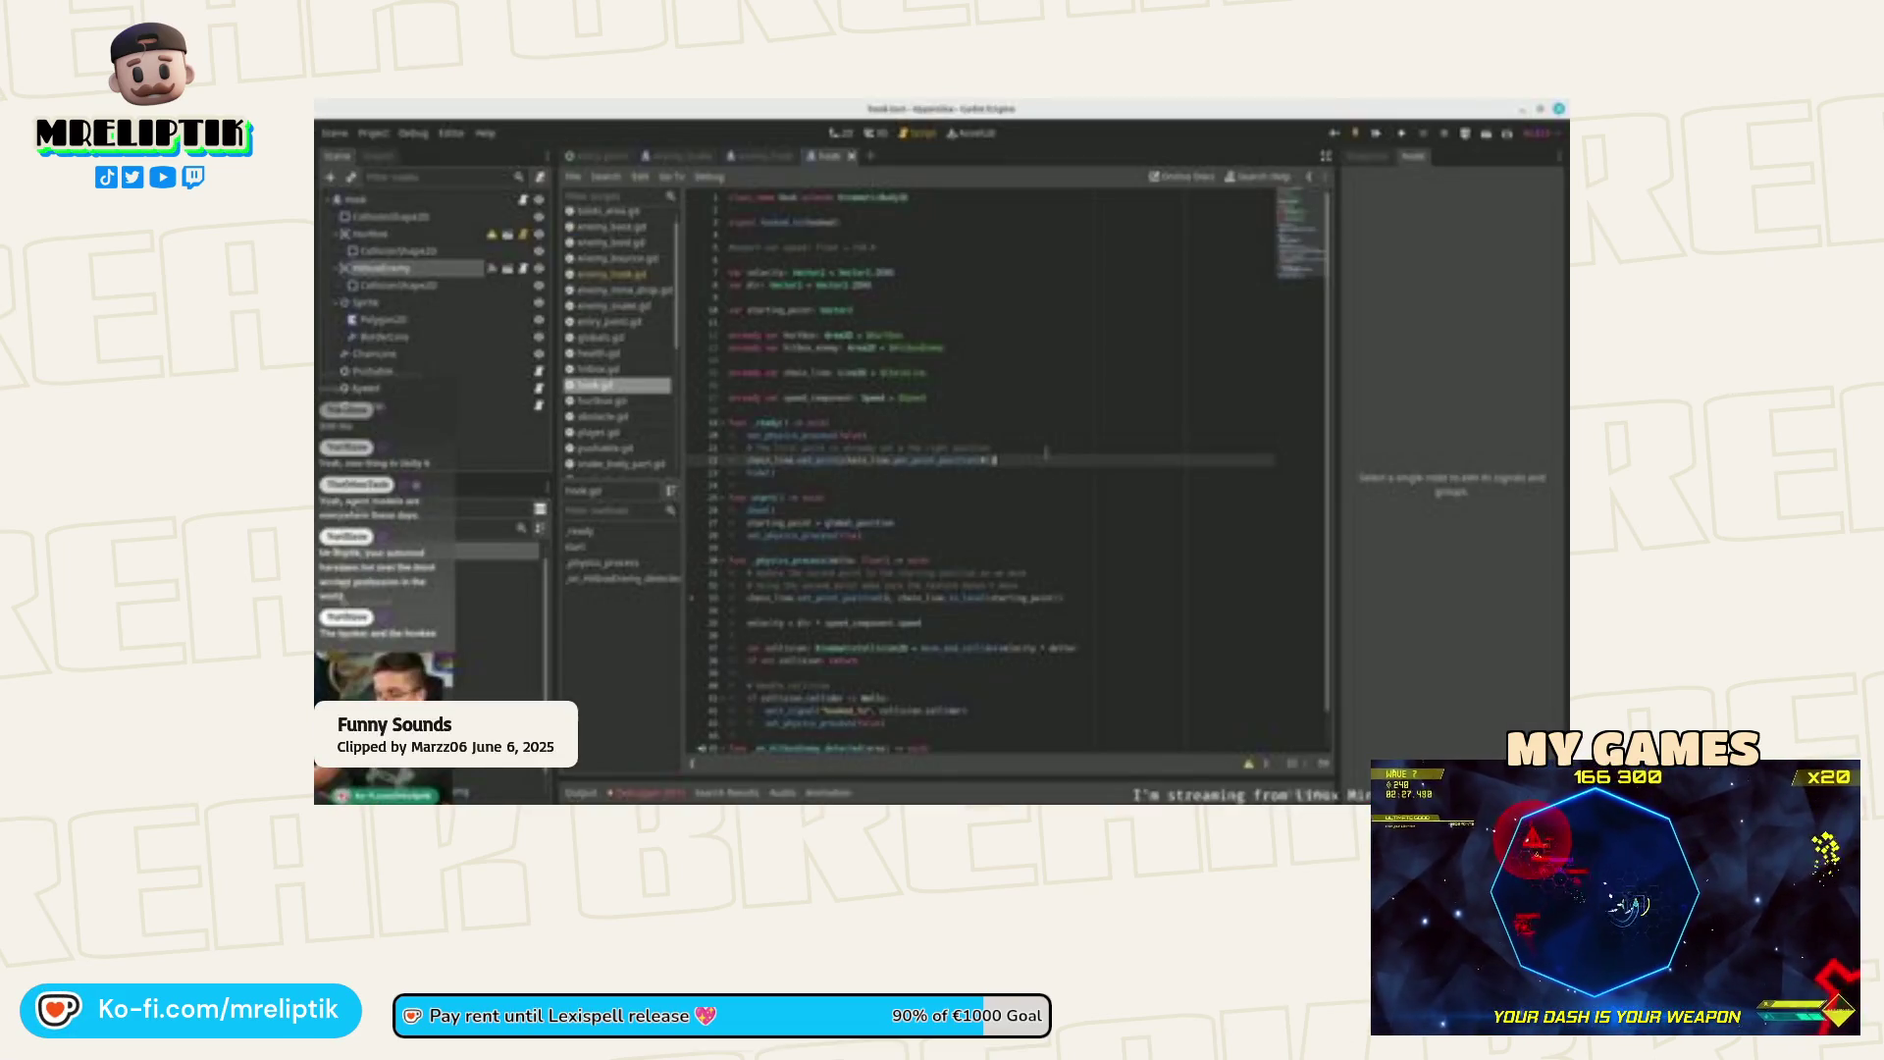
pyautogui.press('Return')
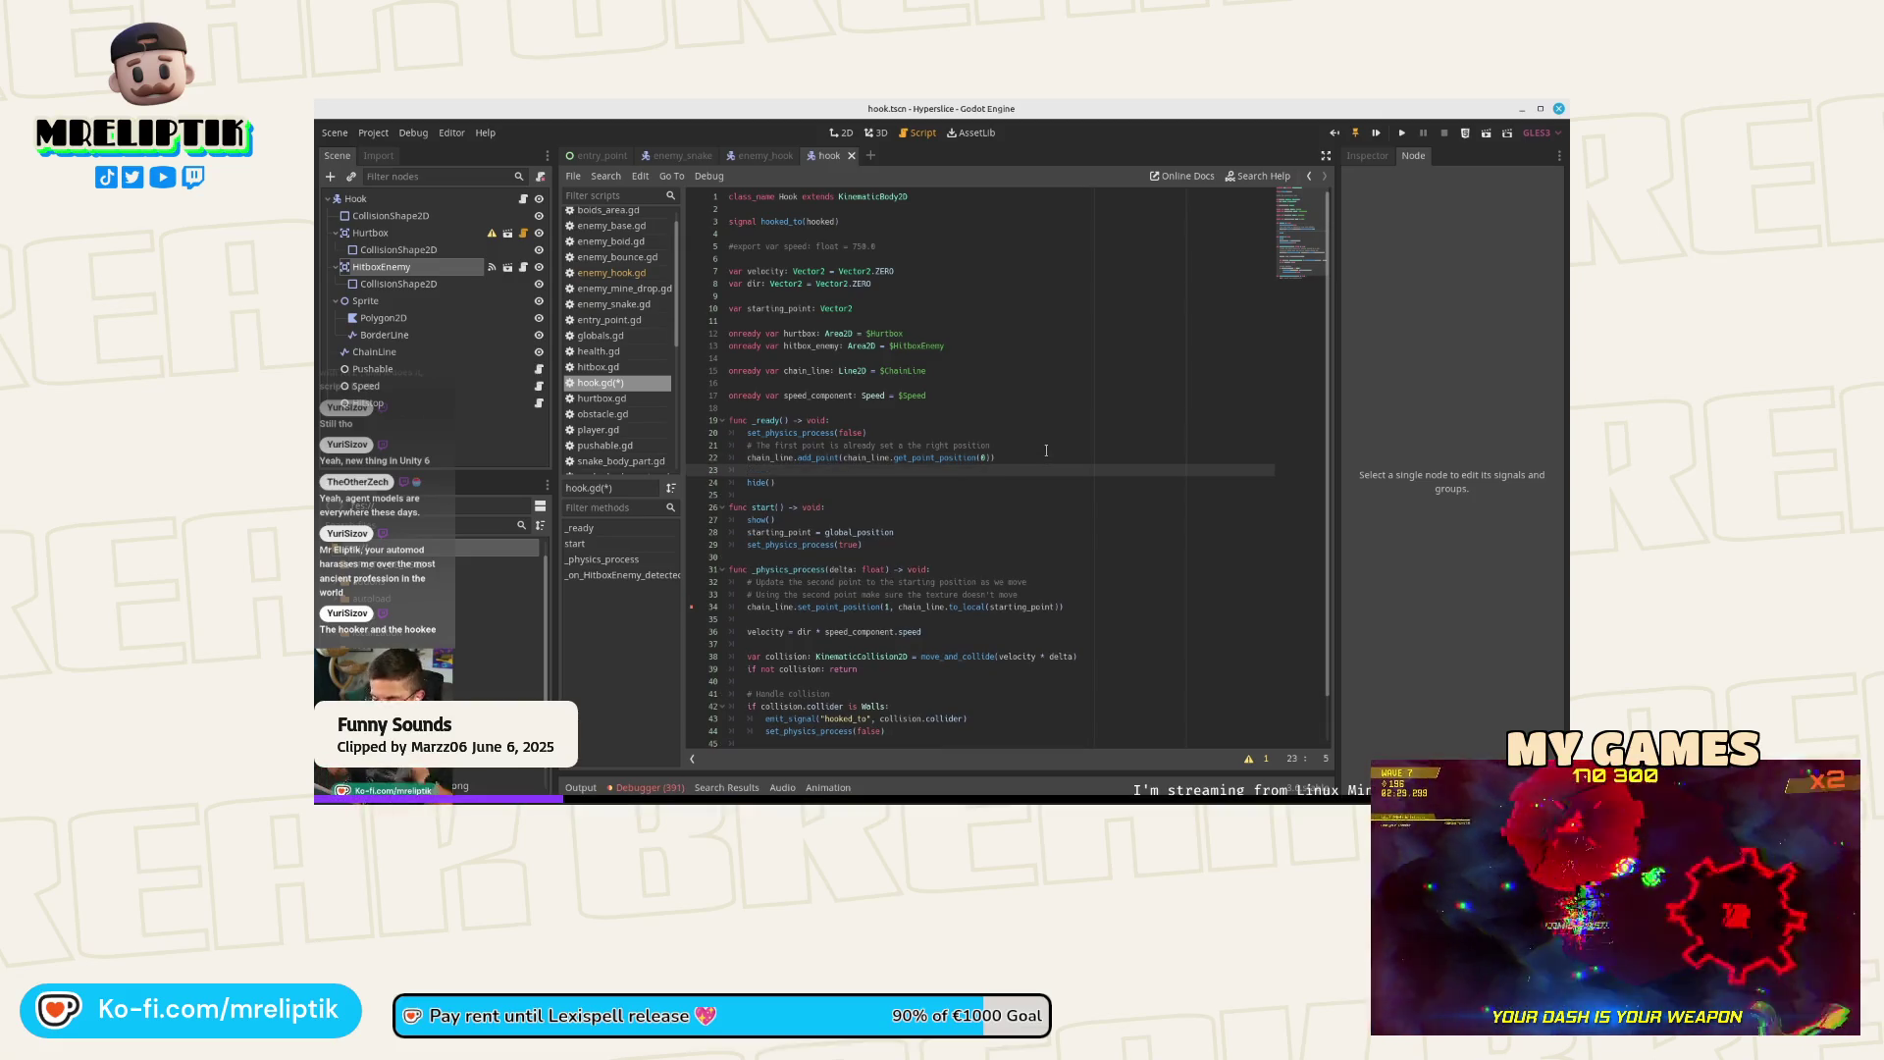
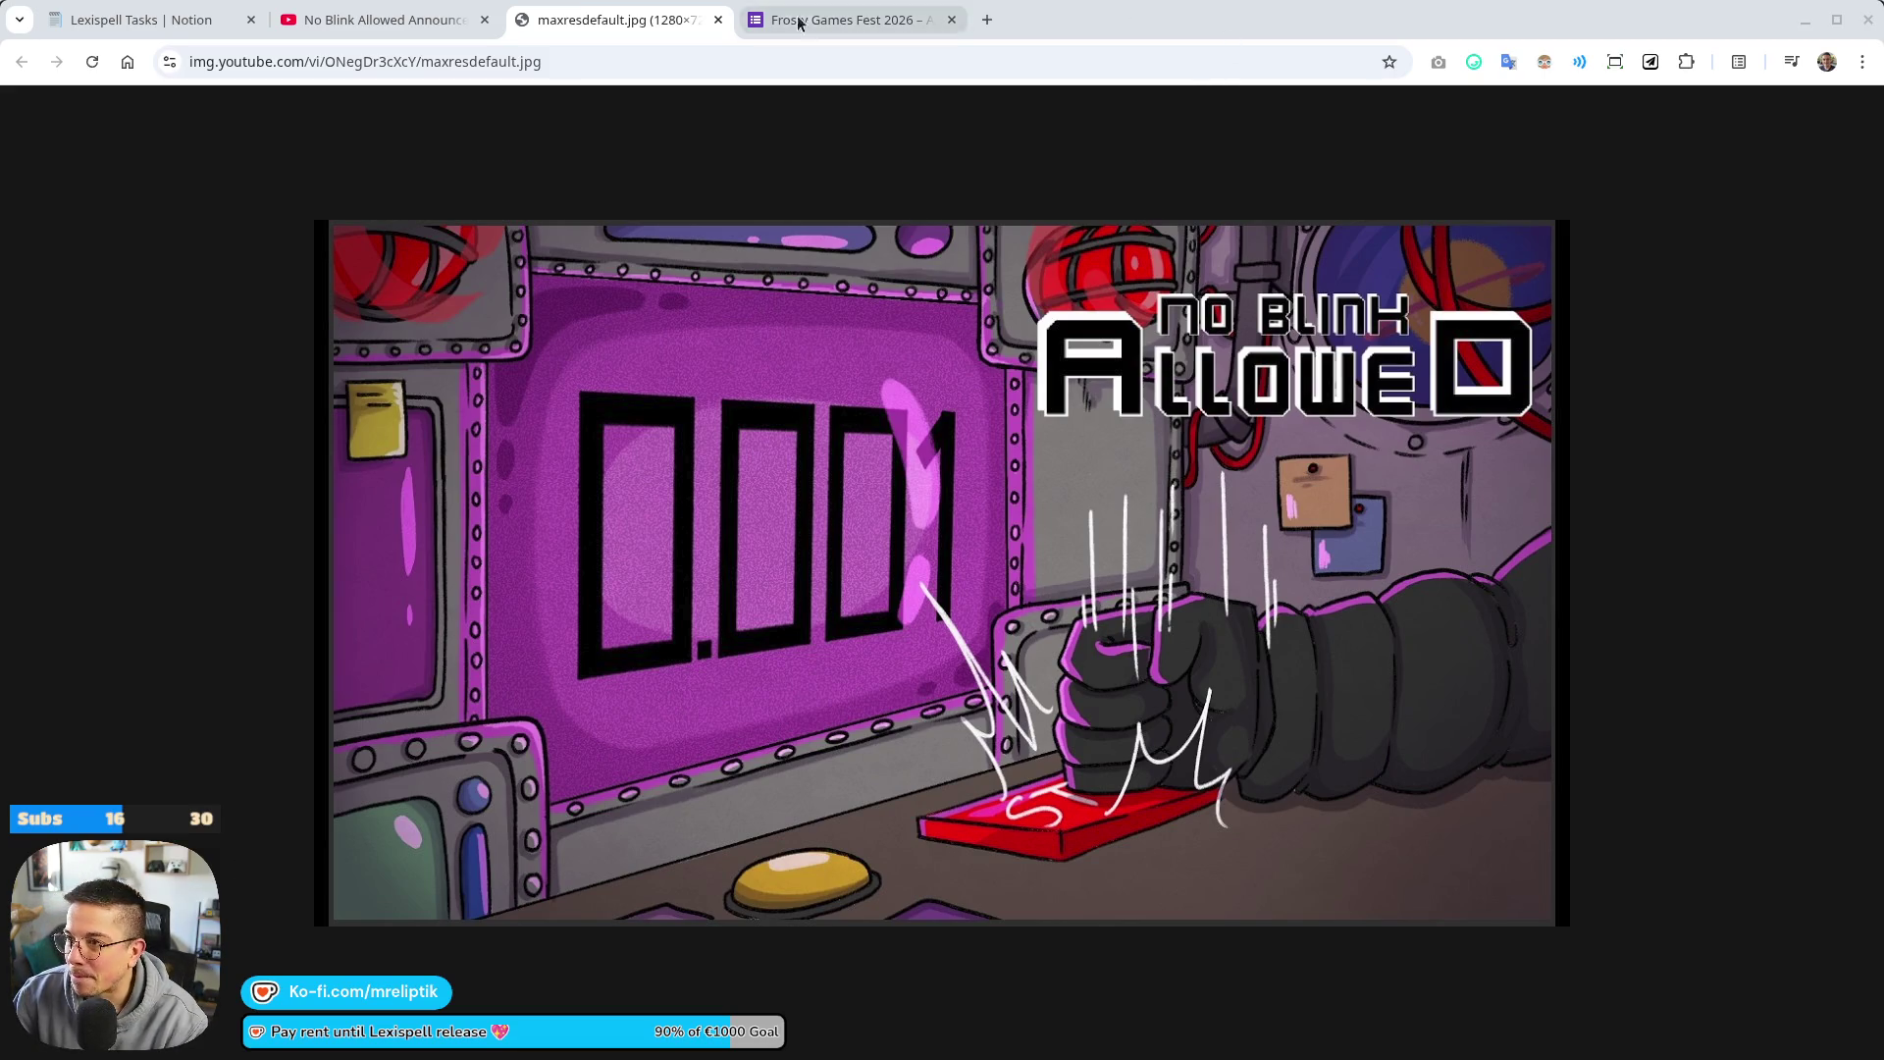
# Step: Switch Chrome from the thumbnail image back to the 'No Blink Allowed Announcement' YouTube tab
pyautogui.click(420, 16)
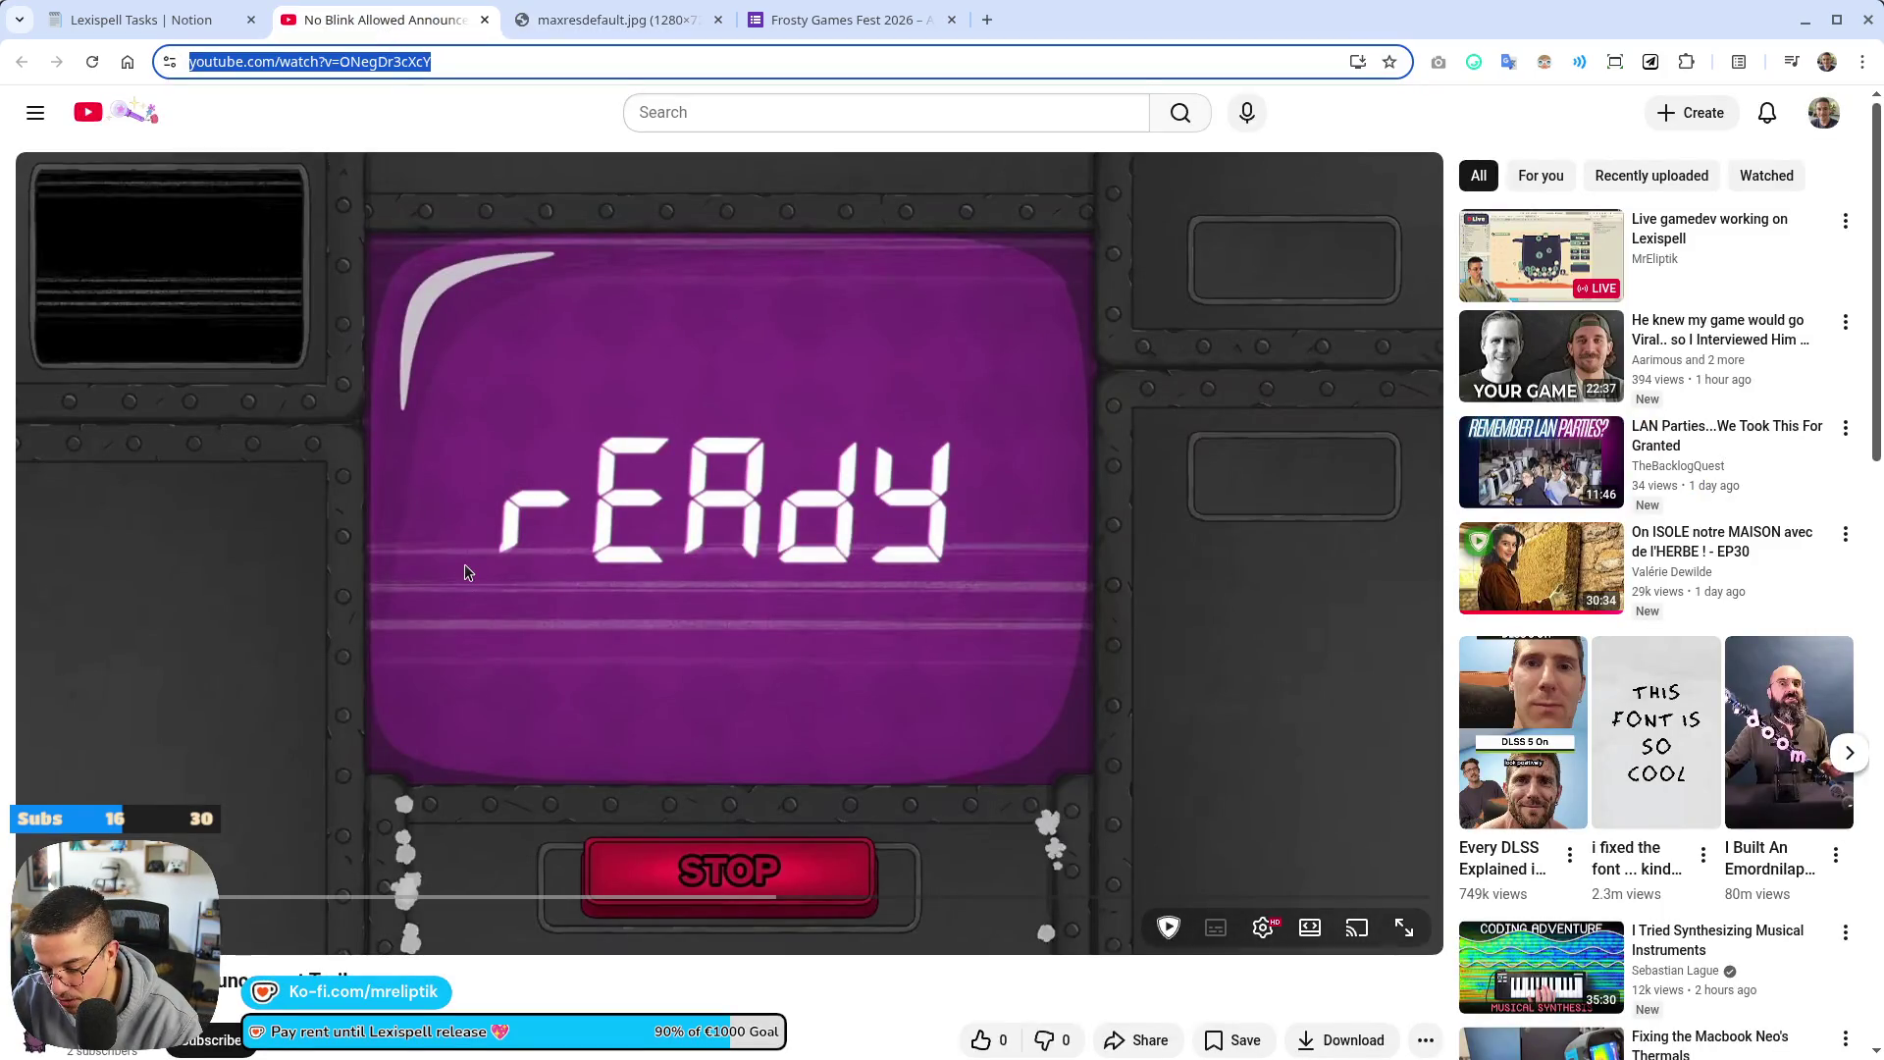
# Step: Resume the No Blink Allowed trailer and let it run to the end-screen recommendations
pyautogui.hotkey('alt', 'Tab')
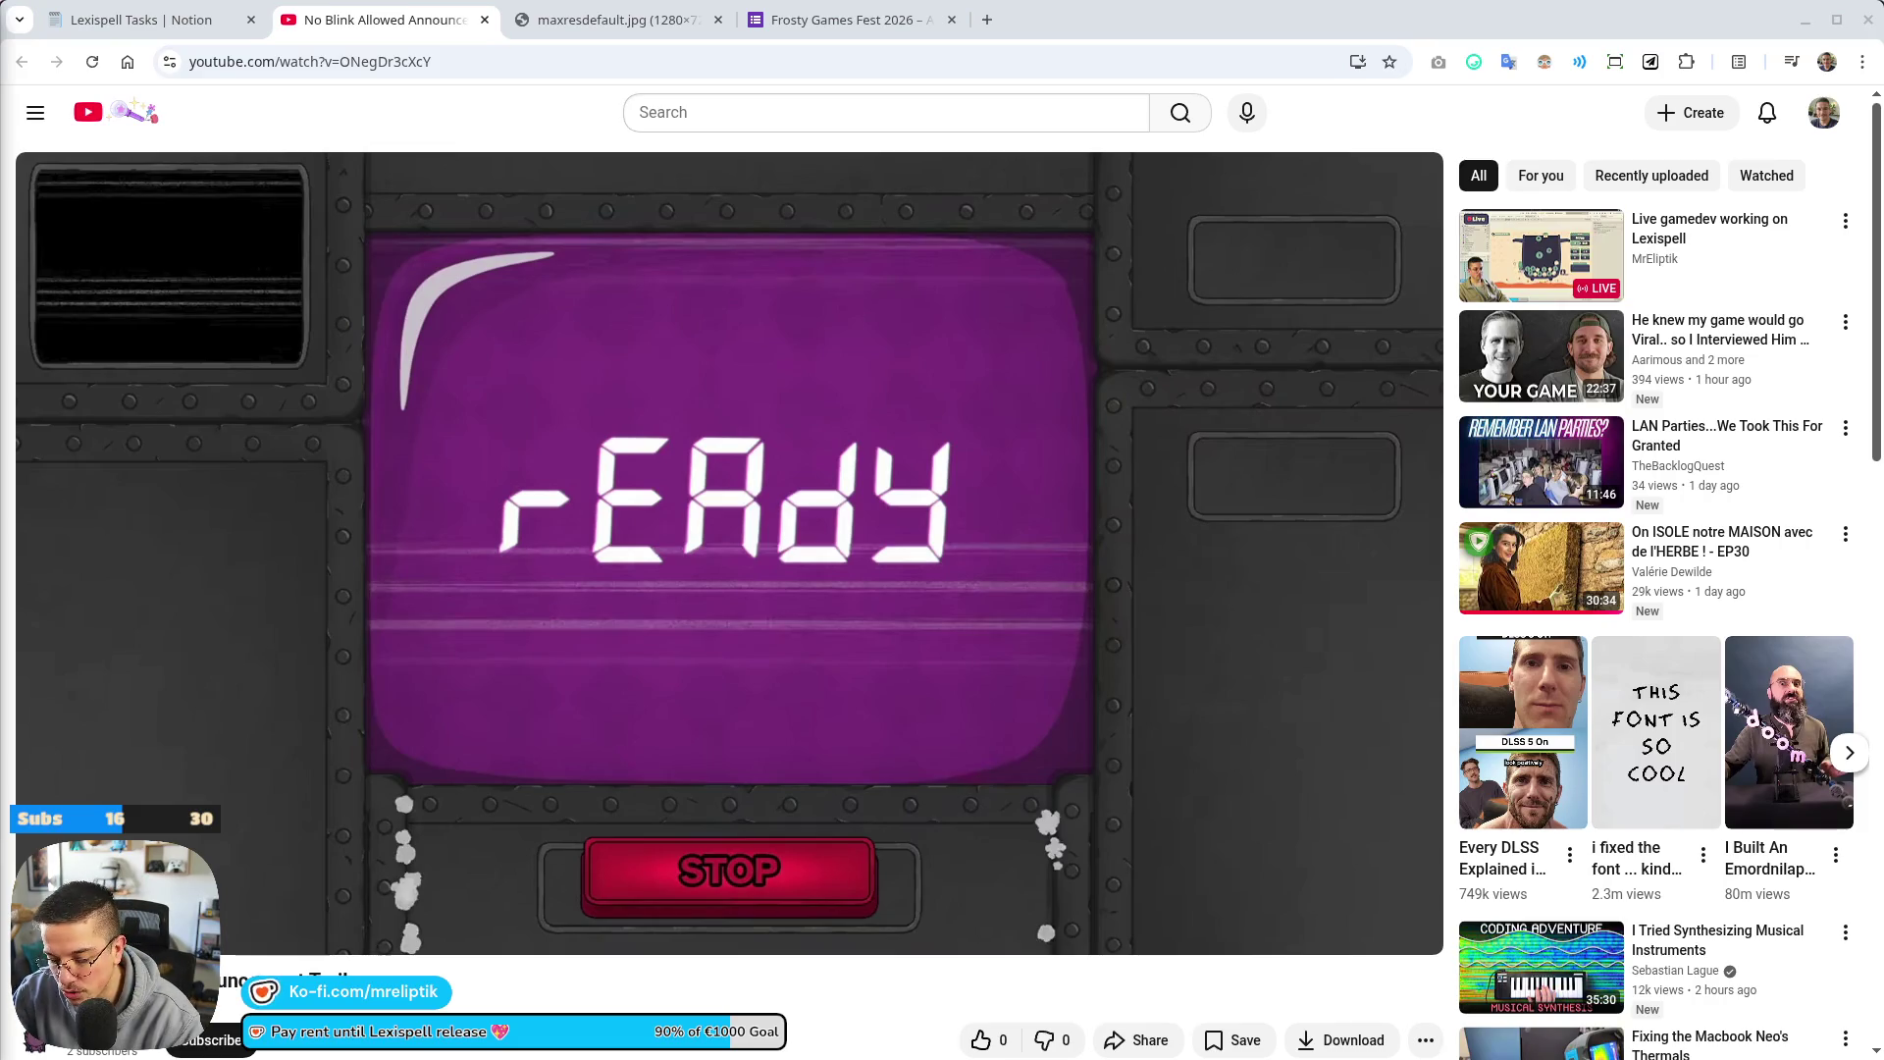
pyautogui.click(733, 514)
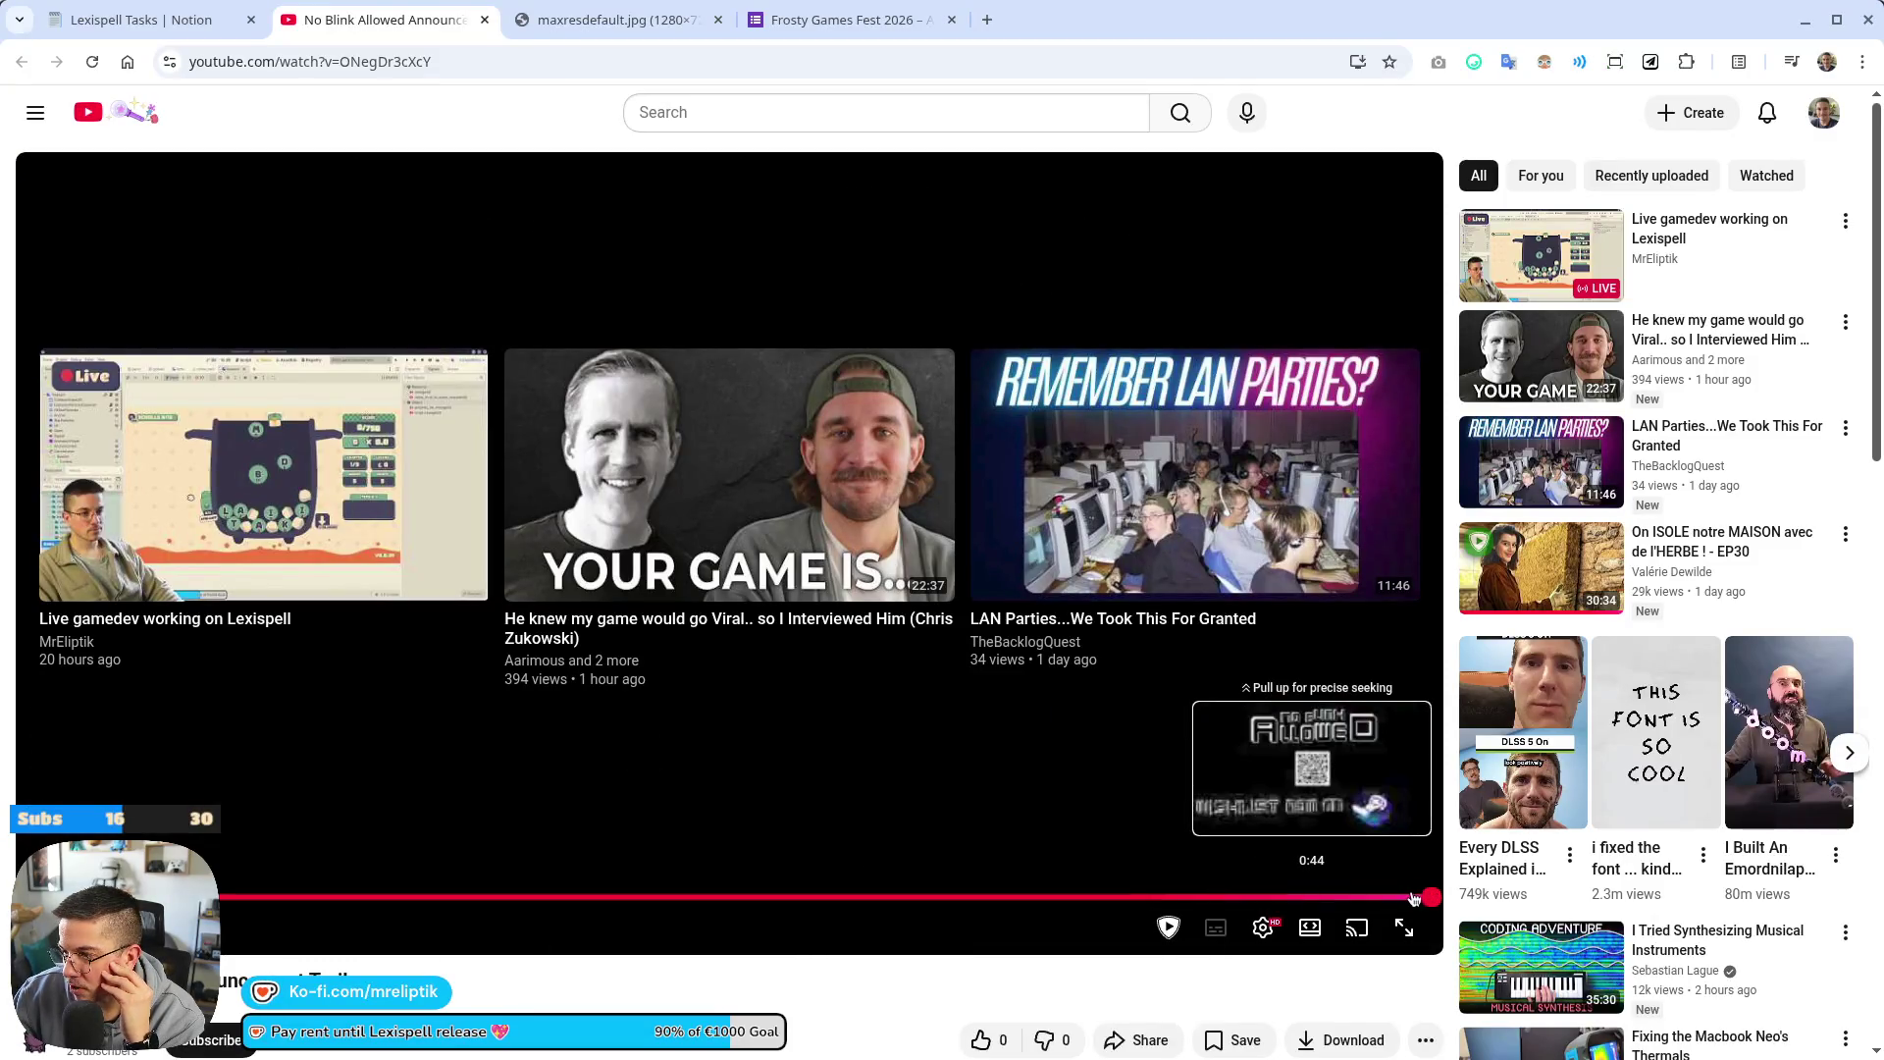
pyautogui.click(1409, 901)
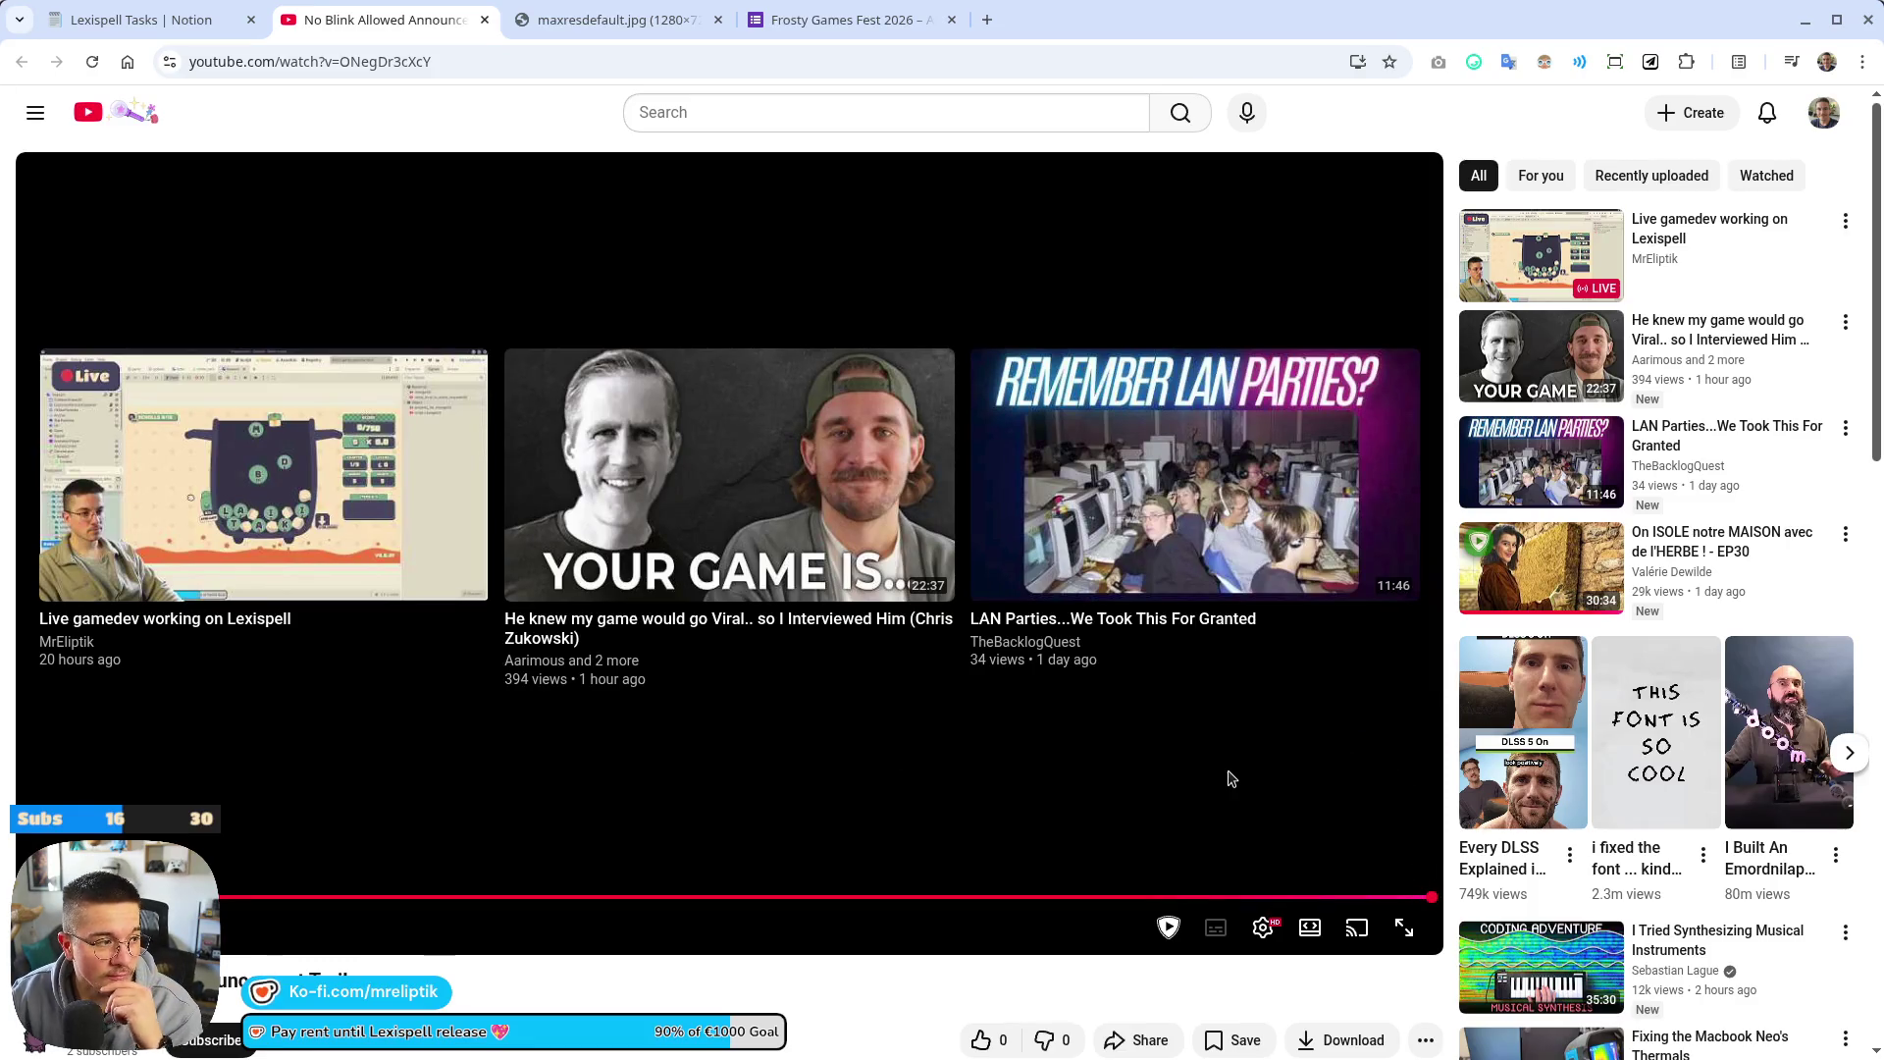
# Step: Revisit the QR code wishlist frame near 0:41, pausing and replaying it
pyautogui.click(1334, 897)
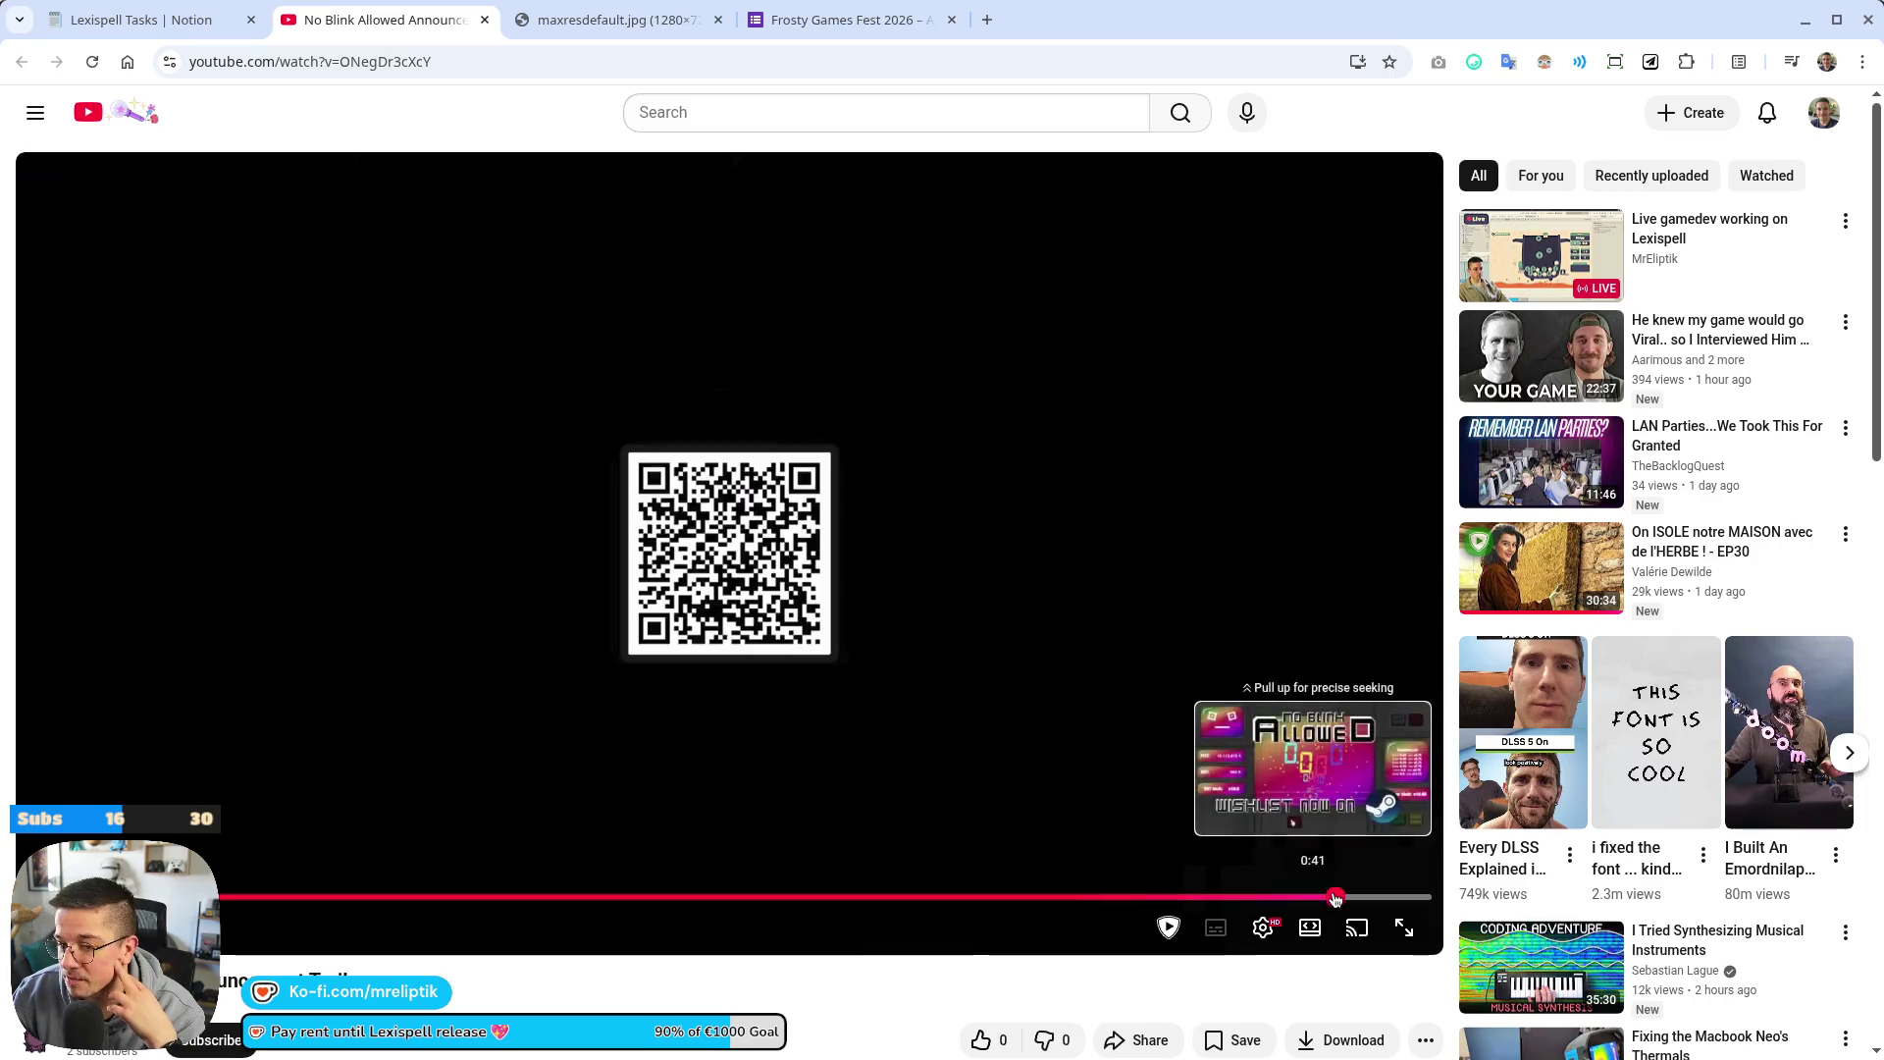
pyautogui.click(792, 627)
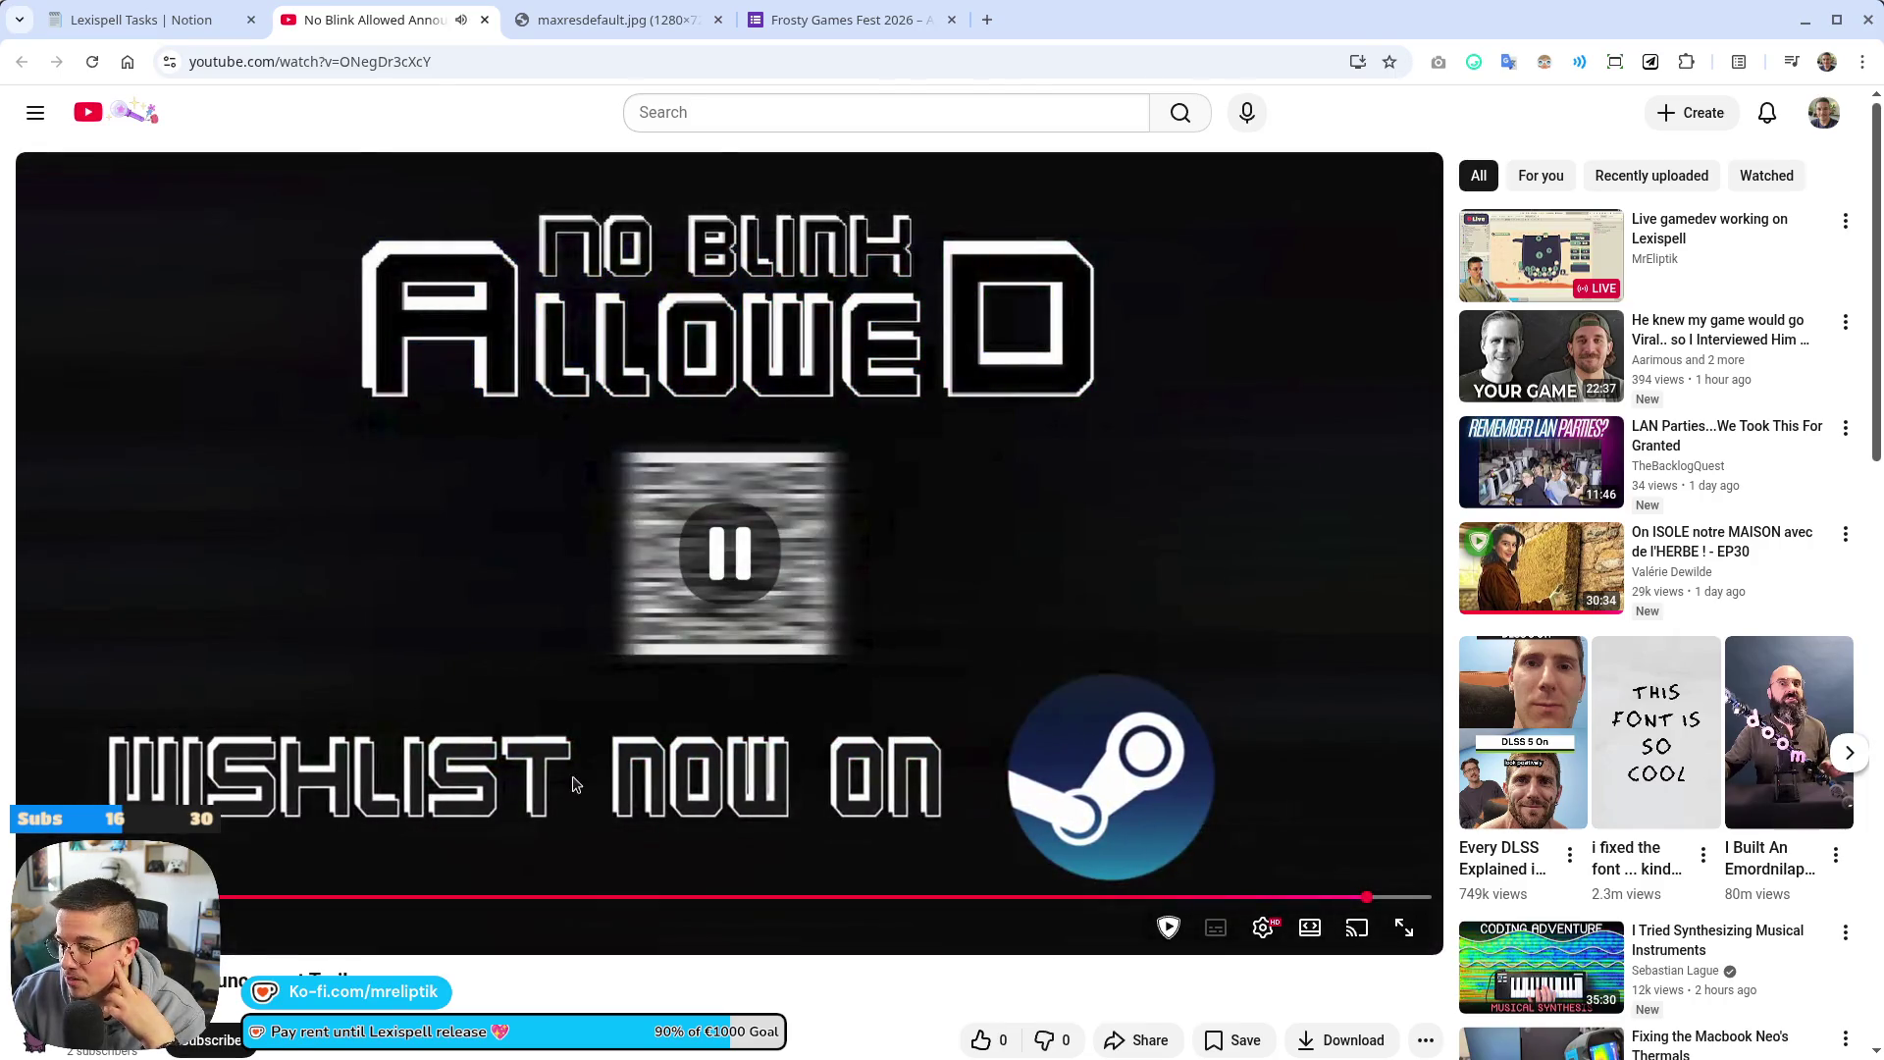
pyautogui.click(665, 590)
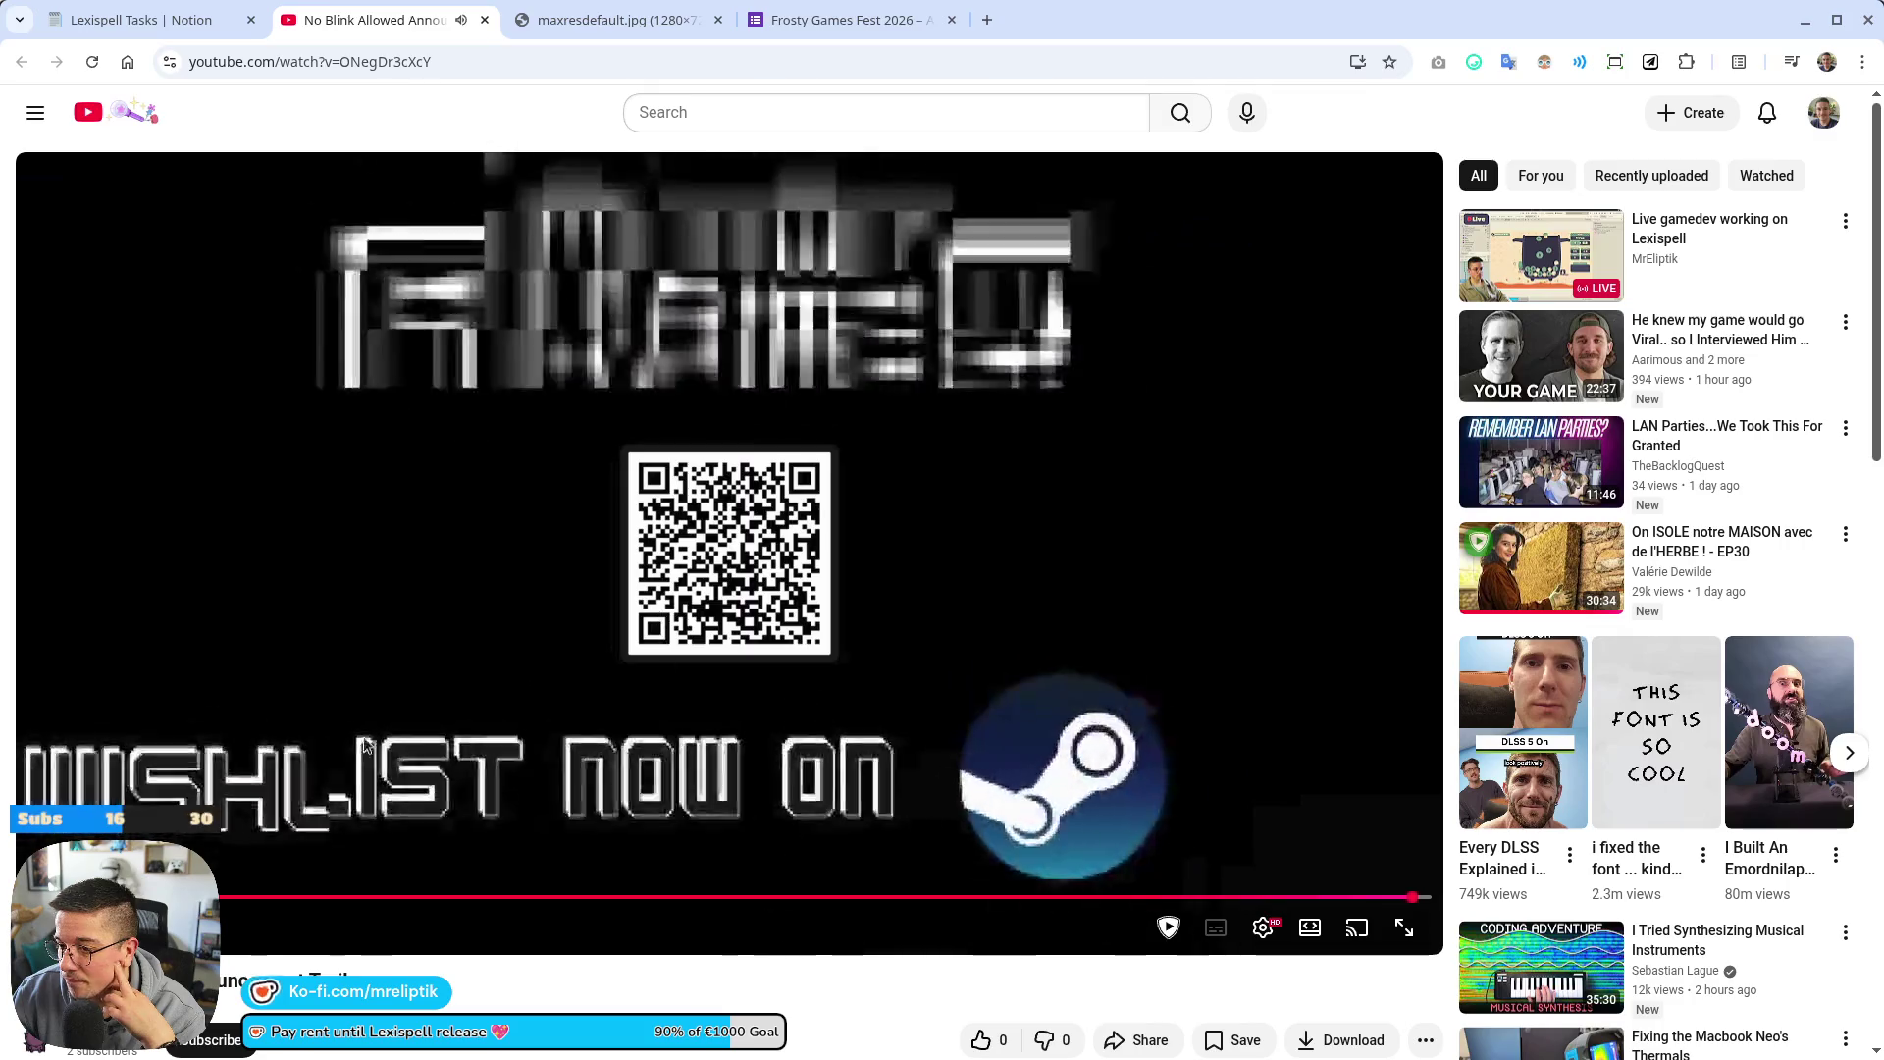
pyautogui.moveTo(1283, 897); pyautogui.dragTo(1297, 897)
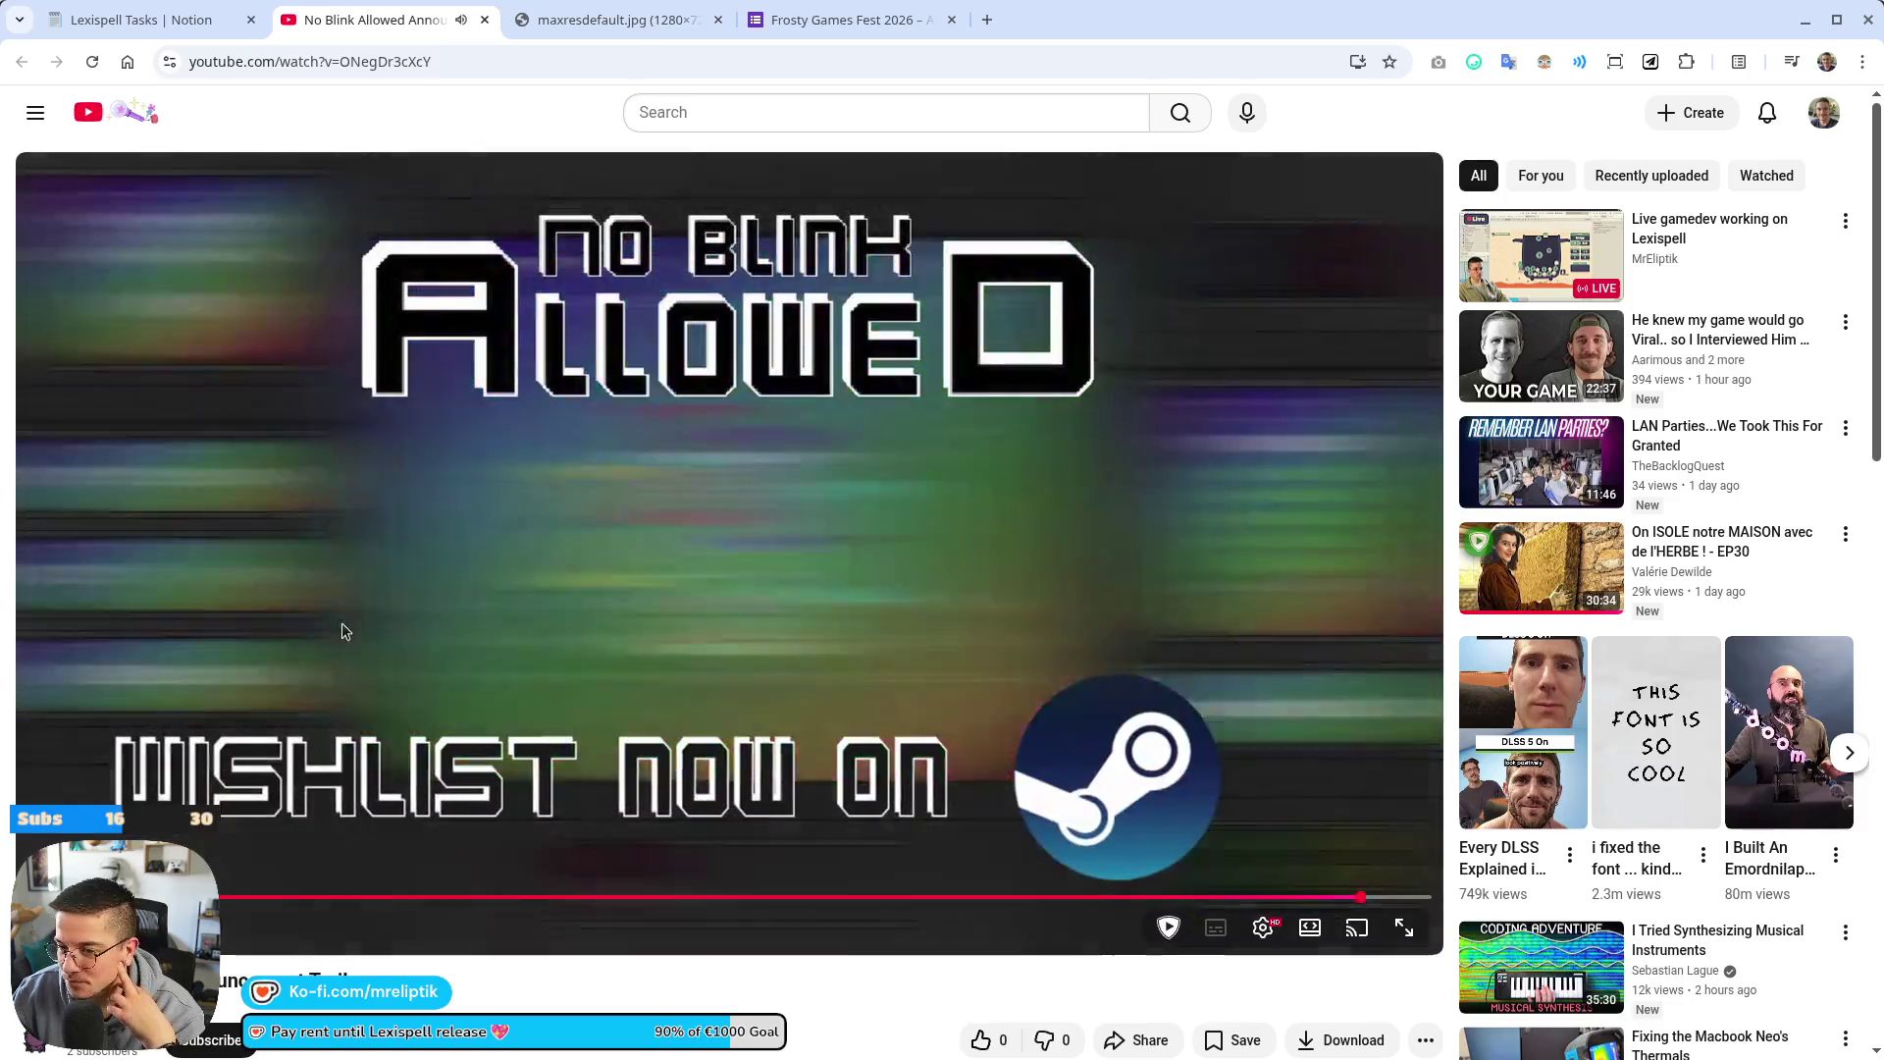
pyautogui.click(307, 866)
# Step: Check the red opening timer and purple 2.433 countdown, then replay the upgrade tree to the 0.000 confetti
pyautogui.moveTo(308, 897); pyautogui.dragTo(147, 897)
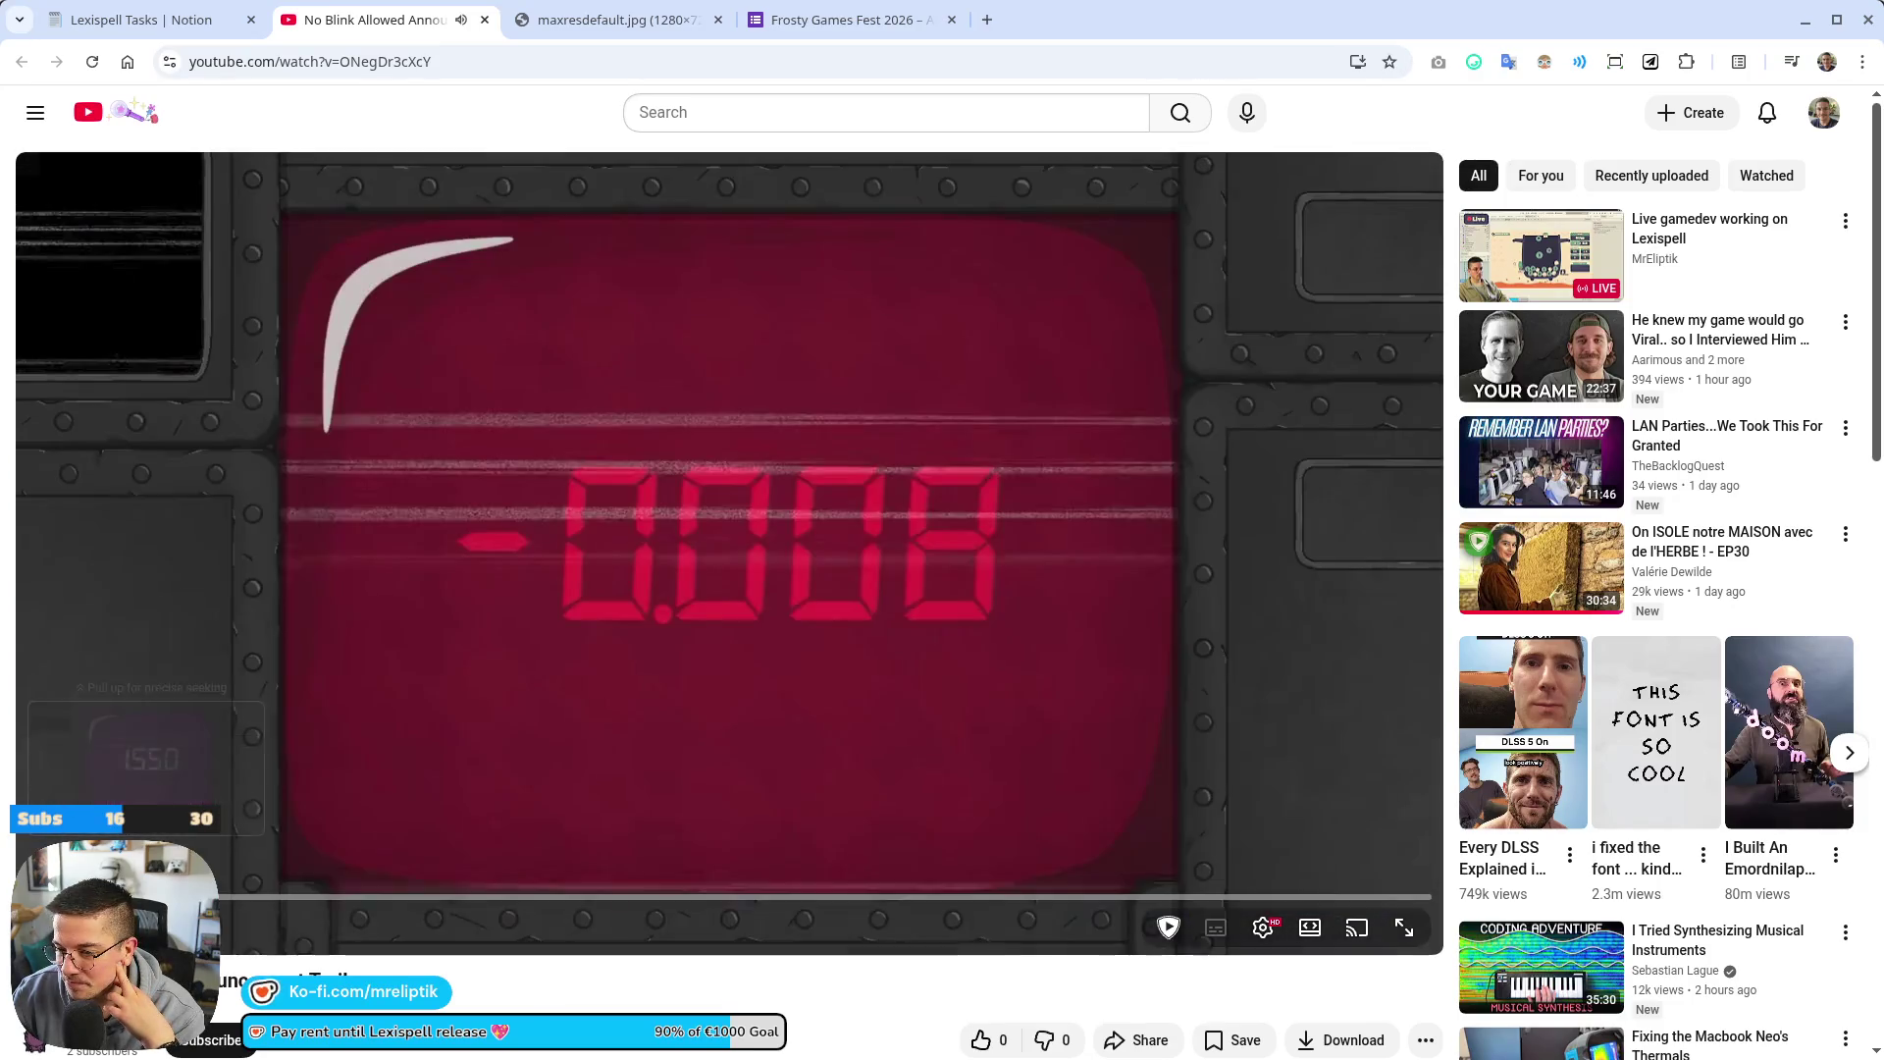
pyautogui.moveTo(135, 752); pyautogui.dragTo(98, 751)
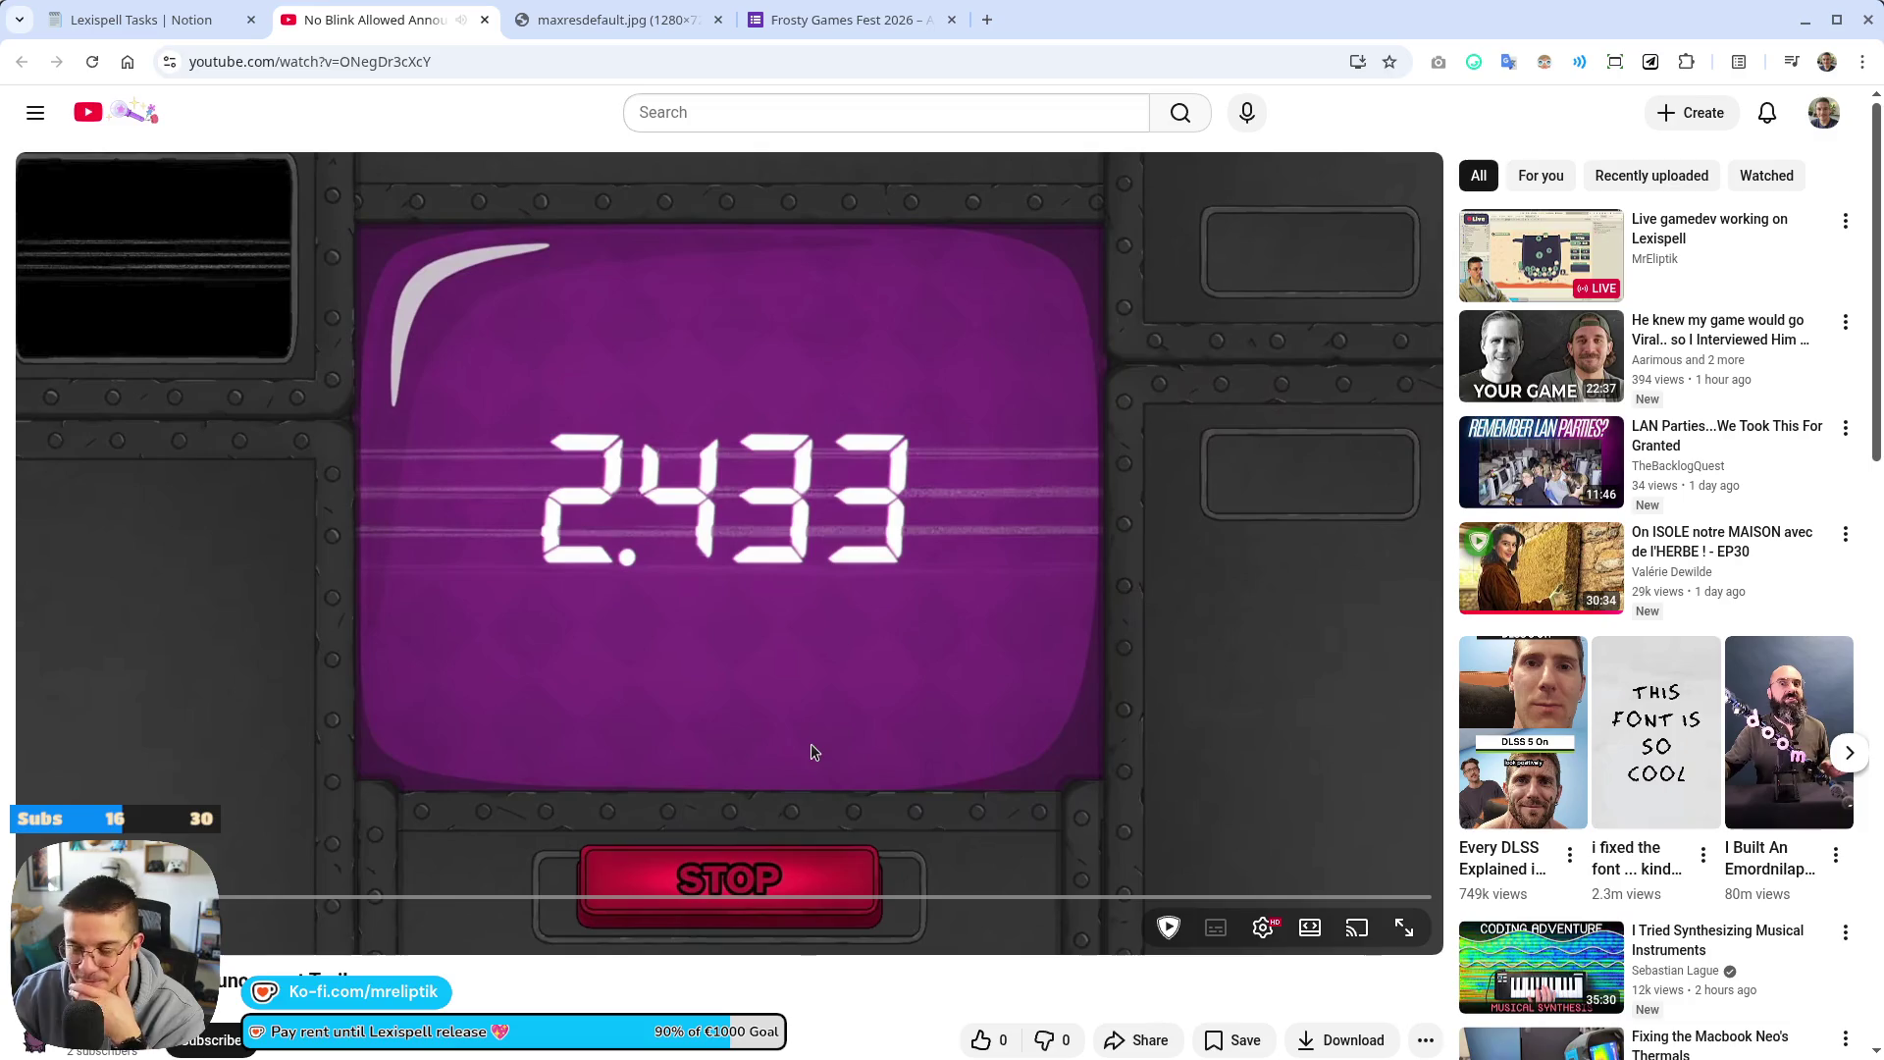
pyautogui.click(336, 897)
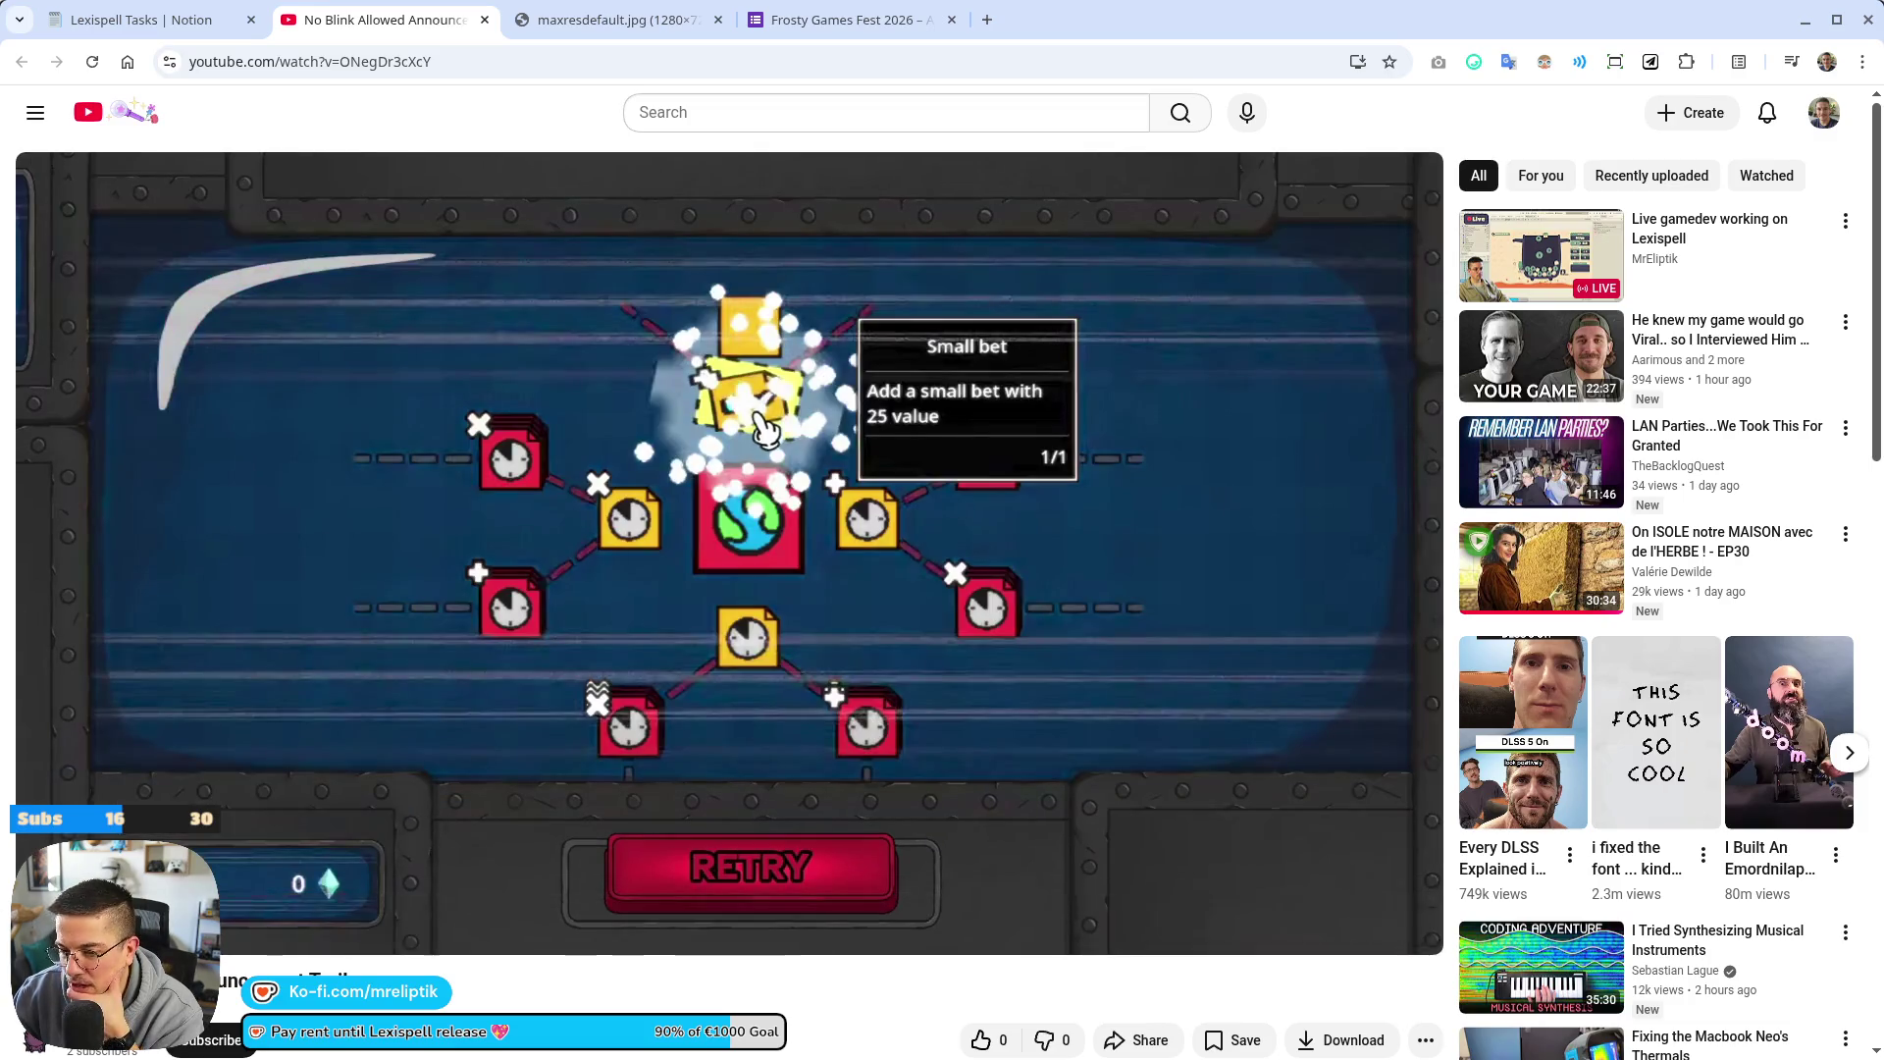
pyautogui.click(571, 624)
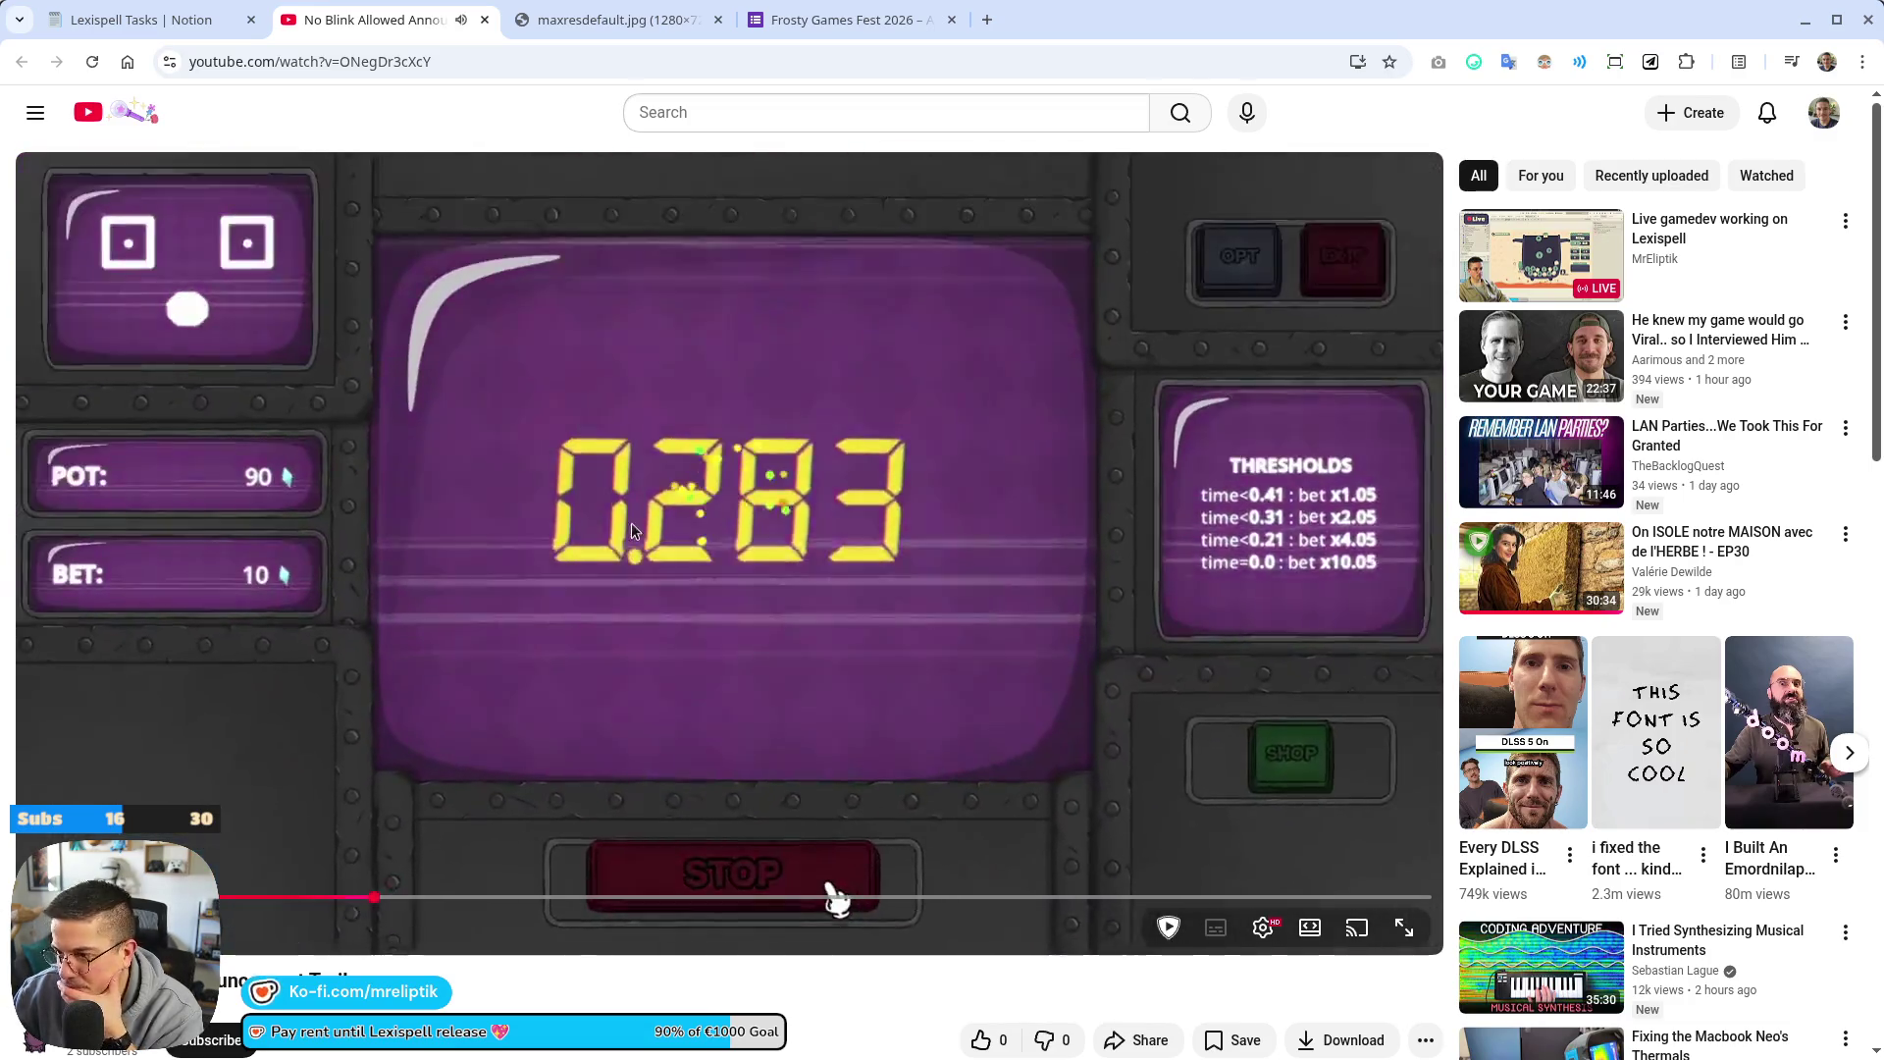
pyautogui.click(632, 530)
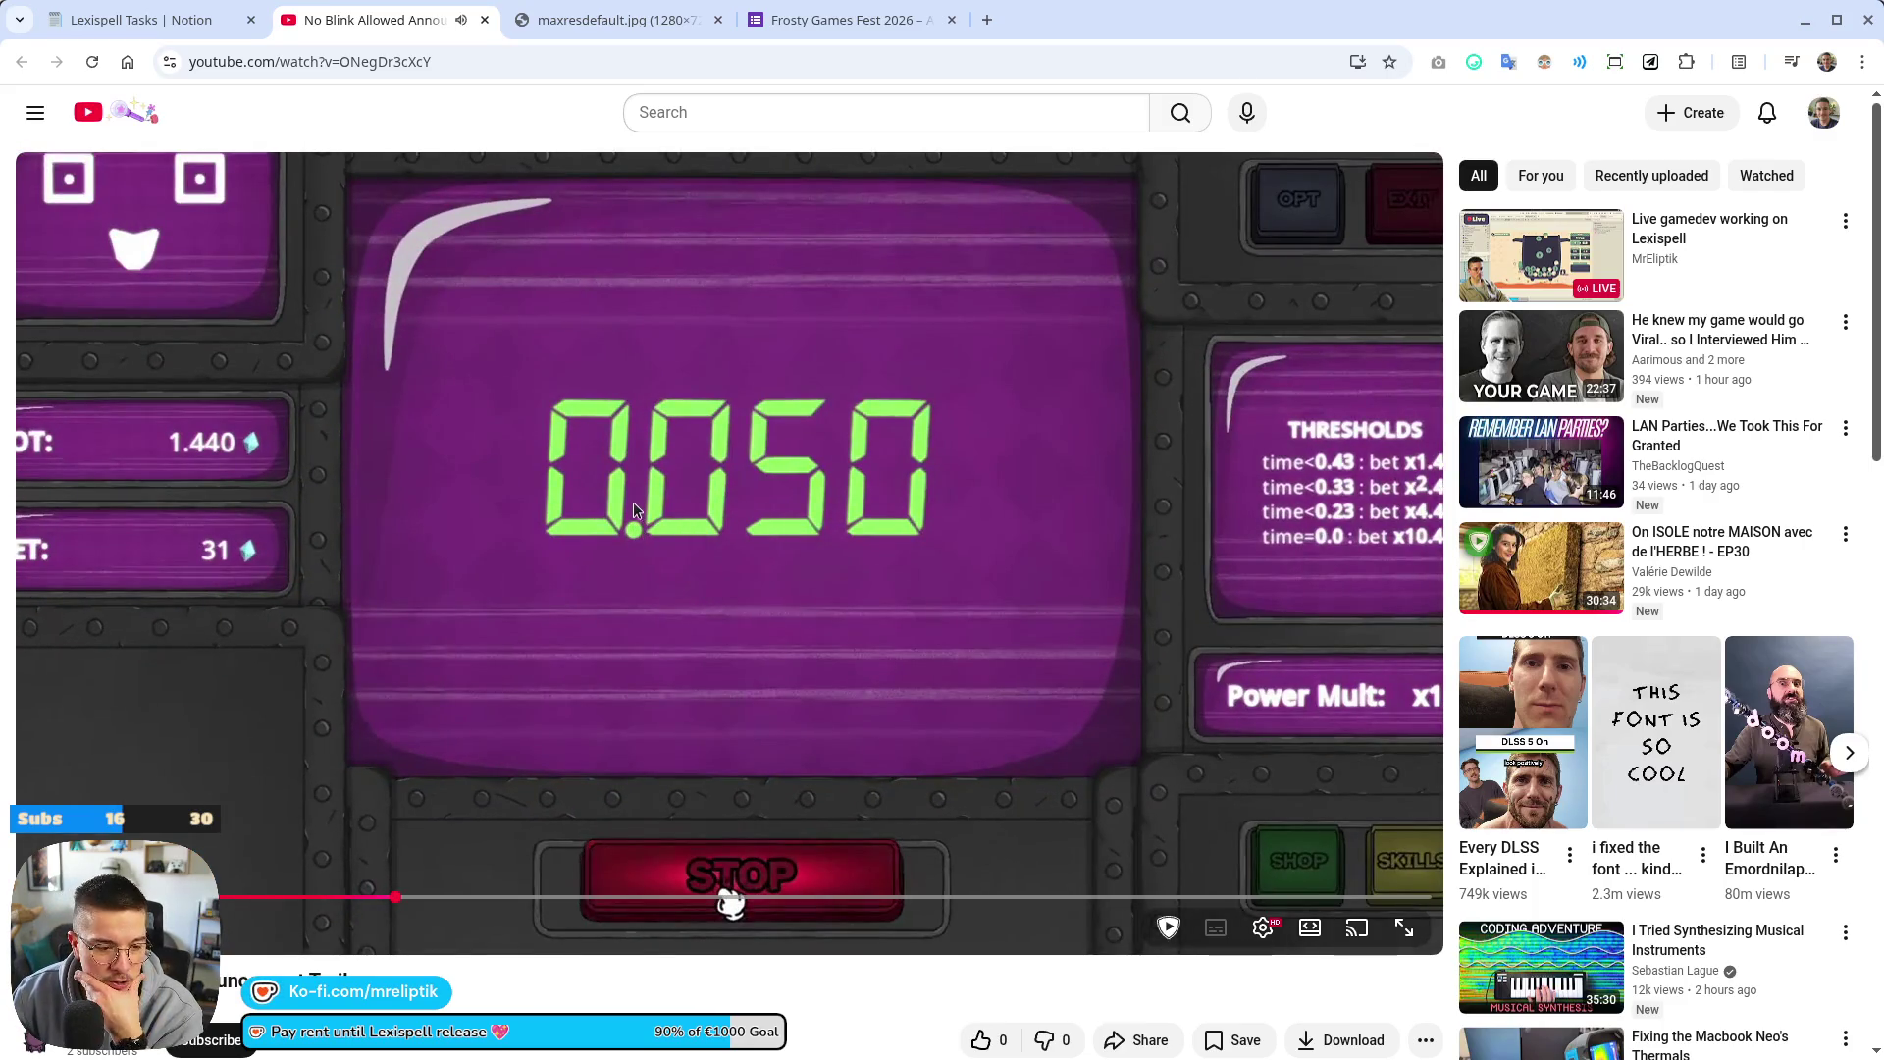
pyautogui.click(632, 538)
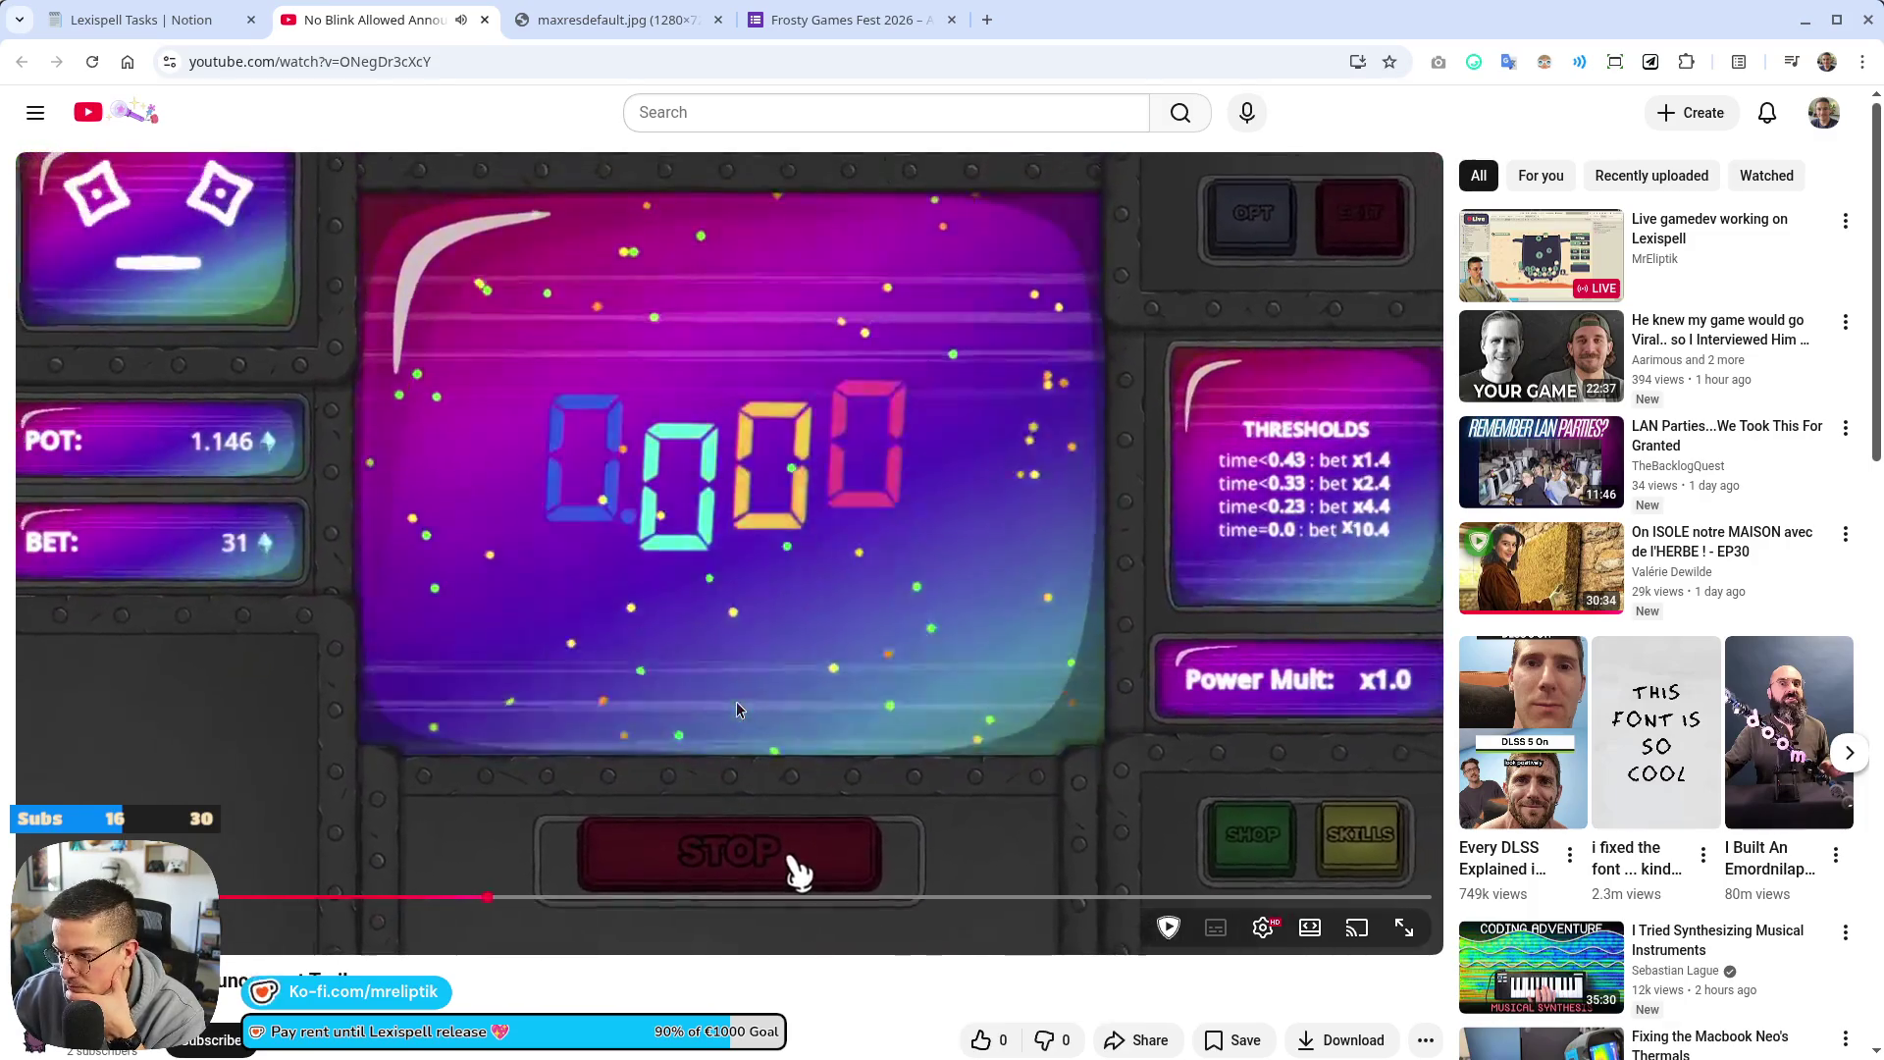
pyautogui.click(740, 709)
pyautogui.click(310, 895)
pyautogui.click(491, 720)
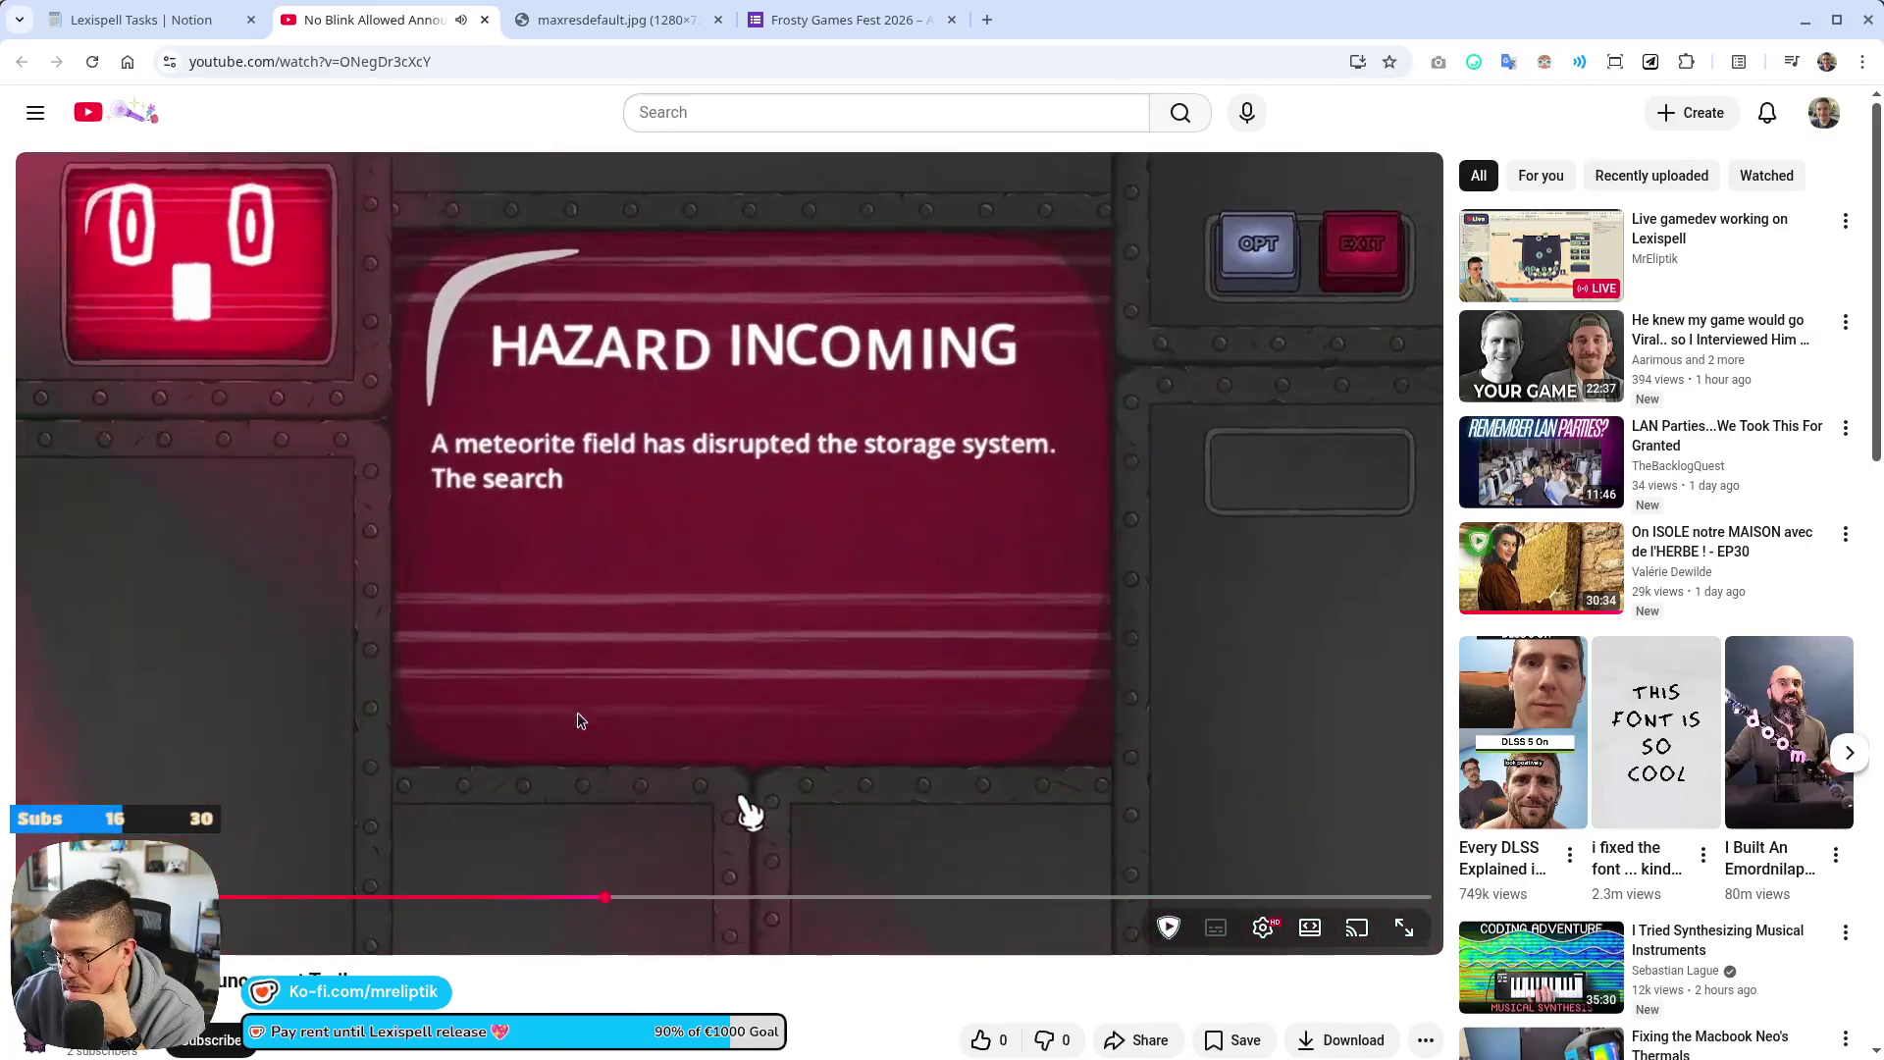
# Step: Pause on HAZARD INCOMING, check Hidden Ending and the red -0.008 opening, then pause at 0.283
pyautogui.click(579, 721)
pyautogui.moveTo(660, 900)
pyautogui.mouseDown()
pyautogui.moveTo(727, 841)
pyautogui.moveTo(974, 900)
pyautogui.mouseUp()
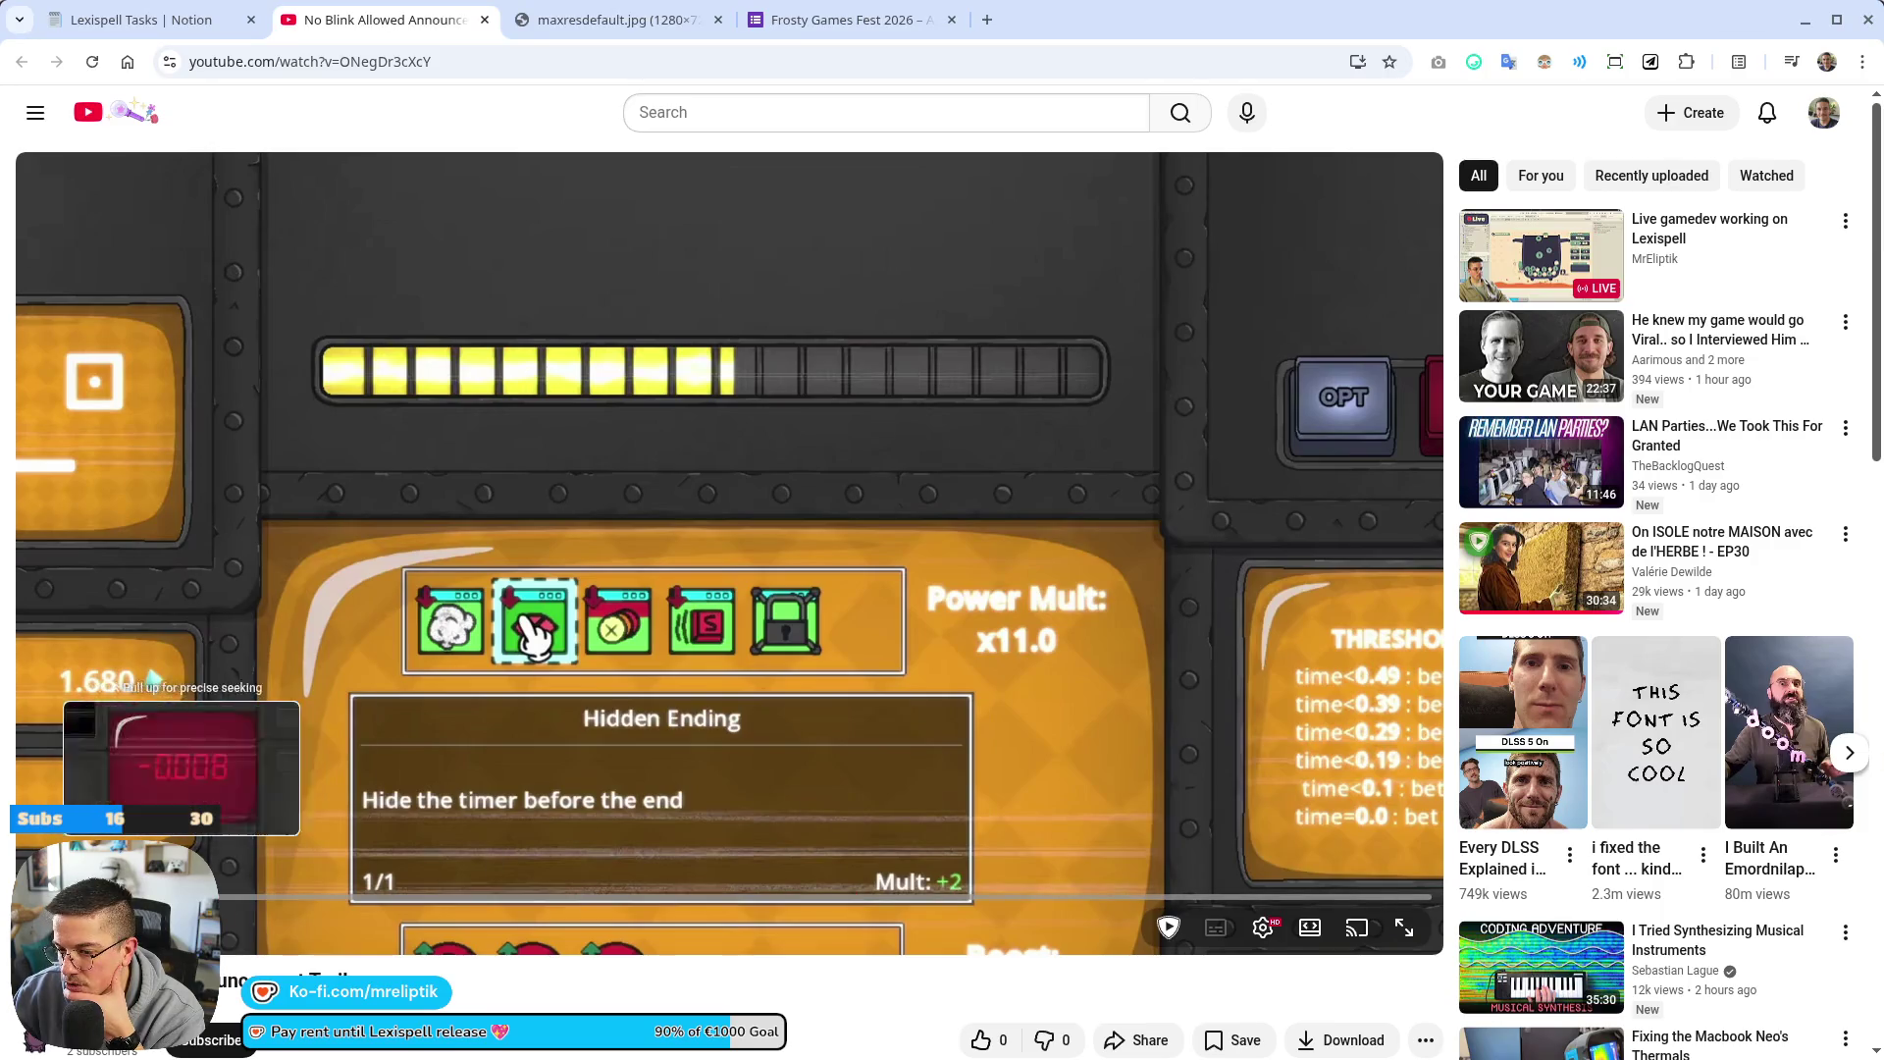
pyautogui.click(234, 904)
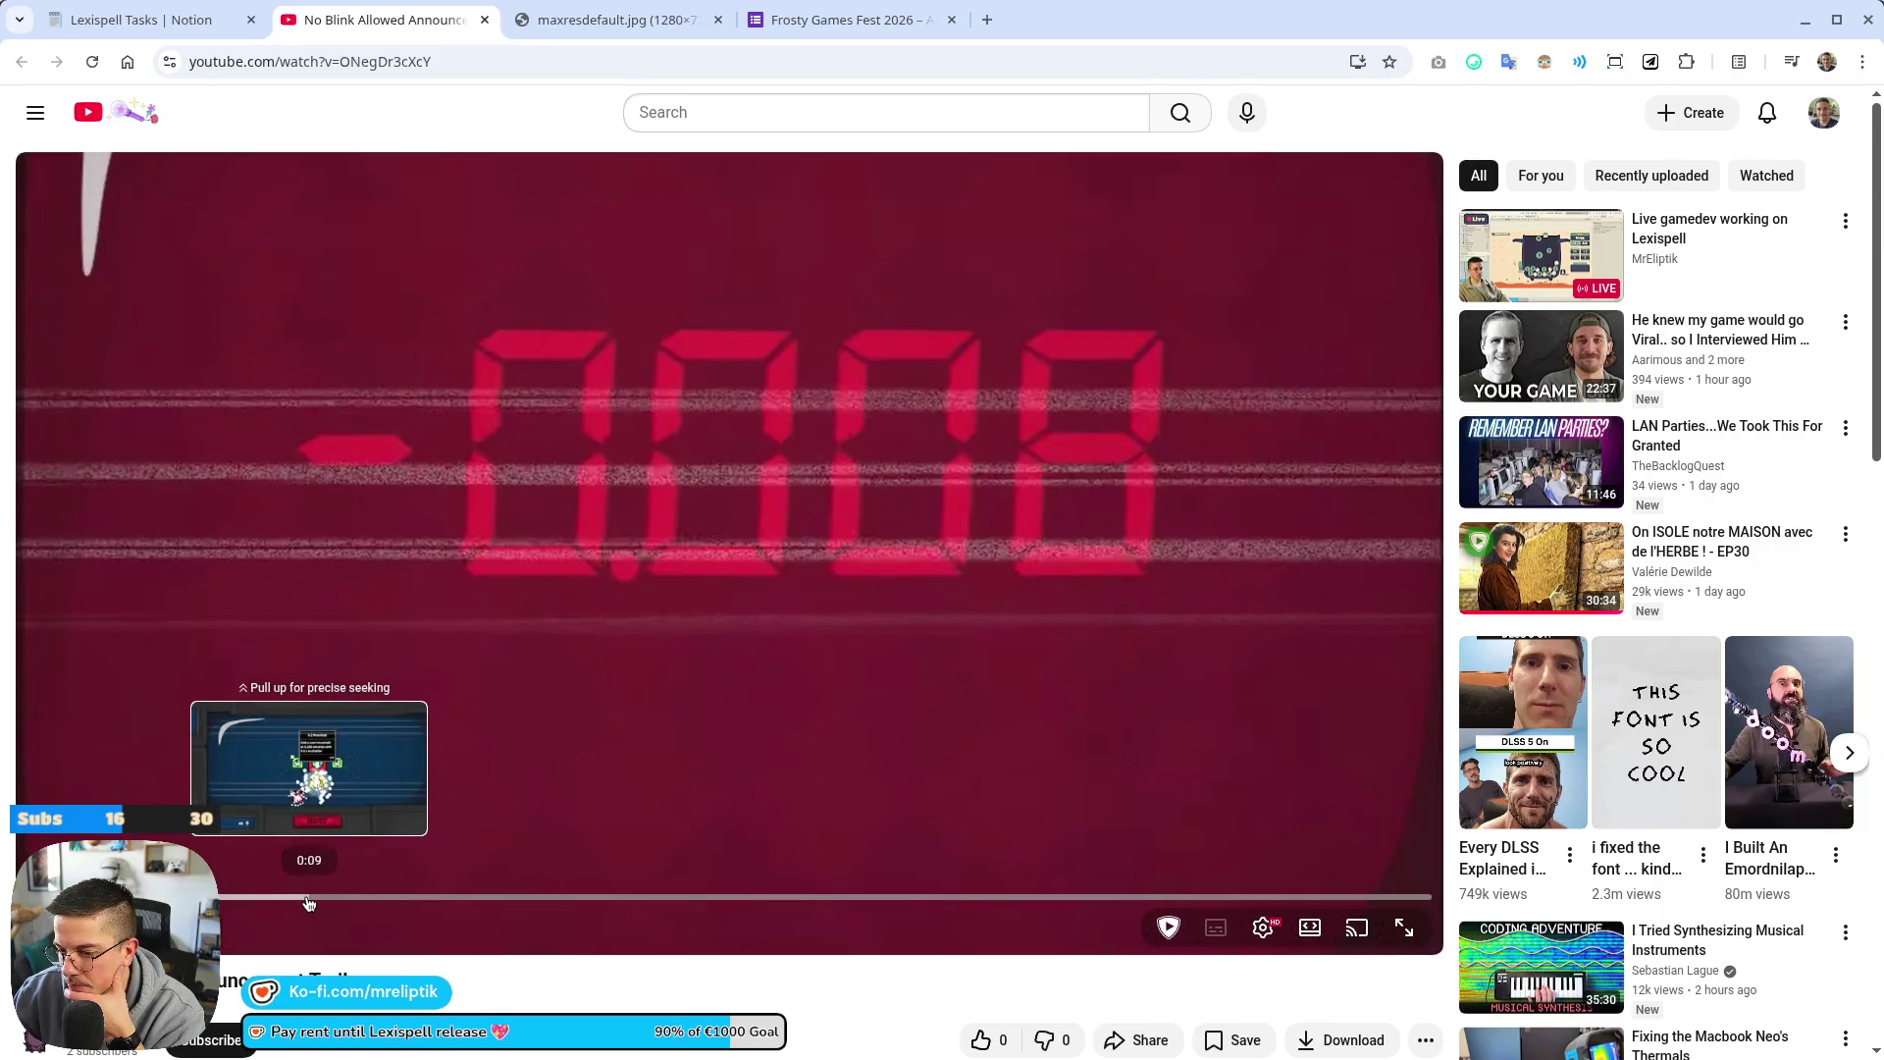
pyautogui.click(307, 900)
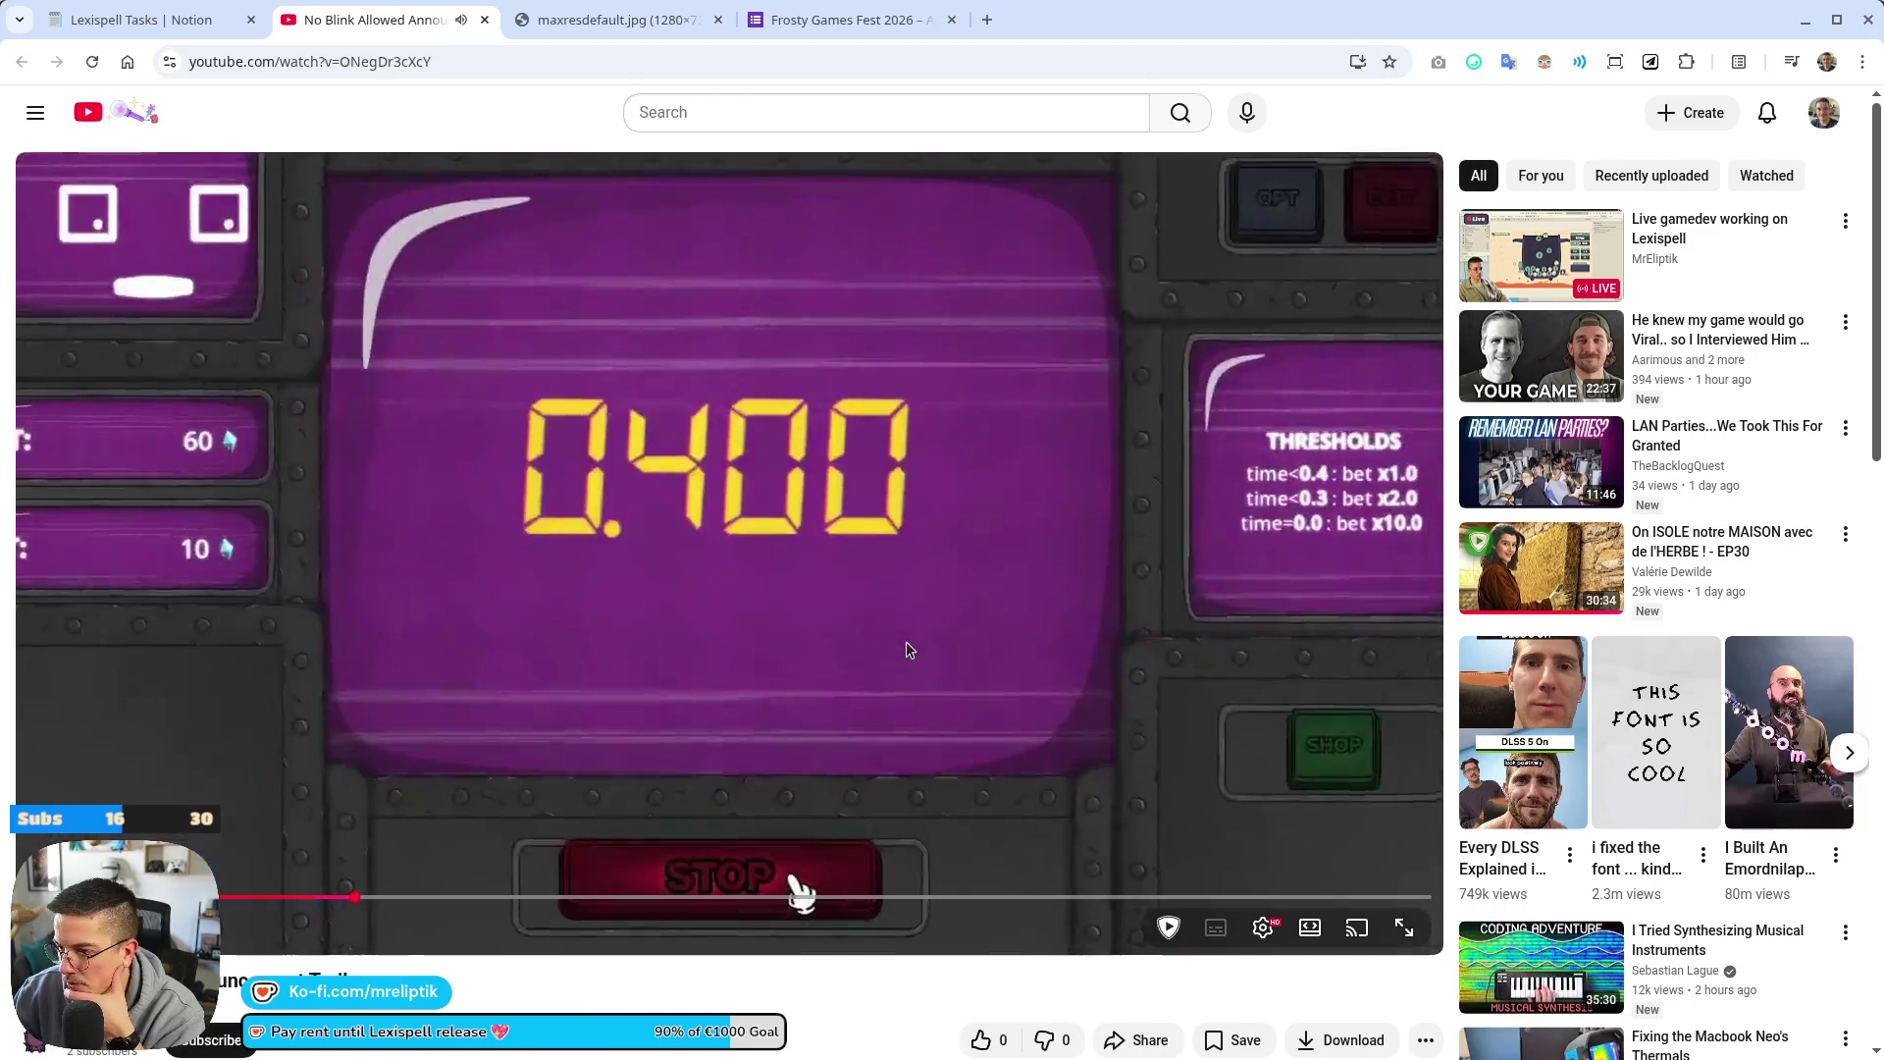
pyautogui.click(907, 645)
pyautogui.click(237, 897)
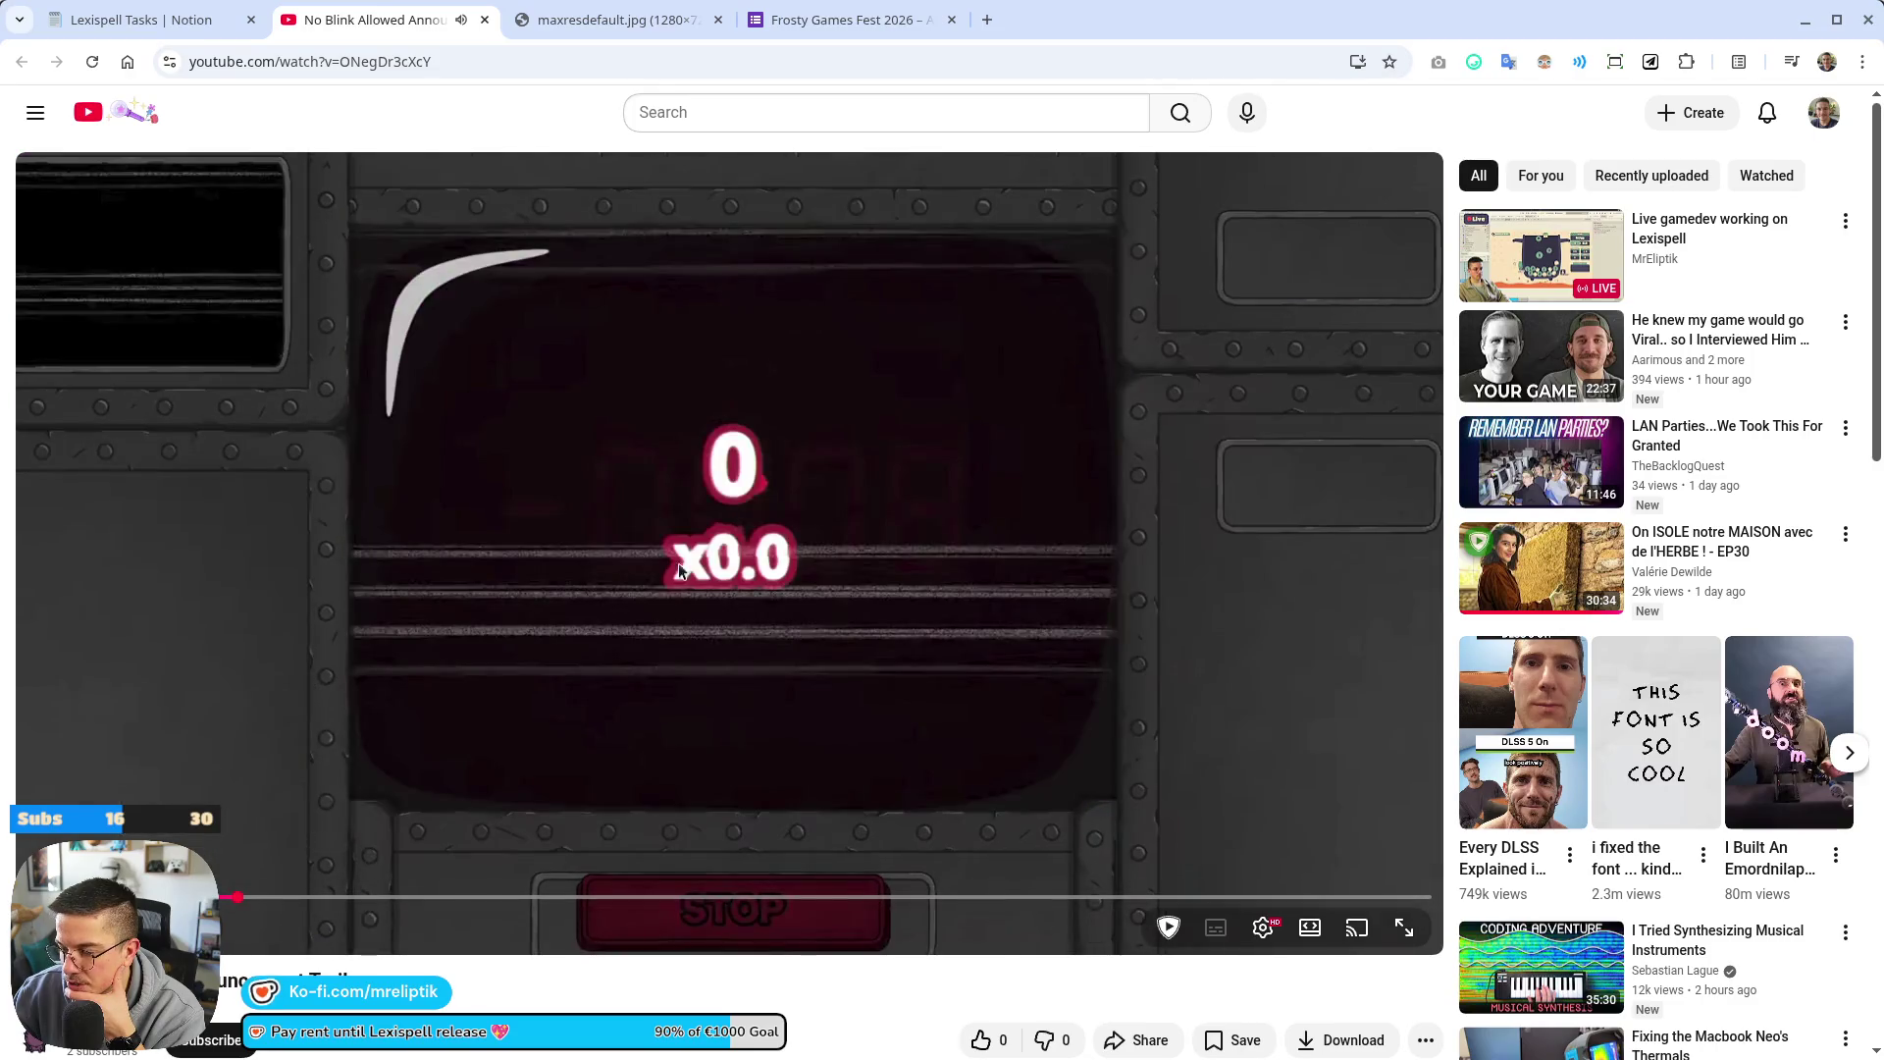
pyautogui.click(653, 678)
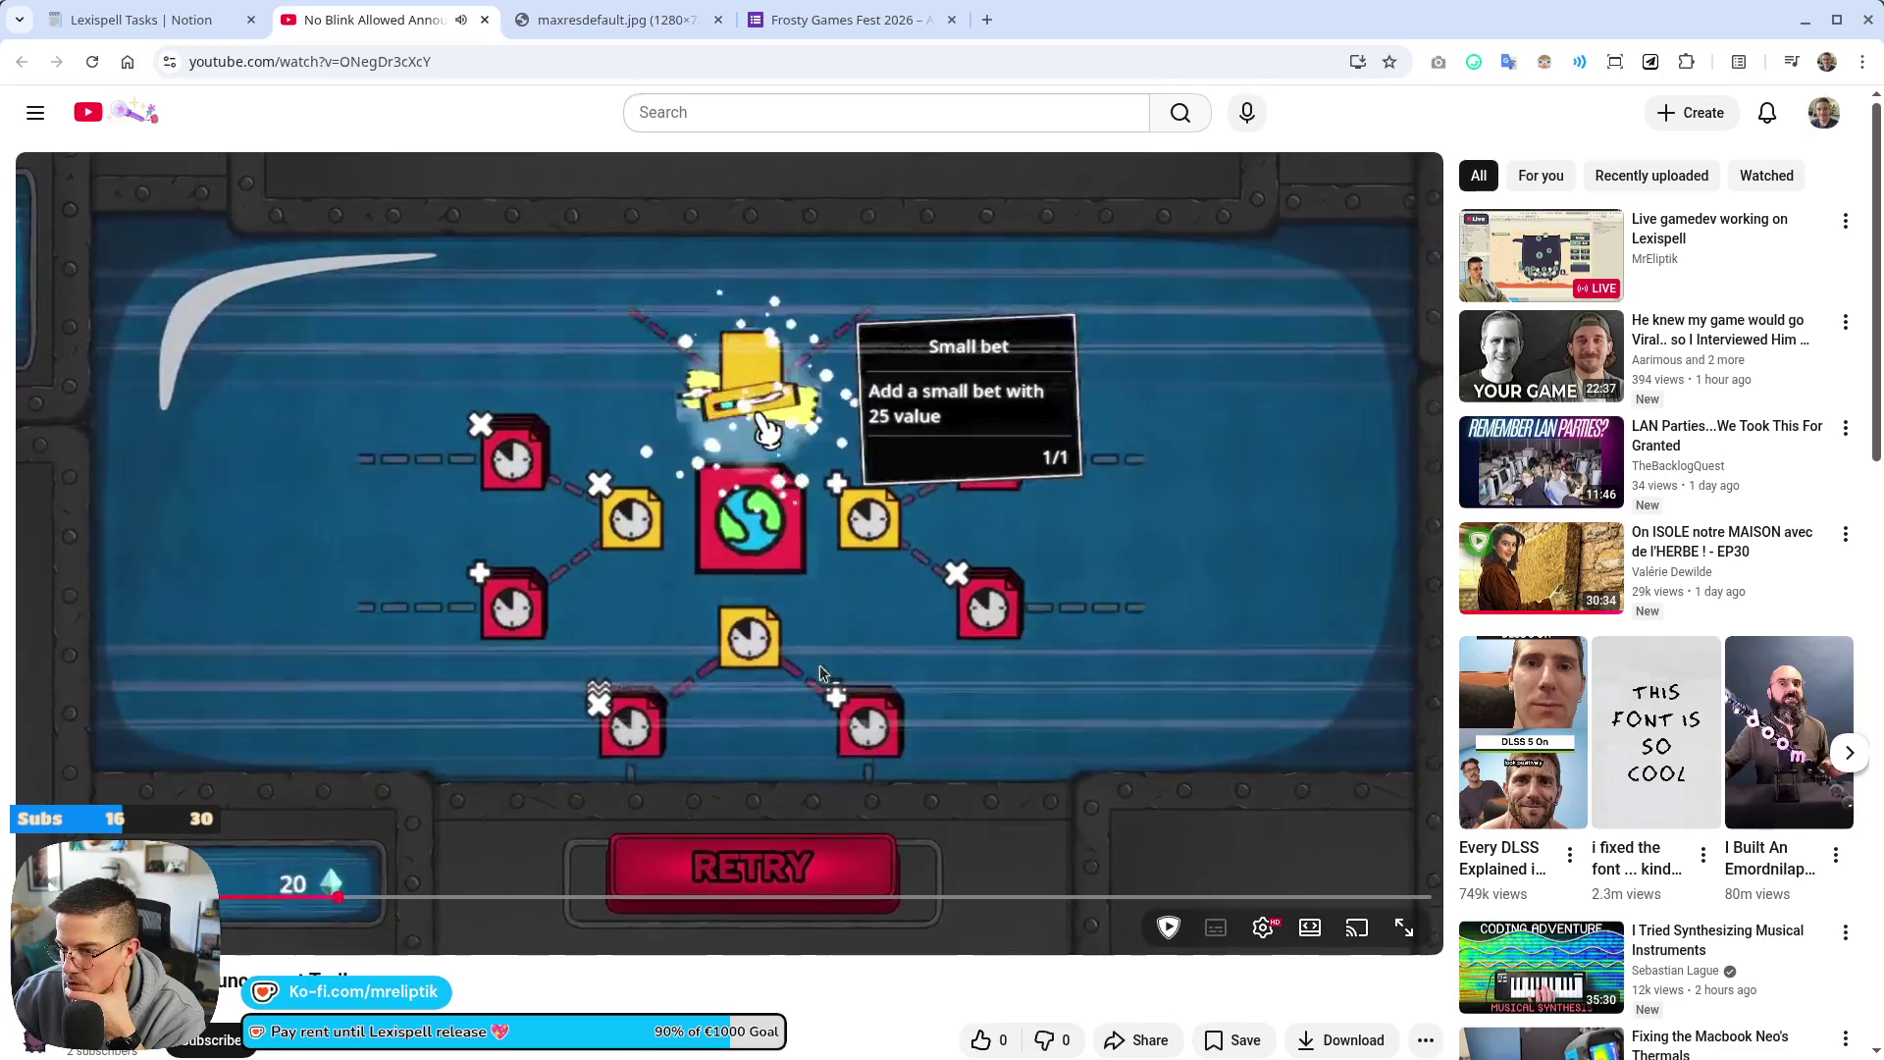
pyautogui.click(997, 673)
# Step: Rewind to about 0:34 for the upgrade board, pause on the purple countdown, and use theater layout
pyautogui.moveTo(1158, 897); pyautogui.dragTo(1062, 901)
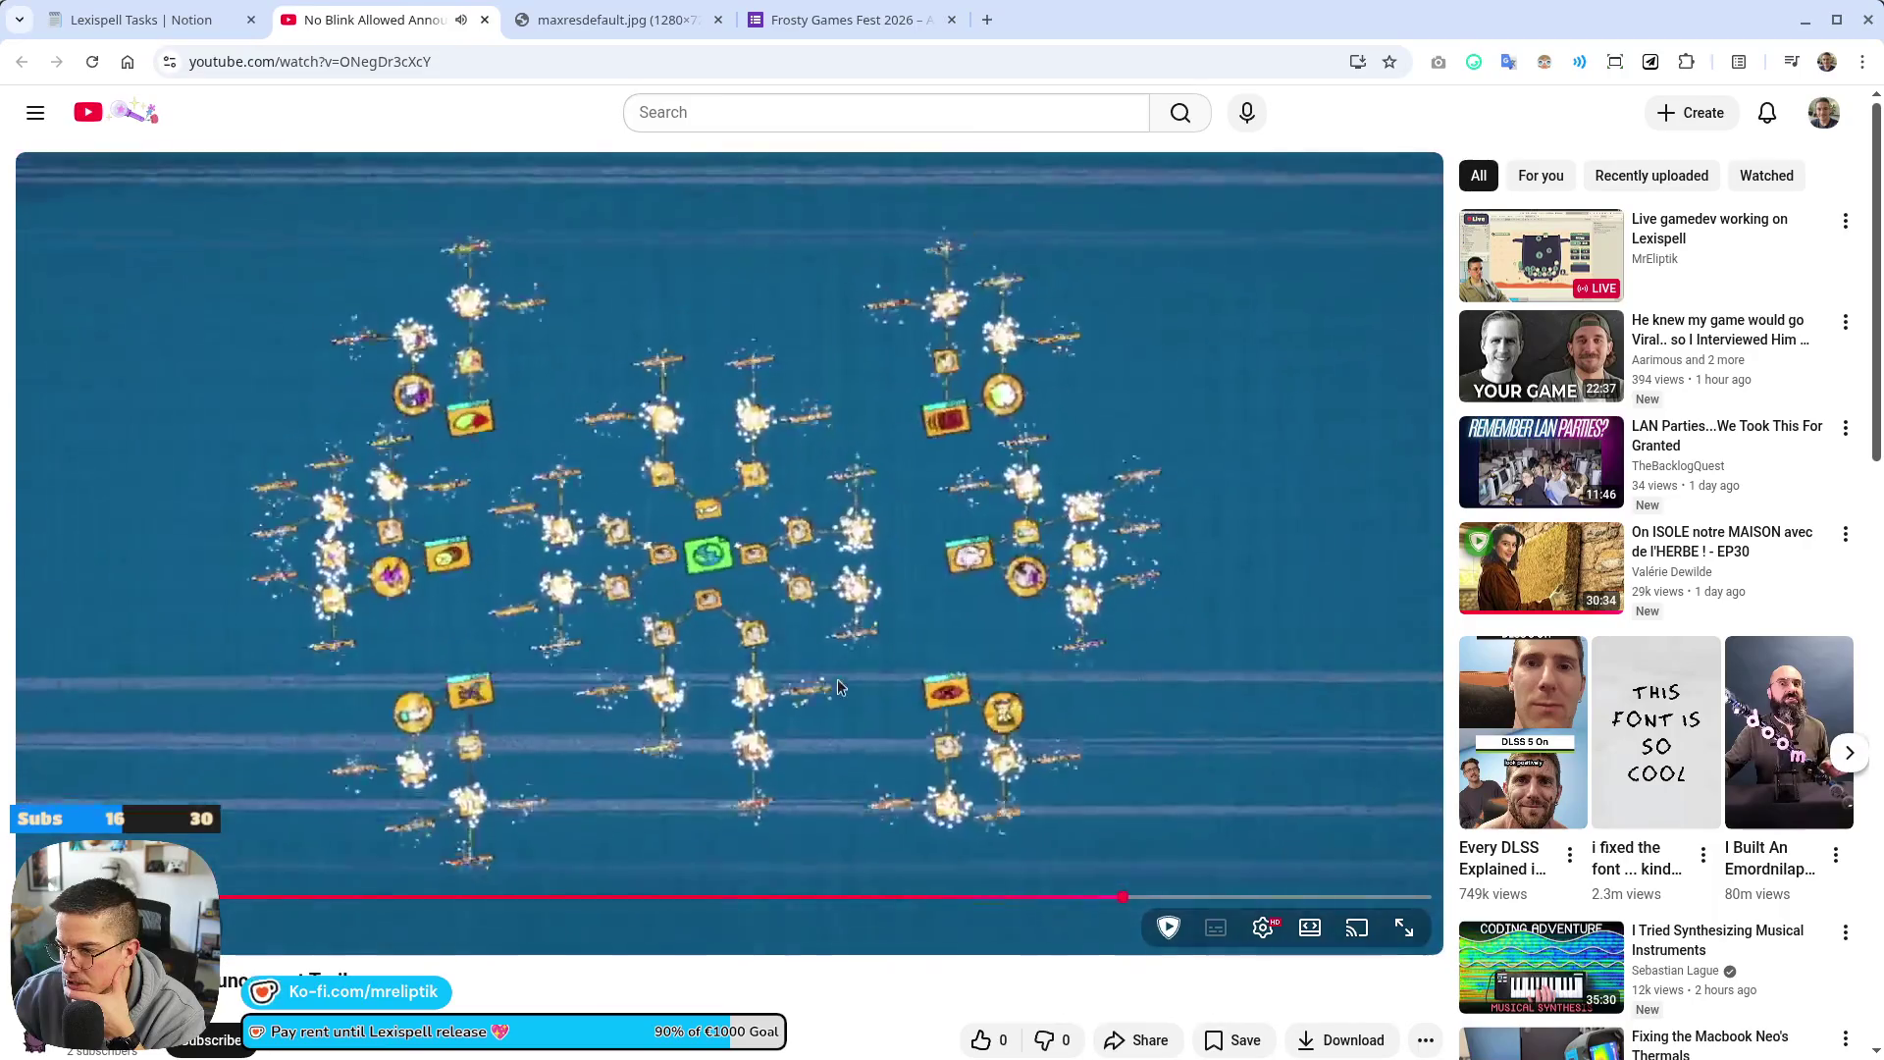
pyautogui.click(952, 577)
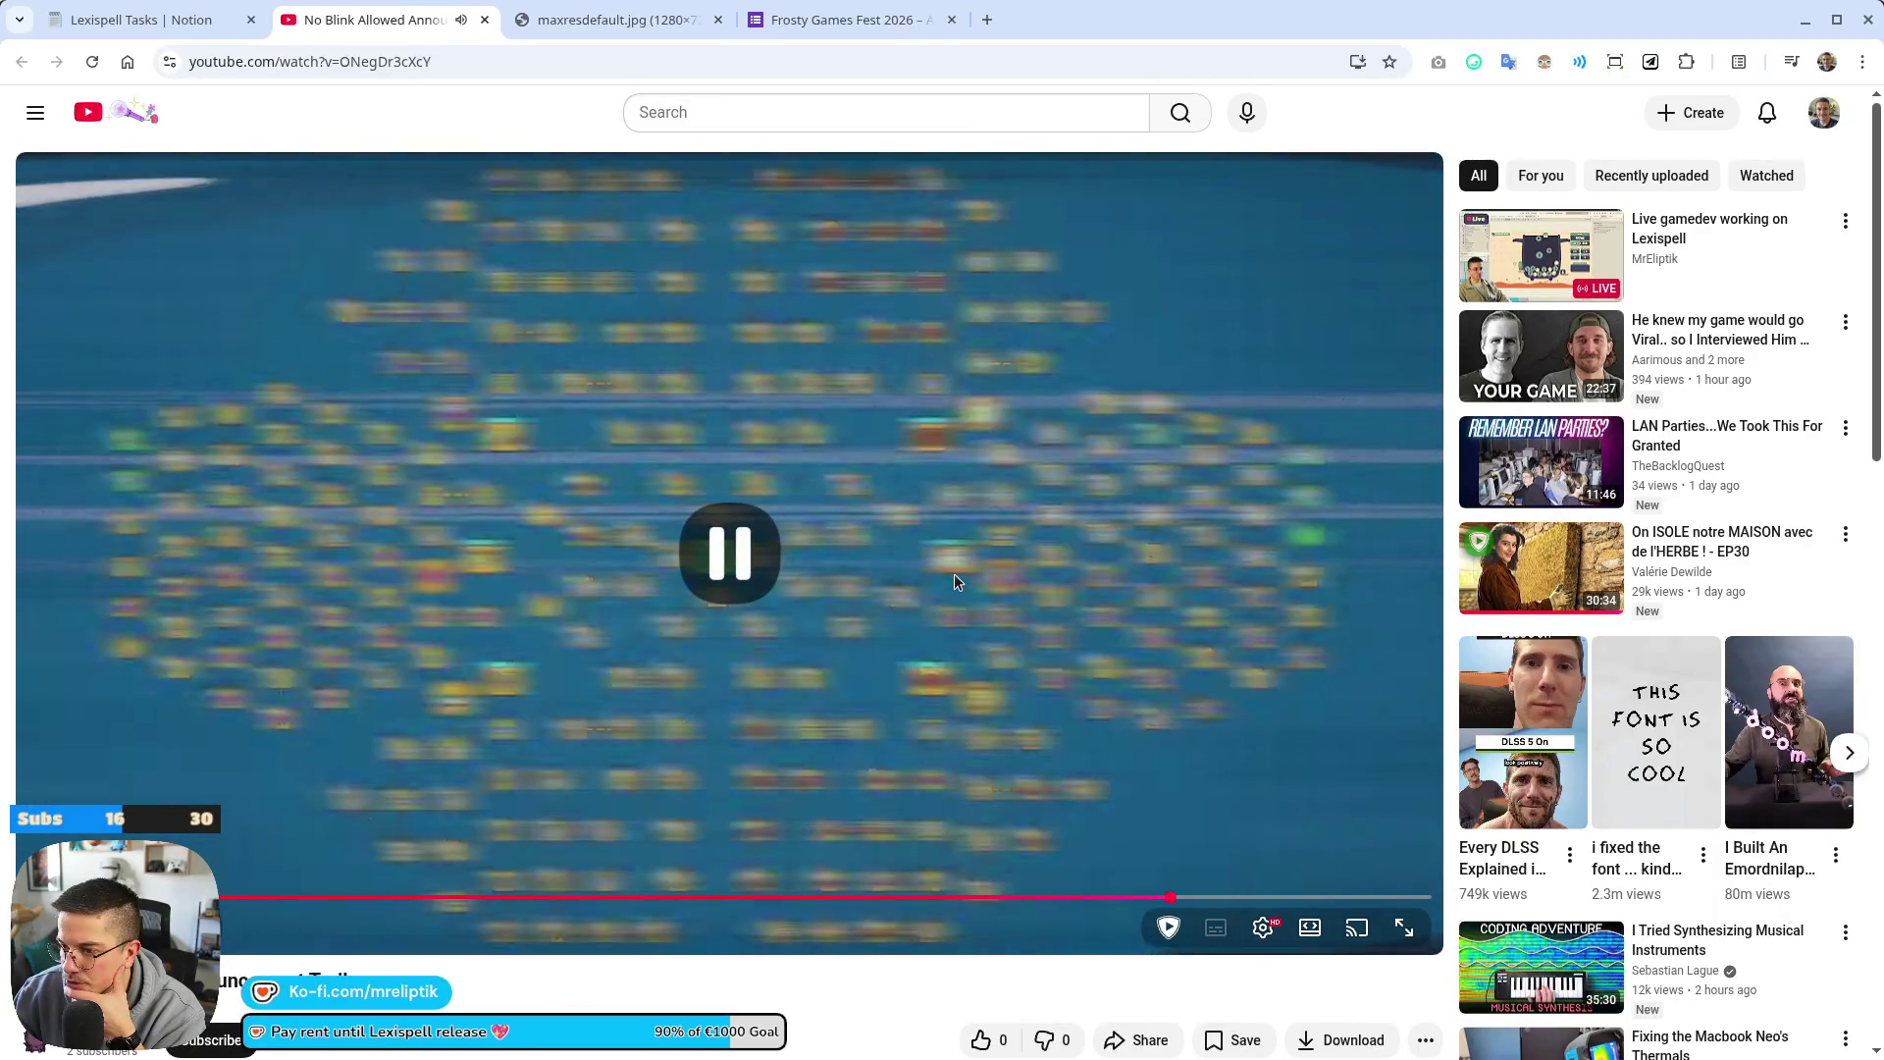
pyautogui.click(1128, 818)
pyautogui.click(1148, 844)
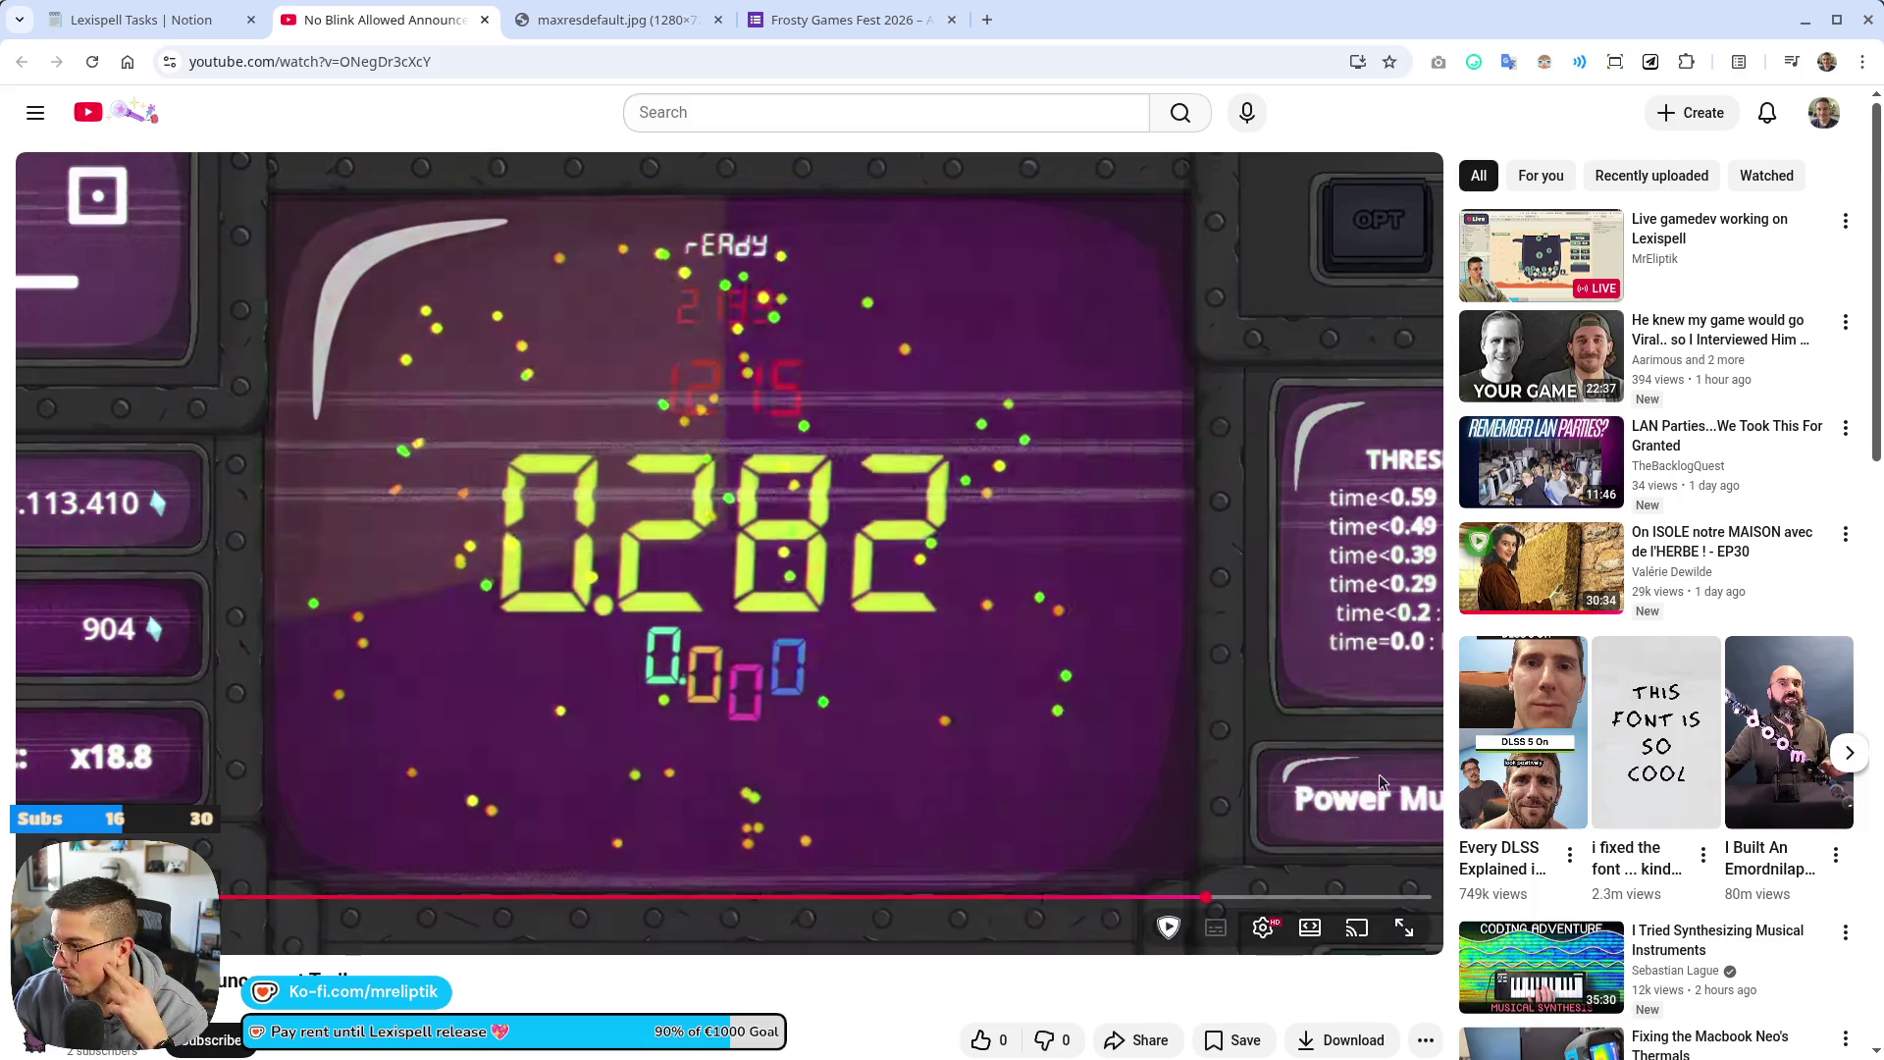
pyautogui.click(1310, 930)
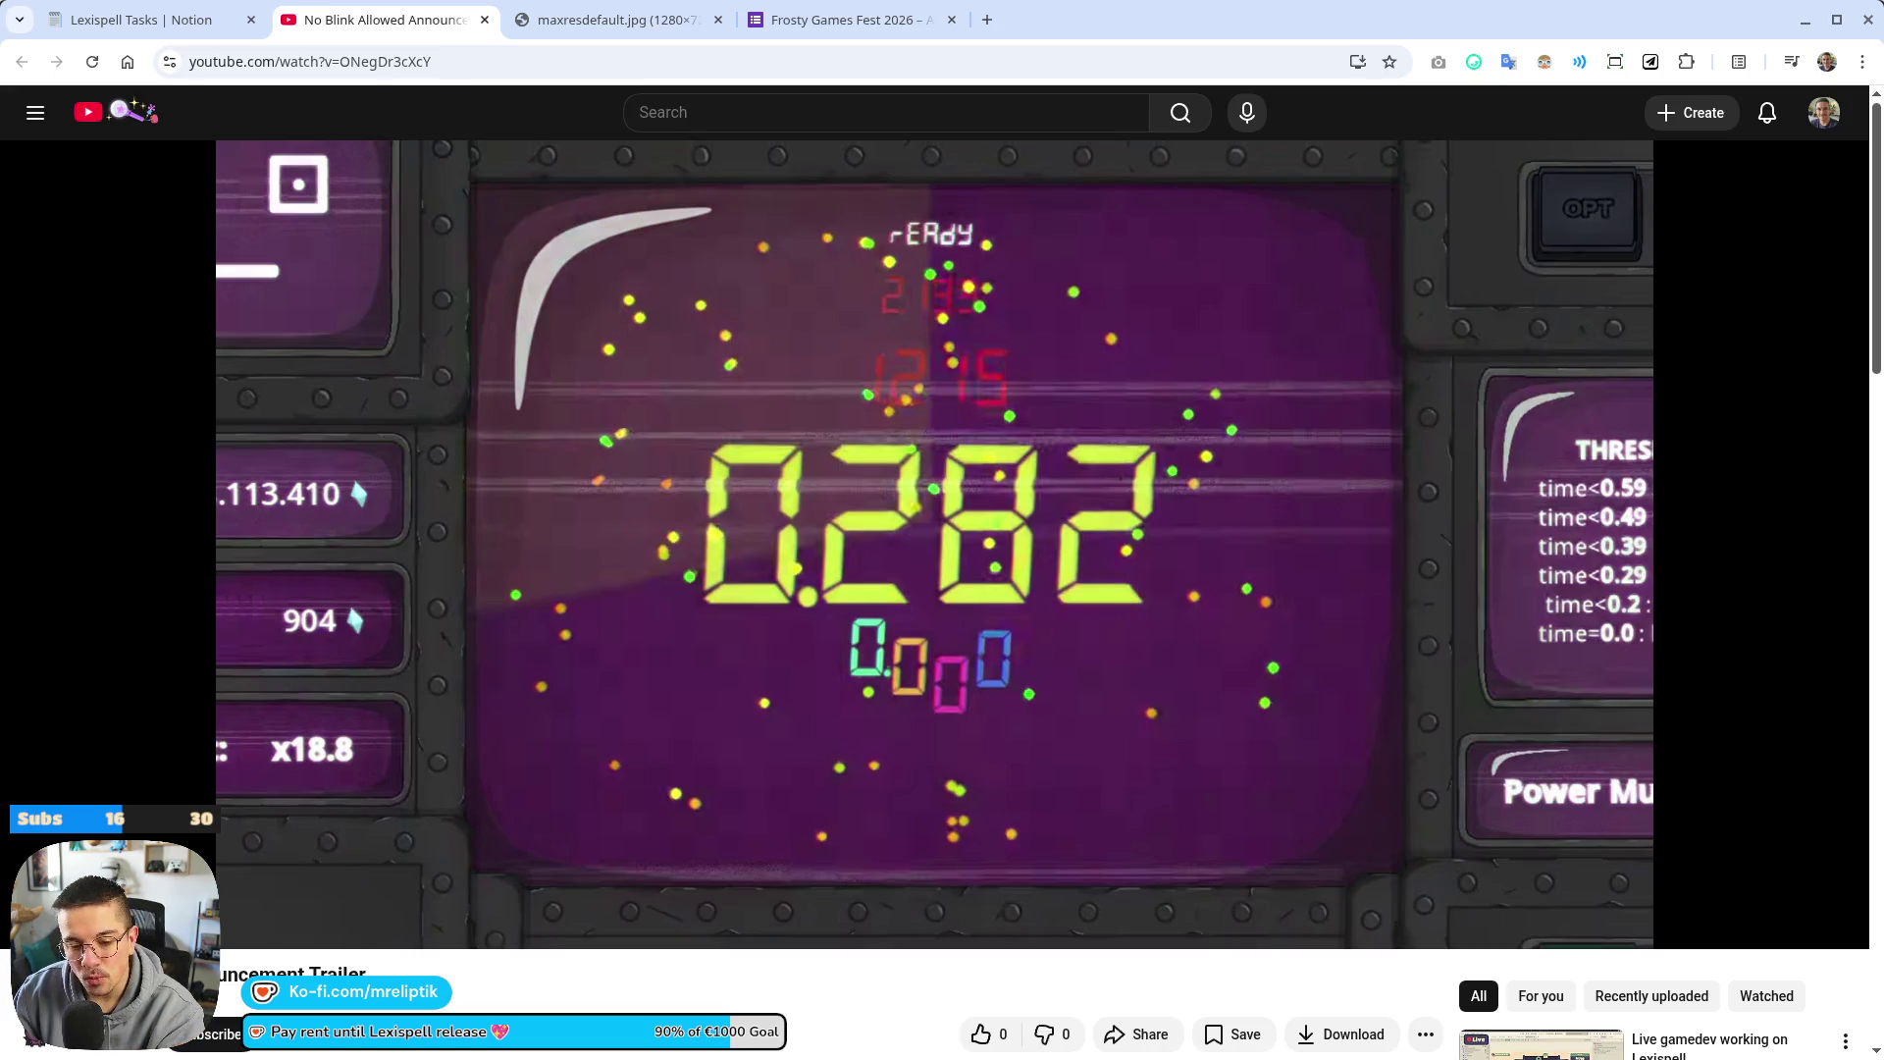
# Step: Replay the trailer around the score ring and blue scenes, pausing on the blue frame
pyautogui.press('space')
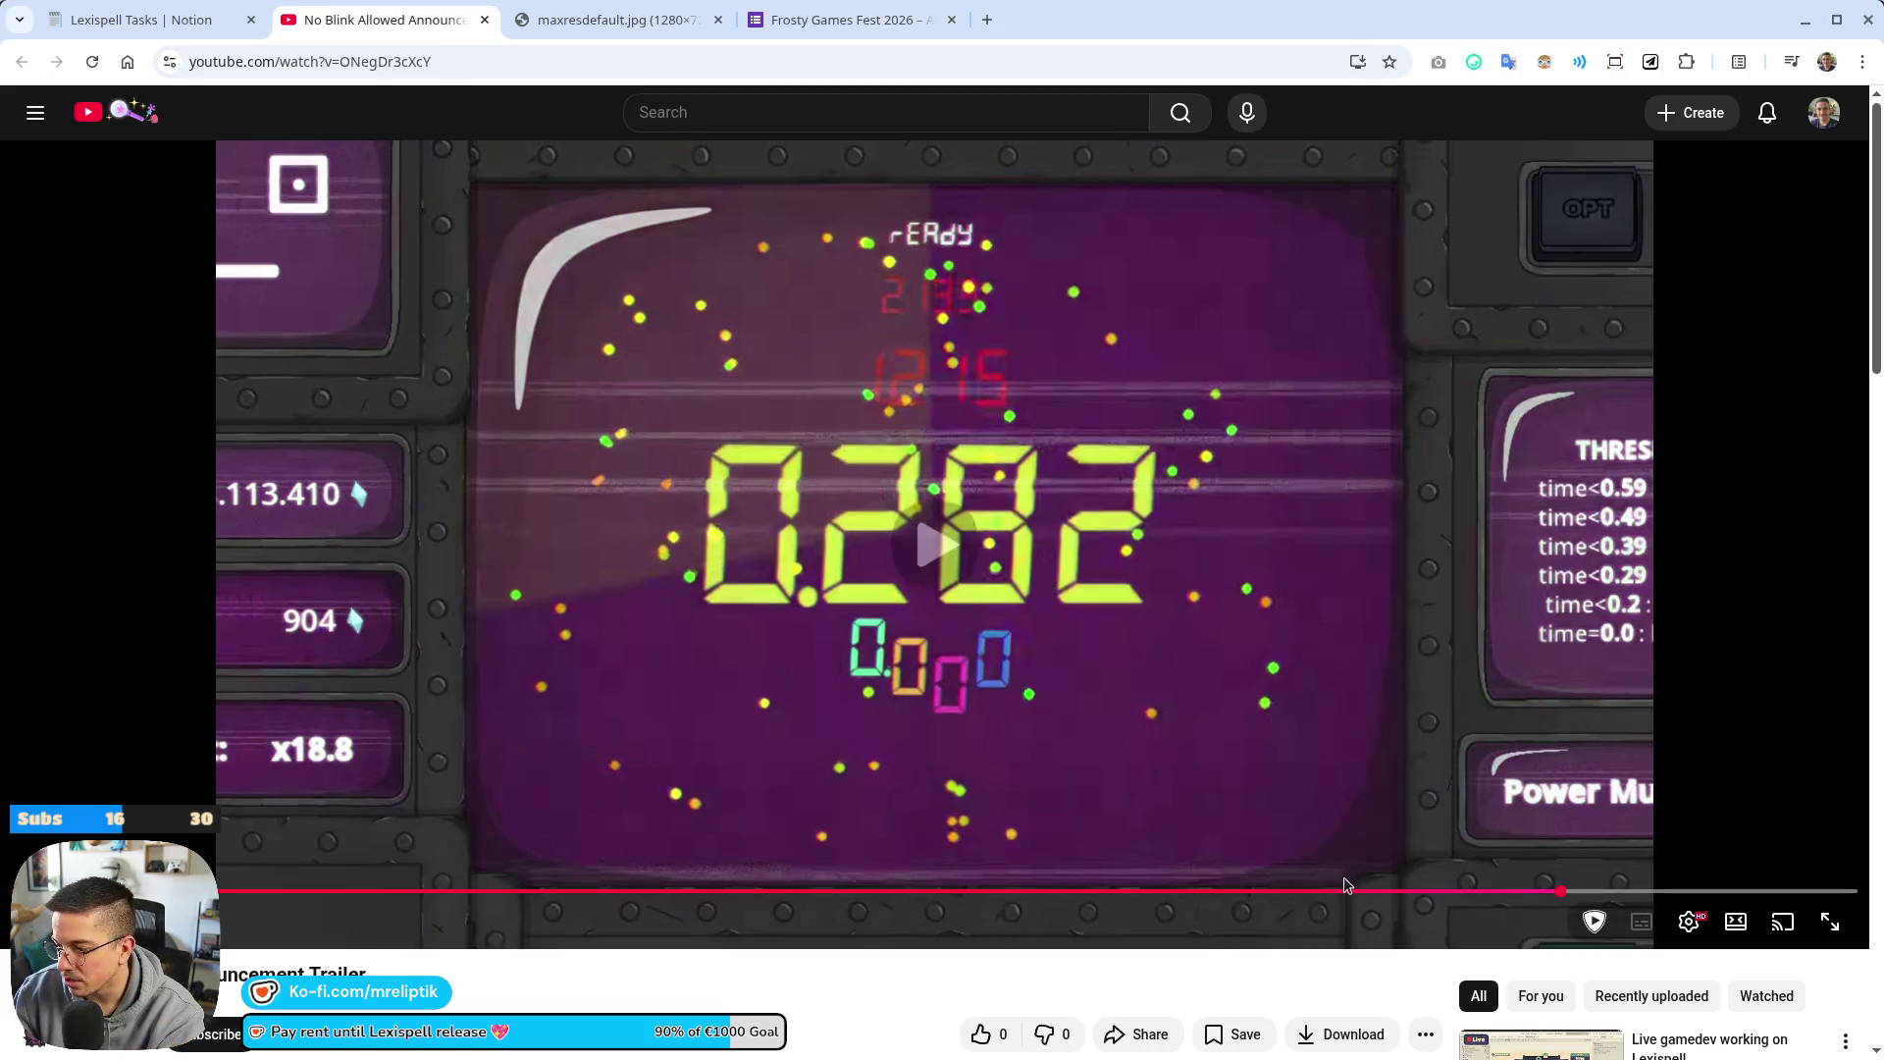
pyautogui.click(1350, 891)
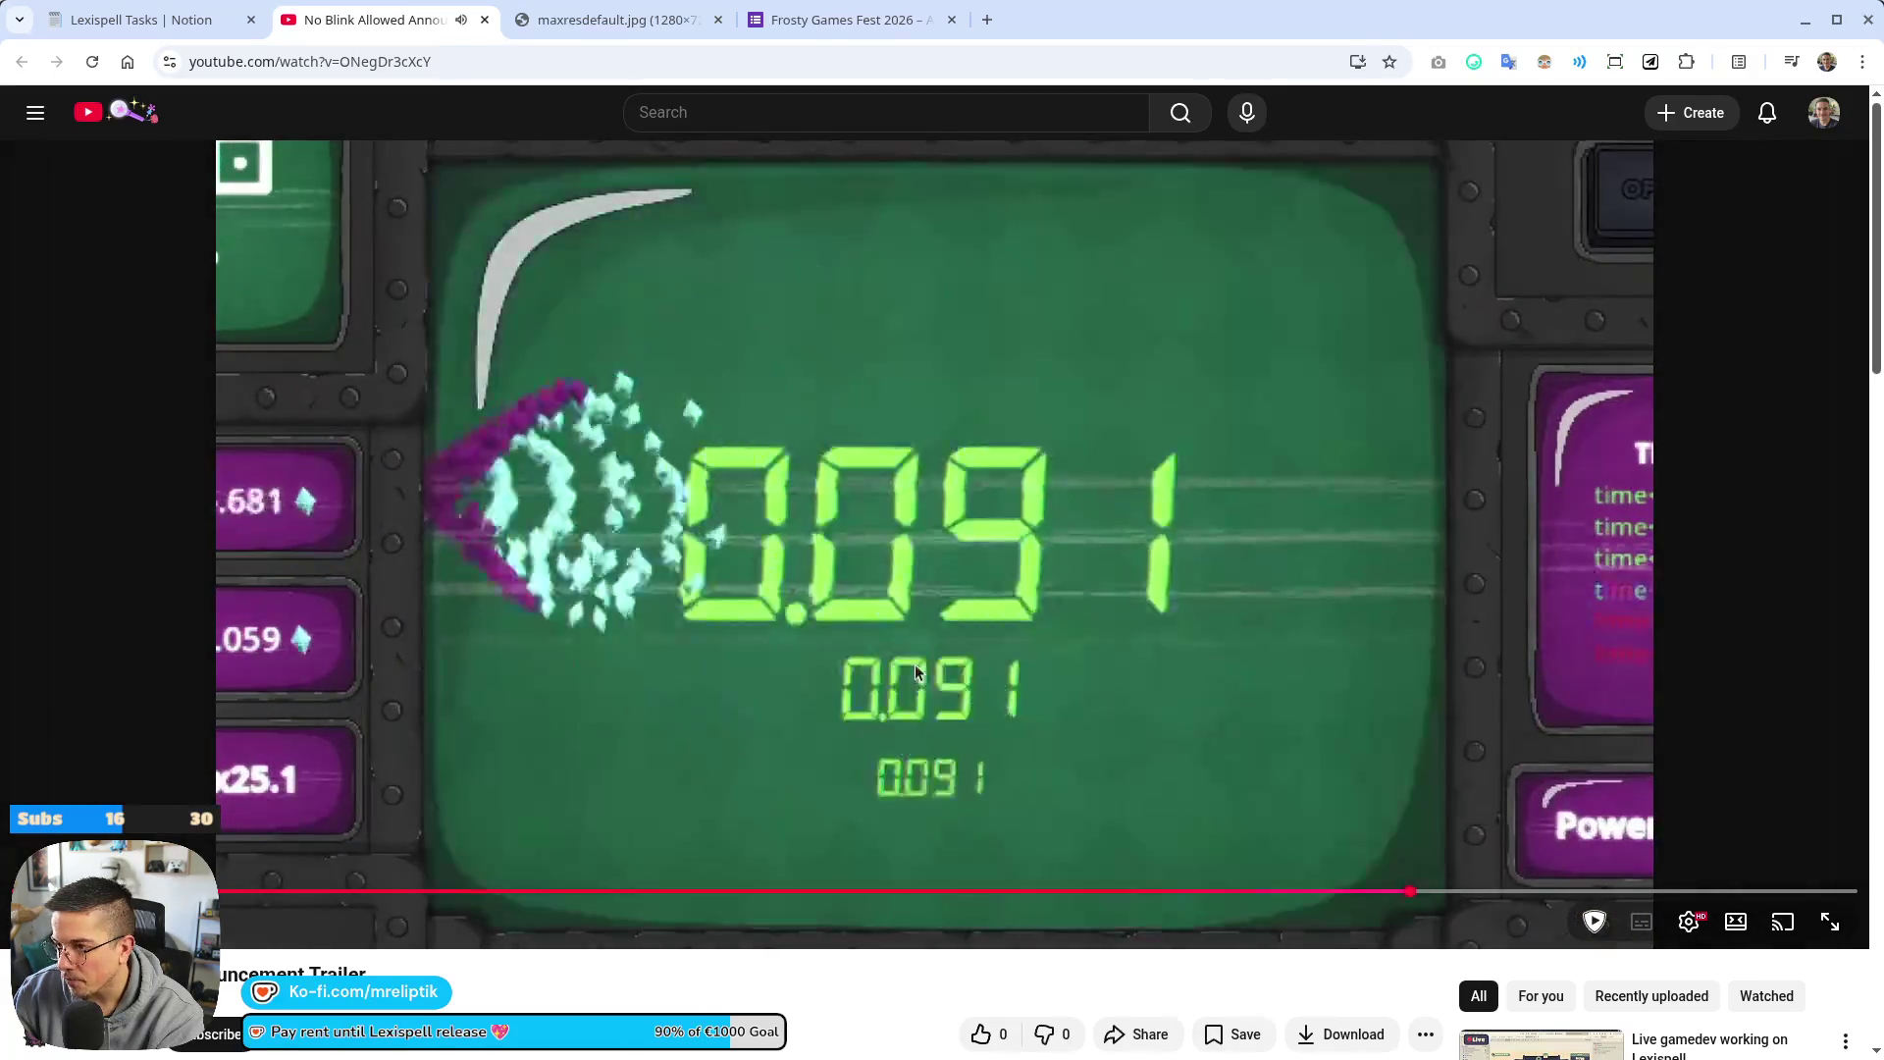
pyautogui.click(1343, 795)
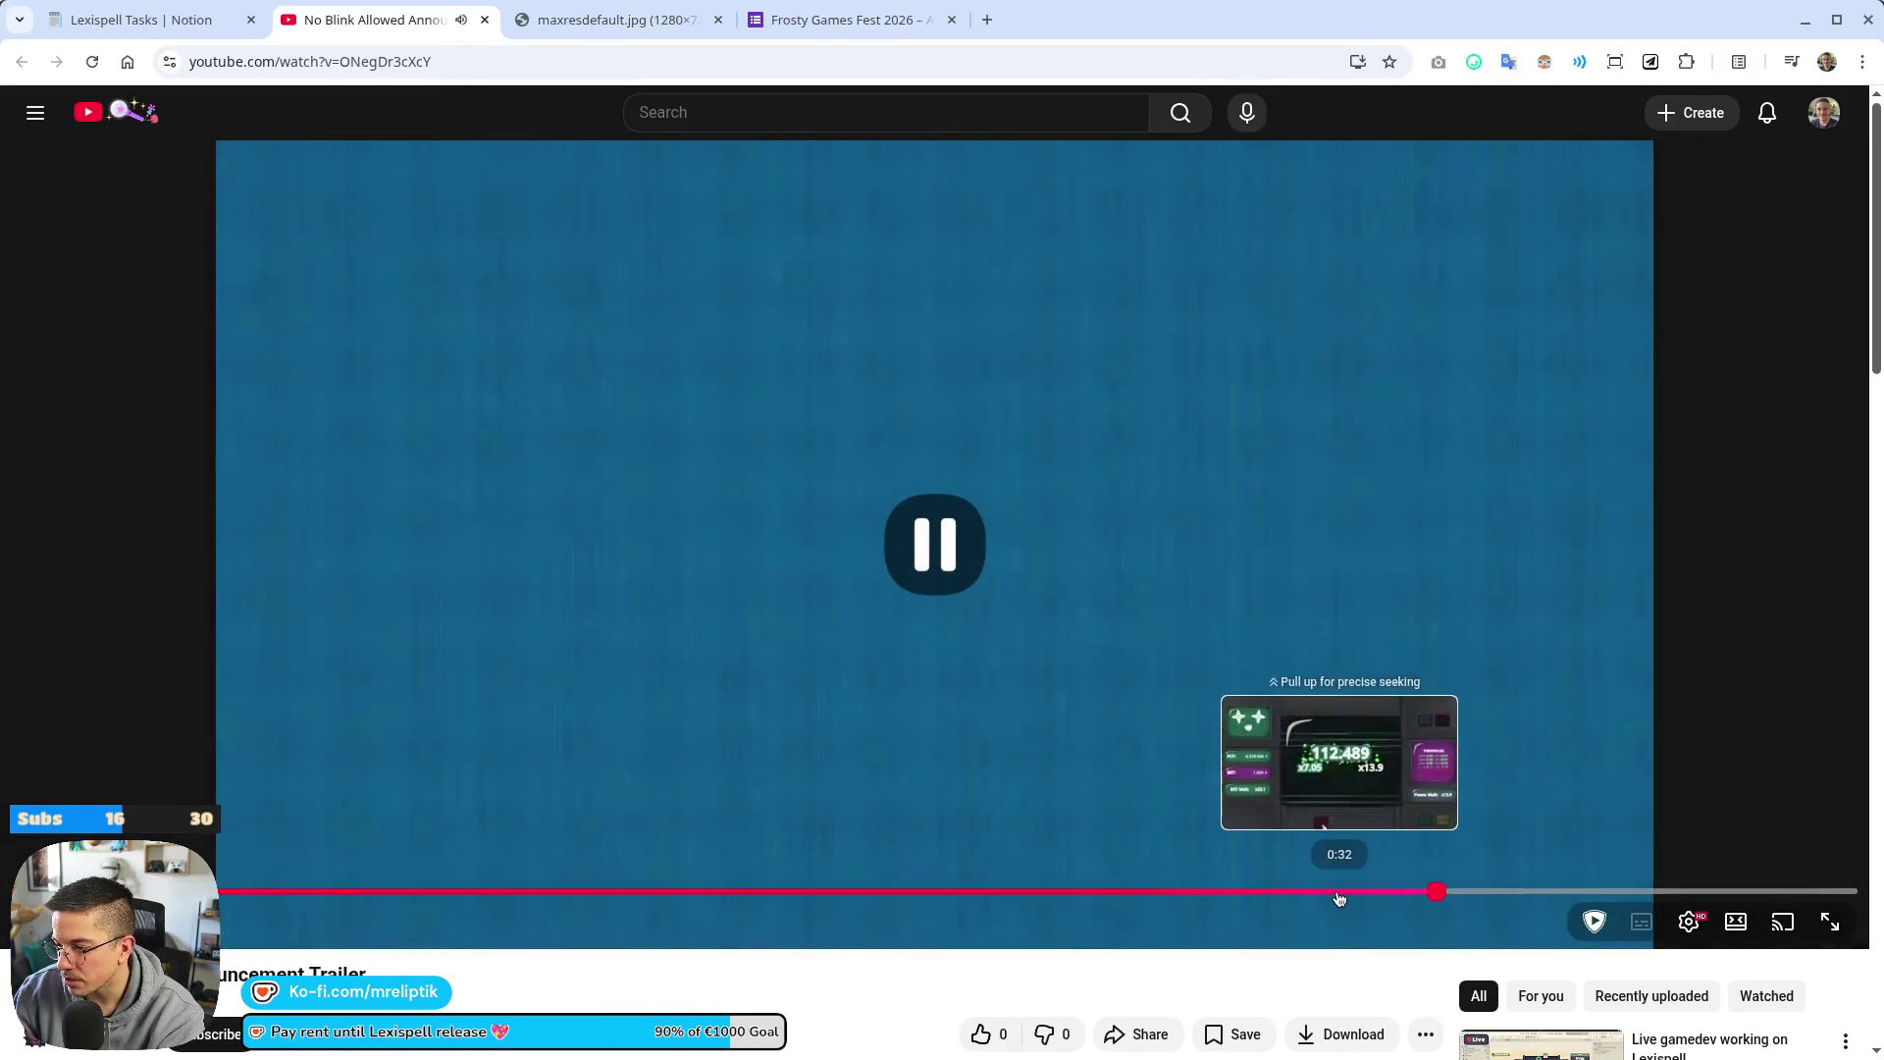
pyautogui.click(1337, 892)
pyautogui.click(1325, 777)
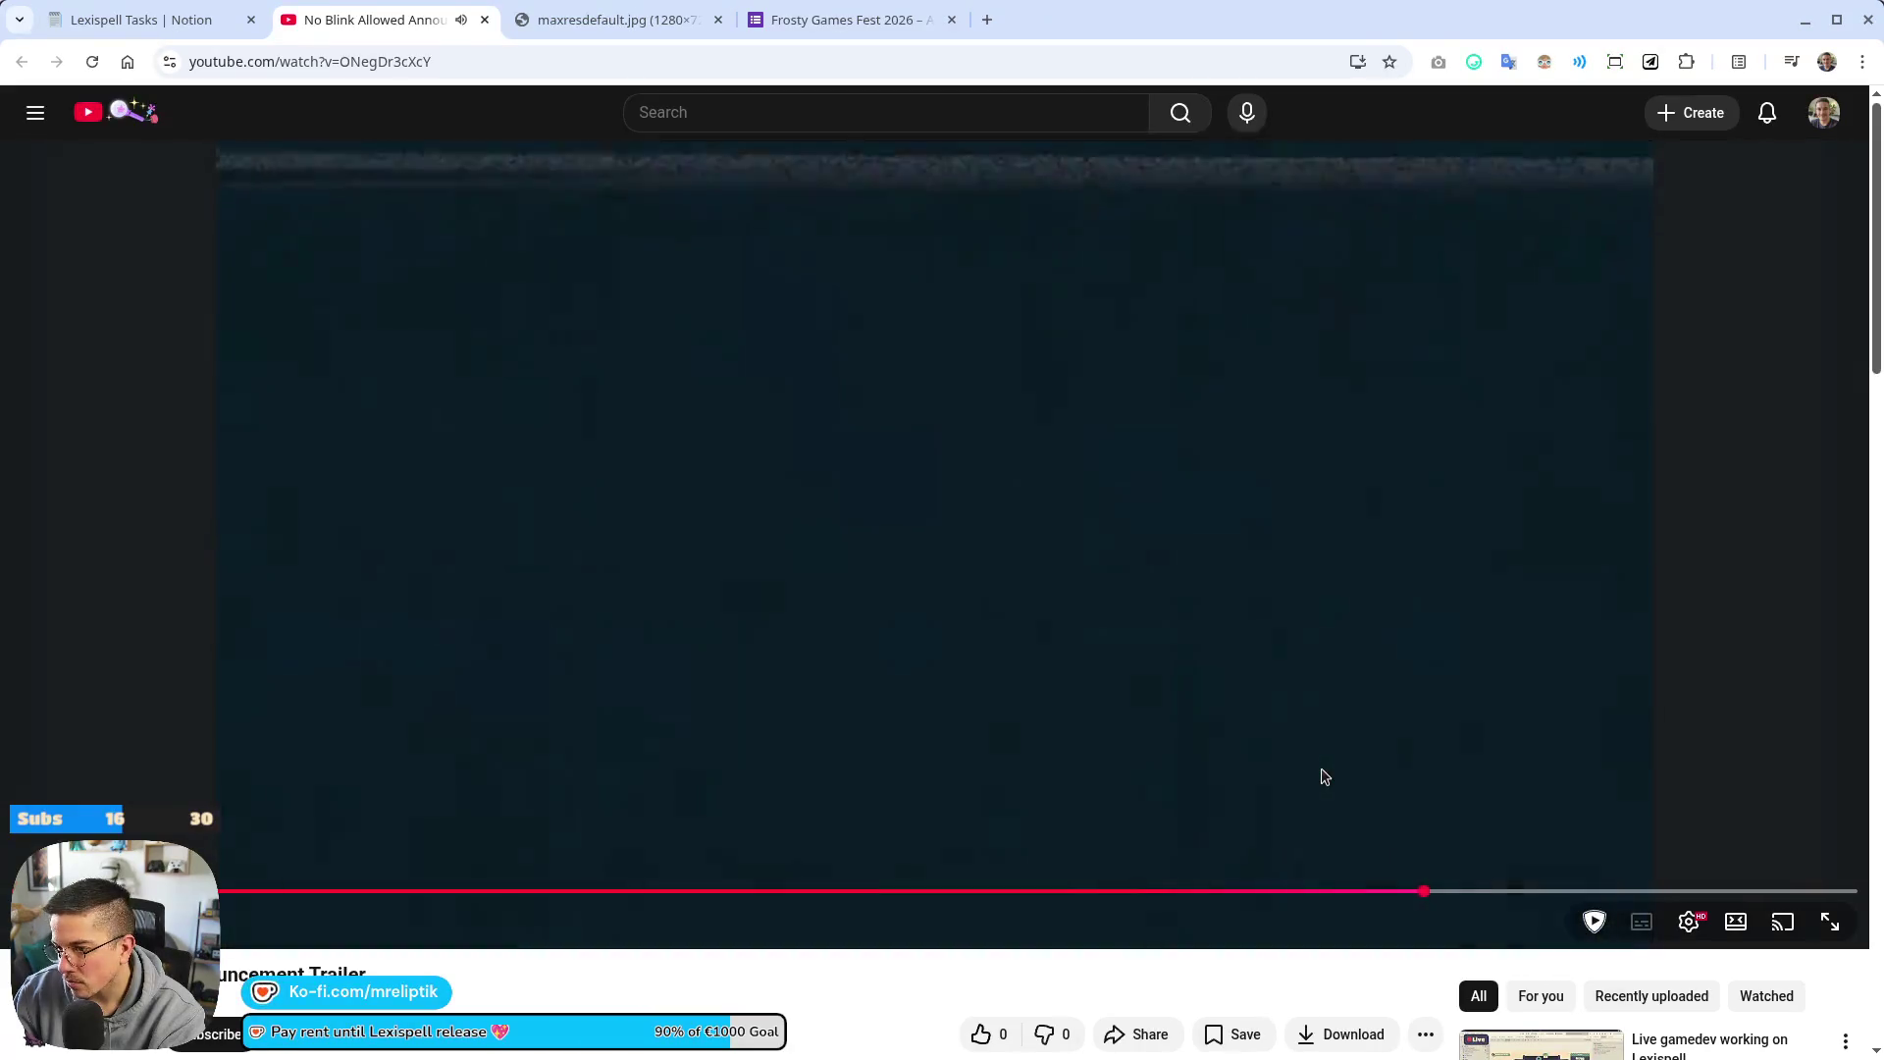
pyautogui.click(1325, 776)
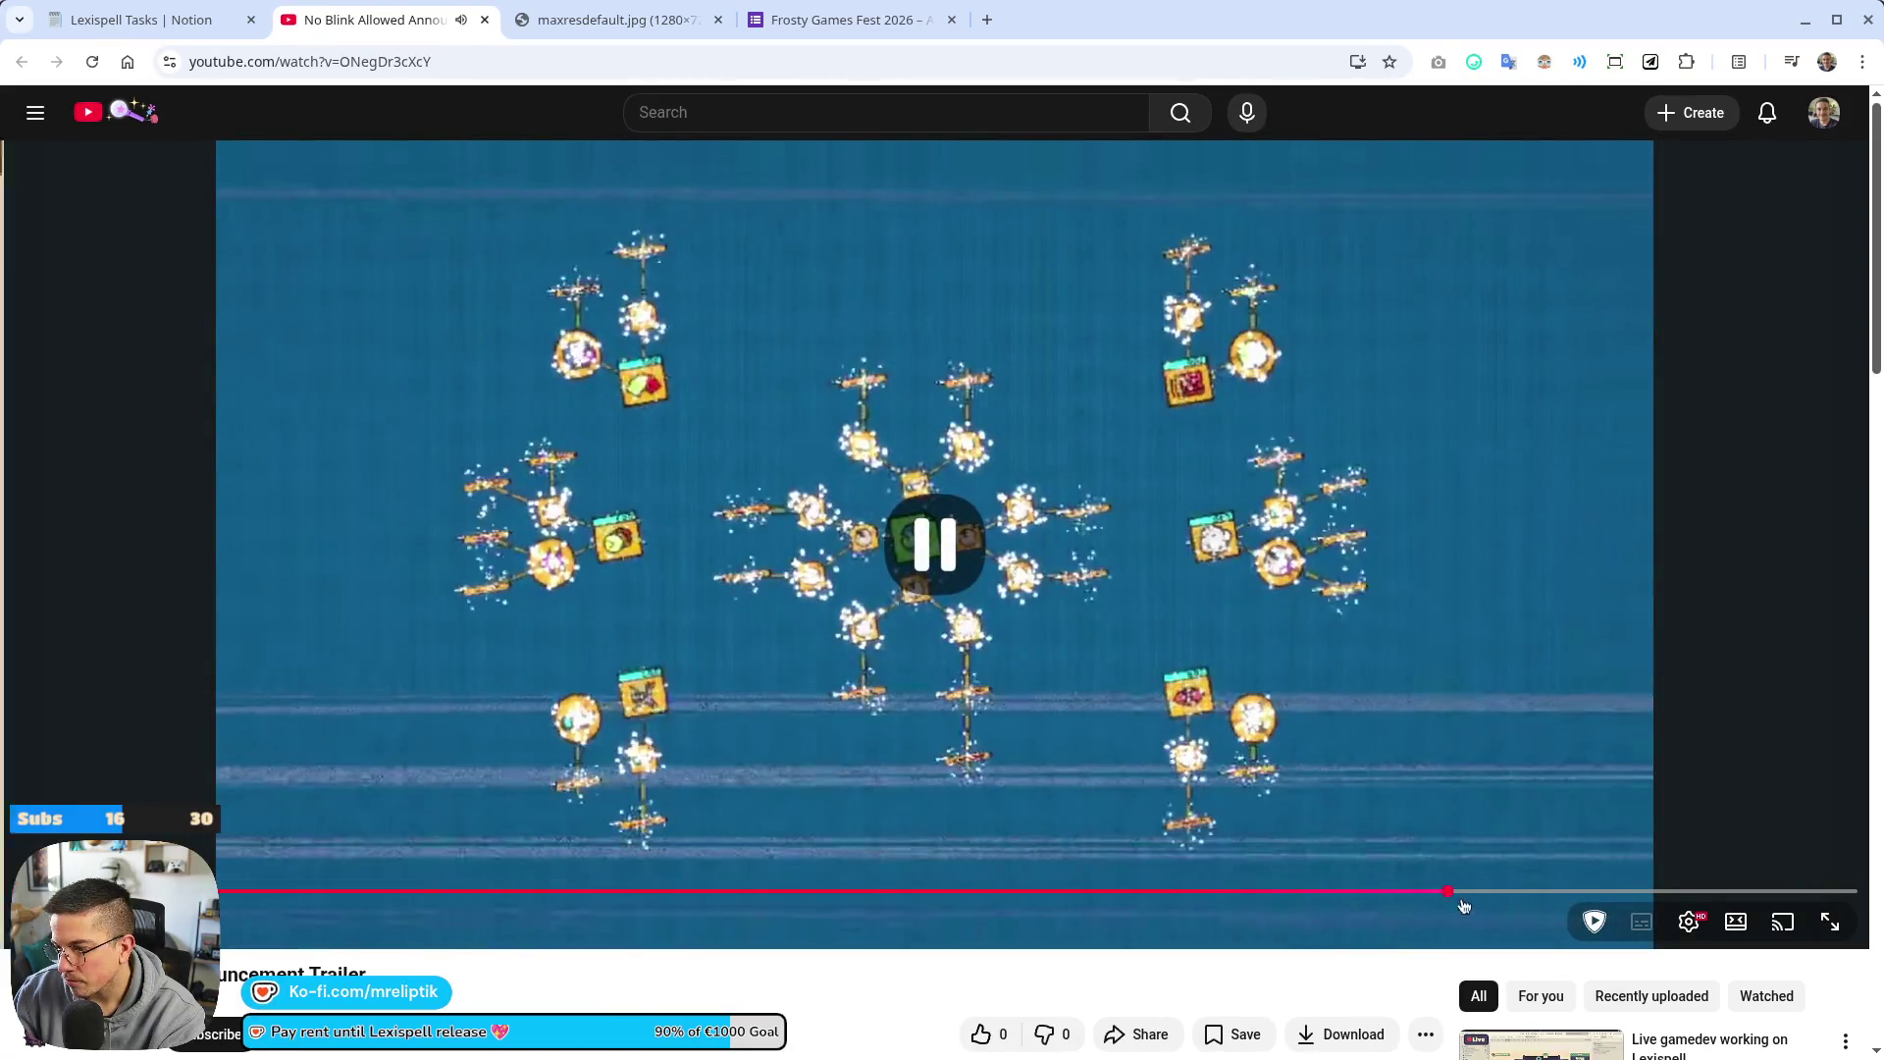
# Step: Pause on the 0:33 payout frame: 2.492.140 with x7.05, x25.1 and x13.9 multipliers
pyautogui.moveTo(1443, 891); pyautogui.dragTo(1312, 892)
pyautogui.click(1176, 715)
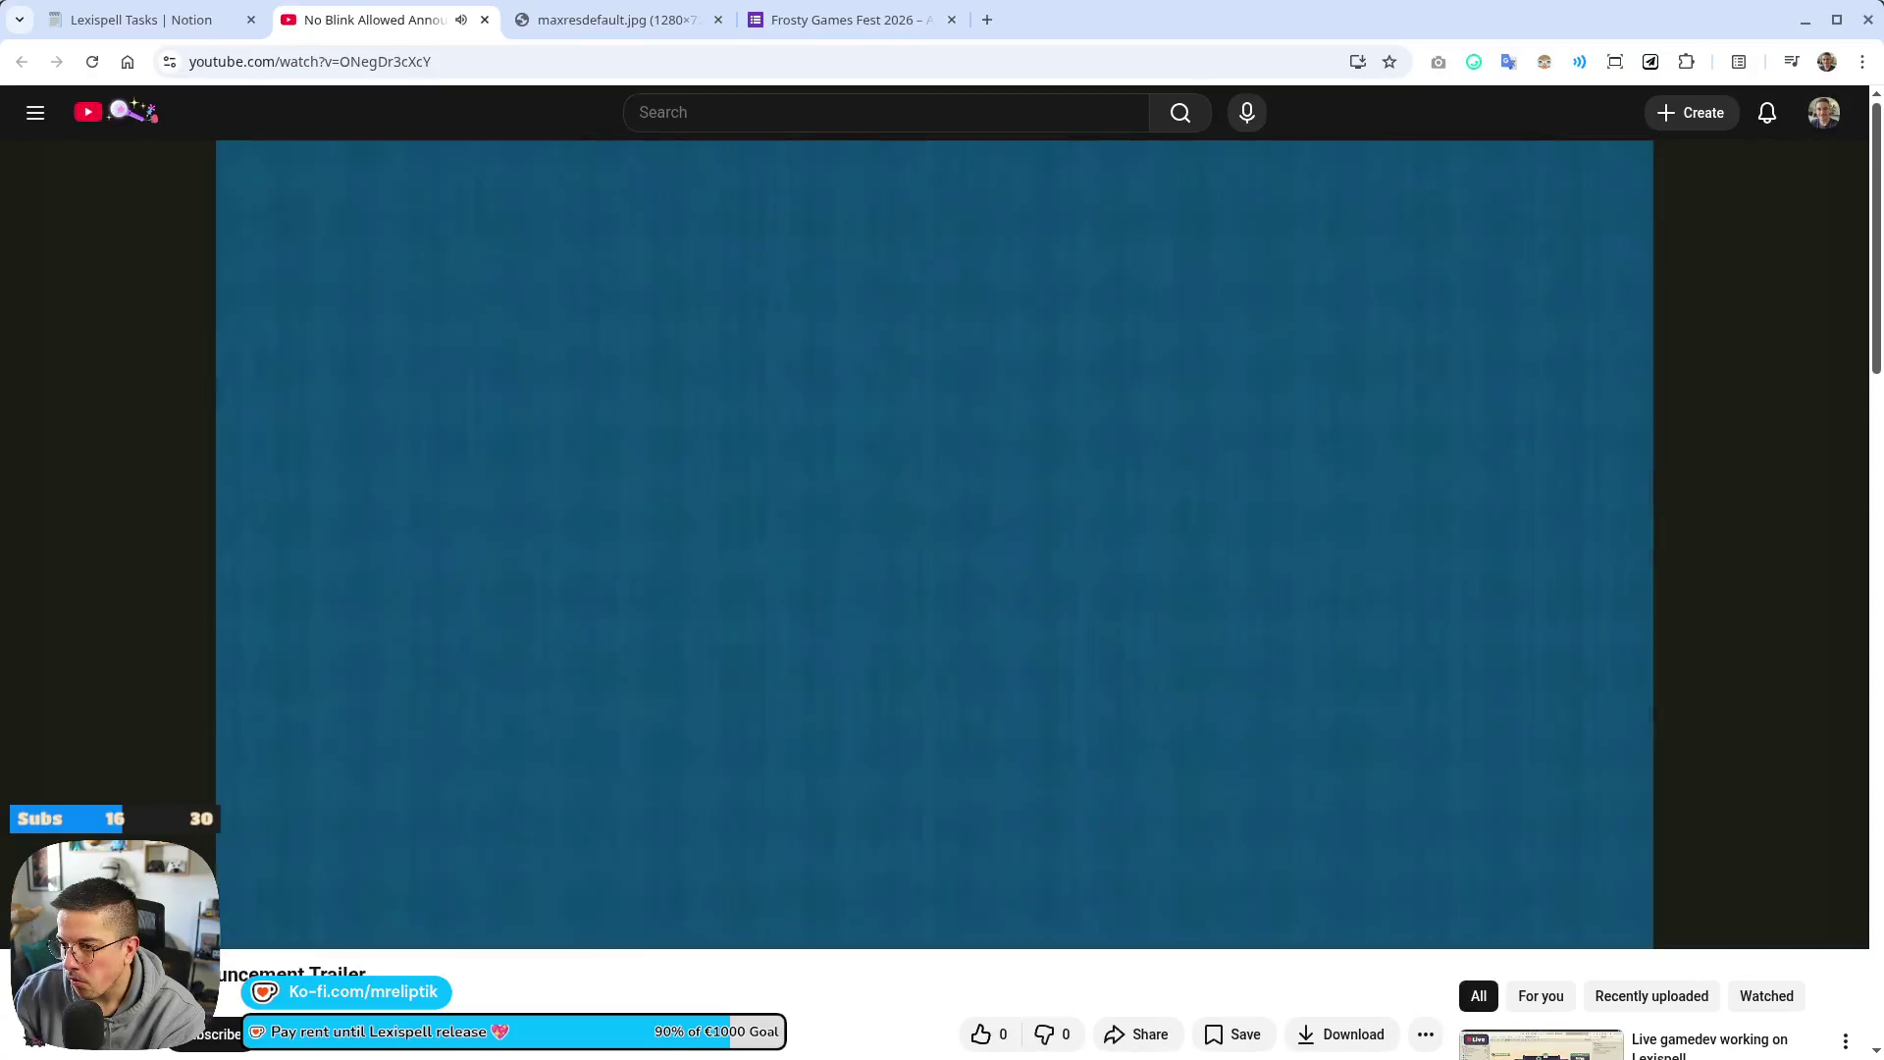
pyautogui.click(1174, 708)
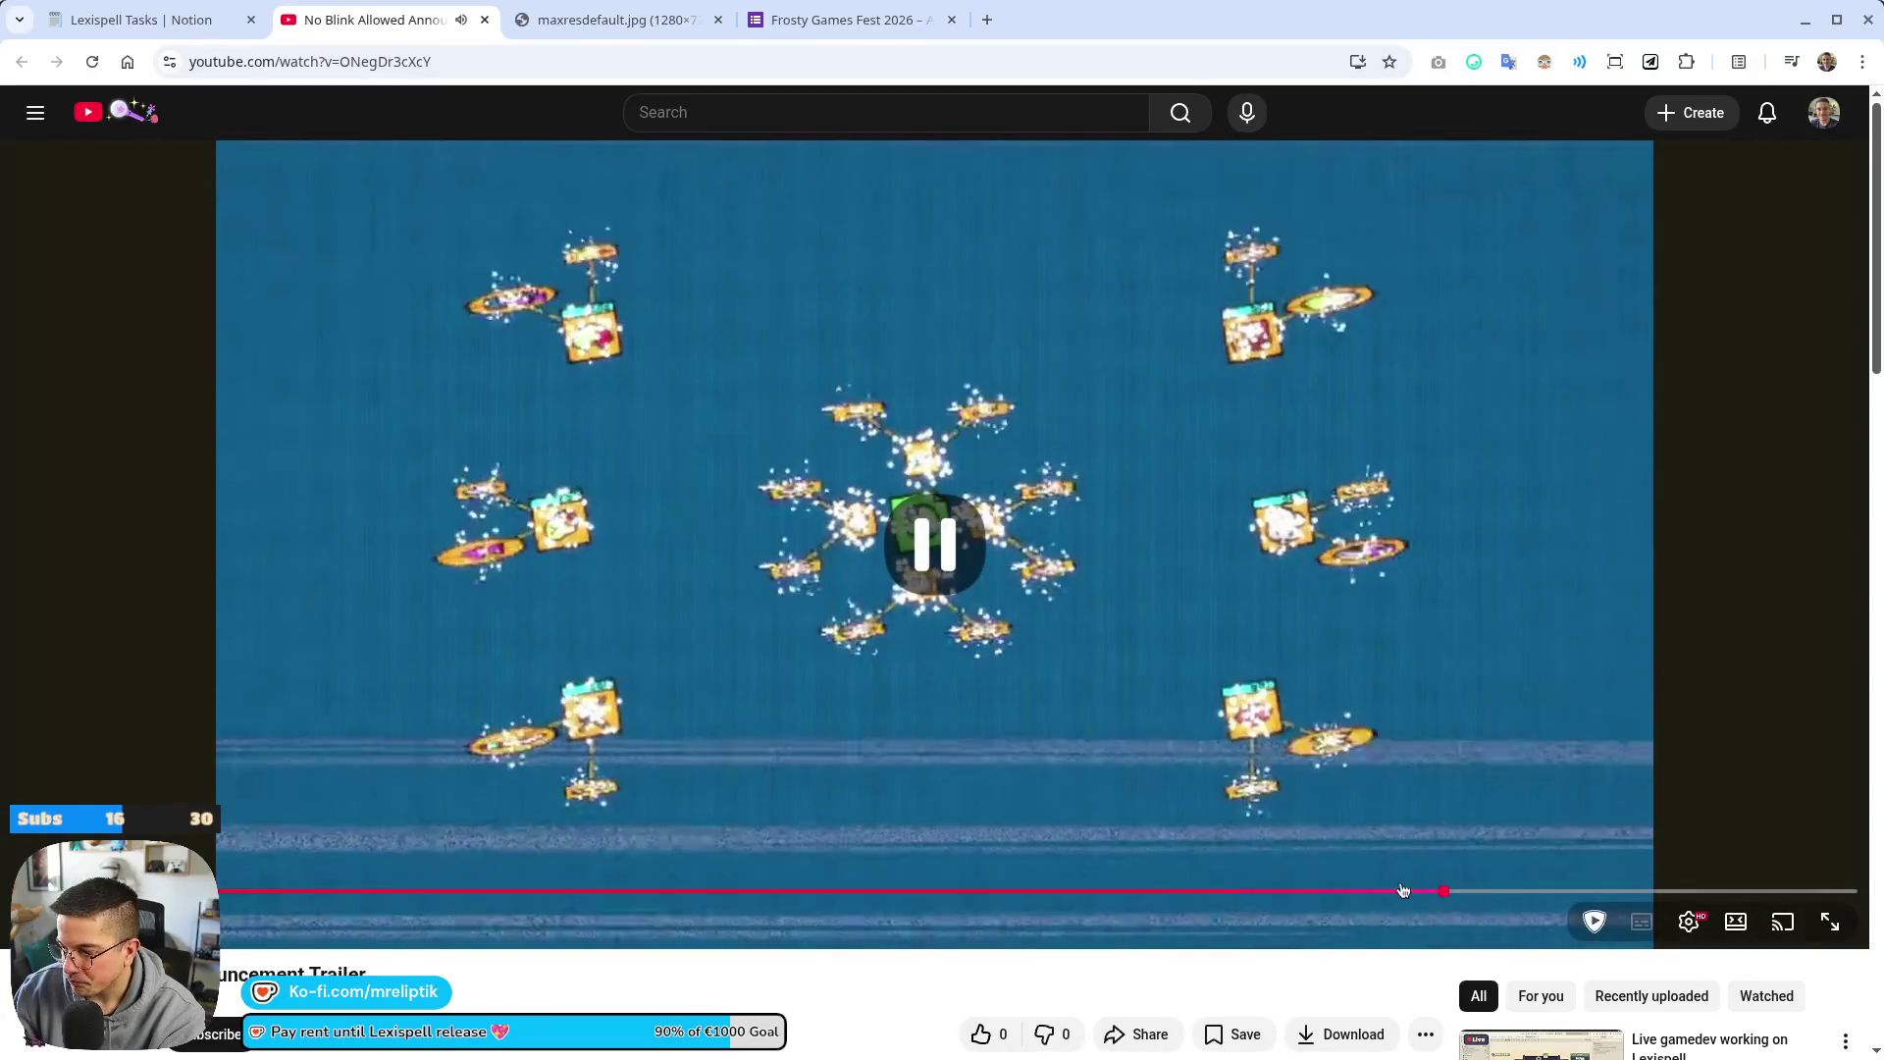
pyautogui.click(1352, 895)
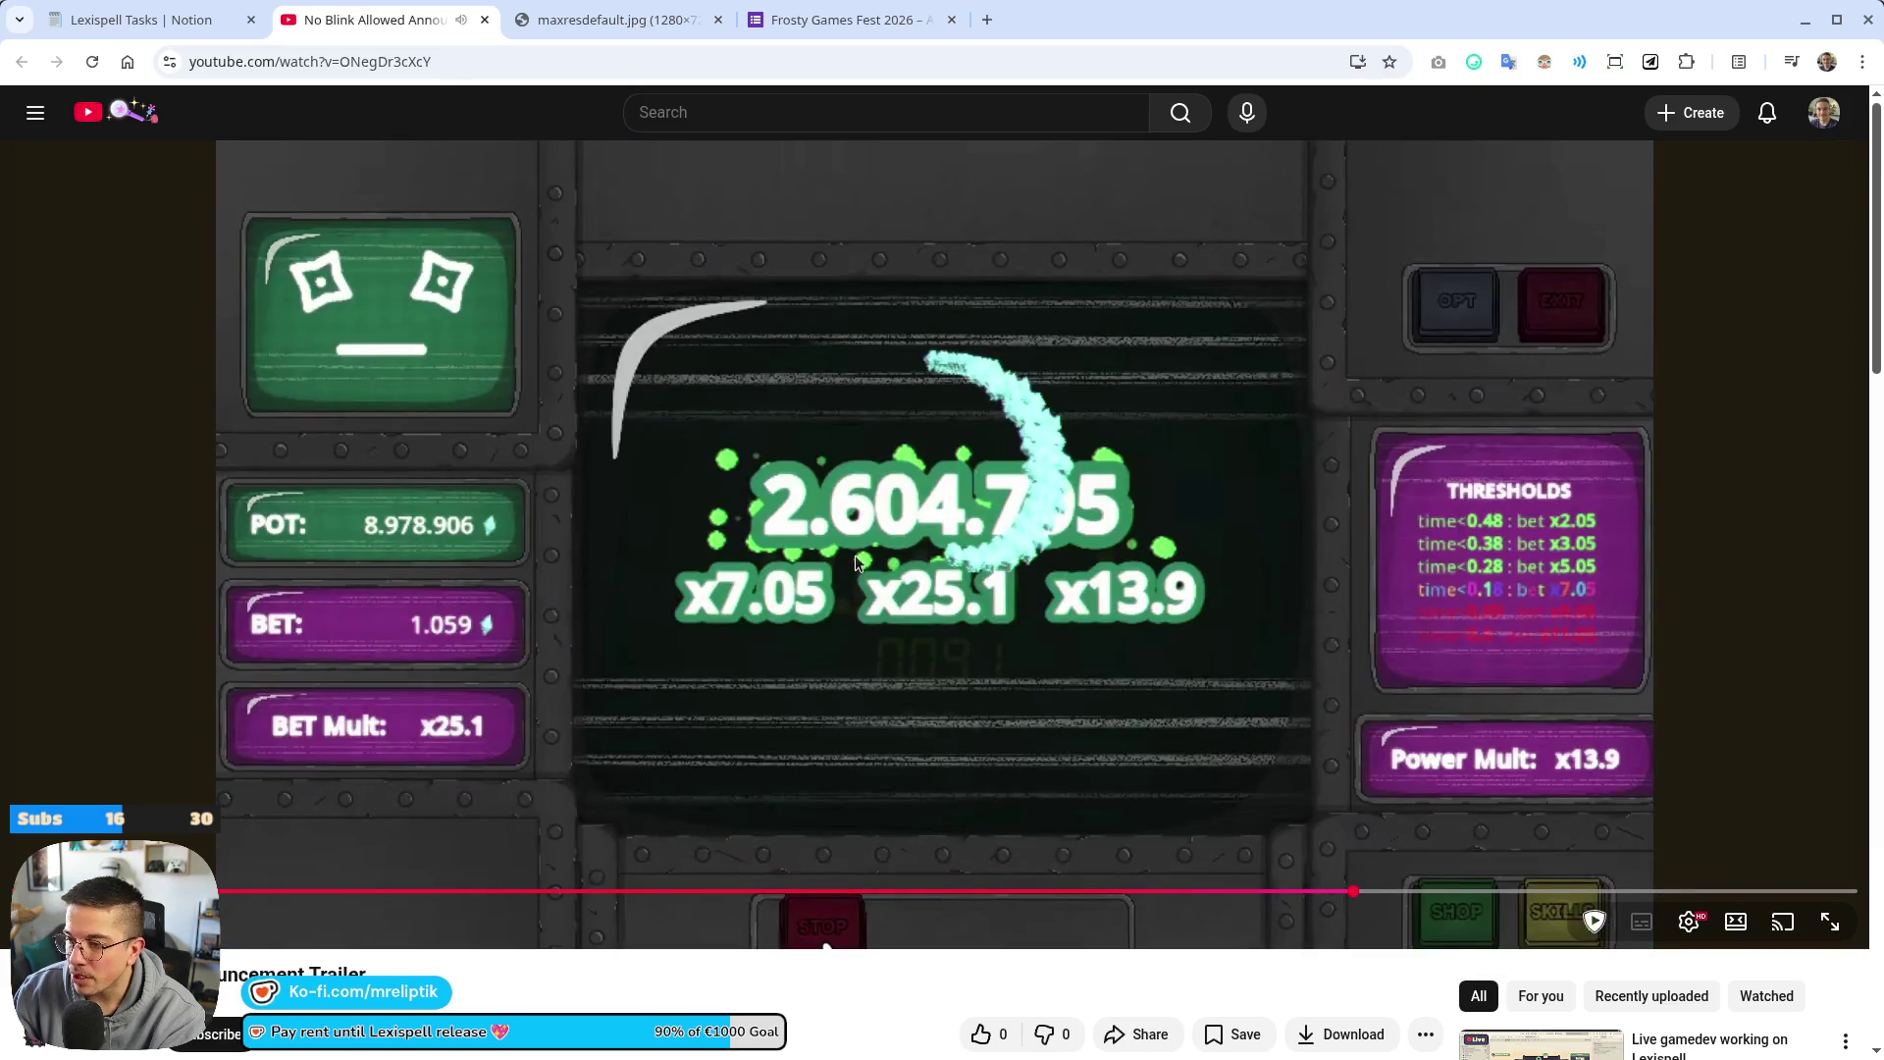
pyautogui.moveTo(1353, 892)
pyautogui.mouseDown()
pyautogui.moveTo(1391, 895)
pyautogui.moveTo(1346, 895)
pyautogui.mouseUp()
pyautogui.click(533, 61)
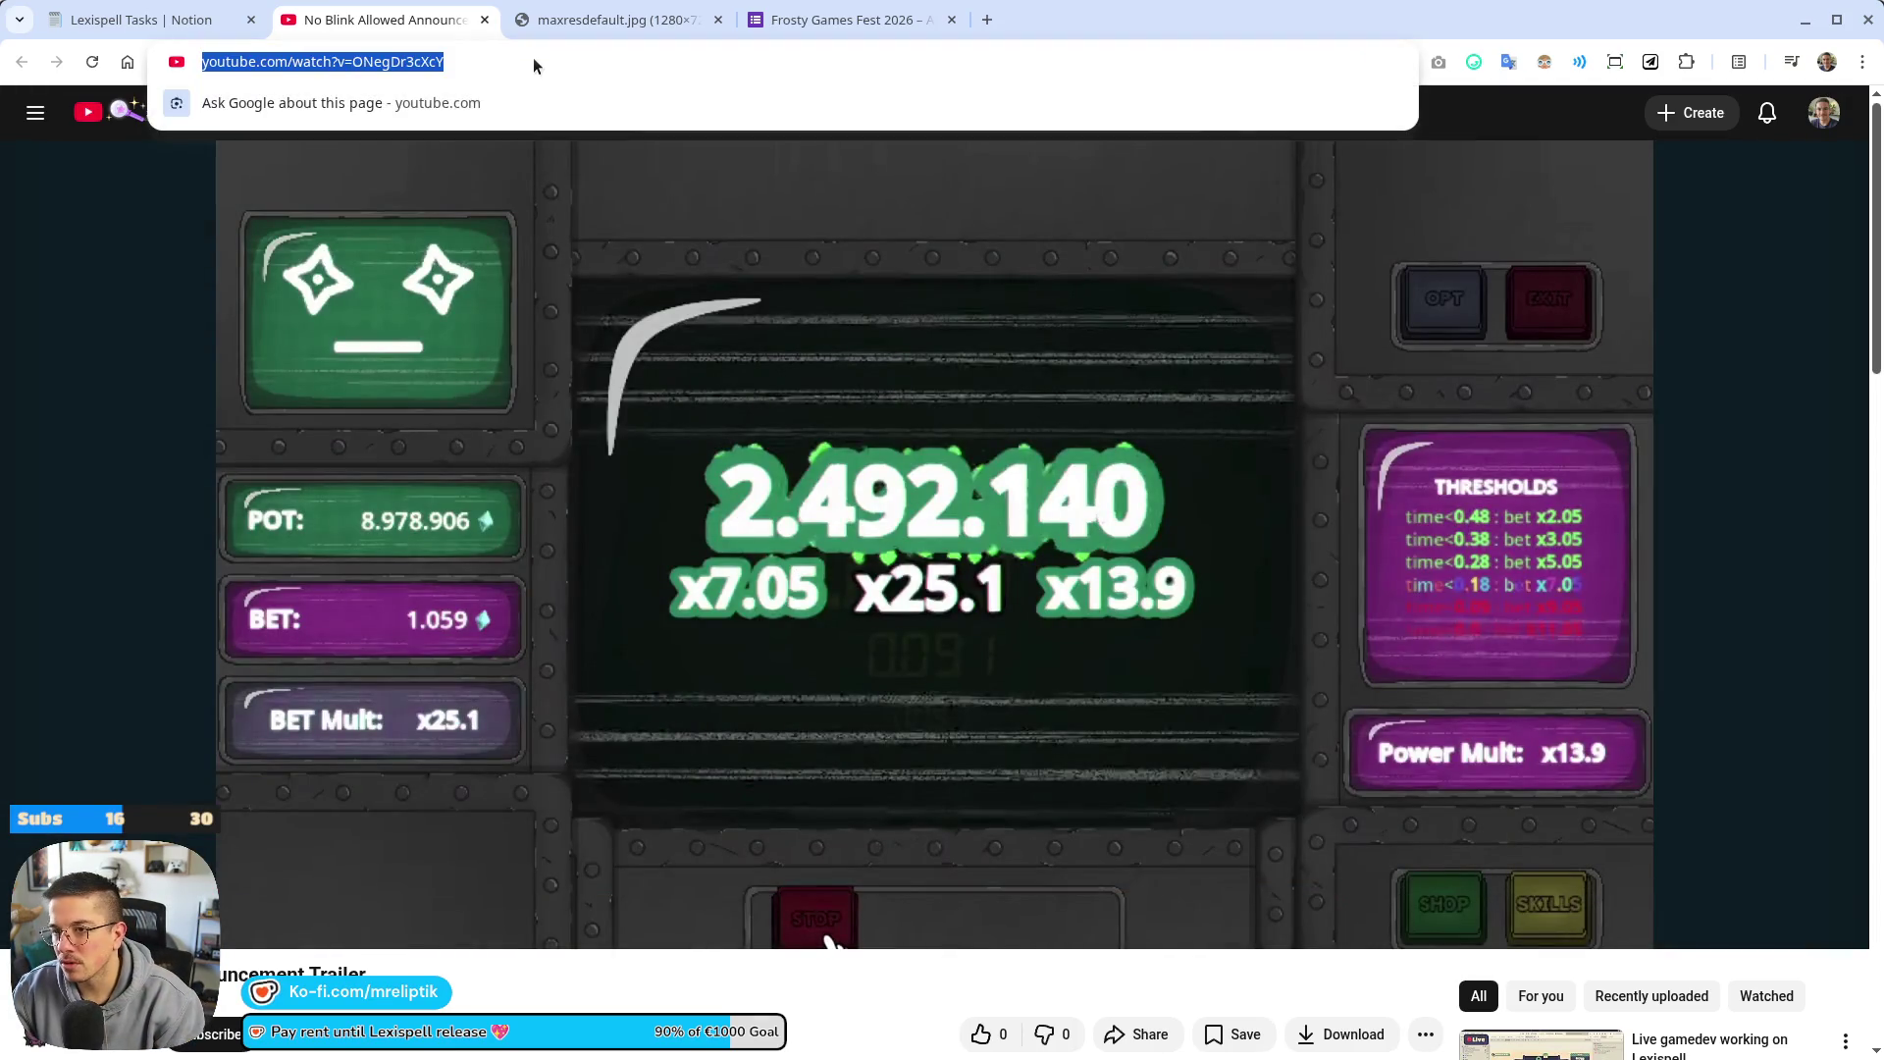
# Step: Copy the trailer's YouTube URL and launch a Konsole terminal
pyautogui.press('super')
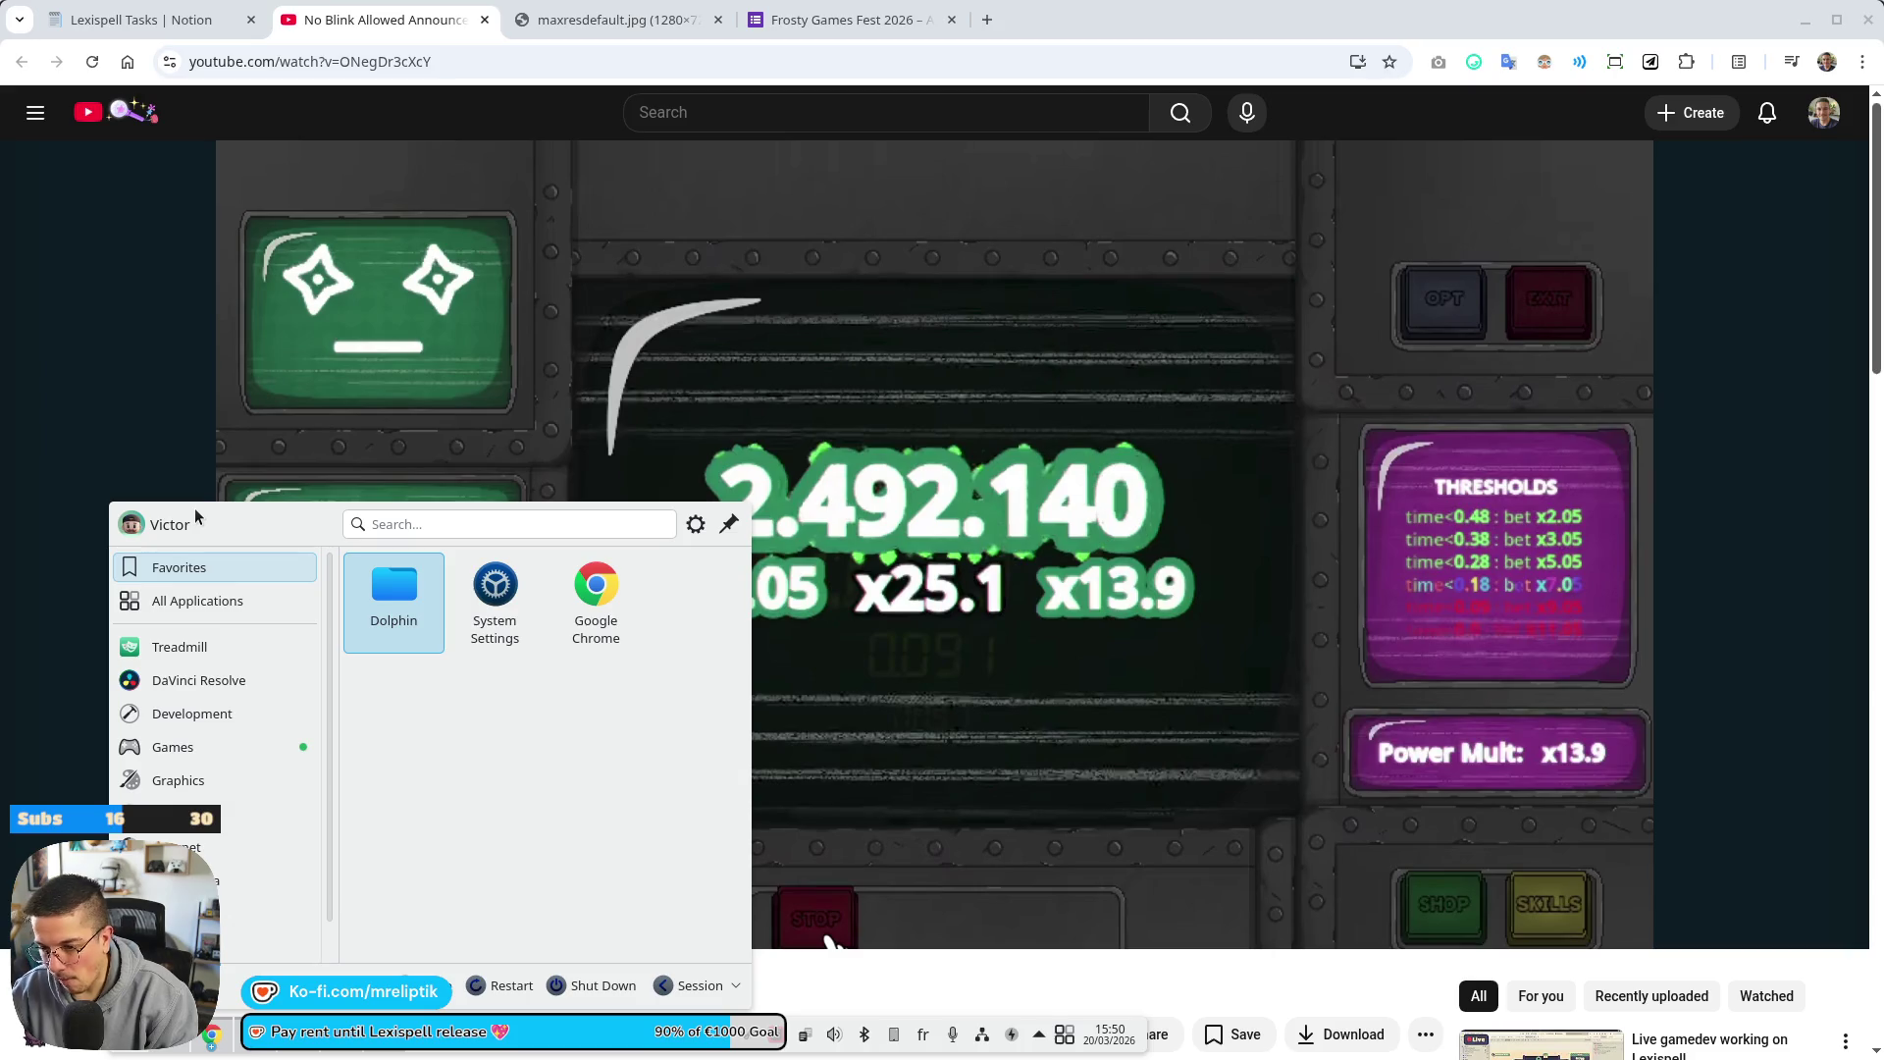
pyautogui.press('Escape')
pyautogui.hotkey('ctrl', 'alt', 't')
pyautogui.write('yt-dlp -F')
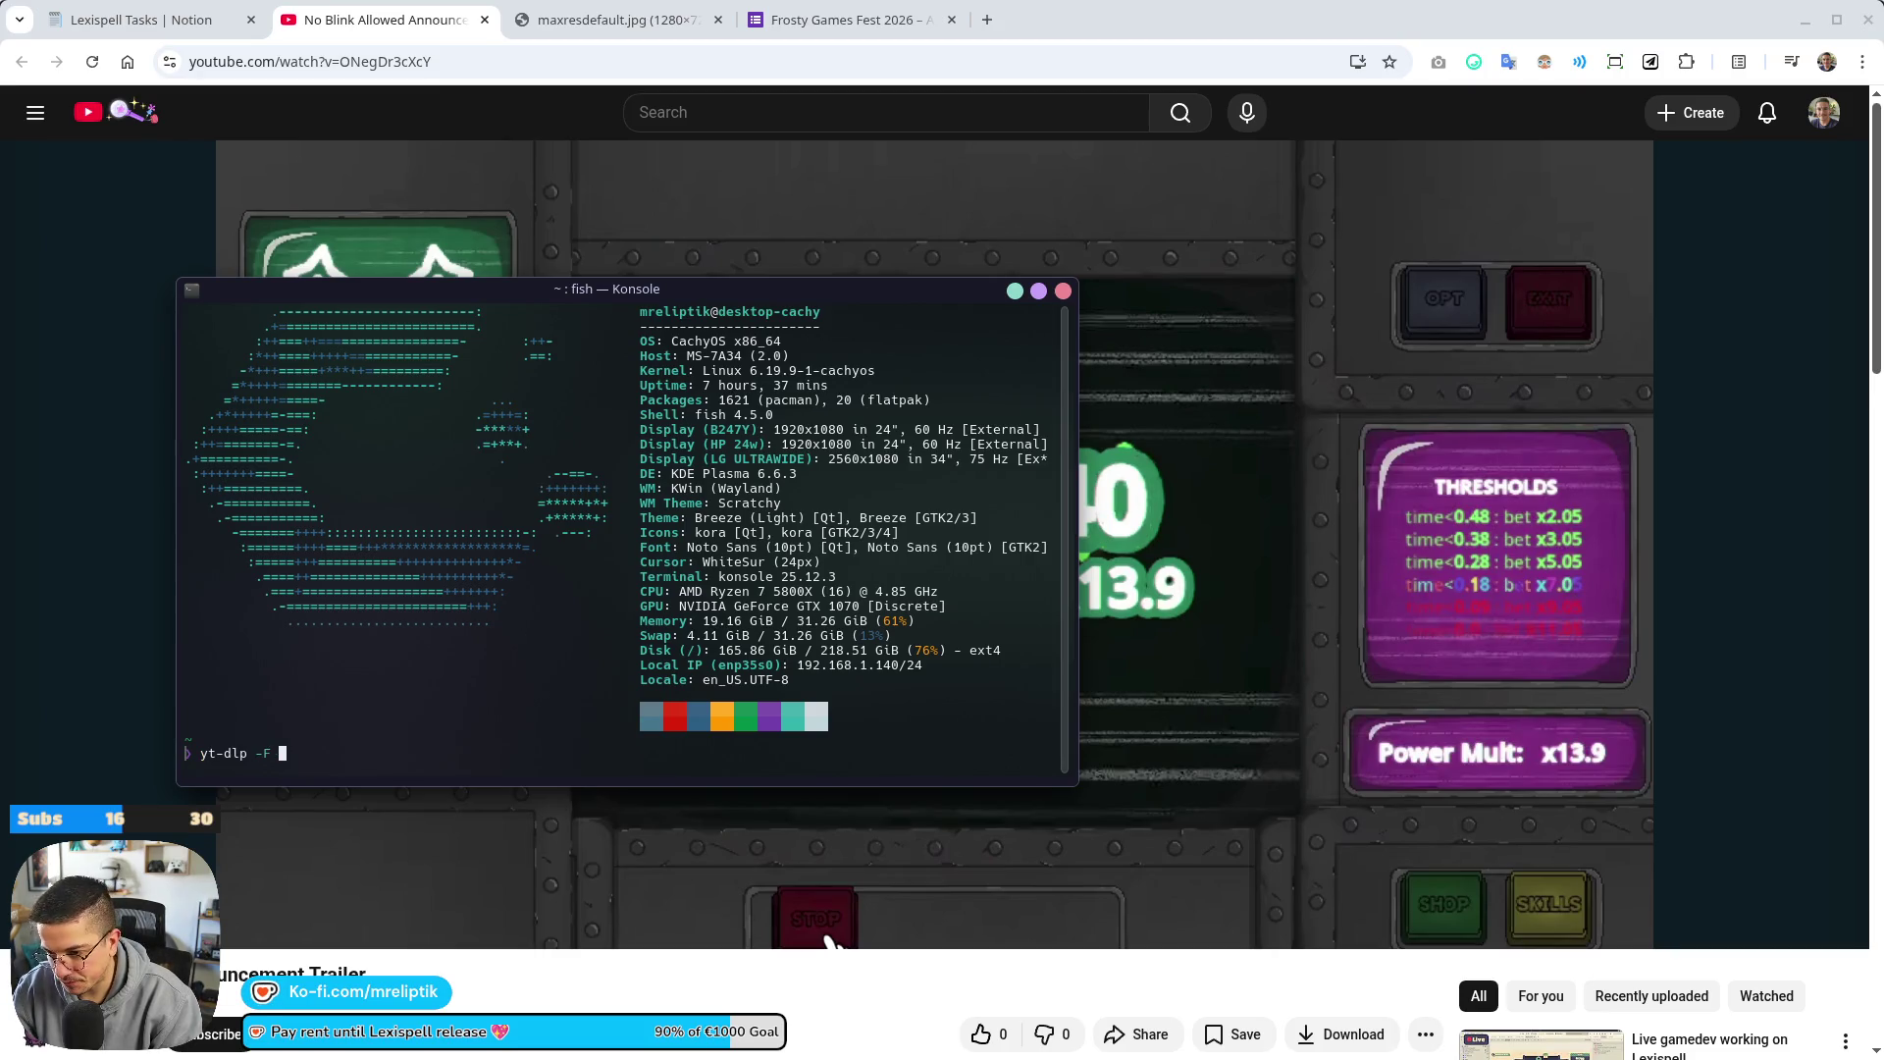
# Step: List the trailer's formats with yt-dlp -F, then download format 299 (1080p60 mp4)
pyautogui.write('https://www.youtube.com/watch?v=ONegDr3cXcY')
pyautogui.press('Return')
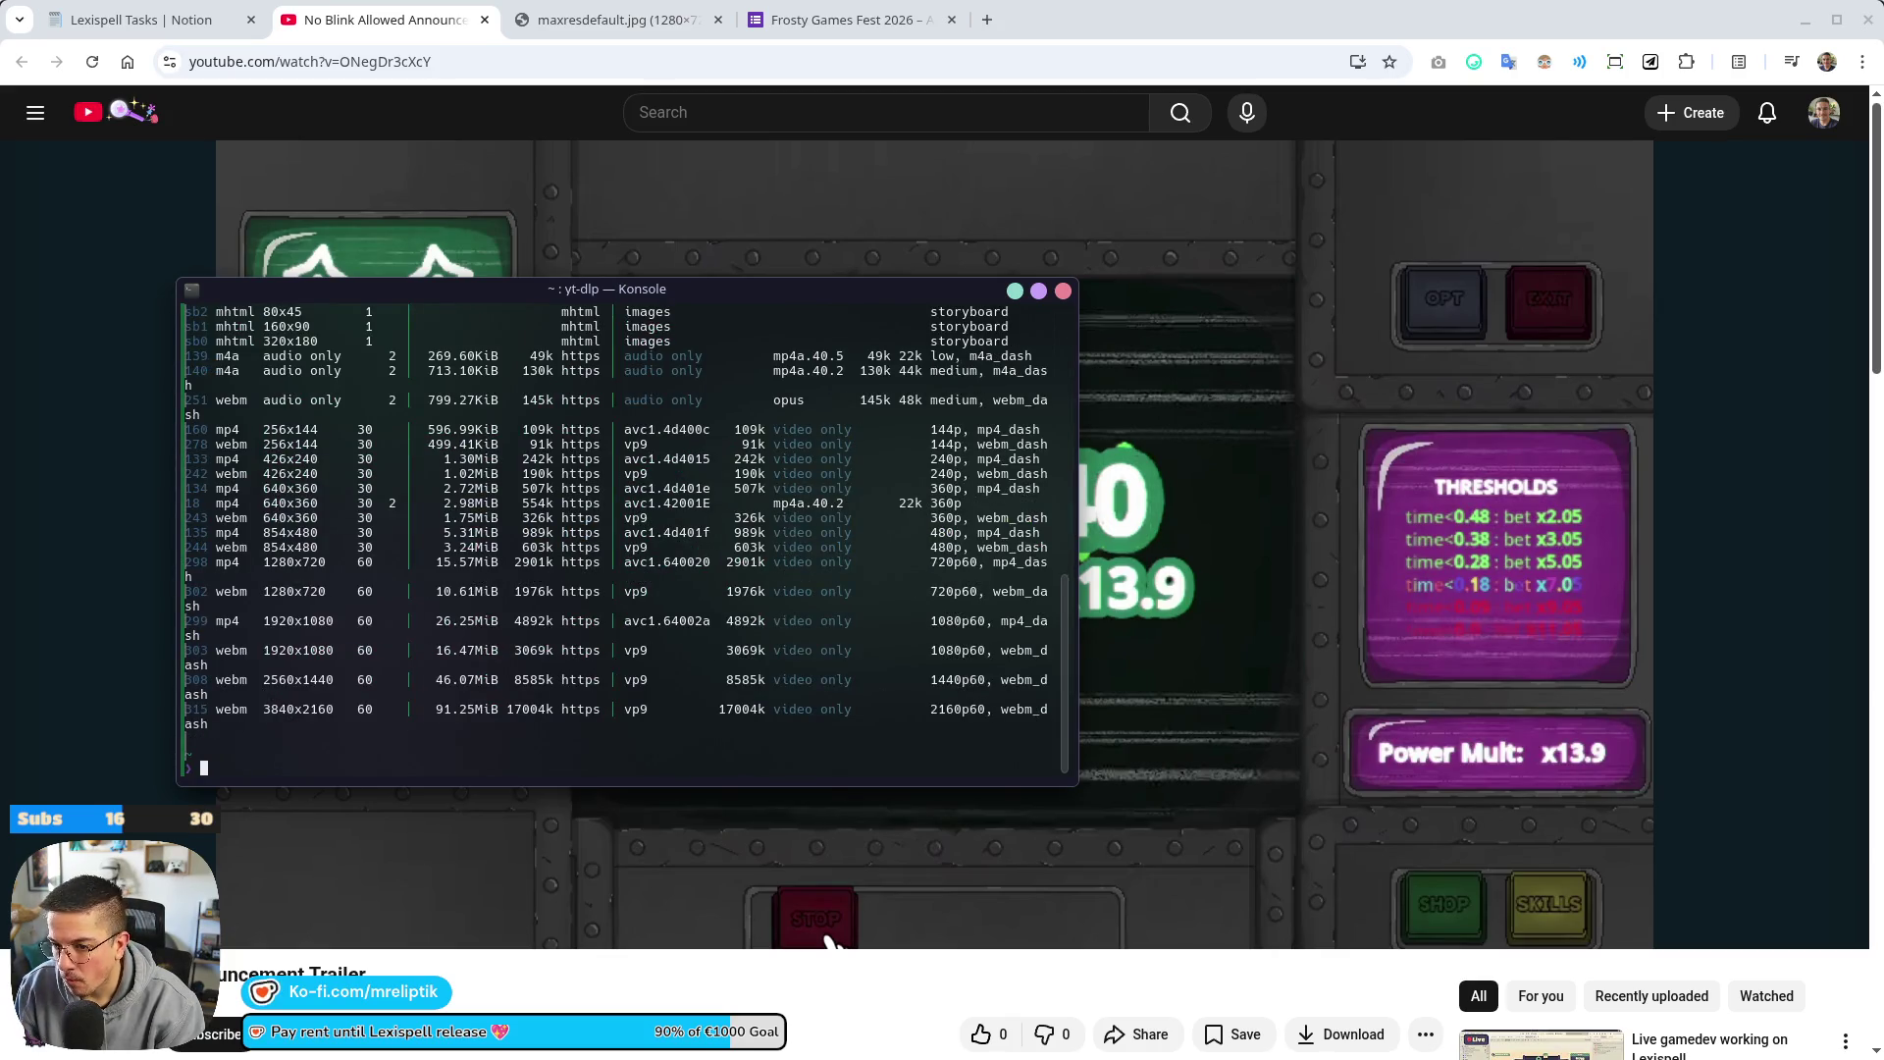
pyautogui.press('Up')
pyautogui.hotkey('ctrl', 'Left')
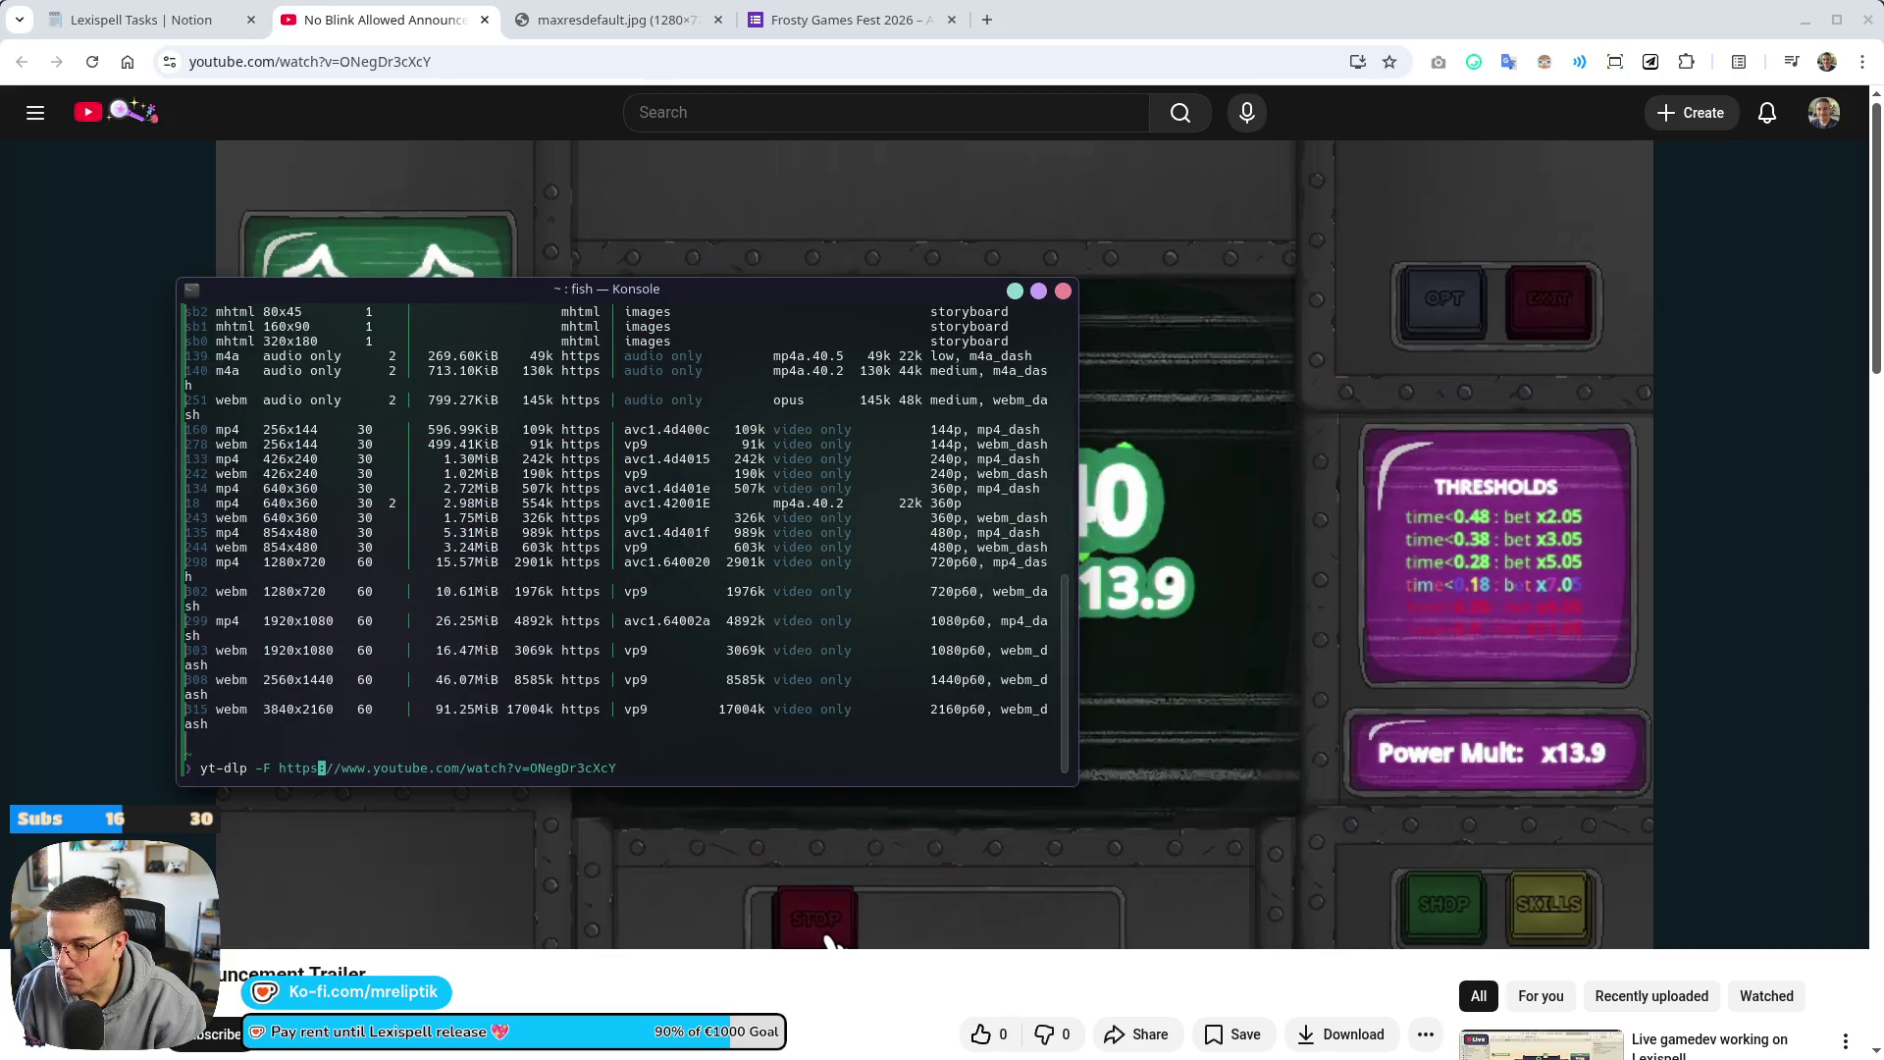
pyautogui.write('f')
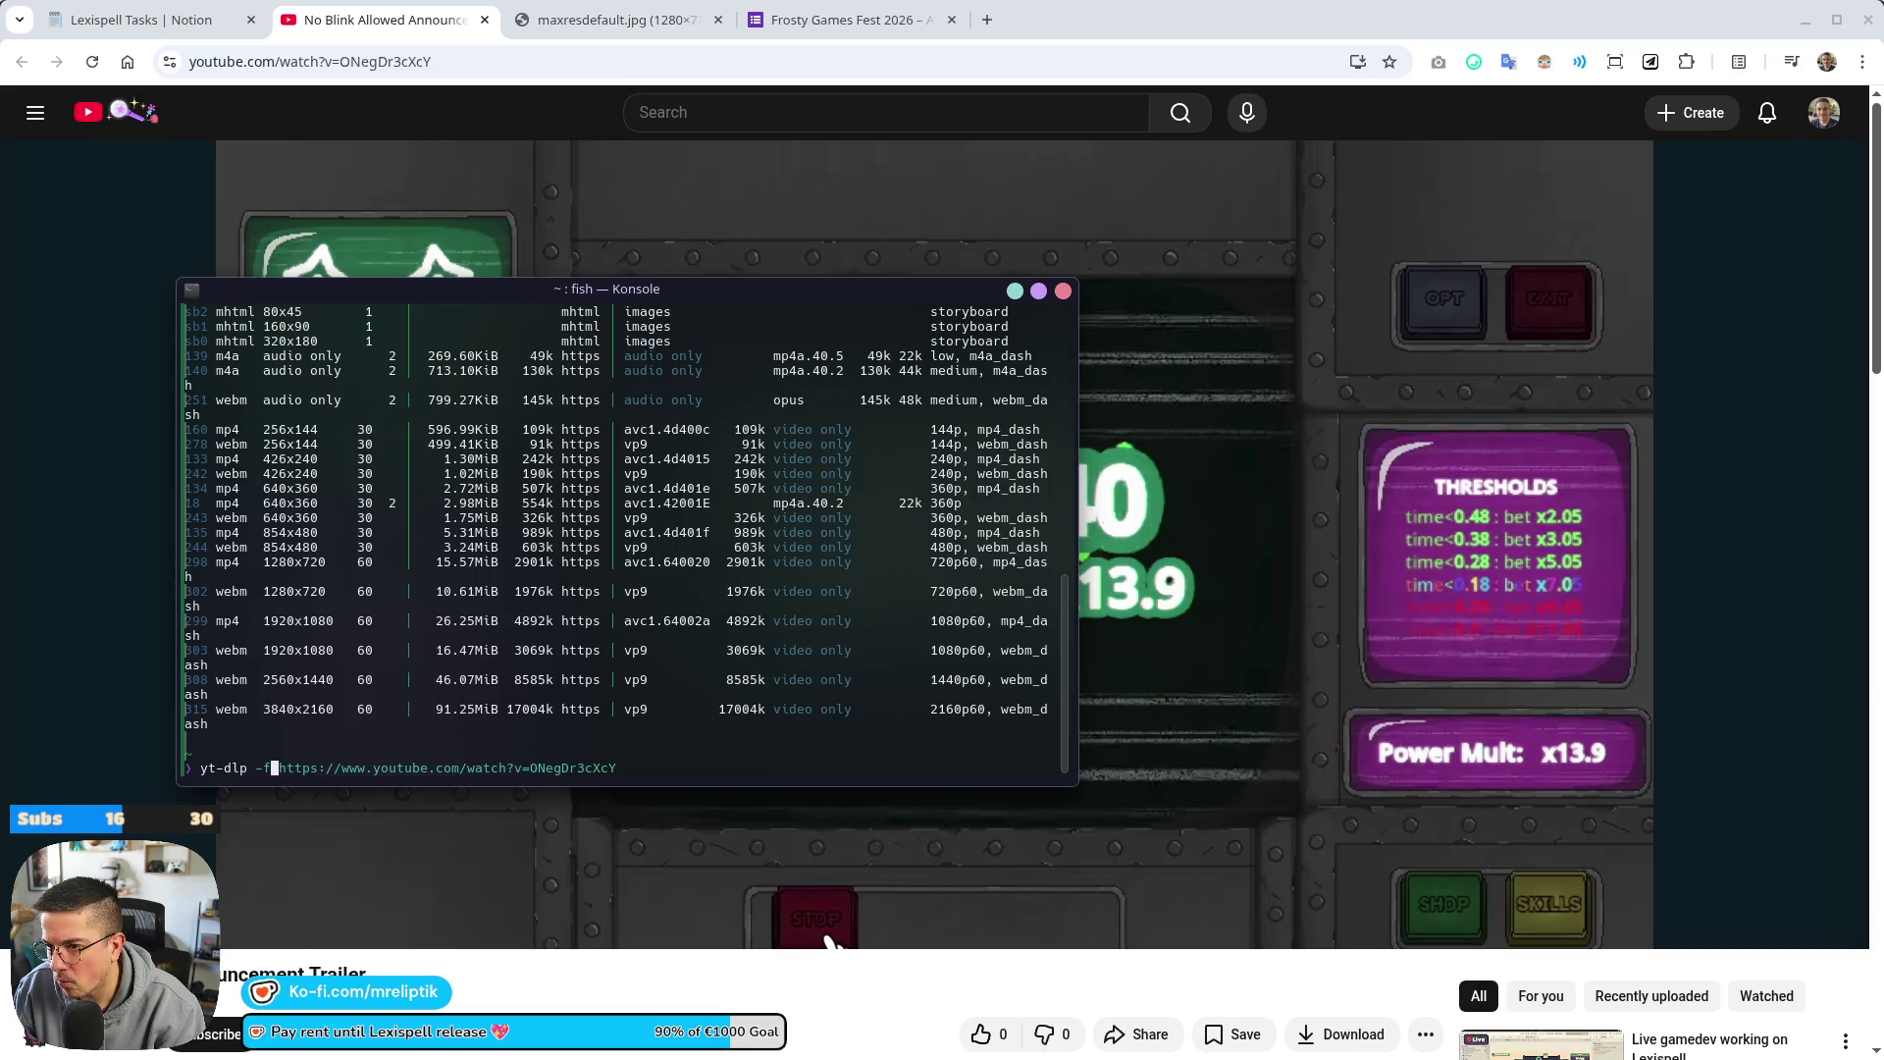
pyautogui.scroll(5, 417, 560)
pyautogui.scroll(-5, 417, 560)
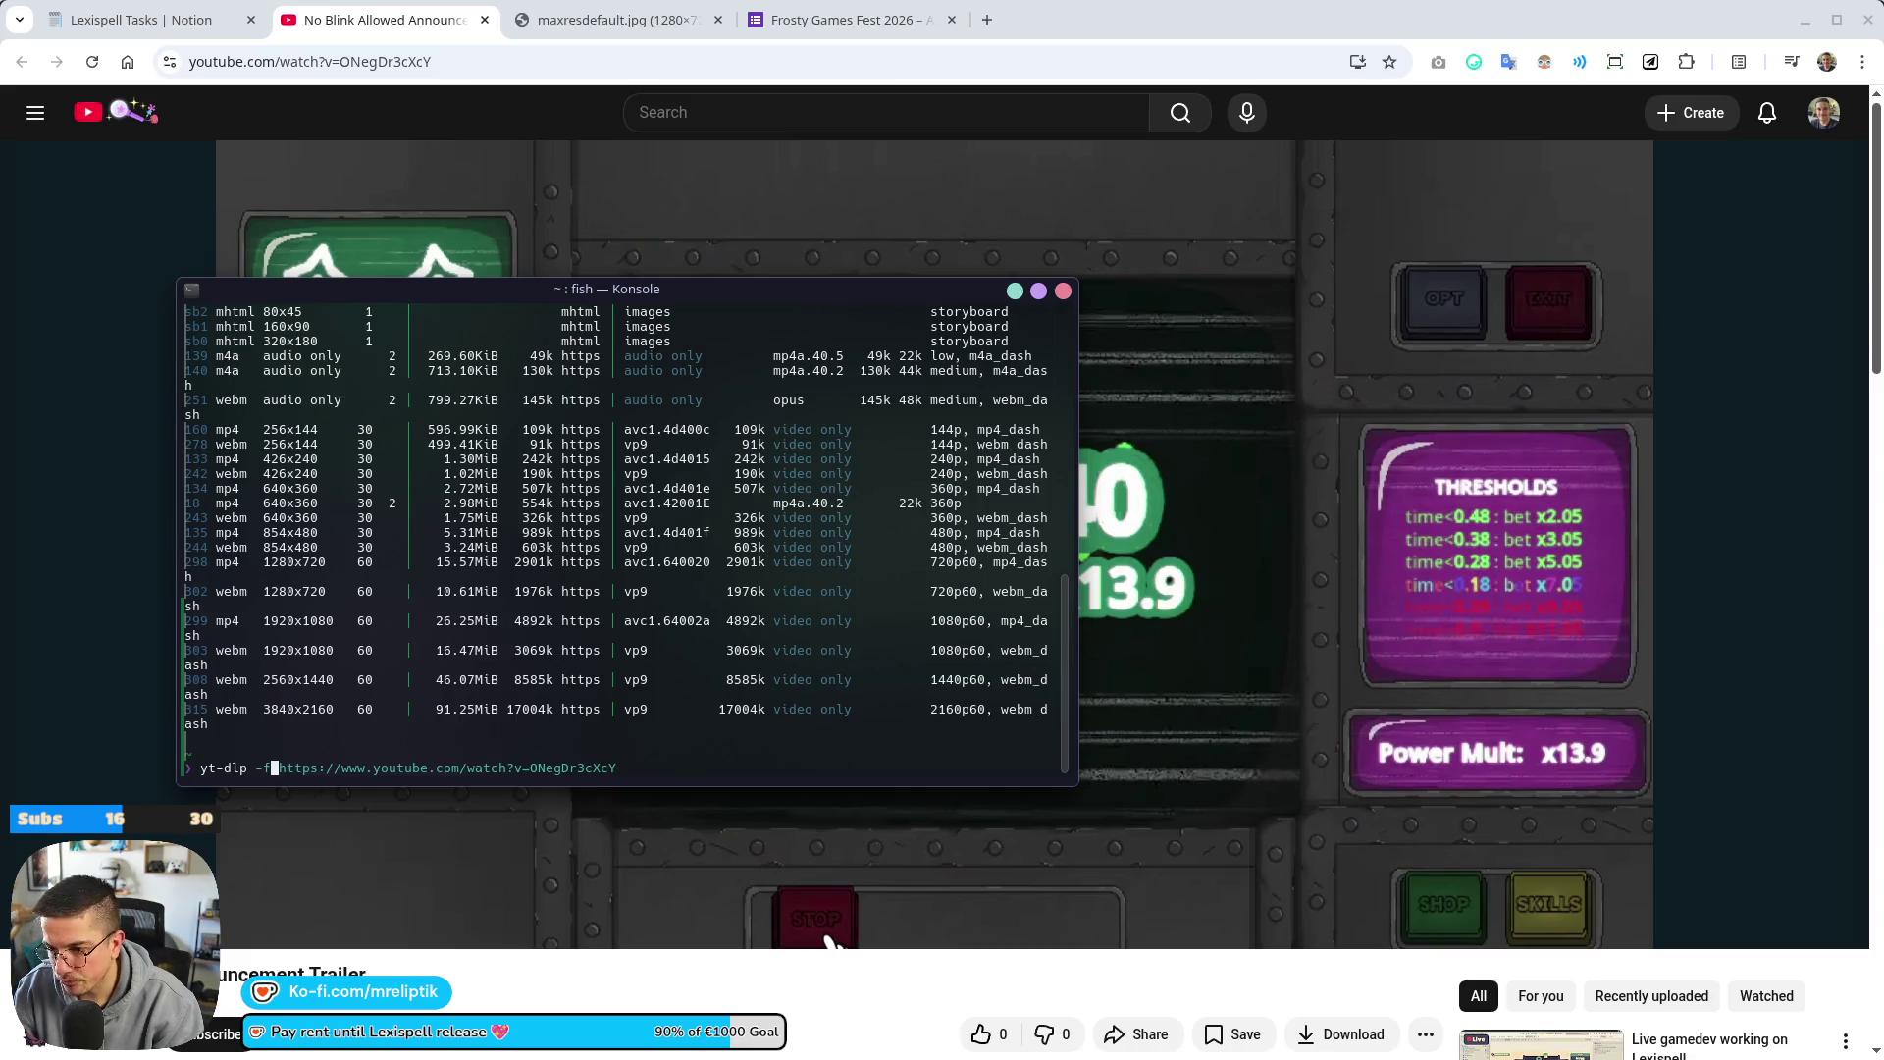
pyautogui.write('299')
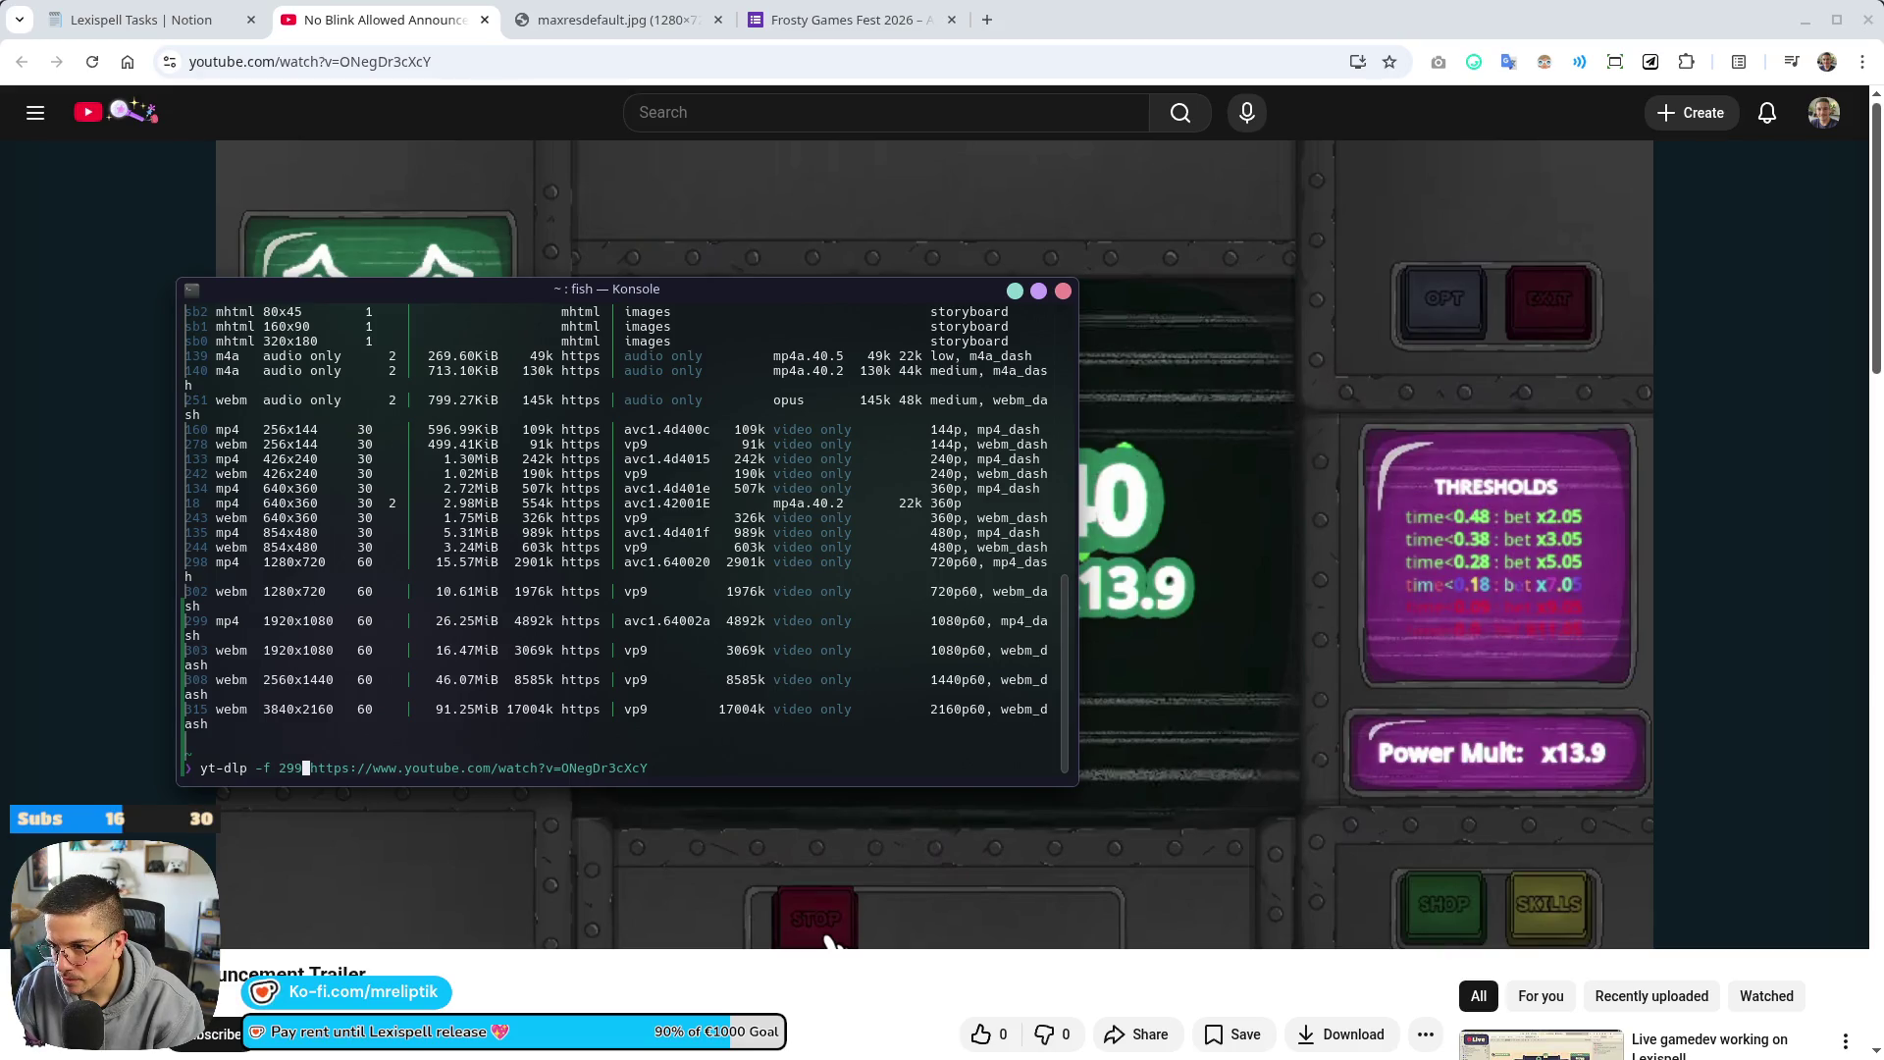
pyautogui.press('Return')
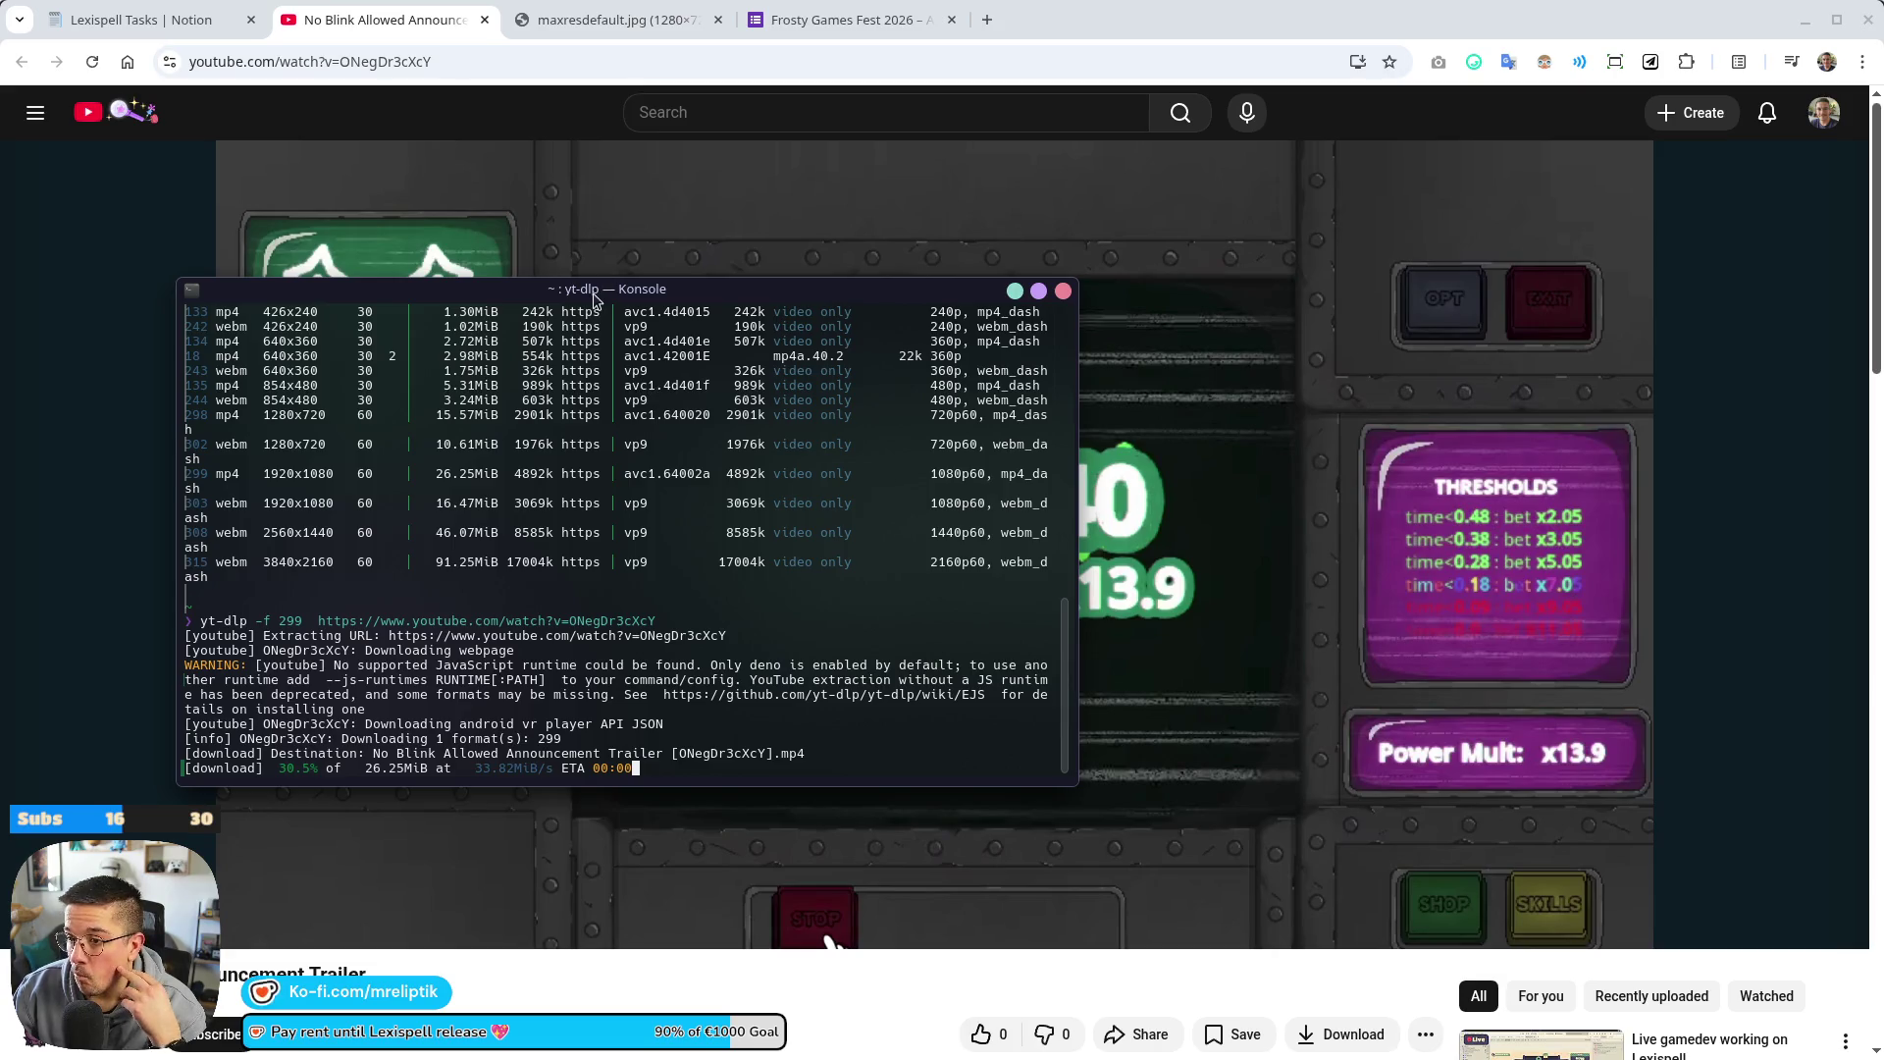
pyautogui.moveTo(596, 297)
pyautogui.mouseDown()
pyautogui.moveTo(0, 267)
pyautogui.moveTo(0, 240)
pyautogui.mouseUp()
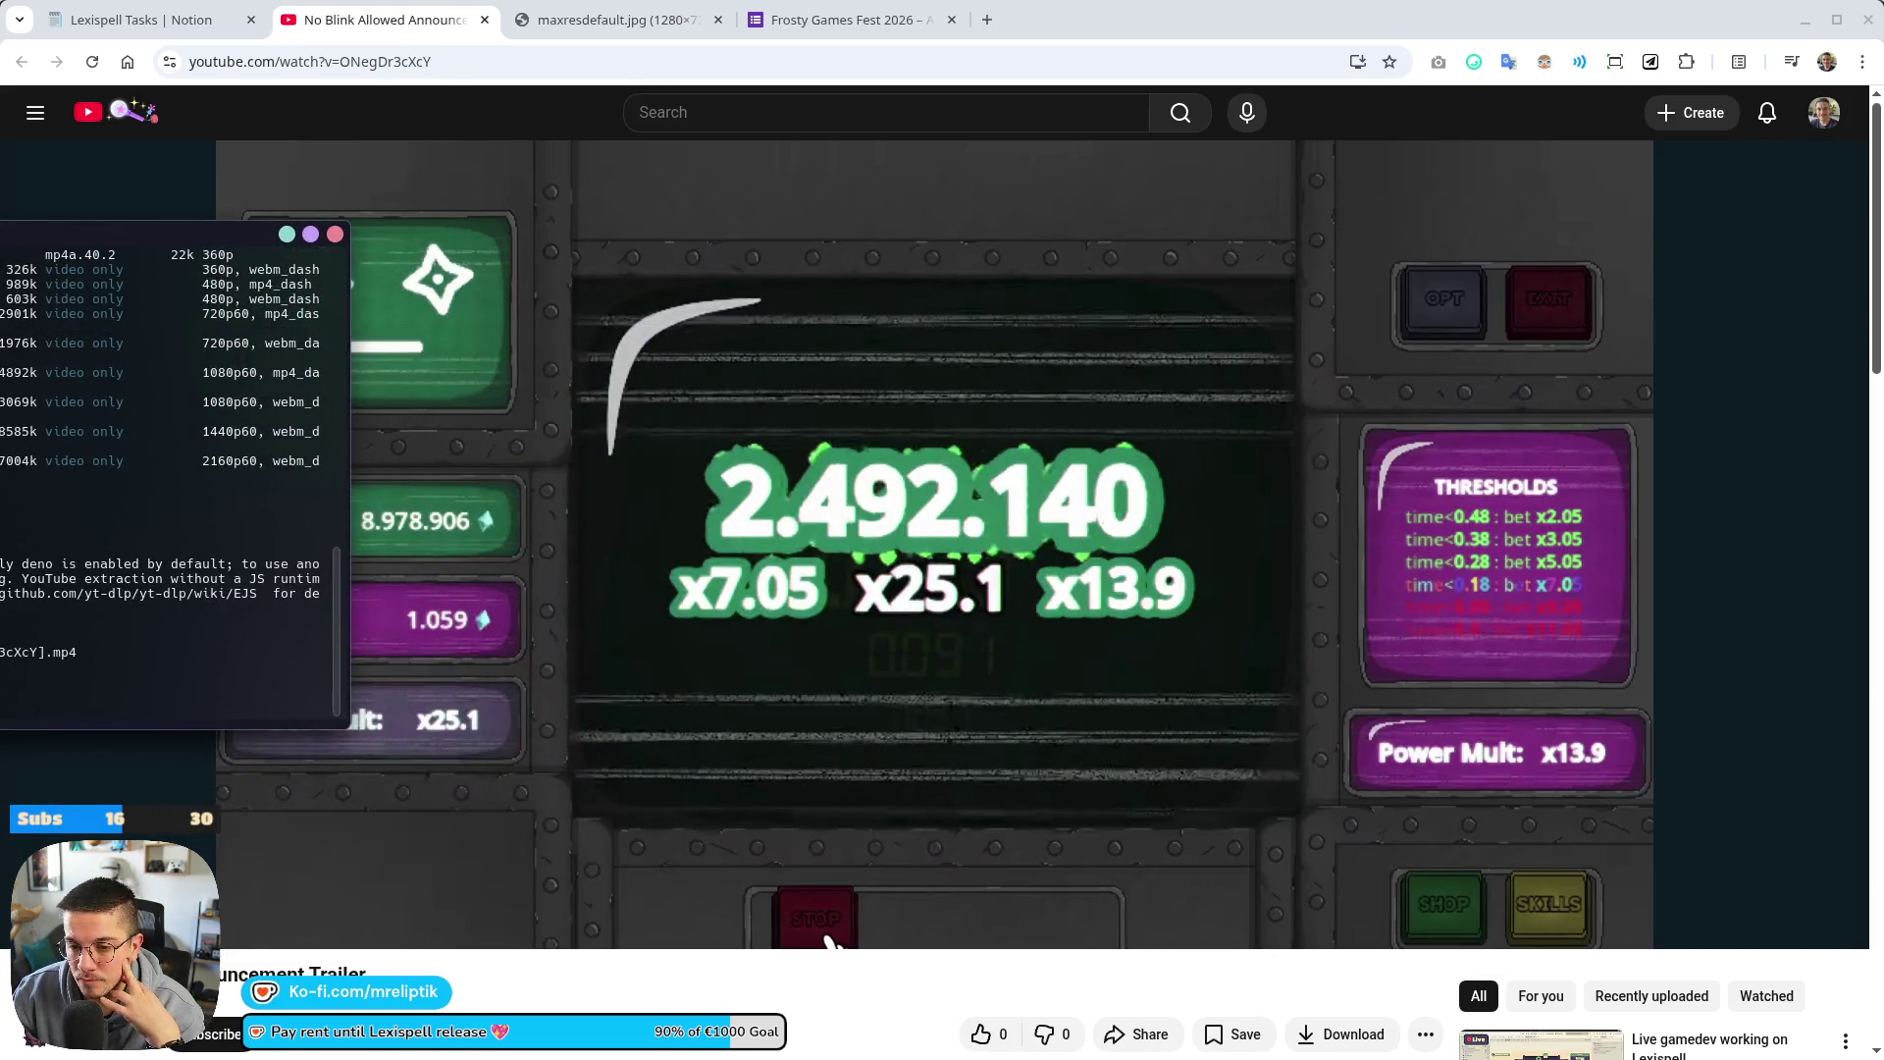
# Step: Maximize Haruna and skim the trailer through 0:12, Hidden Ending, 0:29 and 0:34
pyautogui.moveTo(282, 1050)
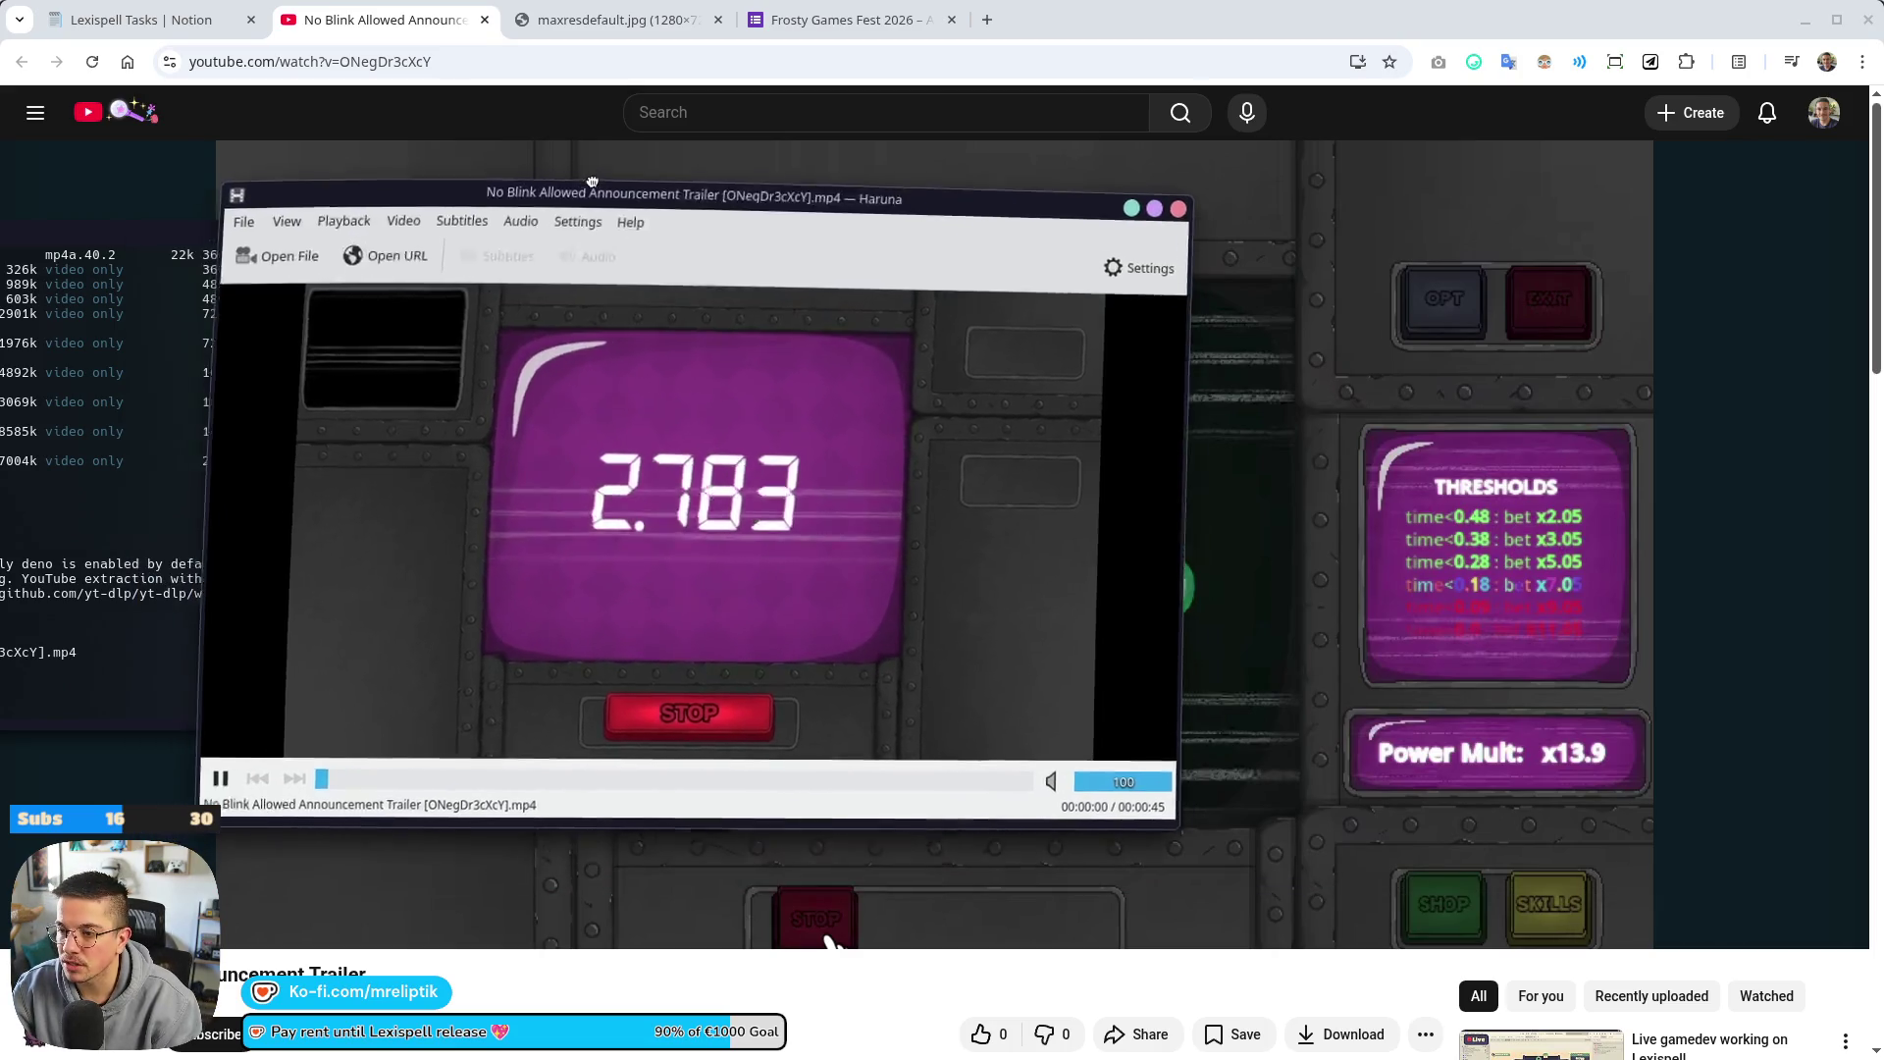
pyautogui.press('super+Page_Up')
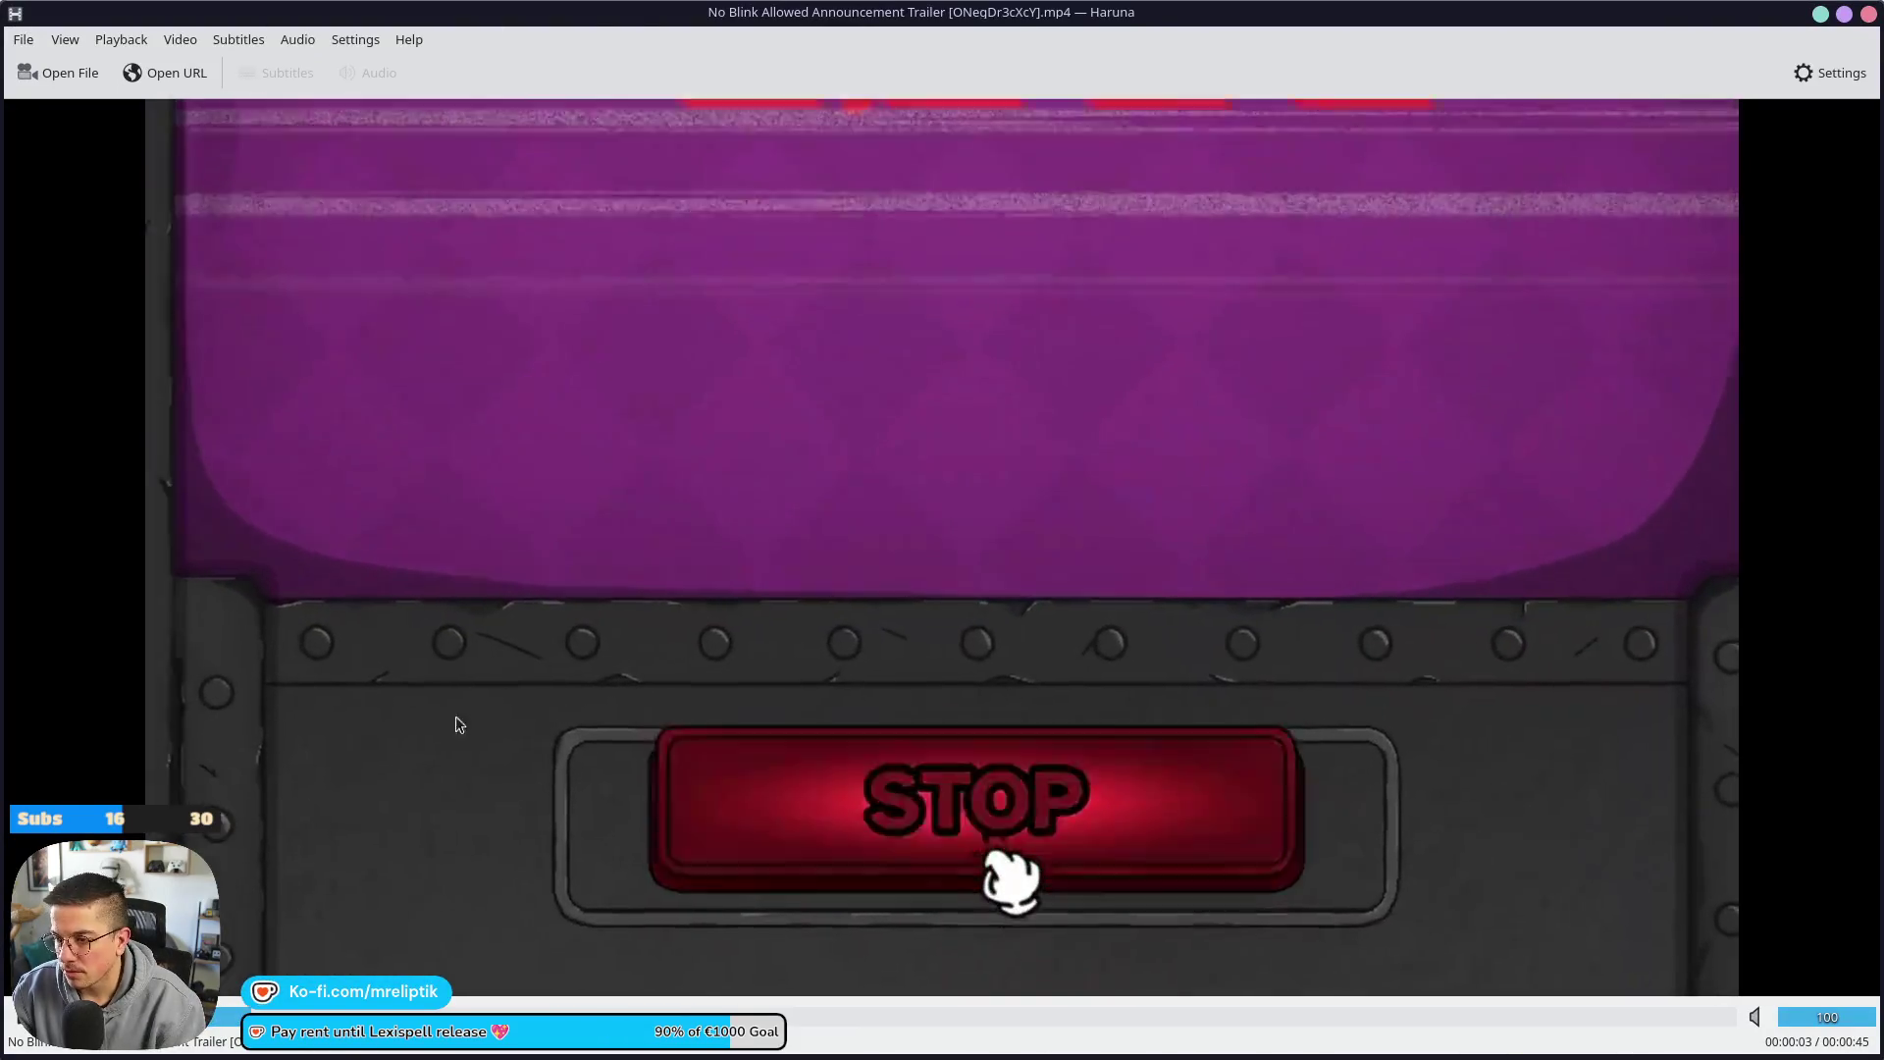
pyautogui.click(504, 1016)
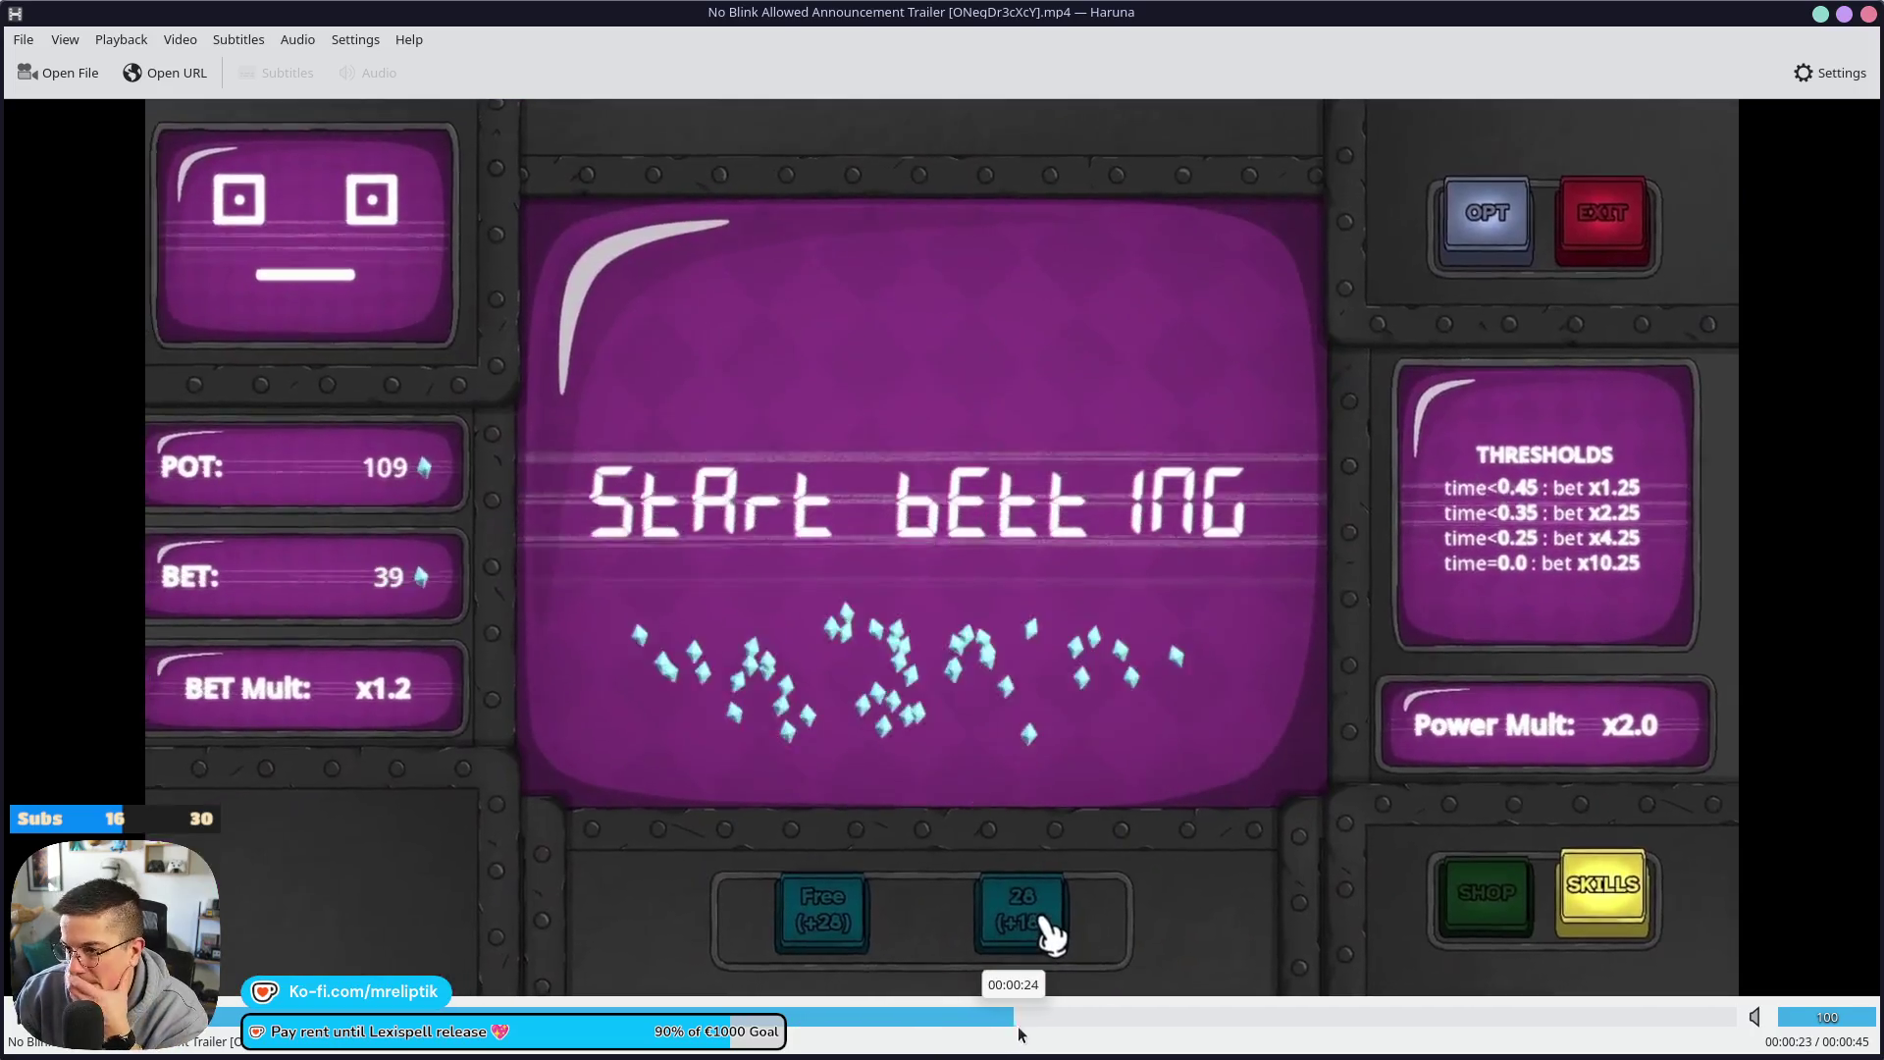
pyautogui.click(981, 1015)
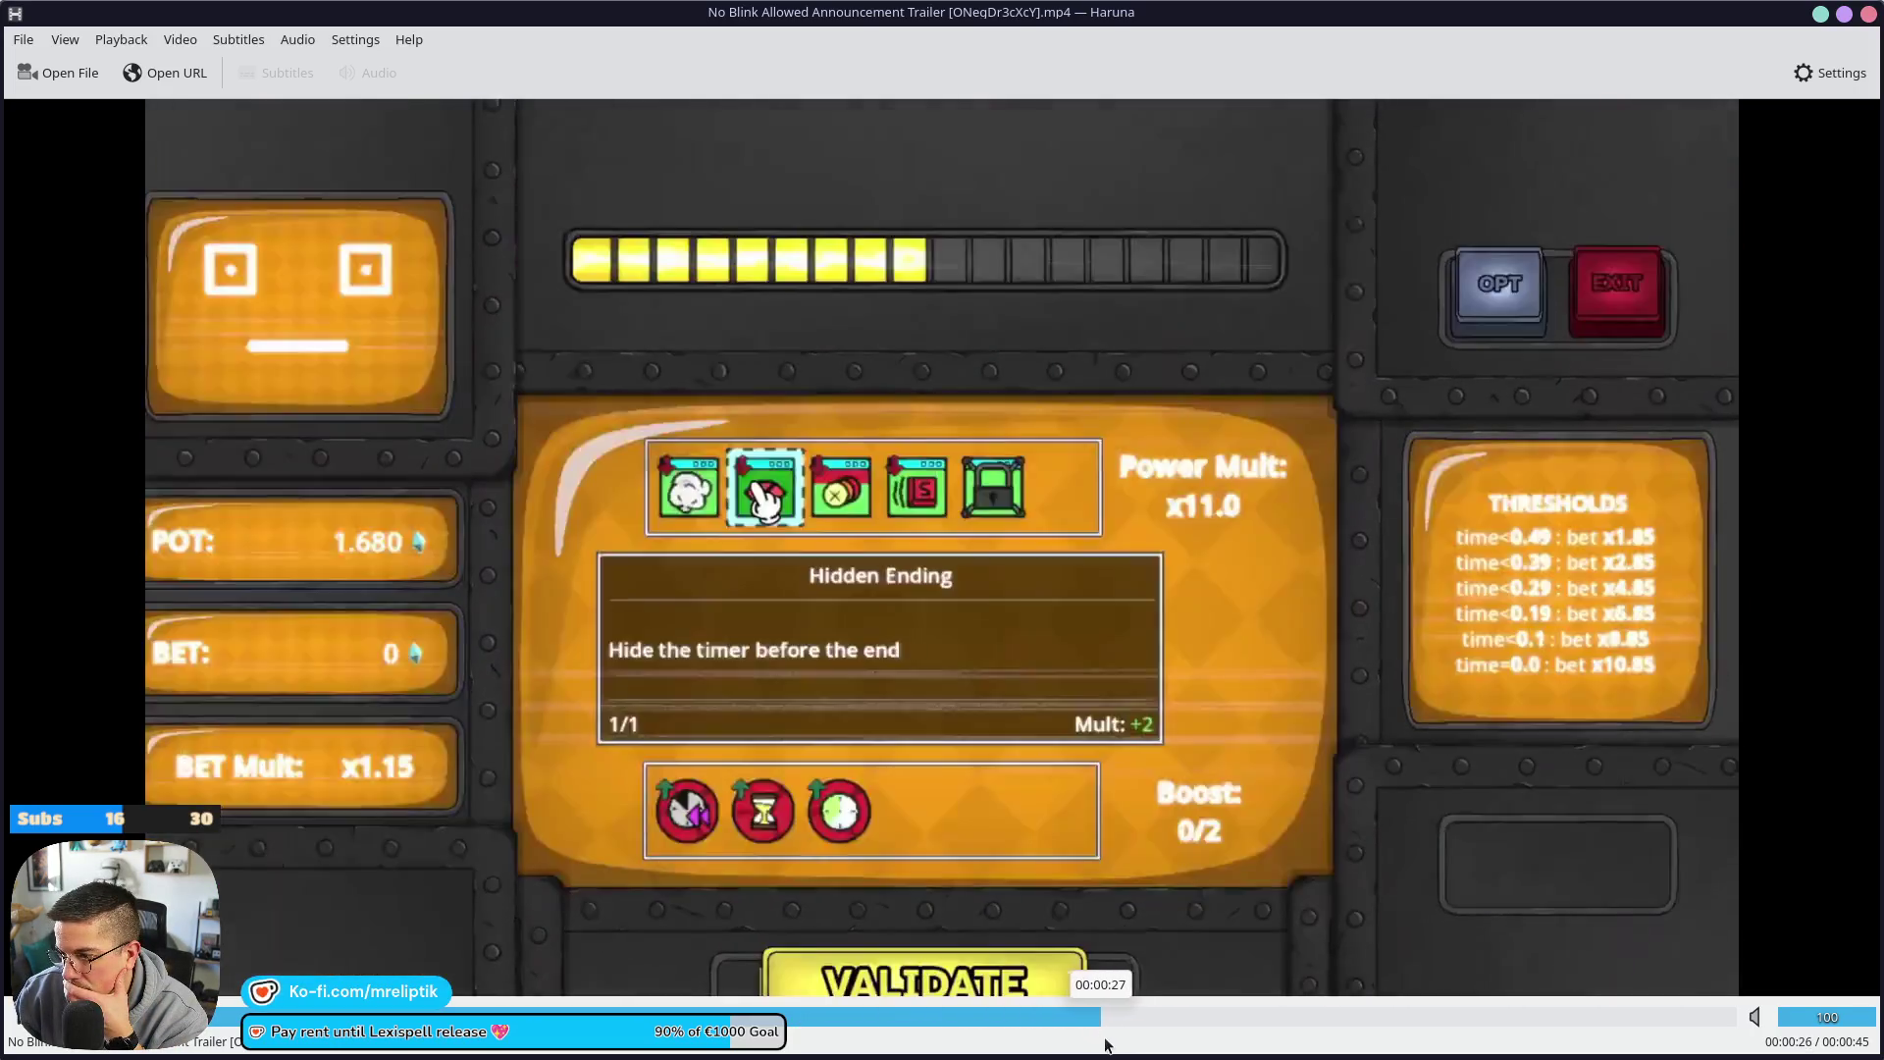
pyautogui.click(1178, 1017)
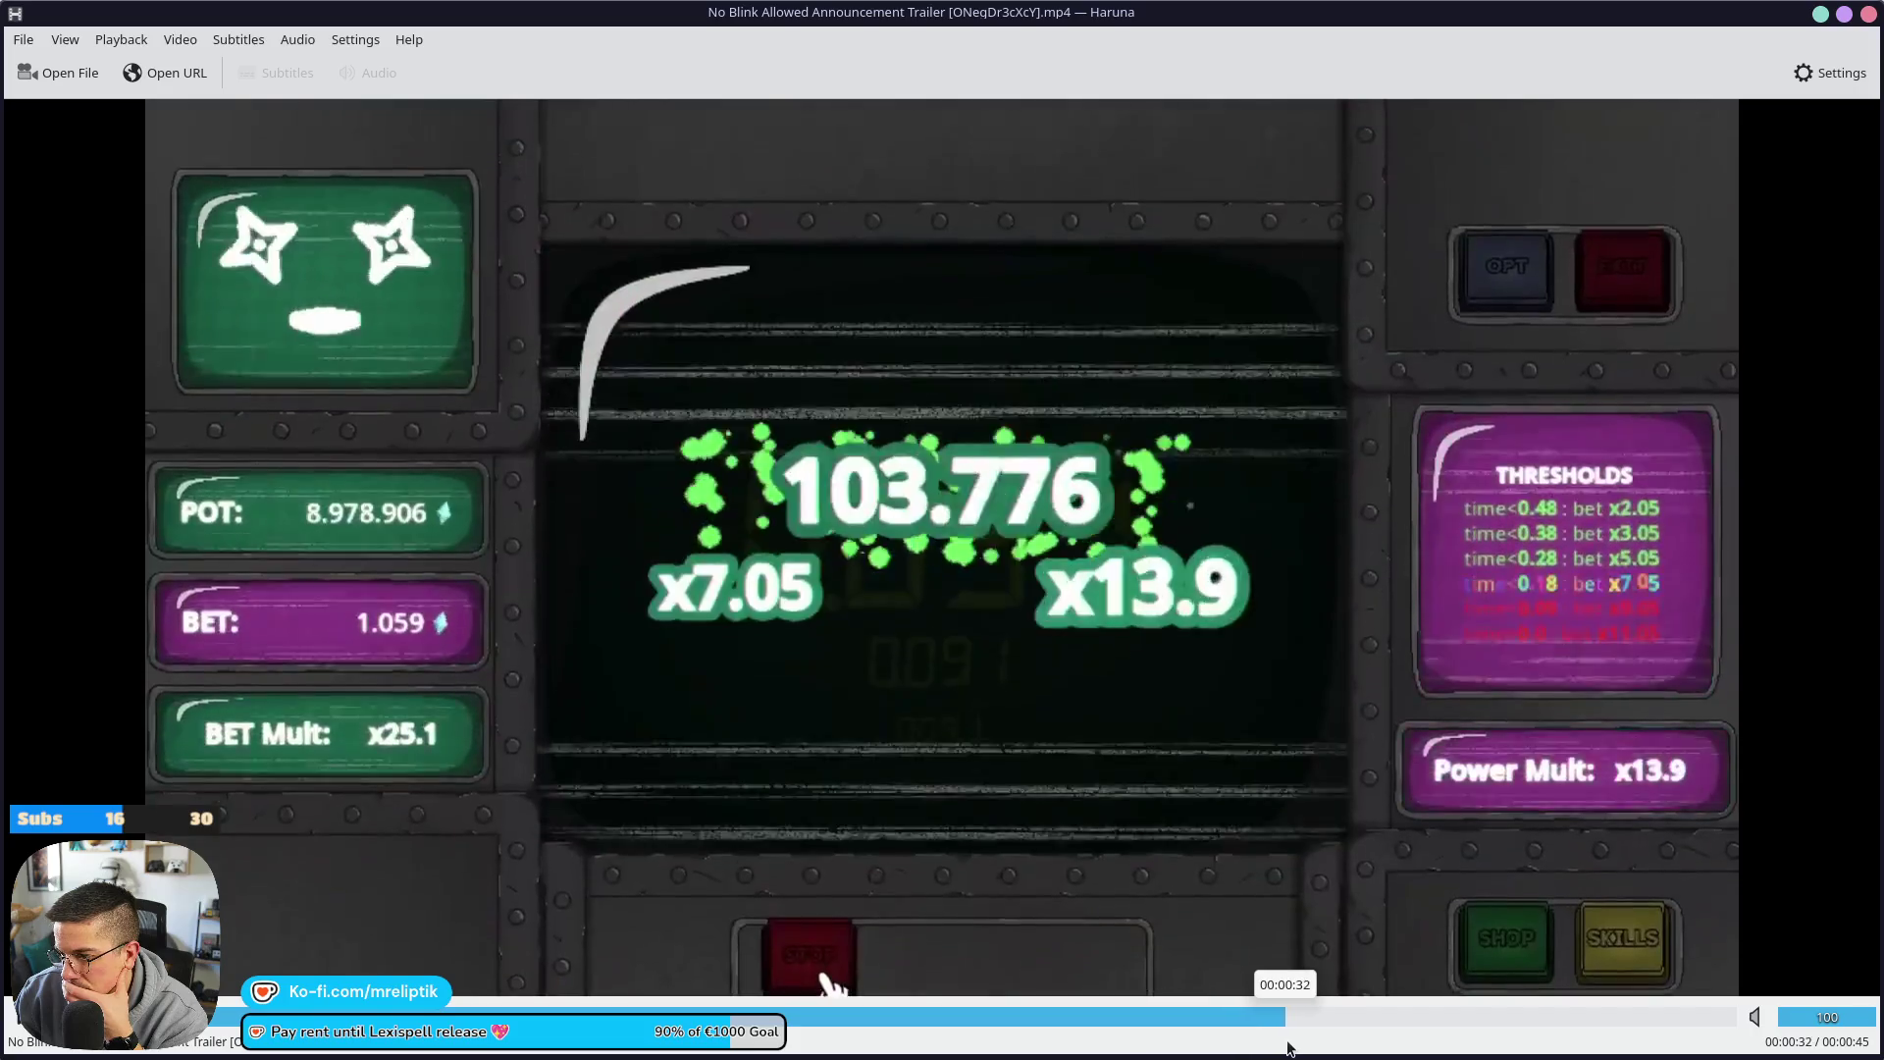
pyautogui.click(1332, 1017)
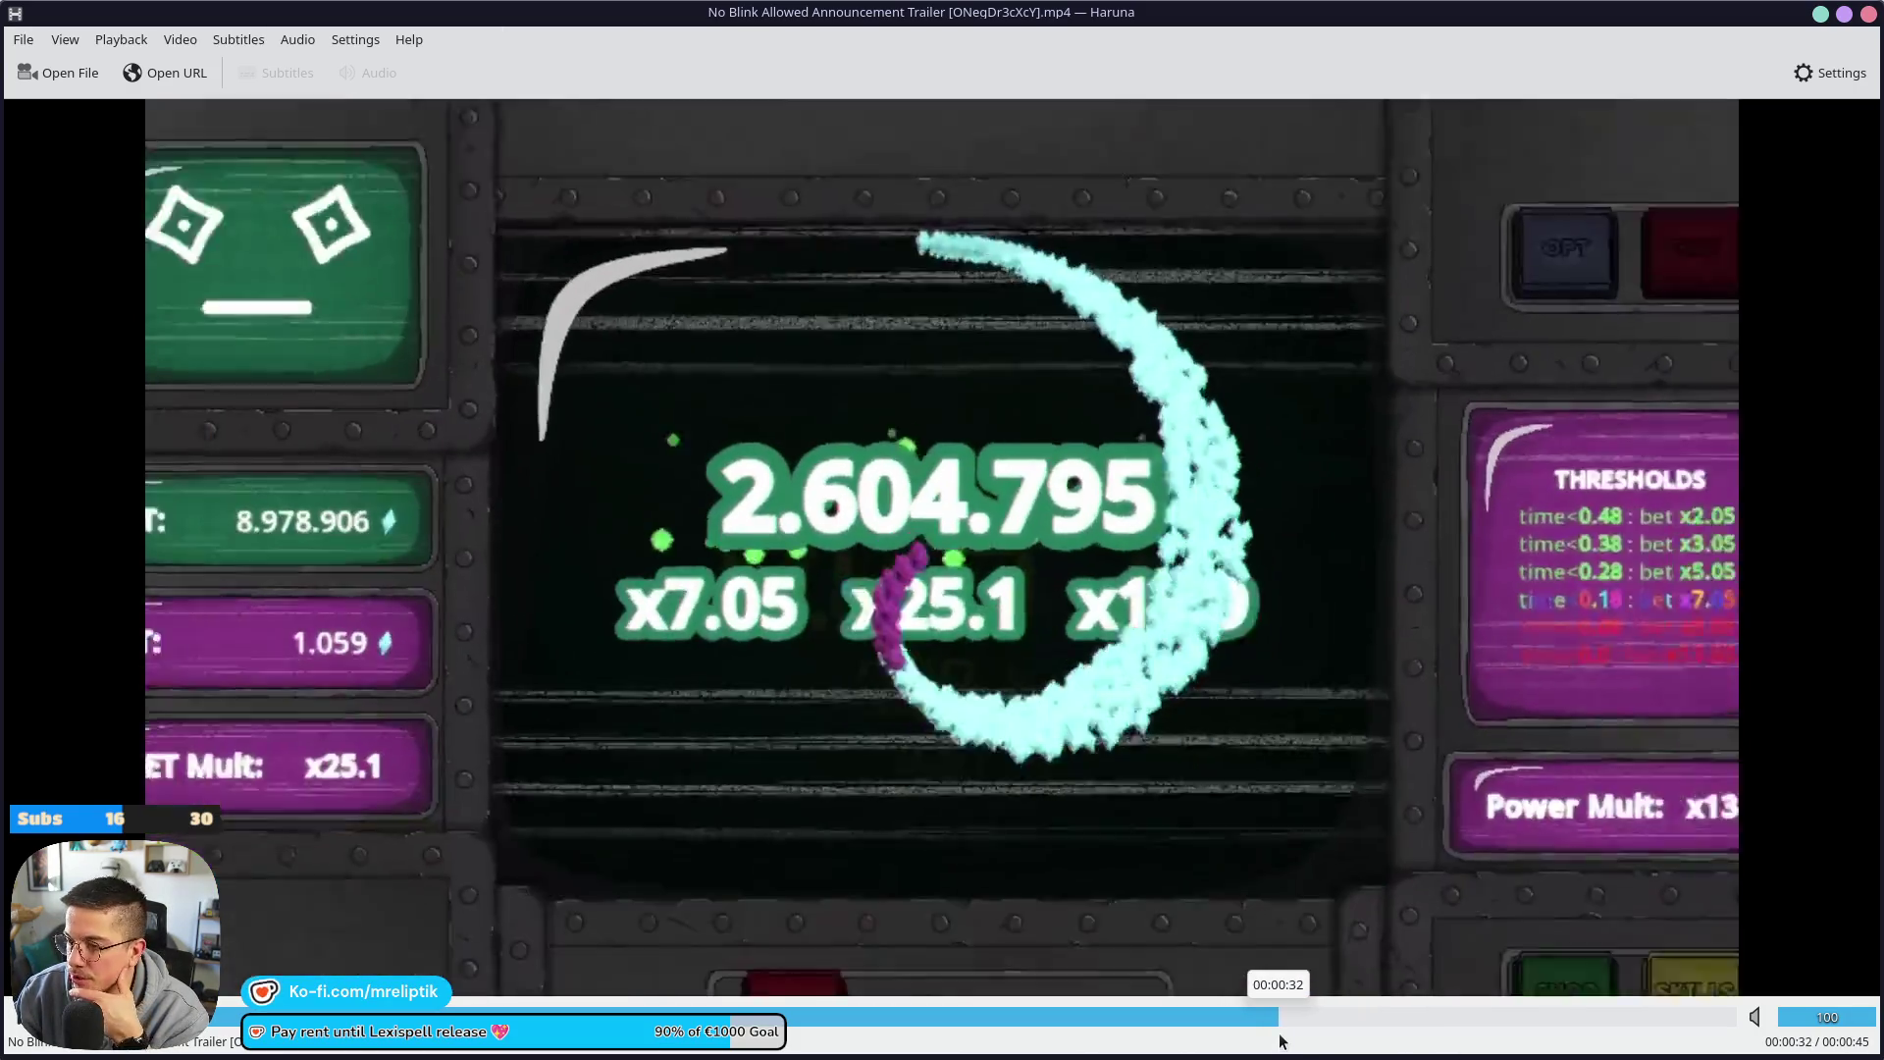
# Step: Scrub repeatedly between 0:30 and 0:33 to review the payout count-up (0.091, 103.776, 7.465)
pyautogui.click(1233, 1025)
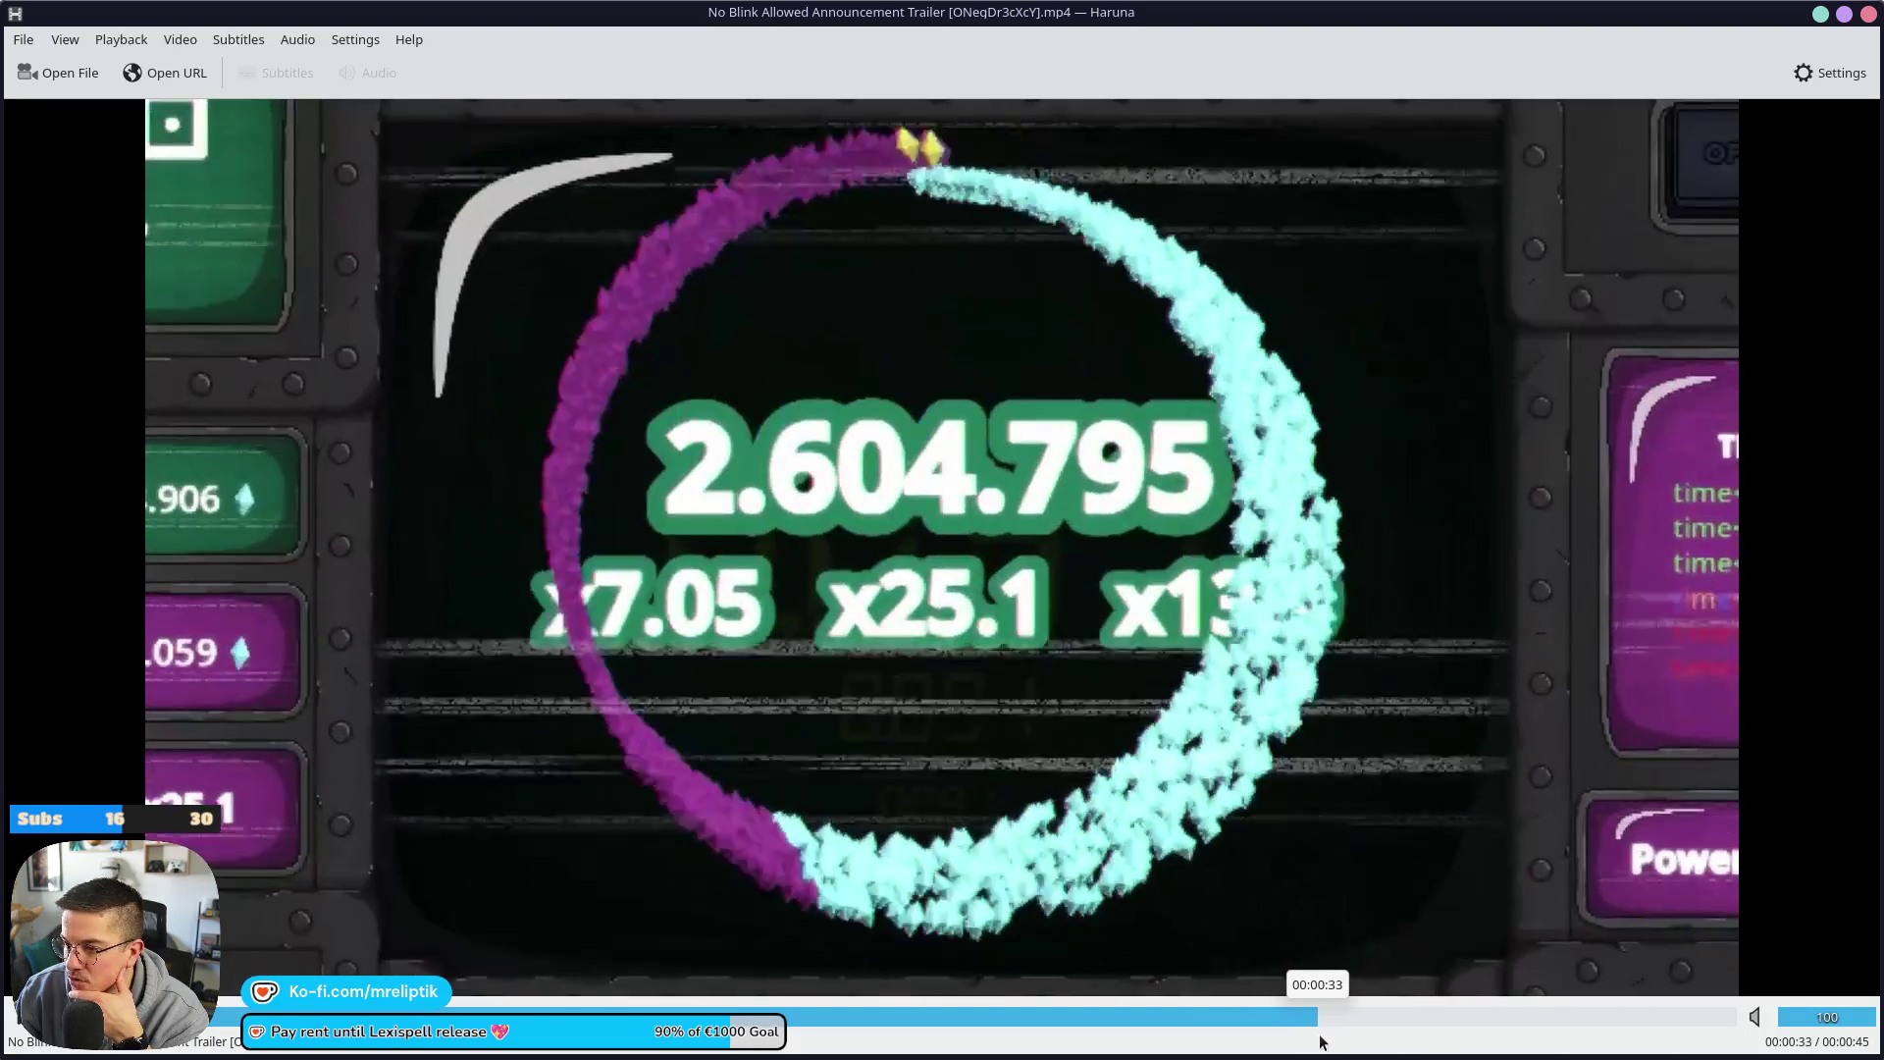
pyautogui.click(1259, 1040)
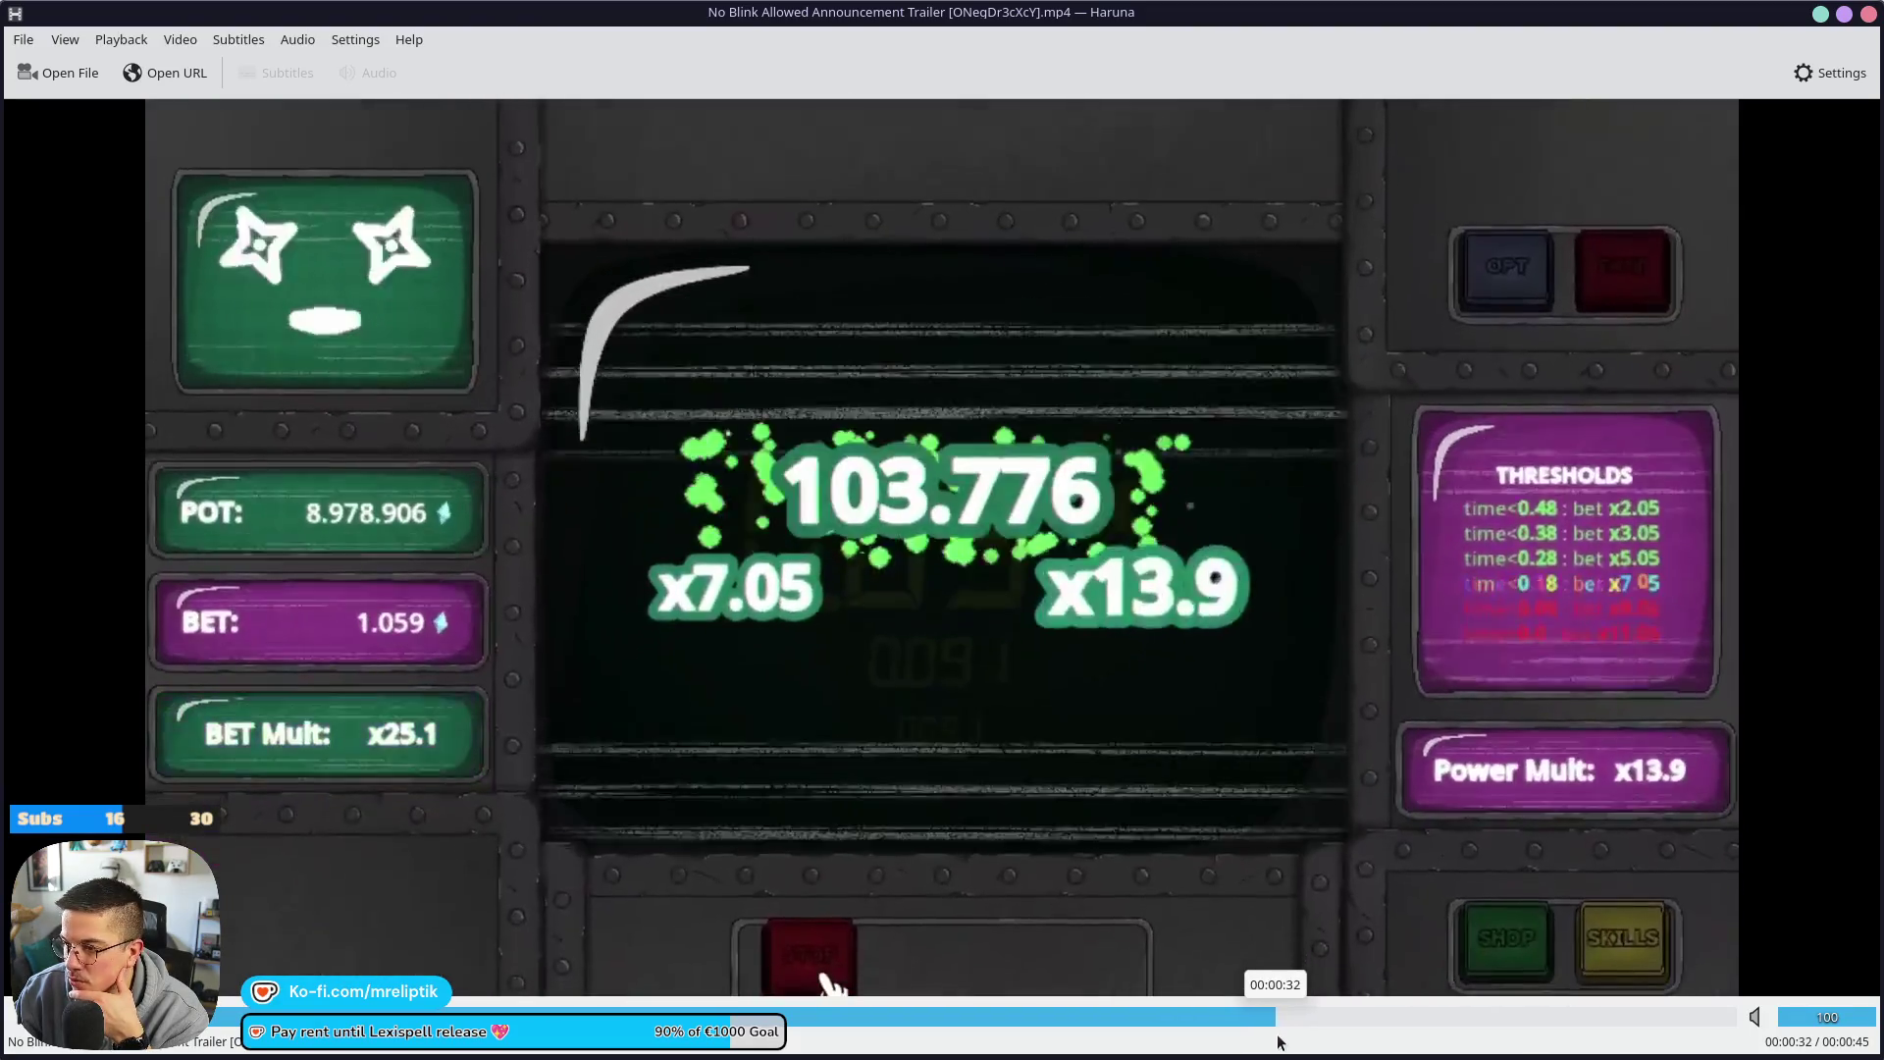
pyautogui.click(1259, 1040)
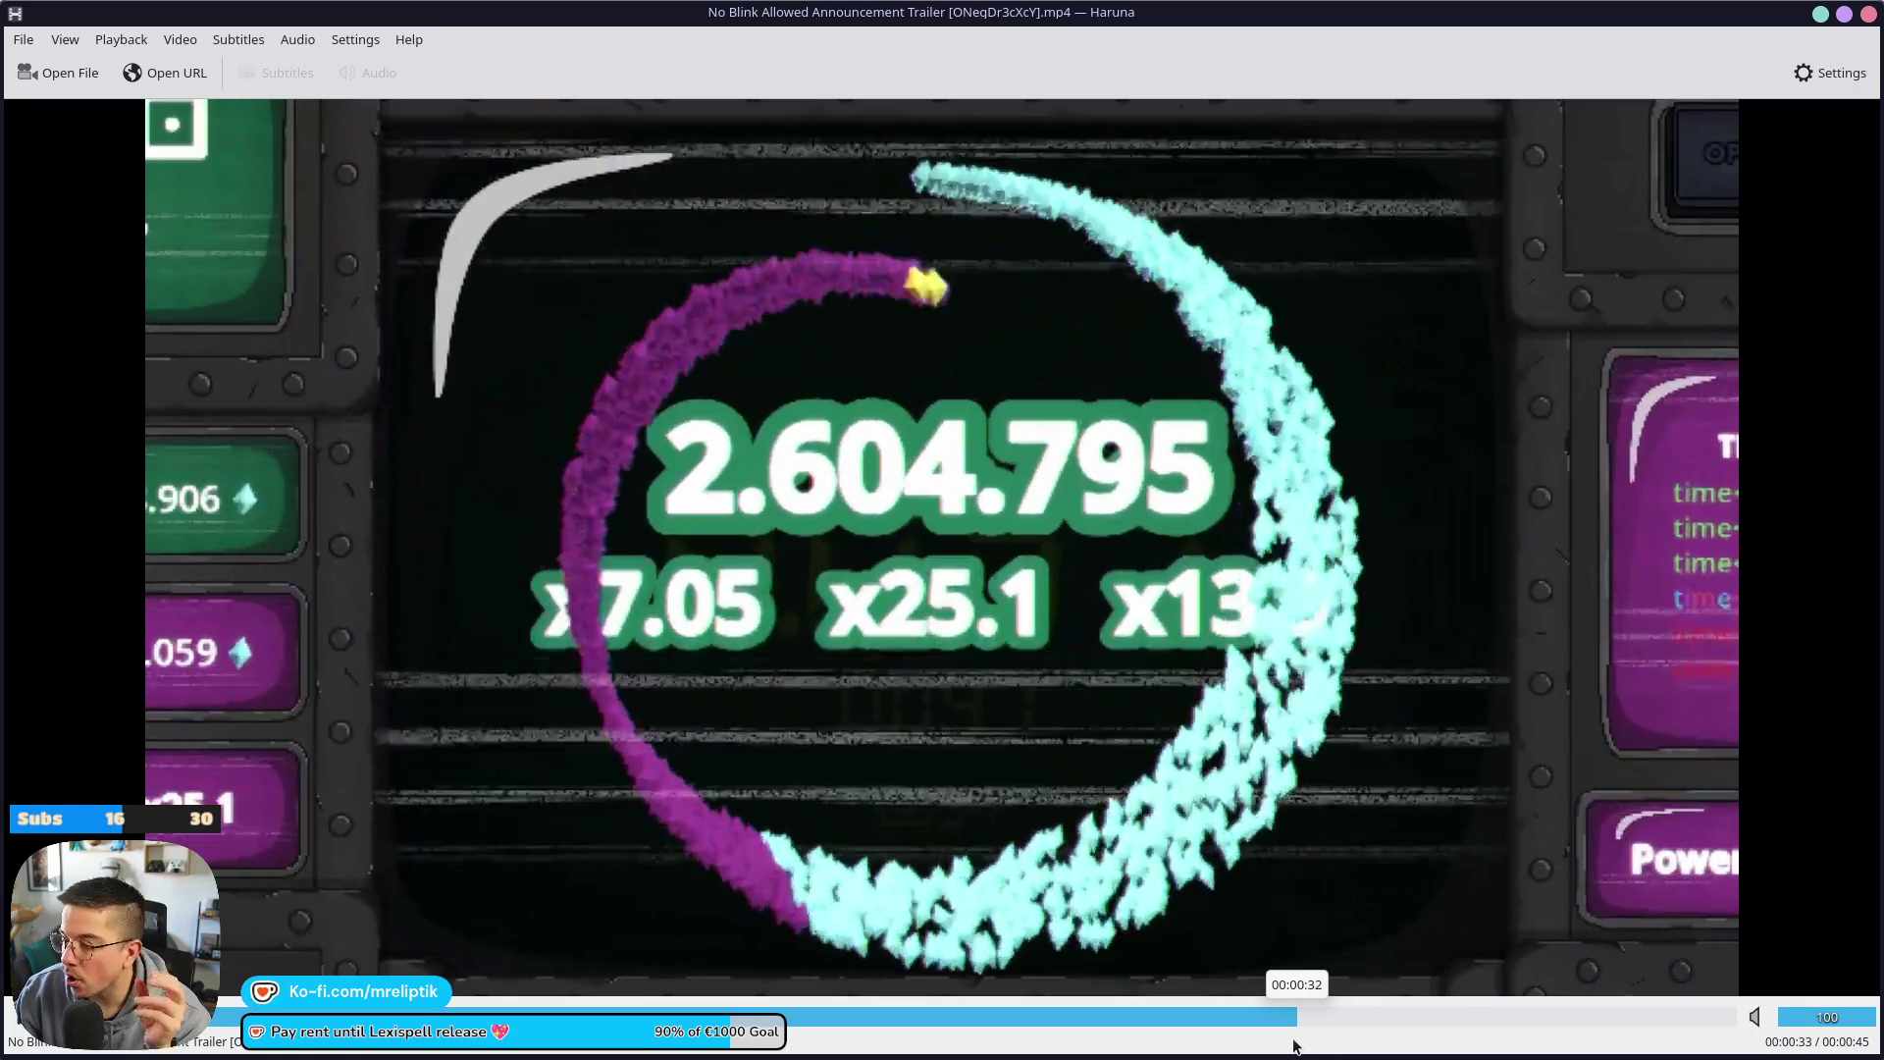
pyautogui.click(1249, 1041)
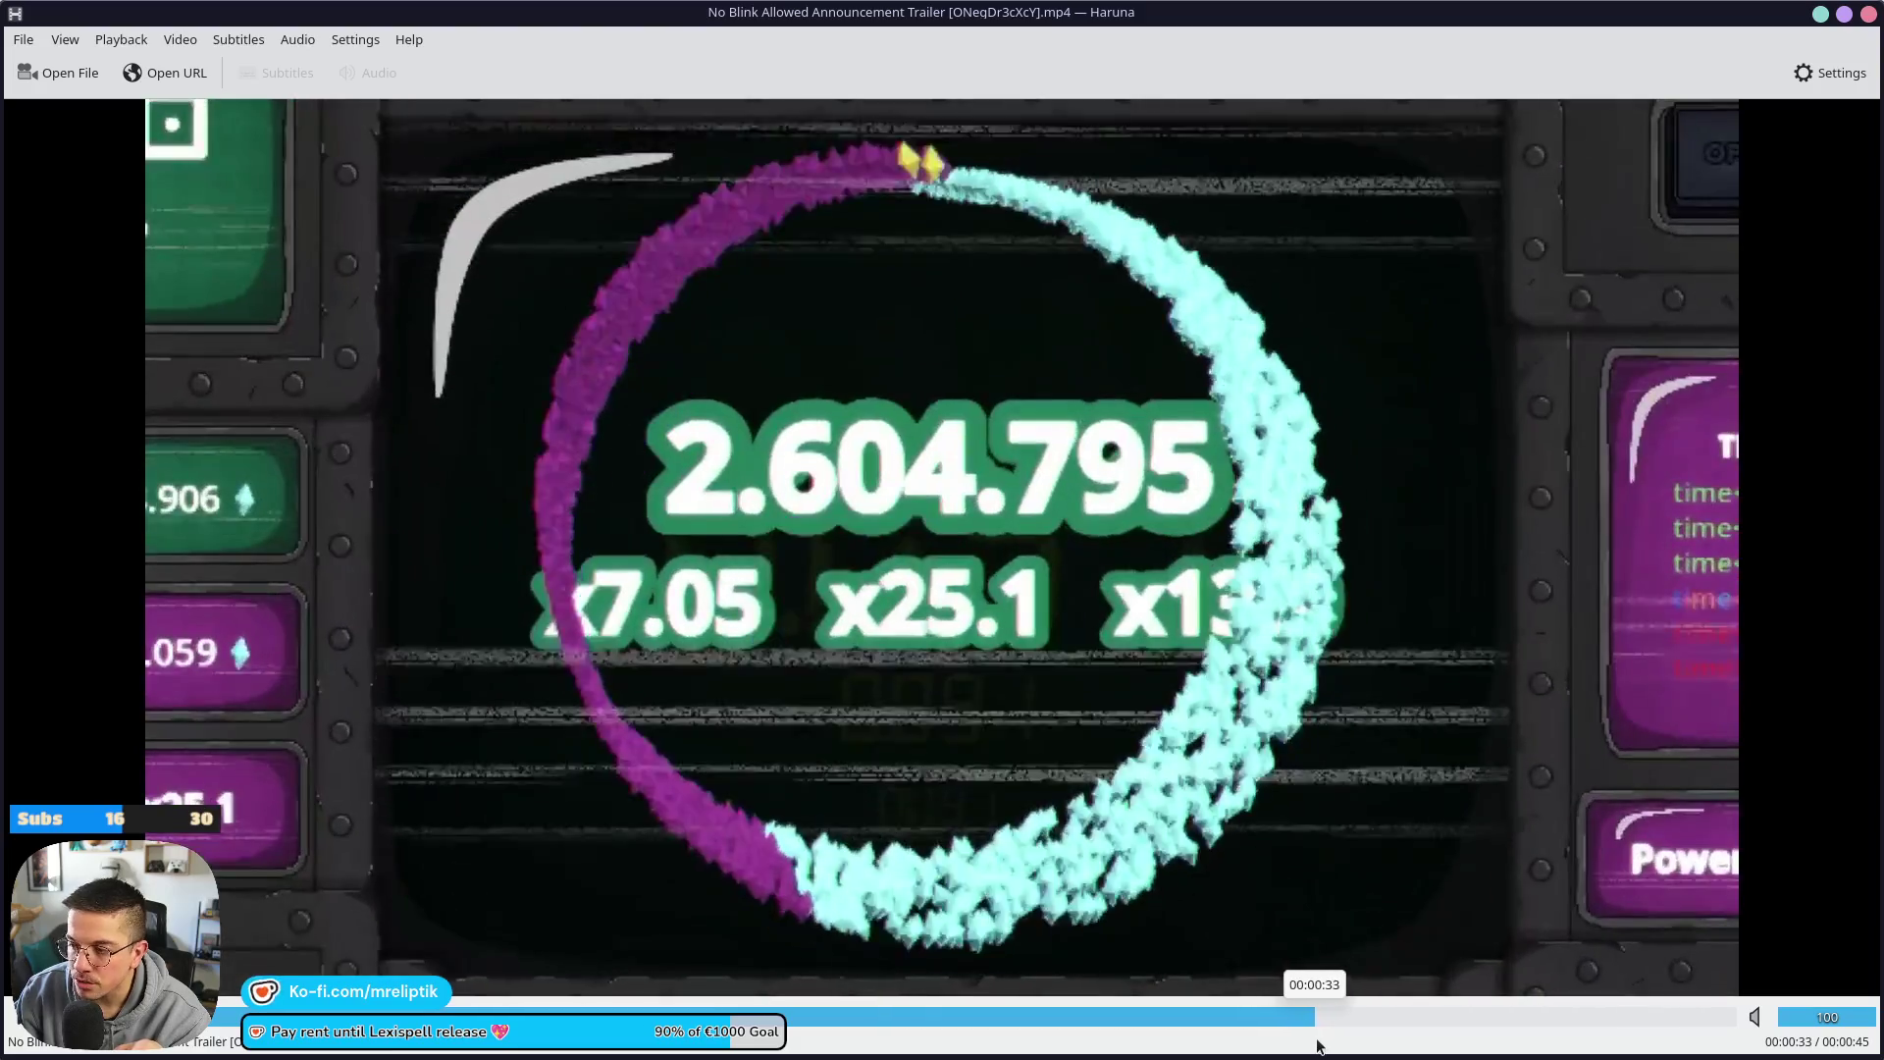
pyautogui.click(1274, 1041)
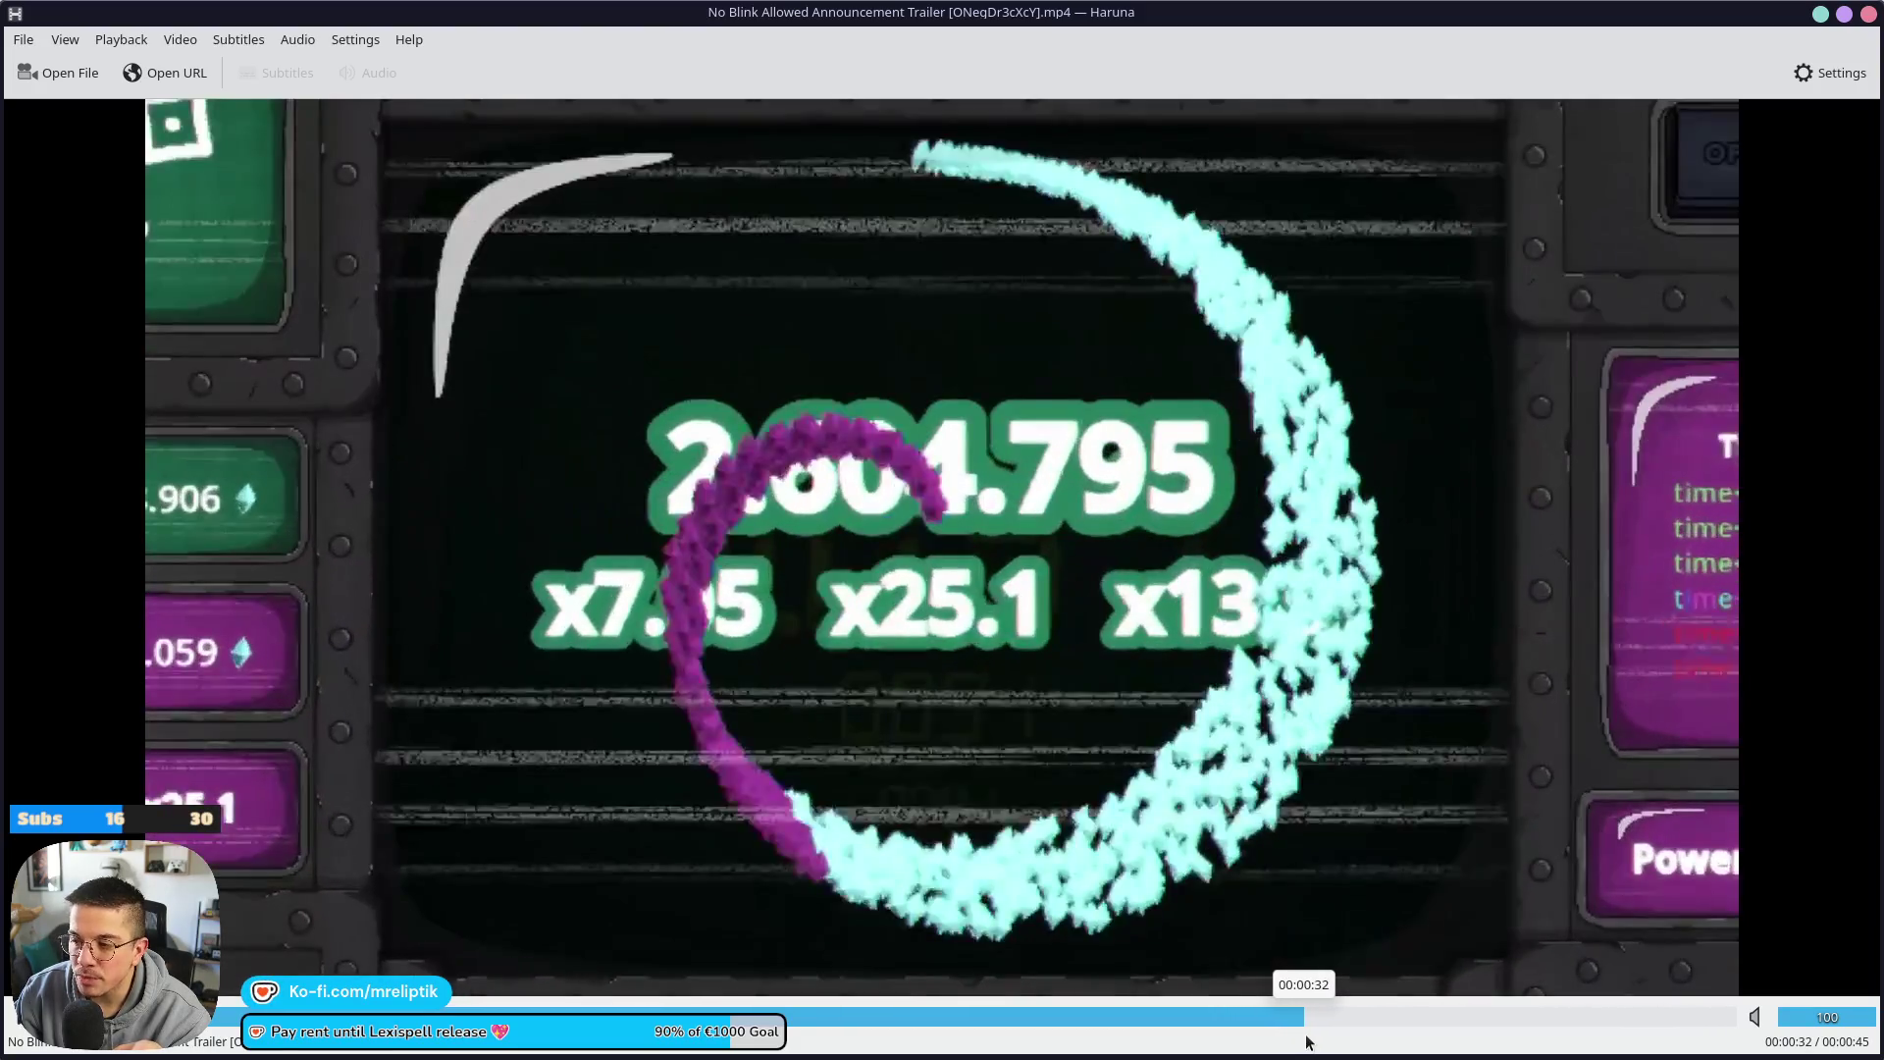
pyautogui.click(1314, 1042)
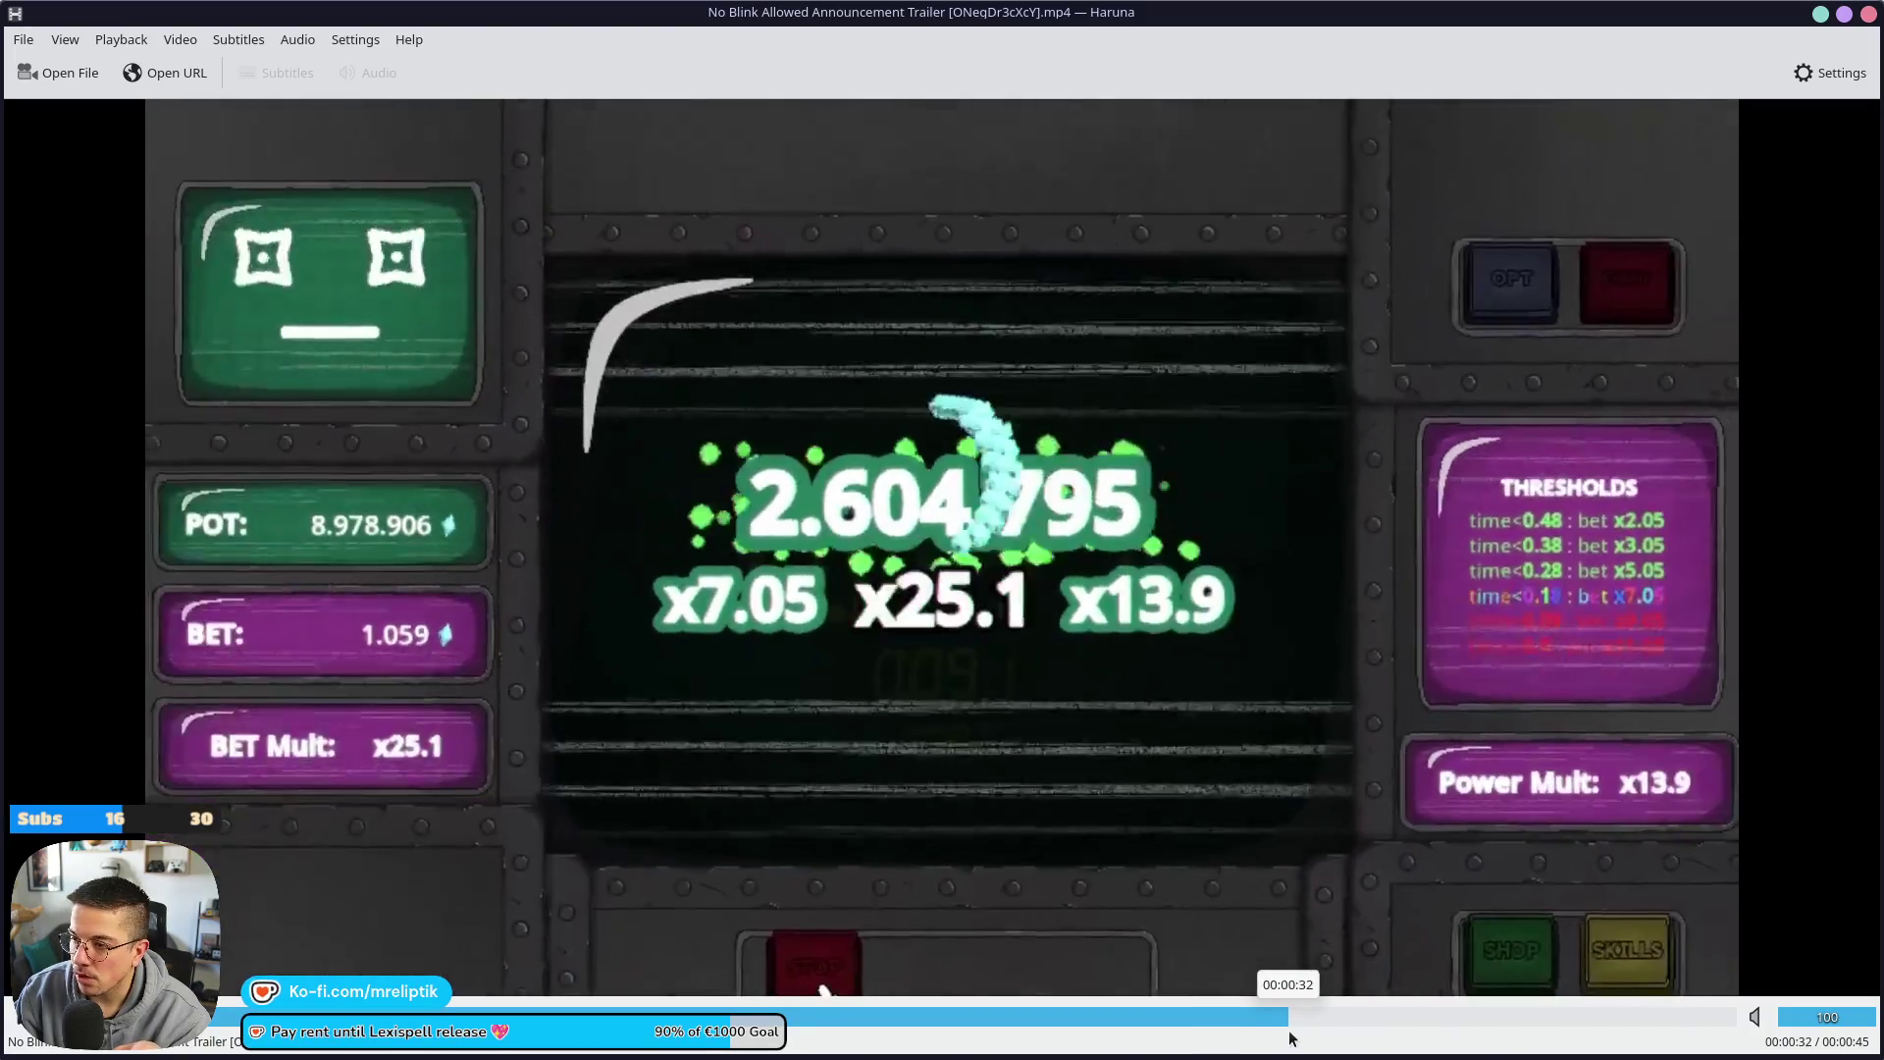
pyautogui.click(1282, 1040)
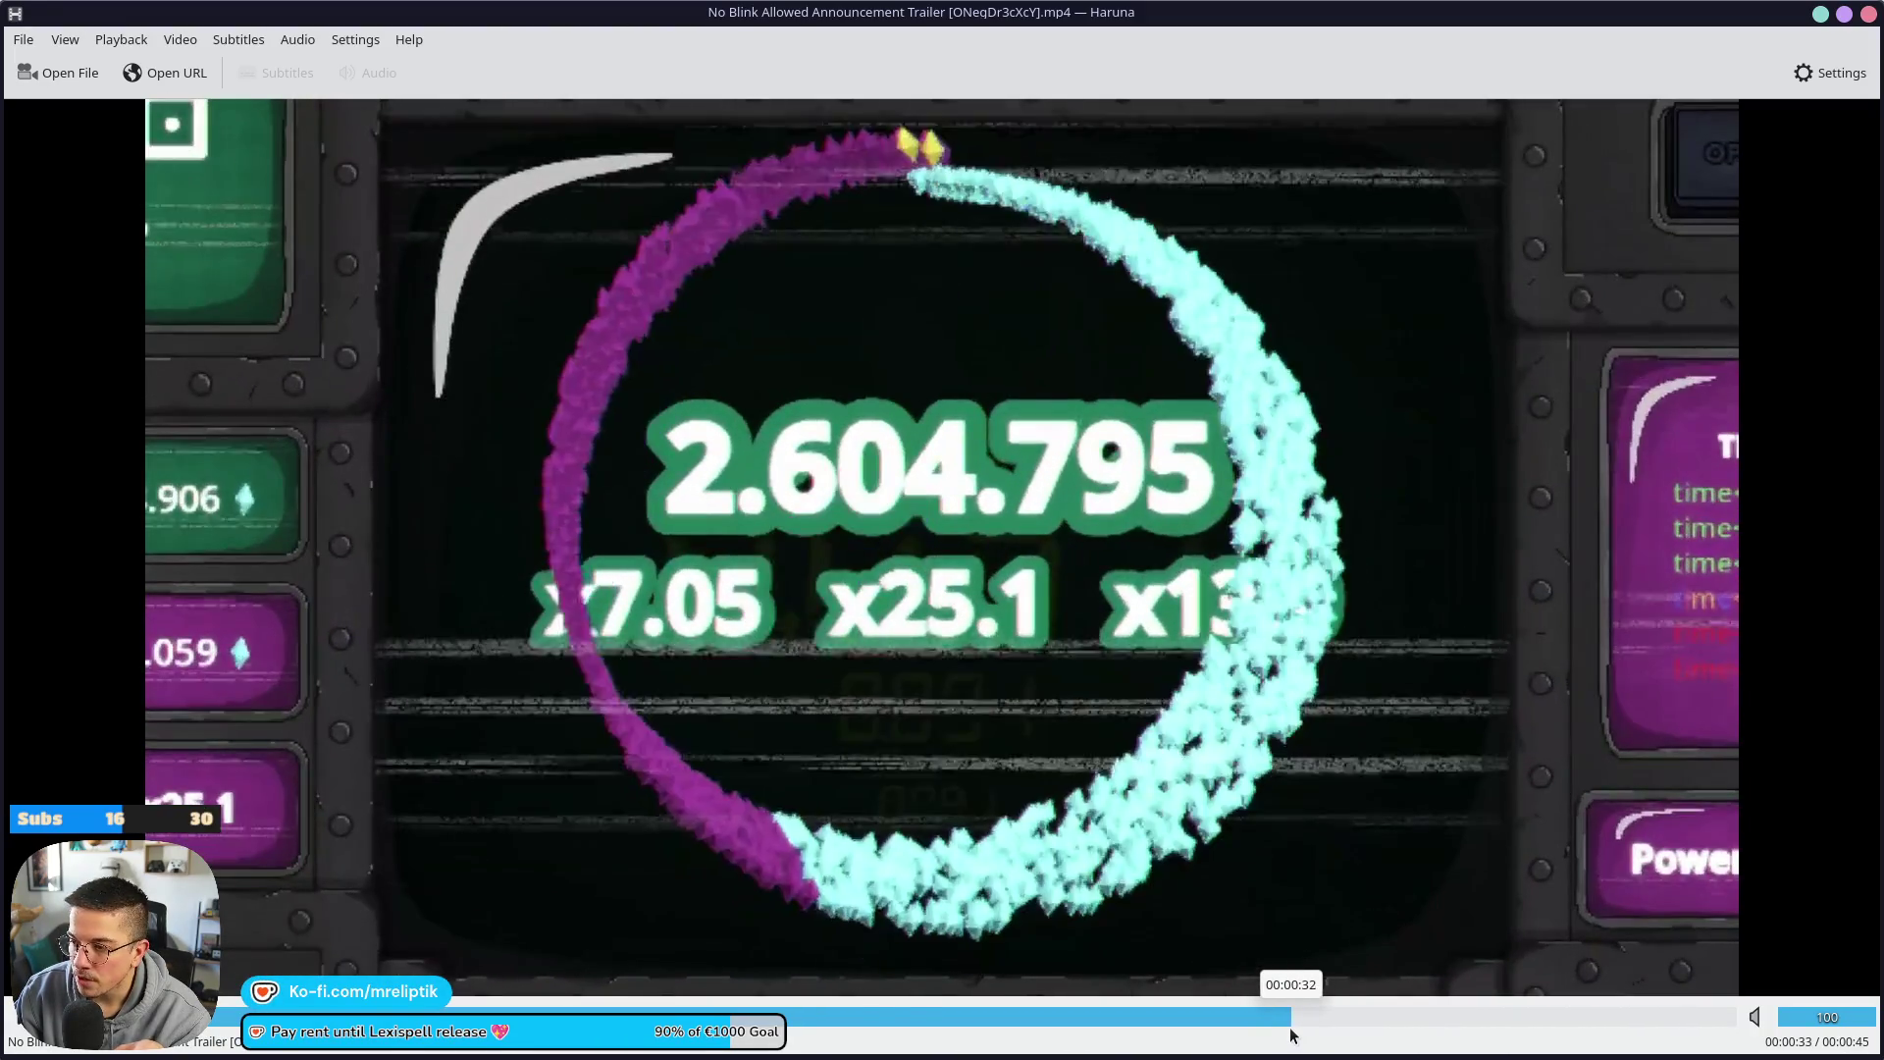
pyautogui.click(1251, 1029)
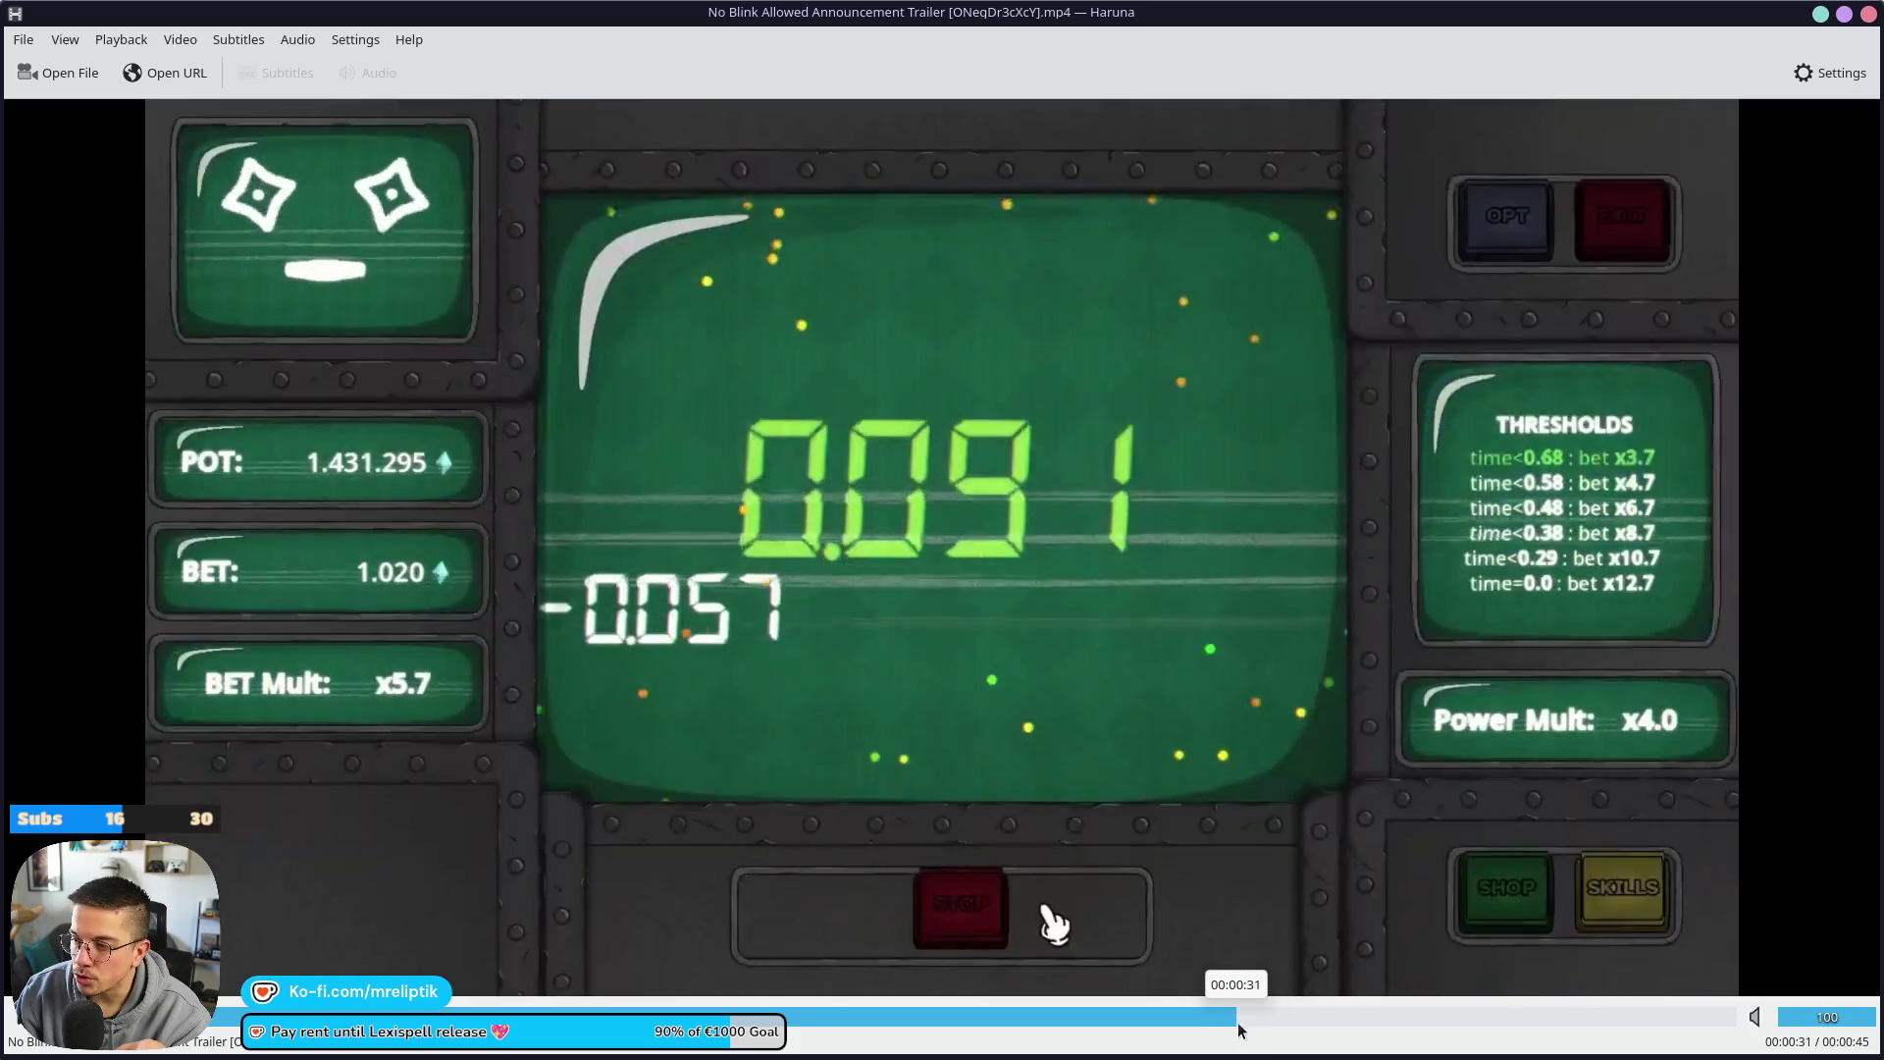
pyautogui.click(1266, 1030)
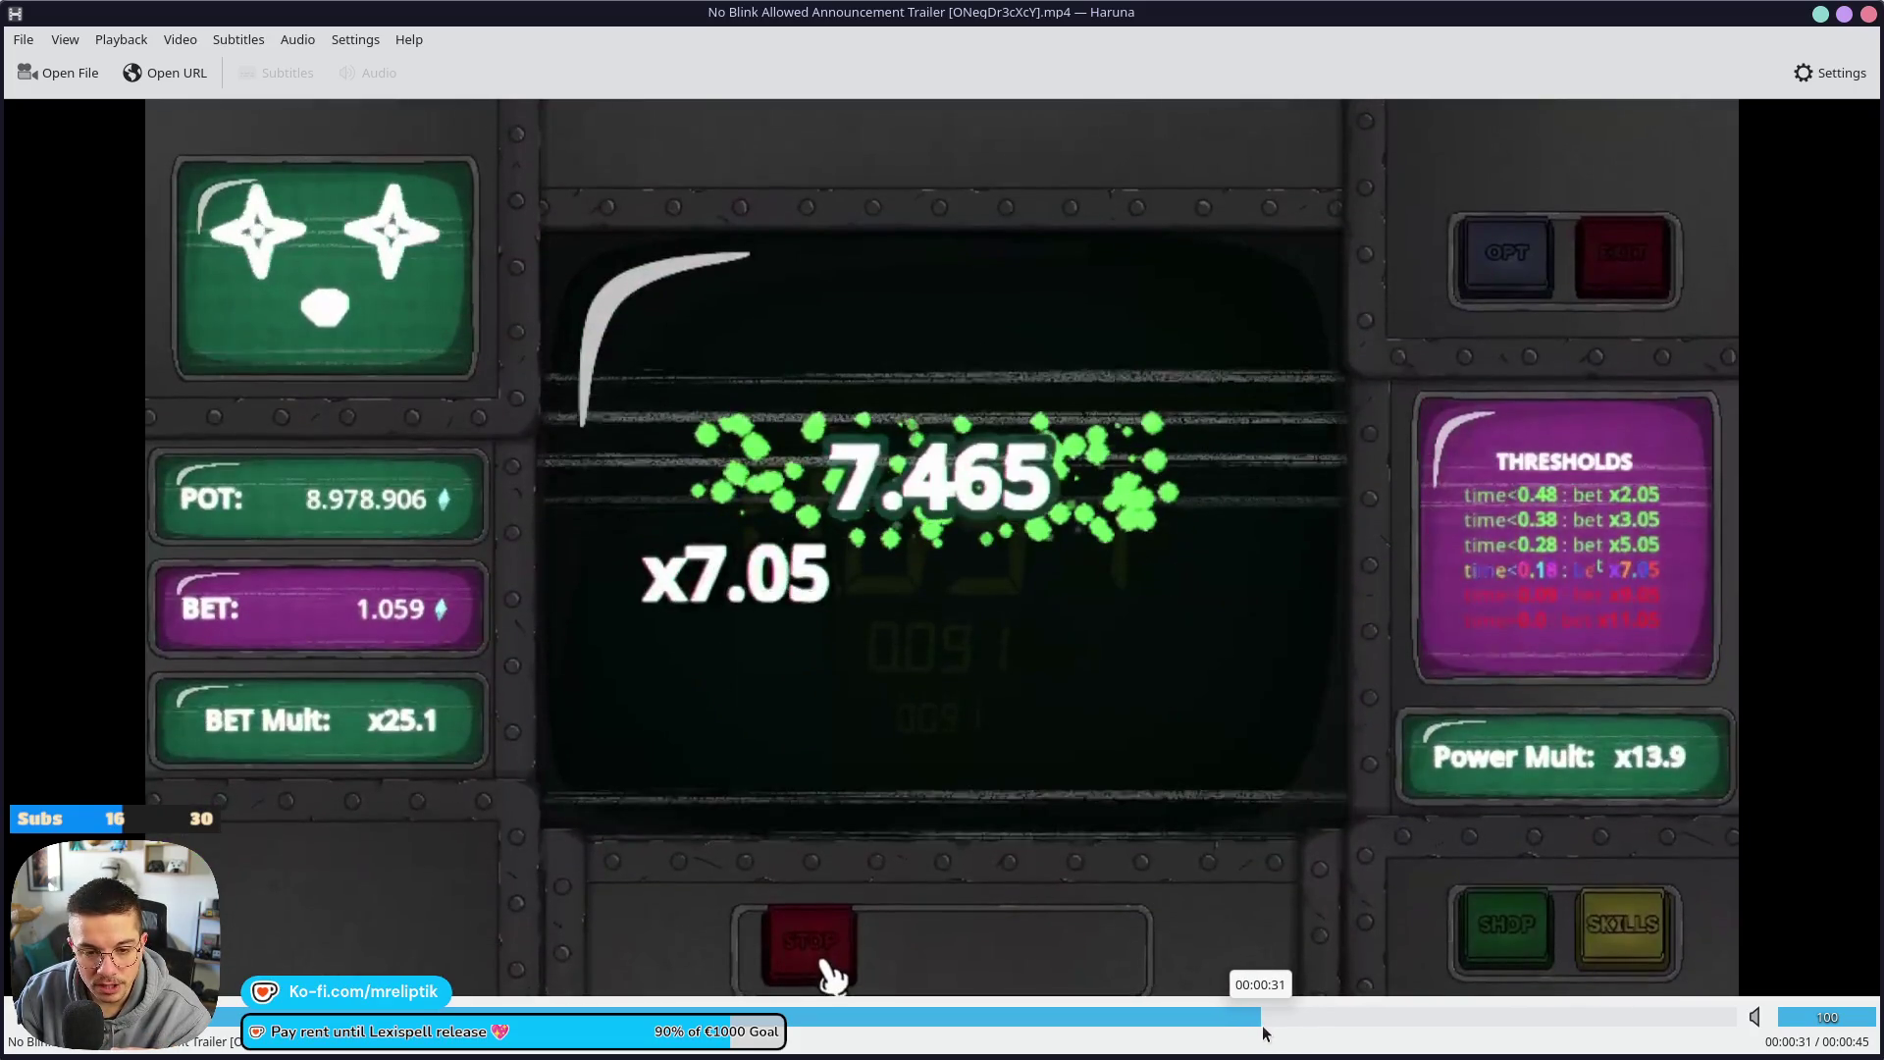